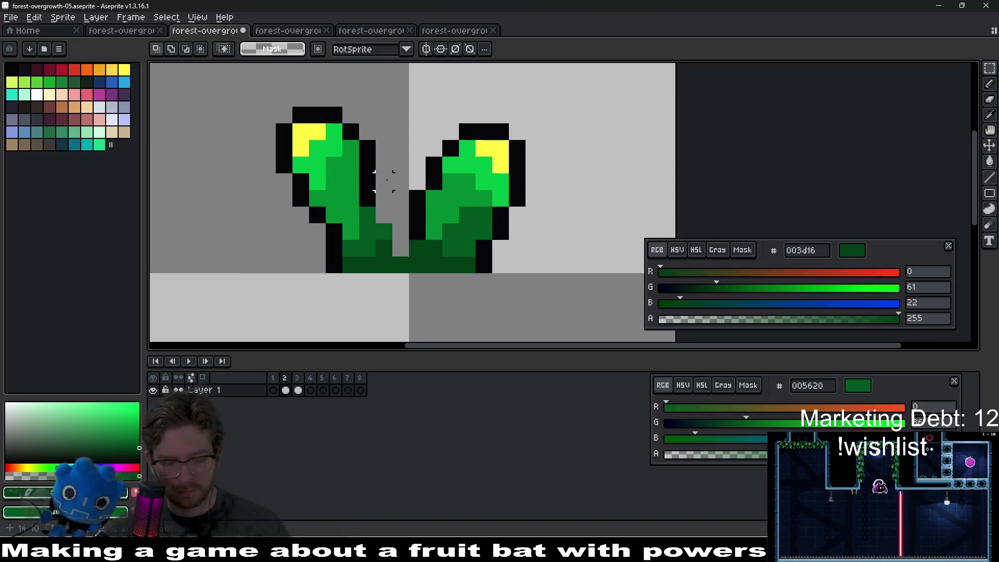
On frame 2, fill the gap between the stems with black outline pixels
key(b)
alt+click(385, 195)
click(385, 182)
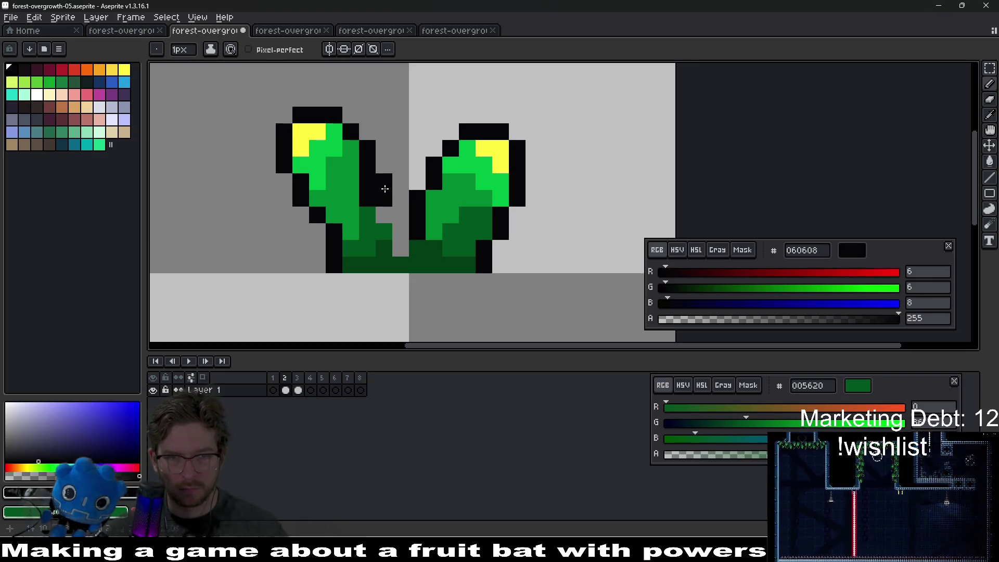
click(404, 215)
alt+click(369, 205)
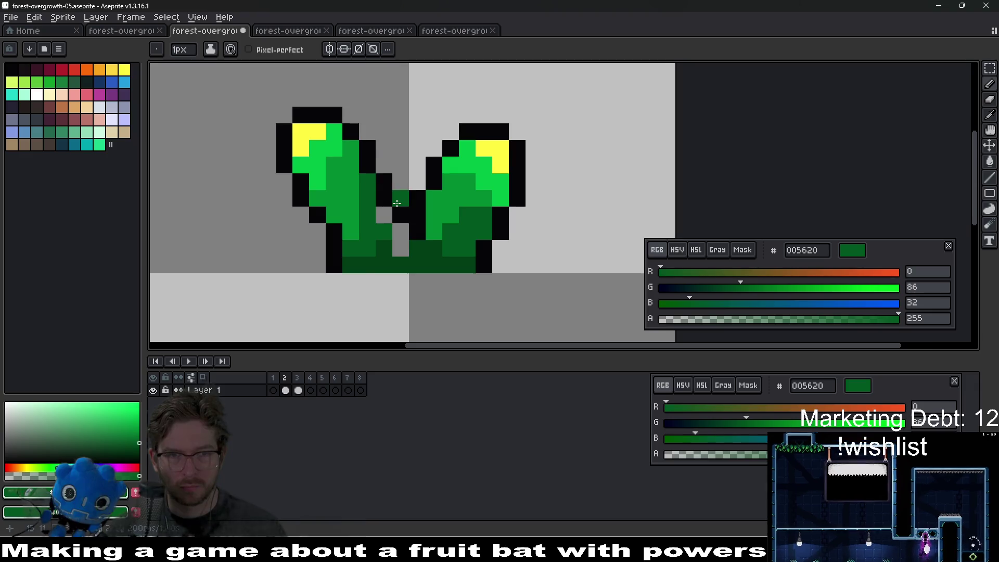
scroll(398, 203, down, 5)
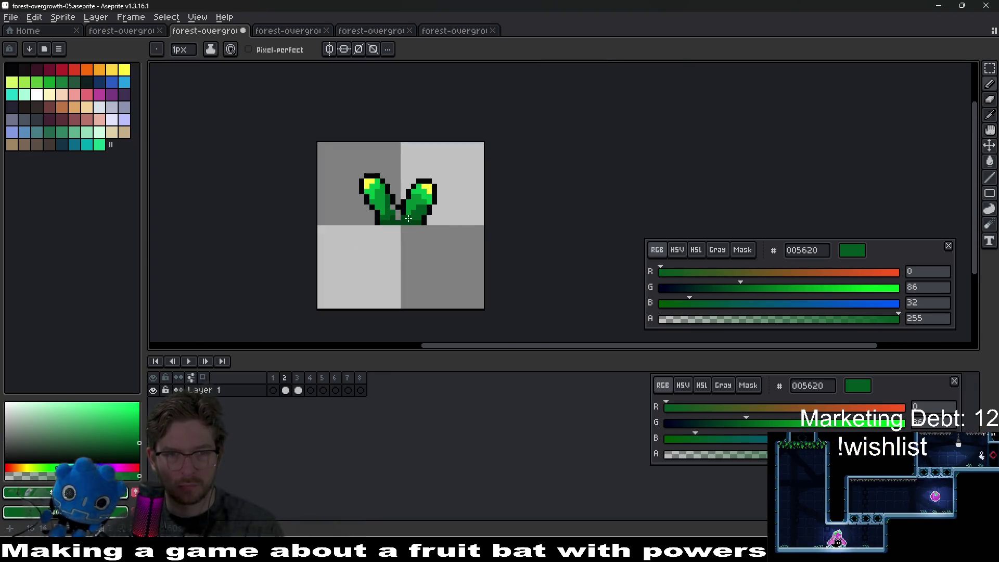
scroll(416, 225, up, 3)
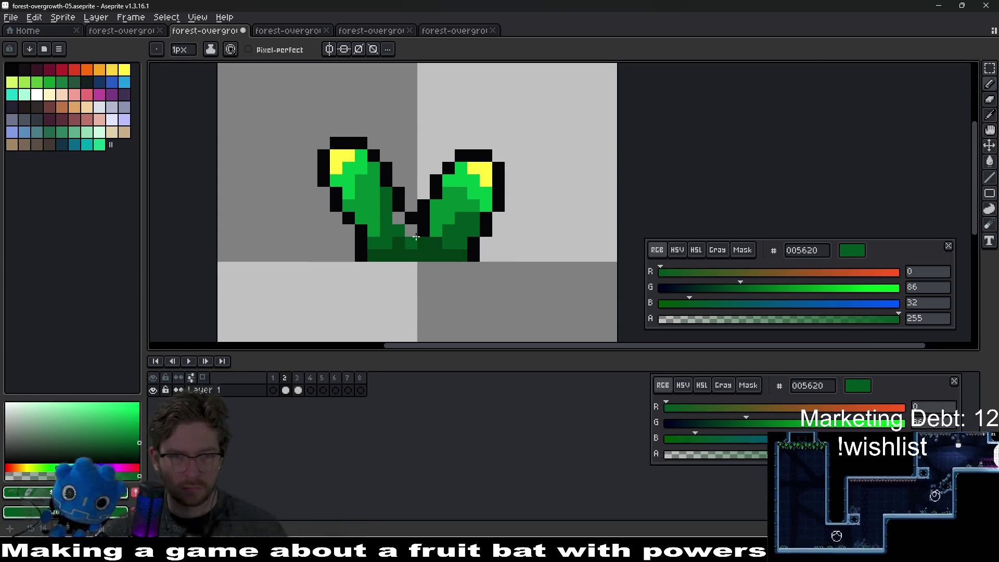
scroll(414, 227, up, 3)
scroll(392, 224, down, 3)
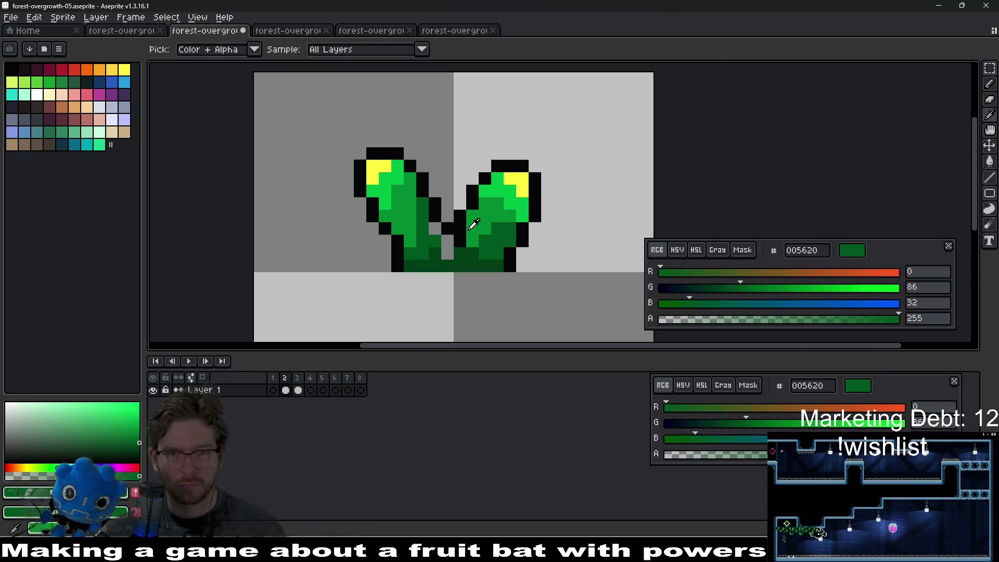
Select the right leaf and nudge it one pixel to the left
key(m)
drag(467, 135, 536, 217)
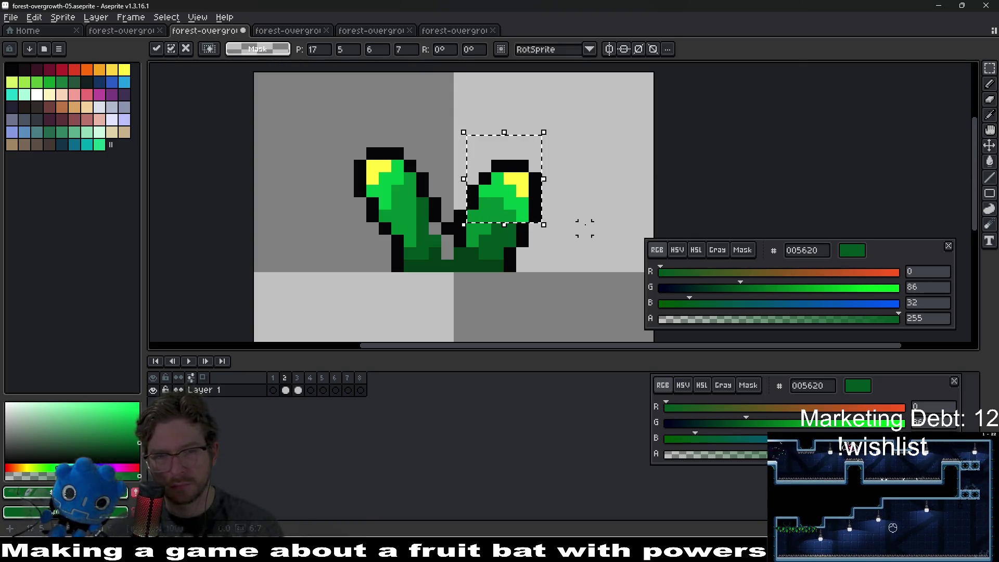
click(466, 172)
mouse_move(472, 140)
mouse_down()
mouse_move(541, 201)
mouse_move(542, 229)
mouse_up()
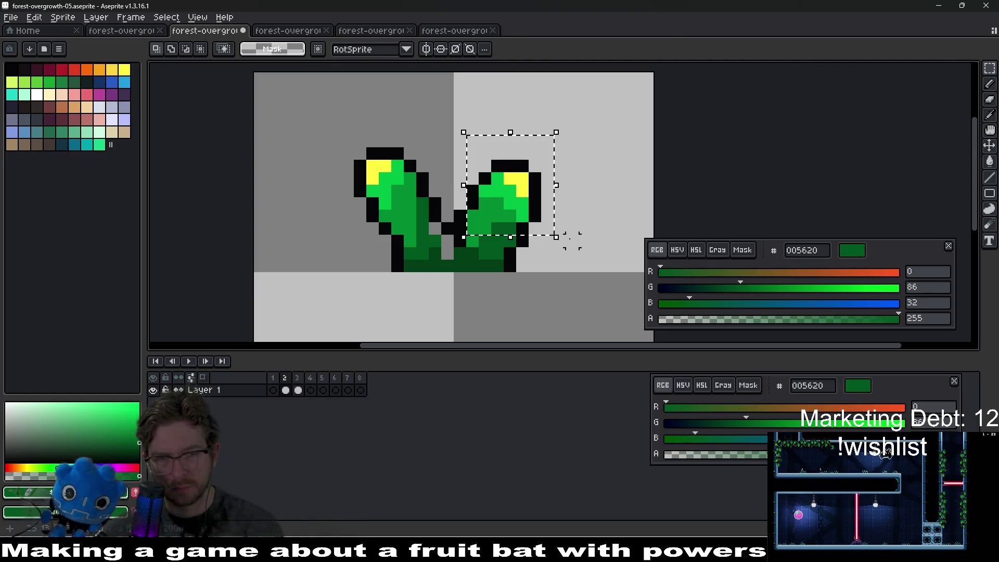
mouse_move(453, 135)
mouse_down()
mouse_move(569, 228)
mouse_move(567, 249)
mouse_up()
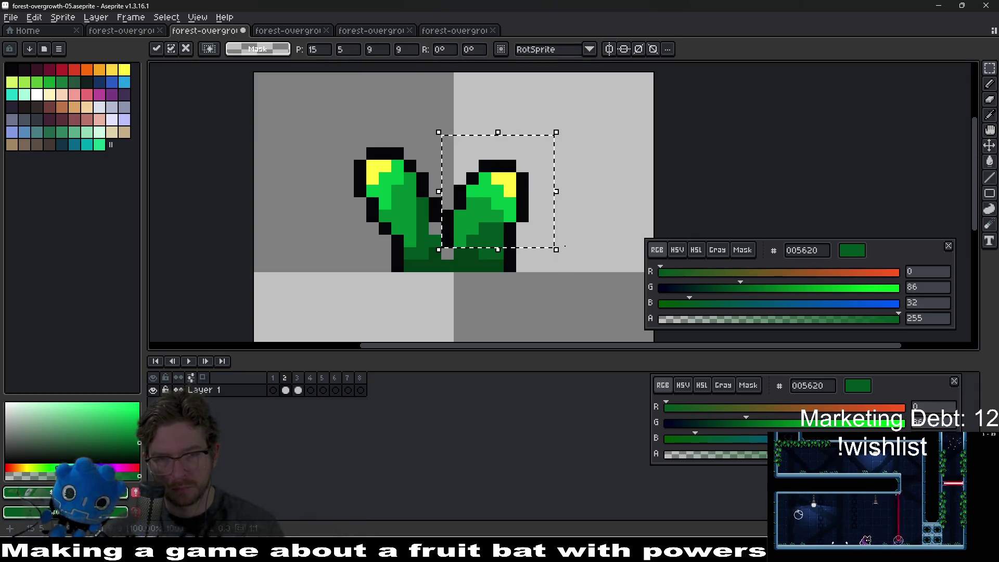
click(584, 218)
key(Right)
key(Left)
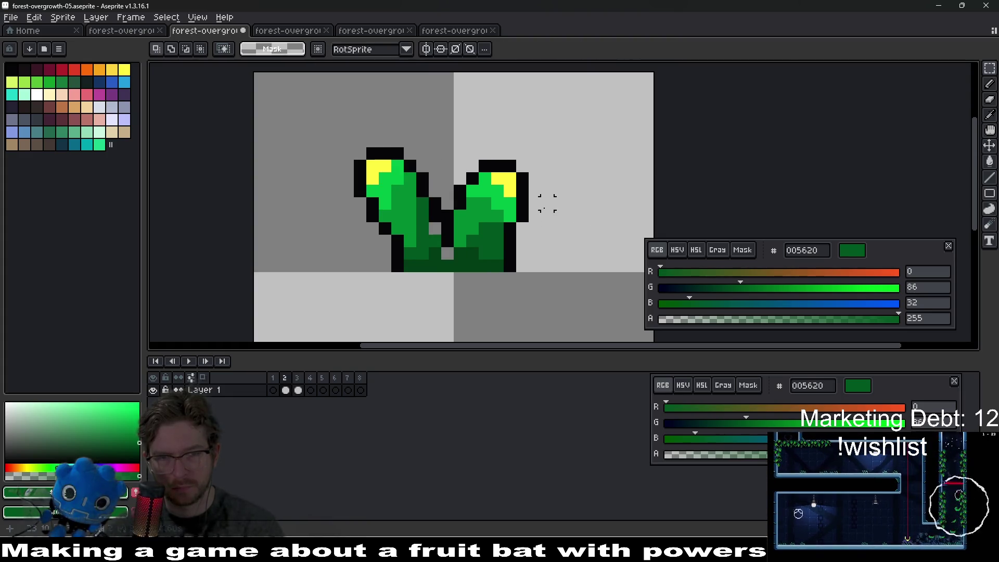
scroll(561, 206, down, 4)
scroll(548, 191, up, 3)
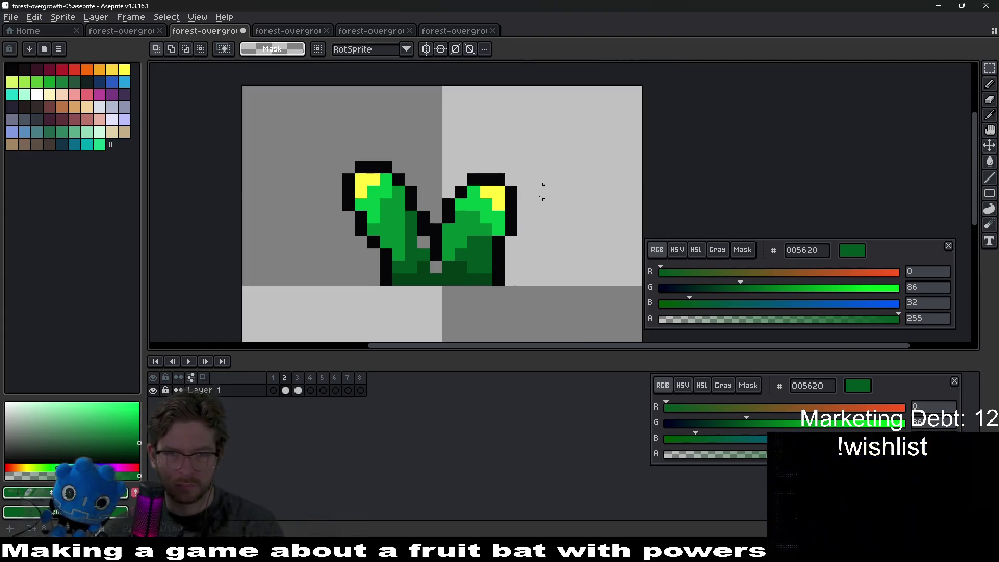
drag(449, 154, 531, 230)
key(Left)
click(573, 230)
Pick black from the outline, then dark green 003d16 from the stem, for the Pencil
scroll(571, 227, down, 4)
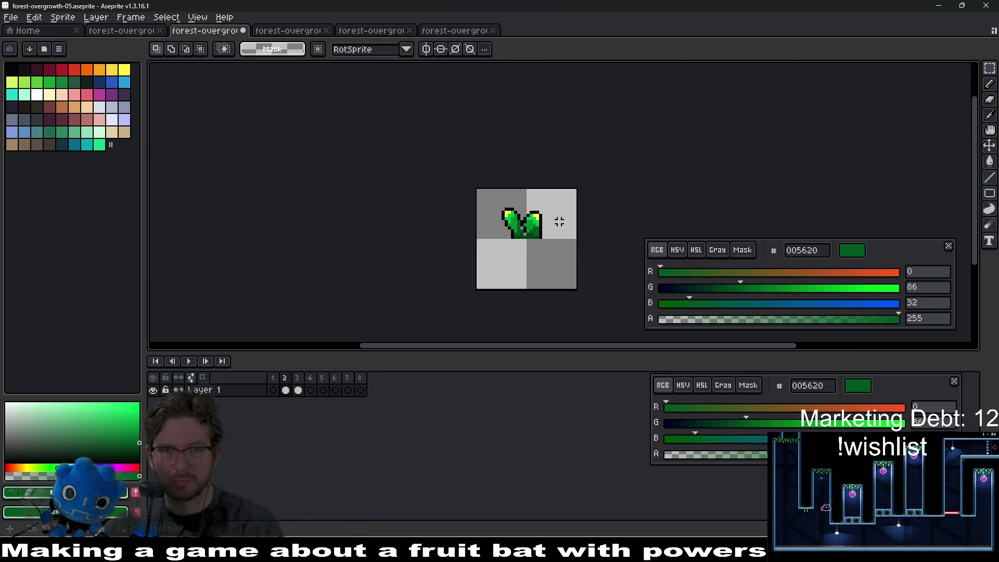
scroll(559, 222, up, 2)
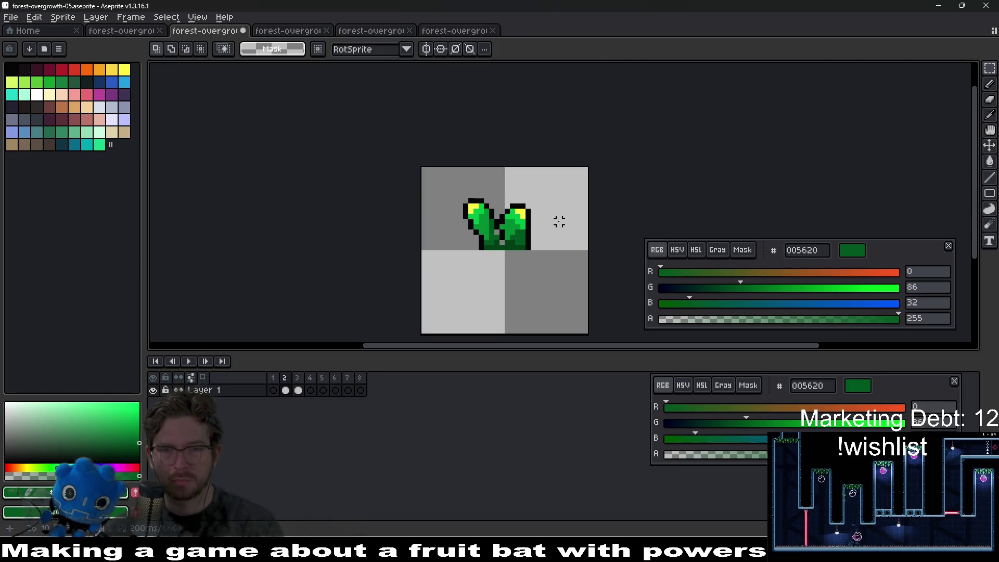
scroll(547, 221, up, 2)
scroll(487, 240, up, 3)
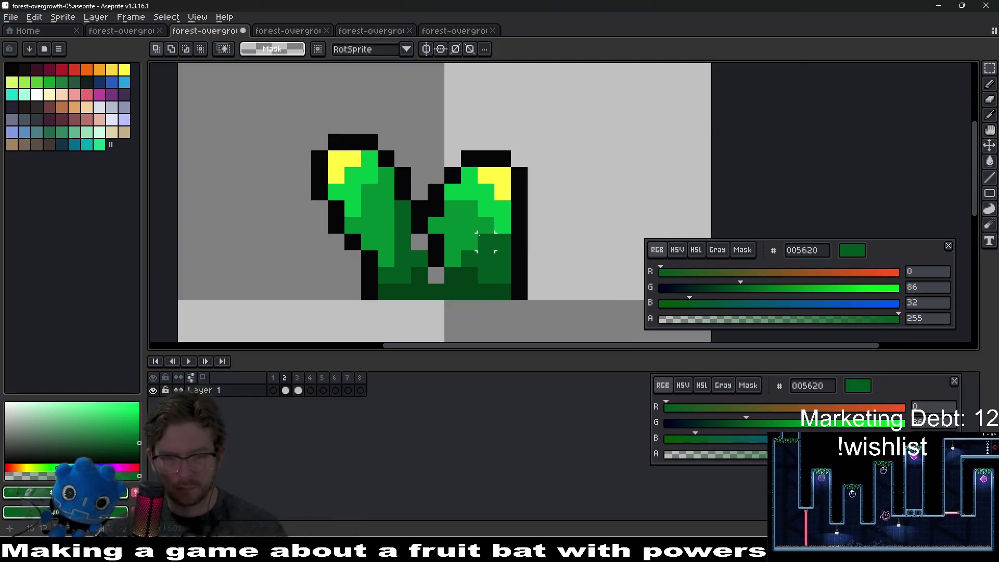
click(424, 246)
key(b)
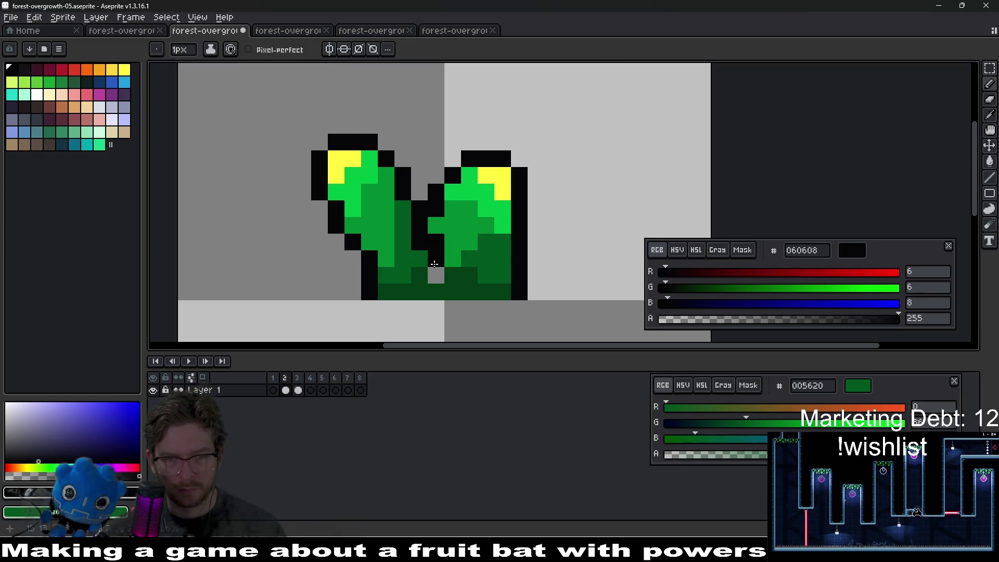
scroll(532, 238, down, 5)
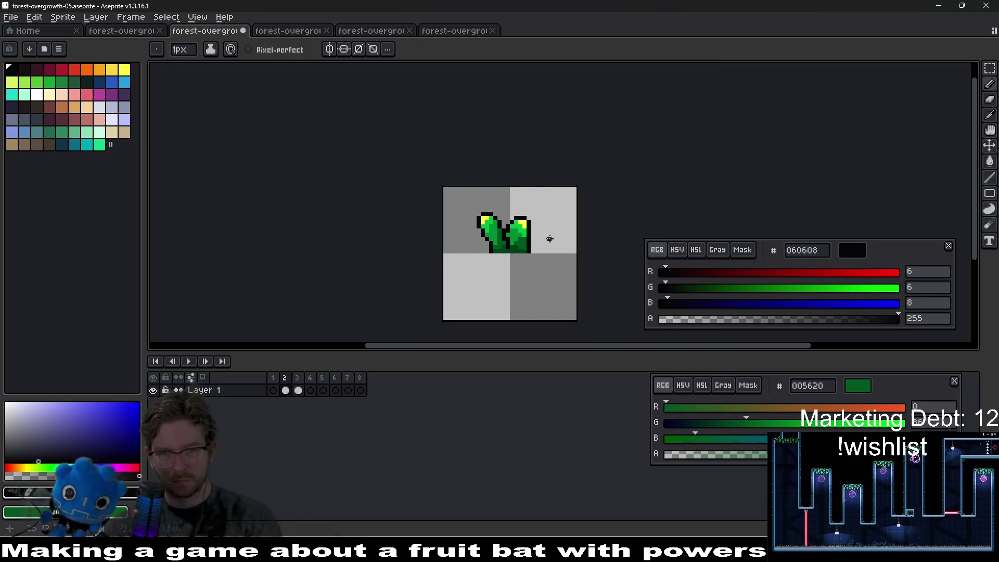
scroll(536, 235, up, 1)
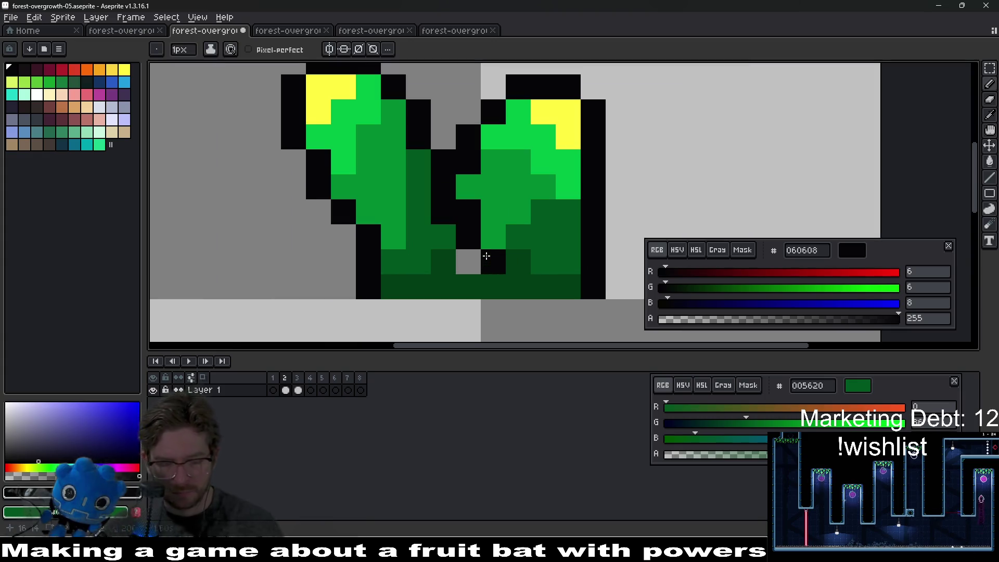
scroll(491, 250, up, 3)
key(alt)
click(492, 251)
scroll(463, 260, down, 4)
scroll(464, 259, up, 1)
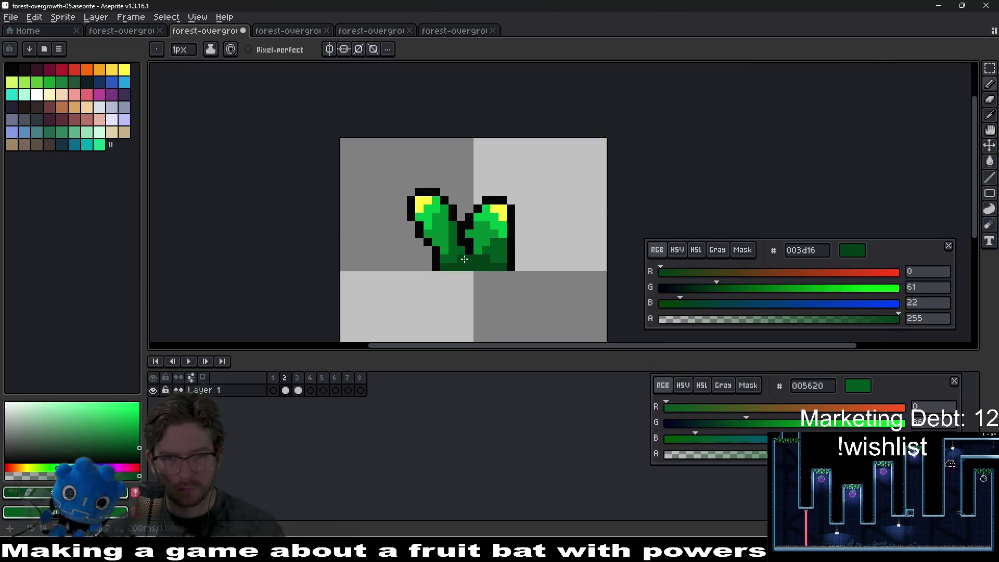
On frame 1, move the left leaf down one pixel and preview the animation
click(273, 391)
scroll(463, 233, up, 2)
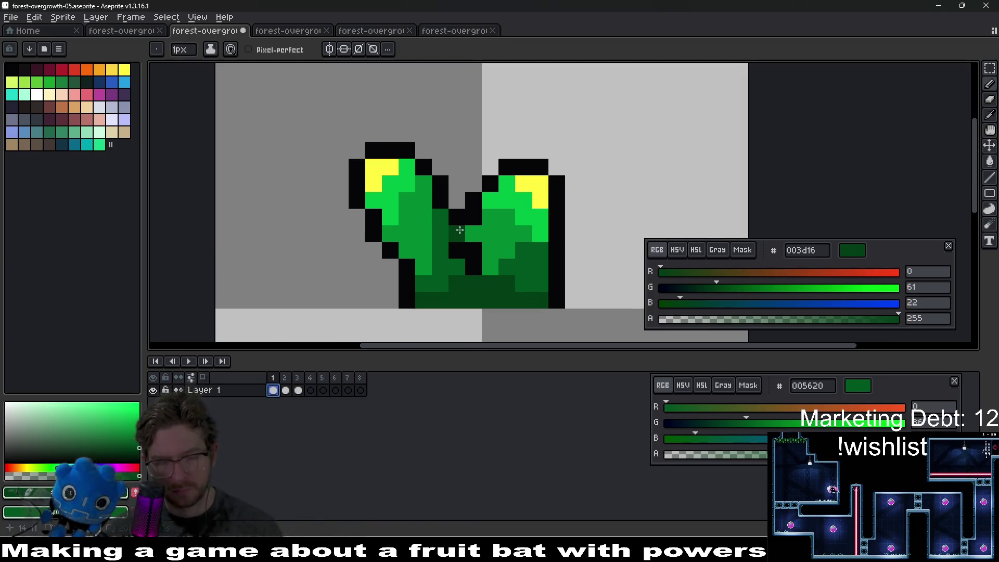
key(m)
drag(330, 107, 435, 228)
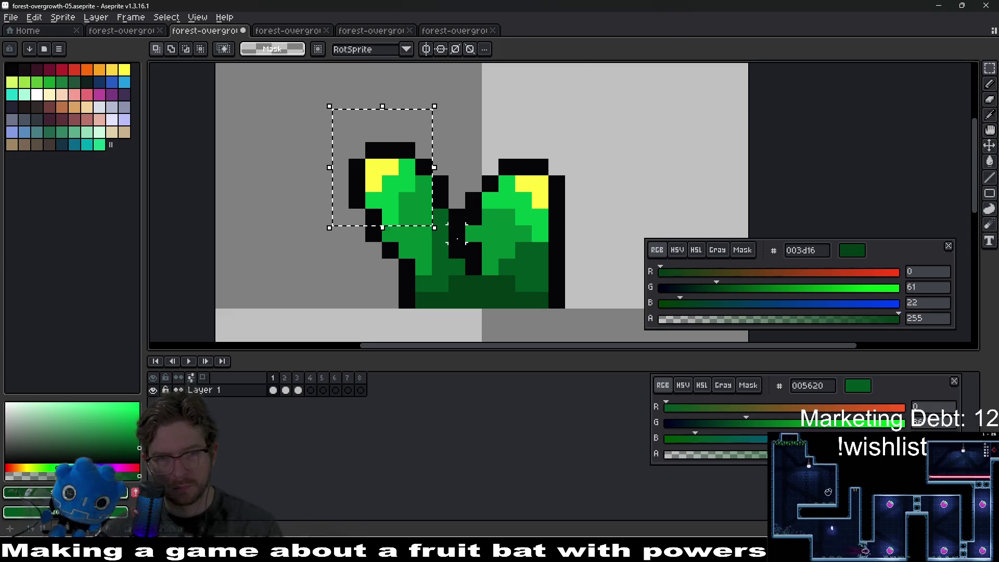
key(Down)
key(ctrl+d)
key(b)
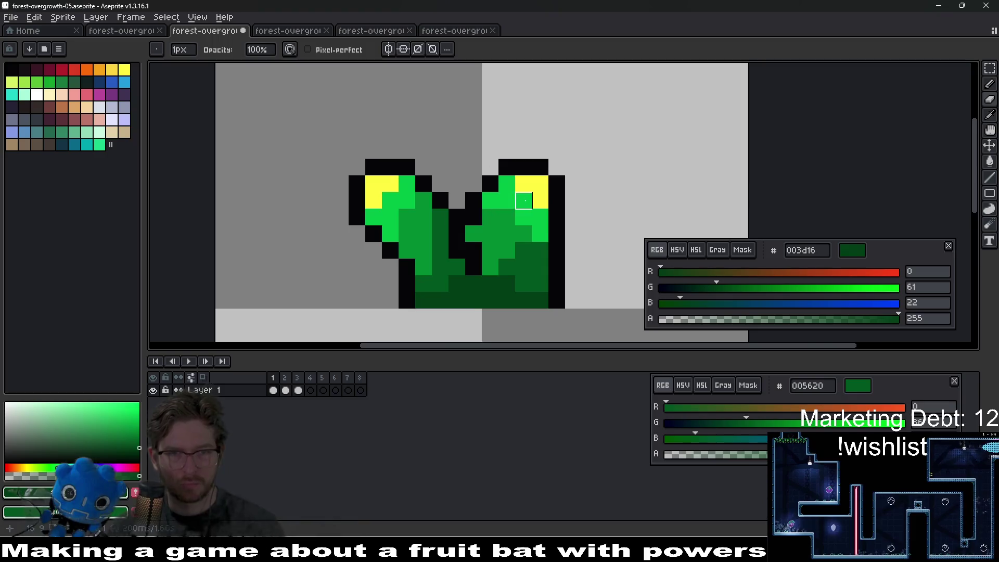
scroll(573, 212, down, 4)
key(Return)
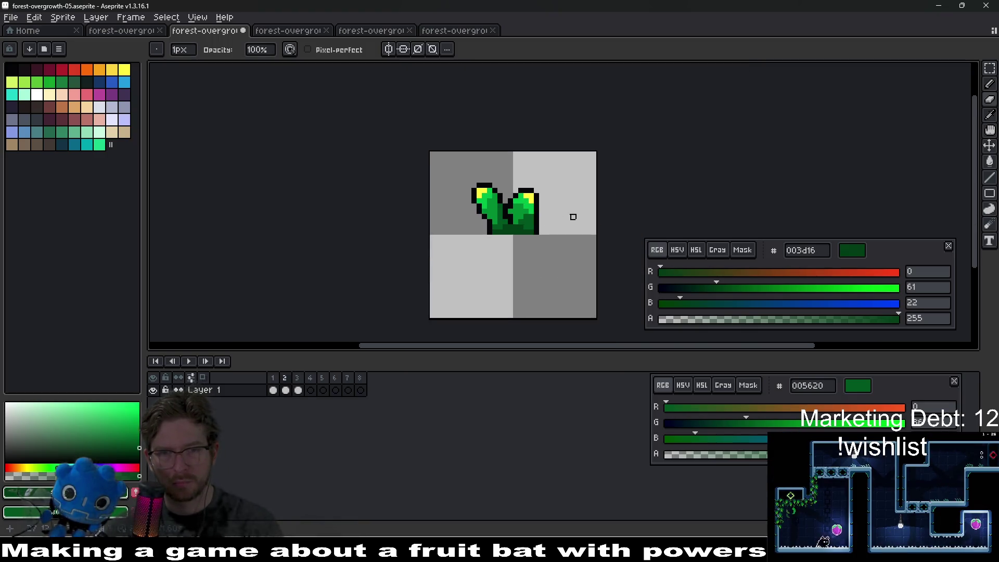
Move the left leaf back up one pixel and replay the animation to check the sway
scroll(514, 212, up, 4)
key(m)
drag(395, 130, 472, 256)
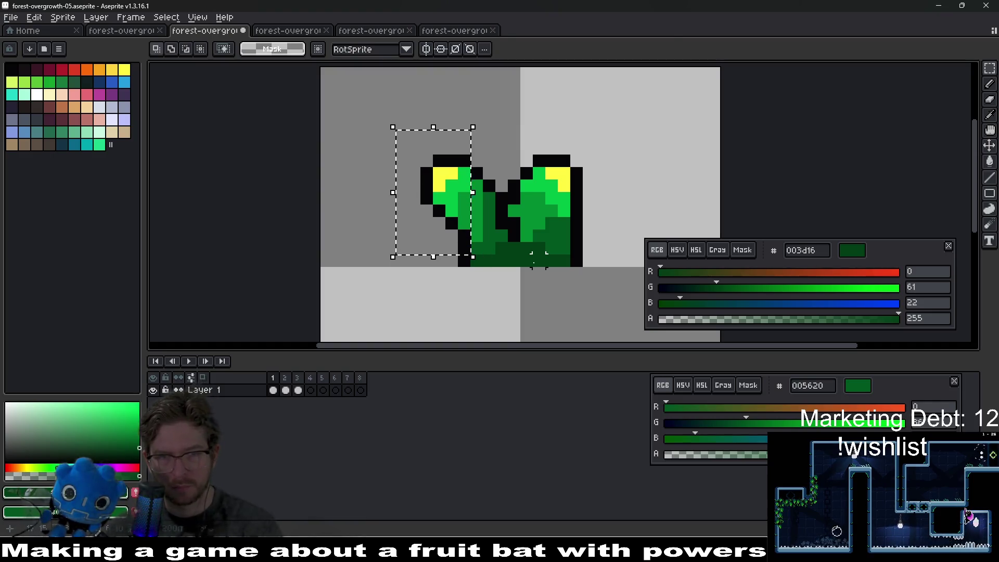
key(Up)
key(ctrl+d)
key(Return)
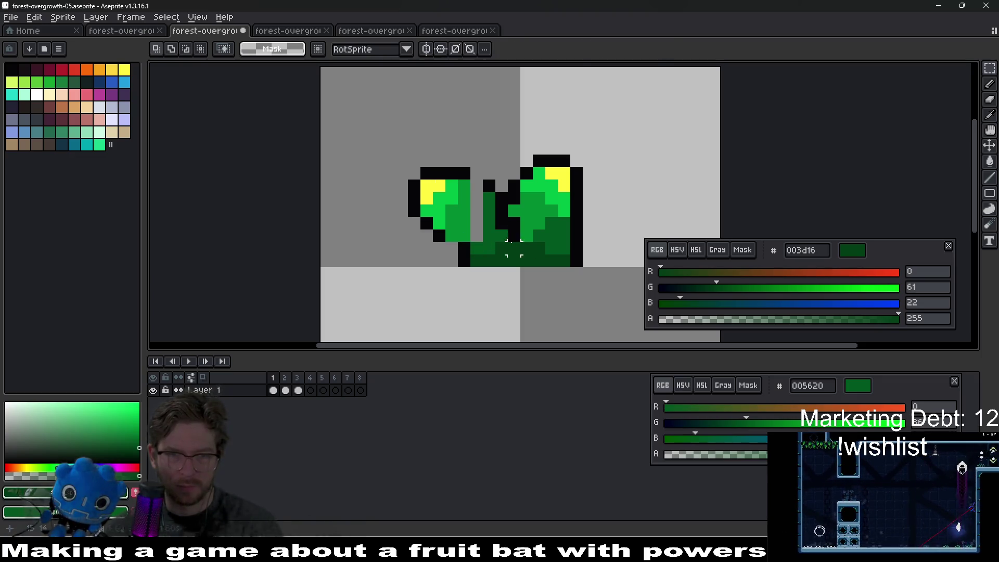
Eyedrop the mid leaf green and paint a grey gap pixel with it
scroll(474, 196, up, 3)
key(i)
click(502, 169)
key(b)
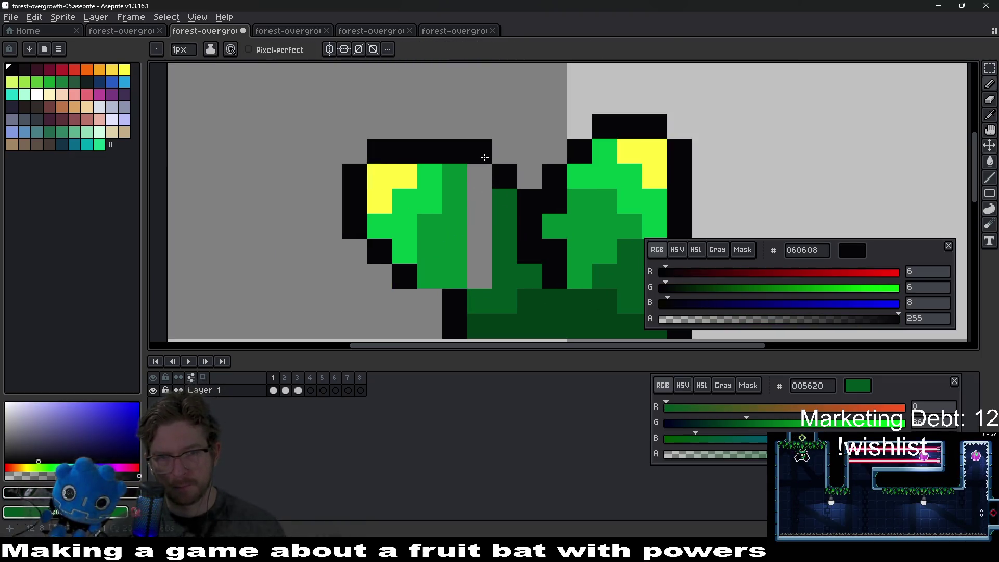
scroll(484, 176, down, 4)
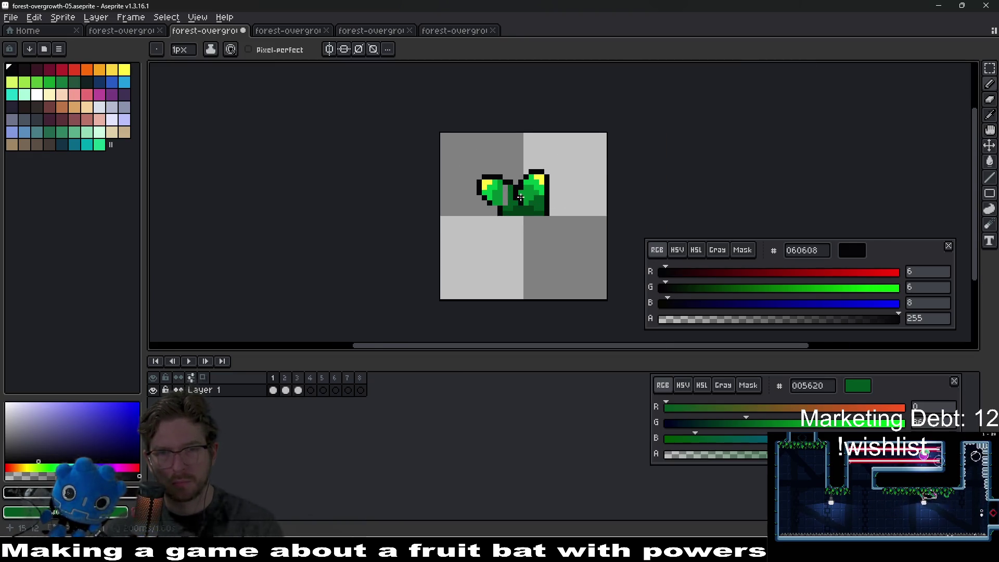
scroll(521, 199, up, 3)
key(i)
click(483, 189)
key(b)
click(500, 205)
Fill the remaining grey gap pixels with dark green 005620 and black
key(i)
click(511, 212)
key(b)
mouse_move(510, 212)
mouse_down()
mouse_move(501, 234)
mouse_move(480, 232)
mouse_up()
key(i)
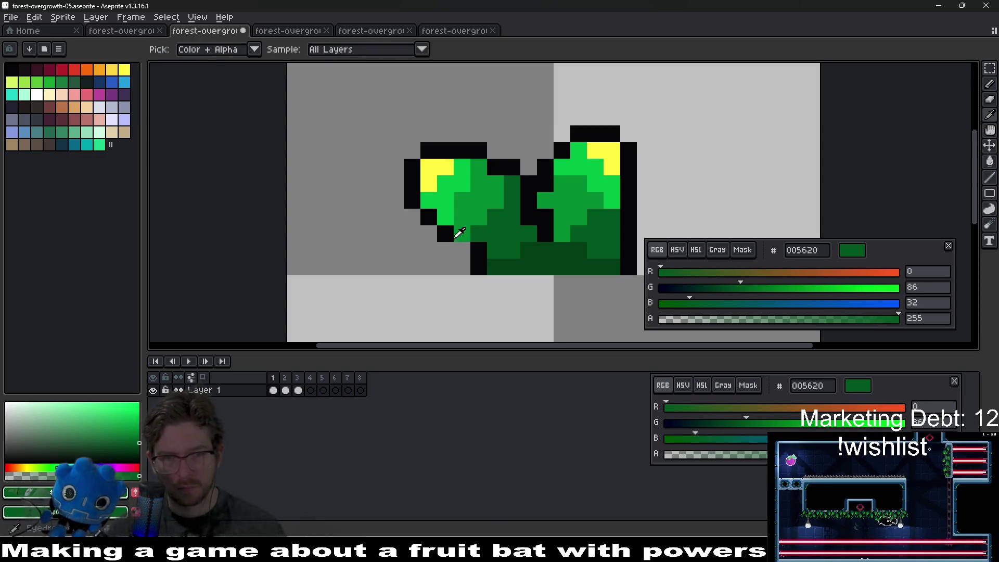
click(446, 235)
key(b)
click(457, 248)
Recentre the view on the sprite and step through the frames back to frame 1
scroll(457, 248, down, 5)
drag(599, 251, 519, 232)
scroll(462, 237, up, 4)
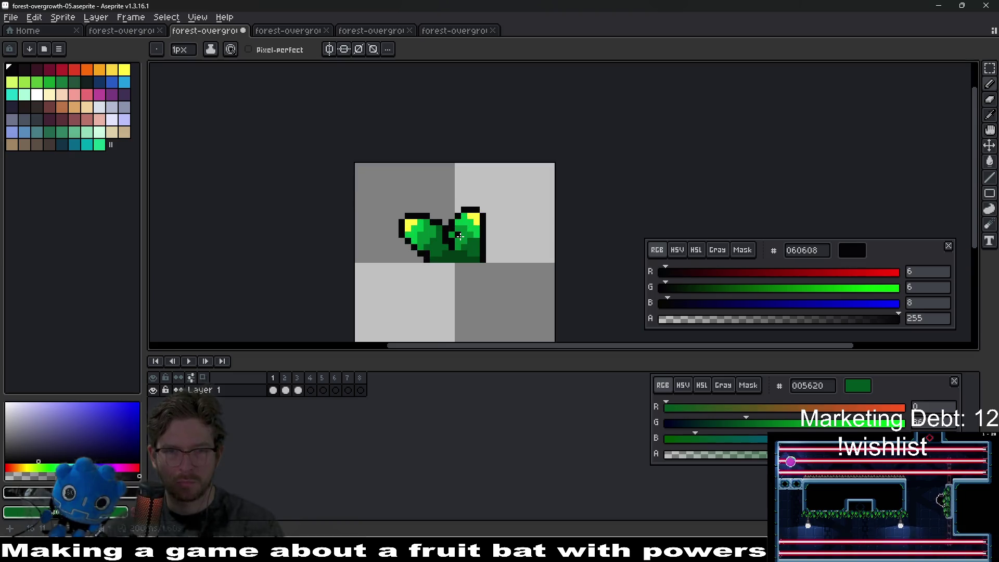
key(period)
key(period)
key(comma)
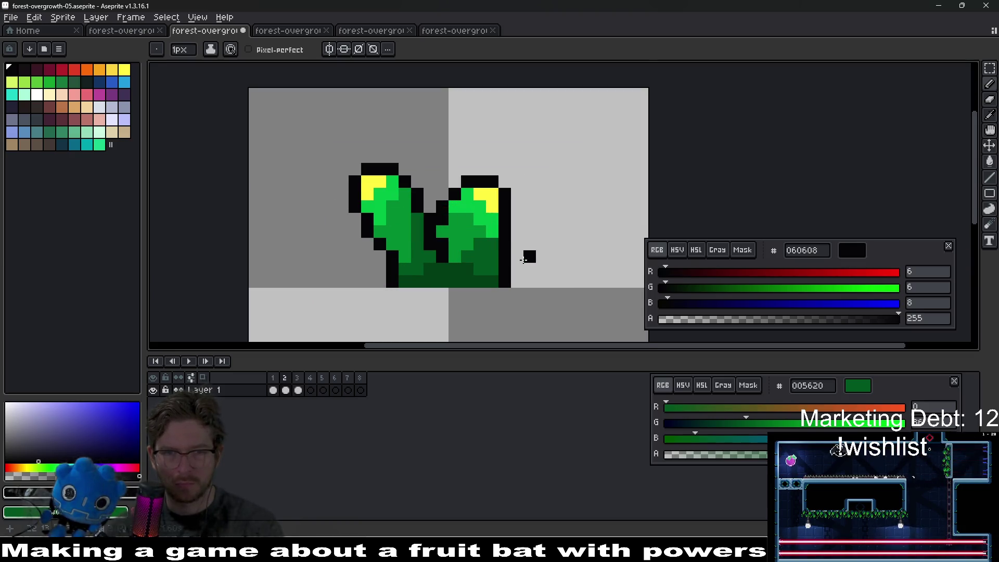
key(comma)
scroll(500, 248, up, 2)
Recolour the right leaf's tip pixels with bright green 00bd45
key(m)
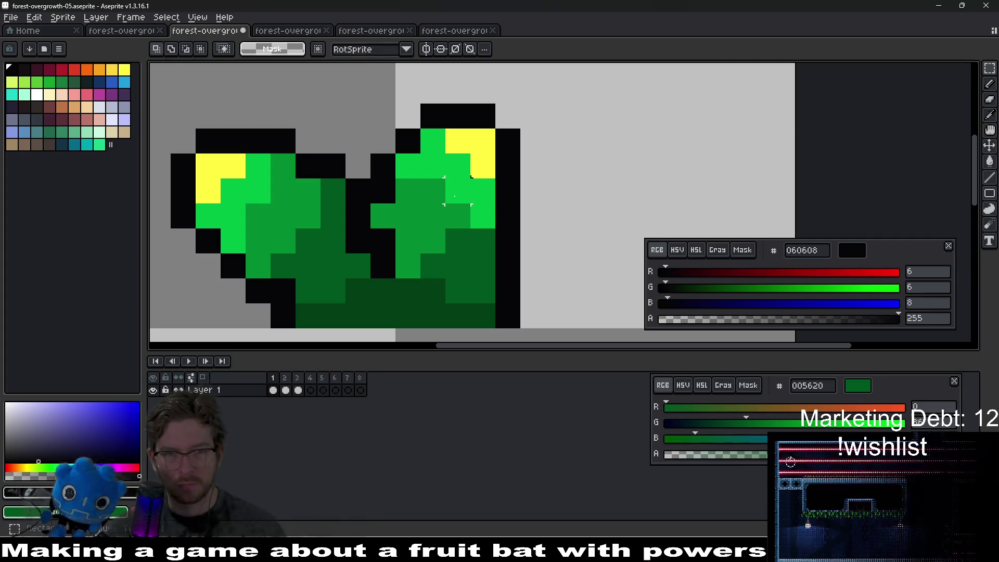
mouse_move(371, 79)
mouse_down()
mouse_move(495, 128)
mouse_move(546, 131)
mouse_move(523, 155)
mouse_up()
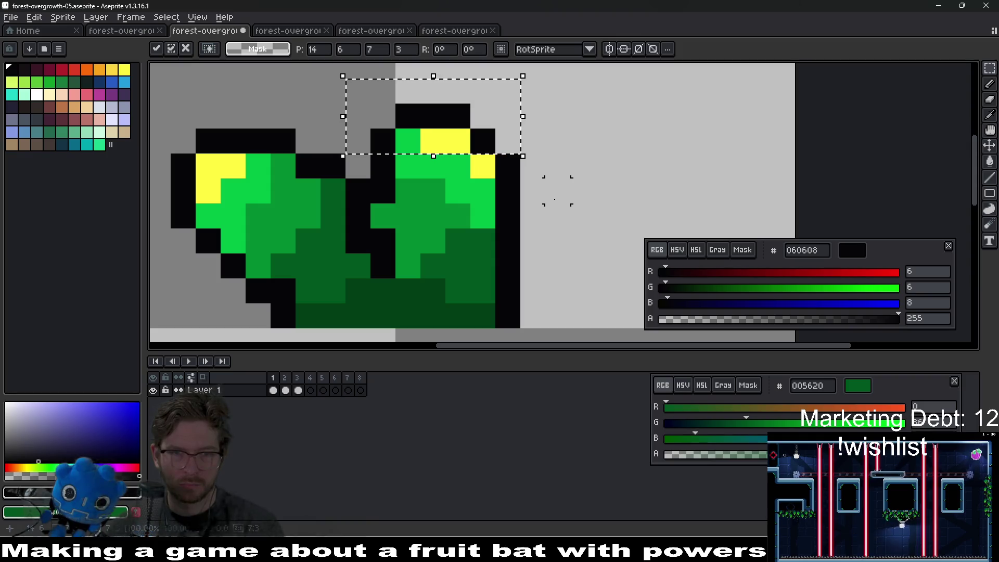
click(532, 191)
key(b)
alt+click(449, 151)
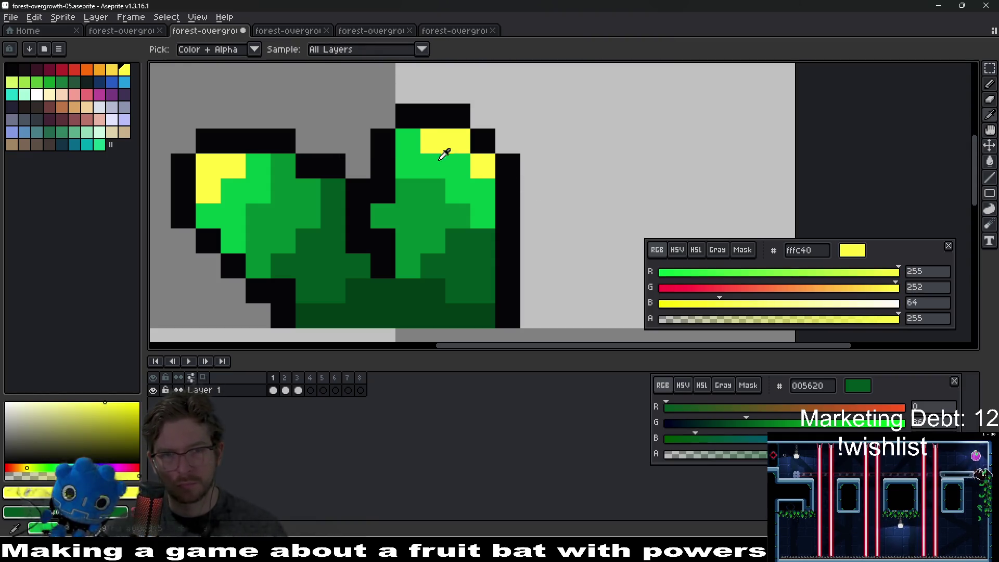
click(415, 157)
alt+click(463, 166)
click(480, 163)
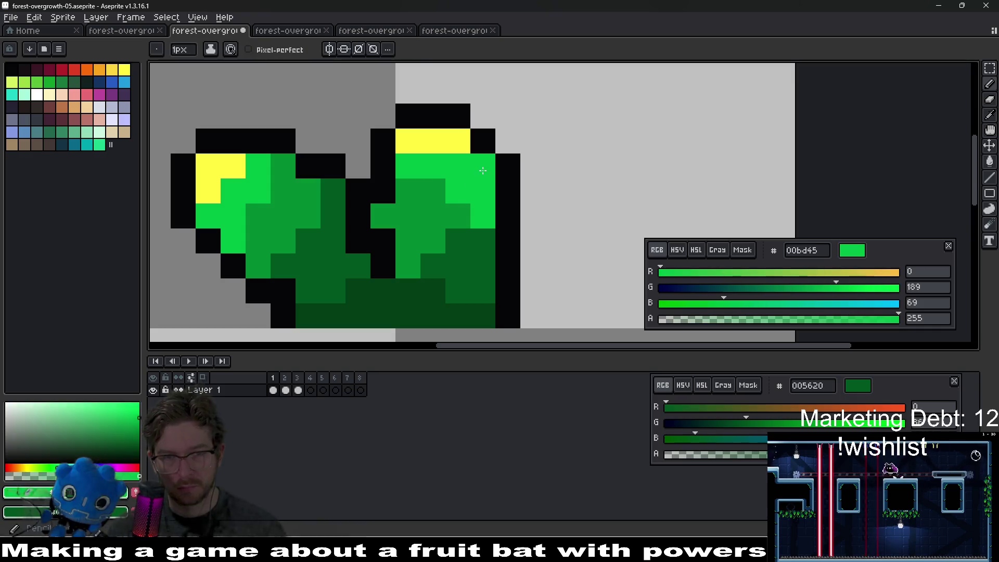
drag(415, 167, 415, 188)
Shade down the right leaf with darker 008a32 green and add a bright green highlight
alt+click(461, 224)
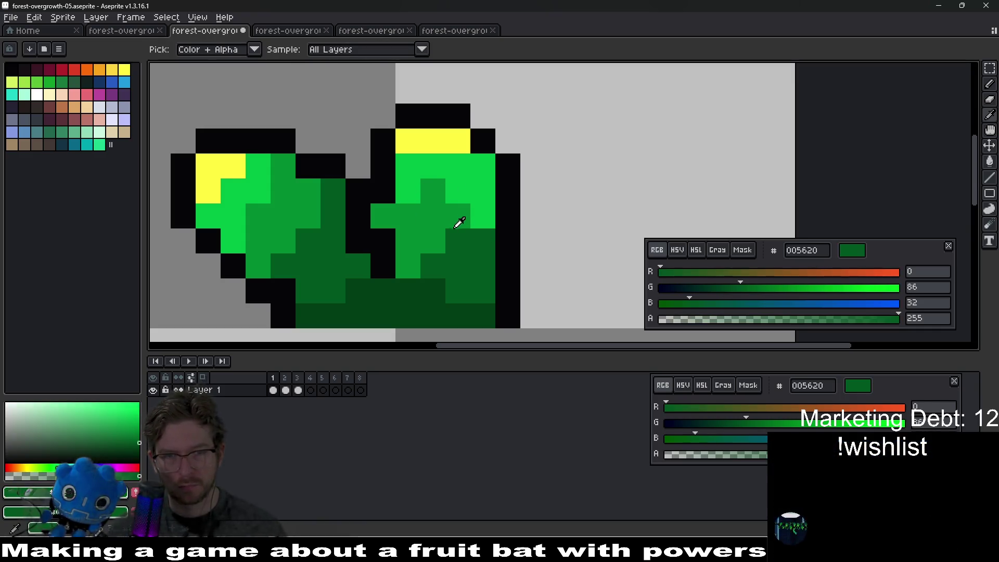
drag(483, 216, 481, 195)
click(463, 203)
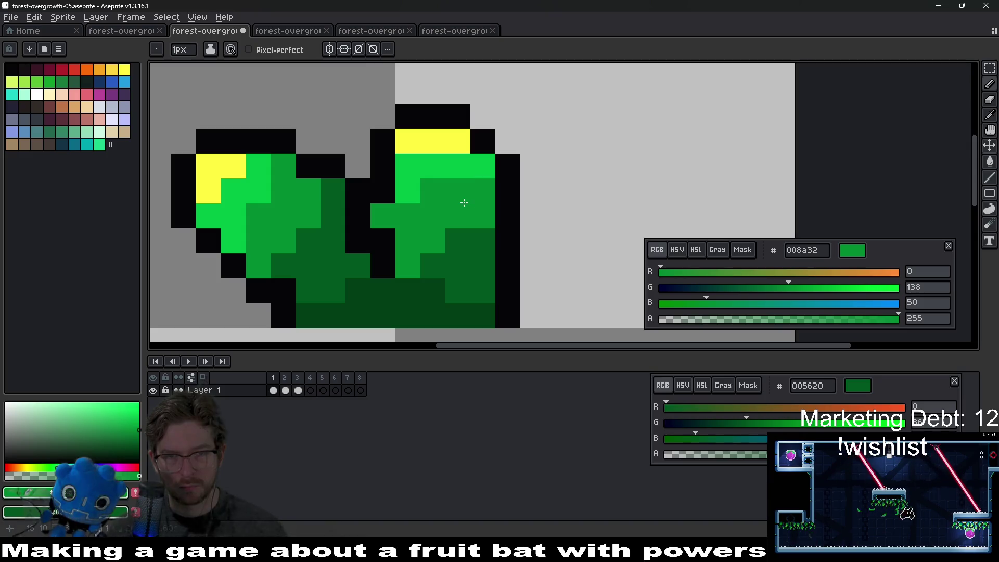
key(alt)
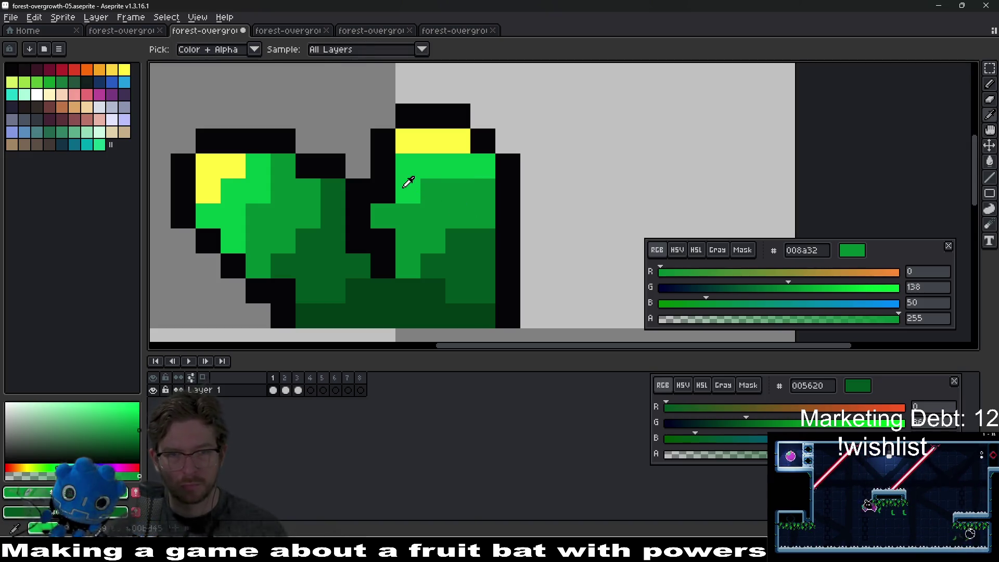
alt+click(408, 182)
click(432, 191)
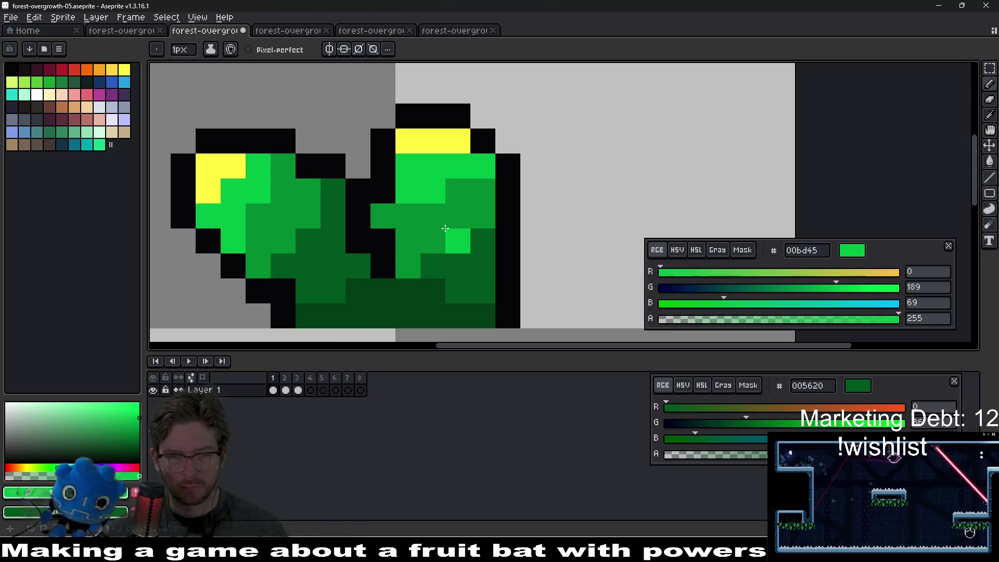
scroll(515, 231, down, 5)
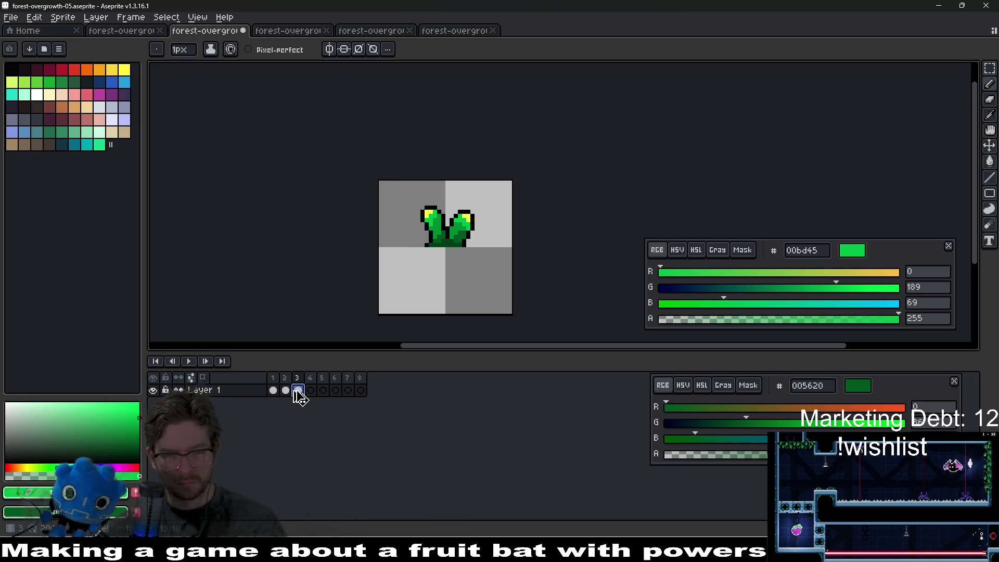
Add a new fourth frame copying the last frame's pose
click(311, 390)
key(ctrl+v)
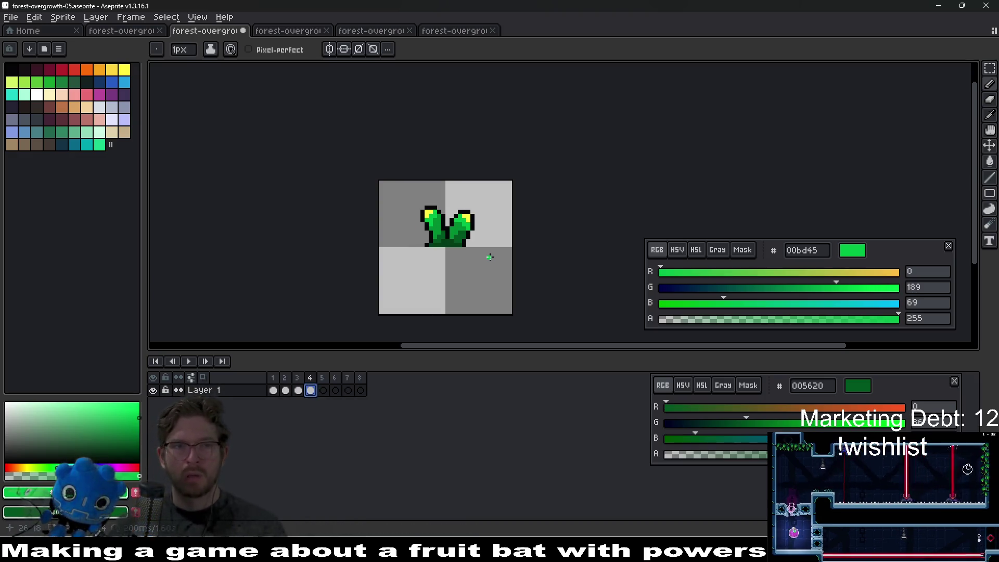
scroll(490, 258, up, 1)
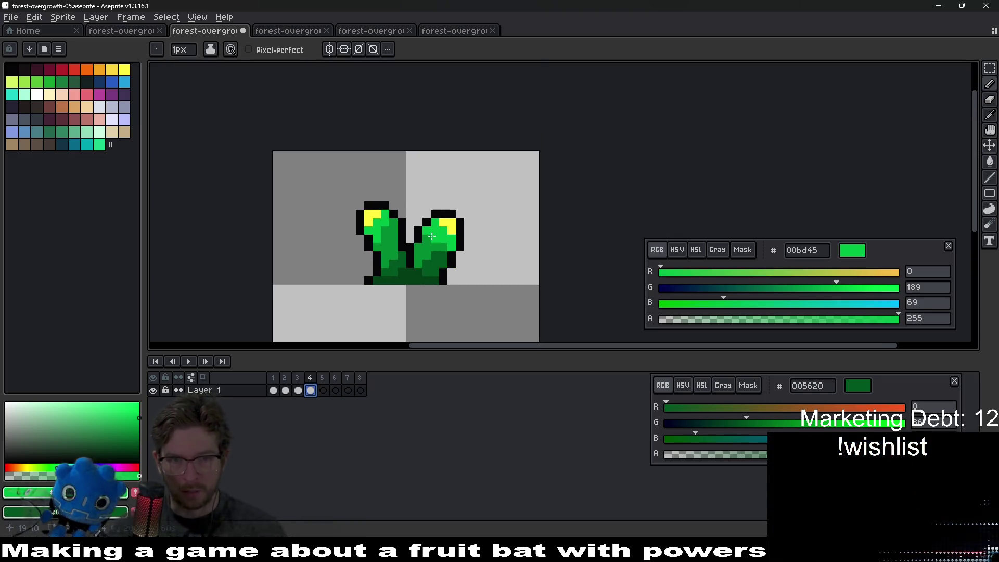
scroll(451, 264, up, 1)
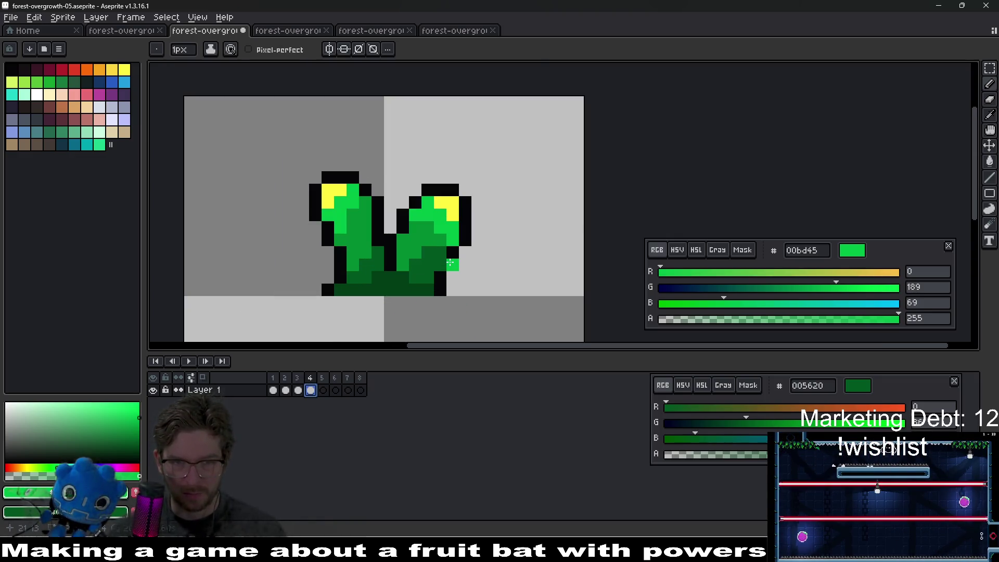
Select the whole right leaf and nudge it one pixel to the right
key(m)
drag(402, 177, 494, 230)
click(440, 226)
mouse_move(403, 177)
mouse_down()
mouse_move(487, 241)
mouse_move(486, 262)
mouse_move(499, 260)
mouse_up()
key(Right)
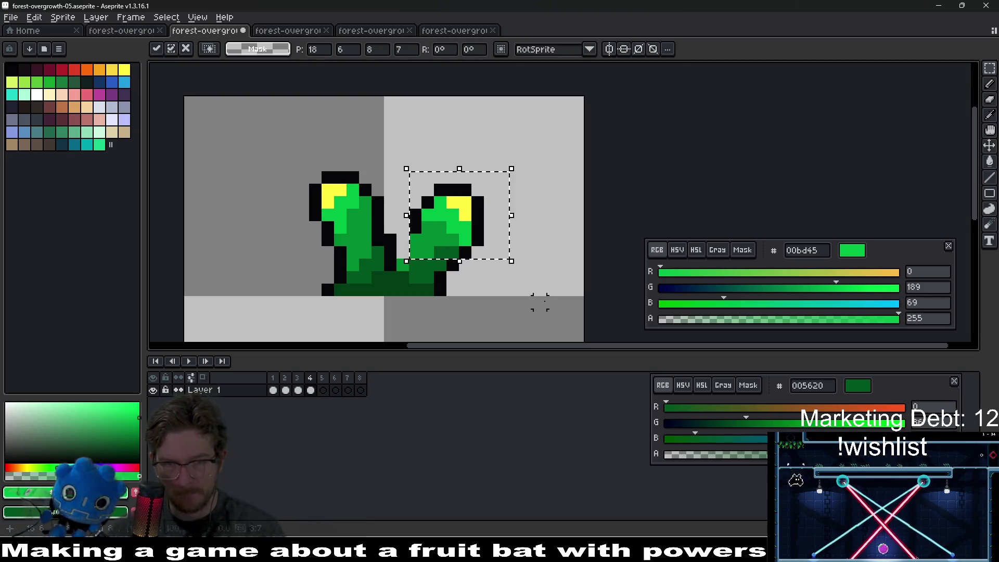
click(445, 252)
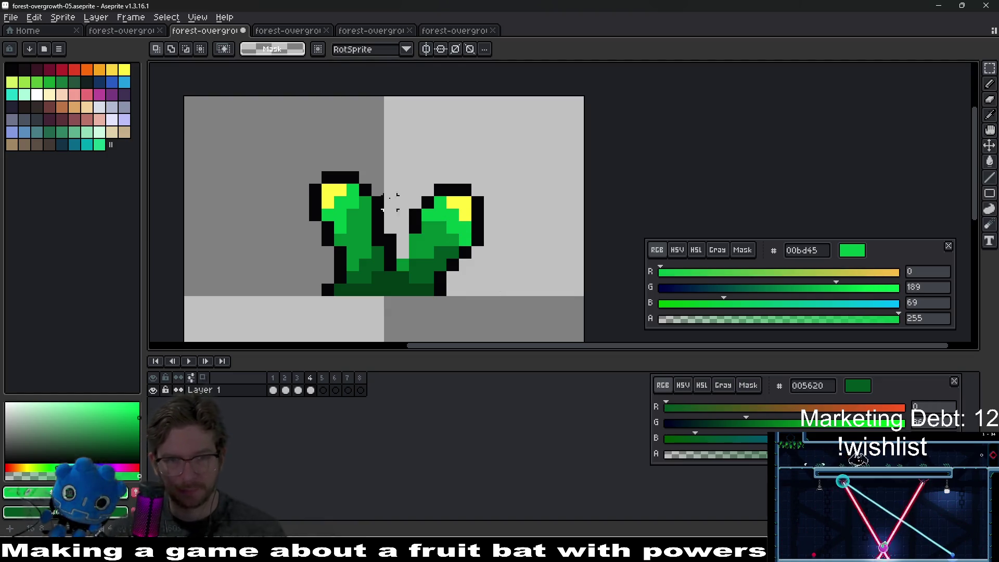
mouse_move(278, 153)
mouse_down()
mouse_move(389, 214)
mouse_move(401, 237)
mouse_up()
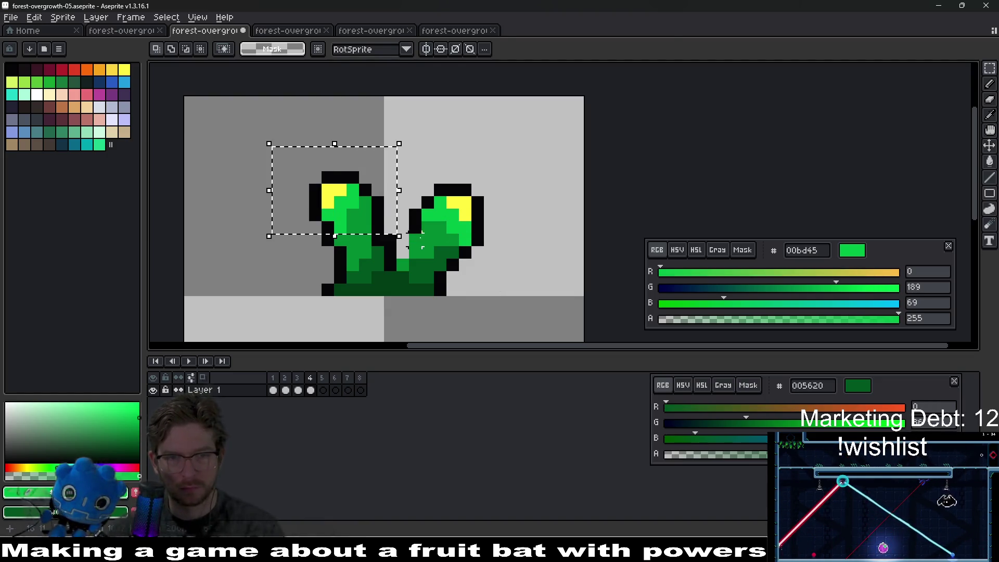
key(ctrl+d)
scroll(342, 251, up, 2)
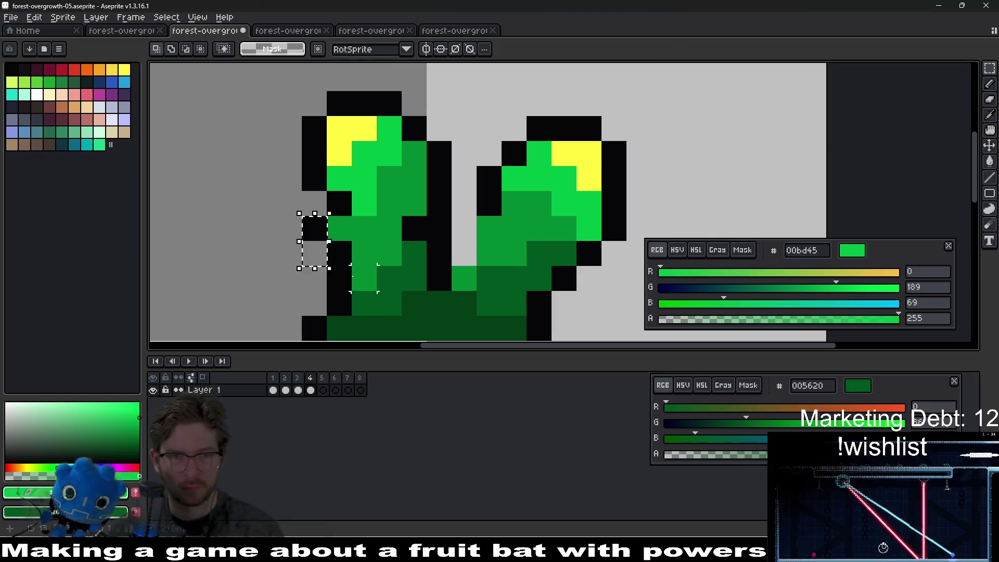
scroll(435, 225, down, 3)
scroll(454, 230, up, 2)
scroll(454, 230, up, 1)
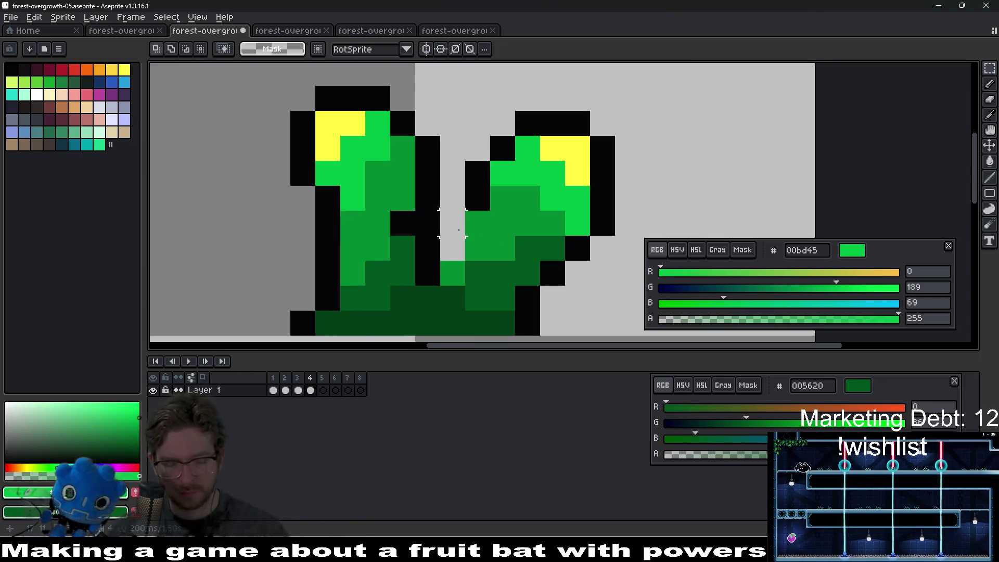
Fill the gap between the leaves with the darkest green and a black outline pixel
key(i)
alt+click(397, 242)
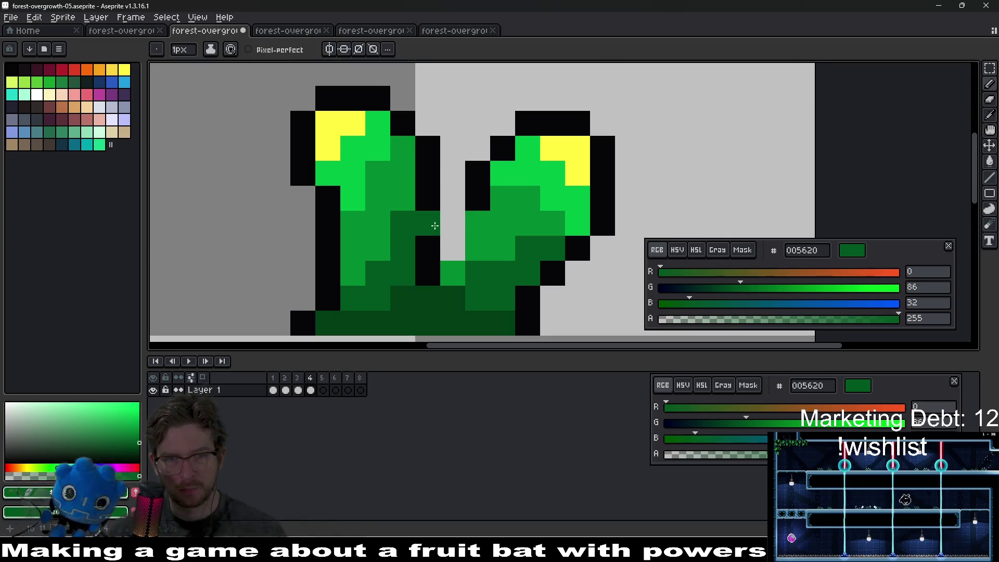
scroll(435, 226, down, 1)
click(440, 225)
alt+click(433, 229)
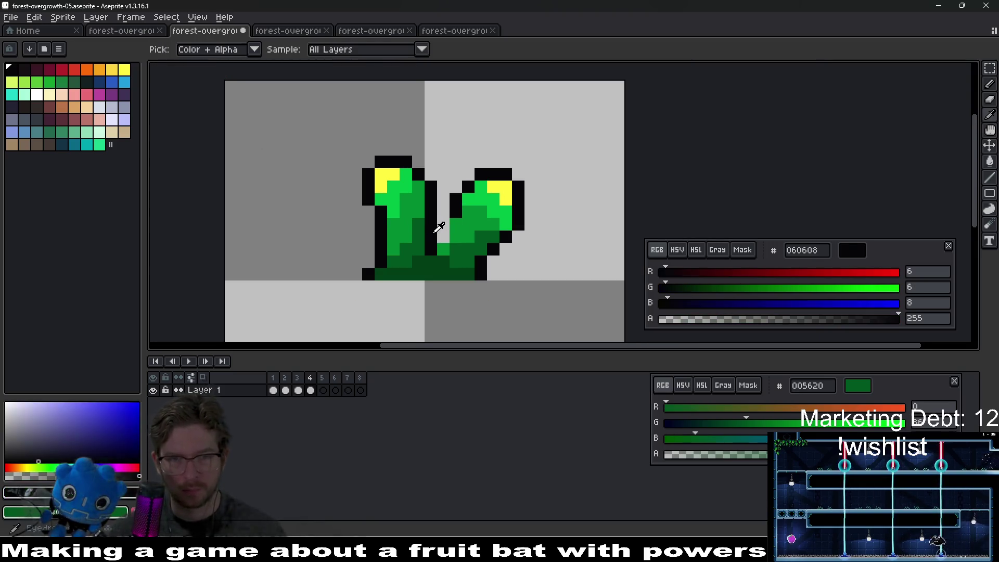
scroll(442, 224, up, 1)
click(455, 214)
scroll(490, 203, down, 2)
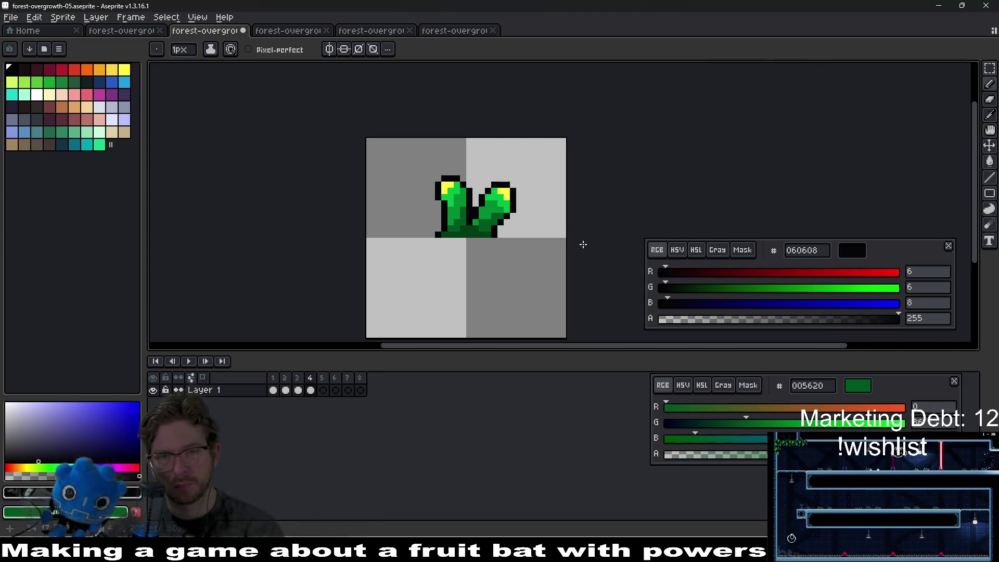
scroll(471, 205, up, 3)
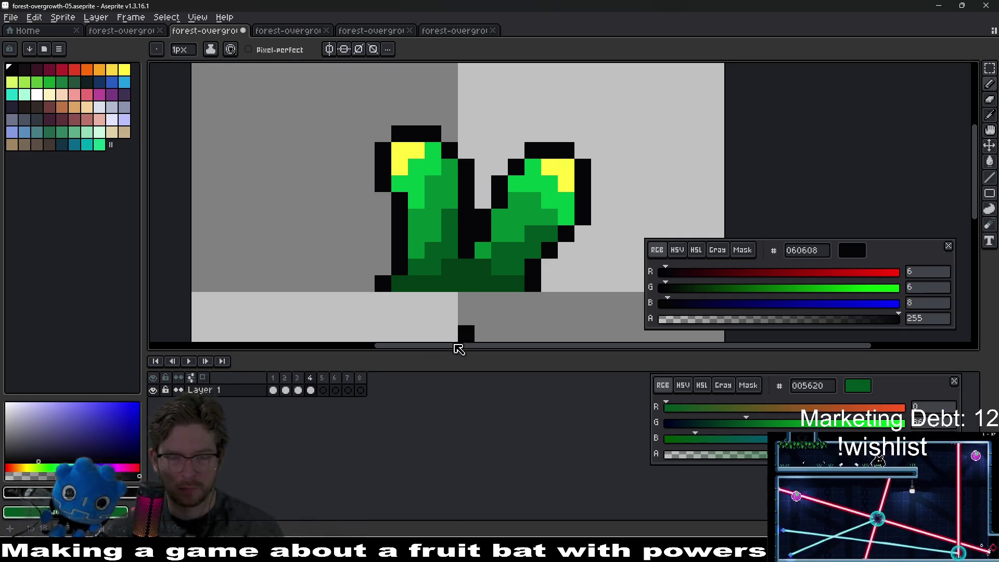
click(323, 390)
On frame 5, select the upper right leaf and move it down one pixel
mouse_move(576, 168)
mouse_down()
mouse_move(516, 203)
mouse_move(535, 203)
mouse_up()
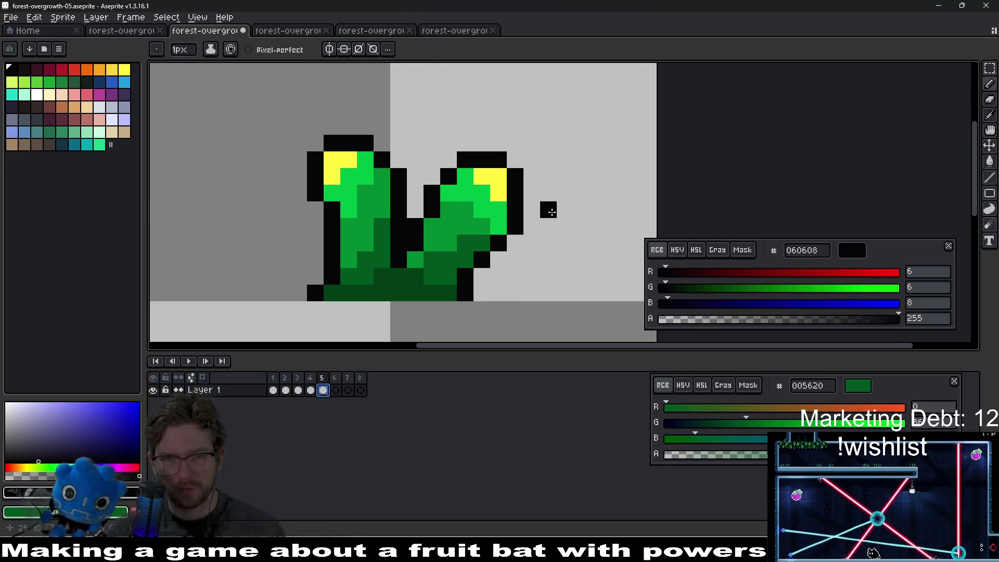
scroll(551, 211, down, 3)
key(m)
scroll(500, 187, up, 2)
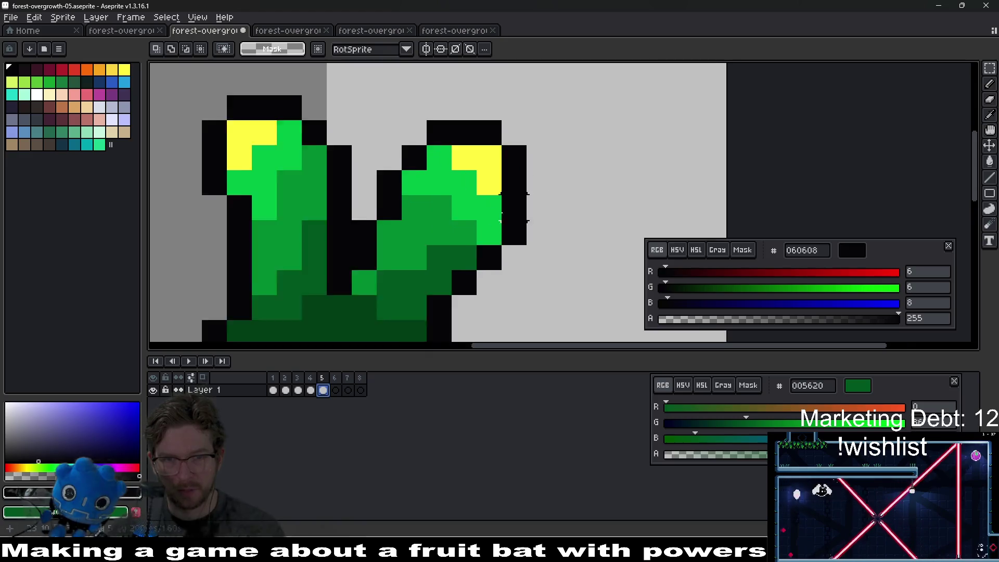
scroll(452, 174, down, 1)
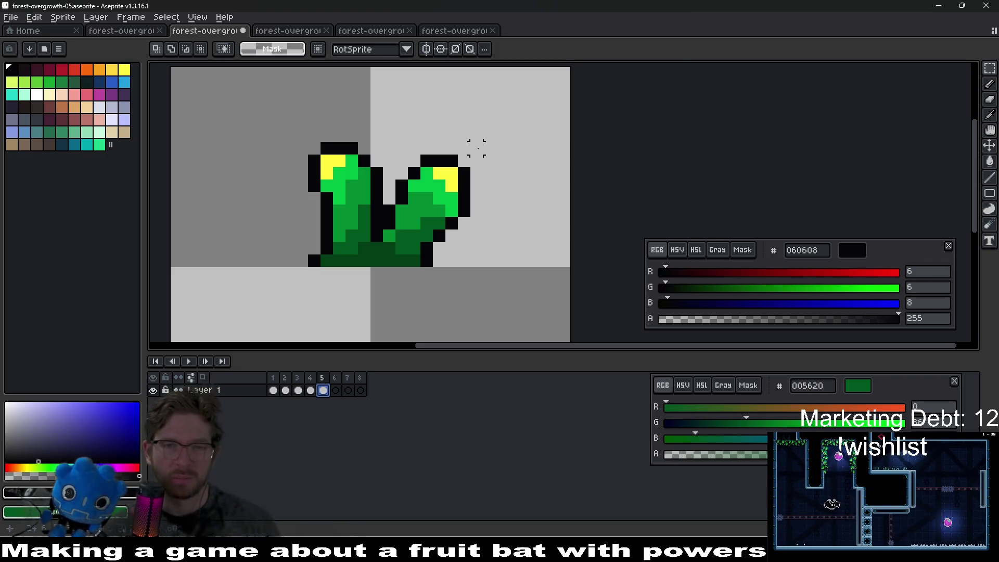
scroll(476, 171, up, 1)
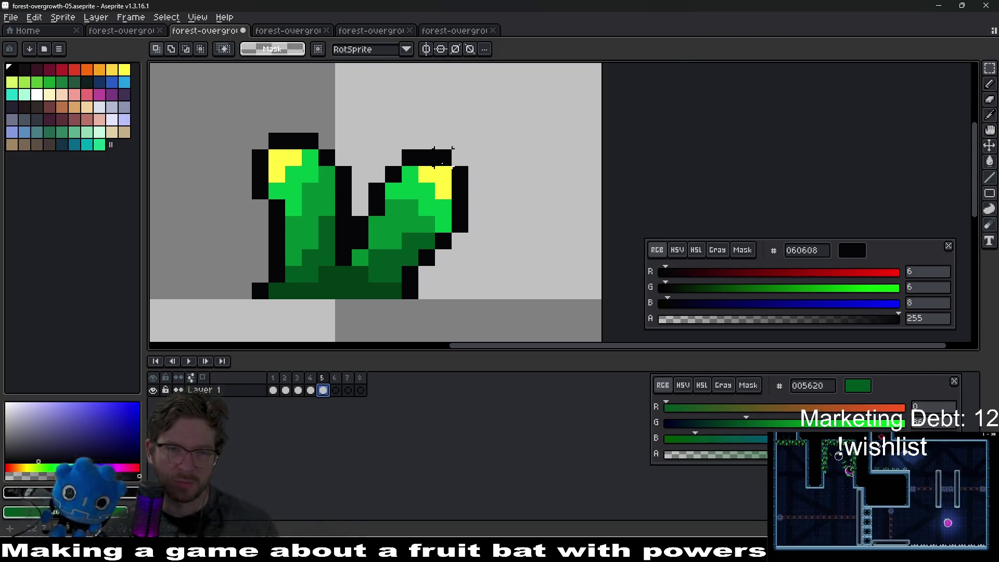
mouse_move(415, 158)
mouse_down()
mouse_move(500, 250)
mouse_move(500, 263)
mouse_up()
key(Down)
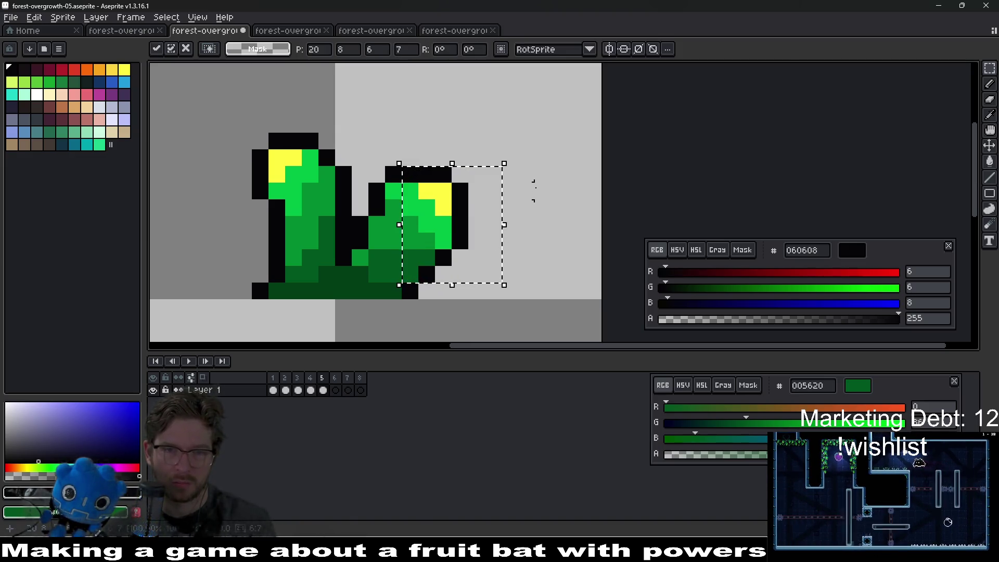
key(ctrl+d)
Repaint the top yellow tip pixels bright green, then pick the darker 008a32 green
key(i)
click(440, 201)
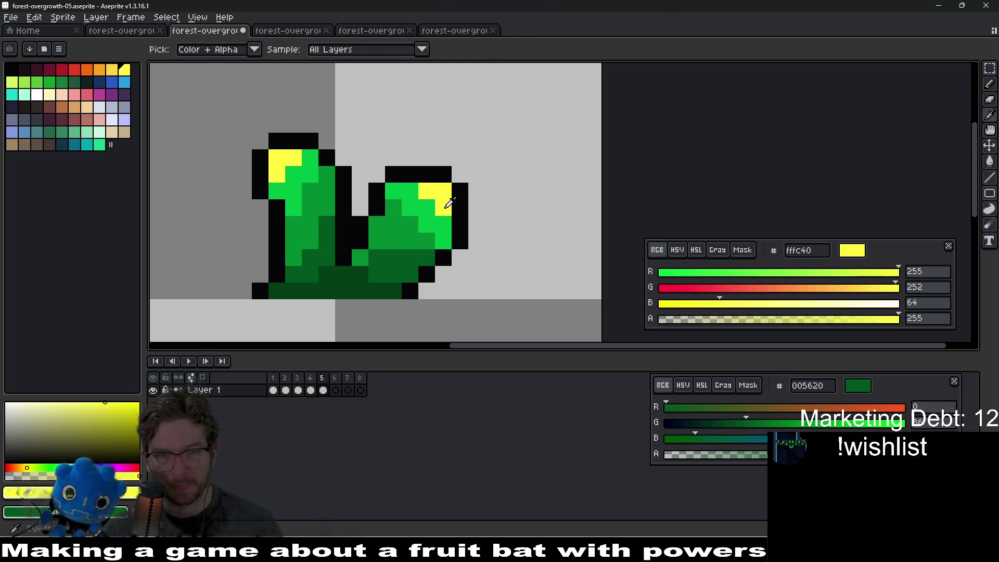
key(b)
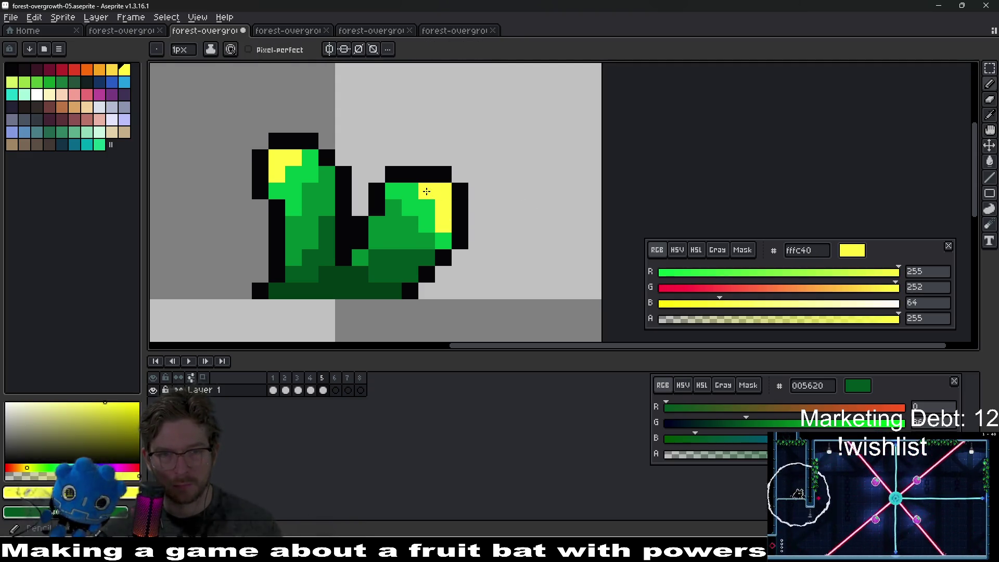
alt+click(395, 191)
drag(410, 193, 420, 194)
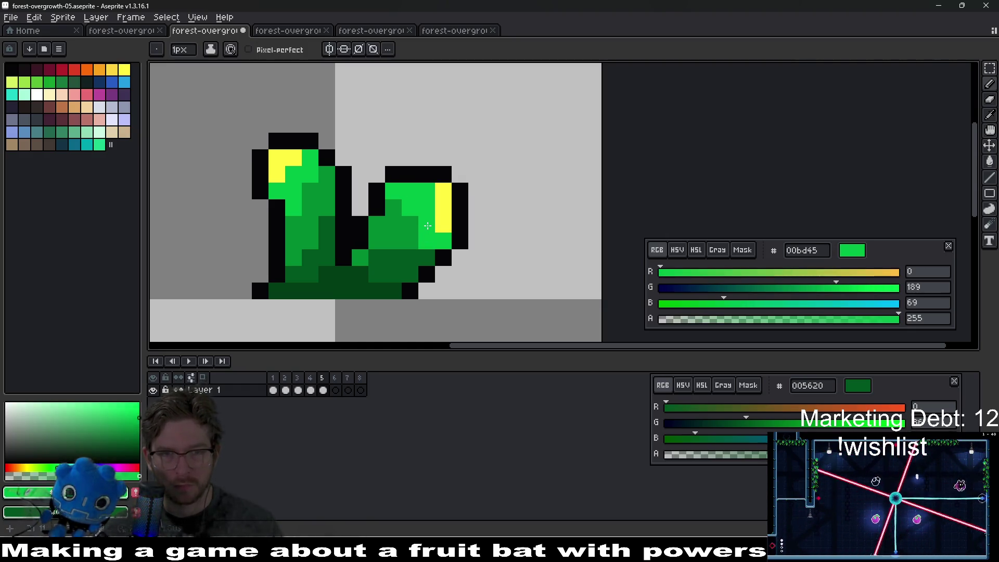
alt+click(400, 204)
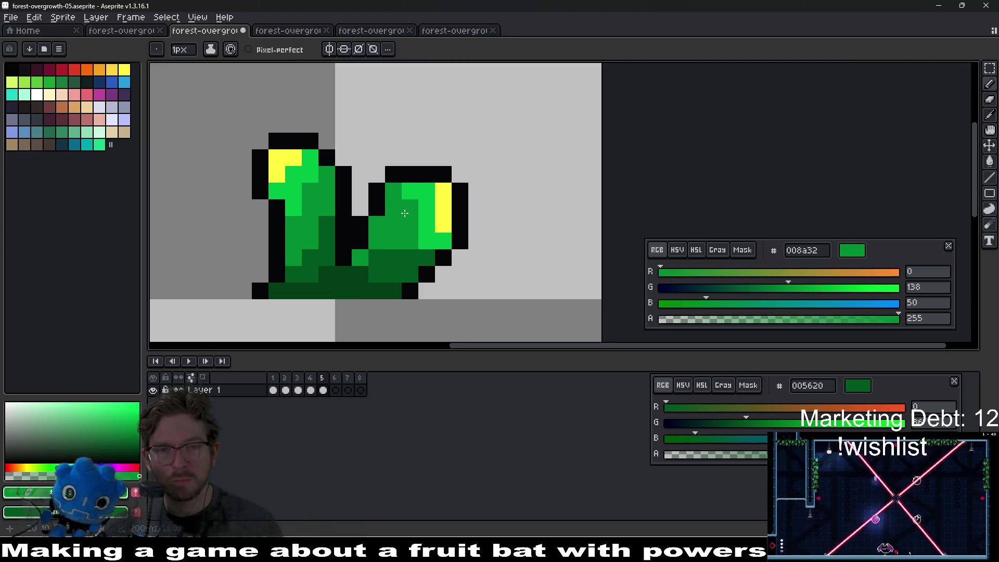
Compare the two poses across frames and select the right leaf for transforming
scroll(535, 216, down, 5)
key(Right)
scroll(500, 224, up, 2)
key(m)
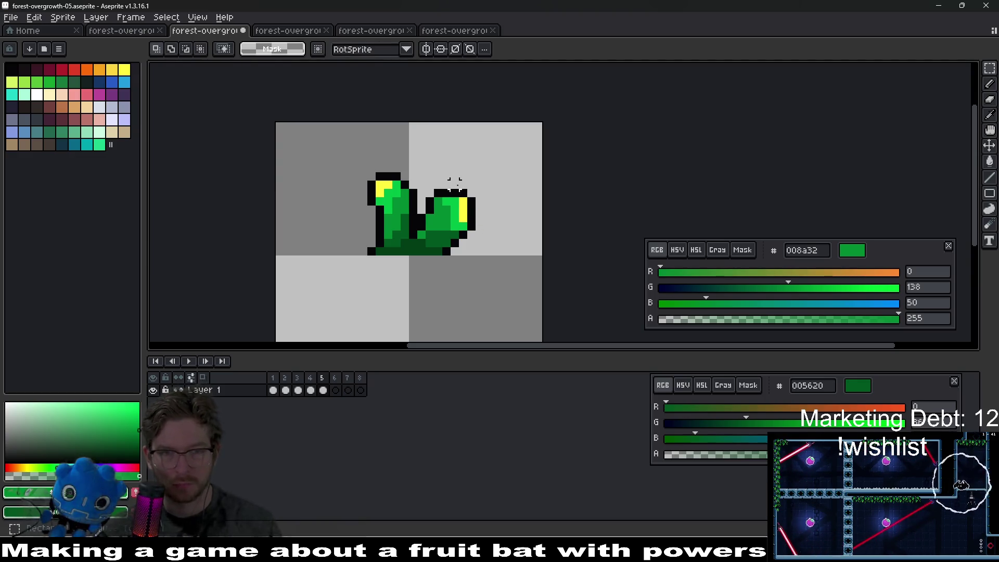
mouse_move(427, 191)
mouse_down()
mouse_move(487, 225)
mouse_move(496, 243)
mouse_up()
Cancel the leaf transform, try black outline pixels on the right leaf, then undo them
key(ctrl+d)
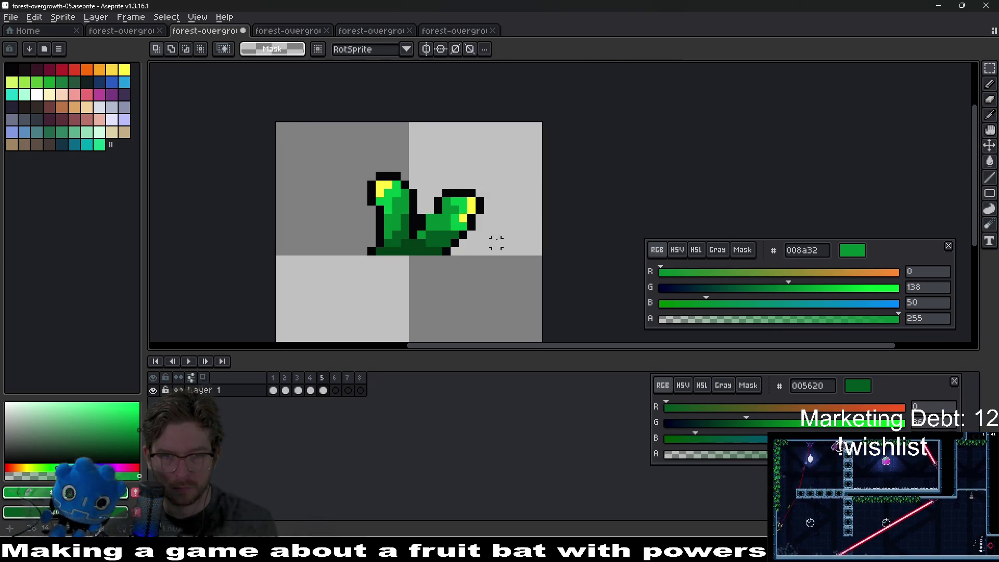
scroll(468, 215, up, 2)
key(i)
key(b)
alt+click(410, 188)
click(393, 204)
click(442, 204)
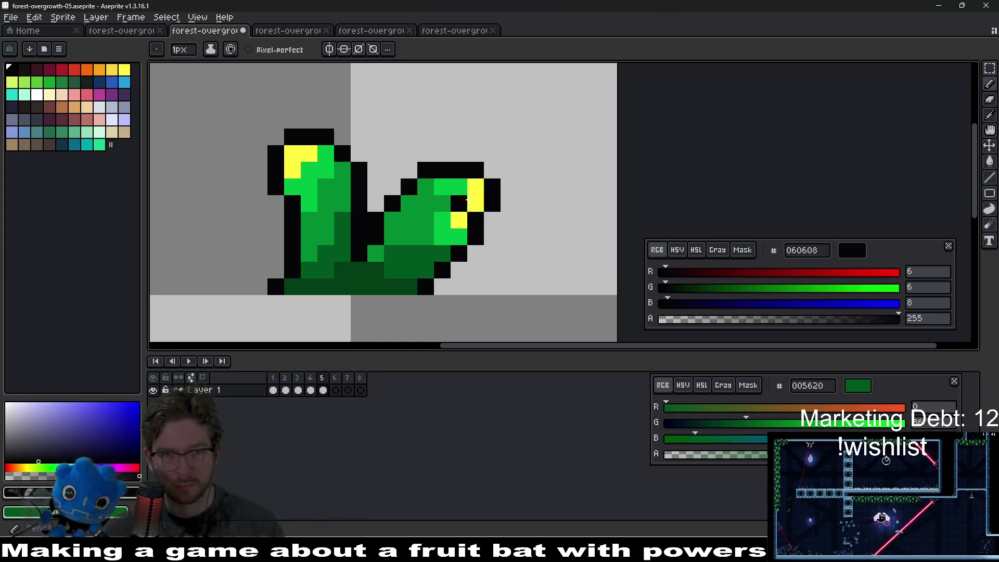
scroll(547, 225, down, 3)
scroll(497, 224, up, 2)
key(ctrl+z)
key(ctrl+z)
key(ctrl+z)
Undo the last two pencil strokes on the leaves
scroll(523, 232, down, 3)
scroll(515, 231, up, 3)
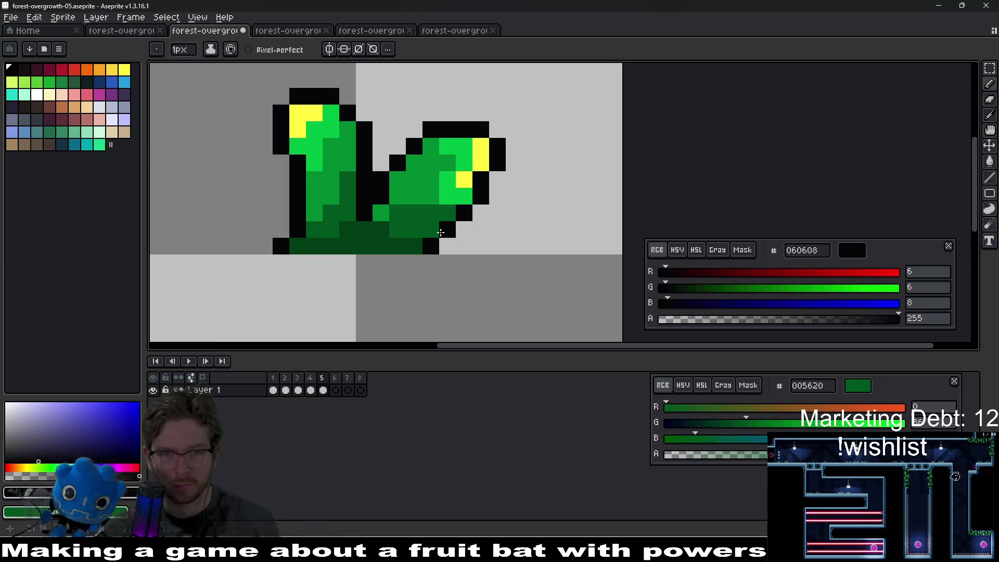
key(e)
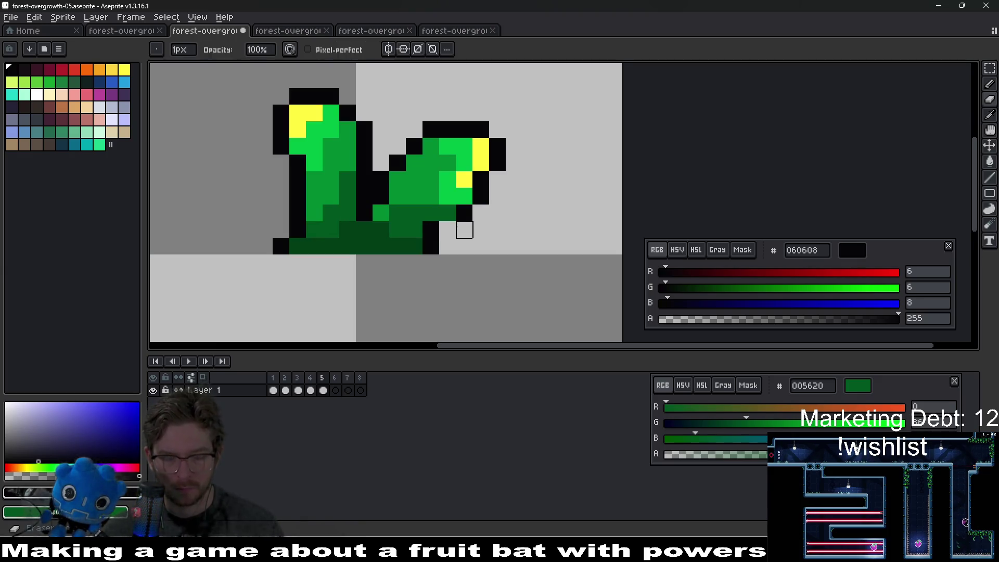
key(i)
key(b)
scroll(463, 213, down, 5)
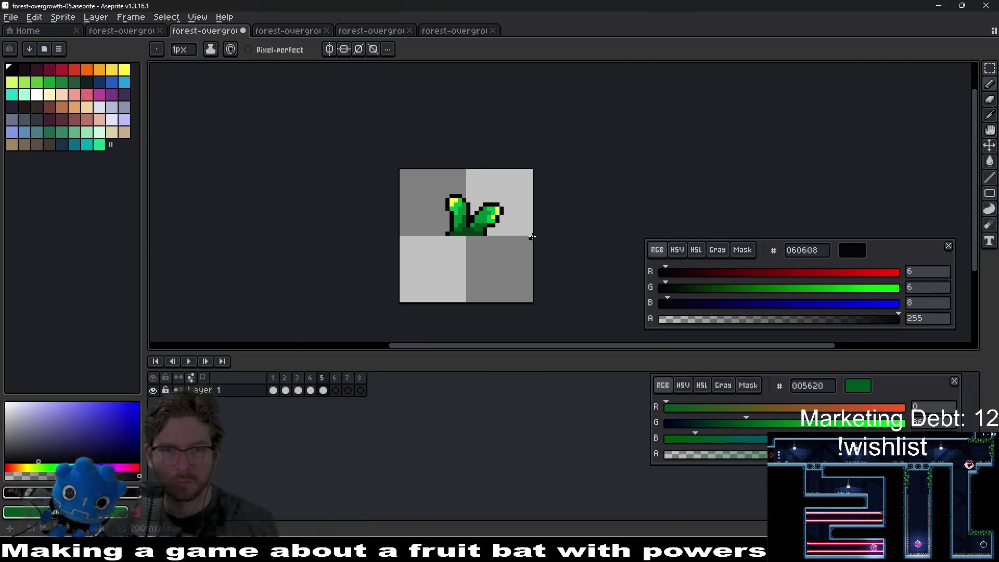
key(ctrl+z)
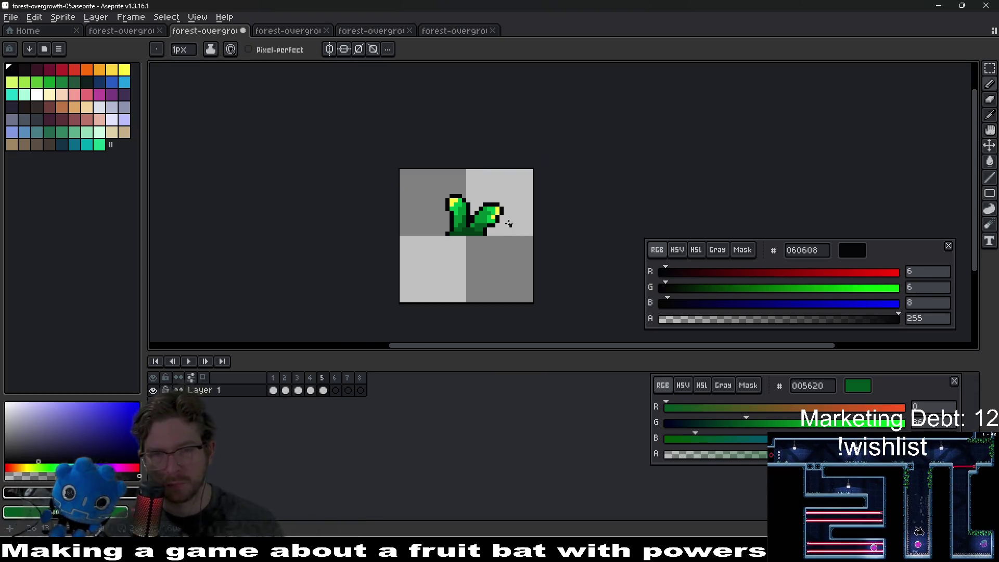
key(ctrl+z)
scroll(481, 225, up, 5)
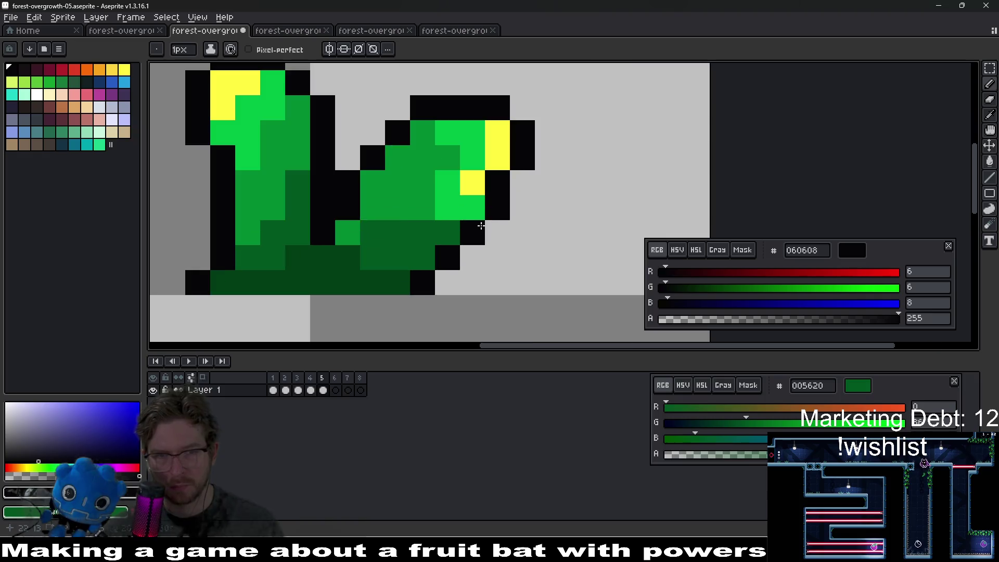
Eyedrop bright green and paint the right leaf's upper pixels, with medium green as secondary colour
alt+click(465, 134)
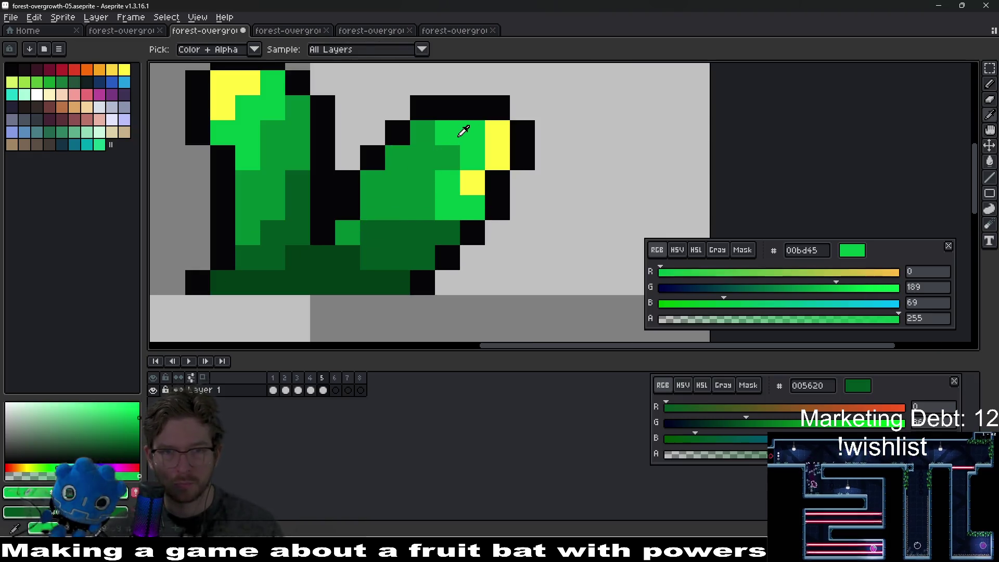
click(421, 137)
click(448, 150)
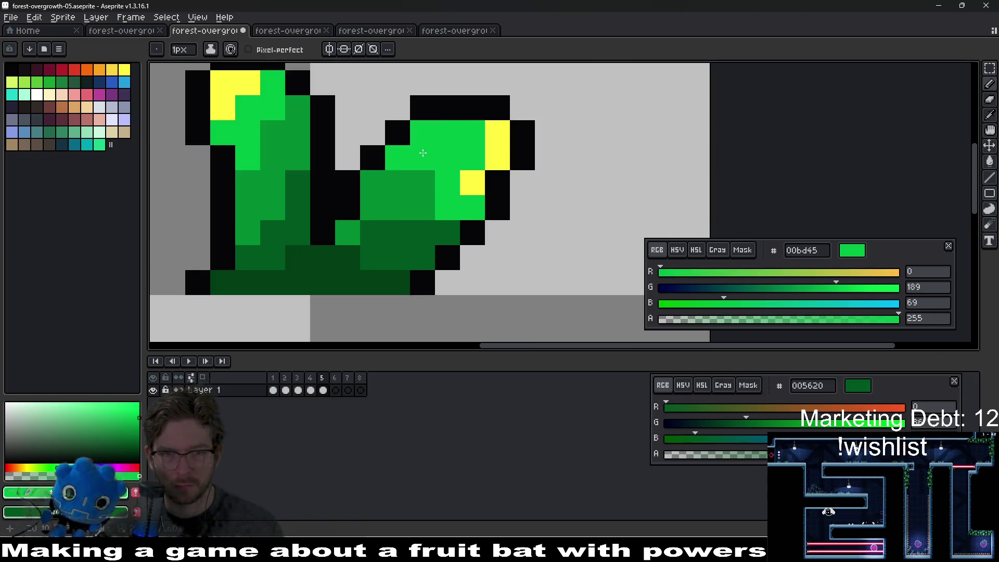
alt+right_click(418, 187)
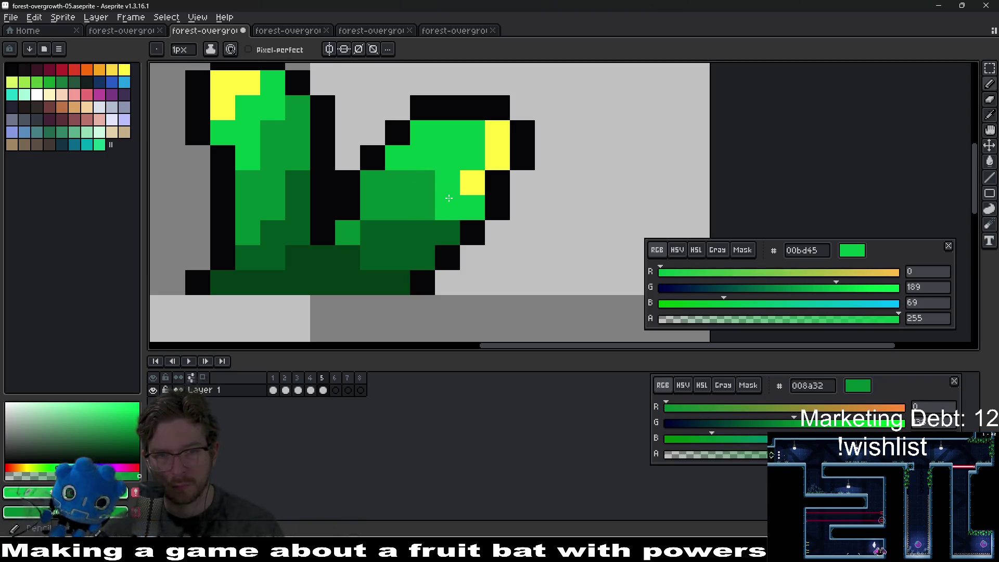
scroll(379, 195, down, 8)
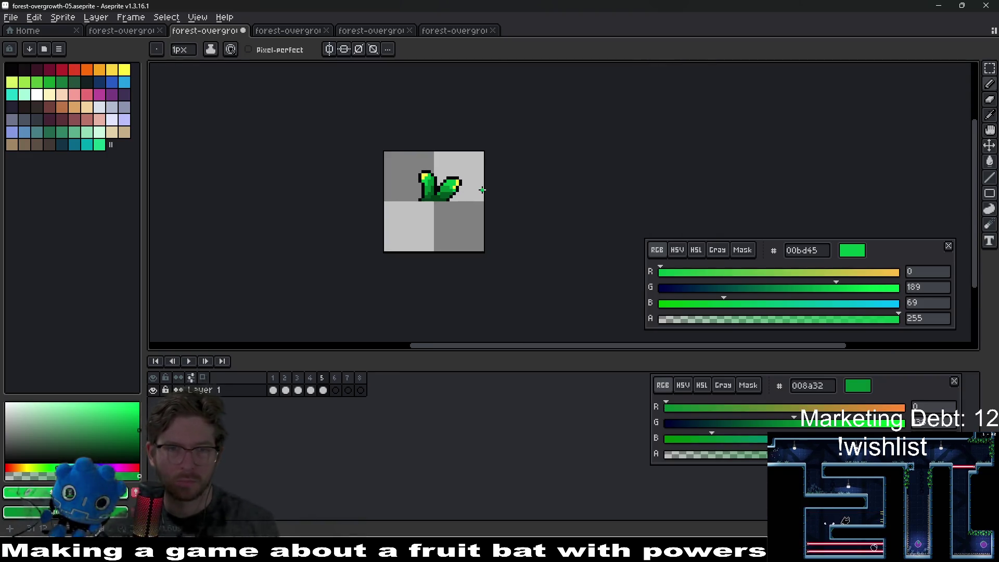
scroll(465, 185, up, 6)
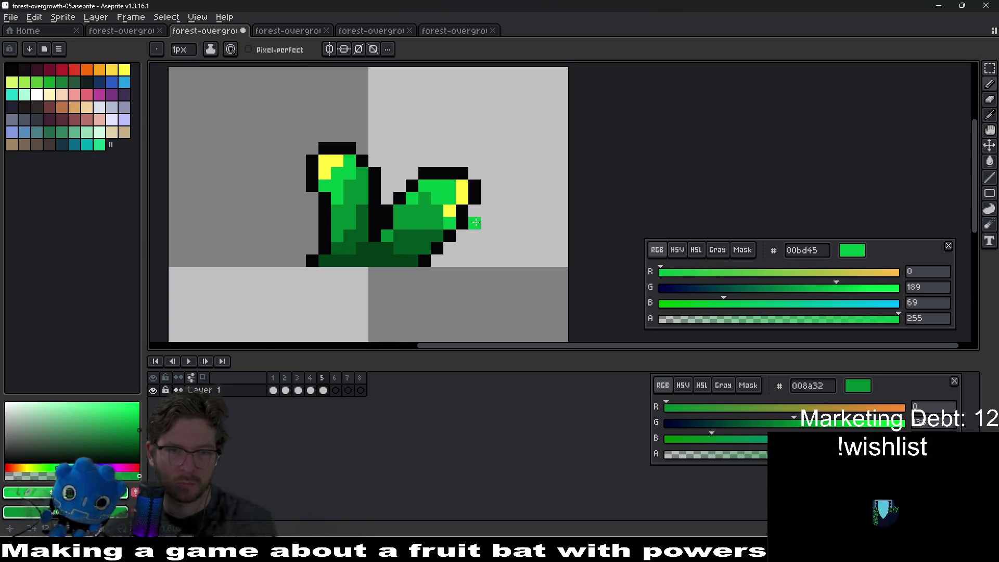
scroll(475, 222, down, 4)
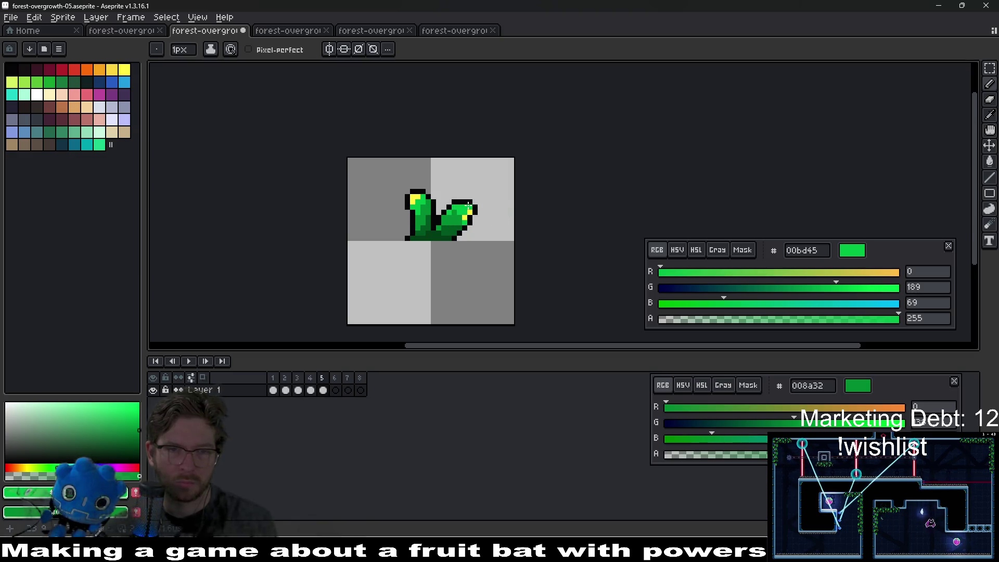
scroll(468, 206, up, 3)
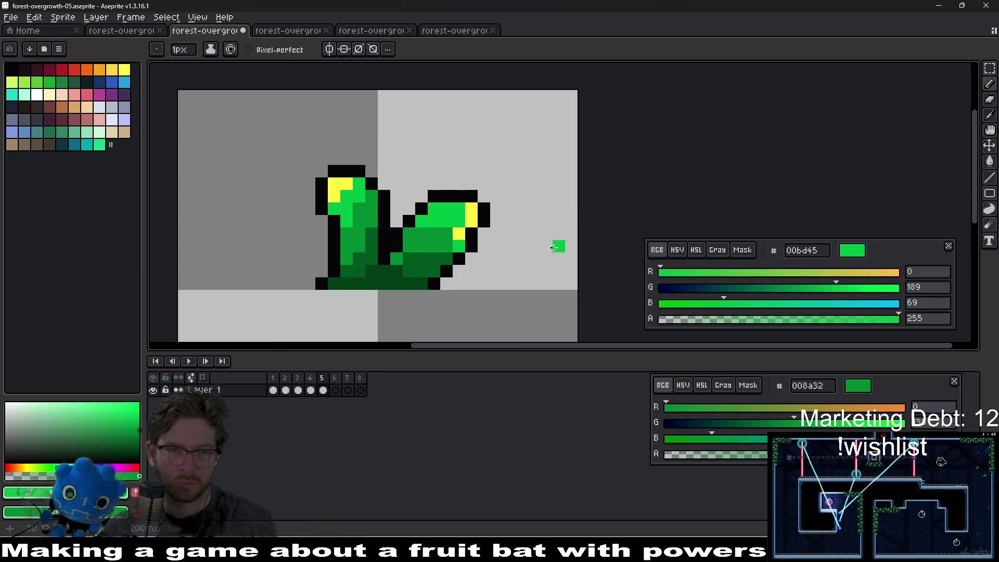
scroll(481, 244, down, 8)
scroll(481, 244, up, 6)
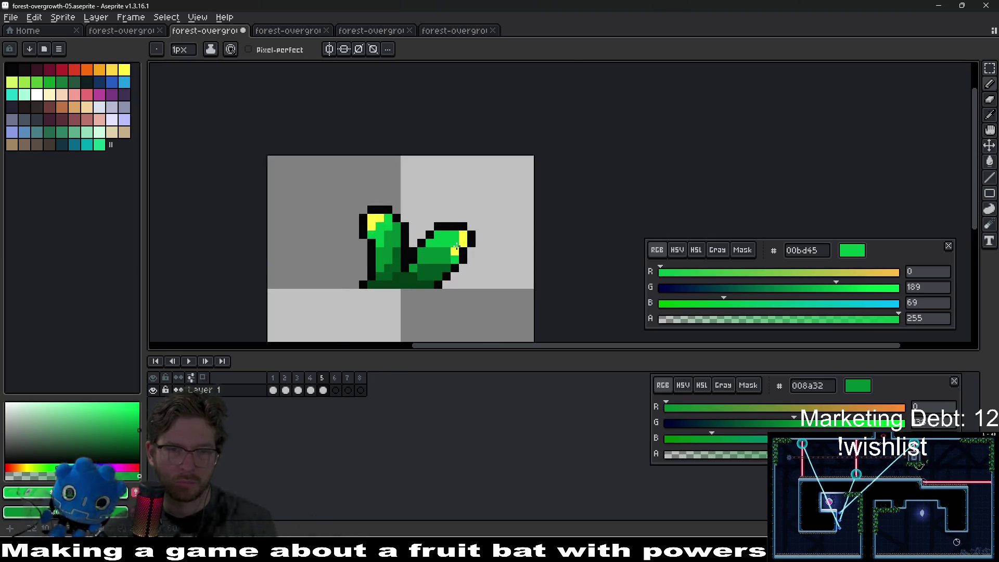
scroll(472, 243, down, 5)
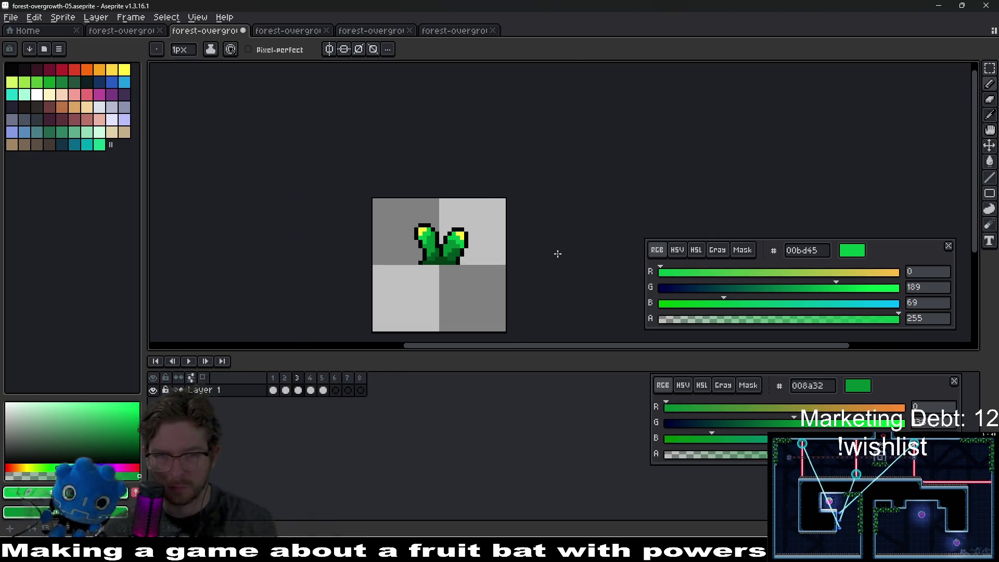
scroll(458, 253, up, 3)
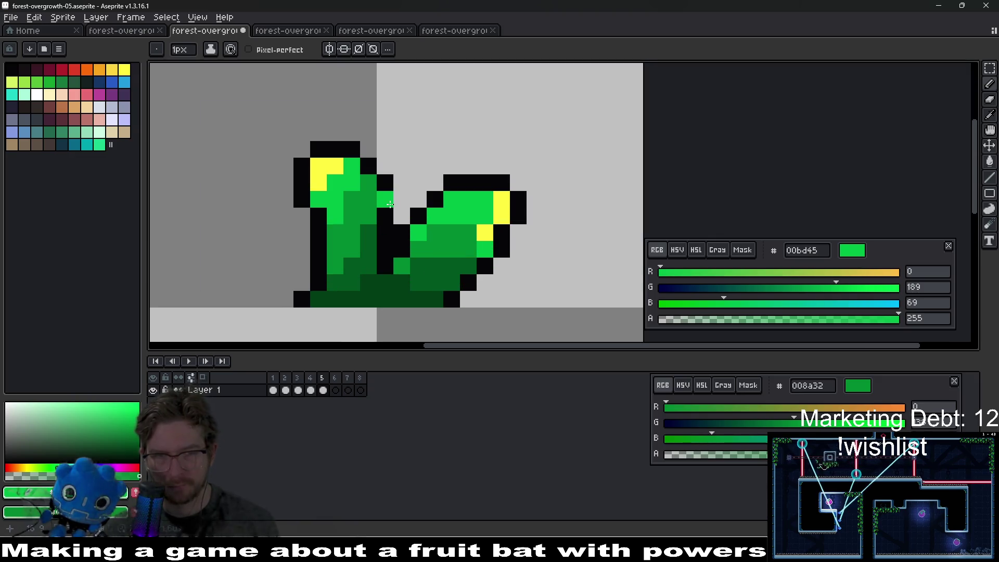
Shift the left stalk's top one pixel right and paint the pixel beside its tip yellow
key(m)
mouse_move(277, 125)
mouse_down()
mouse_move(331, 194)
mouse_move(378, 209)
mouse_move(390, 201)
mouse_up()
key(Return)
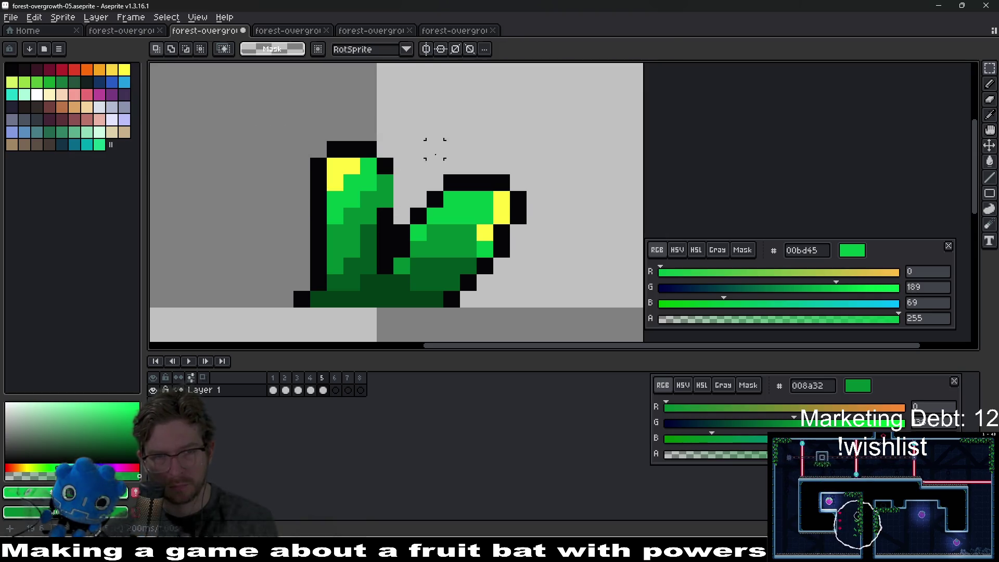
key(i)
click(347, 163)
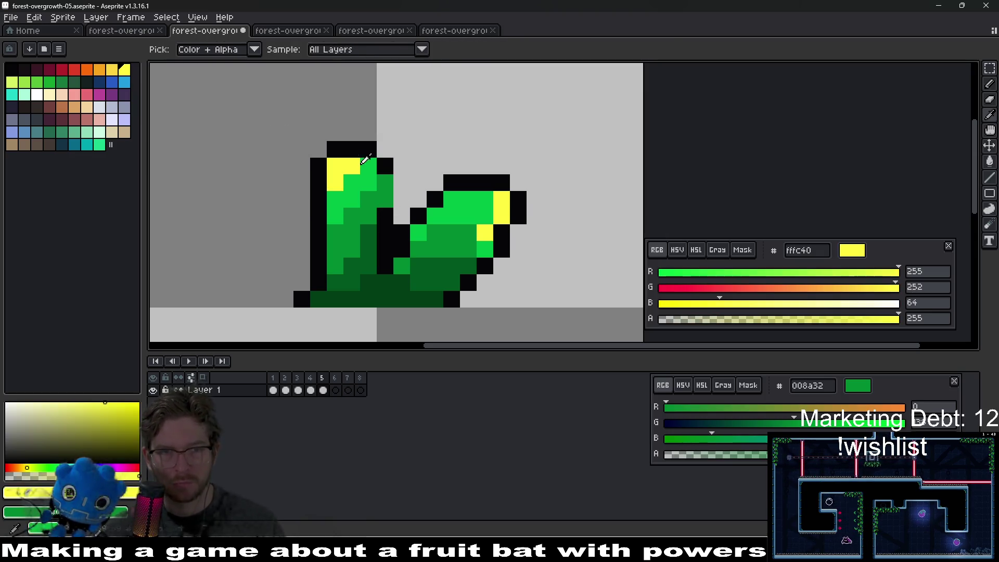
key(b)
click(360, 170)
Repaint two tip pixels bright green and add a black outline pixel beside the stalk
alt+click(336, 199)
drag(348, 182, 336, 182)
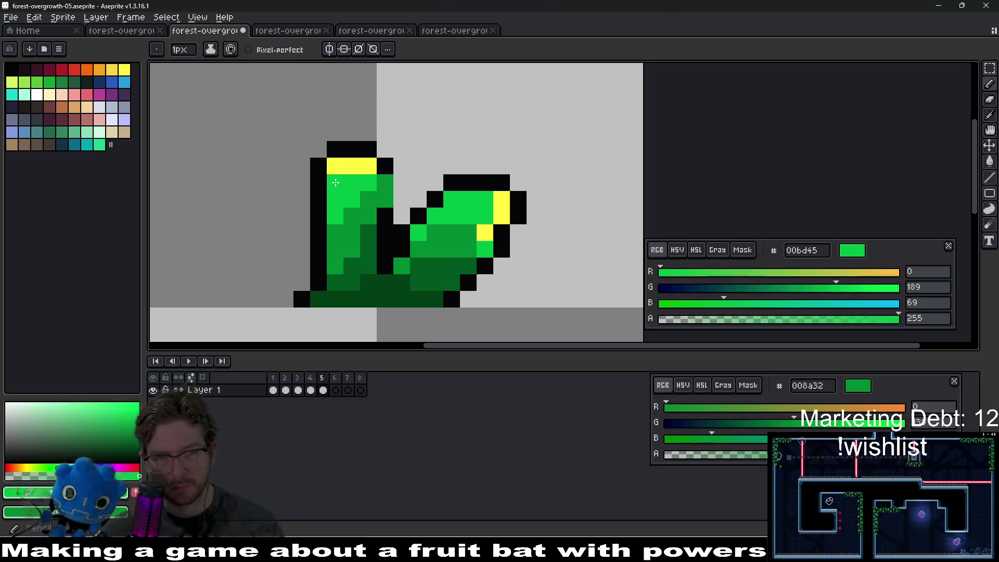
key(alt)
alt+click(385, 163)
click(394, 177)
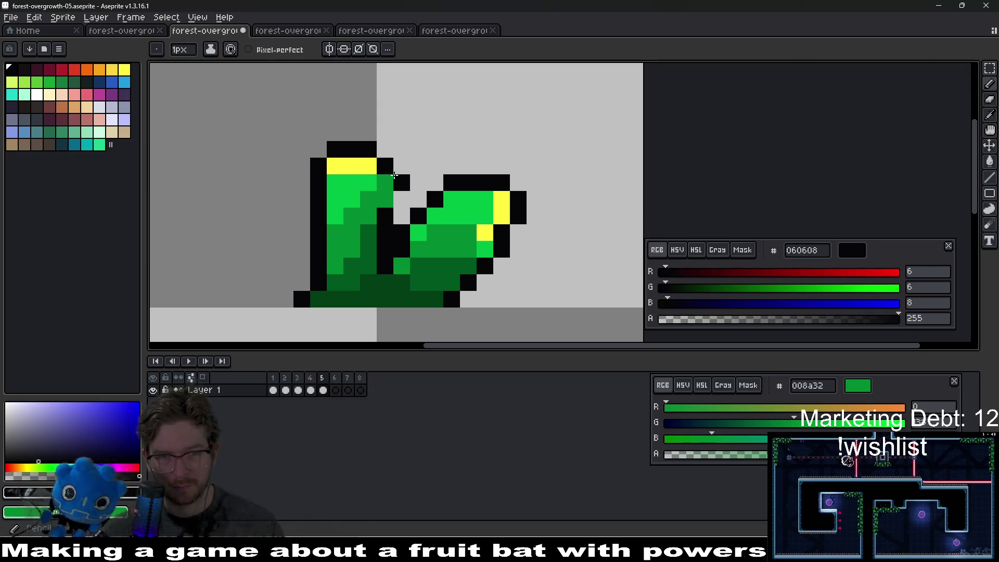
scroll(479, 203, down, 5)
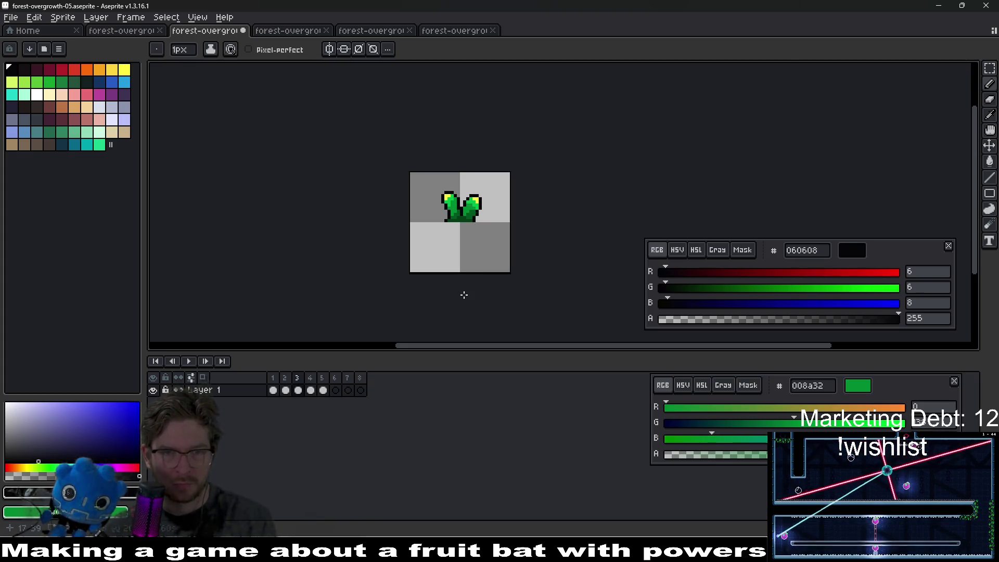
scroll(470, 231, up, 3)
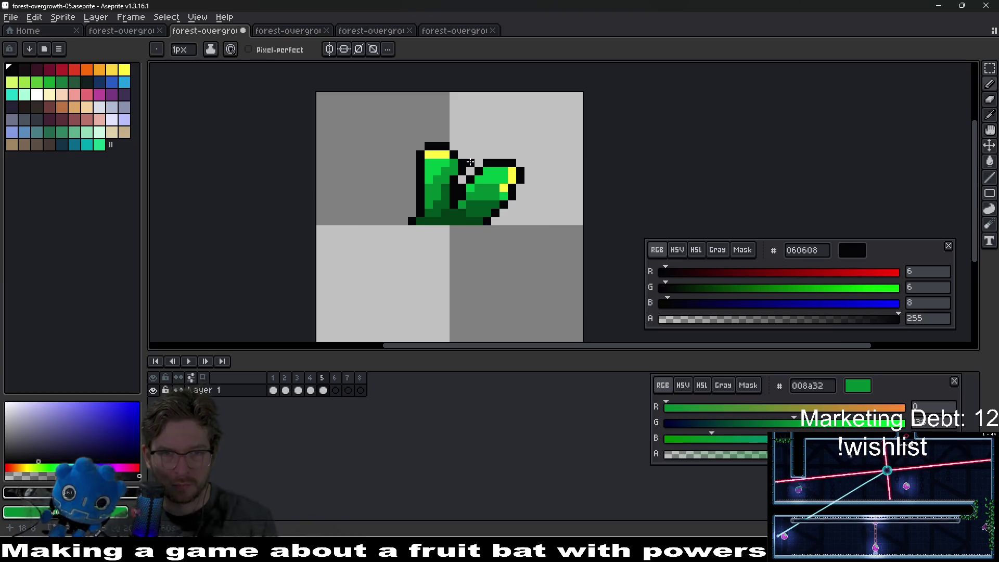
key(m)
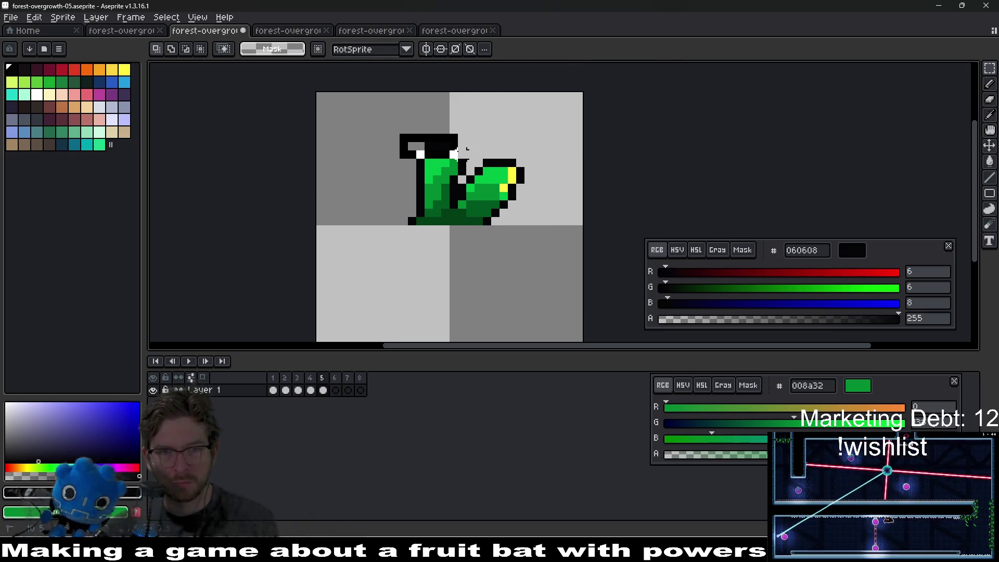
scroll(531, 174, down, 4)
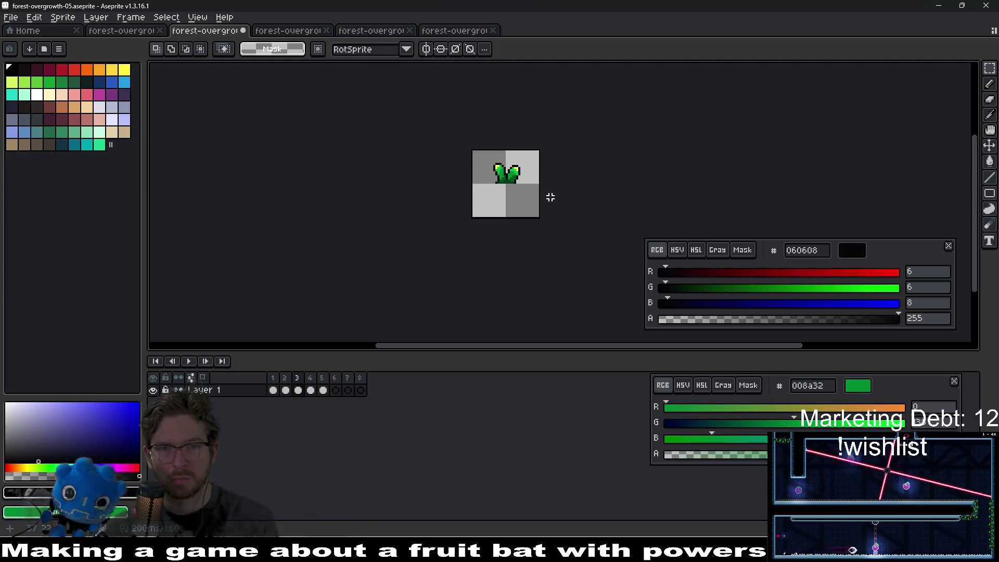
scroll(532, 175, up, 7)
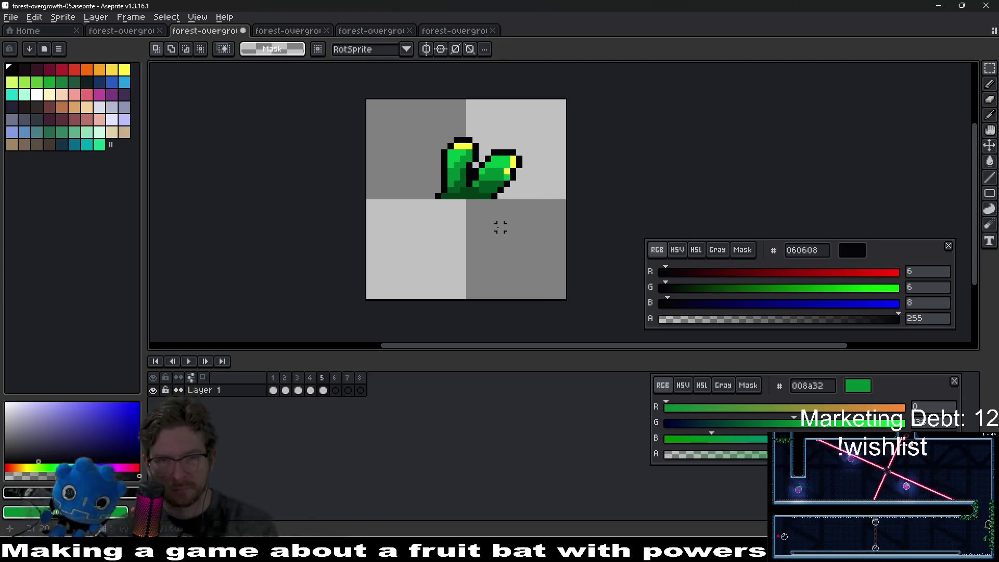
drag(484, 197, 469, 213)
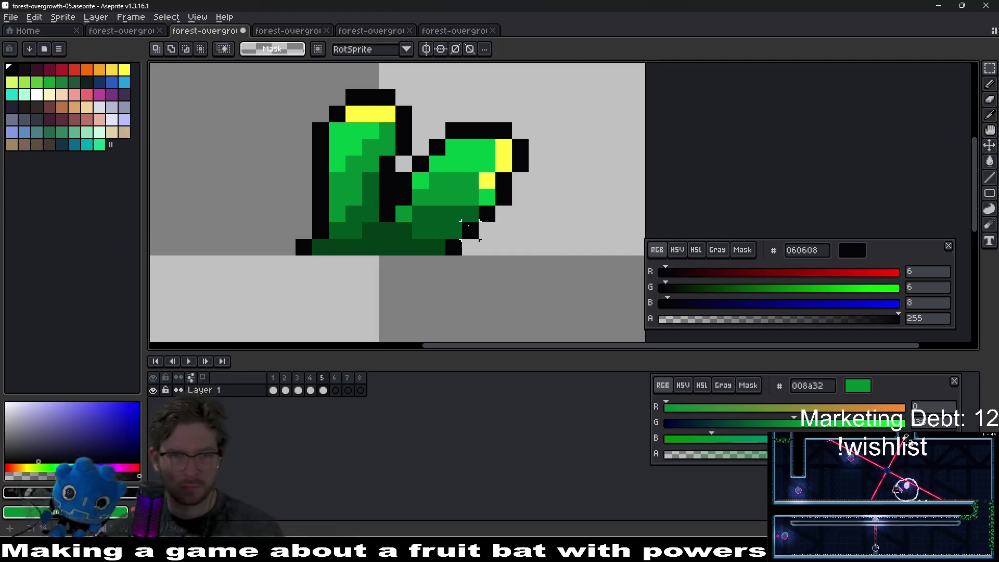
scroll(462, 222, down, 3)
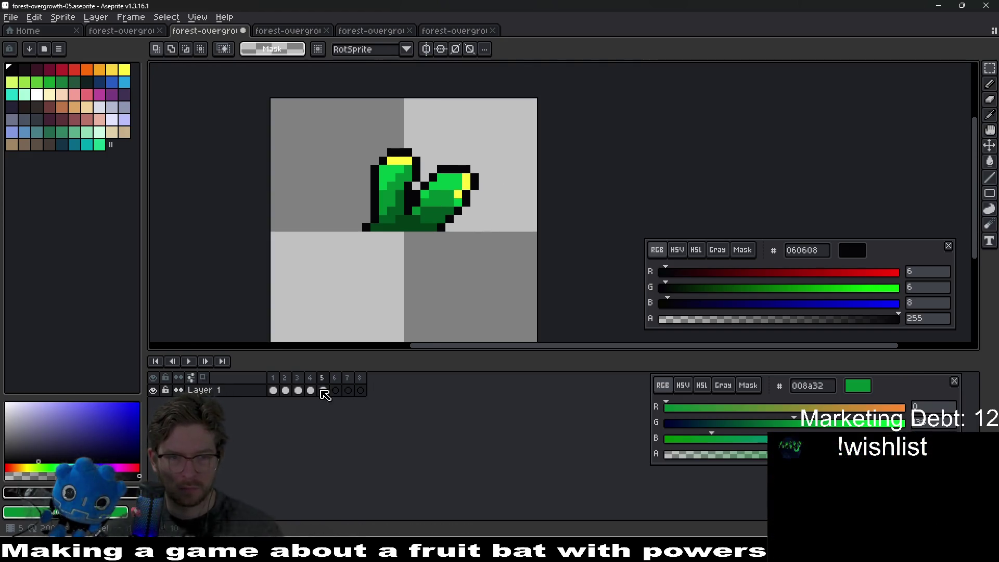
Step through frames 2 to 8 in the timeline to check the animation
click(311, 390)
click(336, 391)
key(ctrl+v)
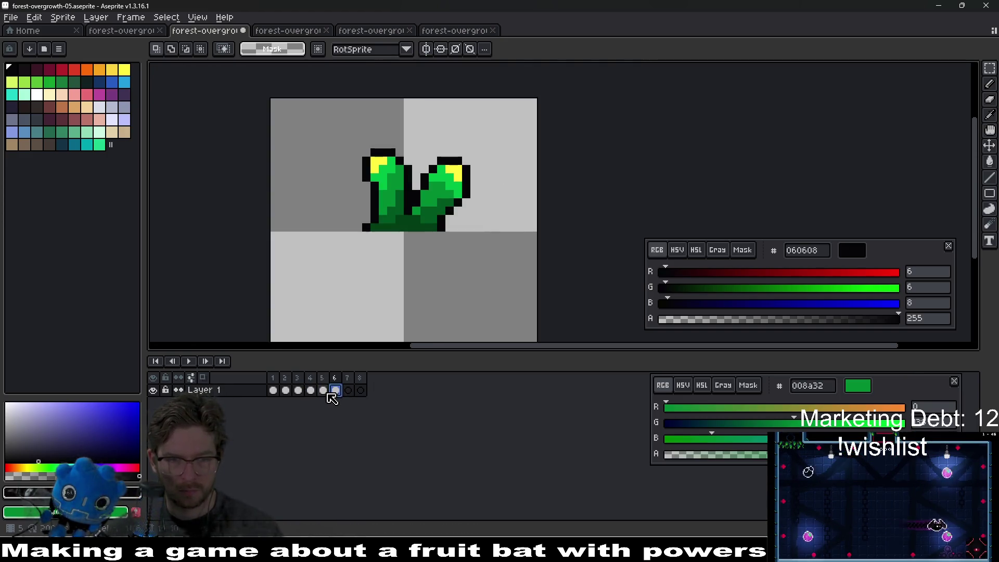
click(298, 390)
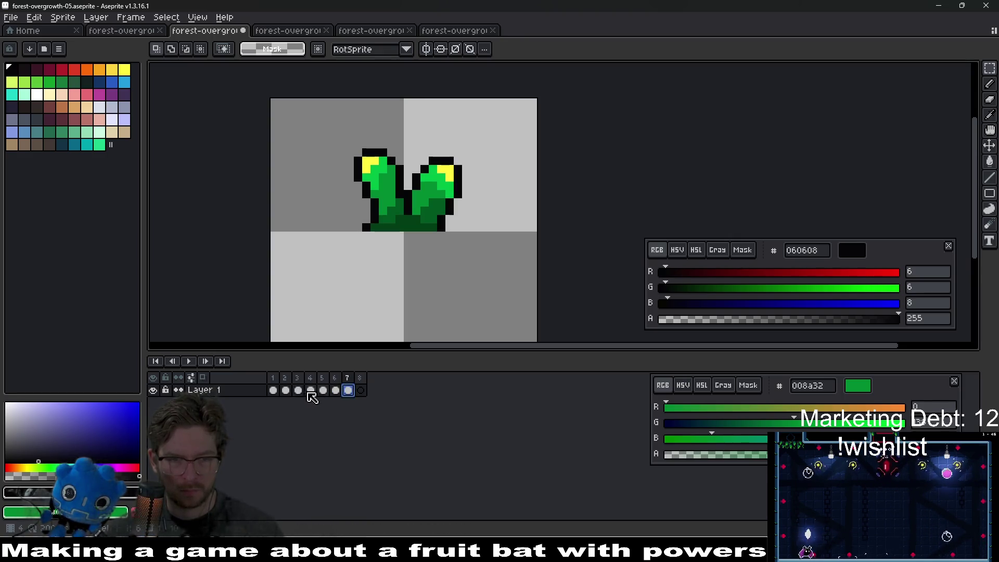
click(286, 391)
click(360, 390)
key(ctrl+v)
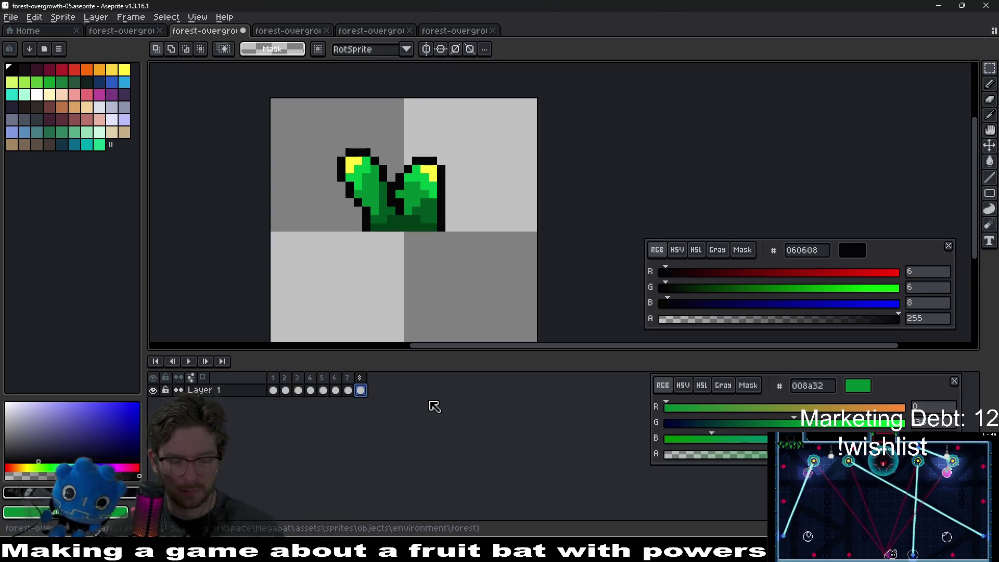
Export the sprite sheet over the existing forest-overgrowth-05 file and return to Godot
key(ctrl+e)
key(Return)
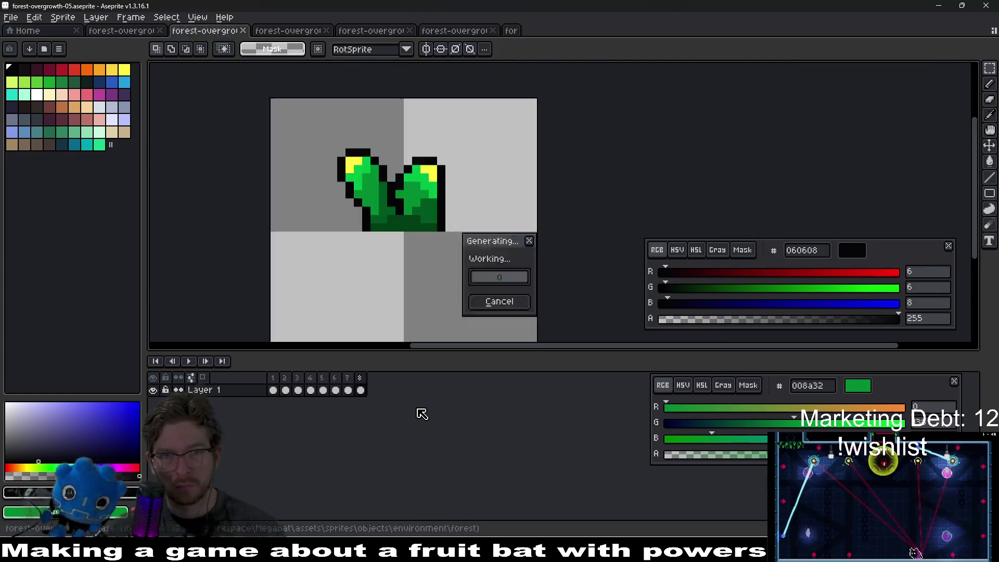
key(Return)
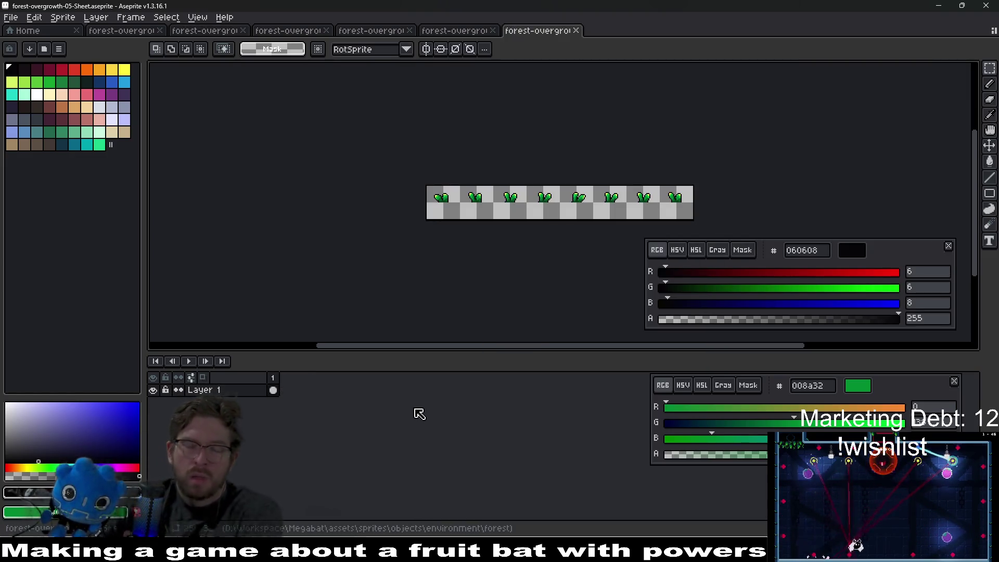
key(alt+Tab)
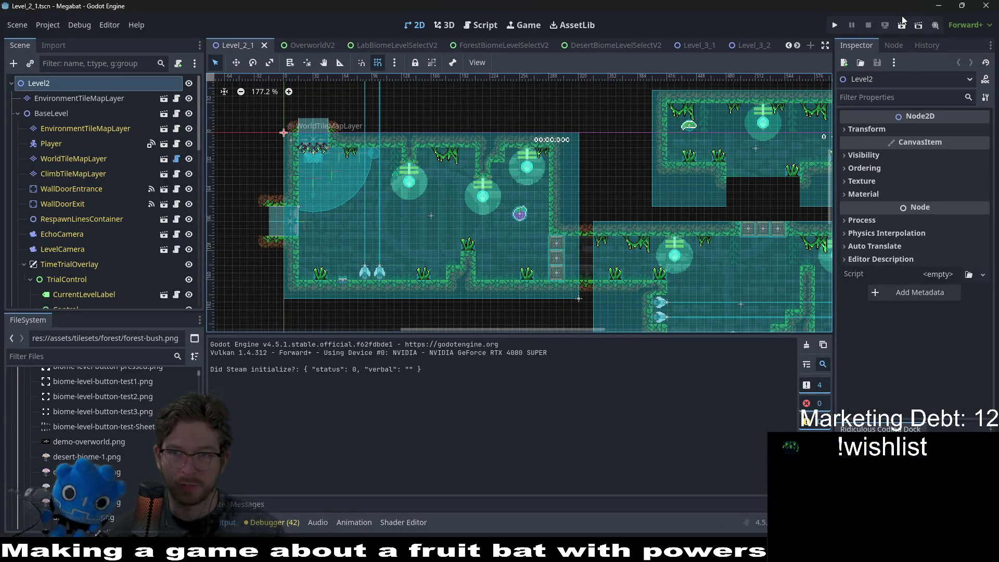
Switch through the forest scene tabs to the ForestOvergrowth scene
scroll(573, 45, down, 5)
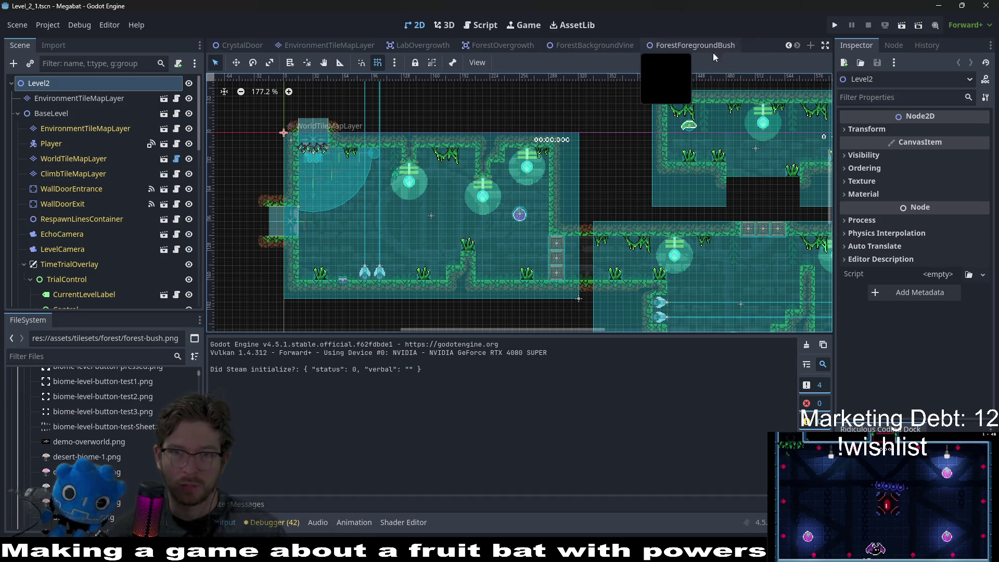
click(653, 46)
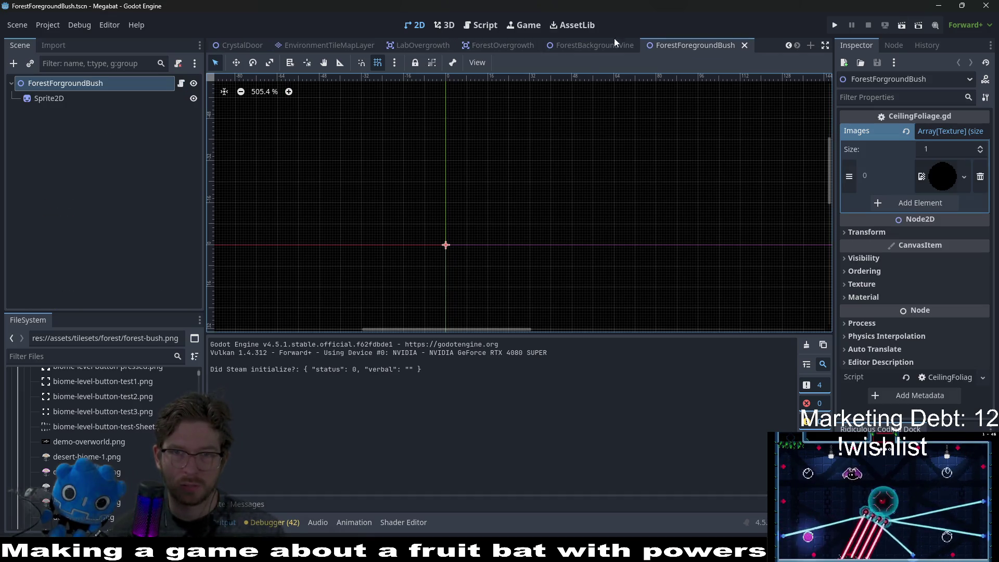
click(619, 44)
click(499, 45)
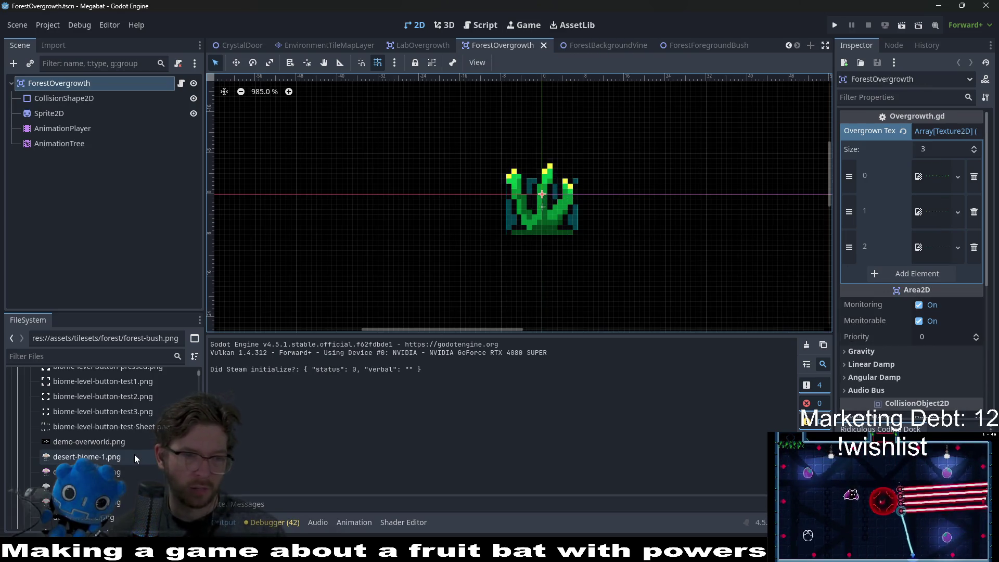
Filter files by 'forest-over', add two sheets to the overgrown textures, and save
click(73, 356)
text(f)
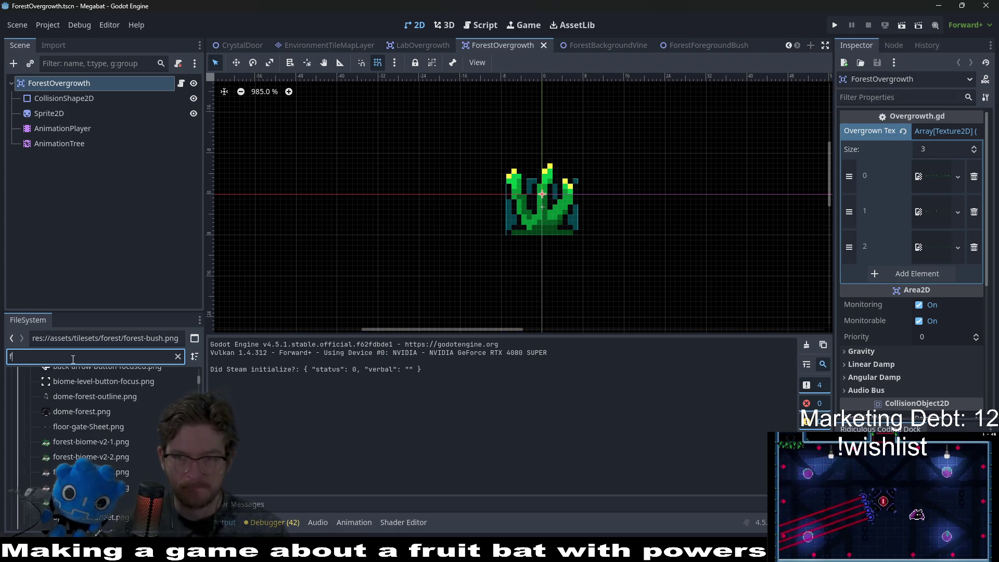
text(orest-over)
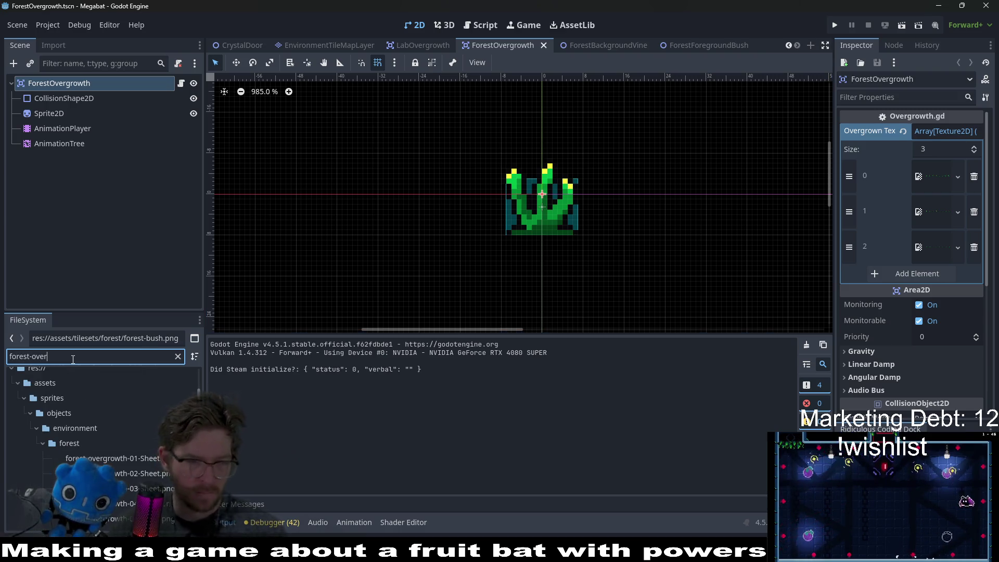
key(Down)
mouse_move(130, 489)
mouse_down()
mouse_move(629, 438)
mouse_move(927, 272)
mouse_move(911, 275)
mouse_up()
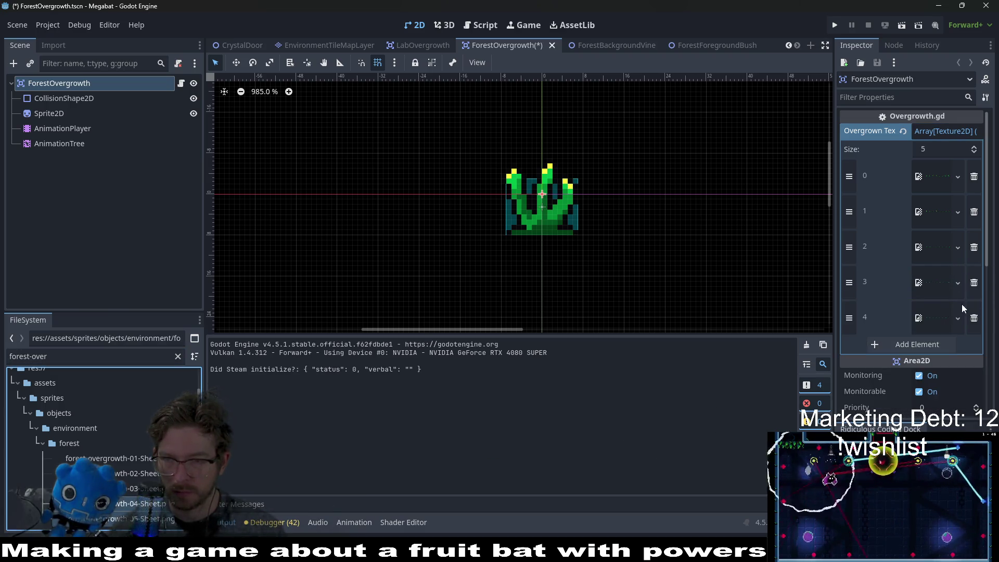
key(ctrl+s)
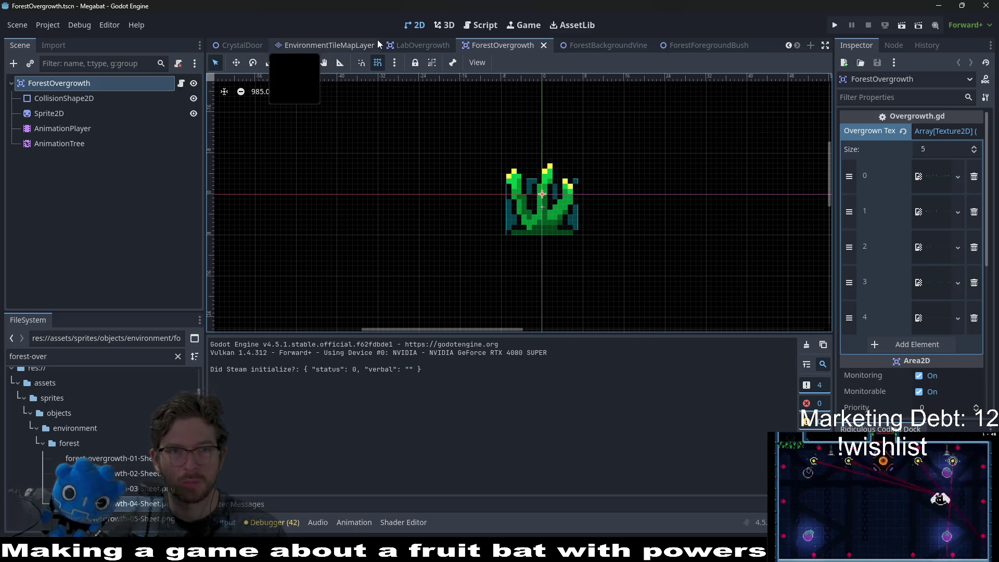
Switch to the Level_2_1 level scene
scroll(375, 46, up, 6)
scroll(487, 45, up, 8)
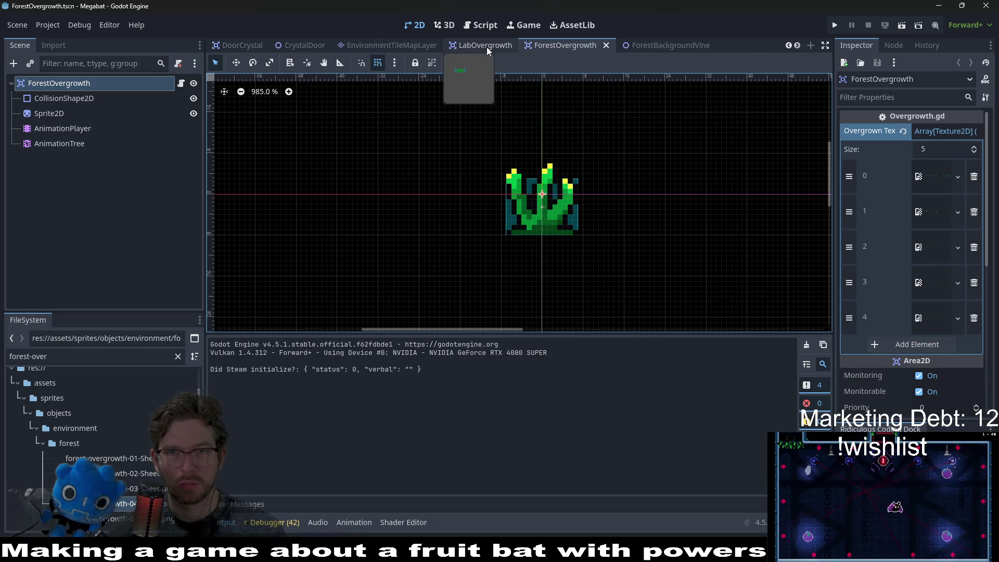
click(284, 47)
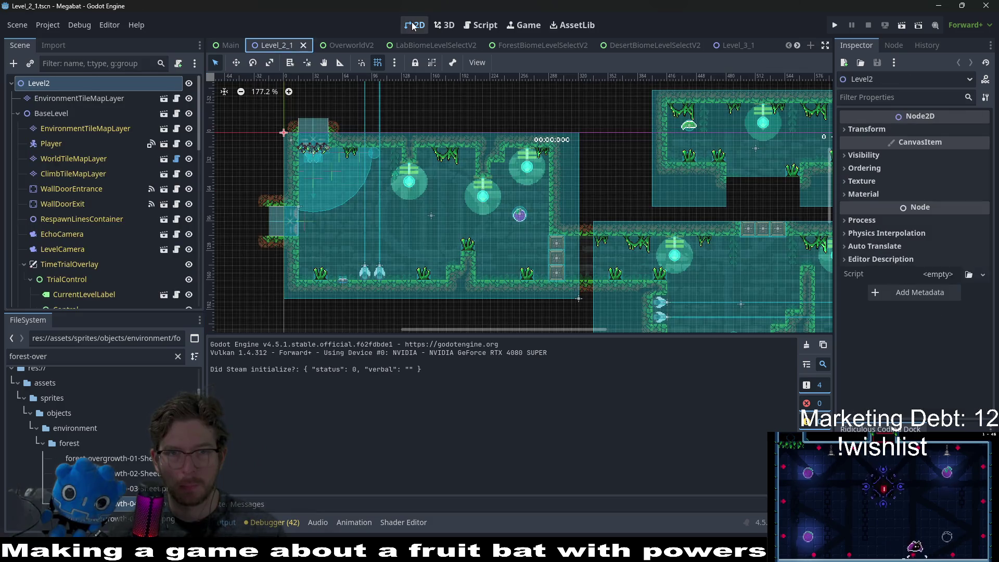
click(899, 26)
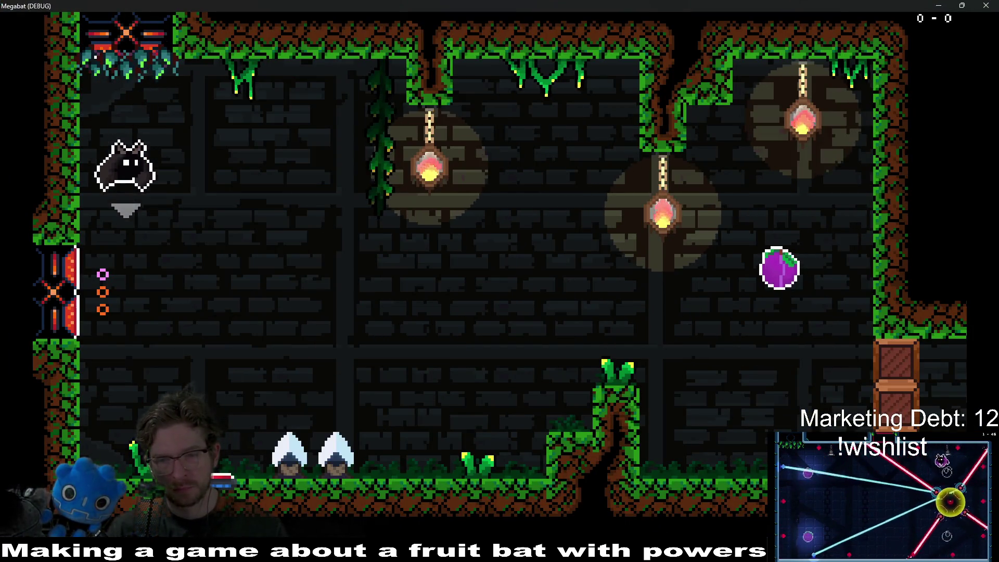
key(Right)
key(Right)
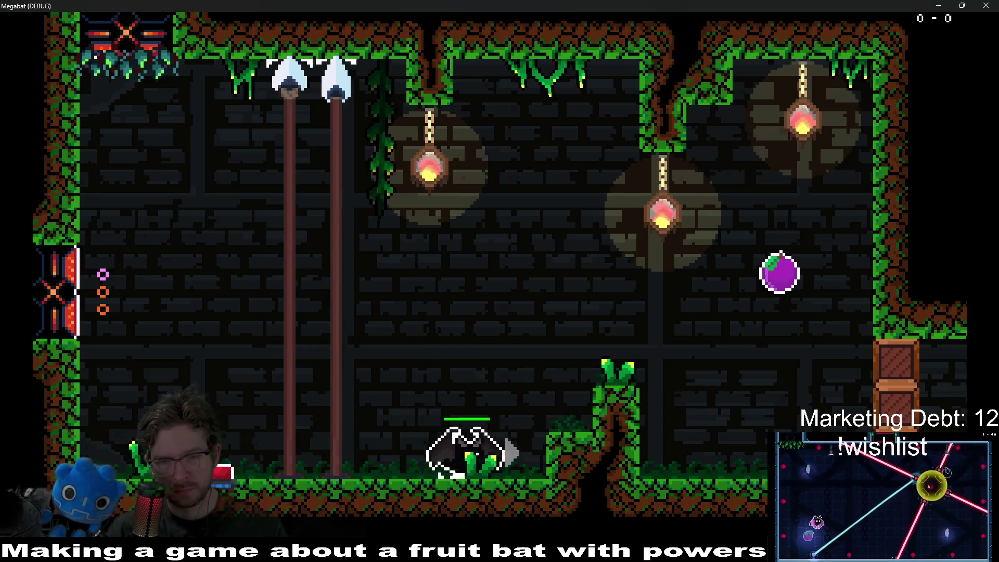
key(Left)
key(Right)
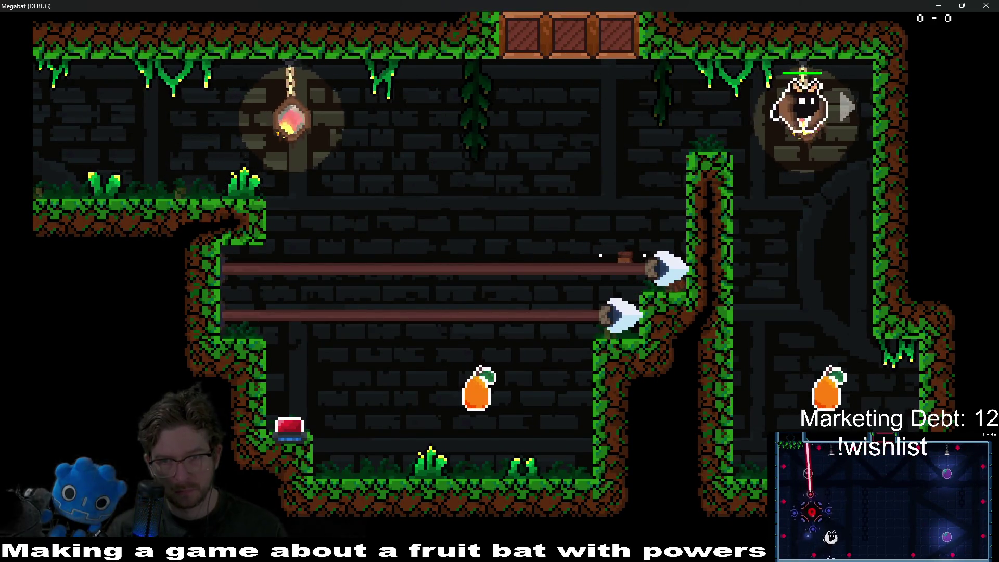
key(Left)
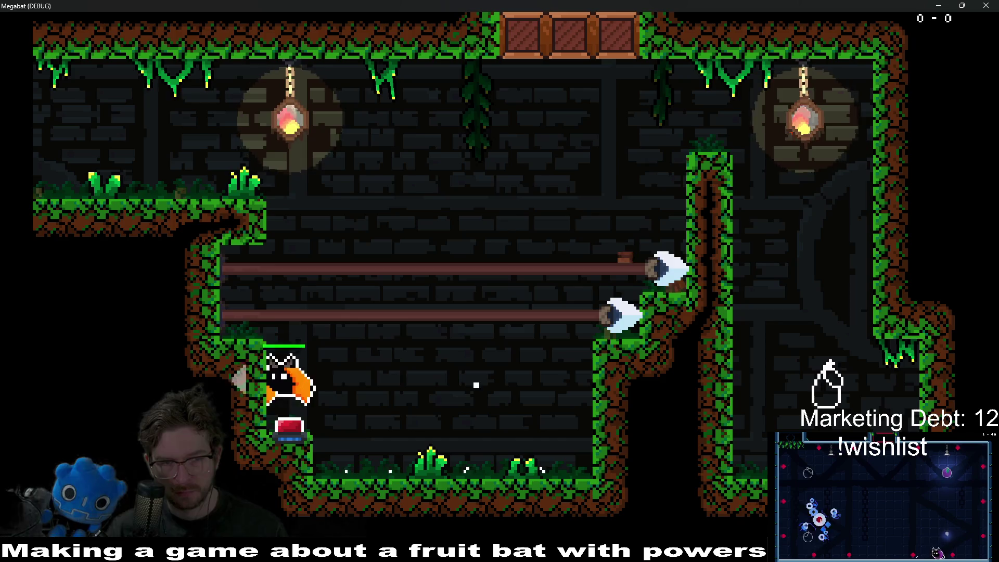
key(Right)
key(Left)
key(Right)
key(Left)
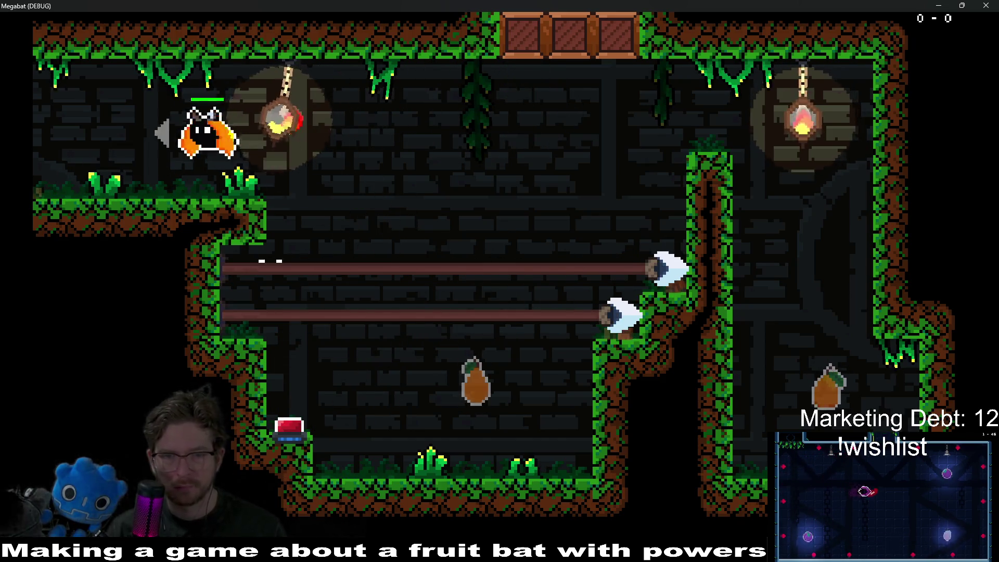
key(Right)
key(Right)
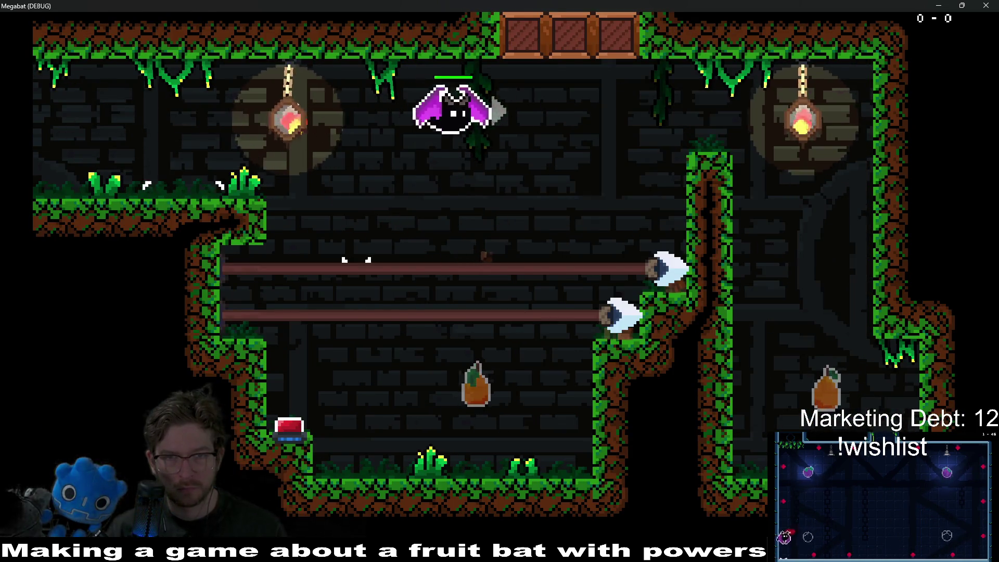
key(Up)
key(Left)
key(Right)
key(Left)
key(Left)
key(Right)
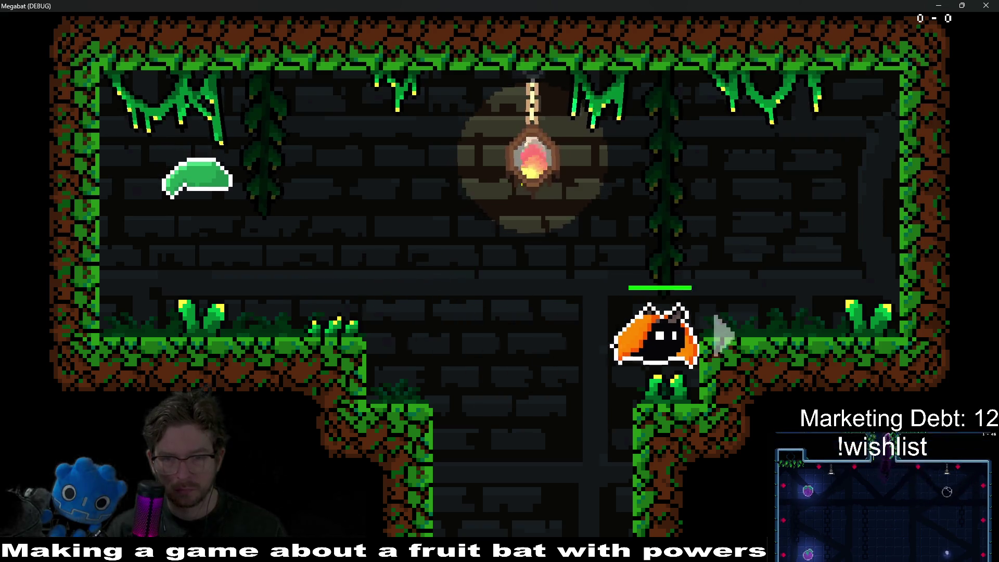
key(Right)
key(Left)
key(Right)
key(Left)
key(Right)
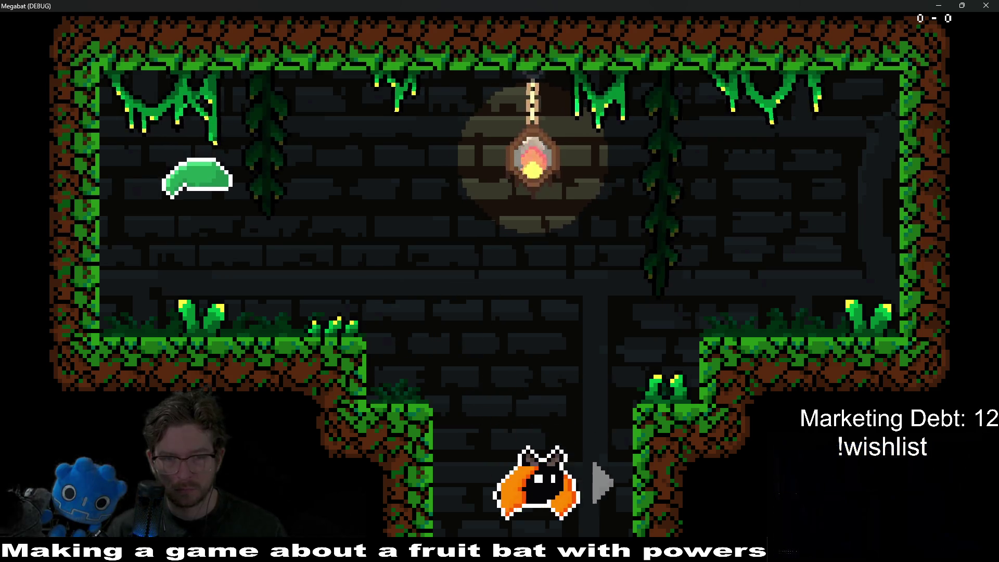
key(Left)
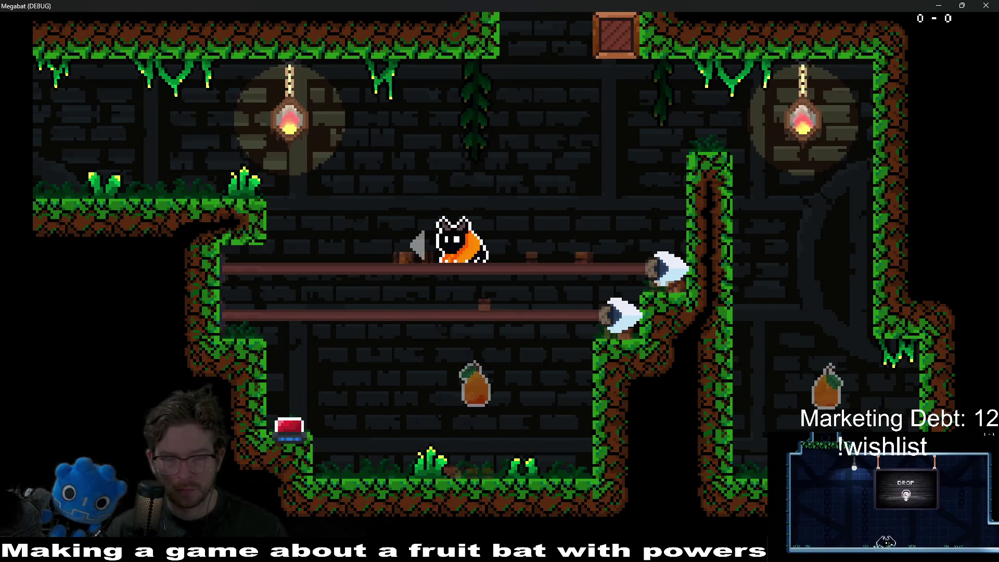
click(995, 5)
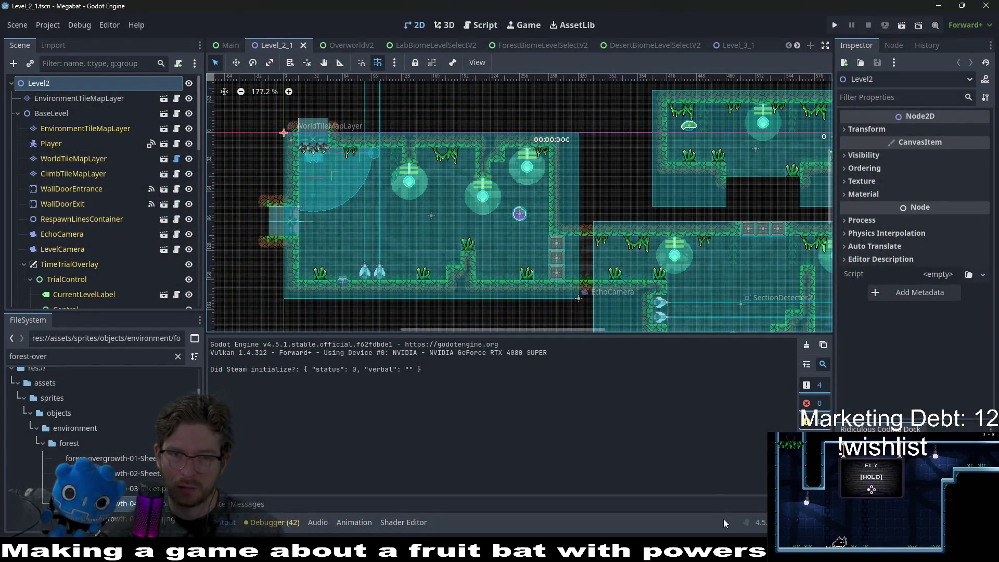
Cycle through the ForestForegroundBush and ForestBackgroundVine tabs back to ForestOvergrowth
scroll(625, 45, down, 10)
scroll(696, 48, down, 1)
click(697, 47)
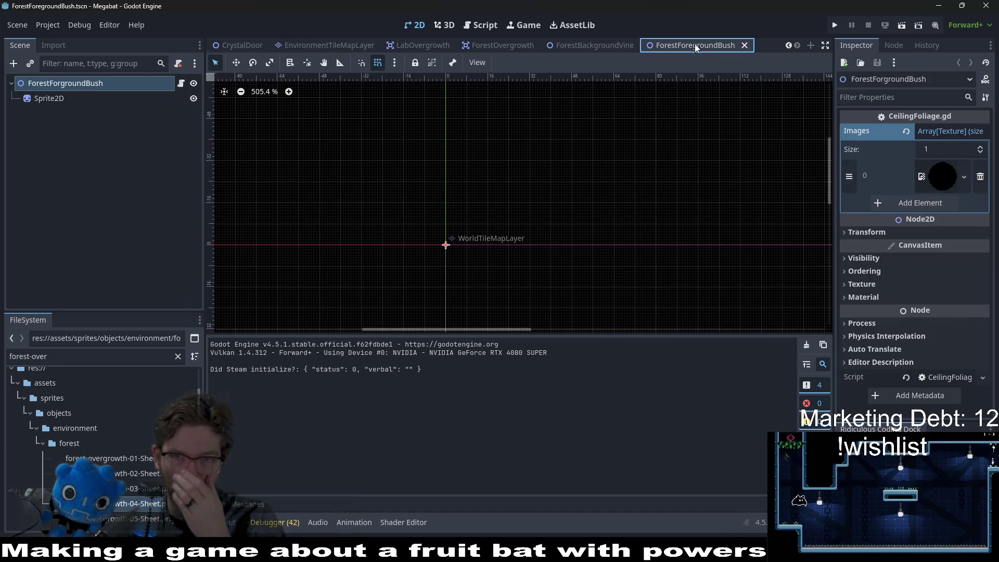
click(594, 47)
click(513, 49)
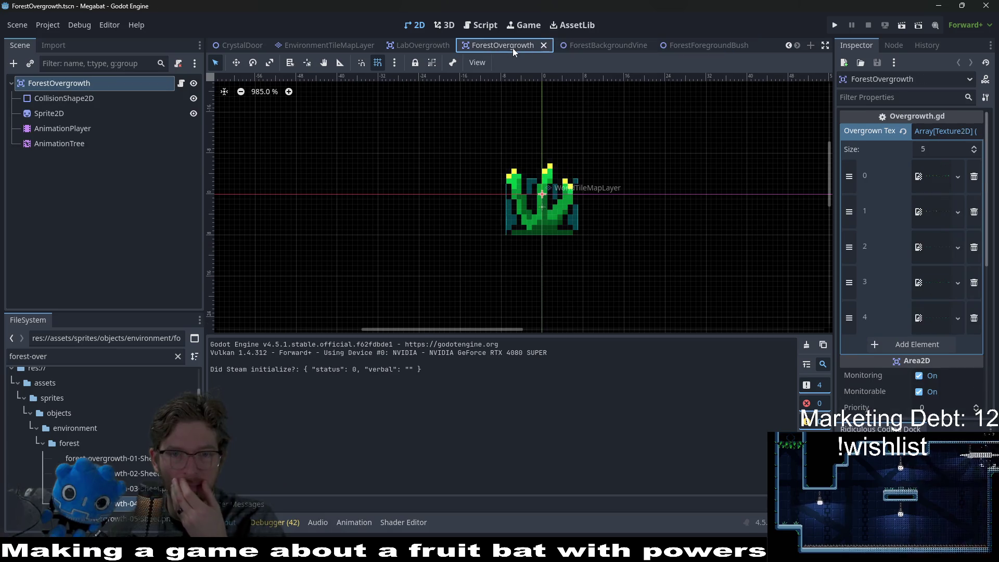
click(598, 46)
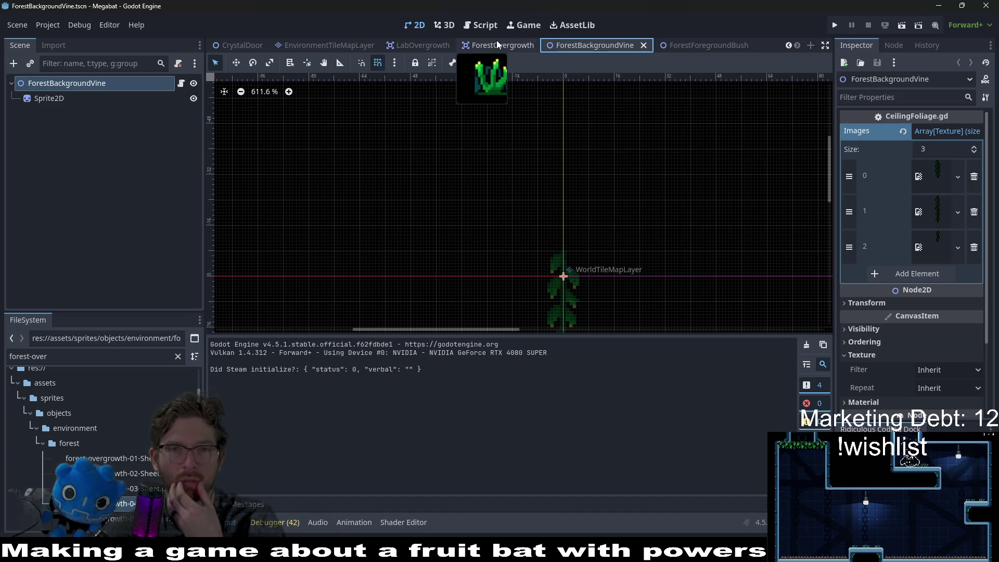
click(523, 45)
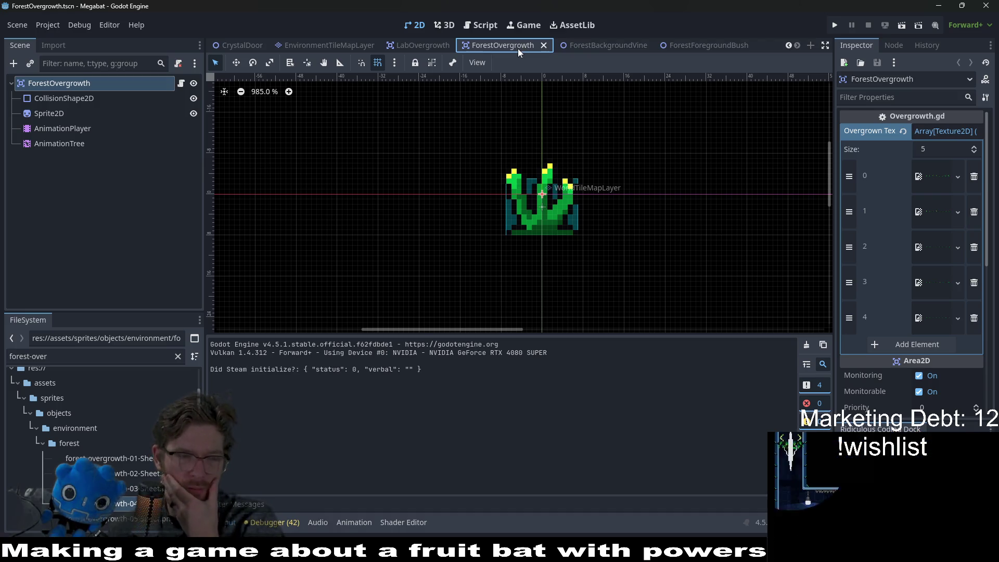
Filter the FileSystem by 'forestOv' and select ForestOvergrowth.tscn
click(77, 357)
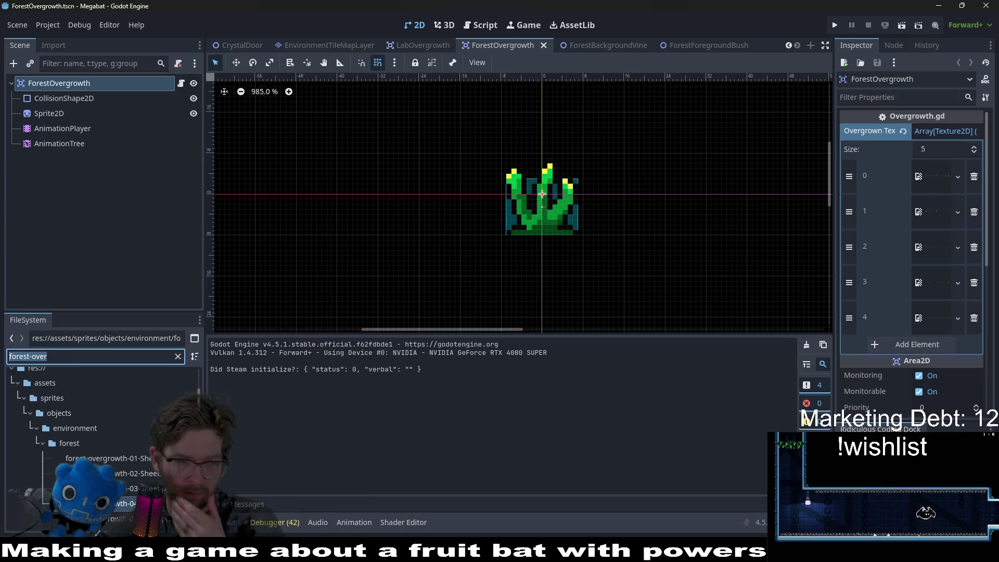
text(forest)
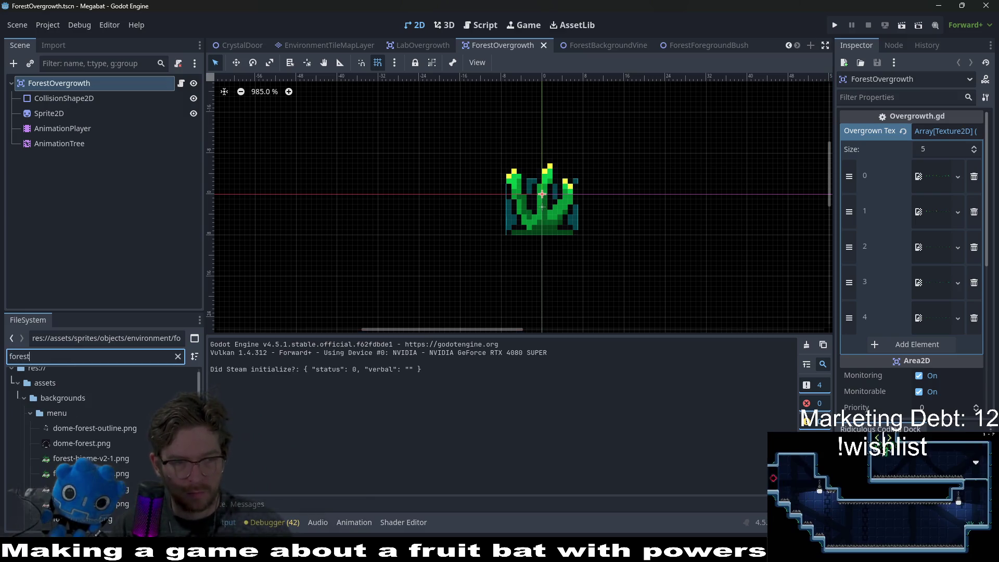
text(Over)
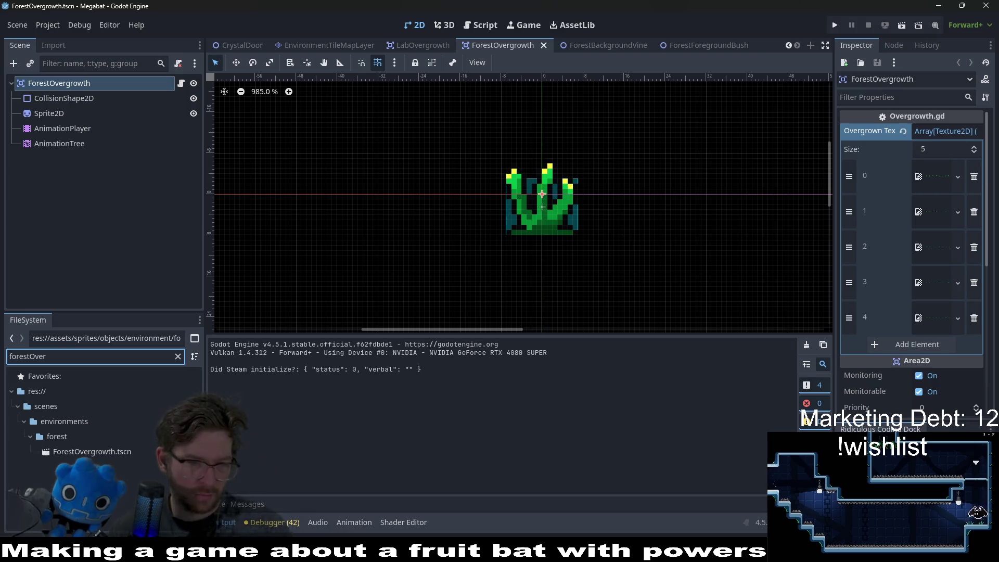
click(85, 457)
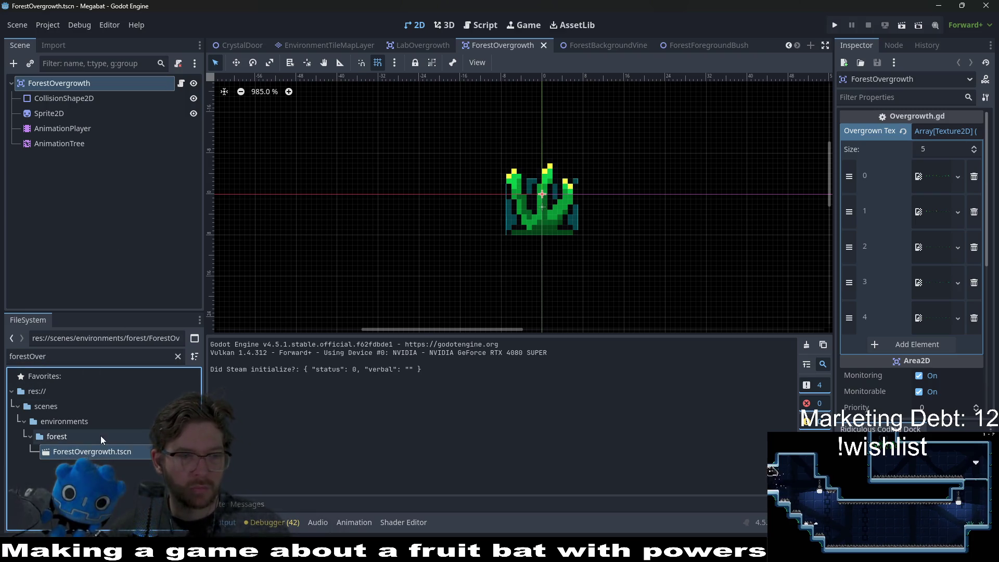
Duplicate ForestOvergrowth.tscn as ForestOvergrowthBackground.tscn and open the new file
right_click(104, 452)
click(106, 431)
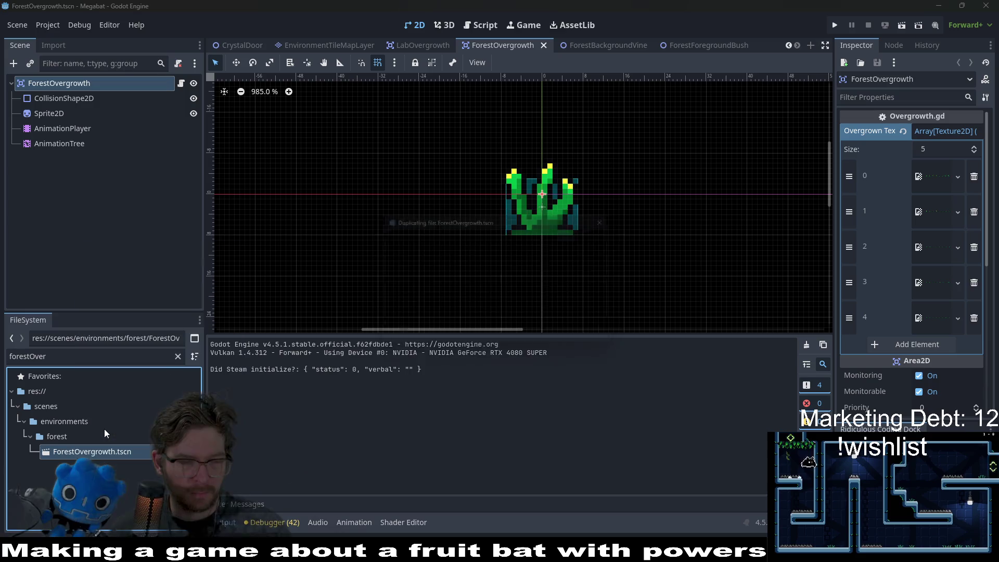
text(Background.tscn)
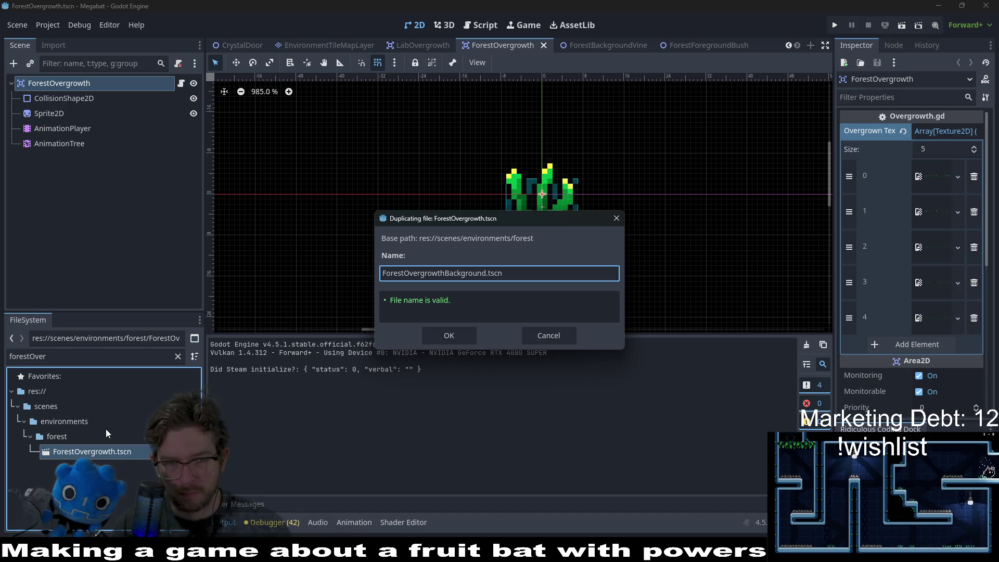
key(Return)
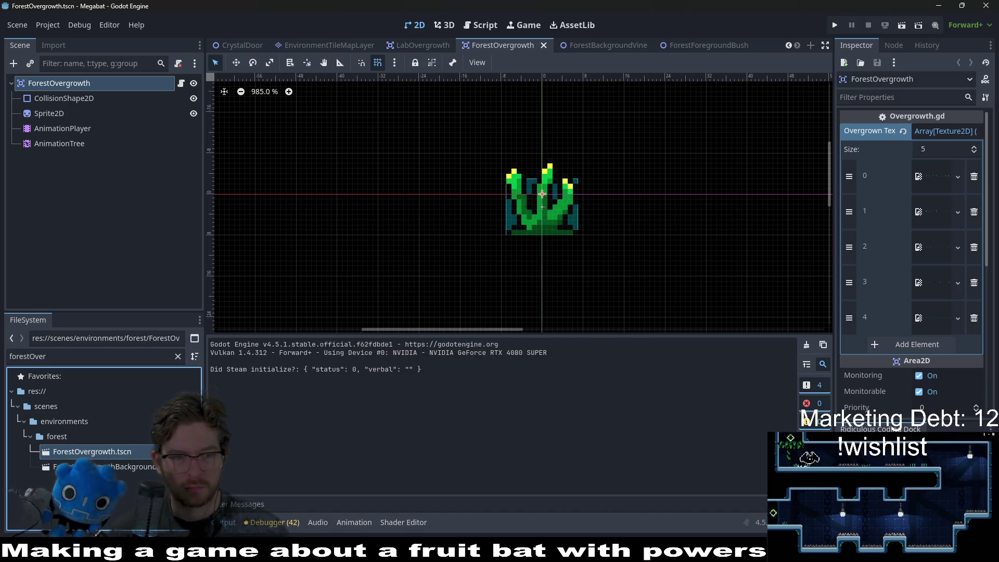
double_click(98, 467)
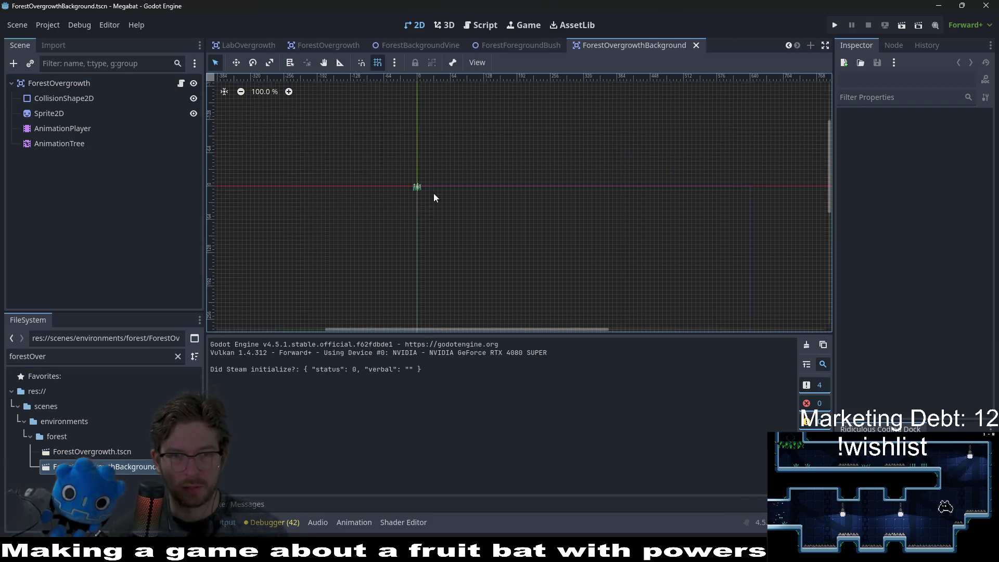
scroll(436, 197, up, 5)
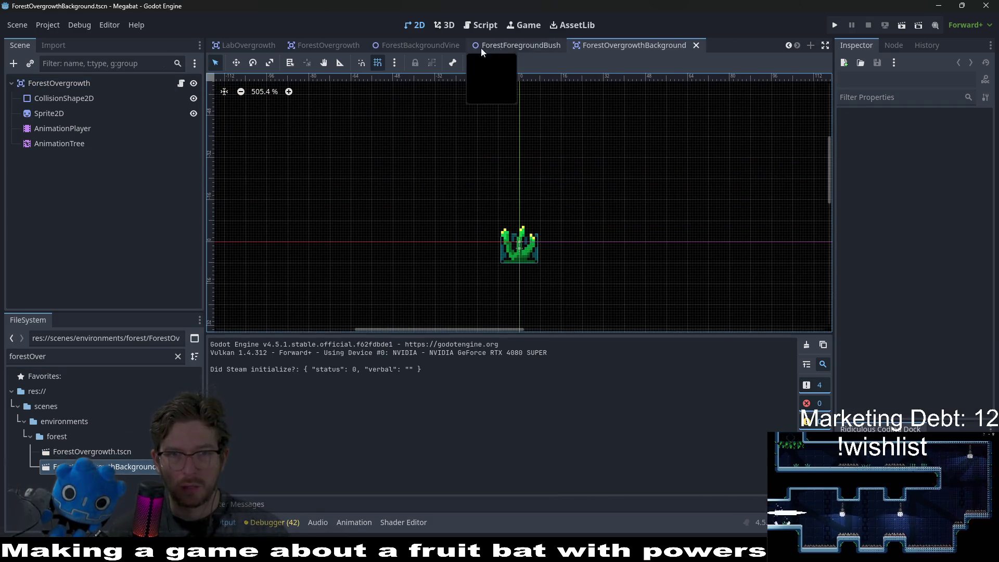
In ForestBackgroundVine, expand the root's Transform and Ordering sections to view Z Index 0
click(419, 45)
scroll(913, 314, down, 3)
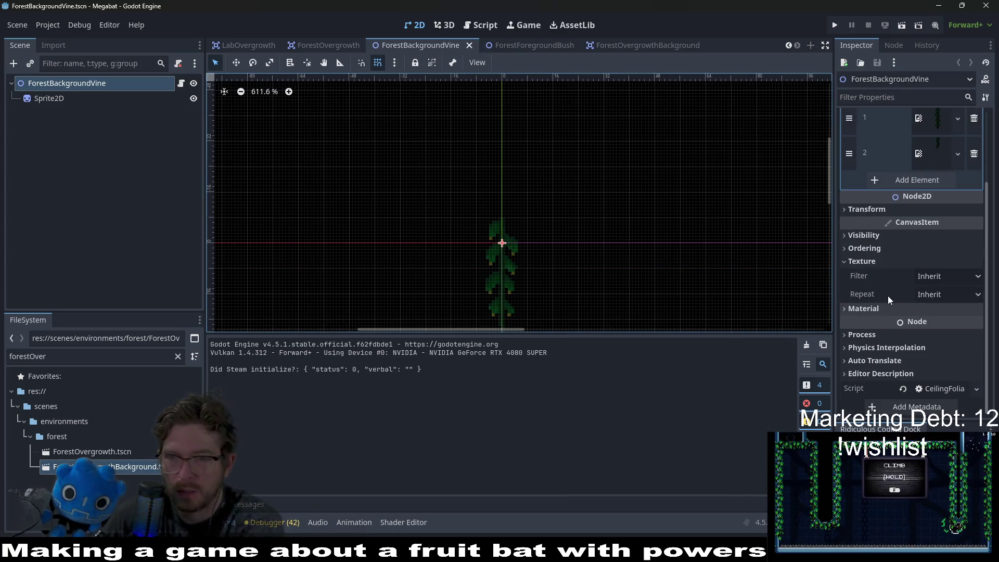
scroll(880, 287, up, 3)
click(866, 302)
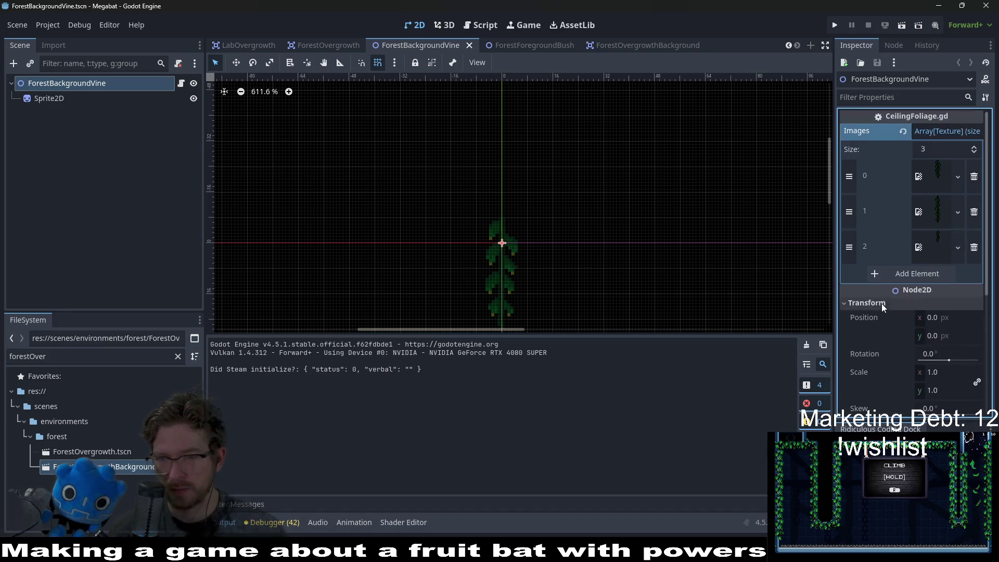
scroll(876, 321, down, 5)
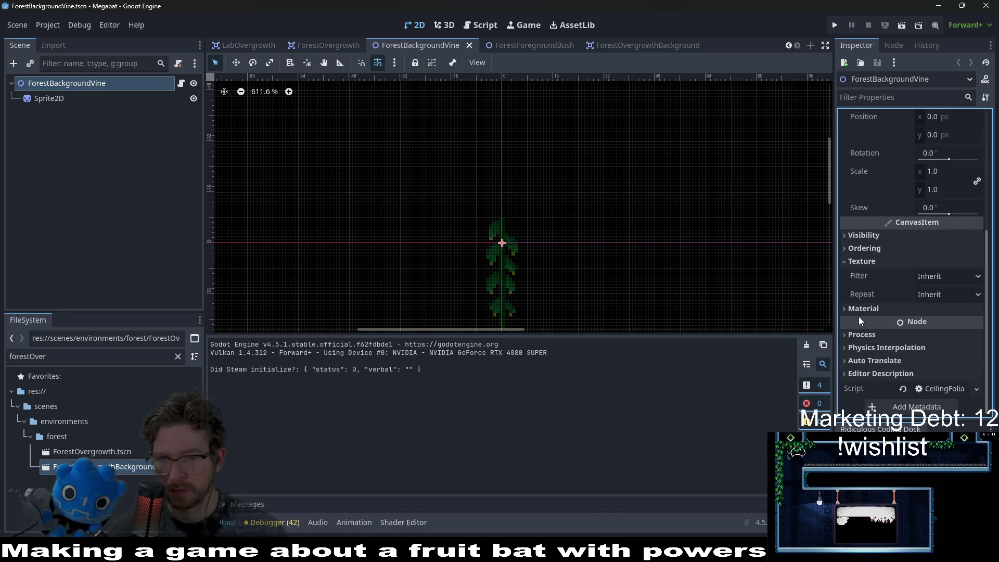
scroll(860, 320, up, 5)
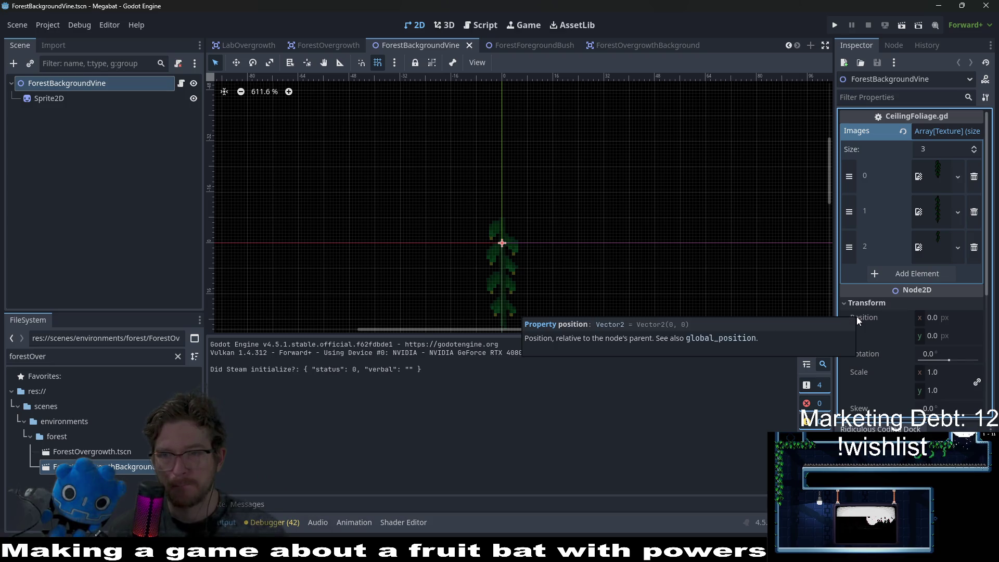
scroll(932, 328, down, 5)
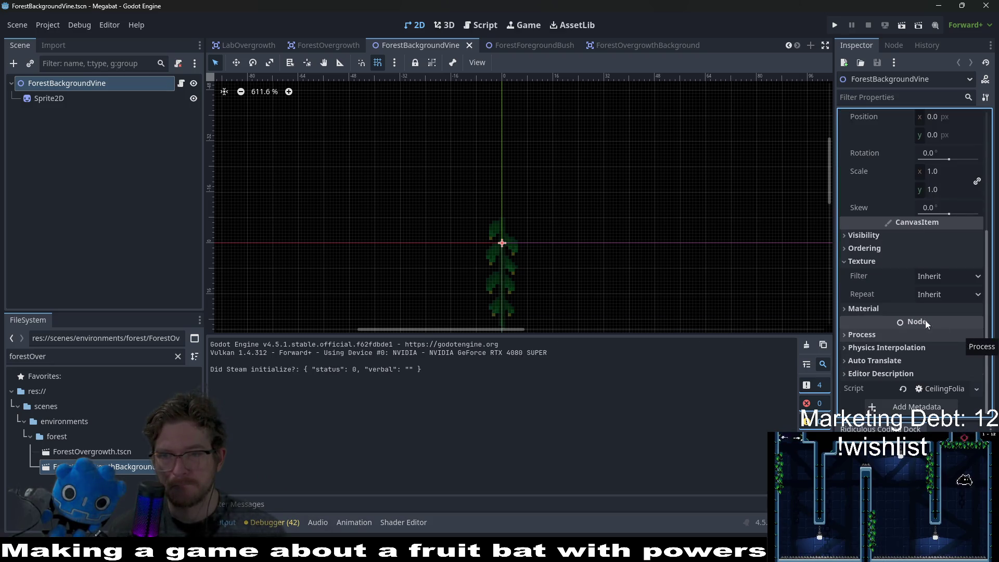
click(880, 249)
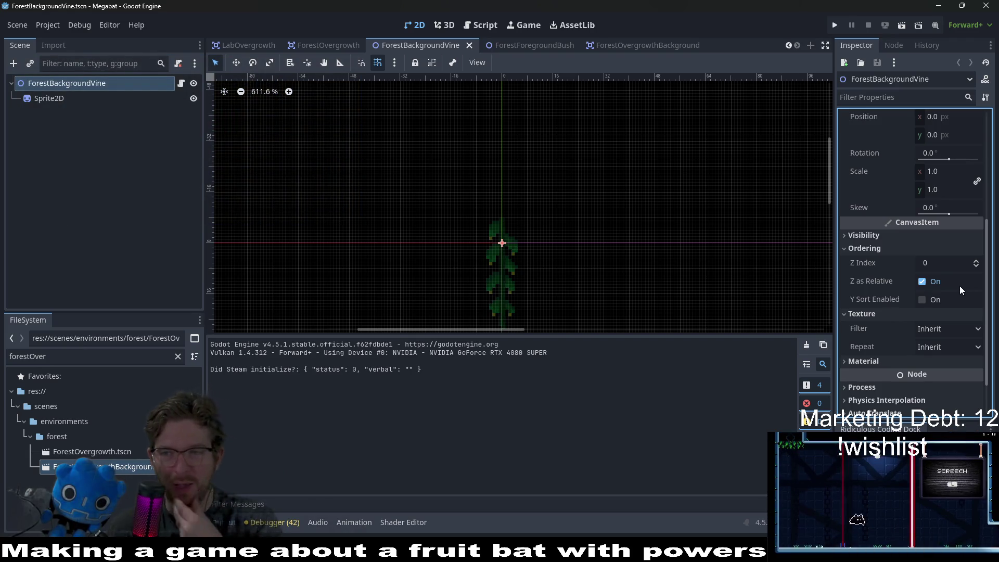
scroll(952, 291, up, 3)
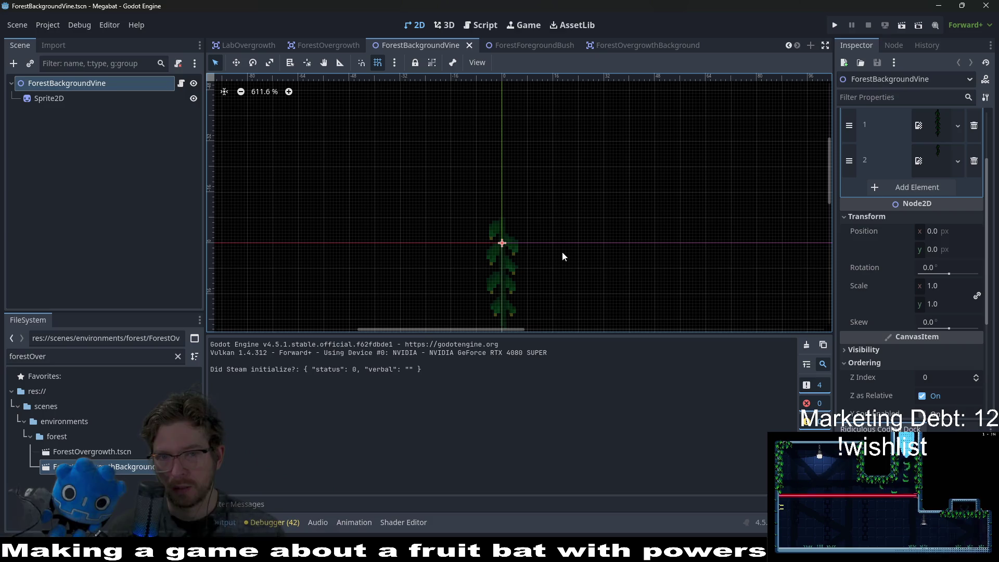
scroll(869, 310, down, 3)
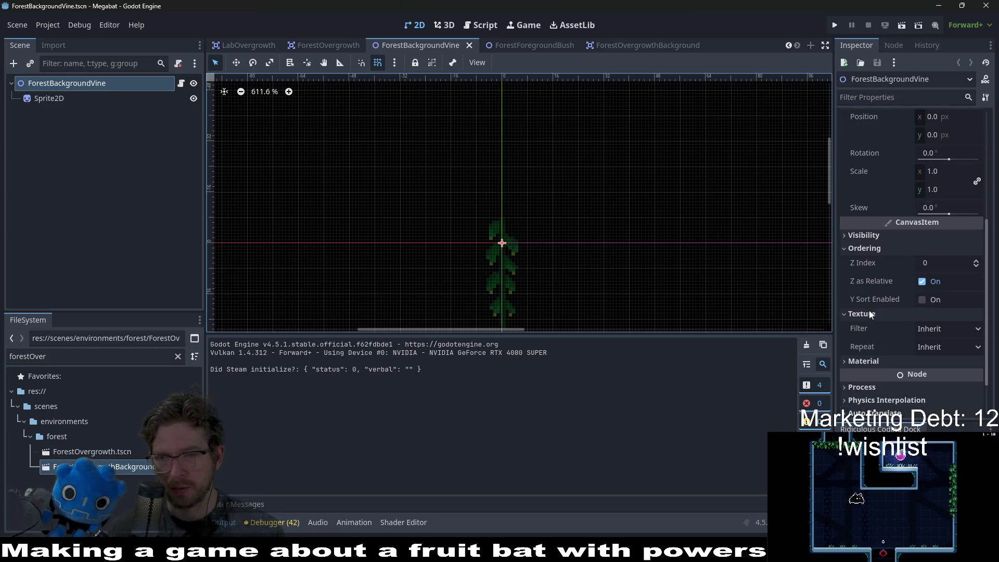
Inspect the vine's root and sprite nodes, briefly checking the sprite's draw-order settings
click(51, 101)
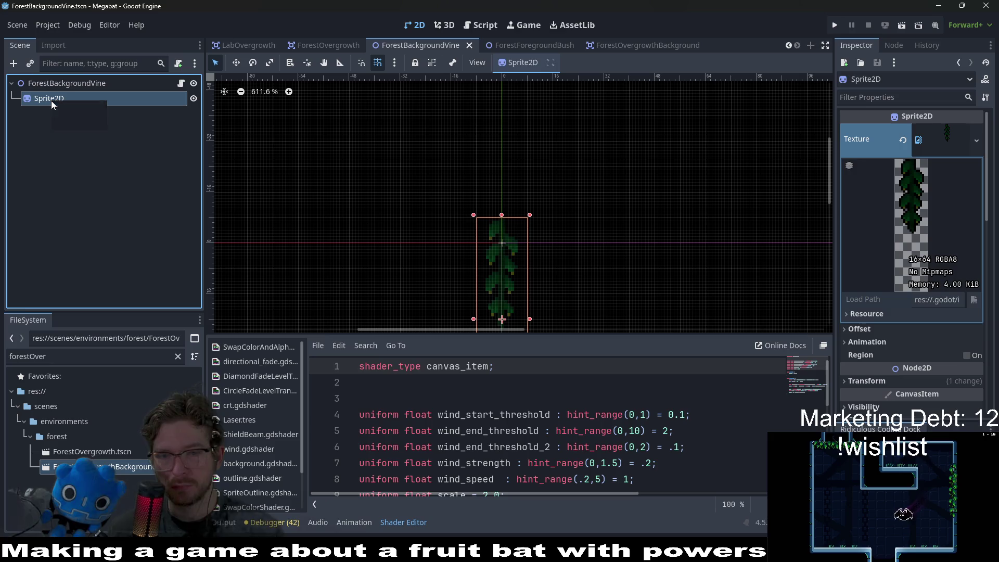
click(64, 86)
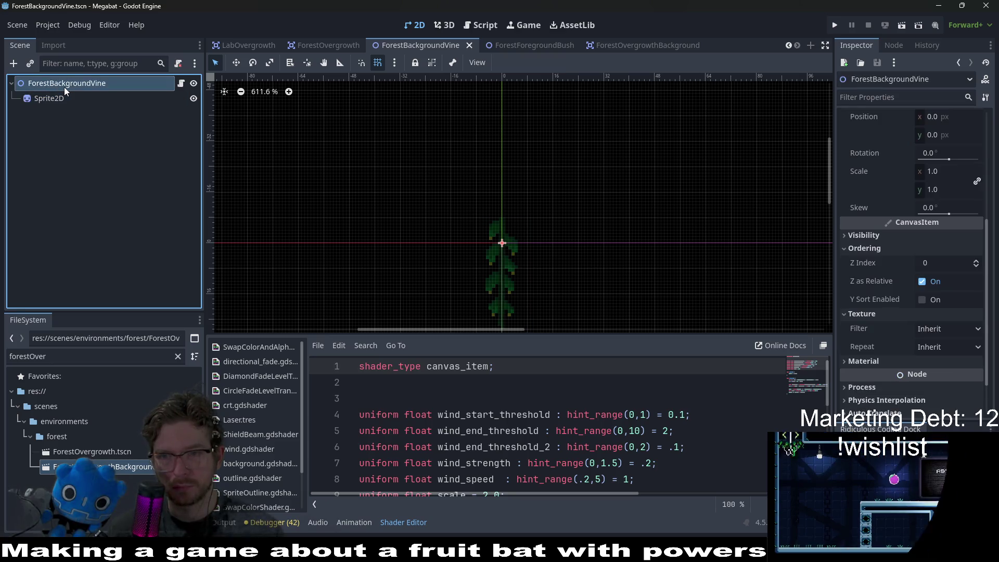
click(64, 103)
scroll(939, 339, down, 10)
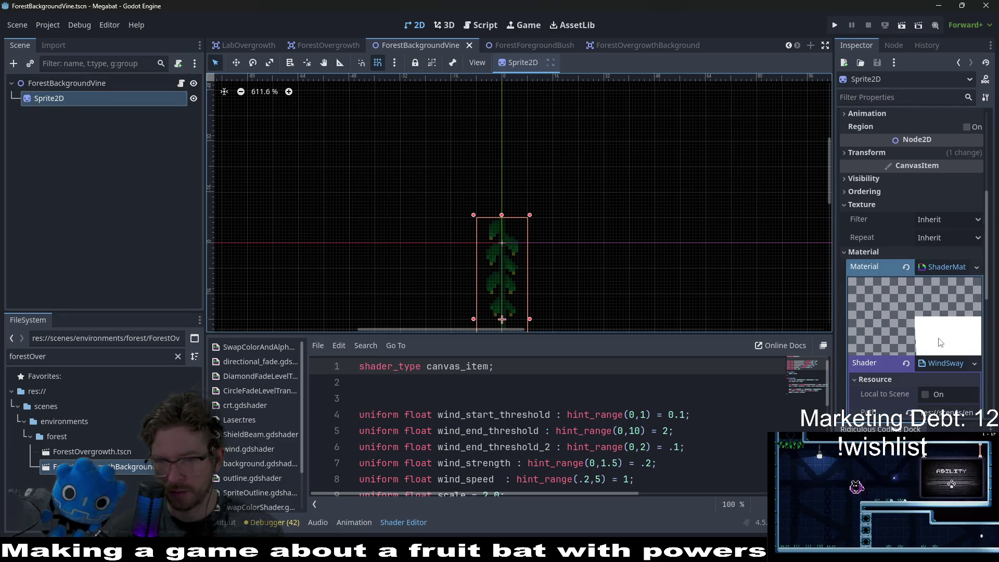
scroll(938, 338, up, 8)
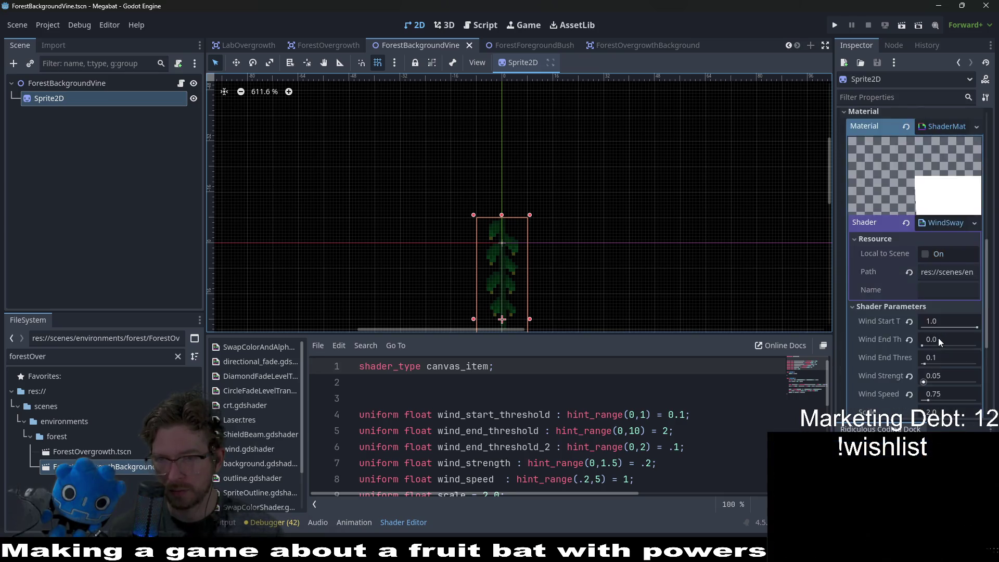
click(865, 165)
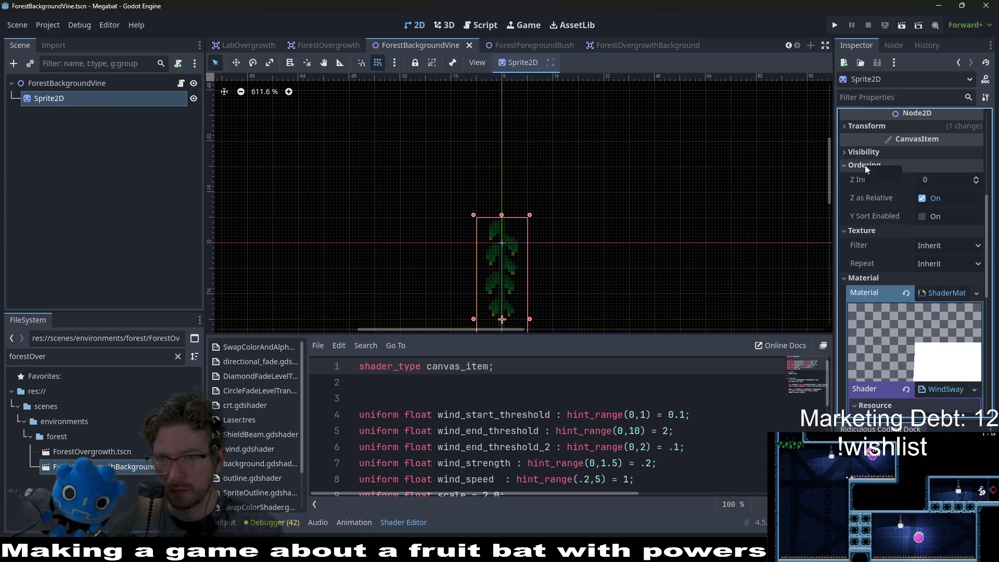
click(865, 165)
In ForestOvergrowth, reset the Z Index to 0, then undo that change
click(516, 39)
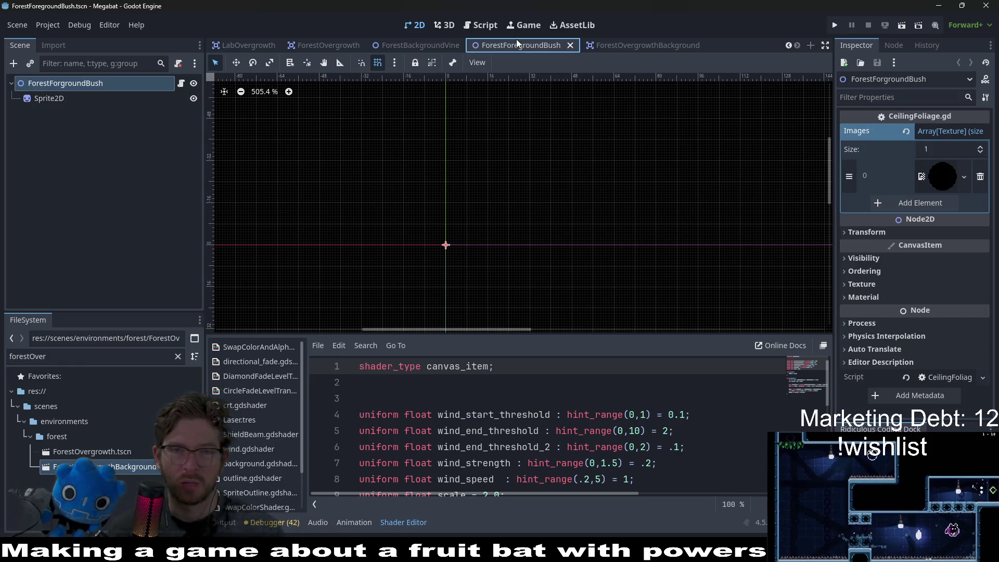
click(412, 45)
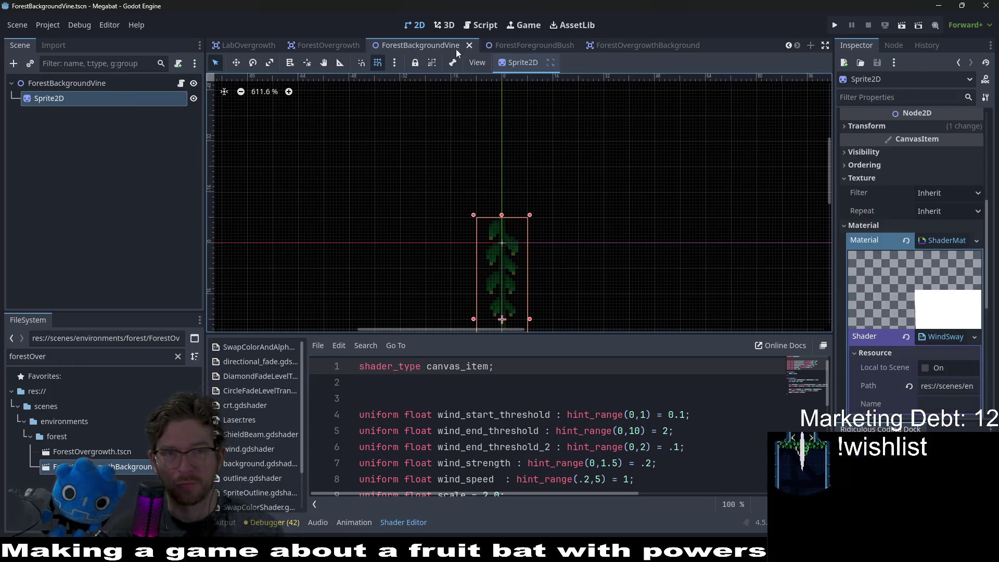
click(328, 45)
scroll(932, 300, down, 5)
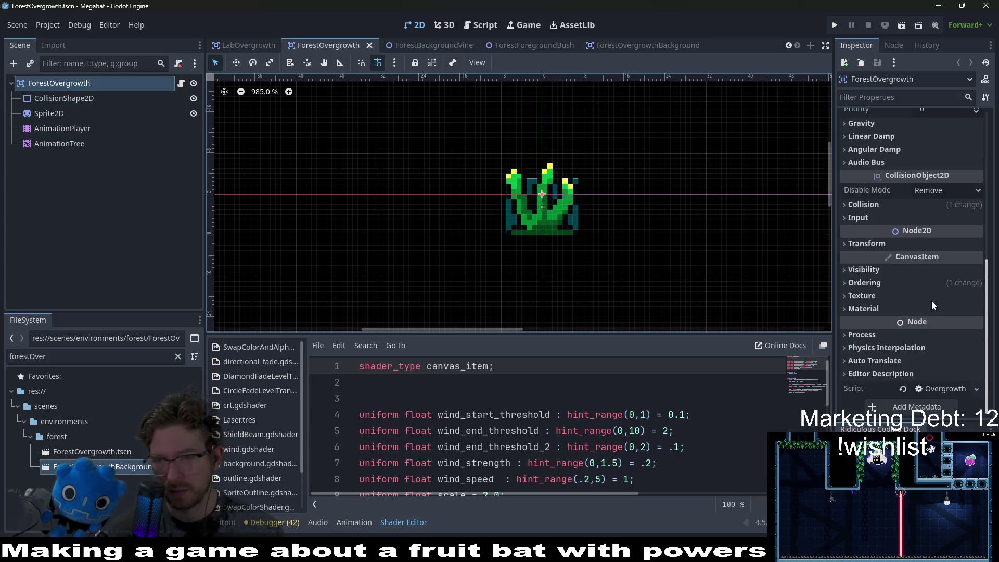
click(927, 286)
click(906, 298)
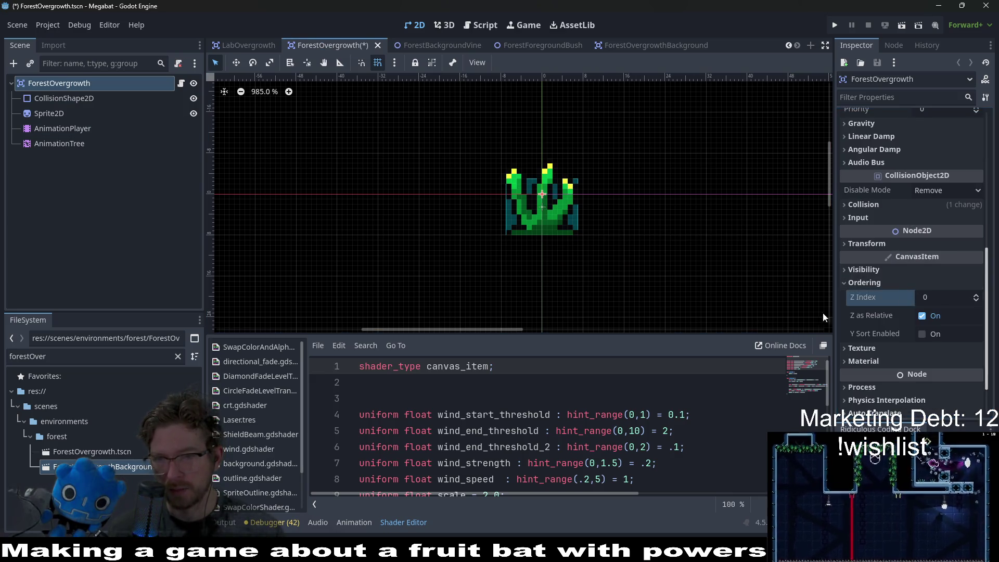
key(ctrl+z)
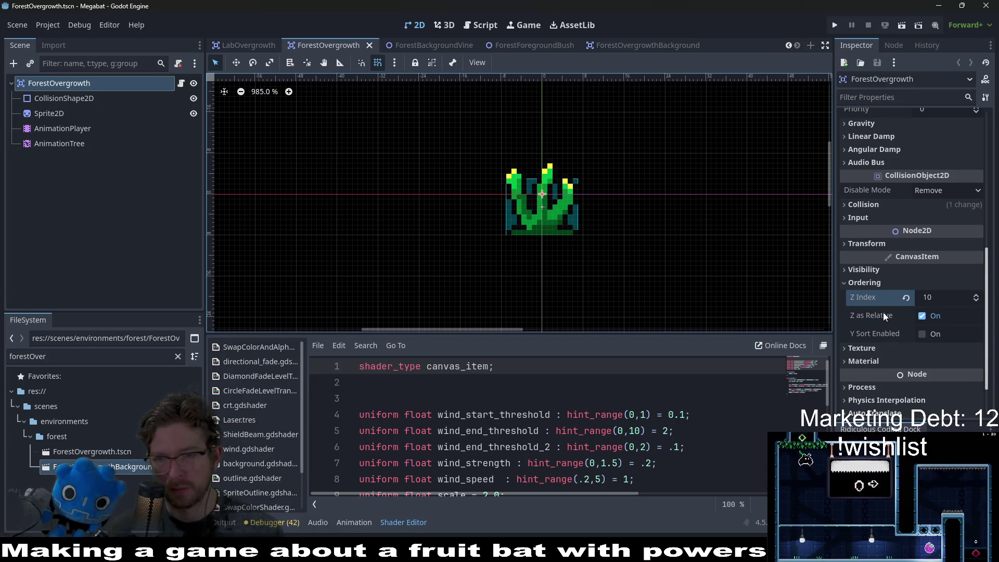
In ForestOvergrowthBackground, reset the root's Z Index from 10 to 0
click(642, 46)
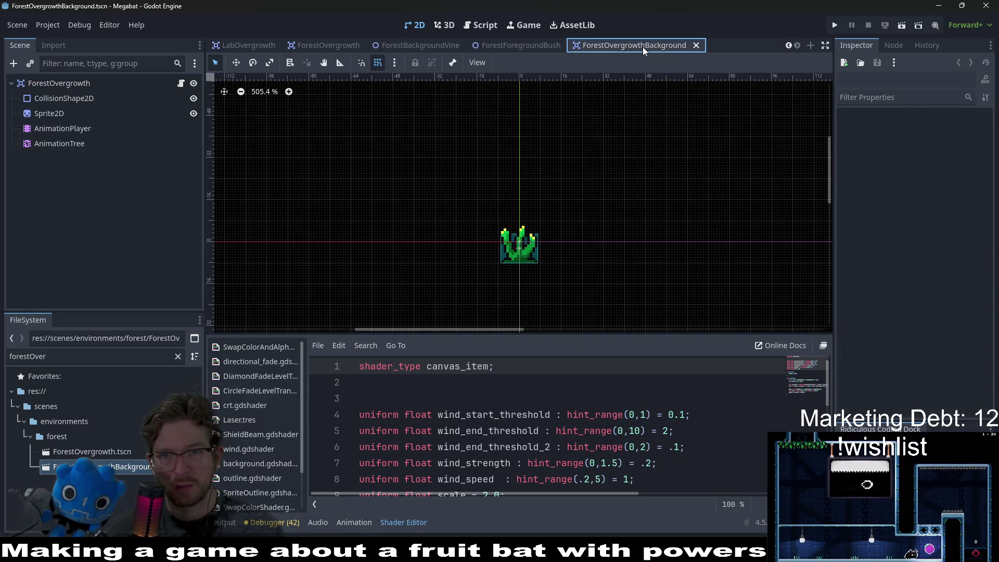
click(70, 84)
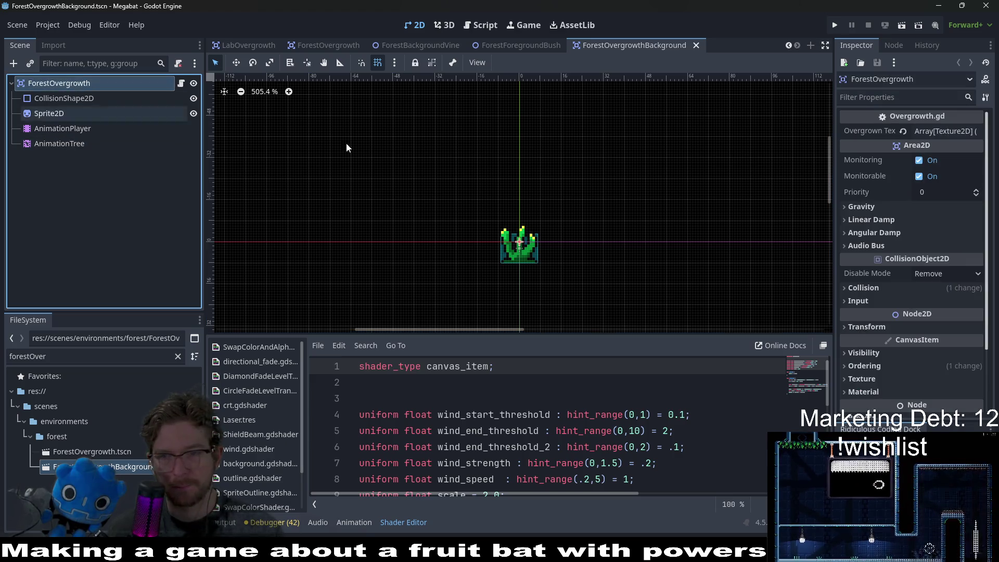
scroll(915, 291, down, 5)
click(873, 283)
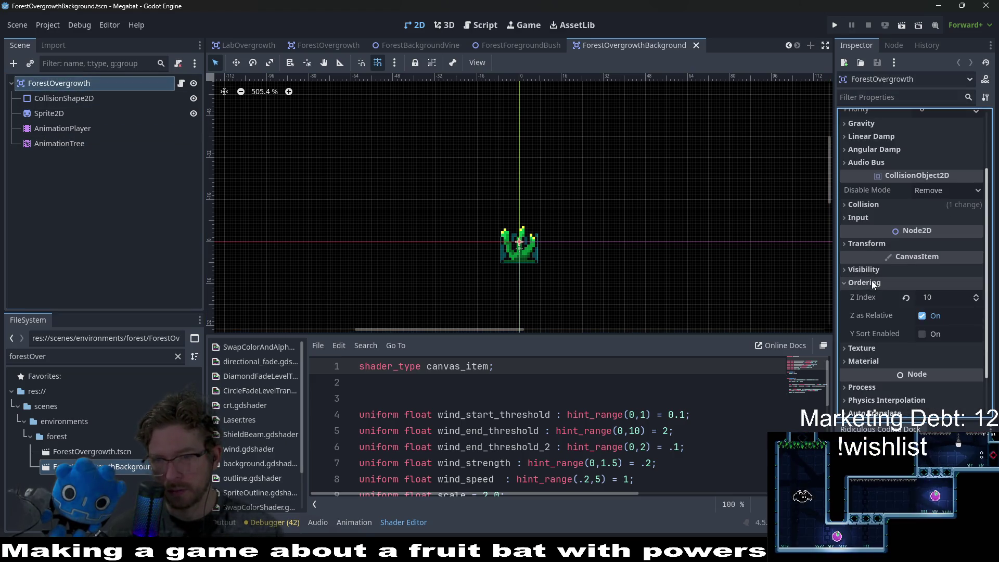
click(904, 298)
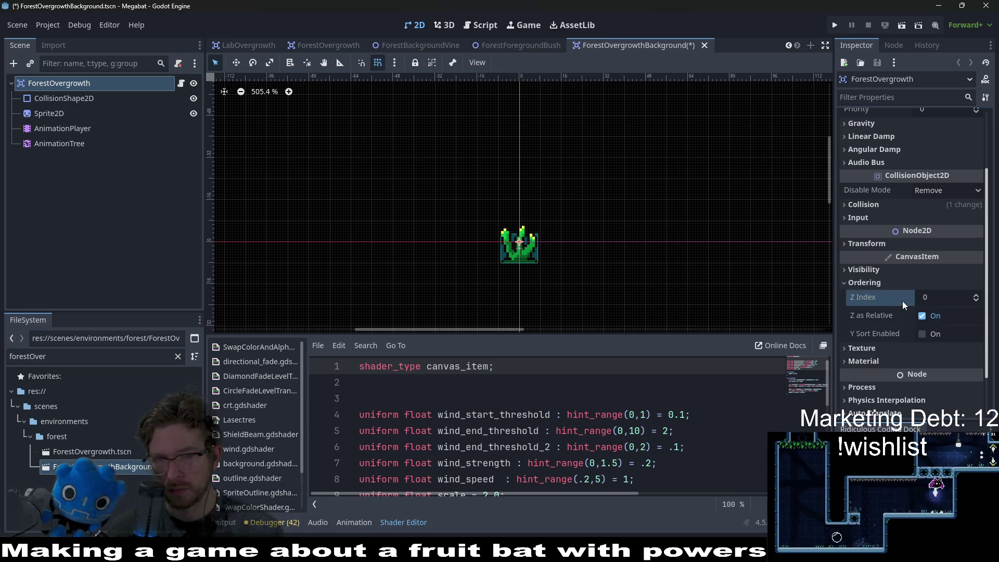
Rename the root node ForestOvergrowthBackground and save the scene
click(72, 87)
click(99, 86)
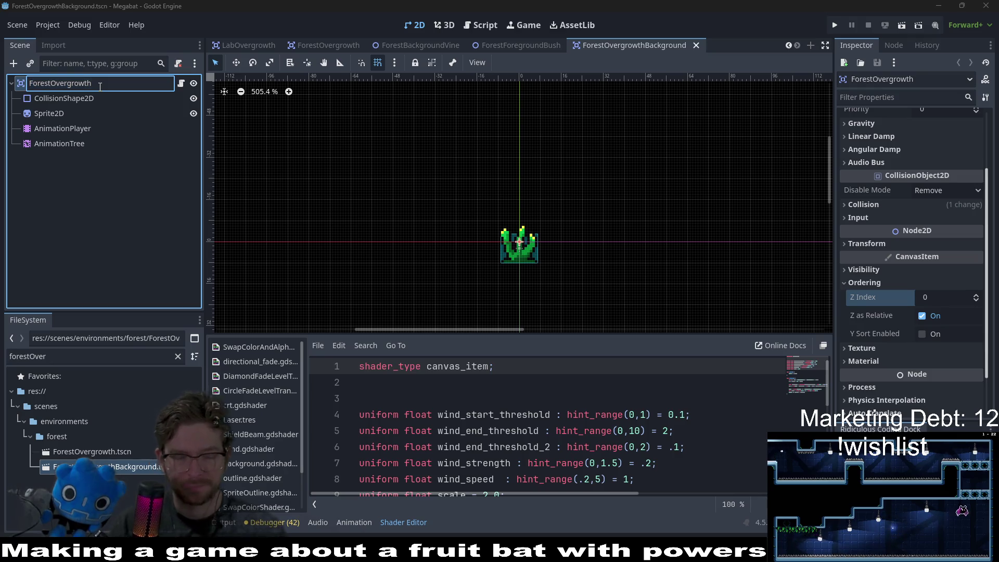
text(Background)
key(Return)
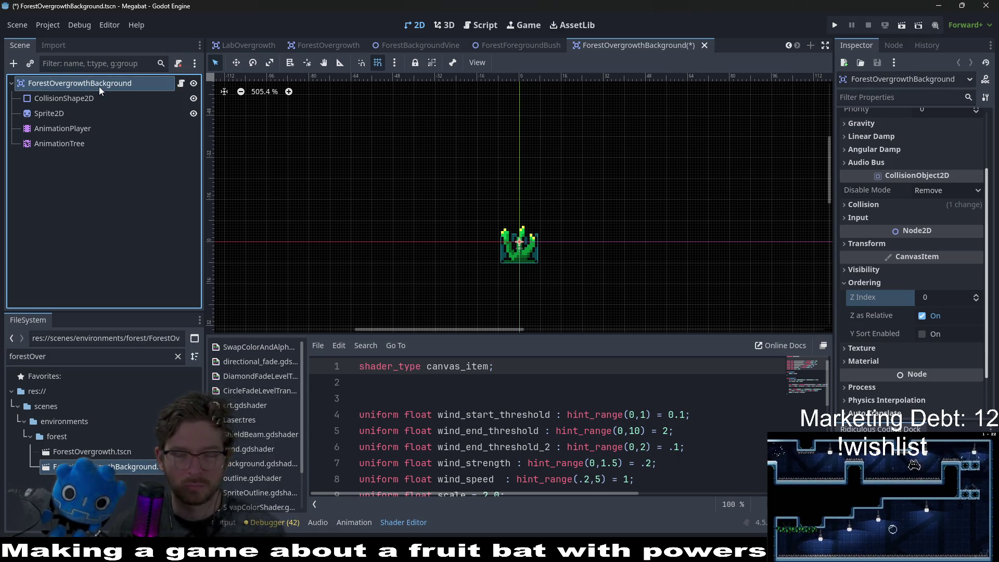
key(ctrl+s)
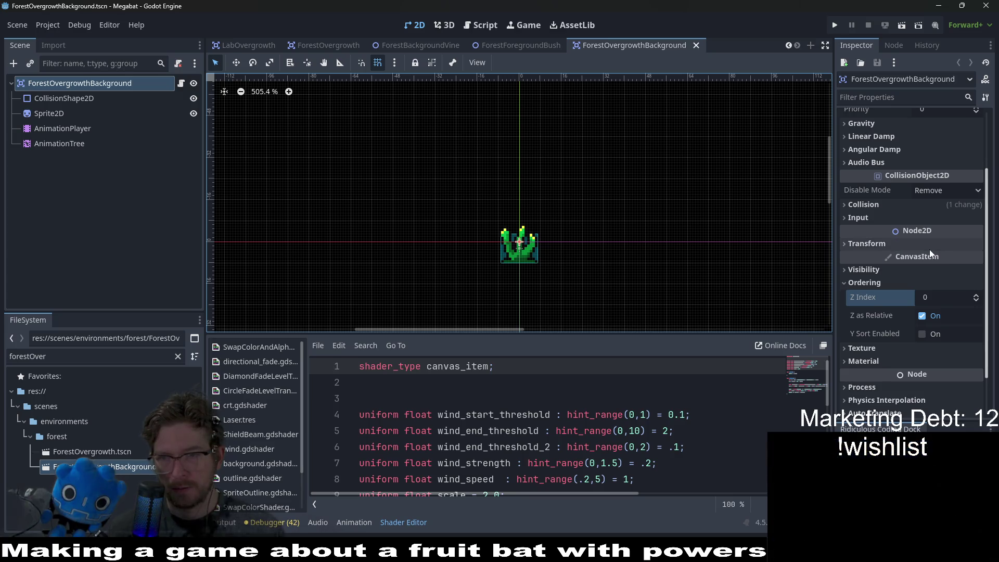
scroll(930, 254, down, 2)
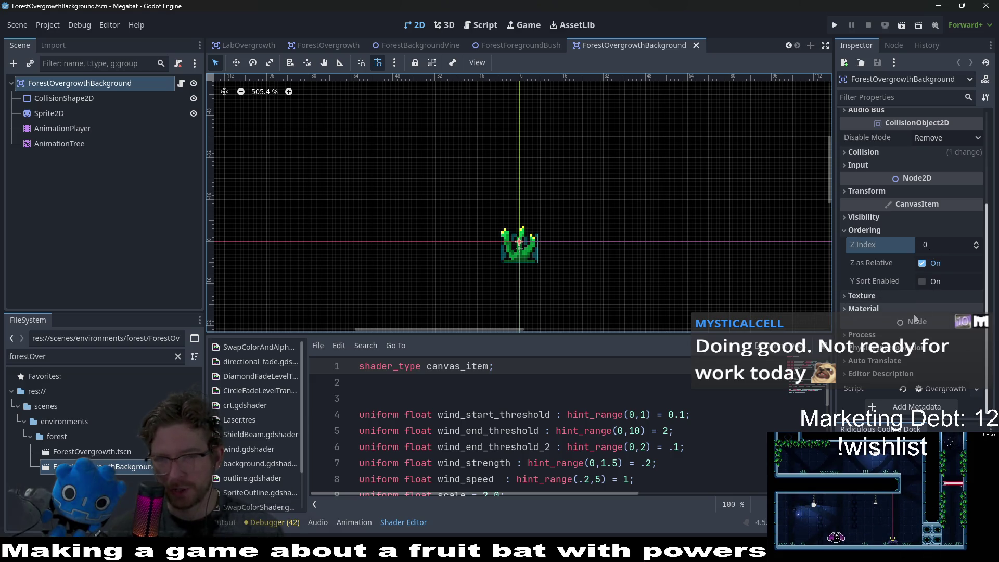
scroll(914, 314, up, 5)
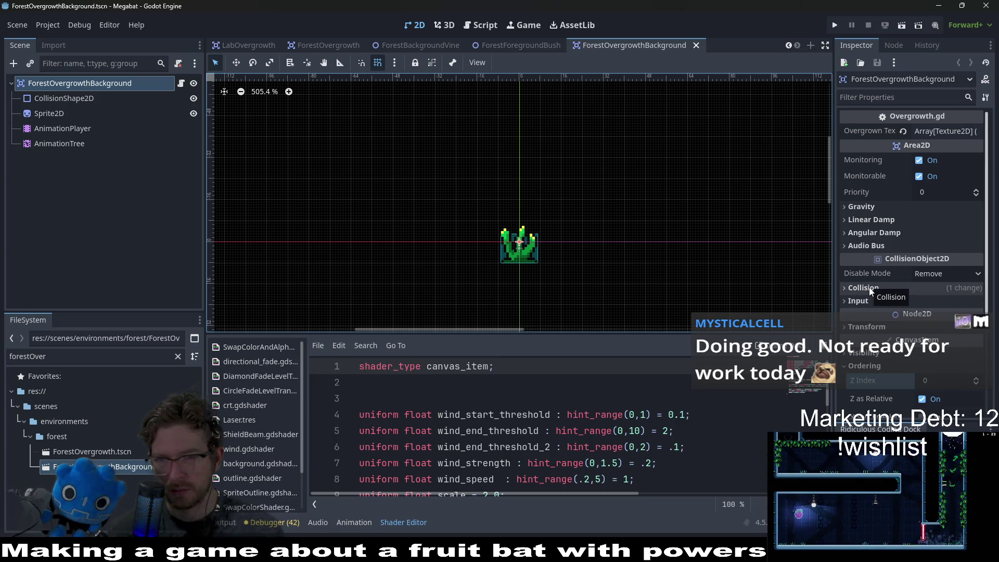
scroll(868, 291, down, 5)
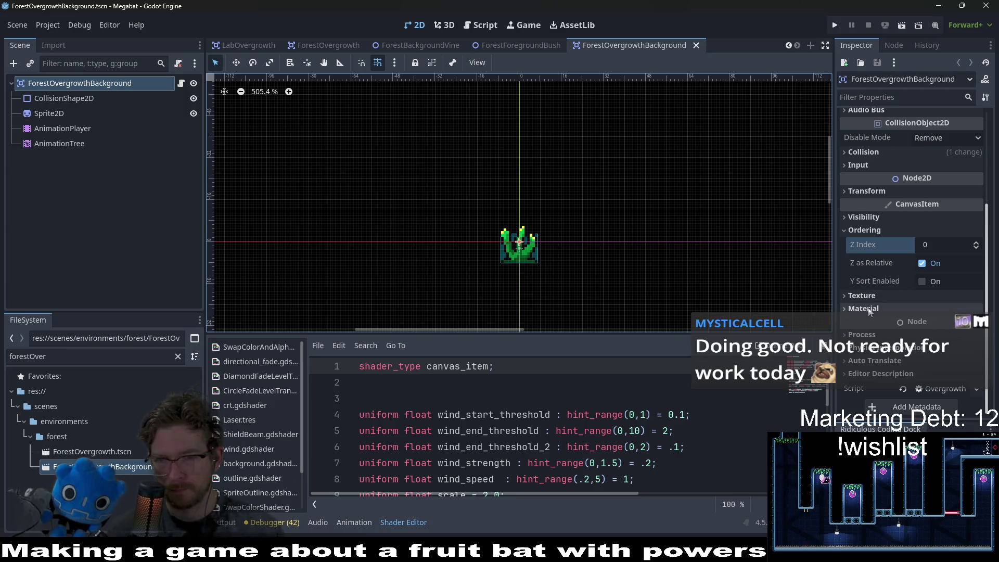
click(869, 305)
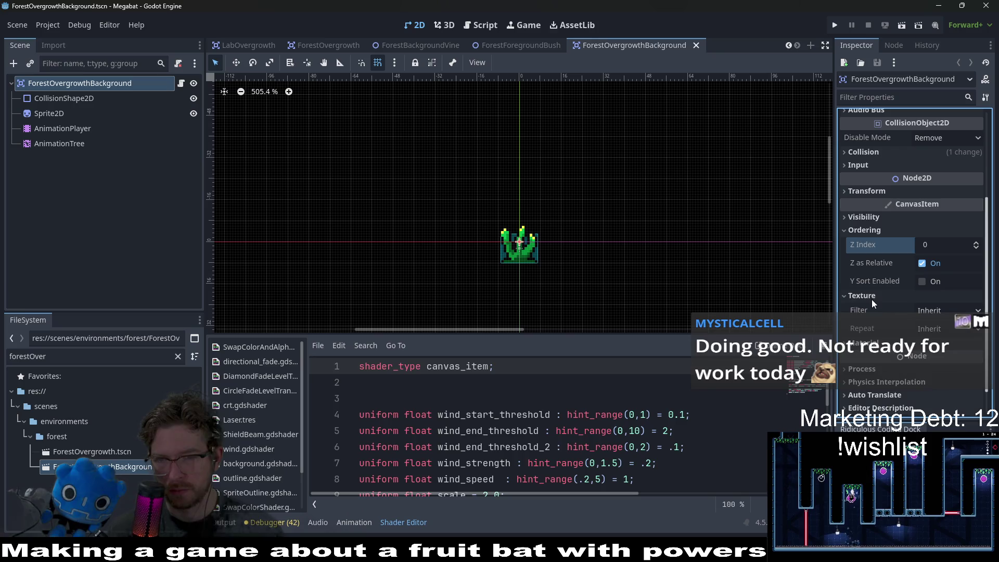
scroll(886, 301, up, 5)
scroll(886, 301, down, 5)
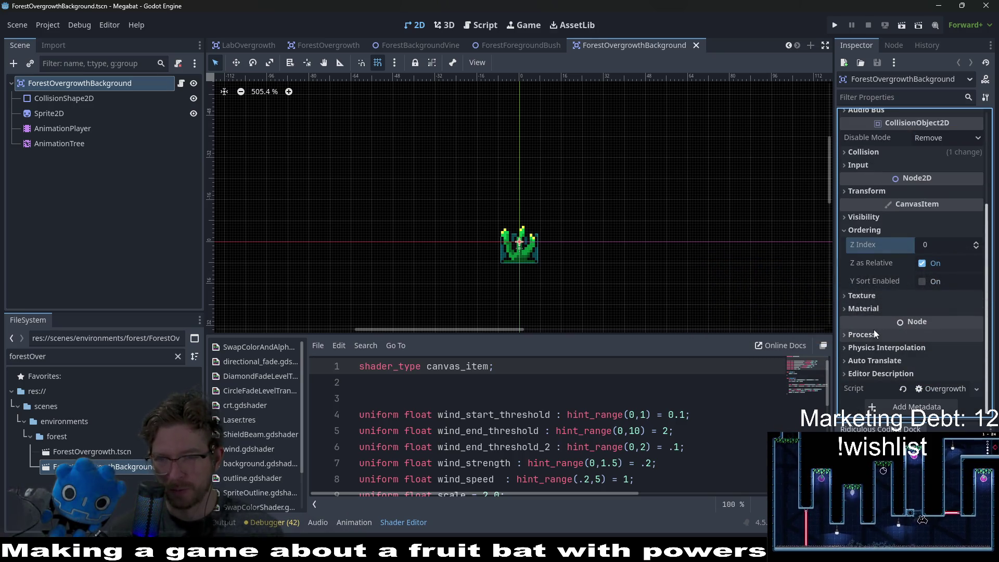
scroll(873, 306, up, 5)
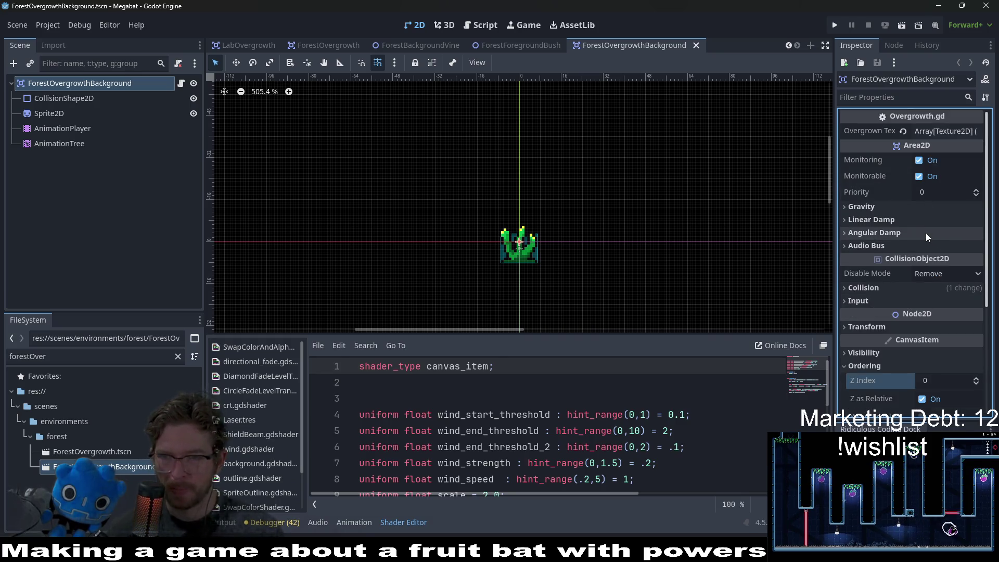
click(904, 285)
click(904, 285)
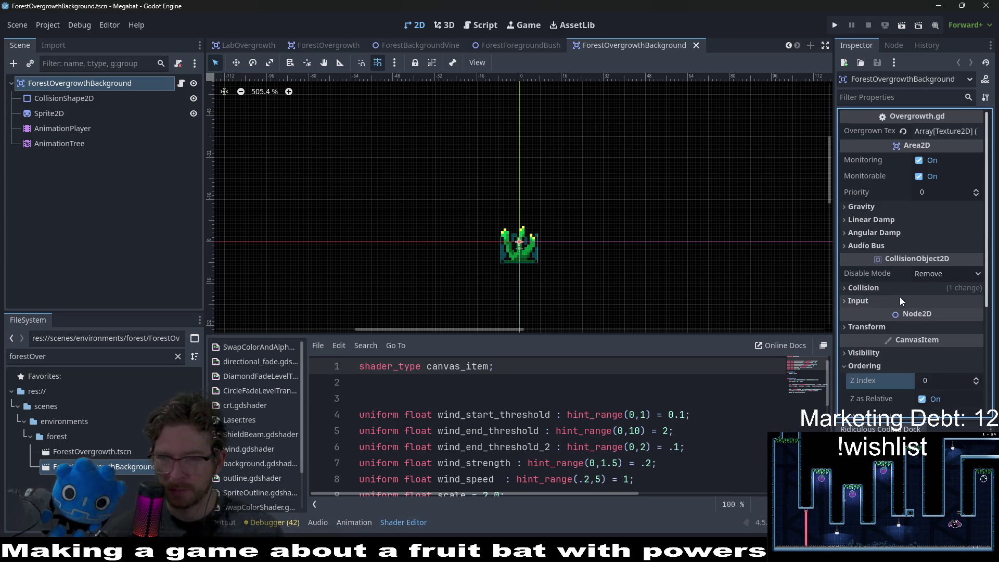
click(882, 328)
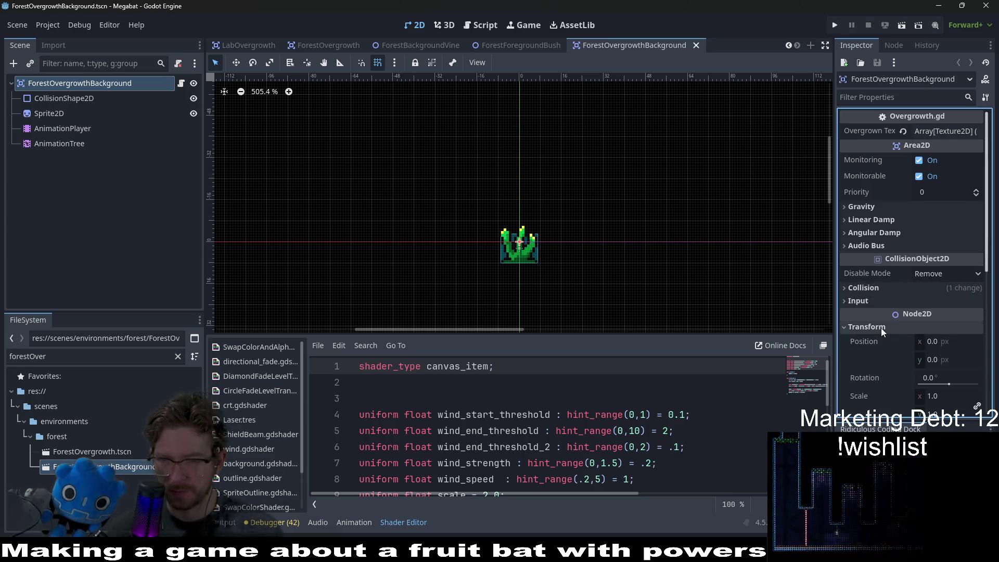
scroll(882, 328, down, 3)
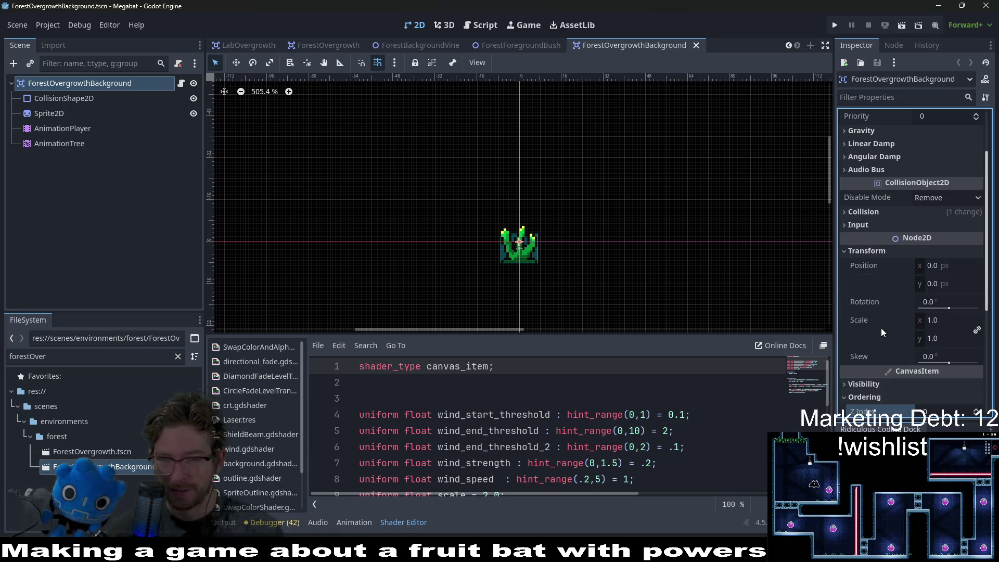
scroll(909, 250, down, 3)
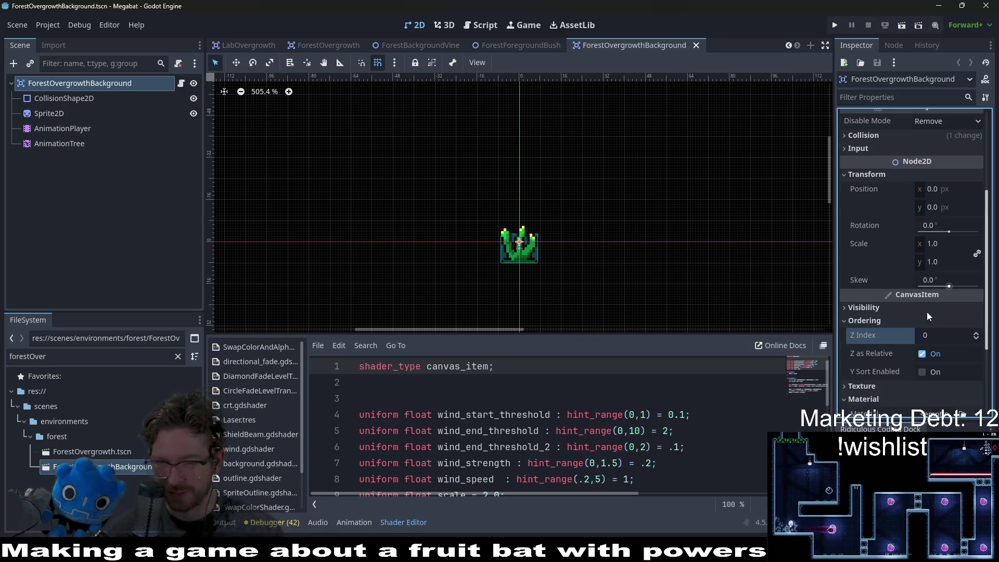
click(885, 307)
Set the root's Modulate to dark grey 545454 by lowering V to about 33
click(928, 340)
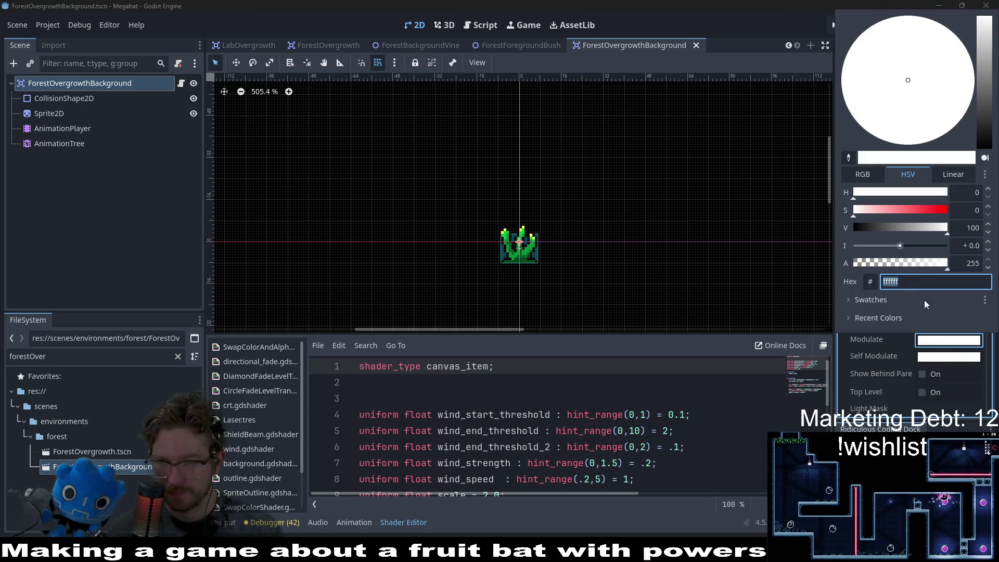
drag(936, 229, 885, 230)
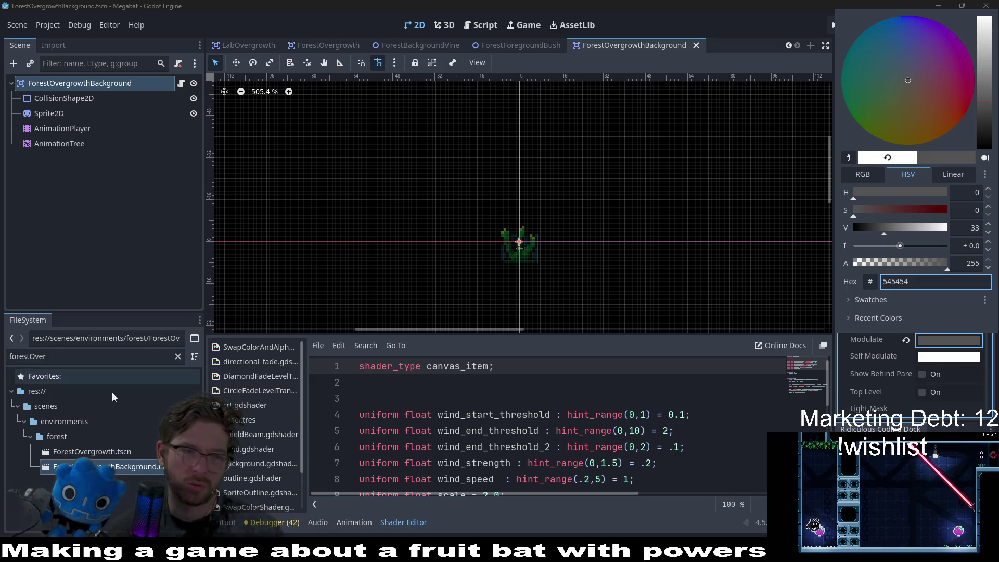
click(82, 358)
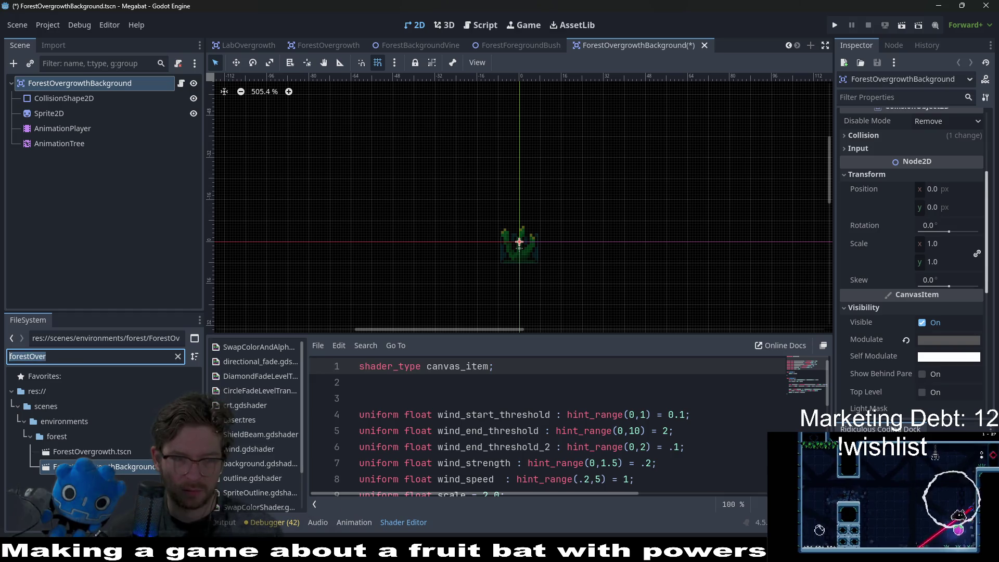
Filter FileSystem for 'backgroundvin' and open ForestBackgroundVine.tscn
text(background)
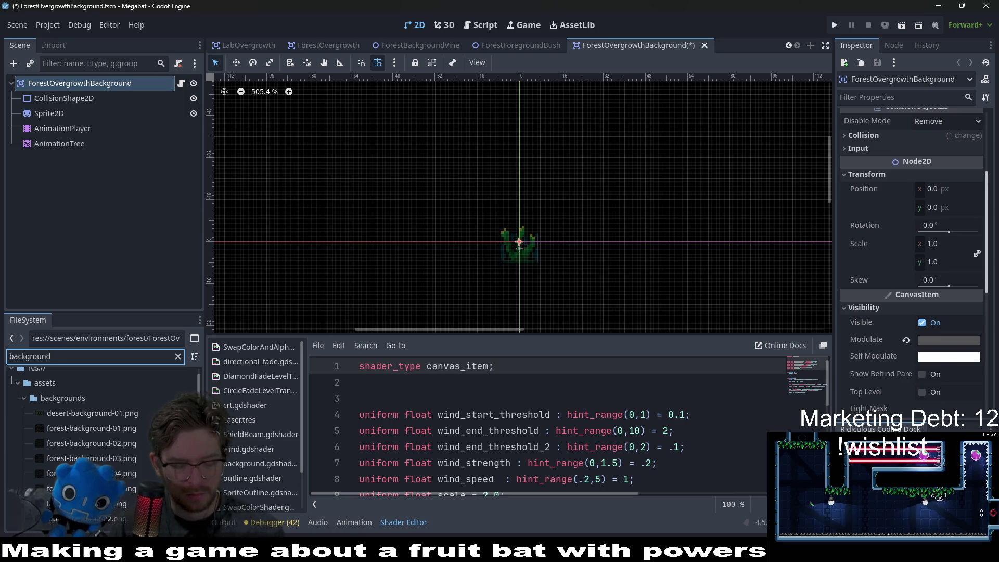
text(vine)
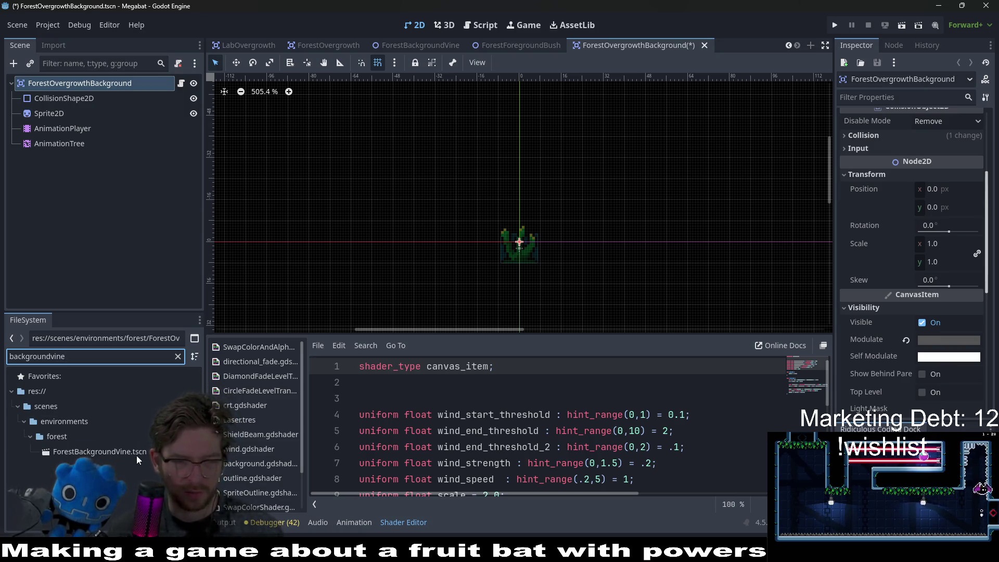
double_click(133, 452)
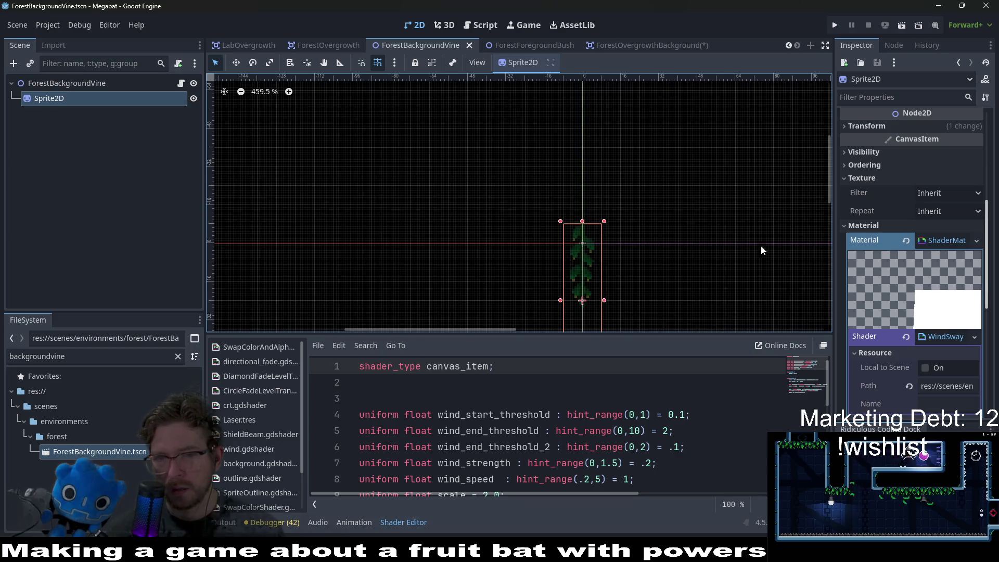
drag(626, 211, 499, 143)
scroll(875, 285, down, 3)
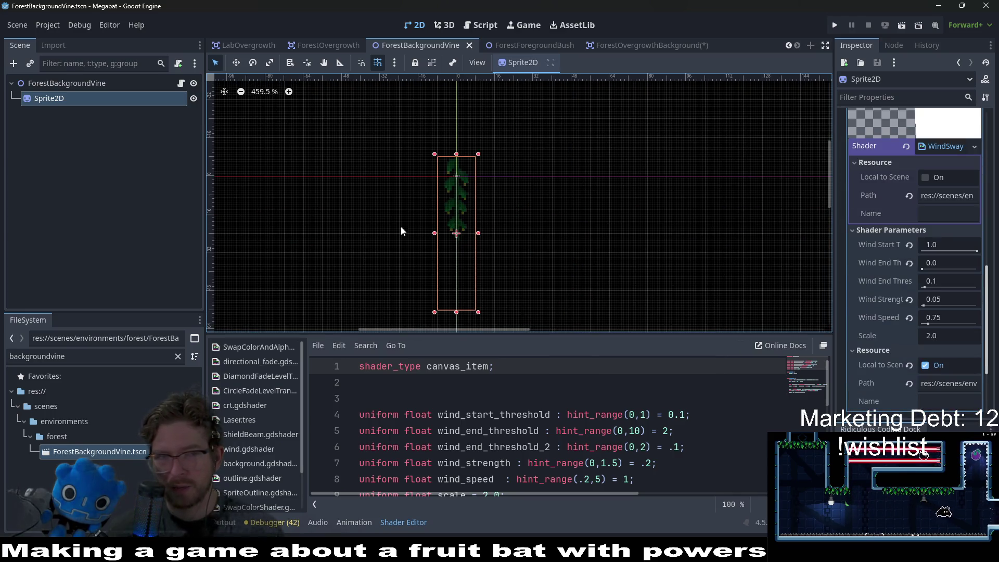
scroll(916, 218, up, 4)
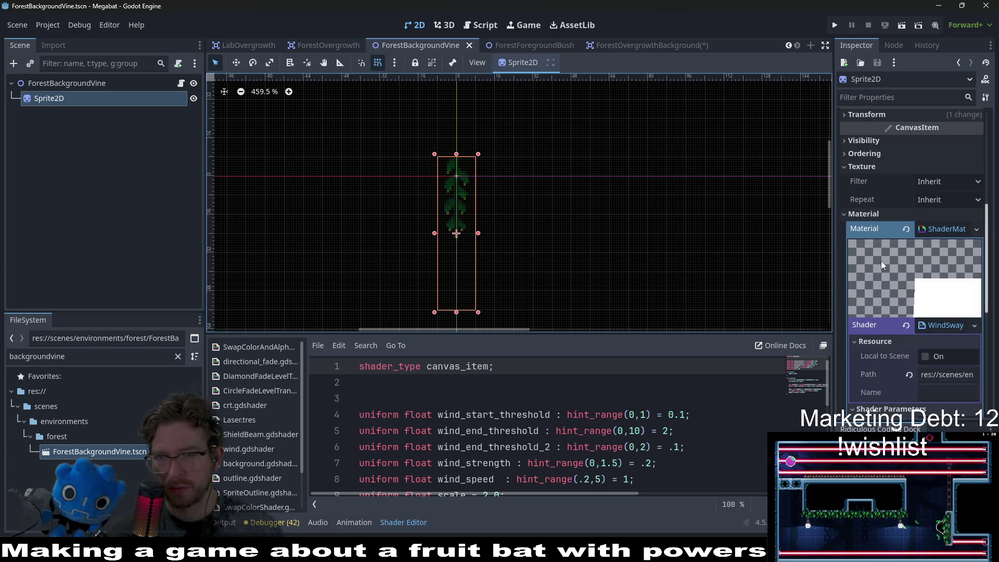
scroll(881, 261, down, 2)
scroll(882, 262, down, 5)
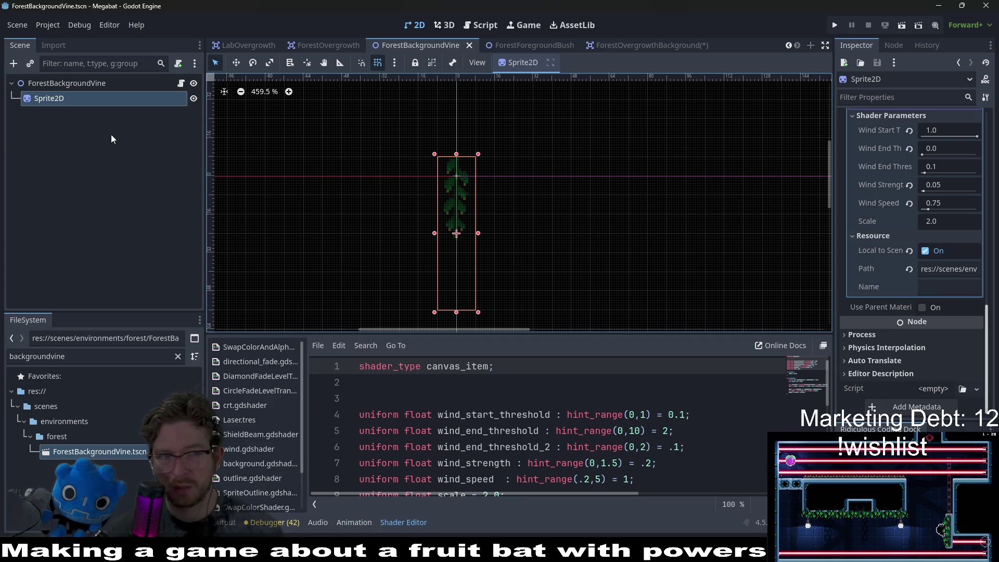
Inspect the vine scene's root node and the sprite's wind-sway material and offset settings
click(58, 83)
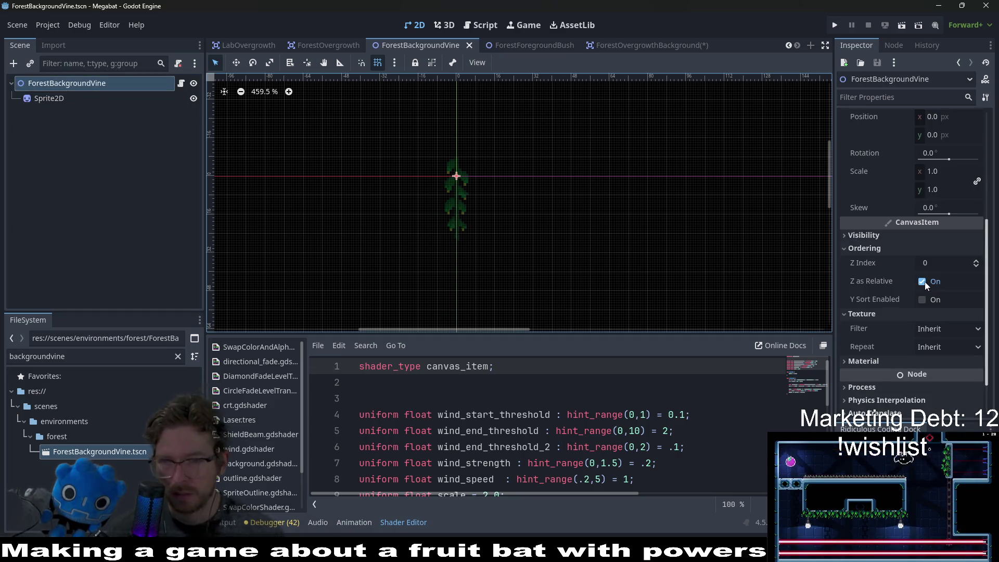
scroll(925, 281, up, 4)
scroll(916, 282, down, 5)
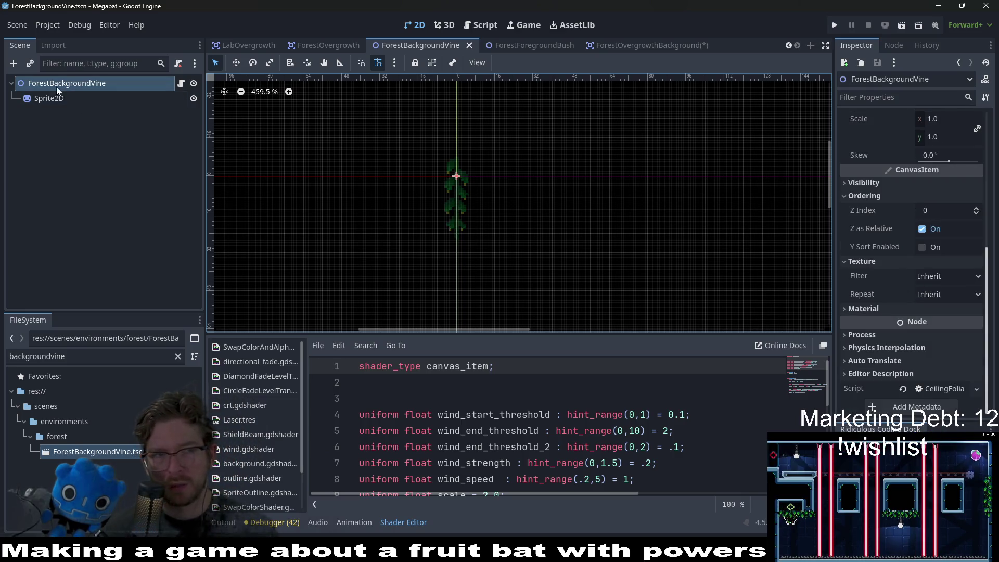
click(457, 209)
scroll(882, 336, up, 2)
scroll(884, 336, up, 2)
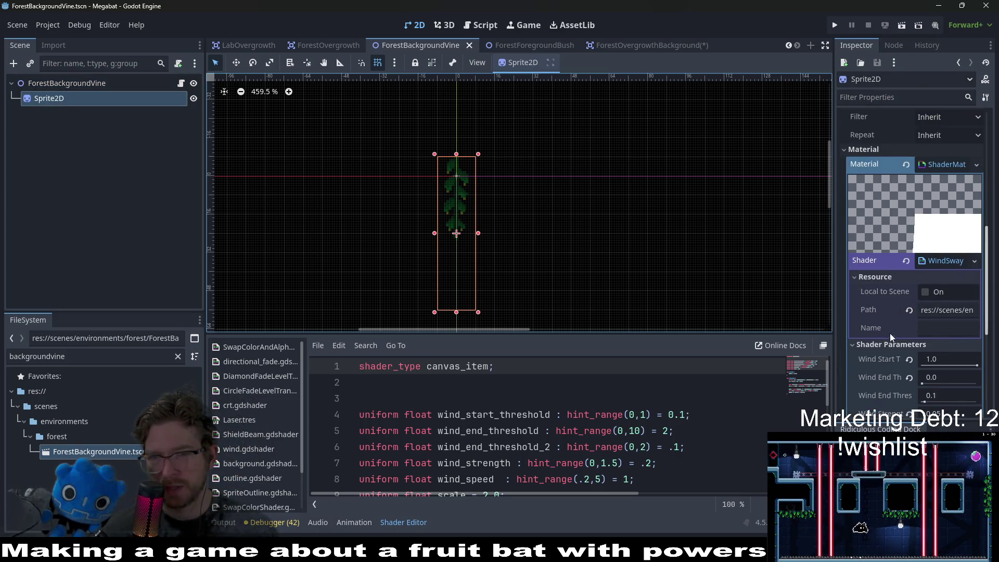
scroll(903, 258, up, 3)
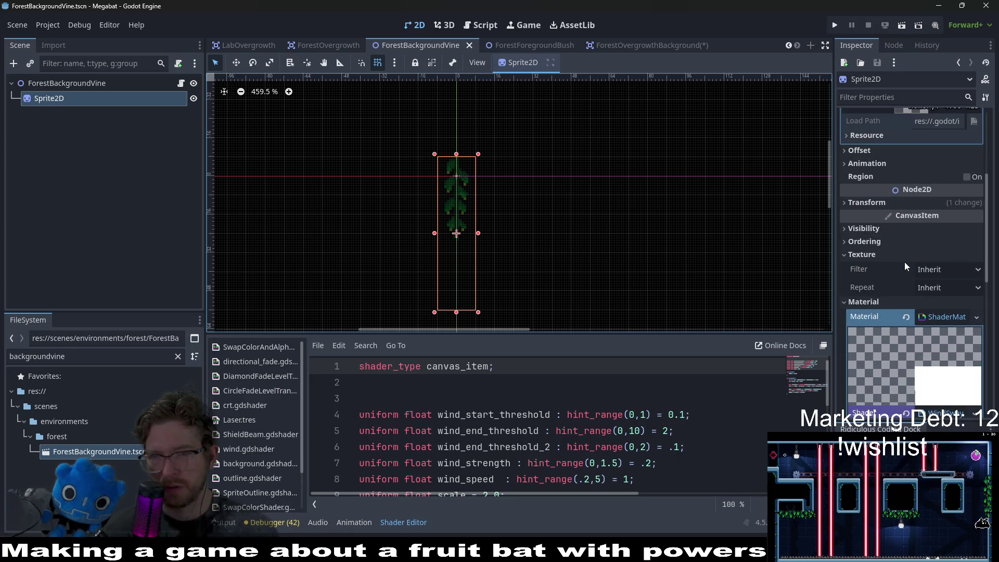
click(860, 151)
click(860, 151)
click(860, 152)
click(860, 153)
scroll(897, 171, up, 3)
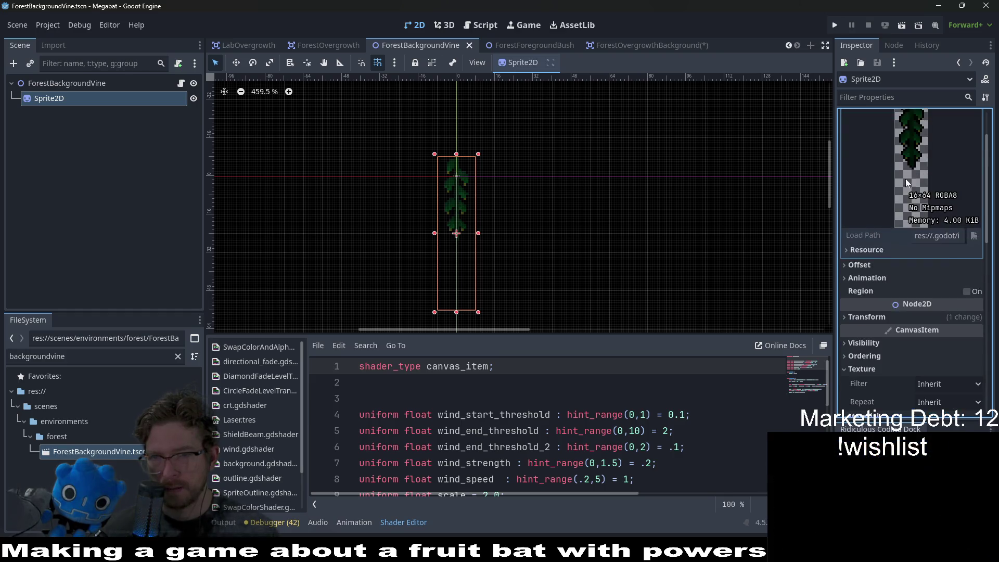
scroll(924, 323, down, 3)
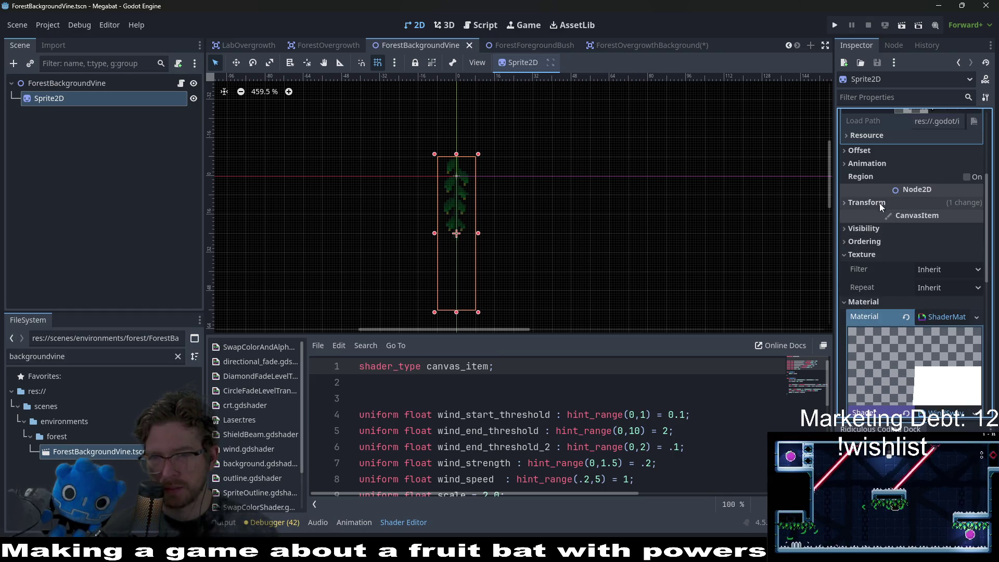
Trial a dark red Self Modulate tint on the vine, revert it to white, and close the scene
click(863, 228)
click(948, 278)
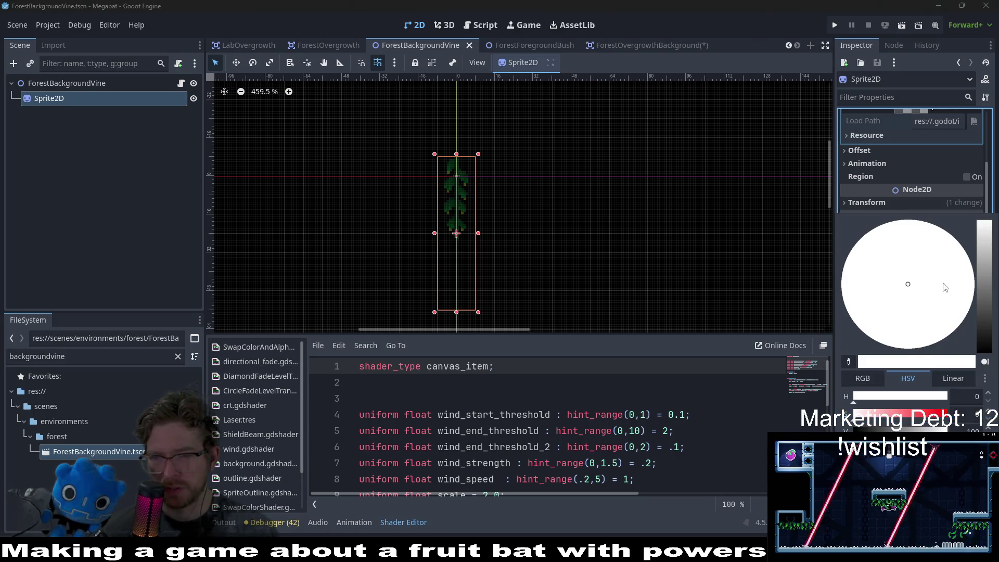
click(966, 316)
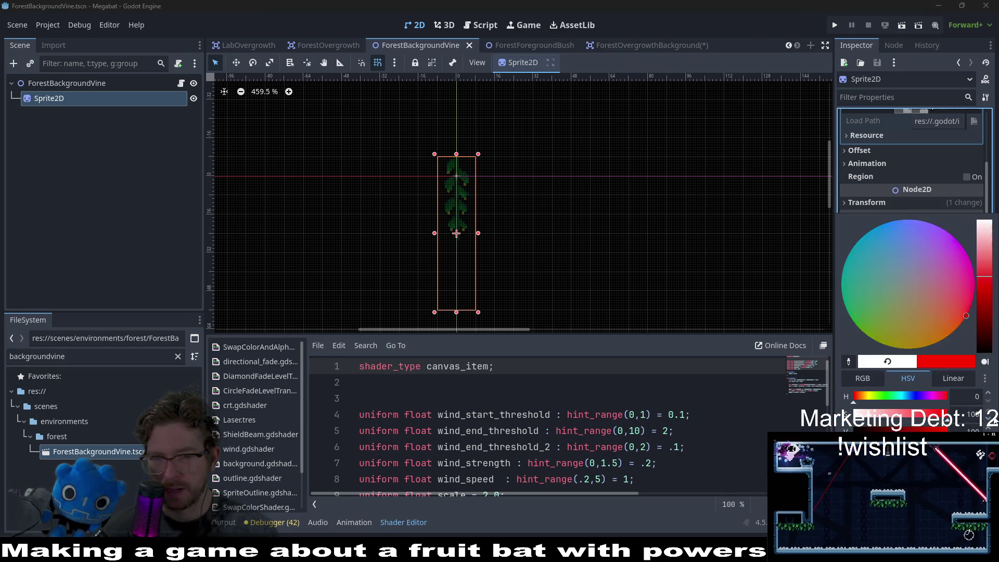
drag(985, 276, 985, 304)
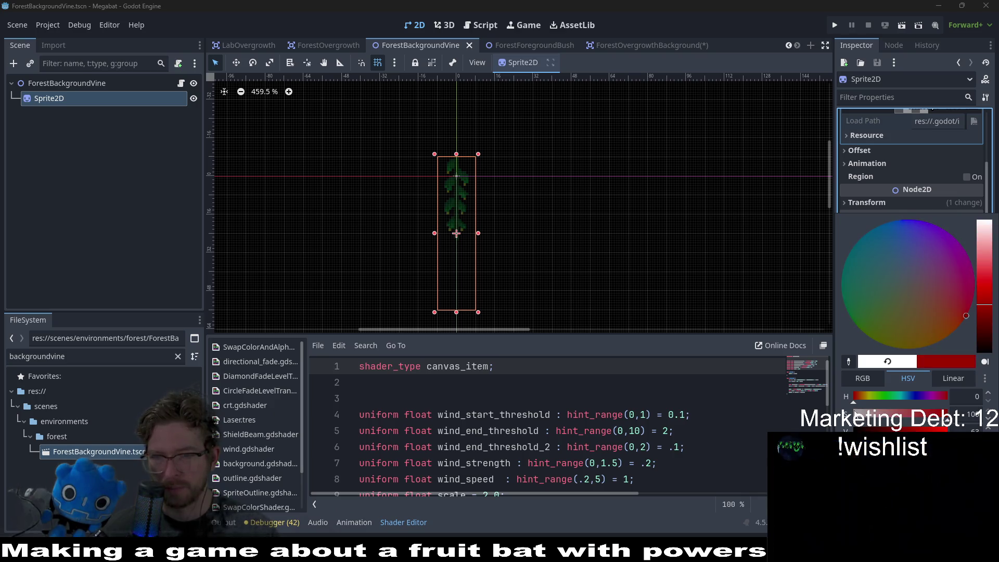
click(888, 362)
click(848, 194)
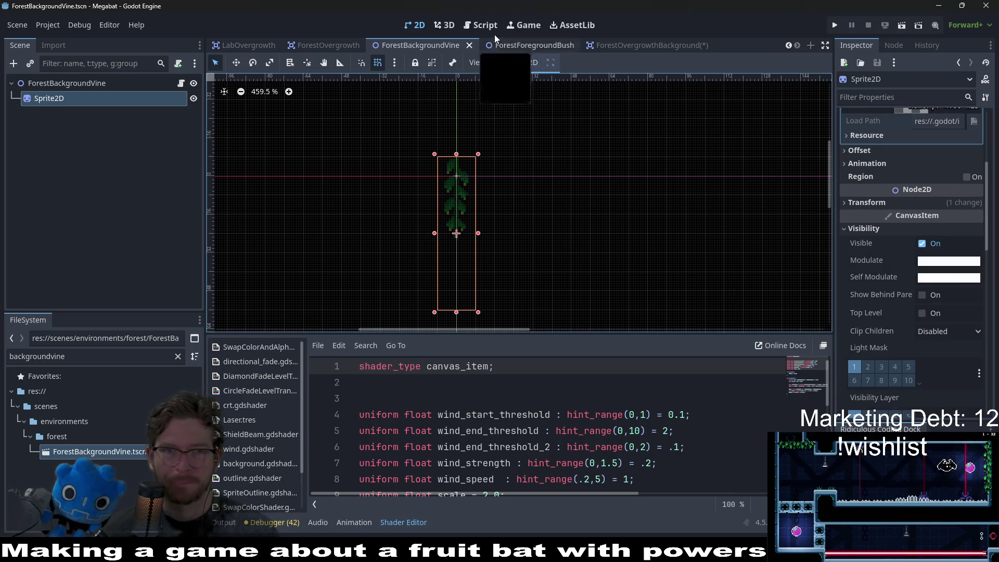
middle_click(432, 42)
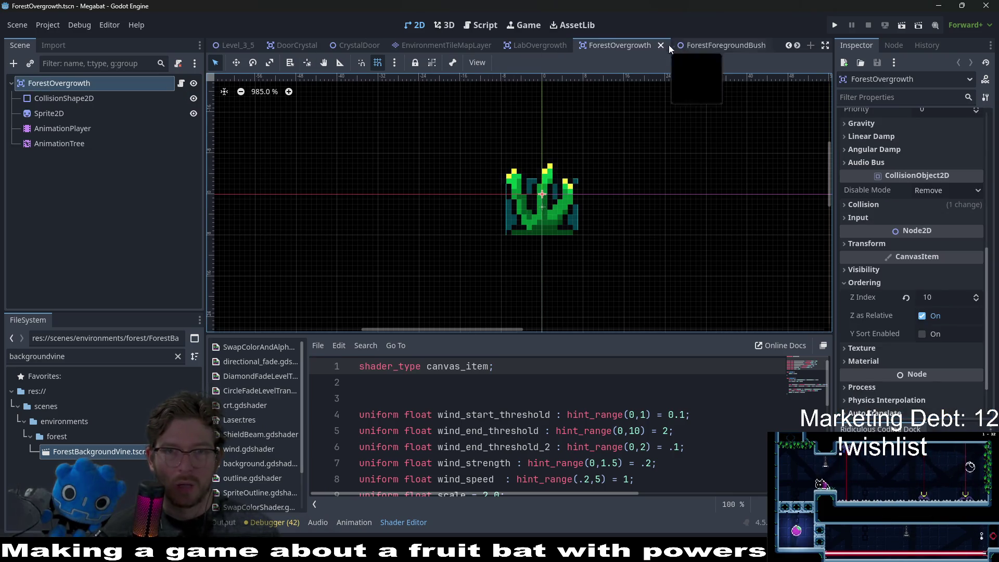
Delete ForestForegroundBush.tscn, found via the 'forestfore' filter, and close its tab without saving
click(705, 48)
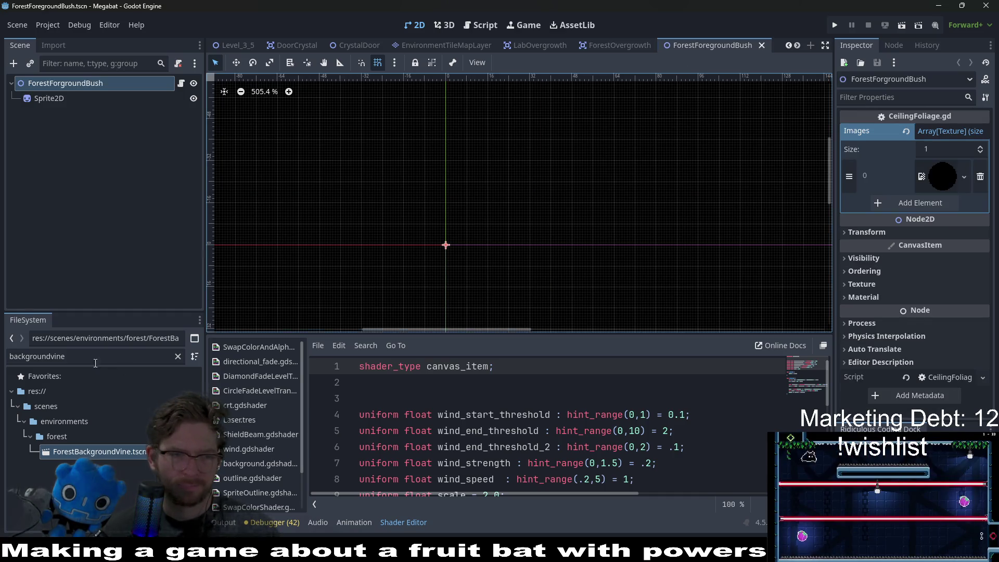
click(178, 356)
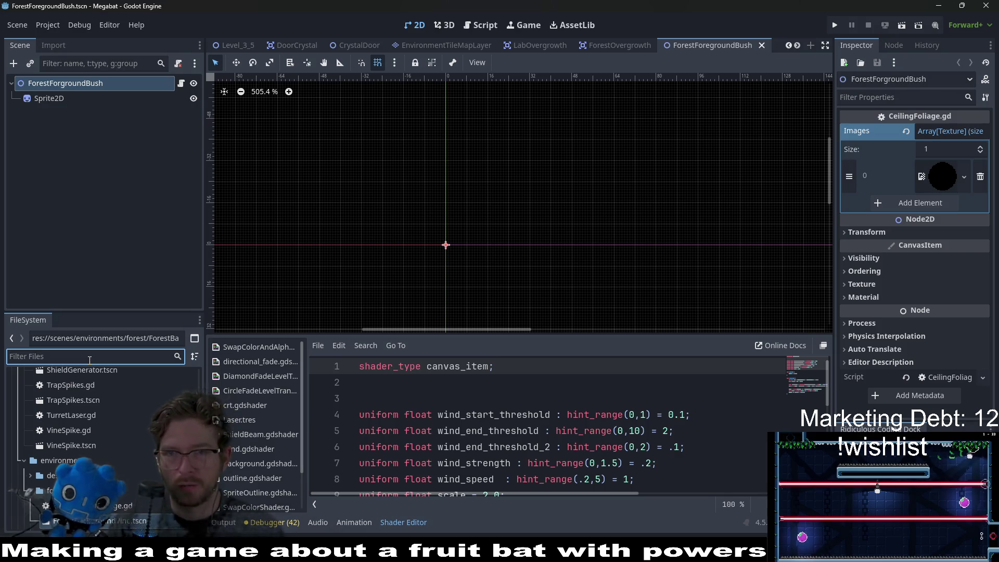
text(forestfore)
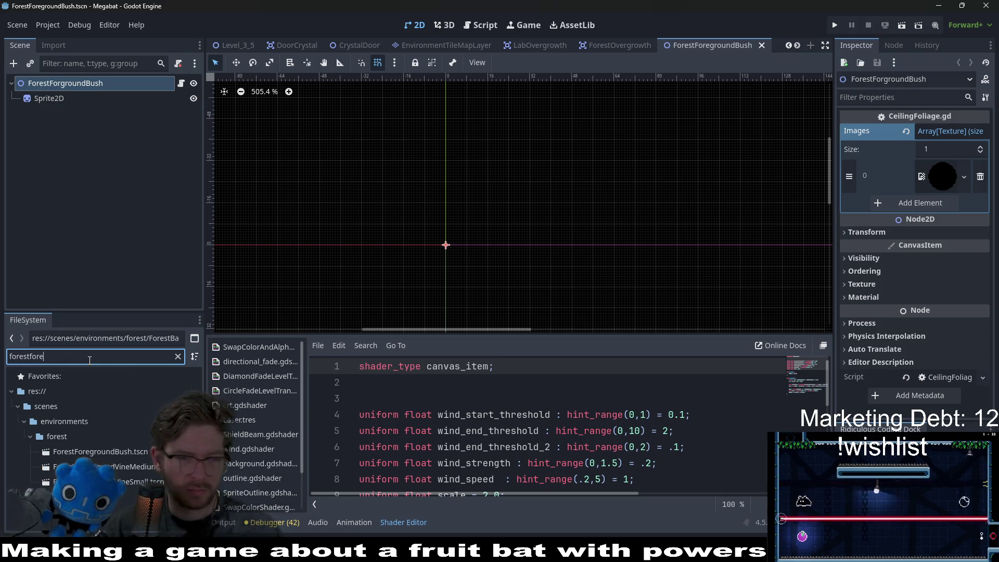
click(132, 452)
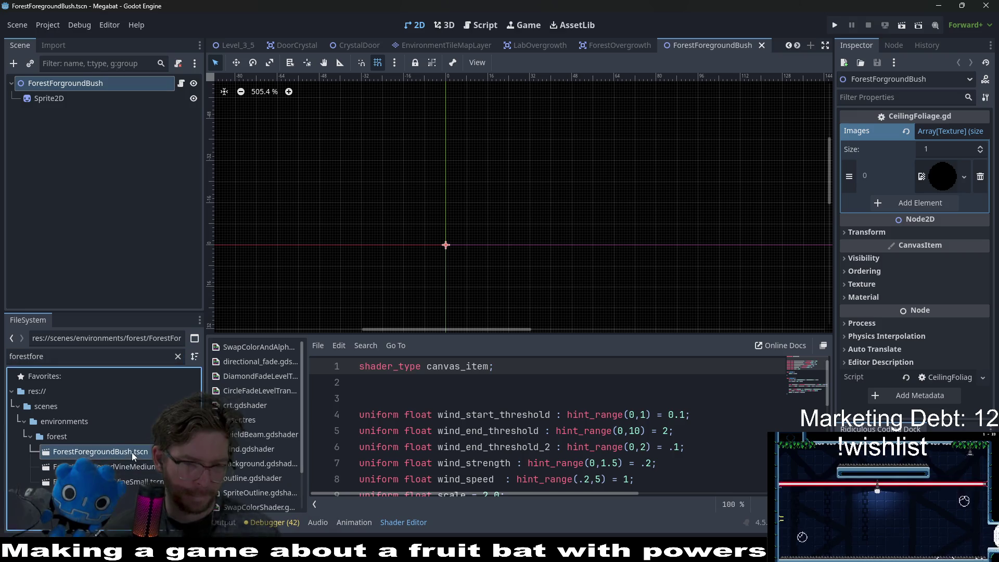
right_click(132, 452)
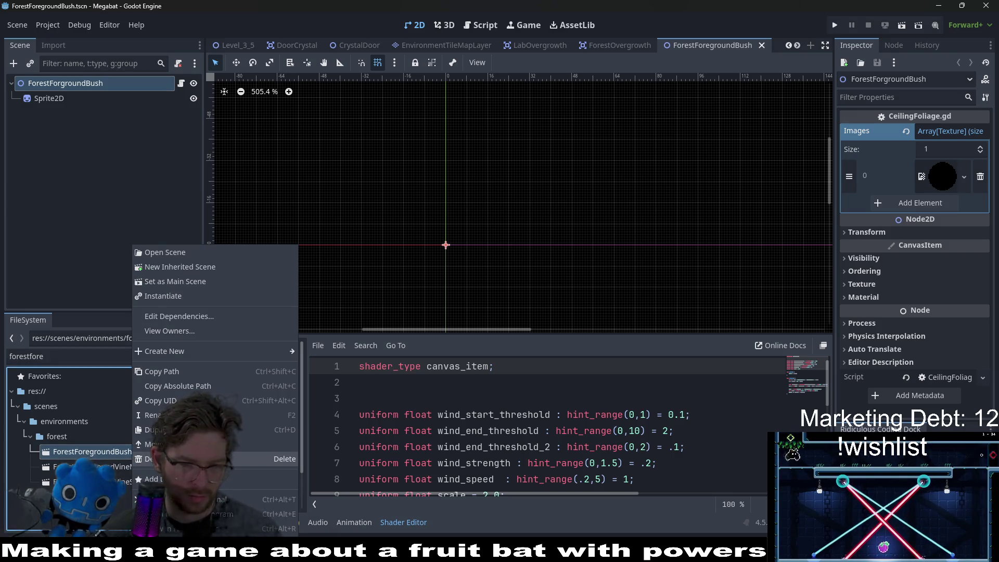
click(177, 459)
click(420, 330)
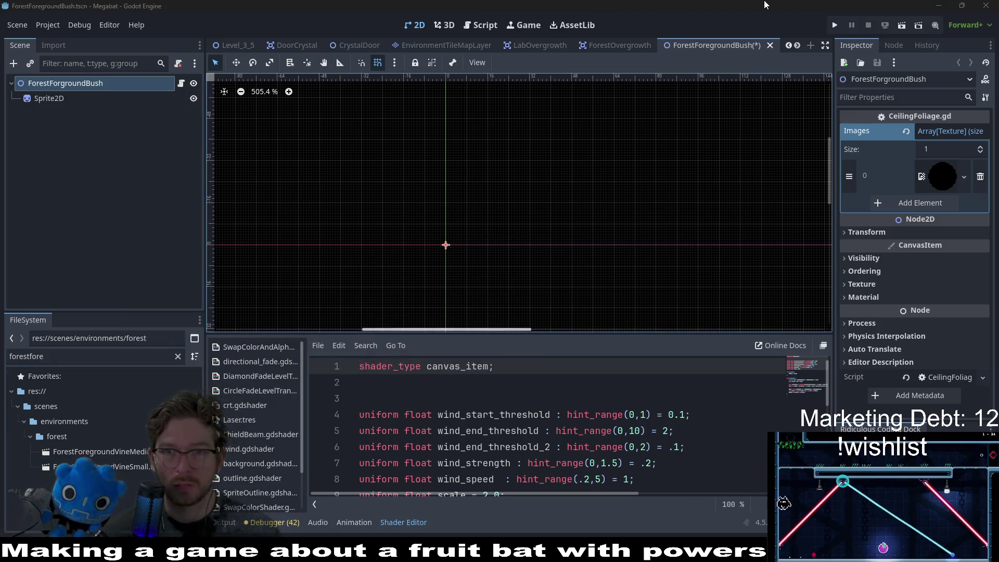
middle_click(727, 45)
click(586, 316)
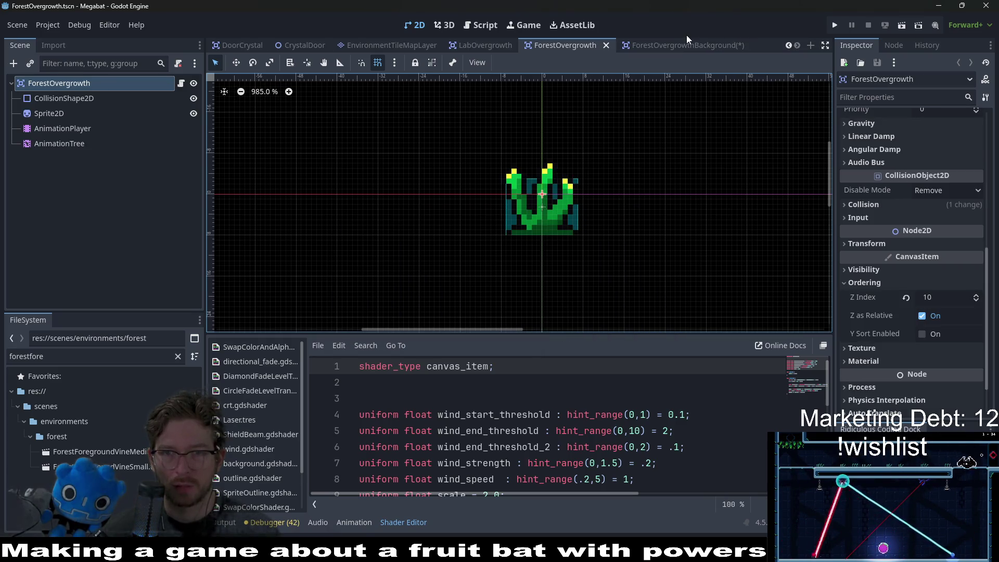
Return to the ForestOvergrowthBackground scene and locate its root's Modulate property
click(672, 46)
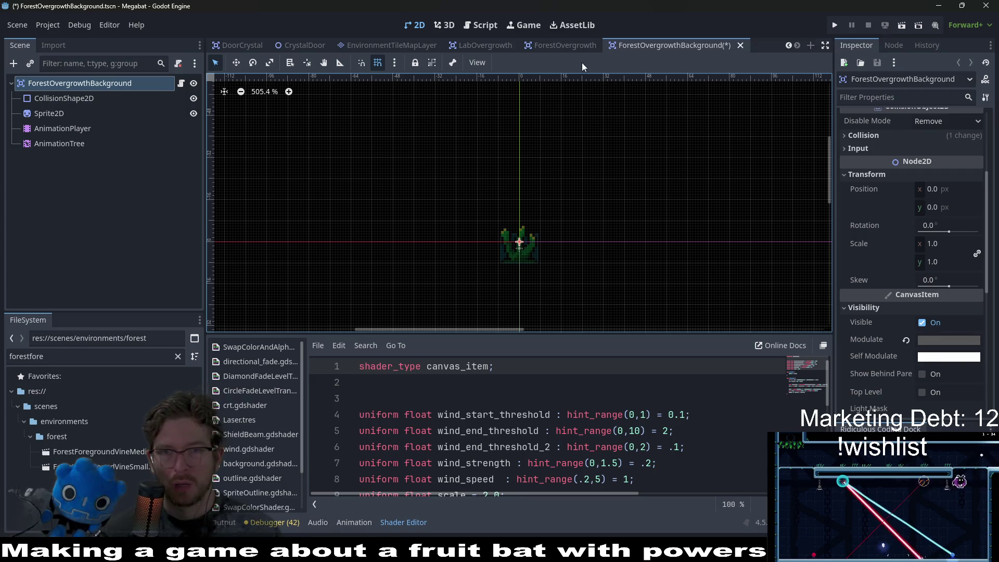
click(552, 46)
click(664, 45)
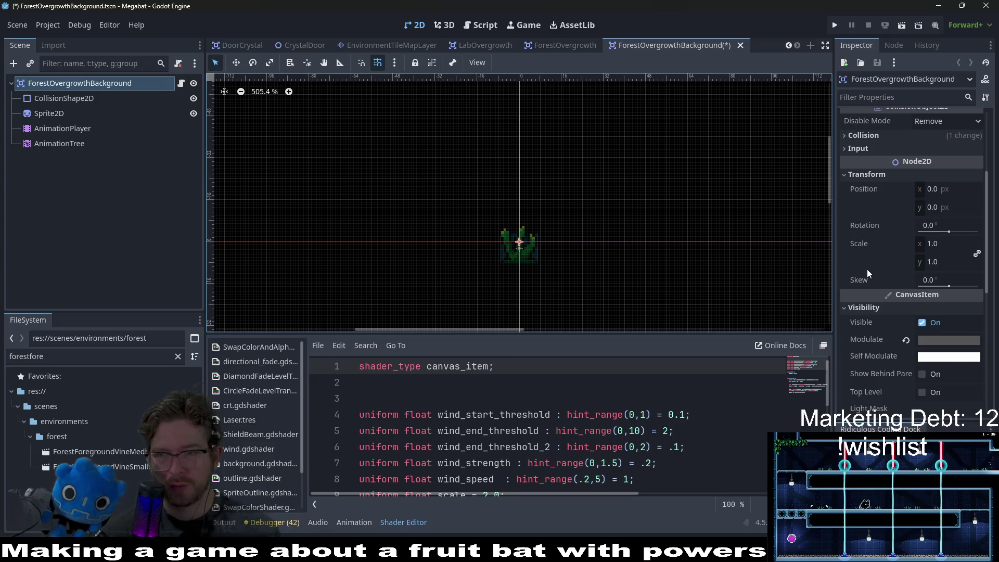
scroll(880, 265, up, 5)
scroll(880, 264, down, 5)
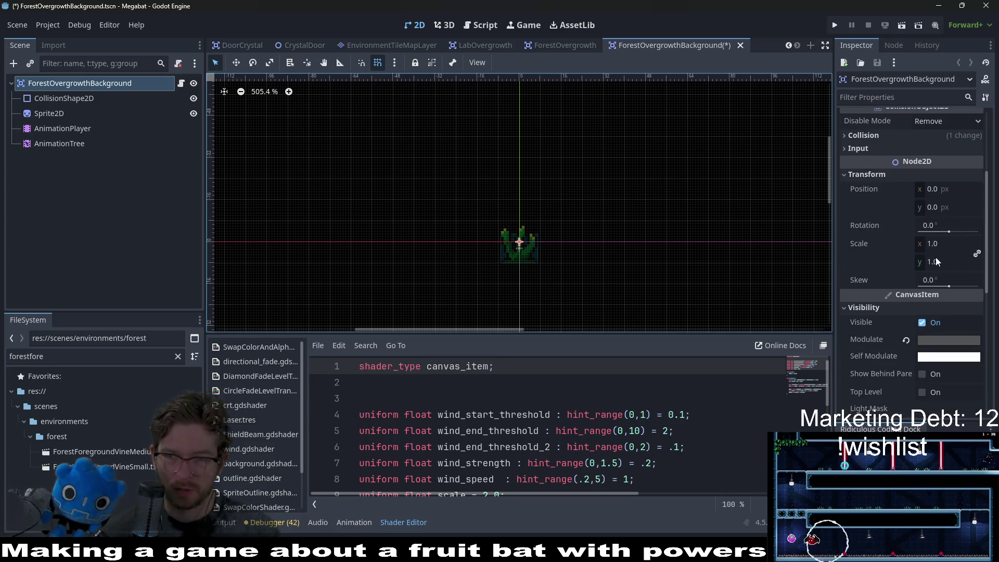
scroll(935, 257, down, 4)
scroll(935, 257, down, 4)
scroll(935, 258, up, 7)
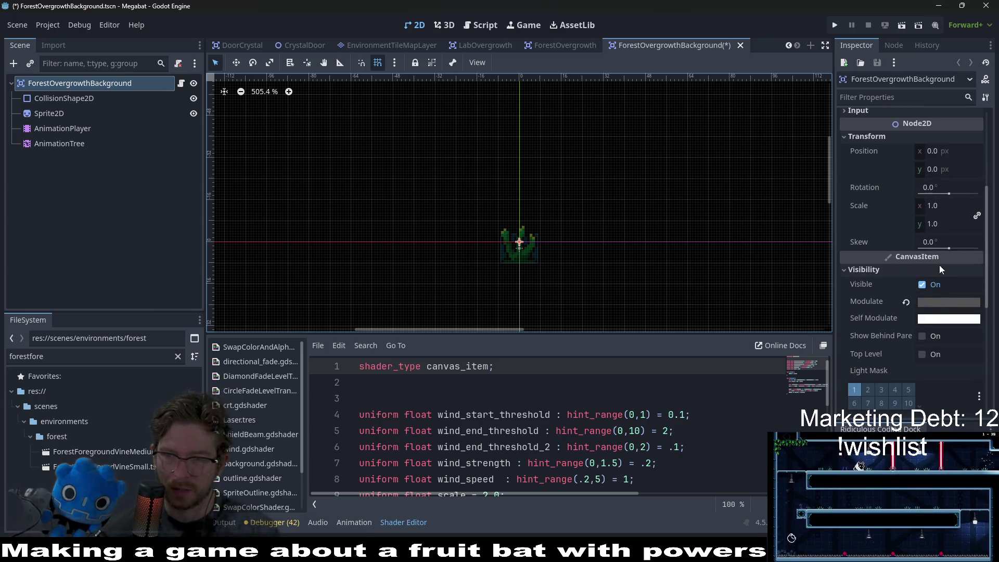
Set the root's Modulate to dark grey 3d3d3d and save the scene
click(938, 302)
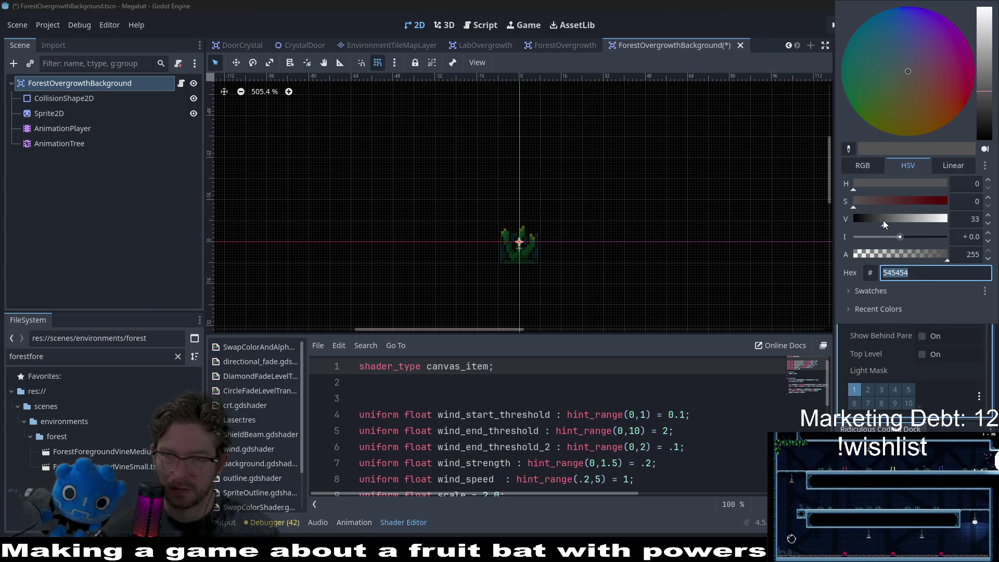
drag(885, 220, 876, 219)
click(972, 219)
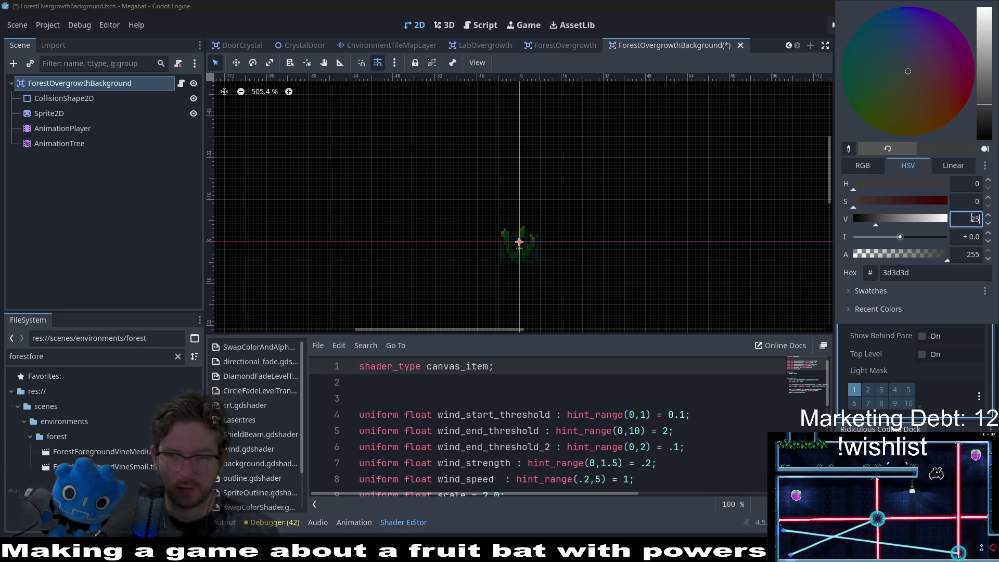
key(Return)
key(ctrl+s)
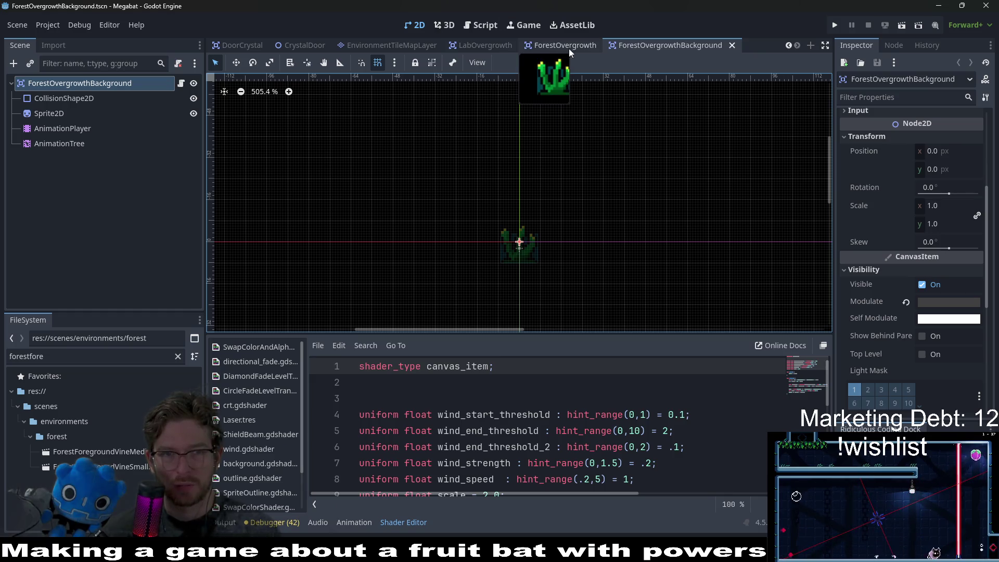
Quick-open ForestBackgroundVine ('backgroundvine') and compare it with the darkened background plant
key(alt+shift+o)
text(background)
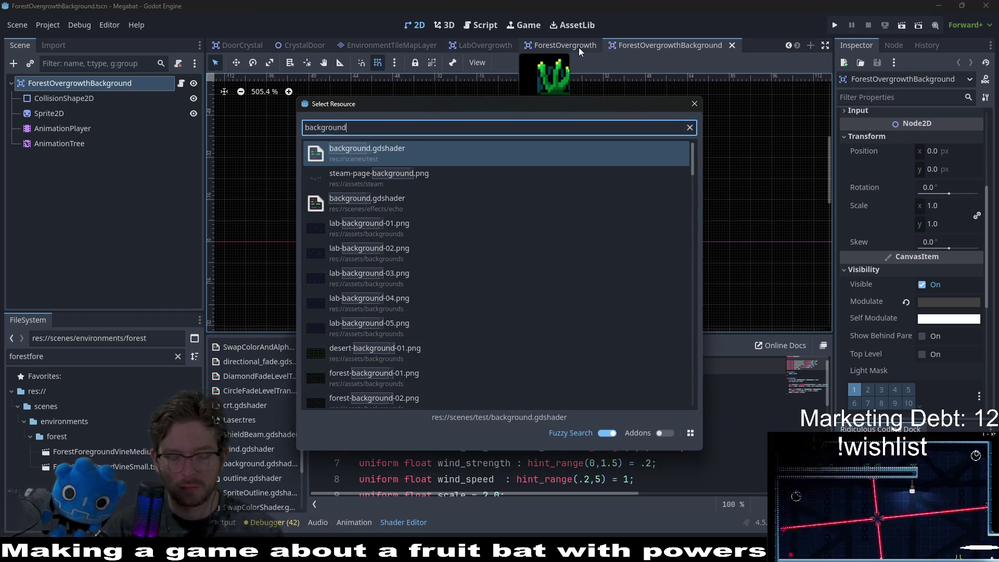
text(vine)
key(Return)
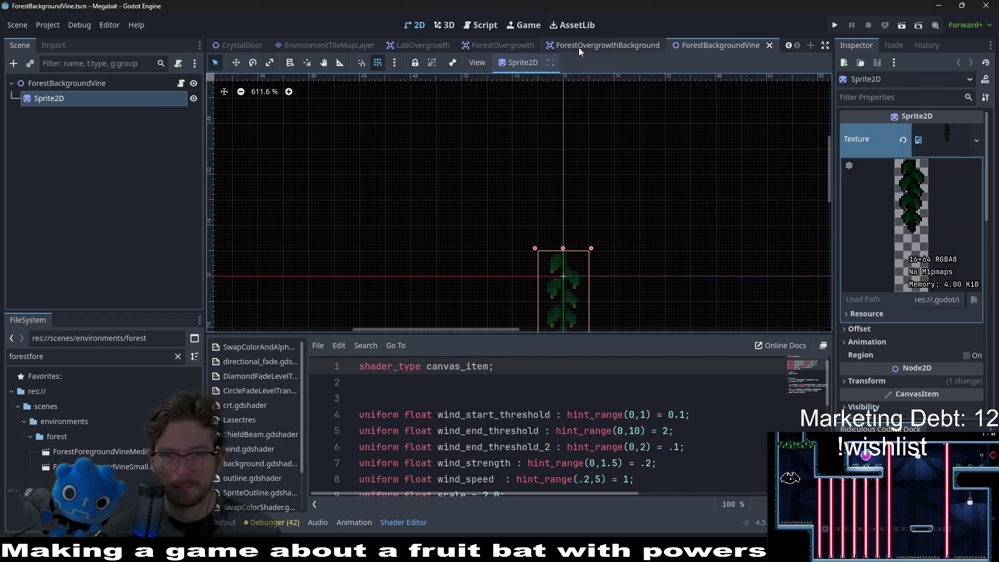
click(612, 46)
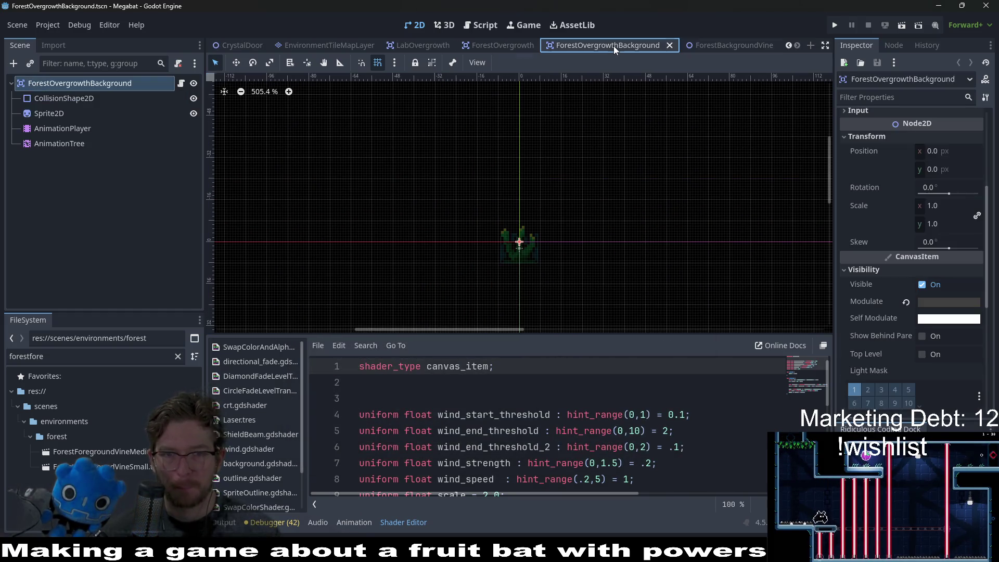
click(697, 46)
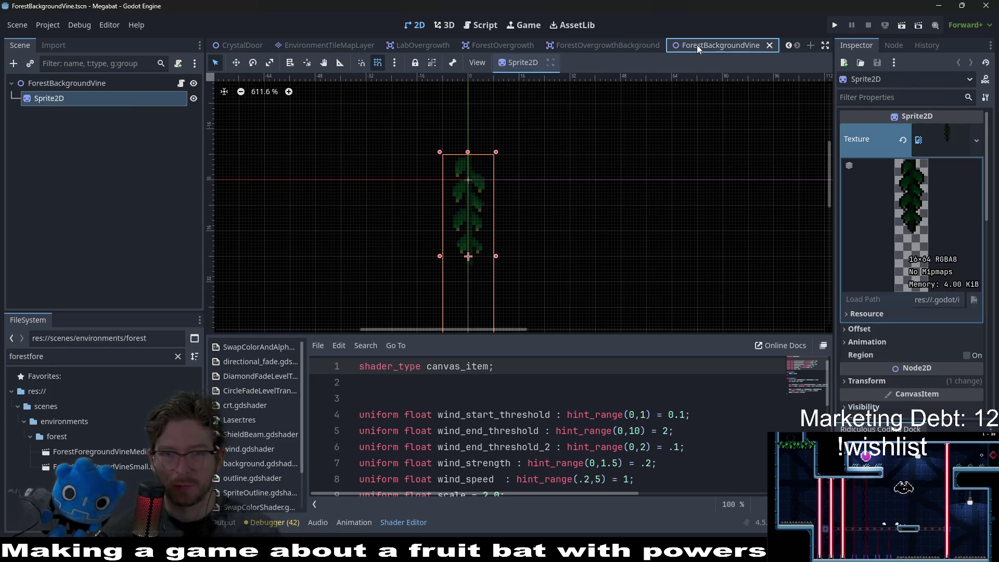
click(632, 45)
click(723, 42)
click(701, 44)
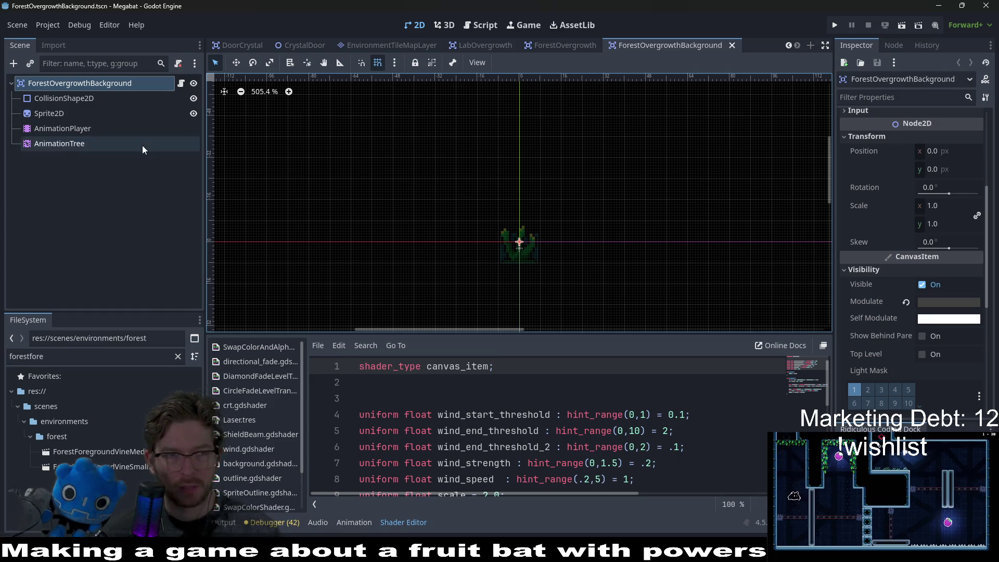
scroll(579, 269, down, 1)
scroll(579, 270, down, 3)
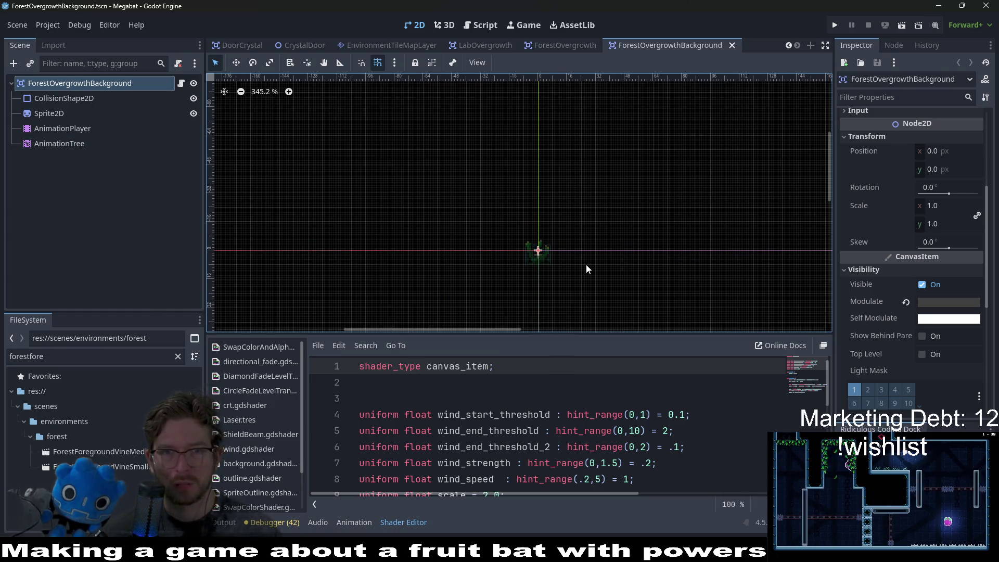
Open EnvironmentTileMapLayer and browse the Overgrowth and CeilingOvergrowth tile sources' scene lists
click(383, 43)
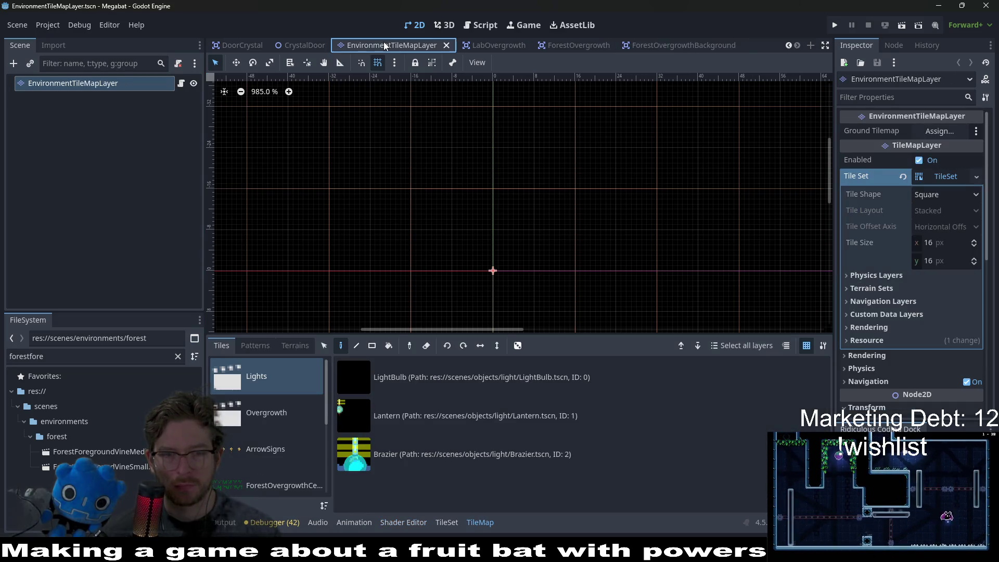
click(267, 419)
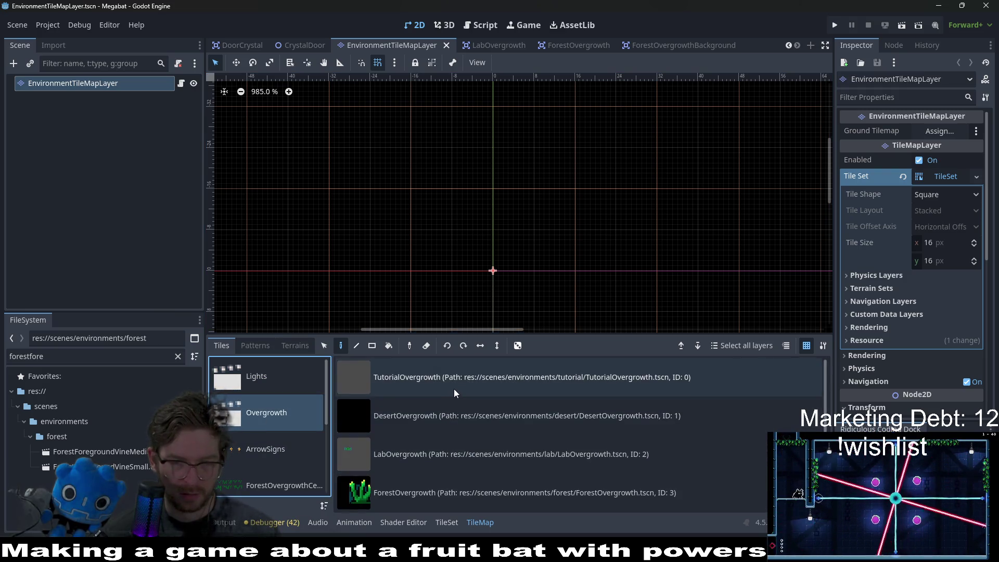
scroll(453, 389, down, 1)
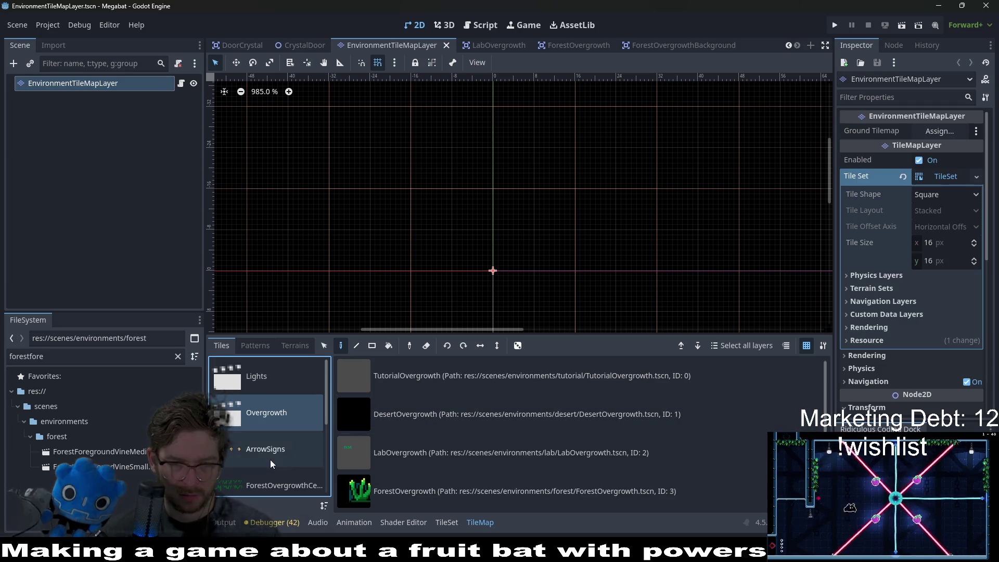
scroll(270, 461, down, 4)
click(291, 453)
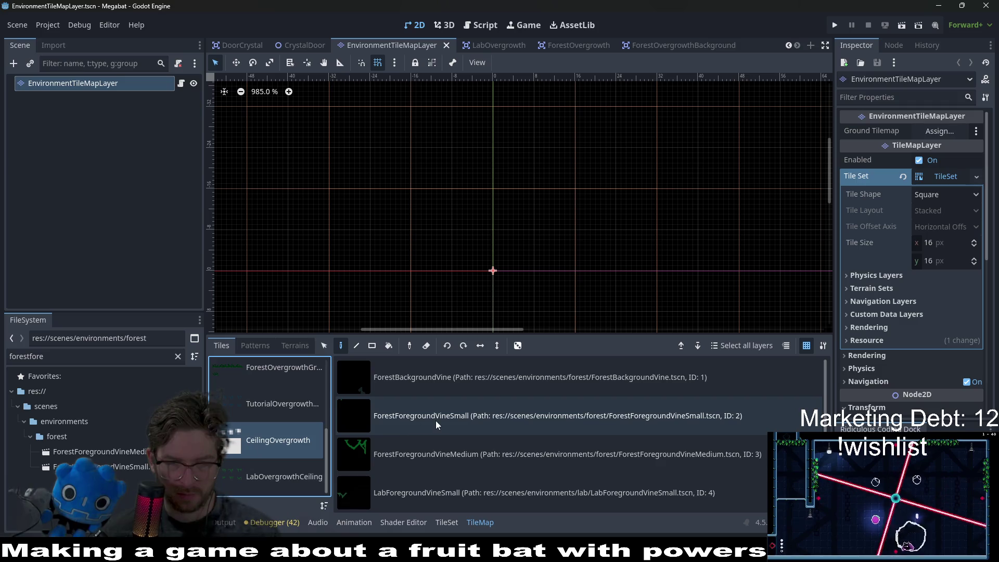
scroll(430, 420, down, 2)
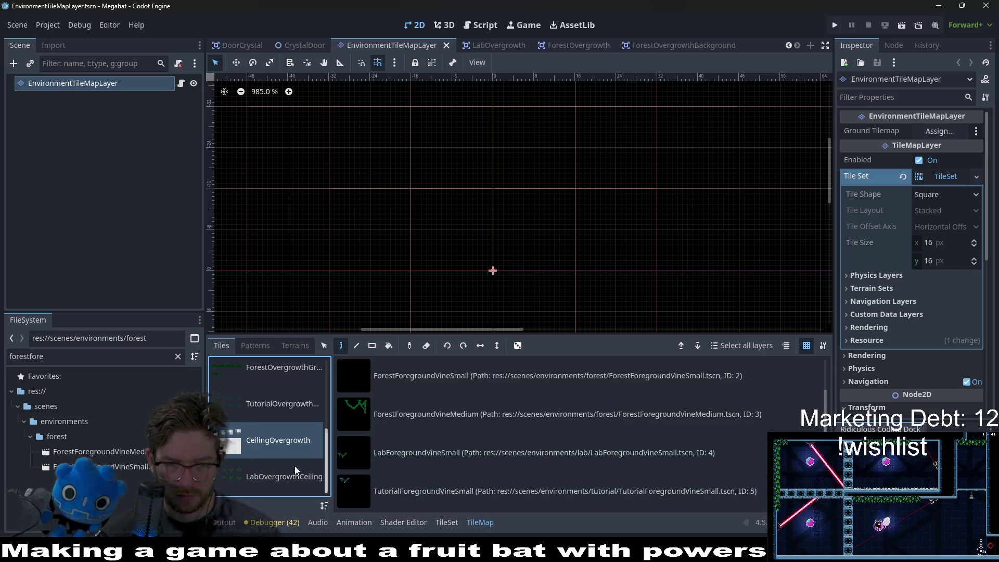
scroll(287, 461, up, 5)
click(278, 403)
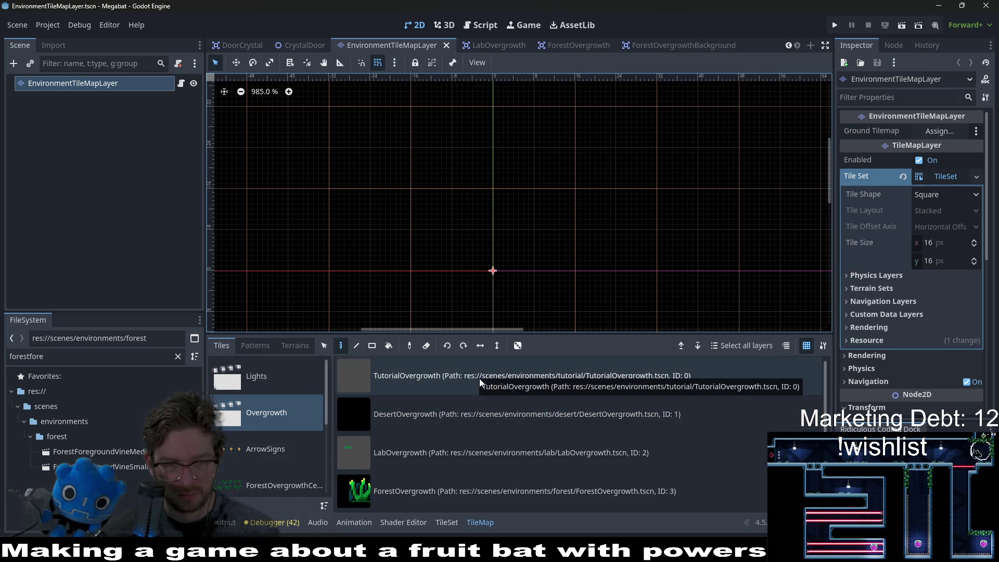
click(457, 421)
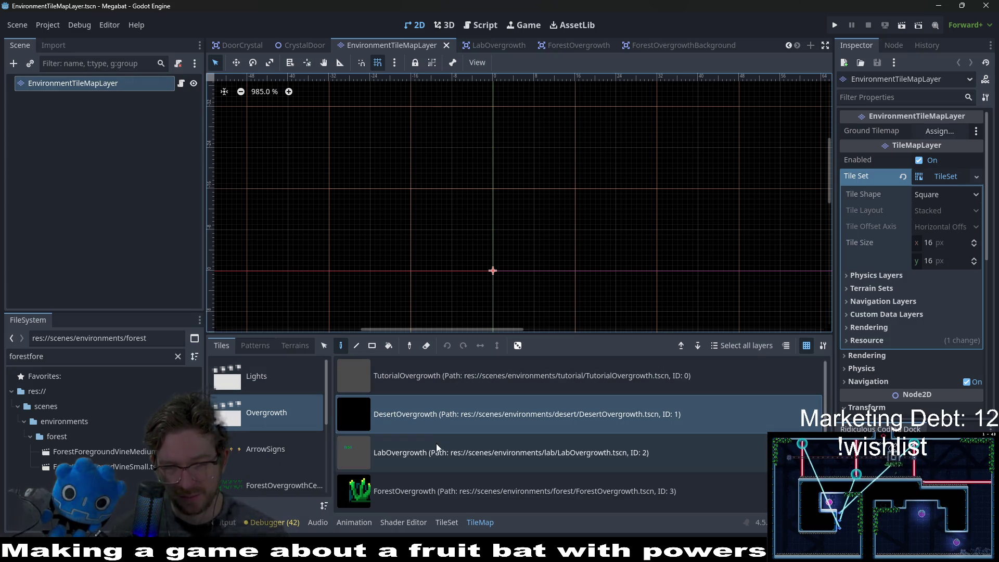
click(78, 358)
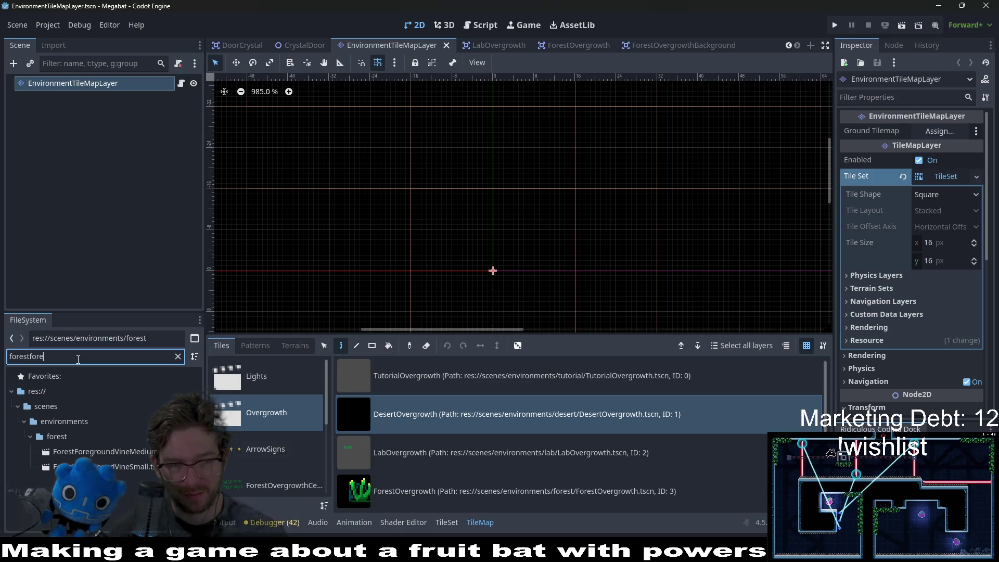
Filter for 'foresto', add ForestOvergrowthBackground.tscn to the Overgrowth collection as ID 4, and save
text(fores)
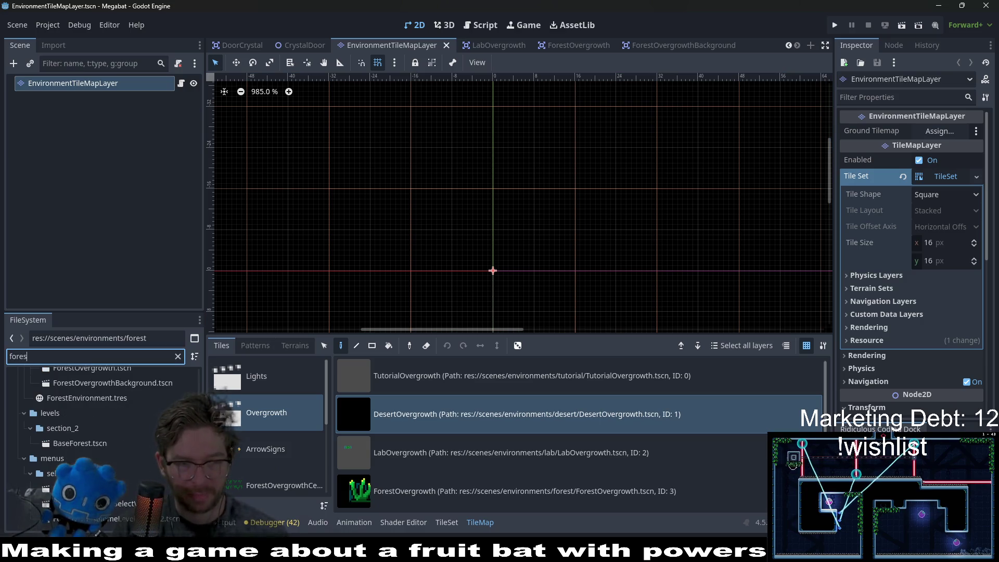
text(tovergrowthback)
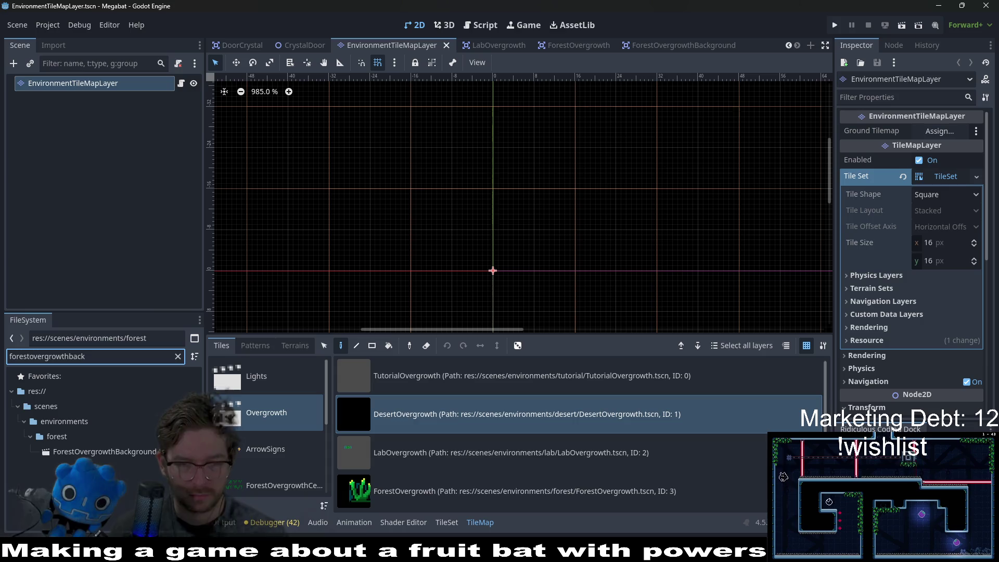
click(100, 452)
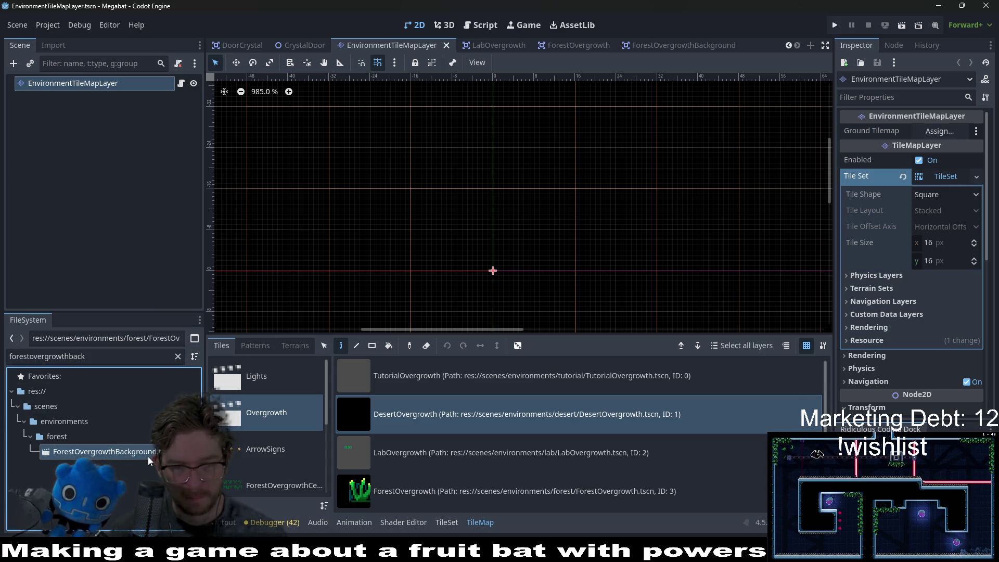
mouse_move(147, 457)
mouse_down()
mouse_move(475, 475)
mouse_move(452, 526)
mouse_move(489, 461)
mouse_up()
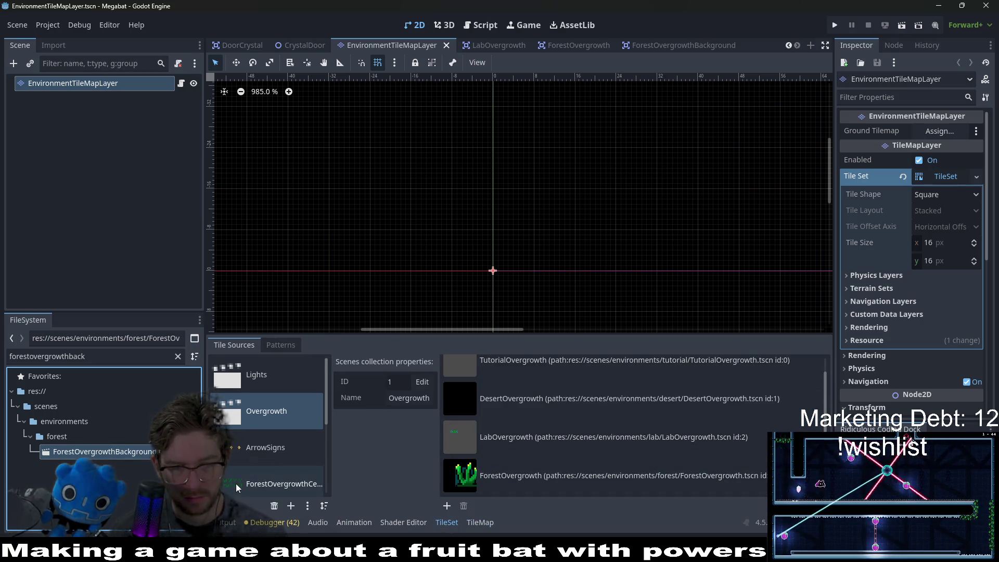
drag(488, 471, 555, 476)
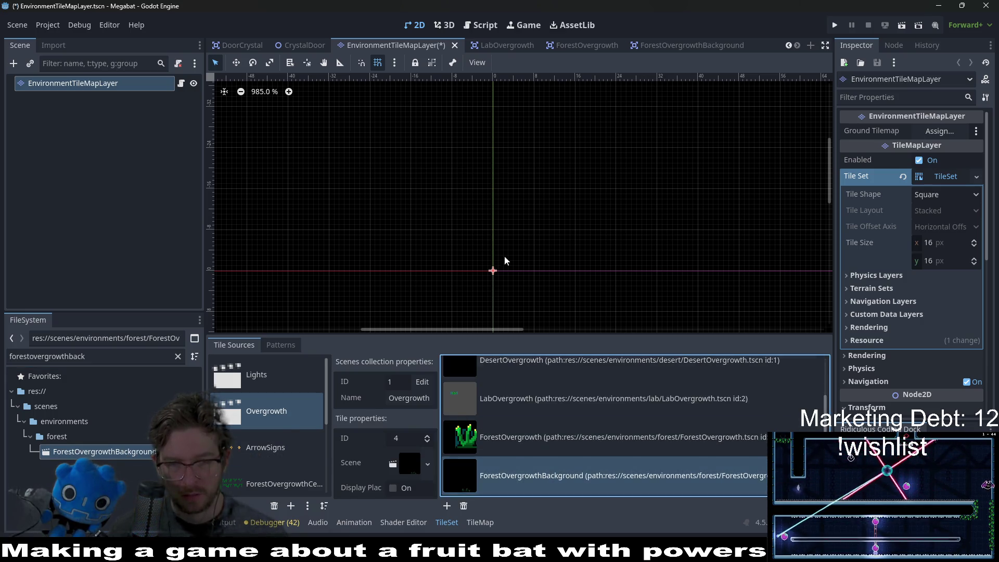
key(ctrl+s)
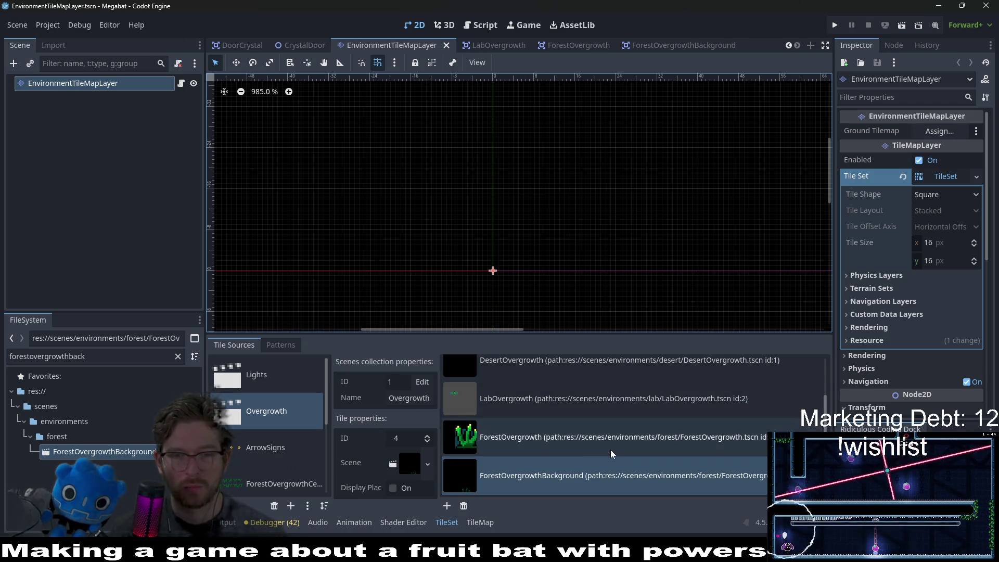
scroll(417, 46, up, 5)
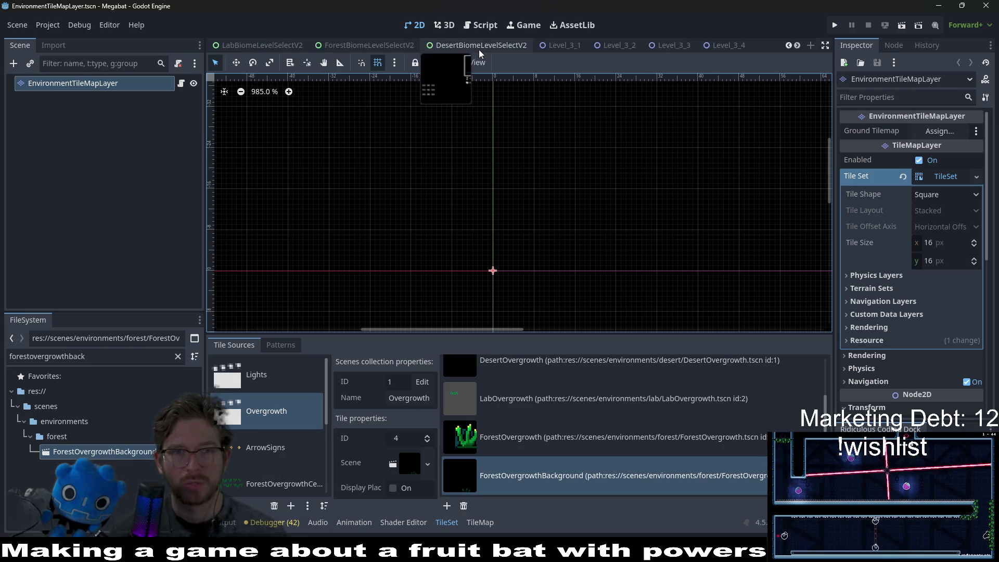
In Level_2_1, paint a ForestOvergrowthBackground tile onto the EnvironmentTileMapLayer
click(276, 46)
click(79, 102)
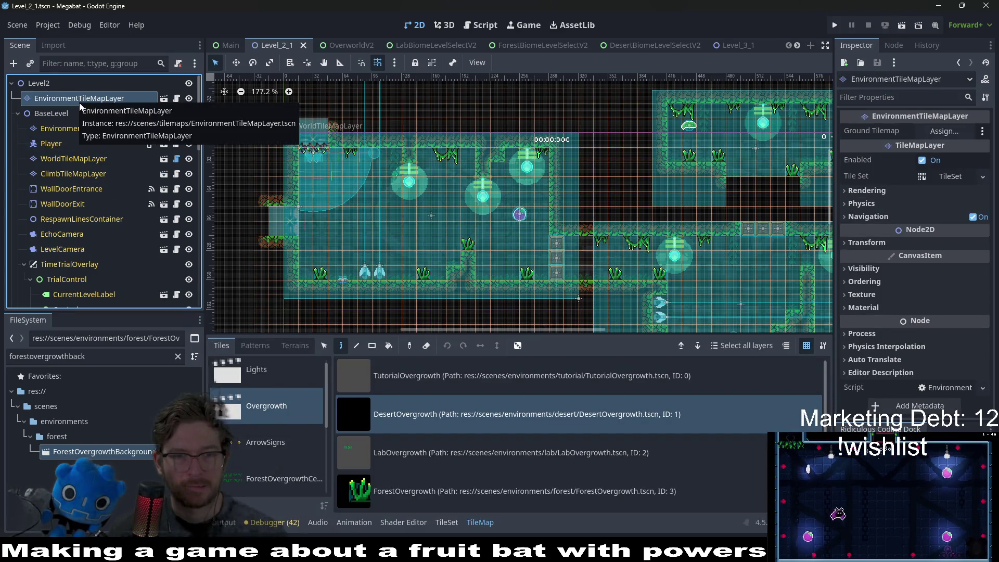
scroll(430, 491, down, 1)
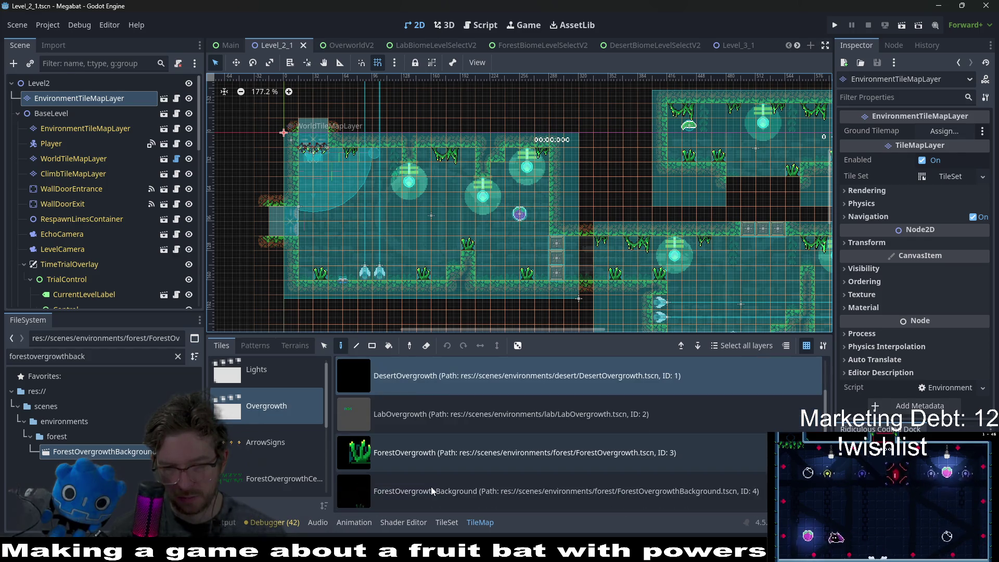
click(431, 492)
scroll(341, 272, up, 3)
click(341, 272)
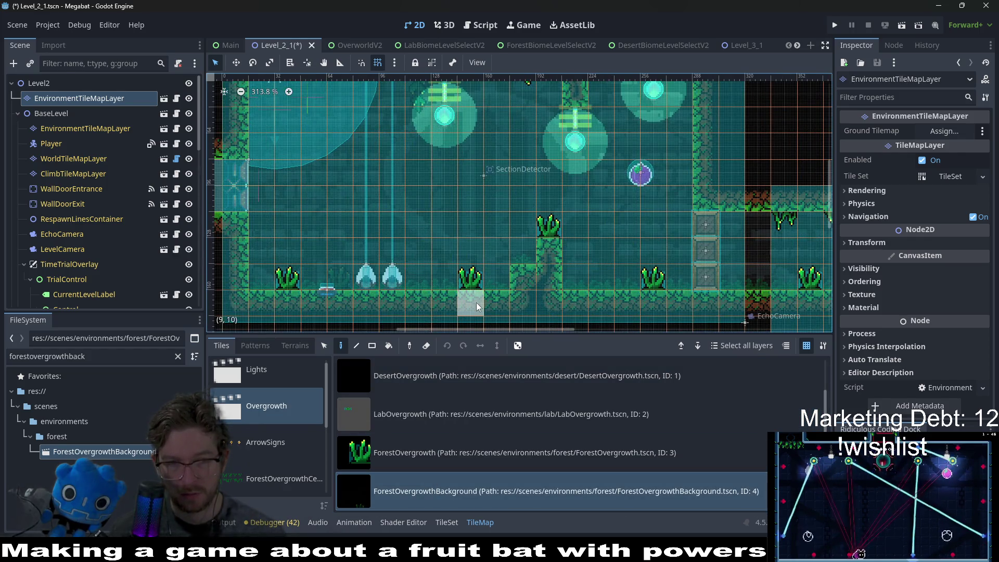
Pan around the level and run it with F6 to test
drag(700, 274, 579, 300)
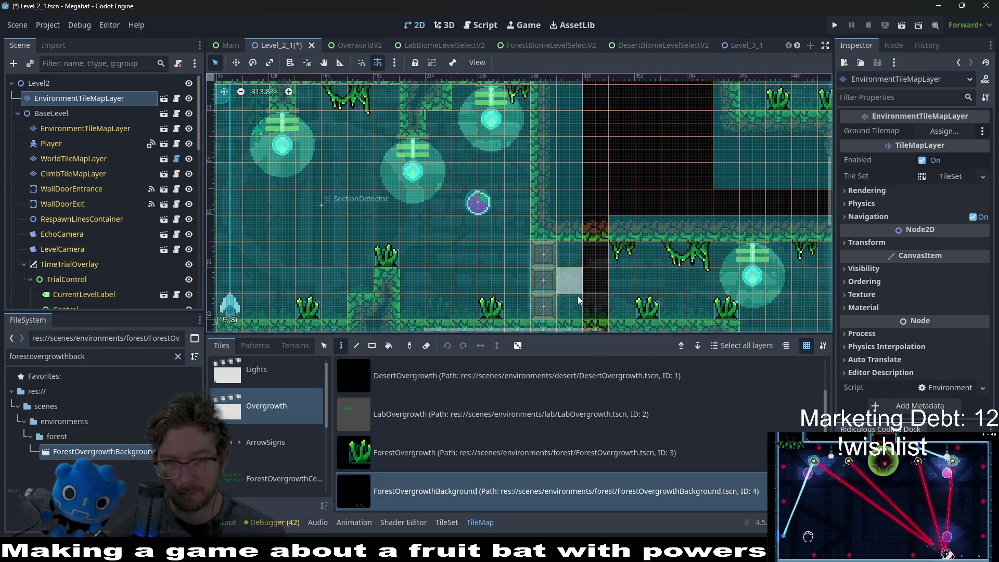
scroll(506, 297, right, 5)
scroll(545, 223, up, 2)
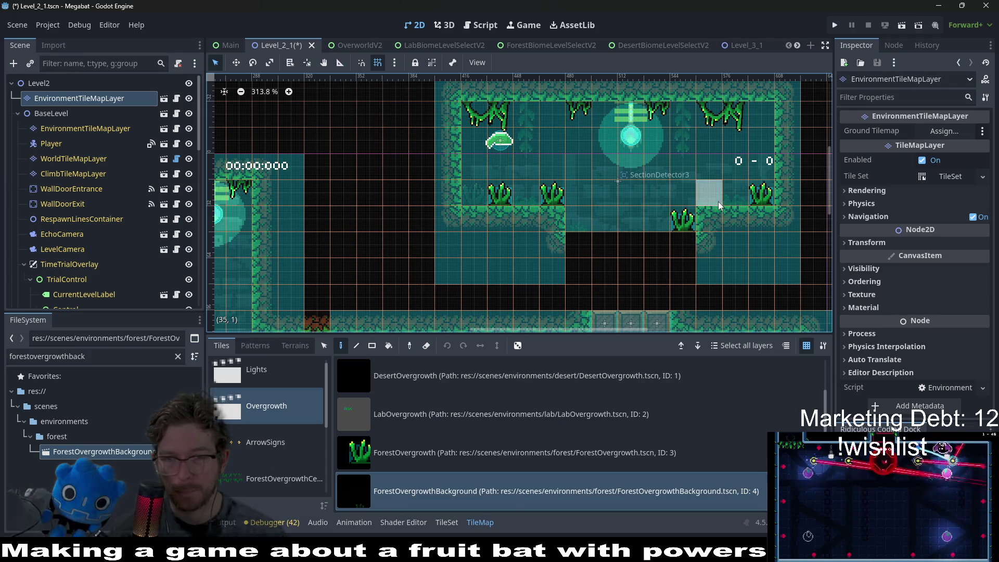
scroll(741, 311, right, 3)
scroll(577, 267, down, 6)
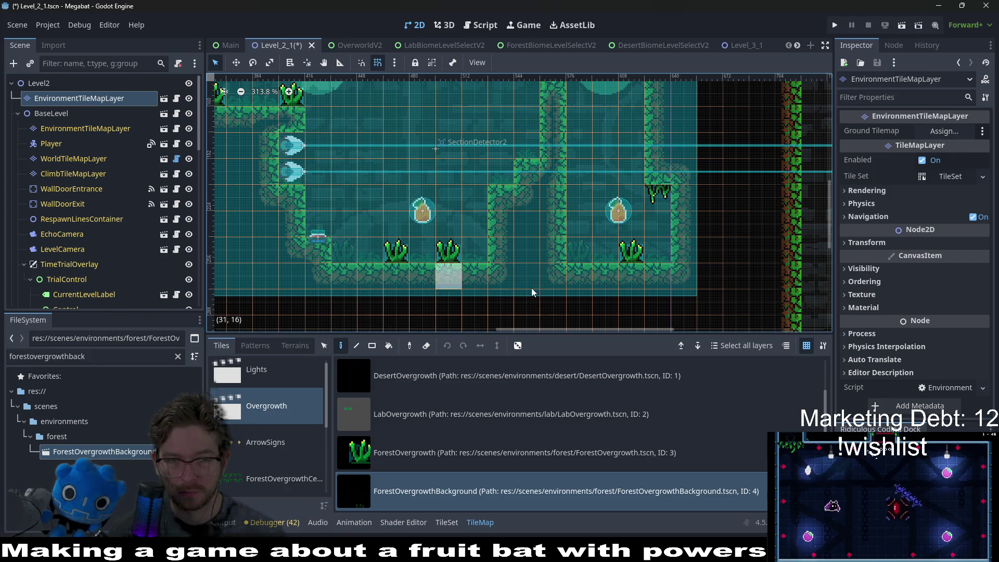
scroll(484, 255, down, 3)
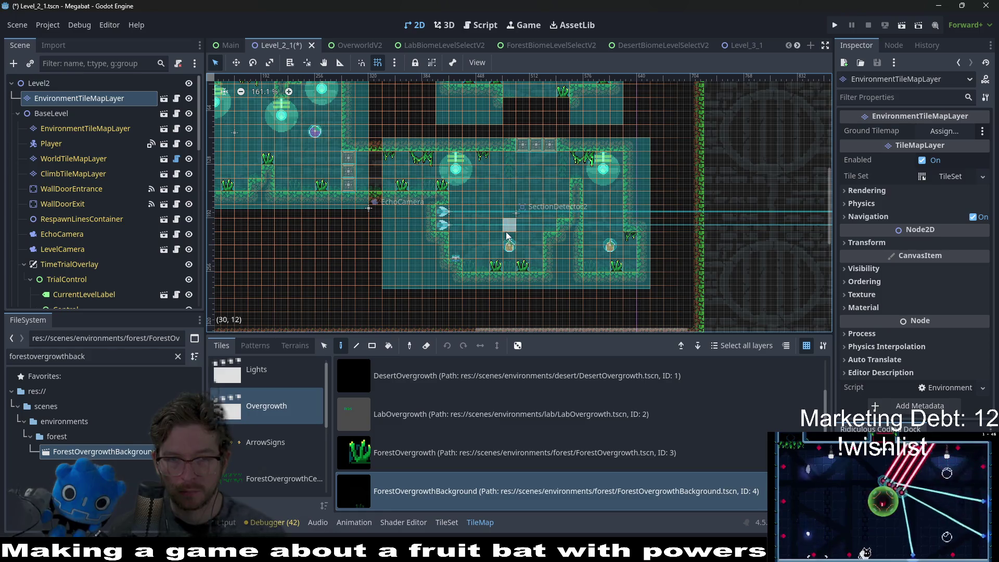
key(F6)
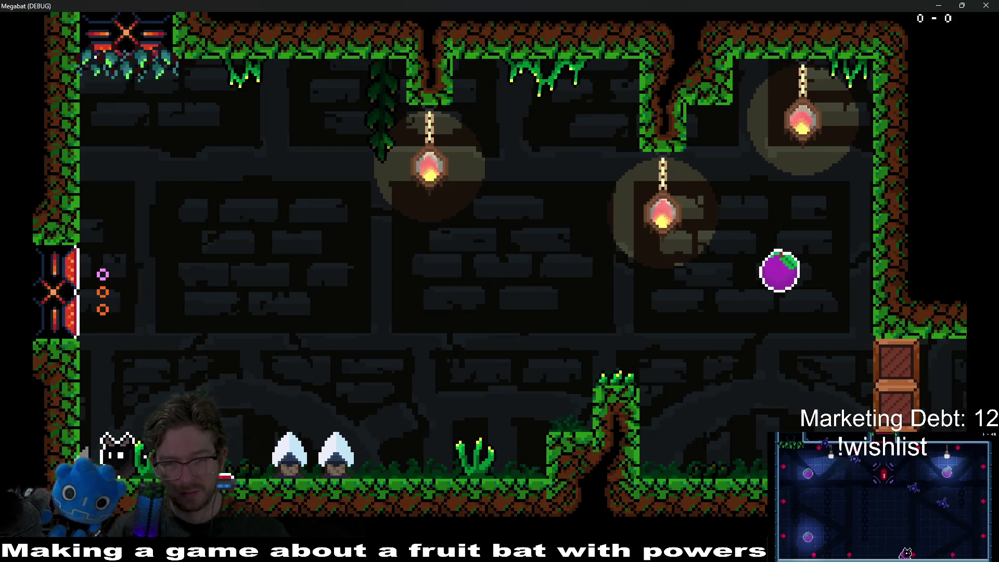
Fly the bat across the forest rooms, collecting the plum and fruit, up to the upper-left ledge
key(Right)
key(Right)
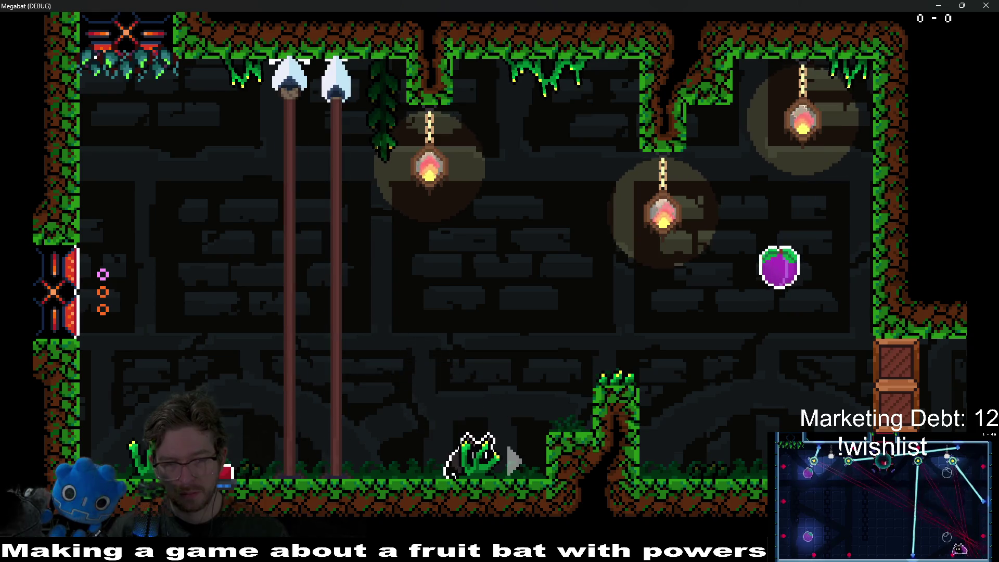
key(Right)
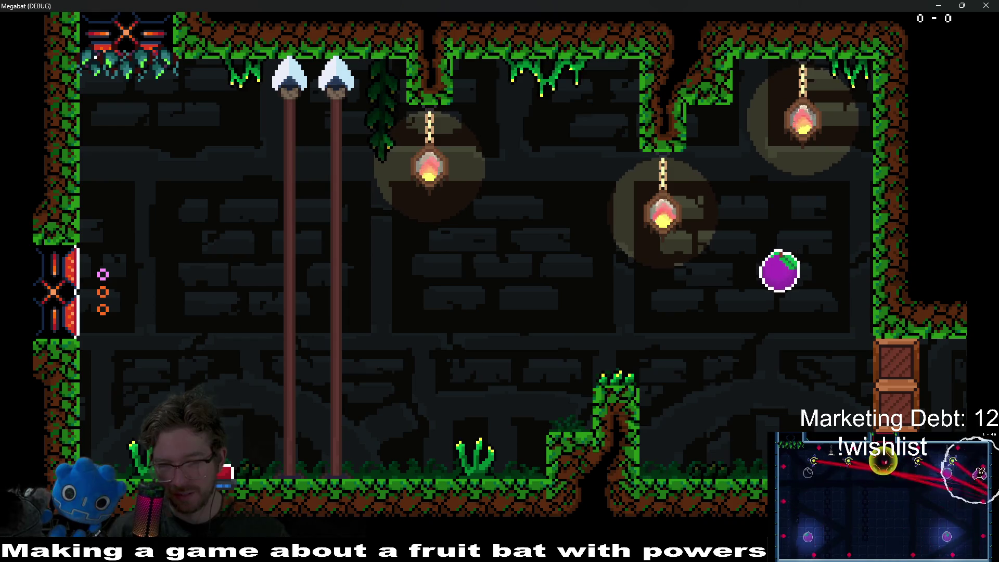
key(space)
key(Right)
key(Left)
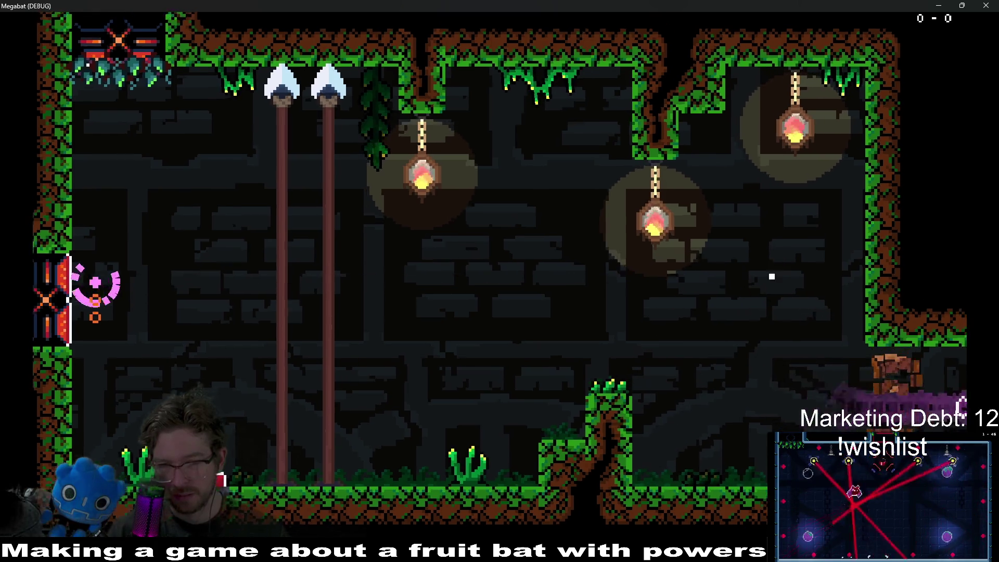
key(Right)
key(space)
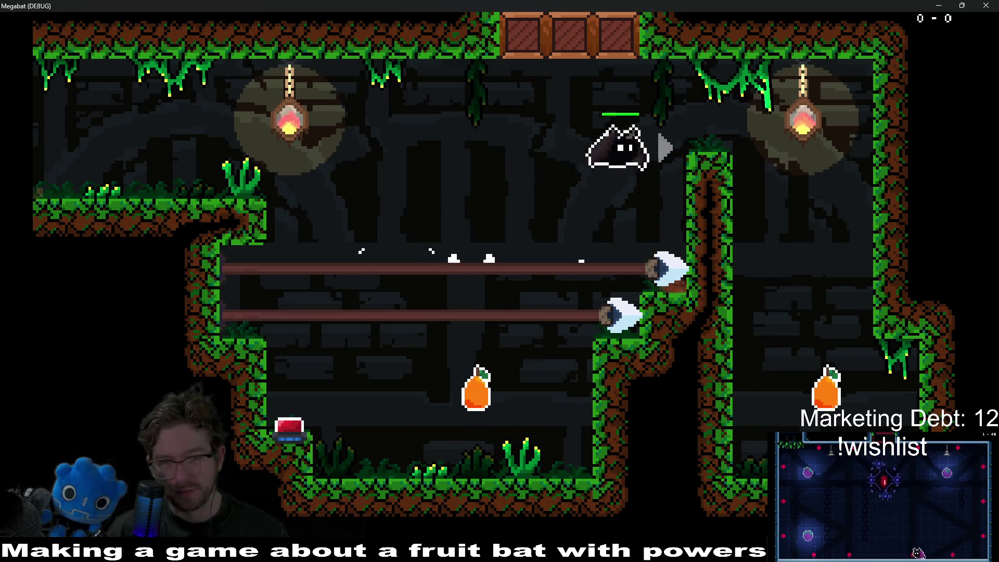
key(Down)
key(space)
key(Left)
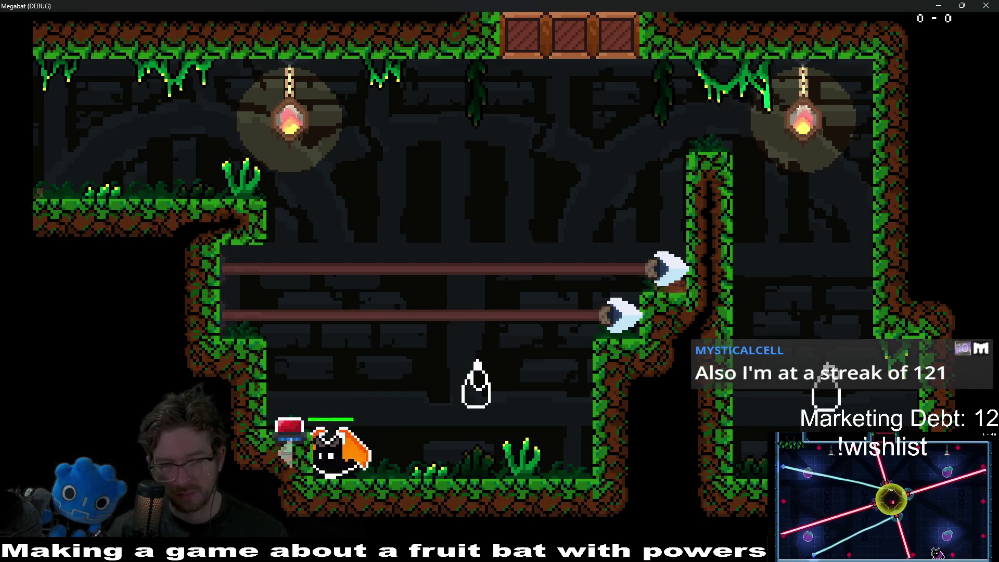
key(space)
key(Left)
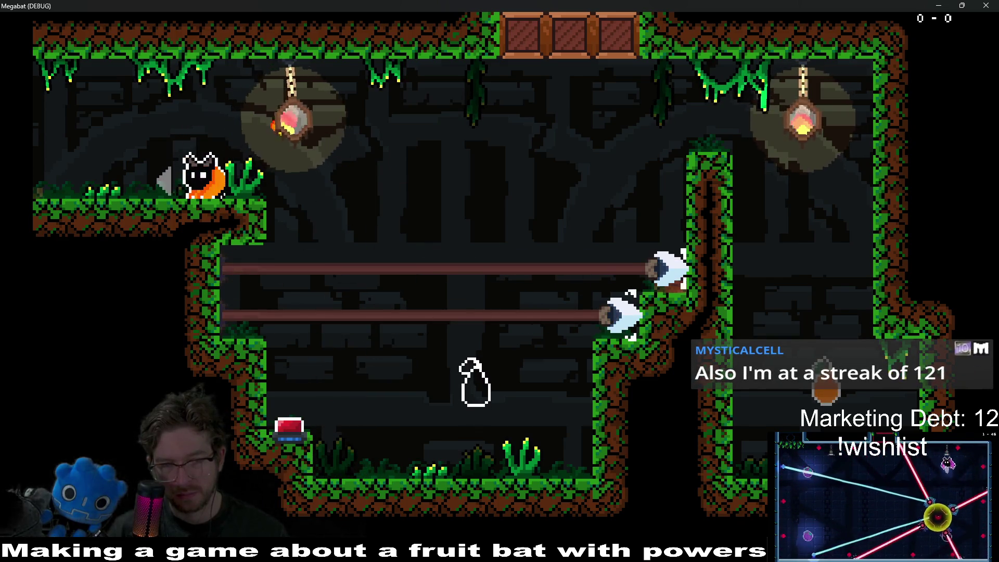
Hop between the upper rail and ledge, then close the game window
key(Right)
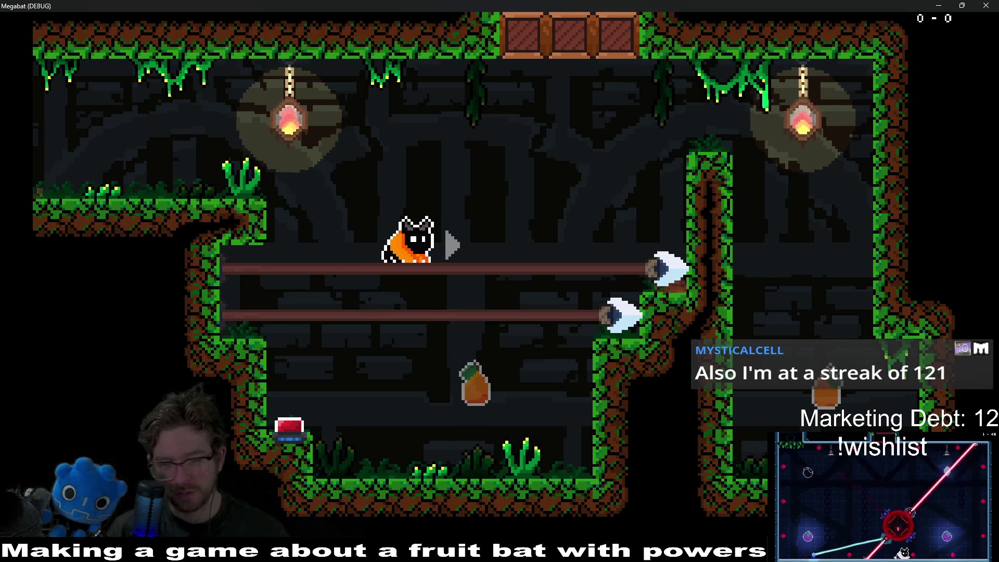
key(space)
key(Left)
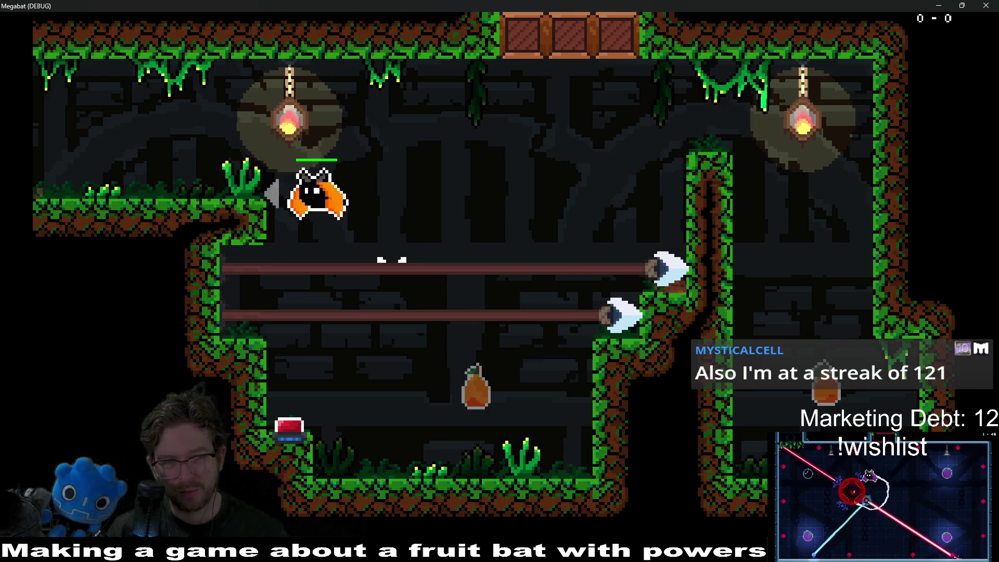
key(space)
key(Right)
key(Left)
key(space)
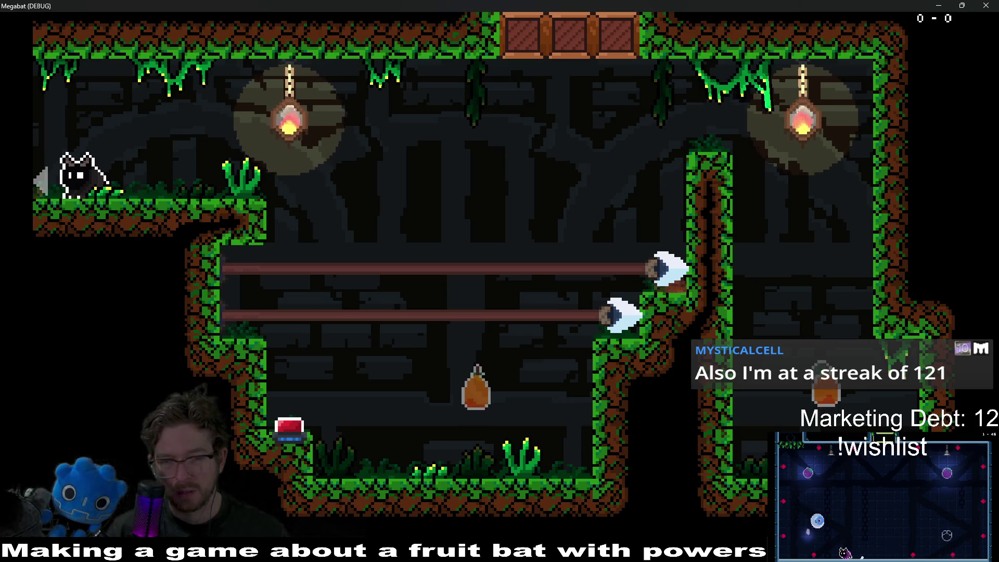
click(996, 5)
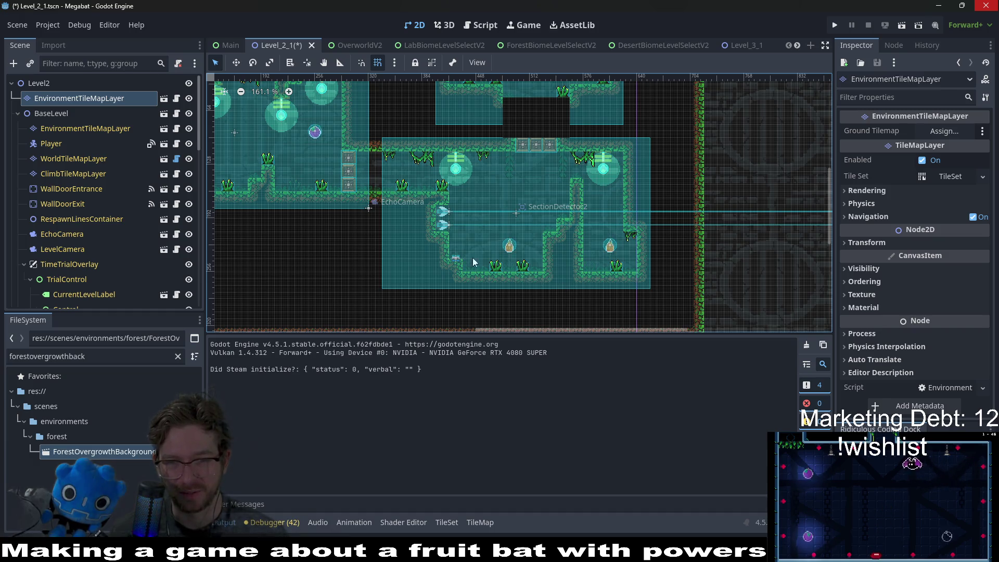
Look over the level's background overgrowth tiles and save Level_2_1 with Ctrl+S
scroll(551, 251, left, 5)
scroll(552, 251, up, 3)
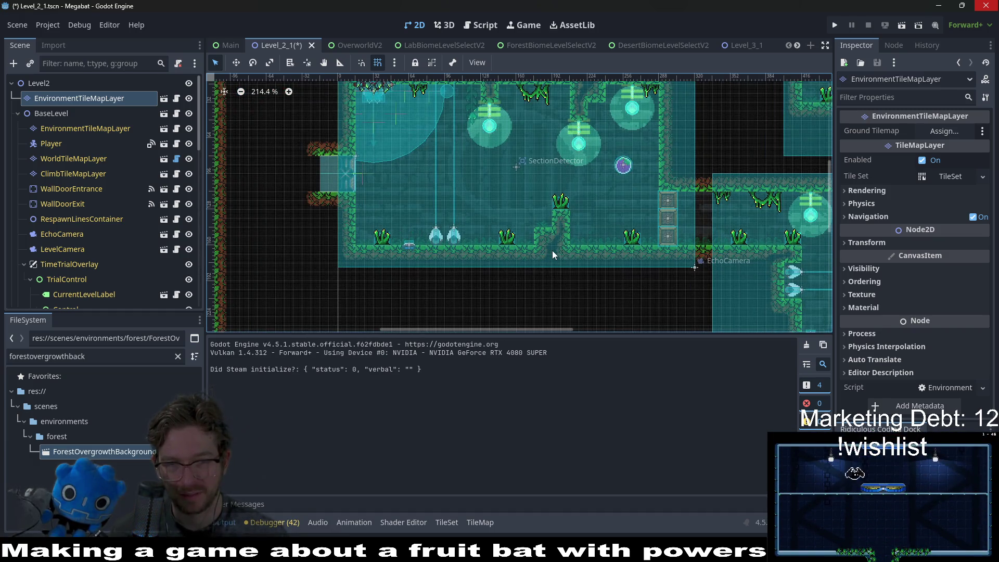
scroll(521, 263, down, 3)
scroll(576, 262, right, 4)
scroll(601, 248, down, 1)
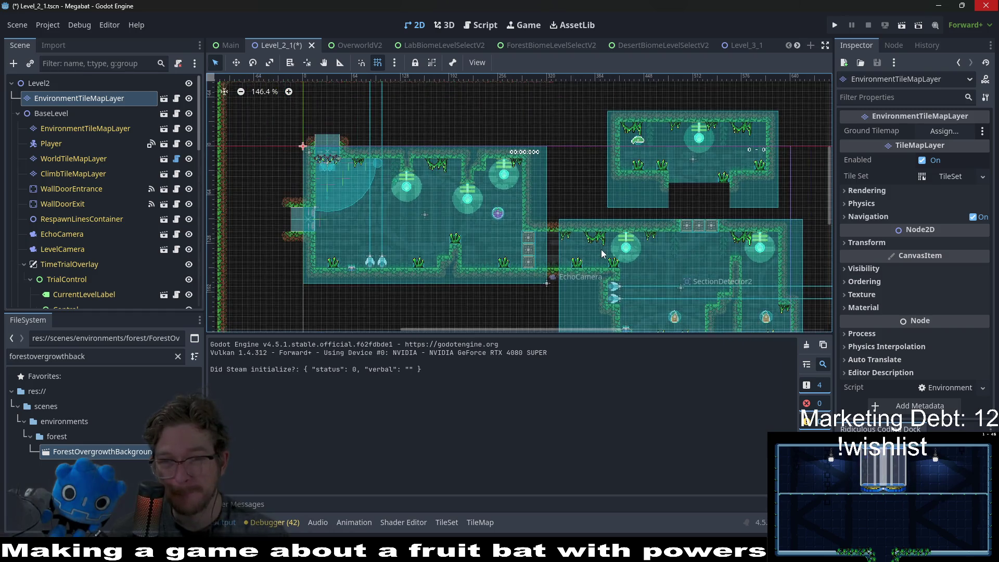
scroll(686, 266, down, 3)
scroll(685, 267, right, 2)
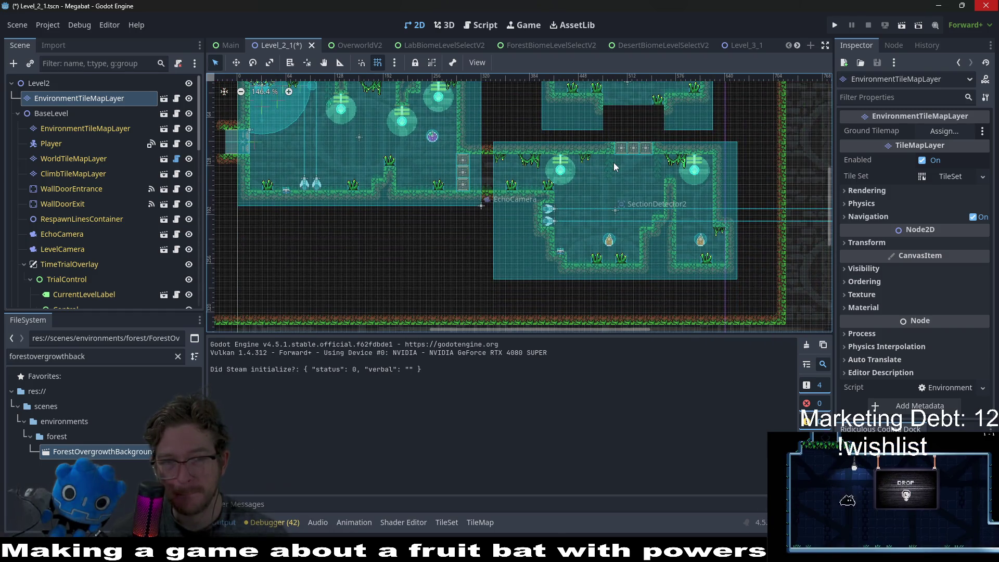
scroll(533, 199, up, 2)
scroll(532, 198, left, 1)
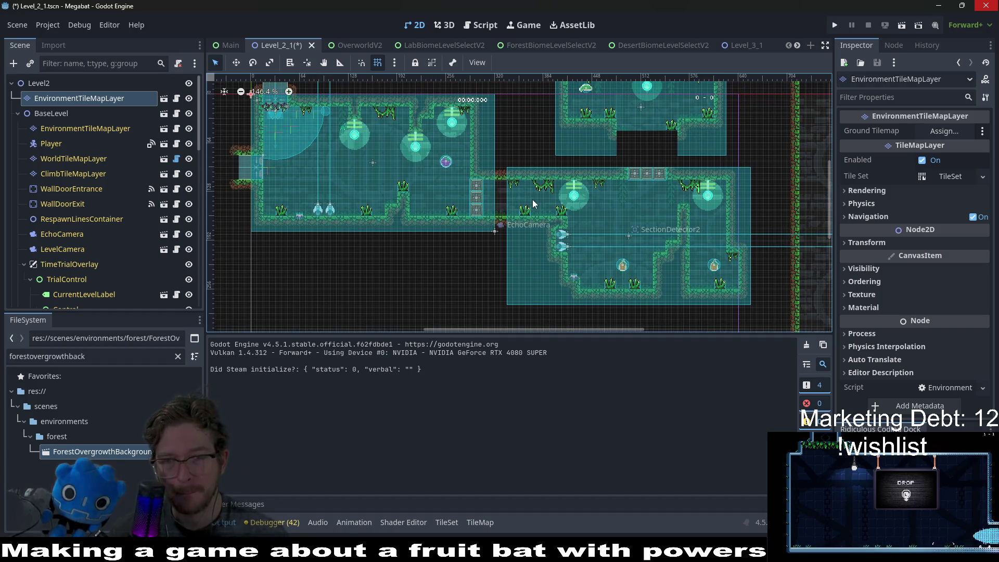
key(ctrl+s)
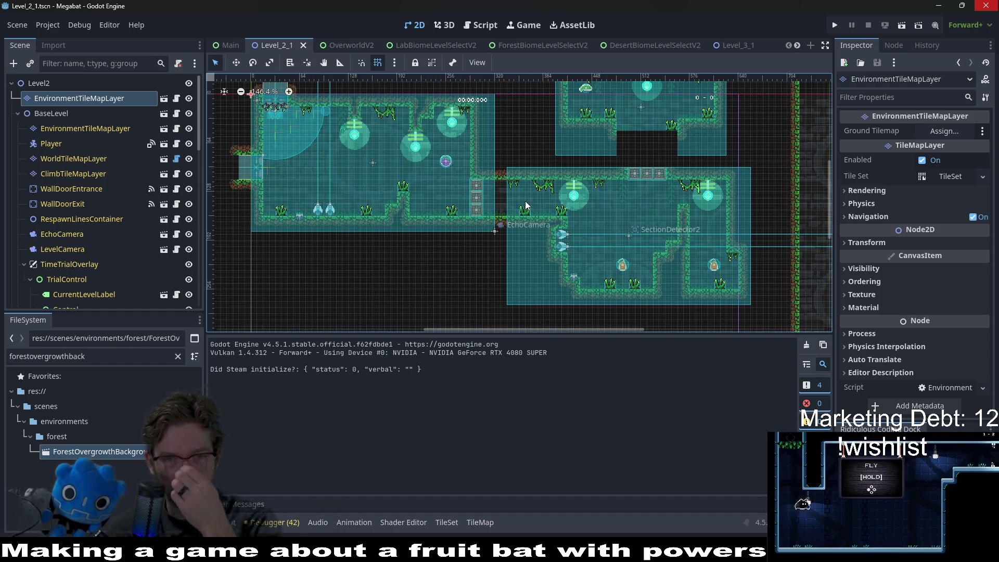
click(901, 31)
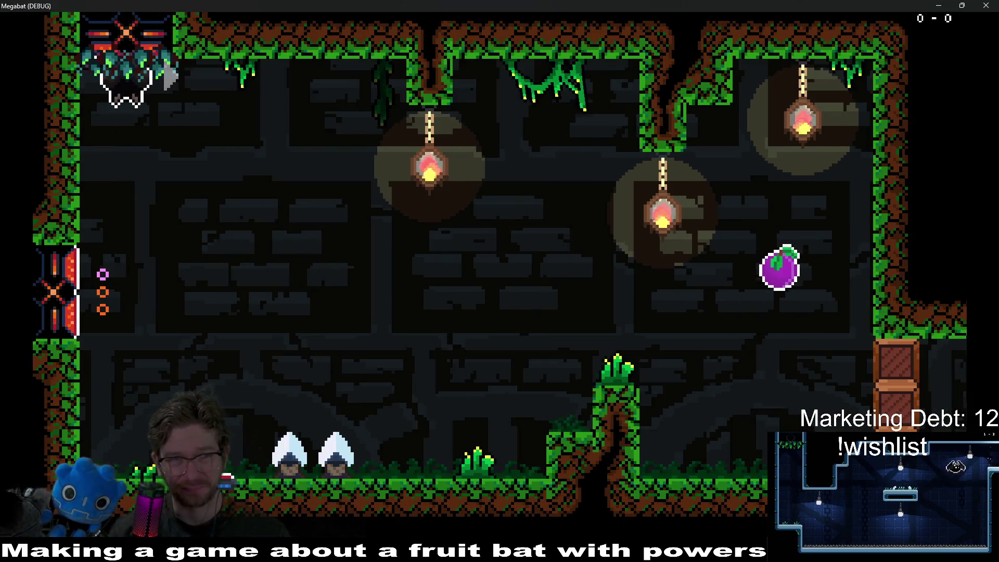
key(Right)
key(Left)
key(Right)
key(Right)
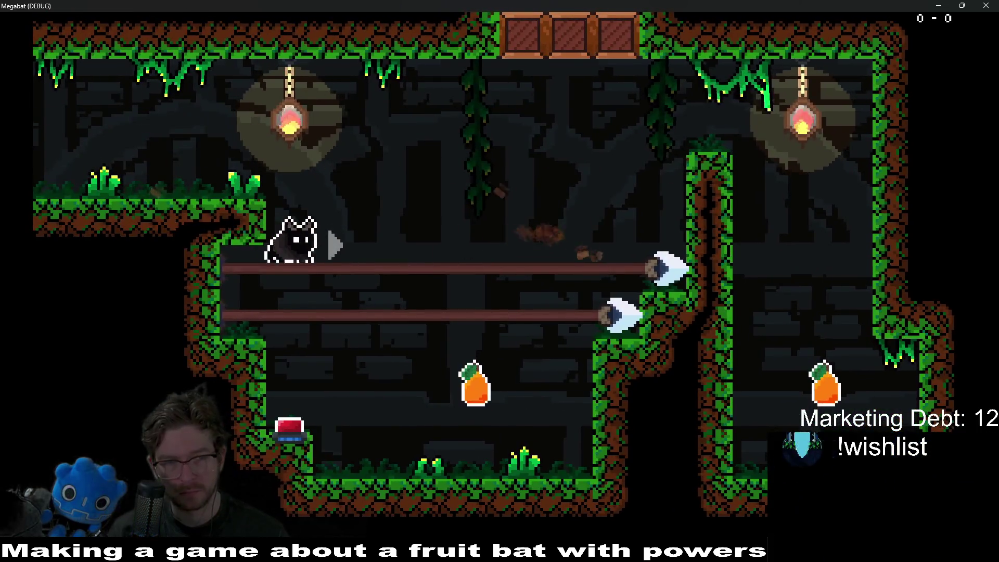
key(Left)
key(Right)
key(Right)
key(Left)
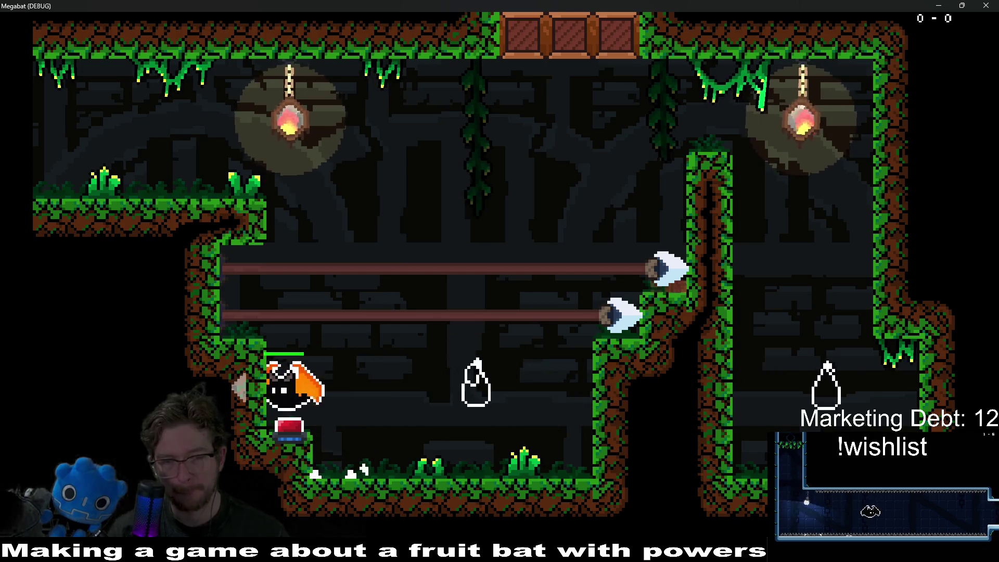
key(Right)
key(Left)
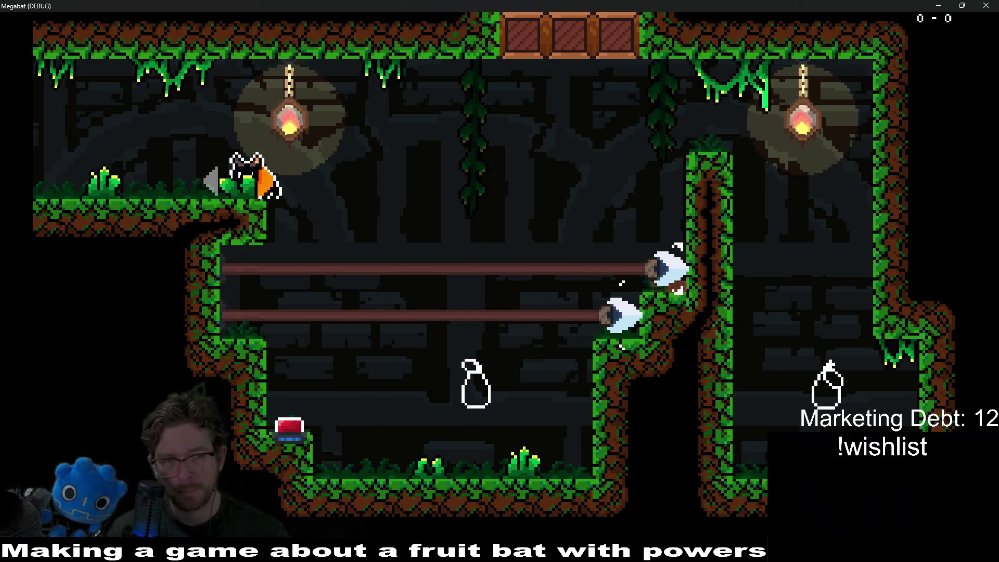
key(Right)
key(Right)
key(Left)
key(Right)
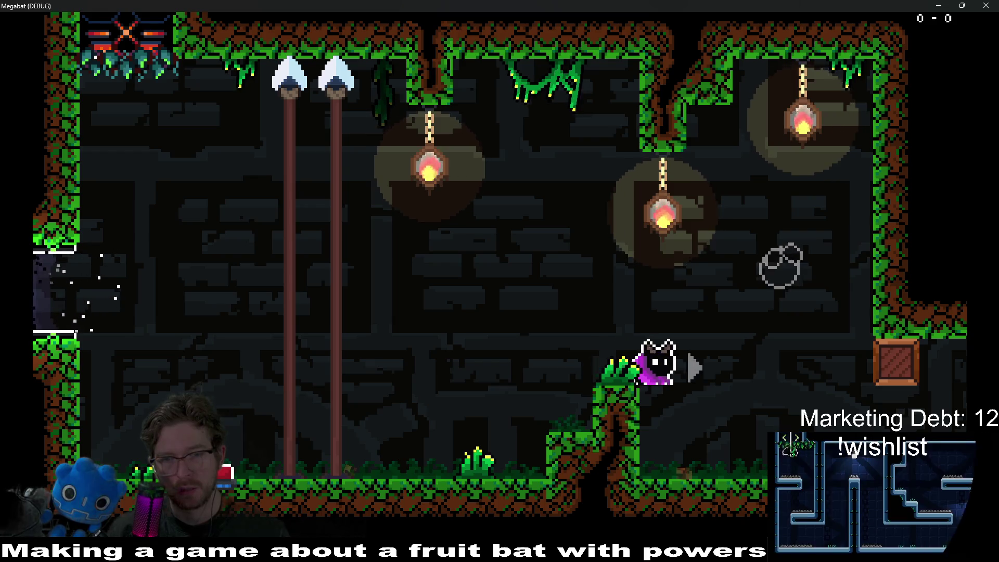
key(Left)
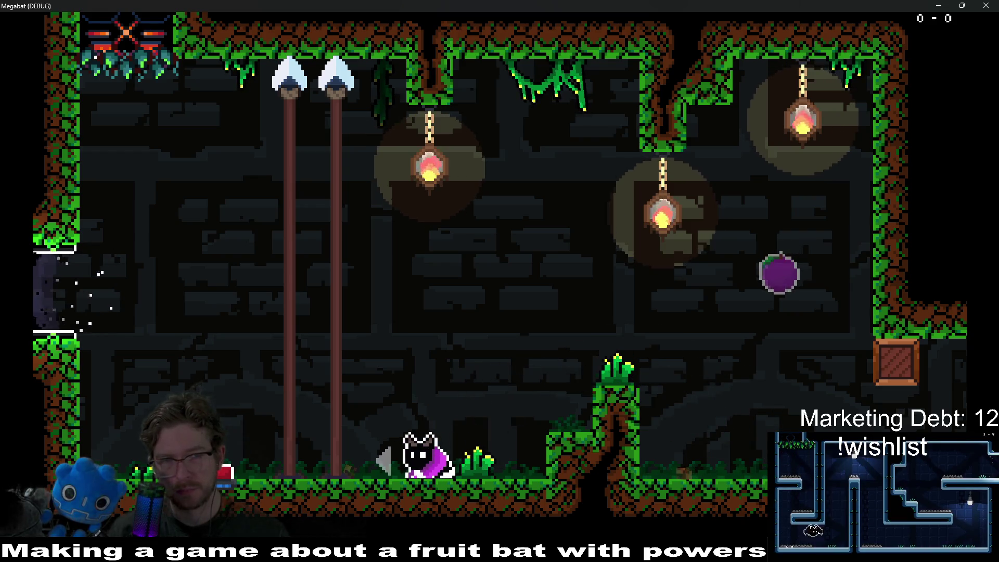
key(Right)
key(Right)
key(Right)
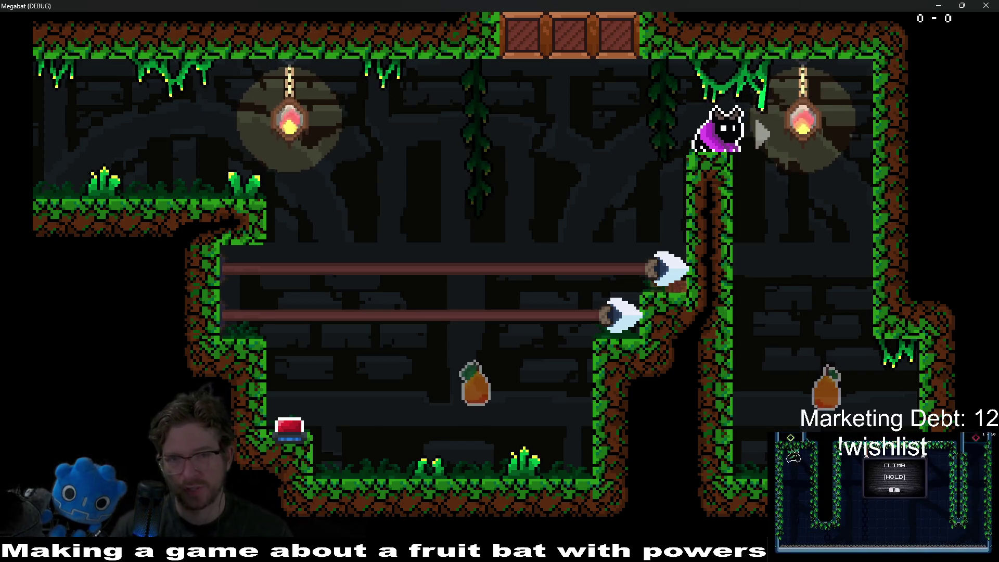
key(Left)
key(Left)
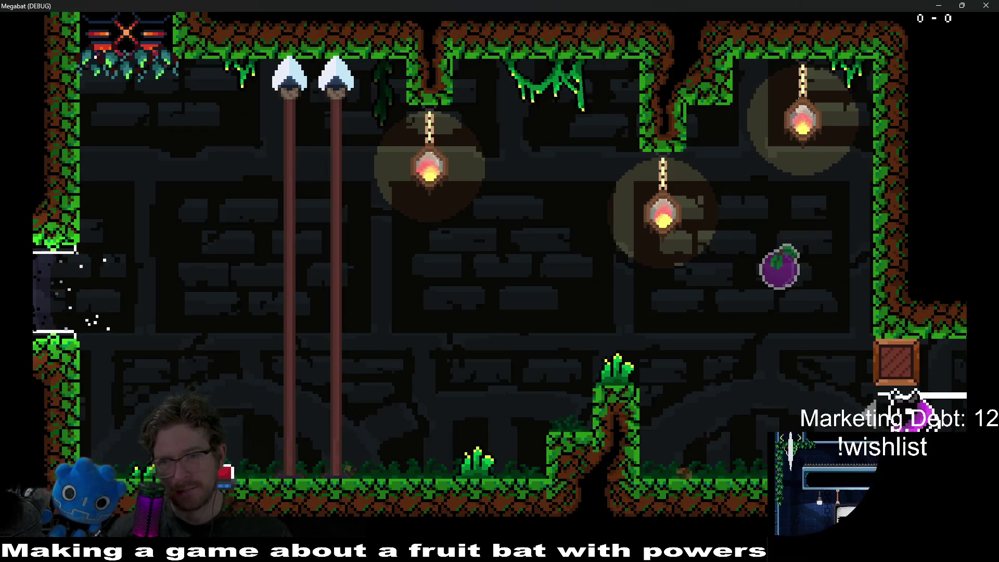
key(Up)
key(Right)
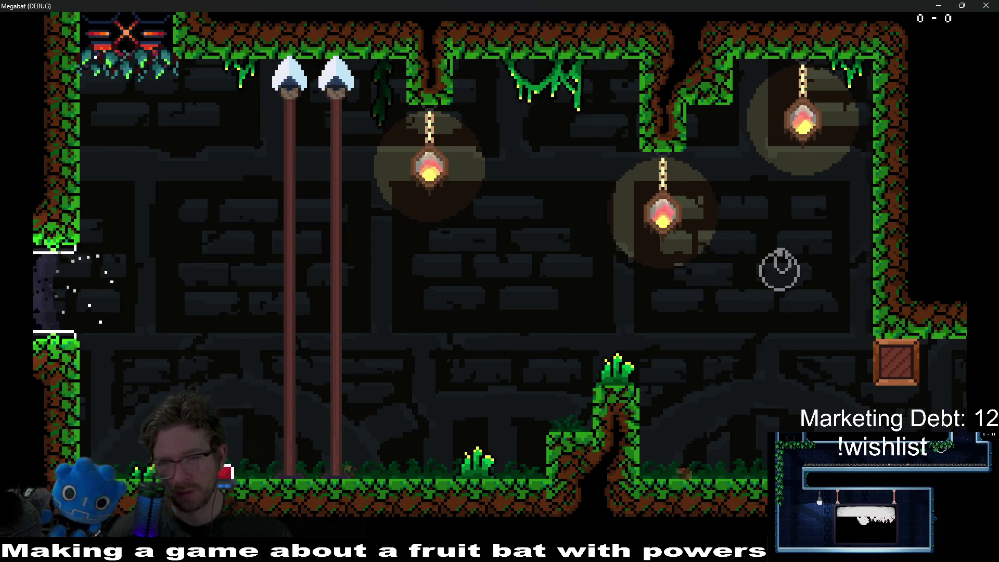
key(Right)
key(Up)
key(Left)
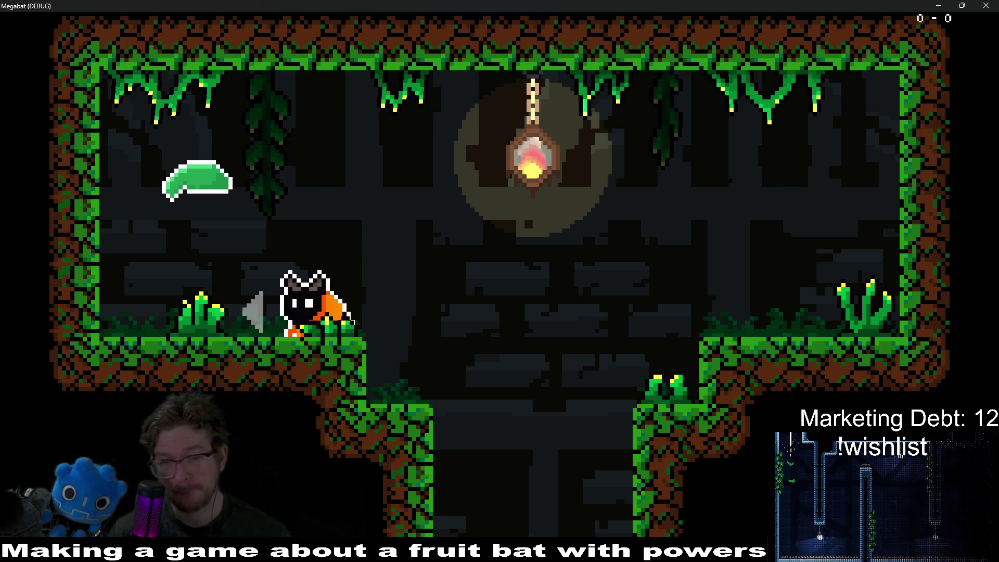
key(Right)
key(Left)
key(Right)
key(Left)
key(Right)
key(Left)
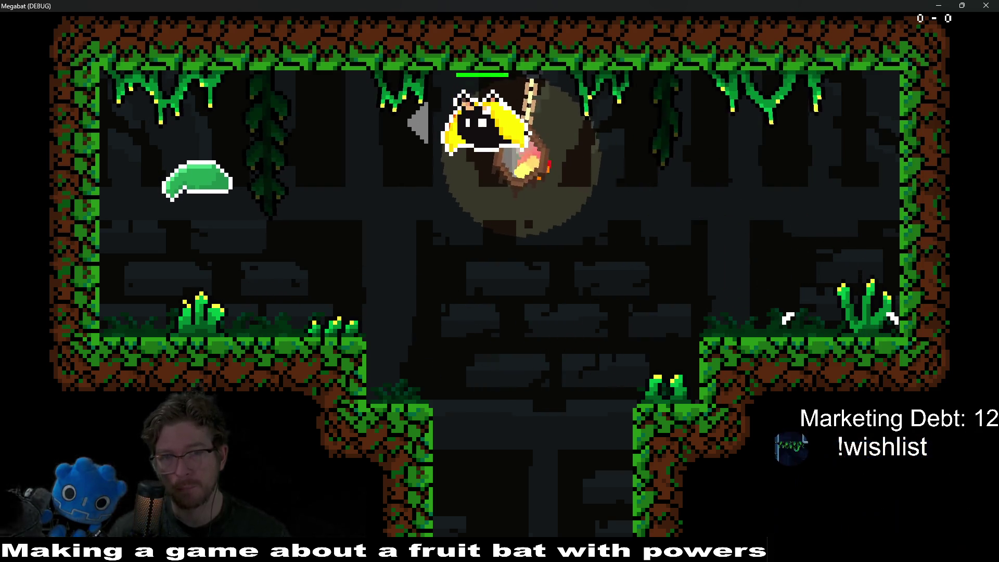
key(Down)
key(Left)
key(Left)
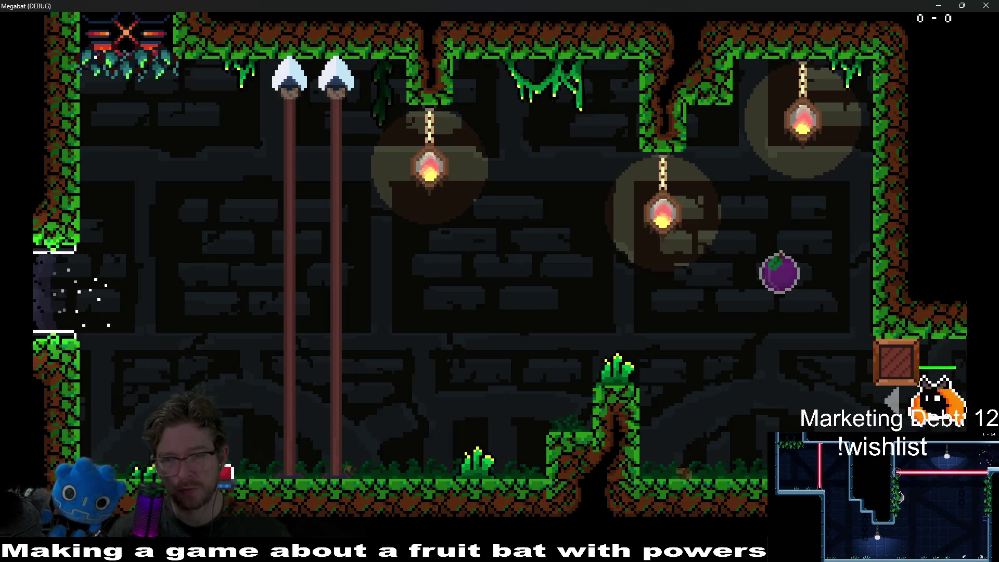
key(Down)
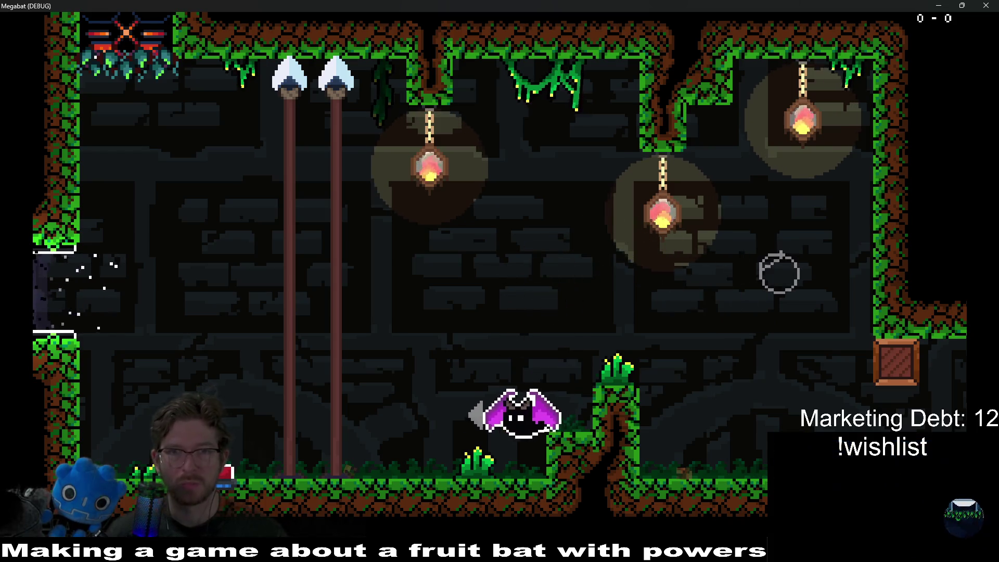
key(F8)
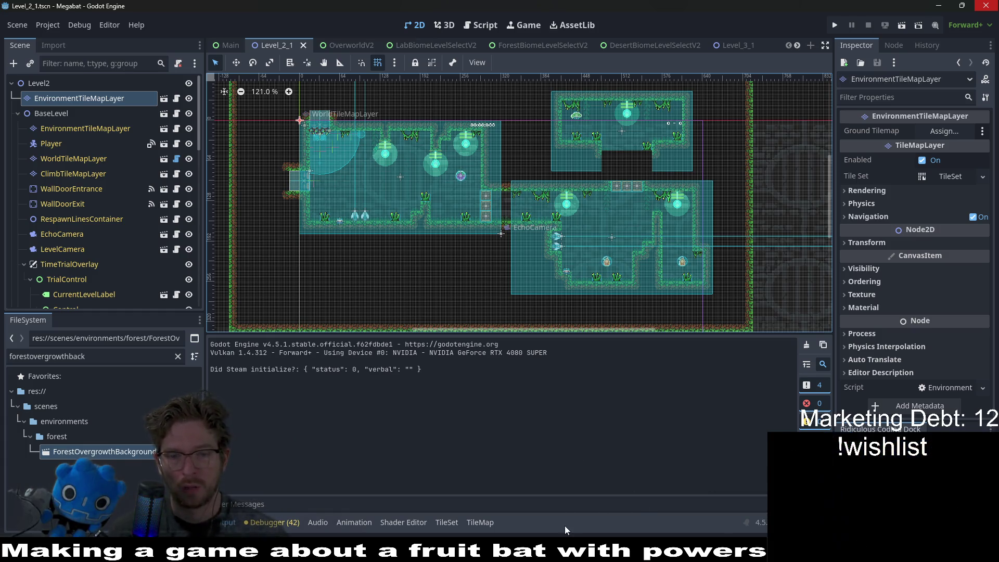
Glance at the overgrowth sprite sheet in another window, then return to Godot
click(565, 553)
key(alt+Tab)
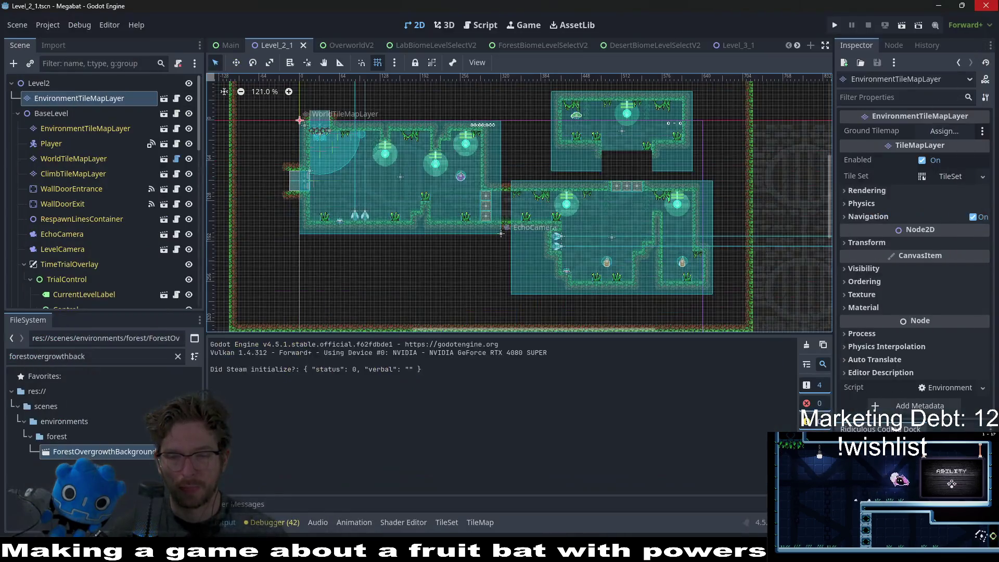
key(alt+Tab)
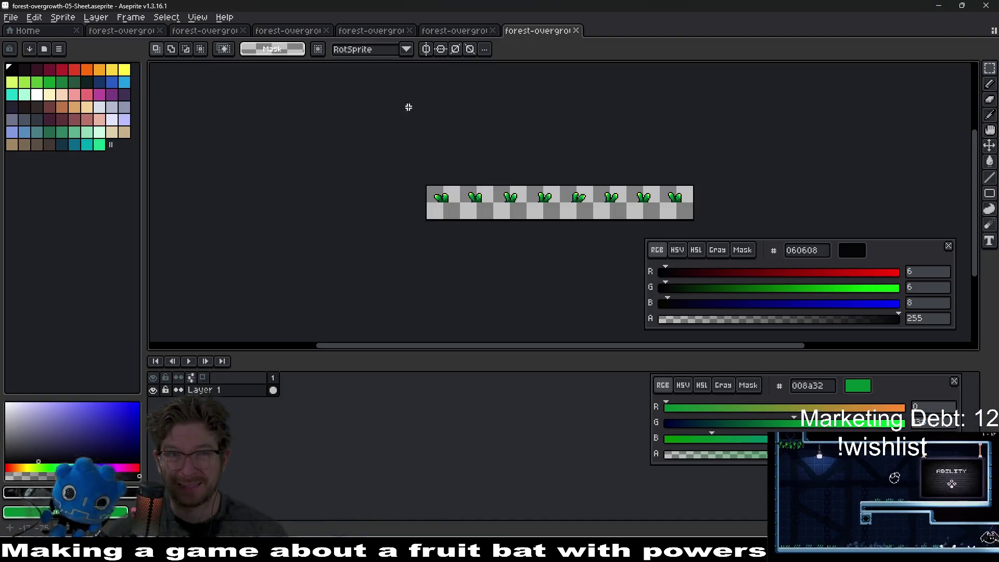
key(alt+Tab)
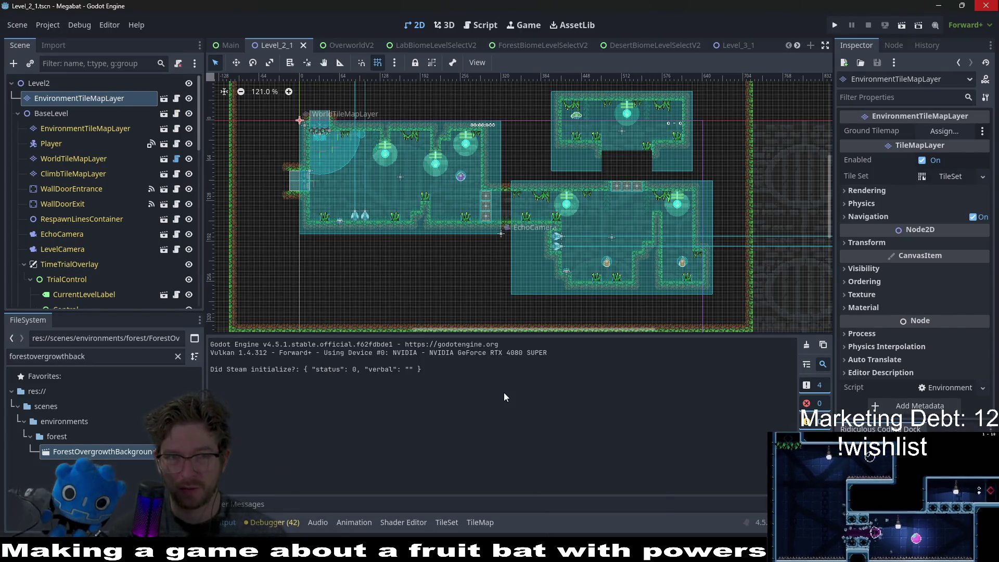
Close the biome level-select scene tabs and pan the OverworldV2 map to recentre the domes
click(537, 45)
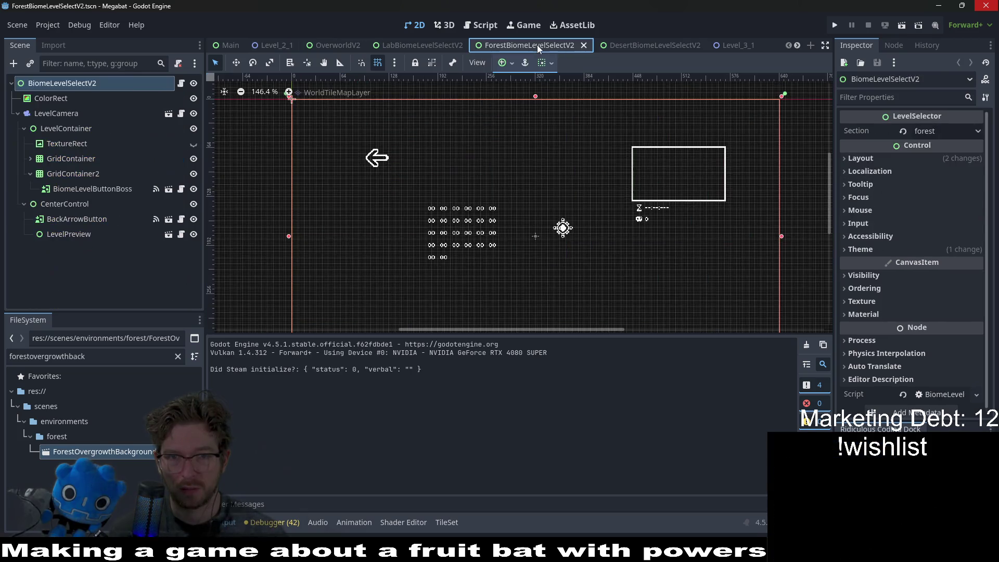
middle_click(537, 44)
middle_click(537, 44)
middle_click(443, 45)
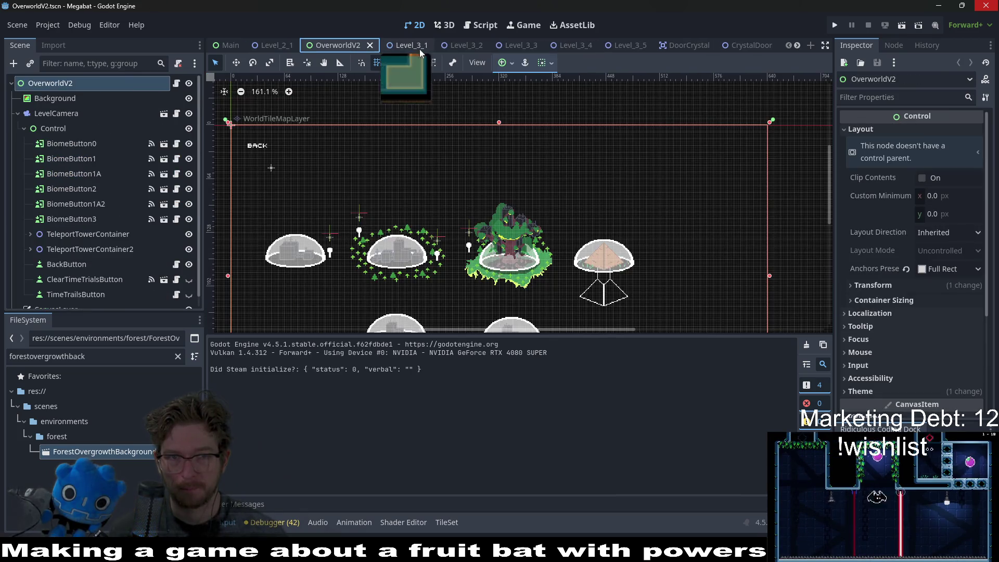
mouse_move(345, 49)
mouse_down()
mouse_move(404, 38)
mouse_move(473, 108)
mouse_up()
scroll(473, 108, down, 3)
scroll(589, 152, left, 3)
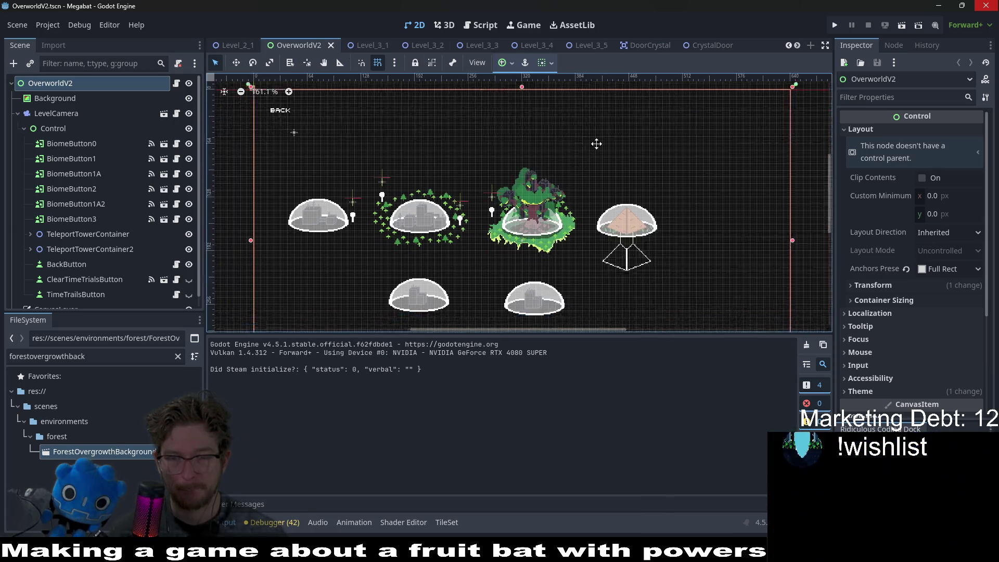
scroll(692, 137, up, 2)
scroll(657, 184, right, 2)
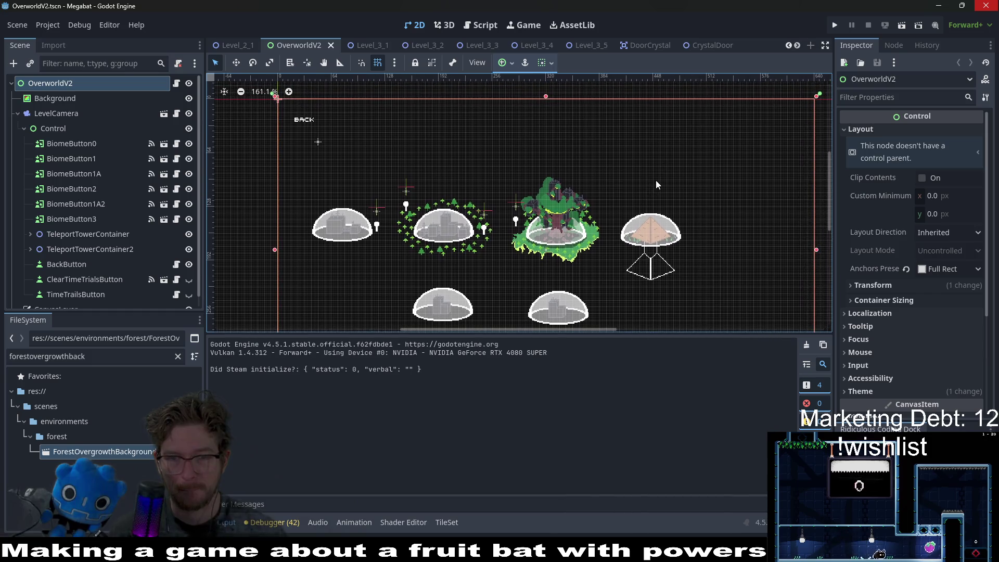
mouse_move(656, 181)
mouse_down()
mouse_move(669, 135)
mouse_move(657, 166)
mouse_up()
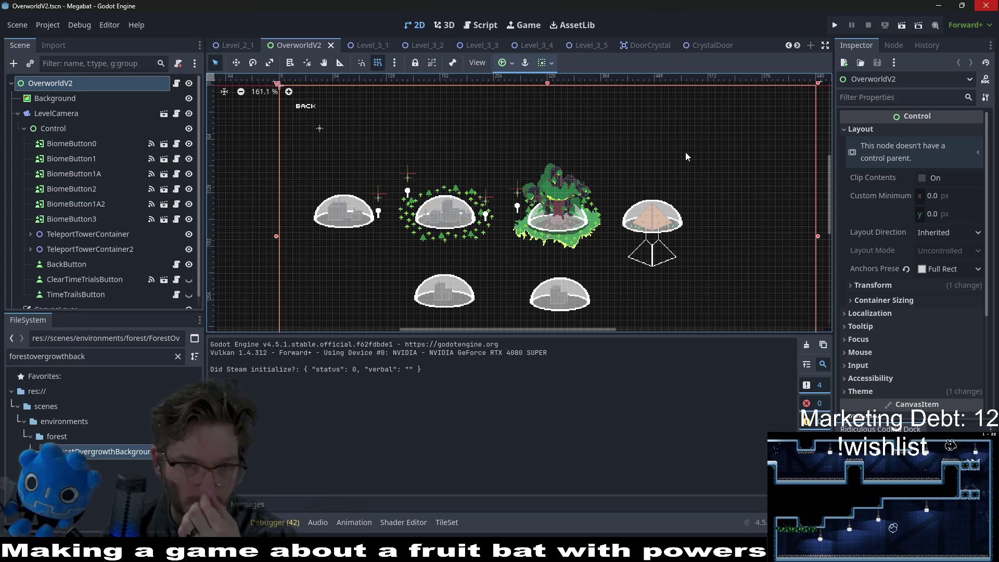
scroll(603, 223, down, 2)
scroll(604, 223, down, 3)
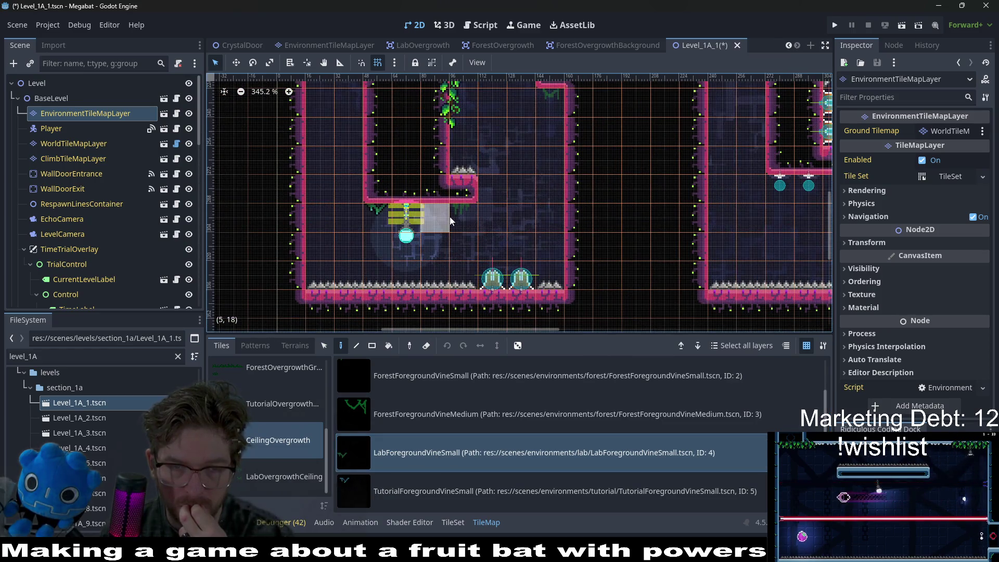
Pan around Level_1A_1 to check the small lab vines hanging under the ceilings
scroll(492, 173, up, 5)
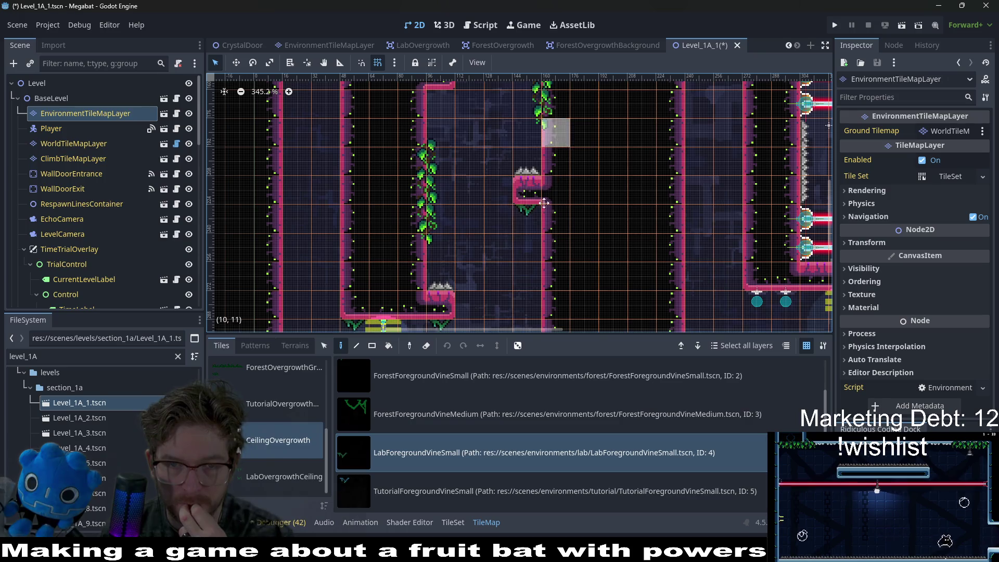
scroll(551, 179, right, 10)
scroll(551, 179, up, 3)
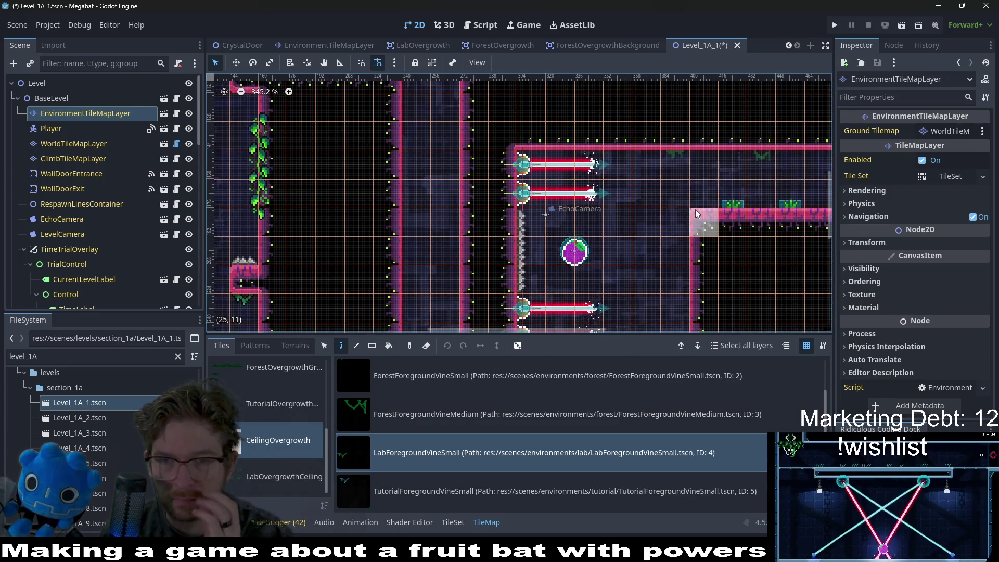
scroll(658, 194, right, 10)
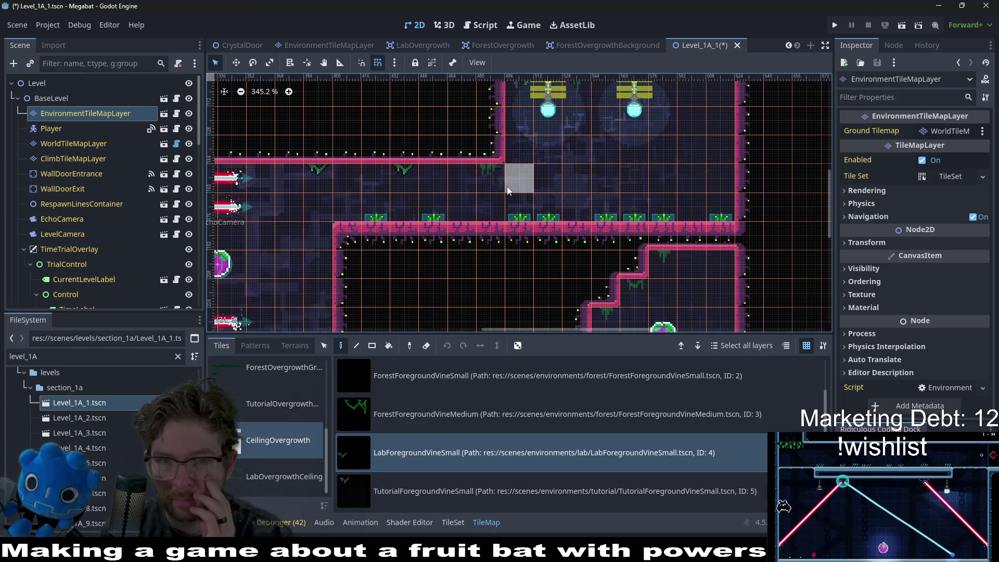
scroll(493, 184, up, 5)
scroll(554, 208, down, 8)
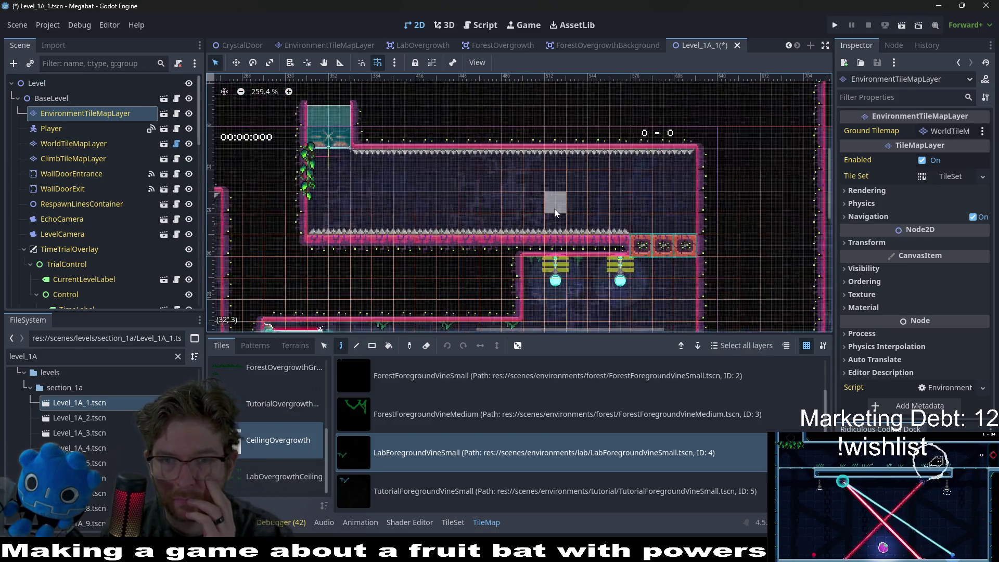
scroll(589, 276, up, 7)
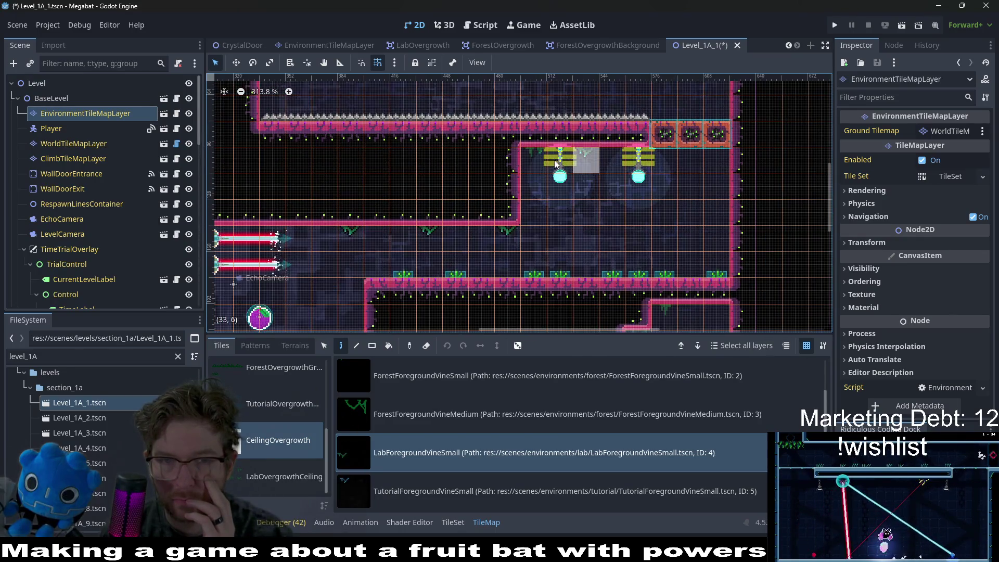
scroll(572, 172, down, 6)
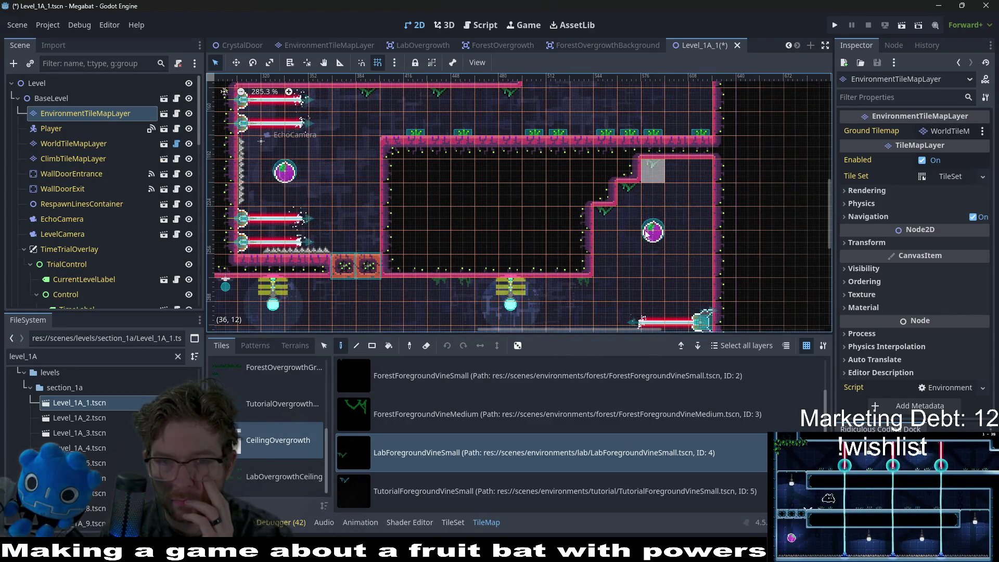
Save the Level_1A_1 scene and select Level_1A_2.tscn in the FileSystem dock
scroll(458, 279, left, 3)
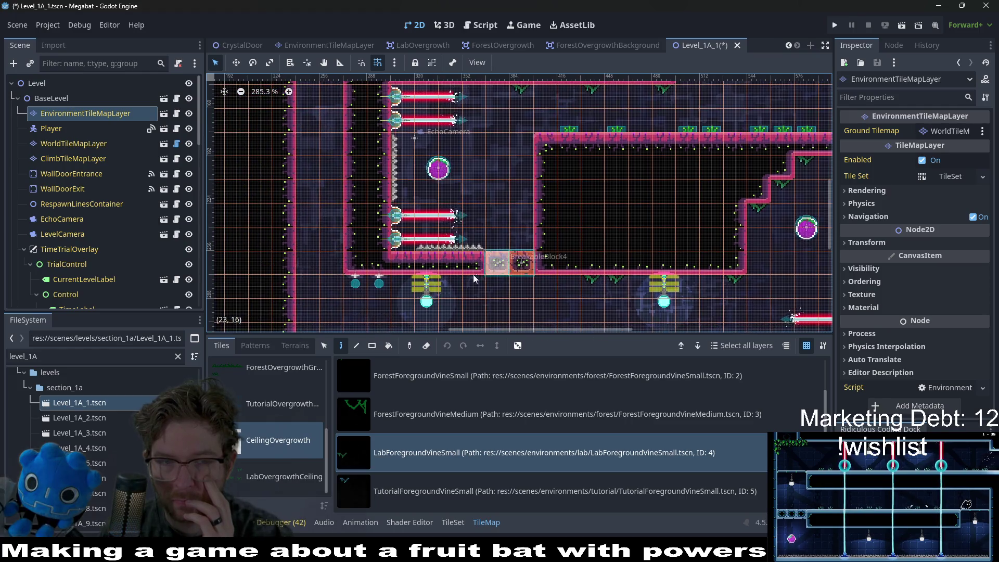
scroll(613, 250, down, 5)
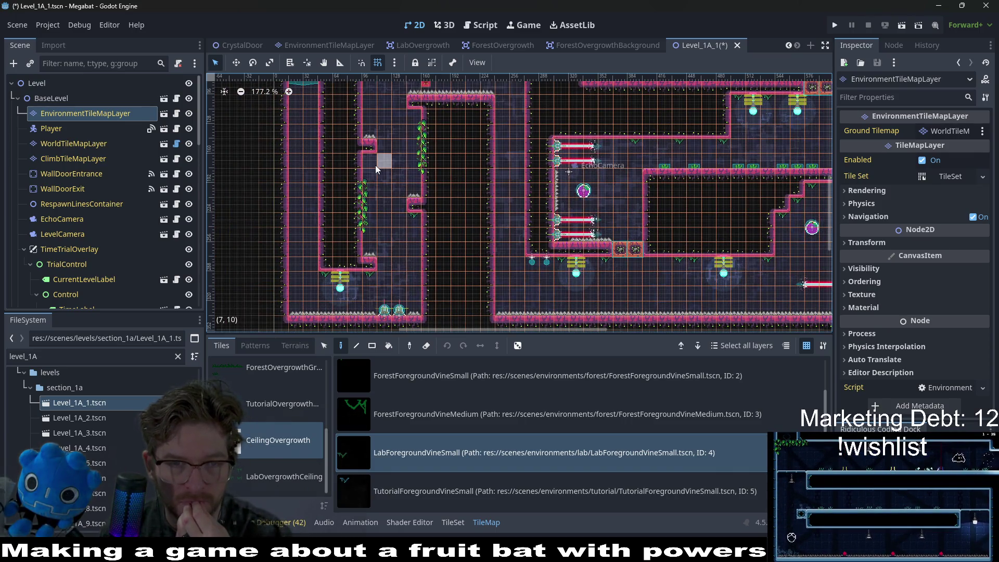
scroll(424, 164, up, 2)
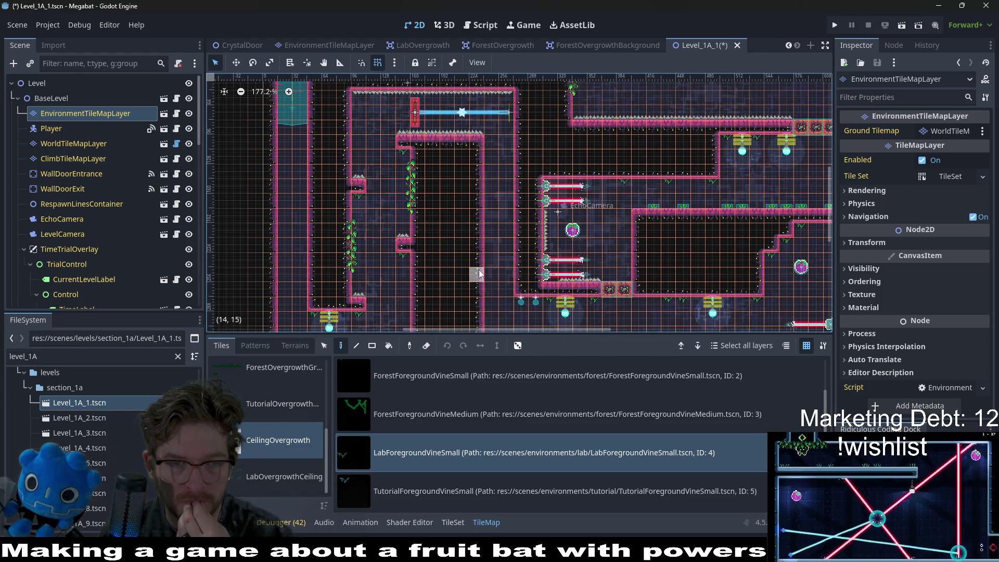
scroll(476, 276, down, 1)
key(ctrl+s)
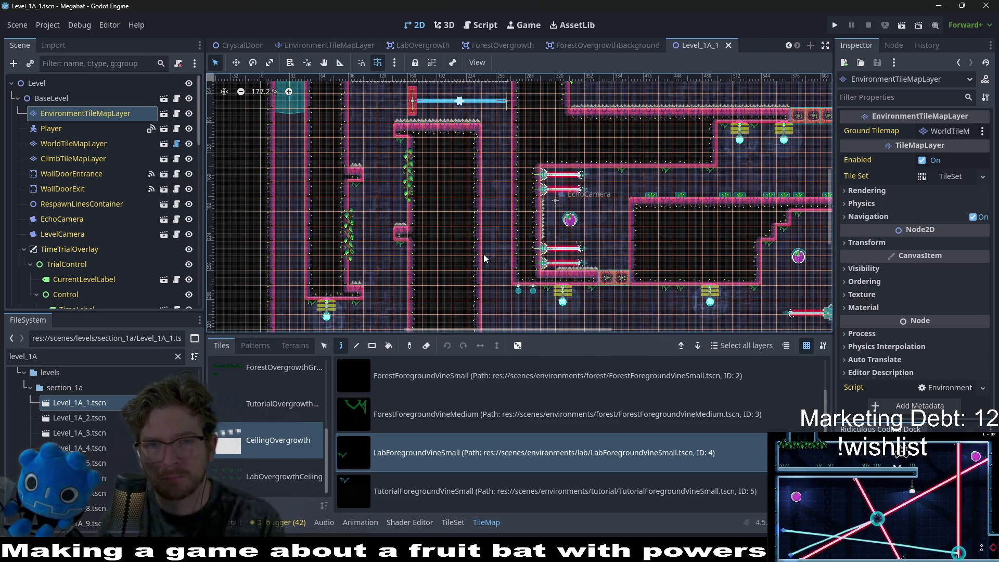
click(101, 419)
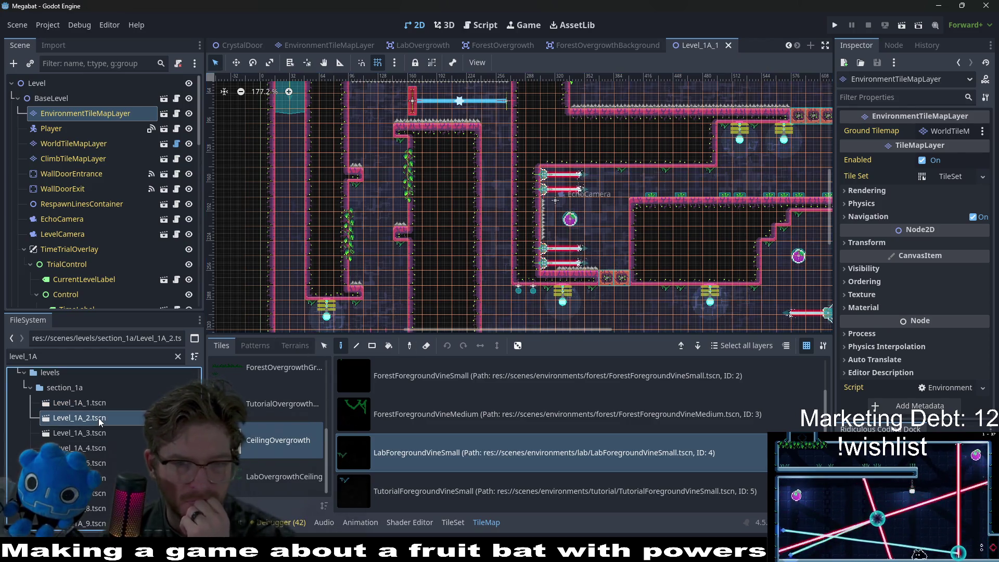
Open Level_1A_2 and pick the CeilingOvergrowth LabForegroundVineSmall tile on EnvironmentTileMapLayer
double_click(101, 419)
scroll(89, 158, down, 5)
scroll(89, 158, up, 10)
click(85, 113)
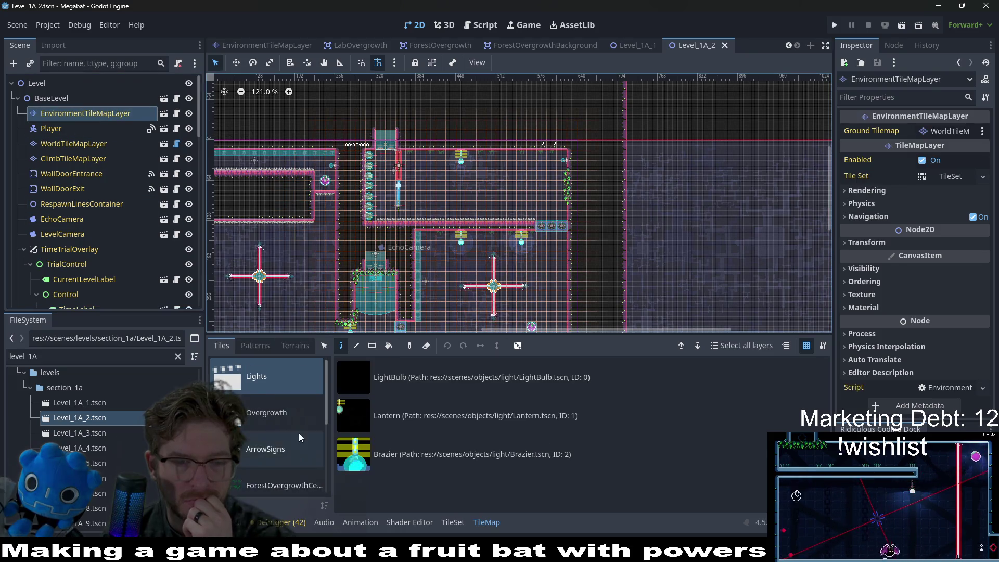
scroll(299, 437, down, 4)
click(287, 448)
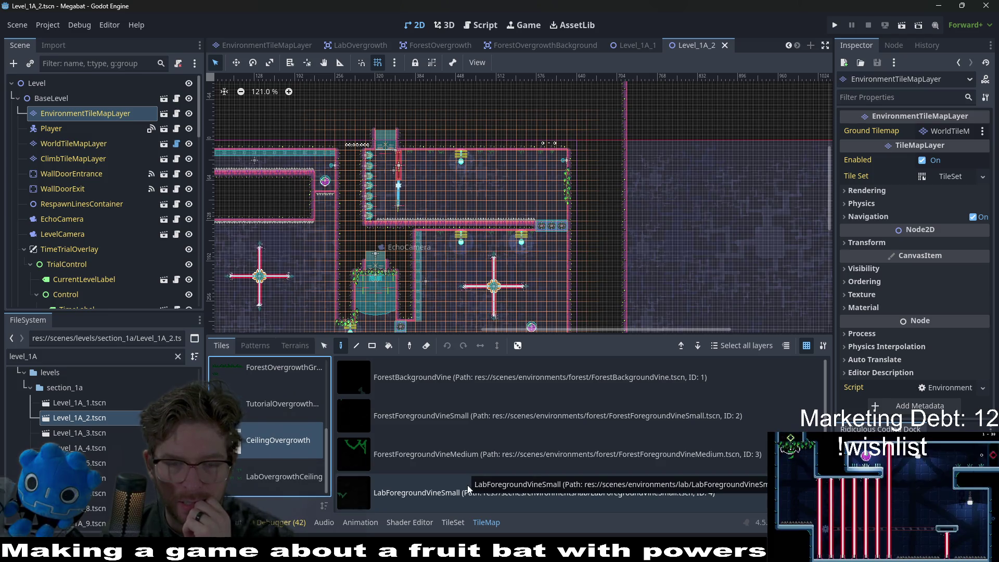
scroll(425, 501, down, 1)
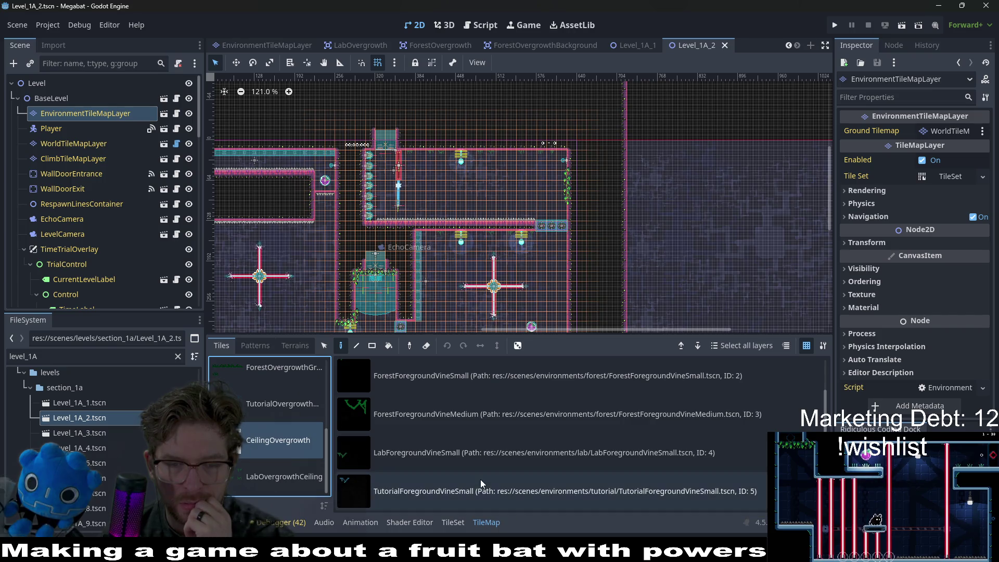
click(498, 453)
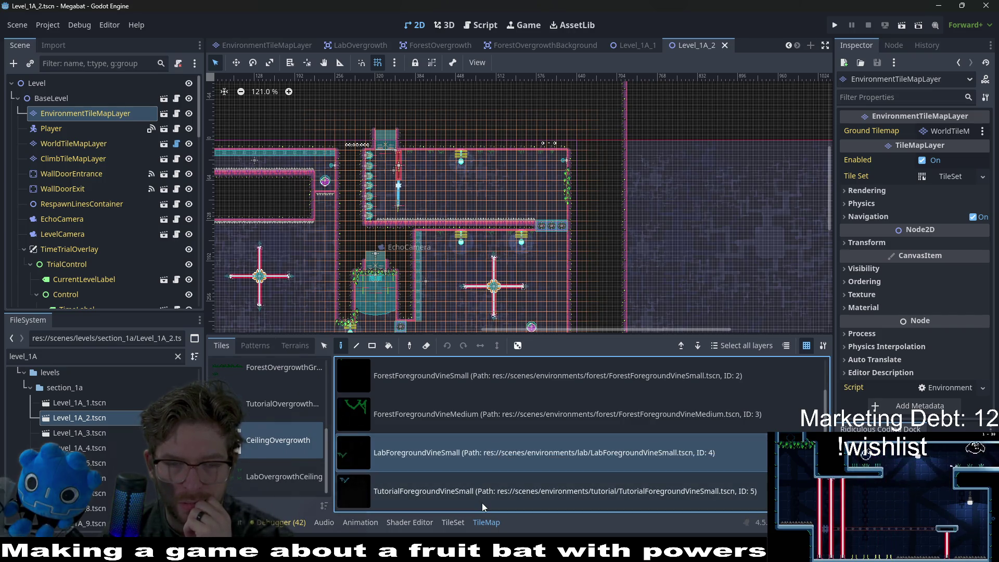
Paint small vines under the ceilings: at cell (34,1), right of the lamp, and along the lower ledge
scroll(422, 144, up, 3)
click(420, 161)
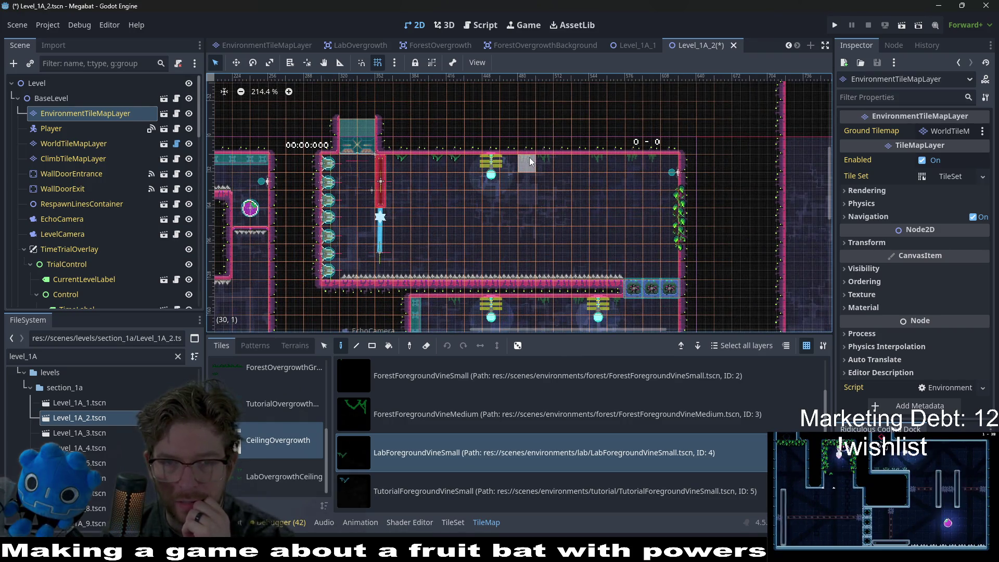
click(603, 165)
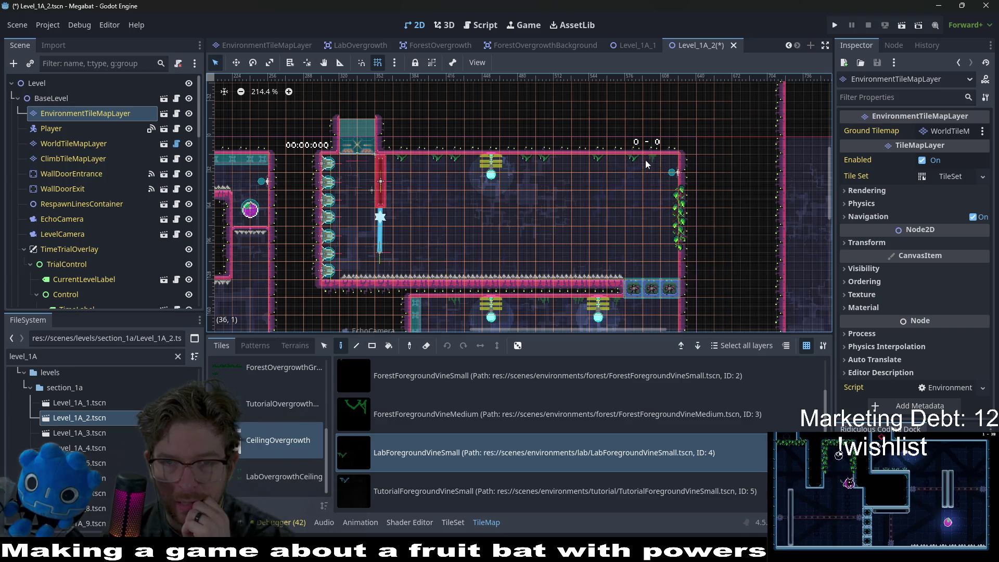
drag(587, 318, 595, 203)
click(624, 205)
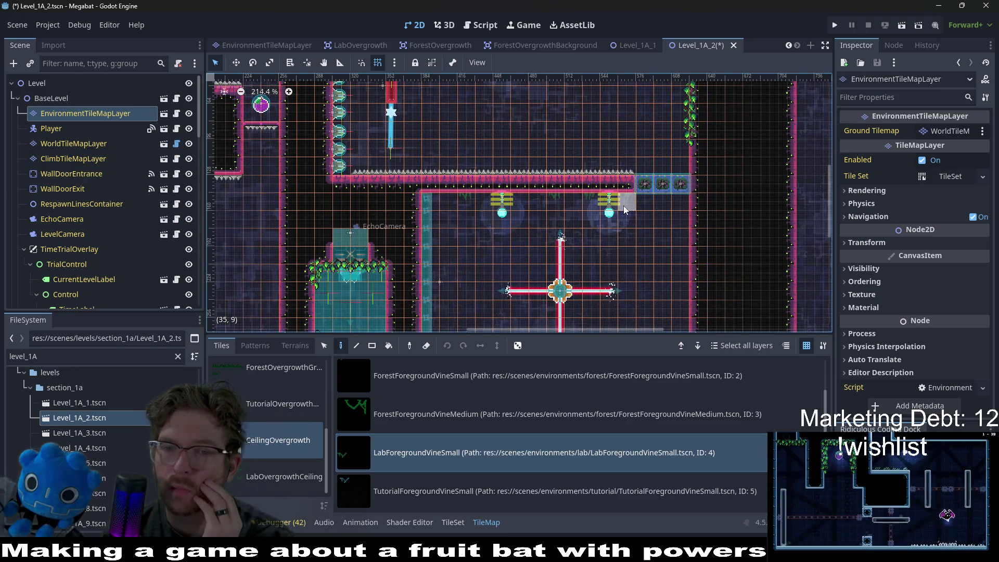
click(554, 198)
click(466, 202)
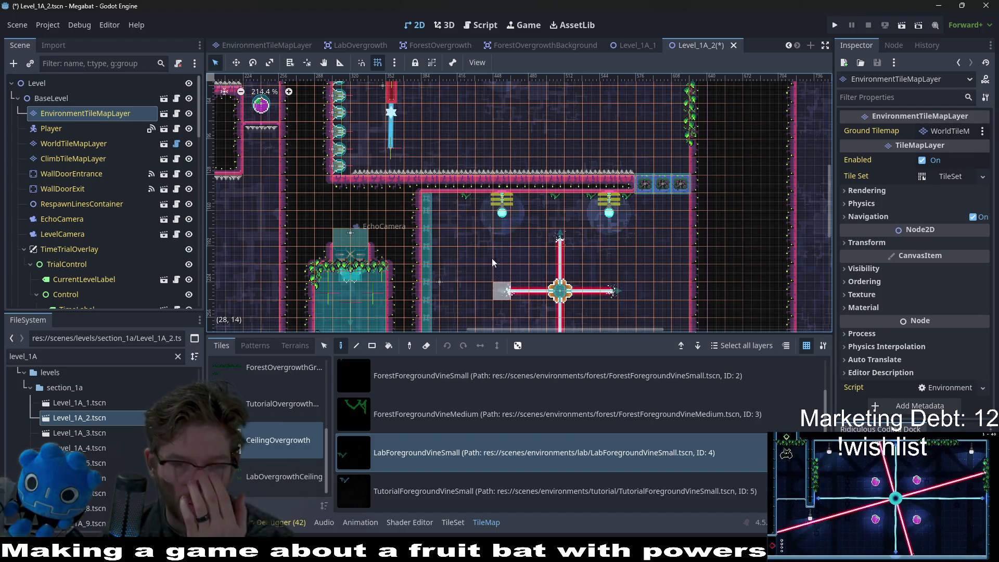
scroll(479, 278, down, 3)
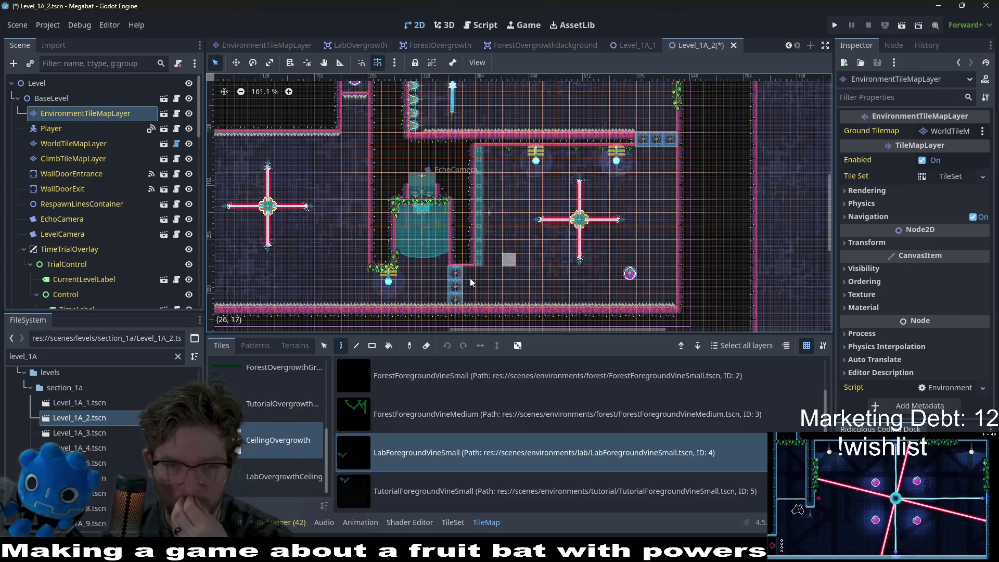
scroll(507, 209, left, 3)
scroll(507, 209, up, 2)
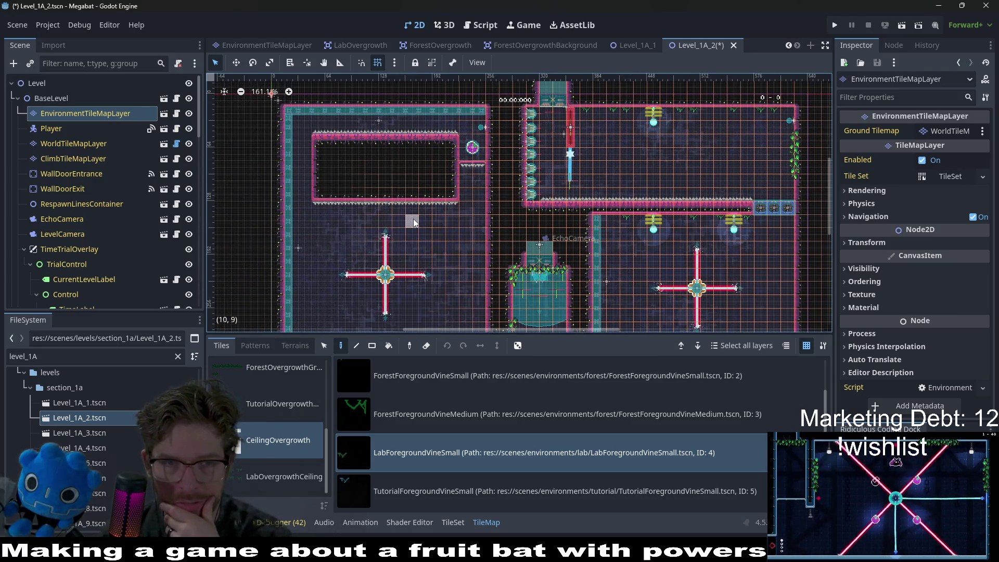
scroll(432, 226, right, 2)
scroll(432, 227, down, 1)
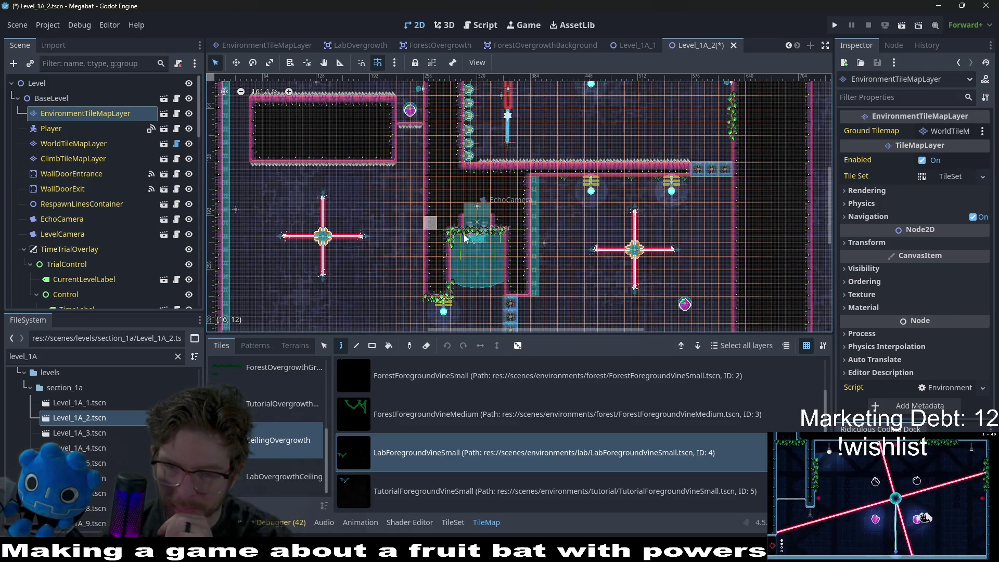
scroll(484, 234, right, 2)
scroll(484, 234, down, 2)
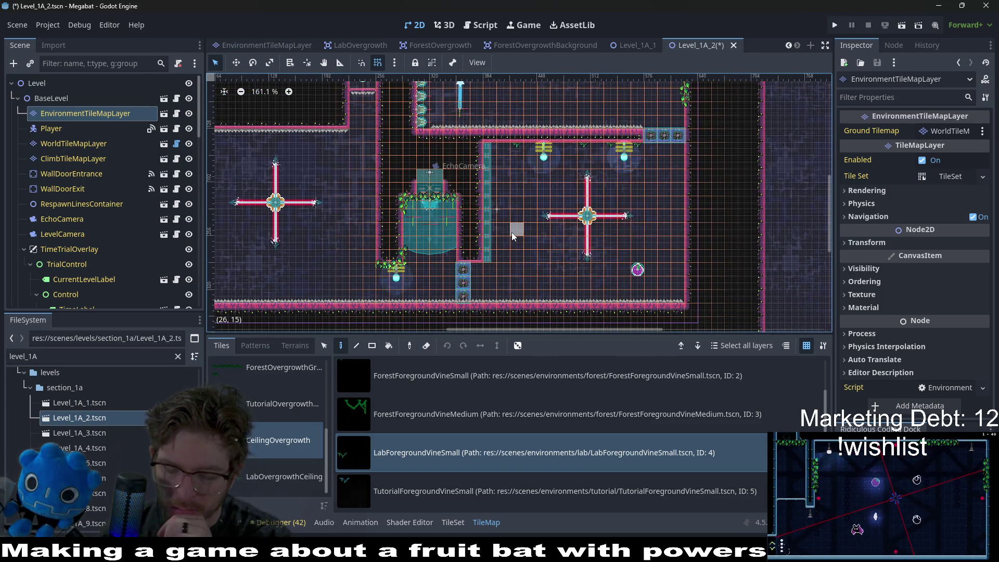
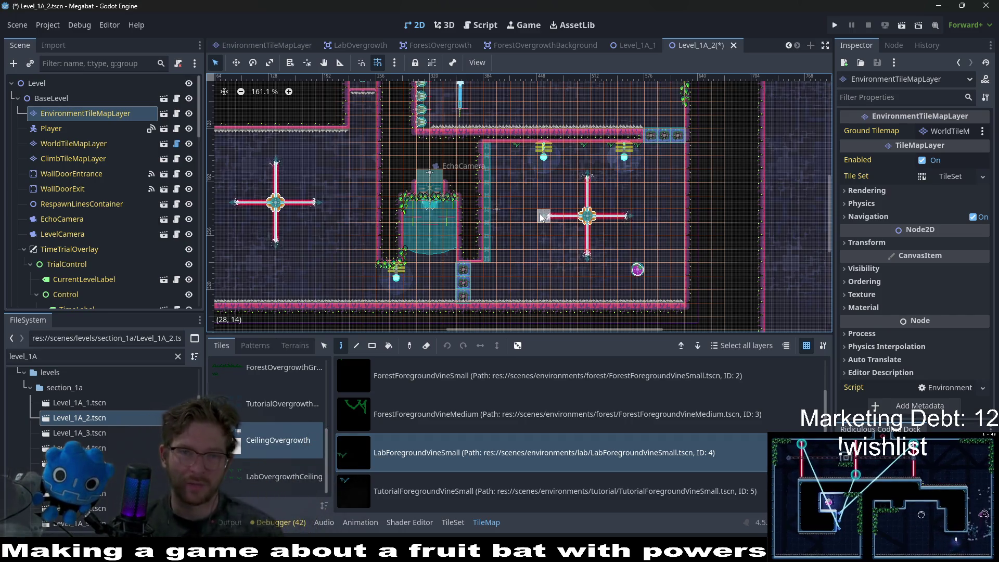
Save level 1A_2 and open Level_1A_3.tscn
scroll(509, 171, up, 4)
scroll(555, 173, down, 5)
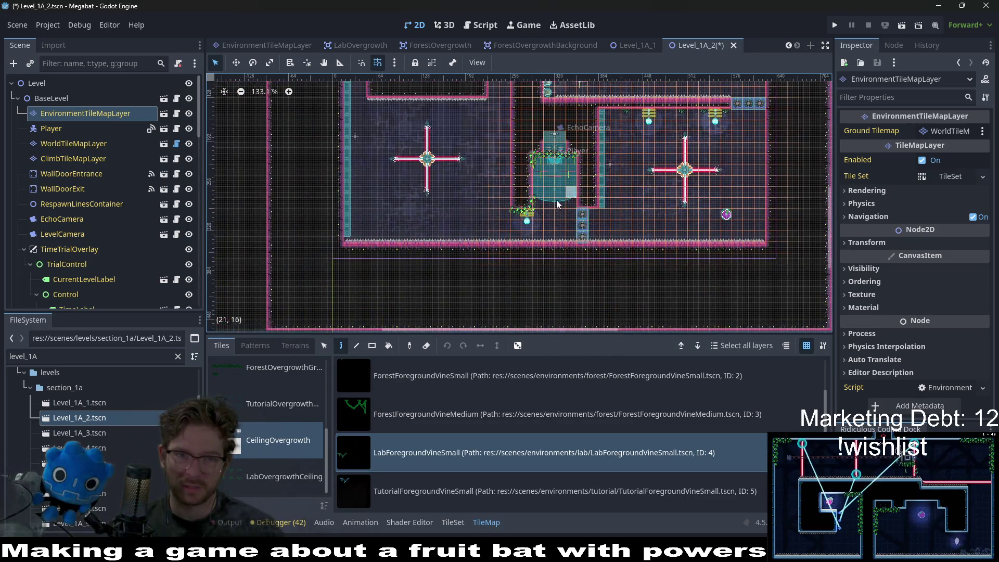
key(ctrl+s)
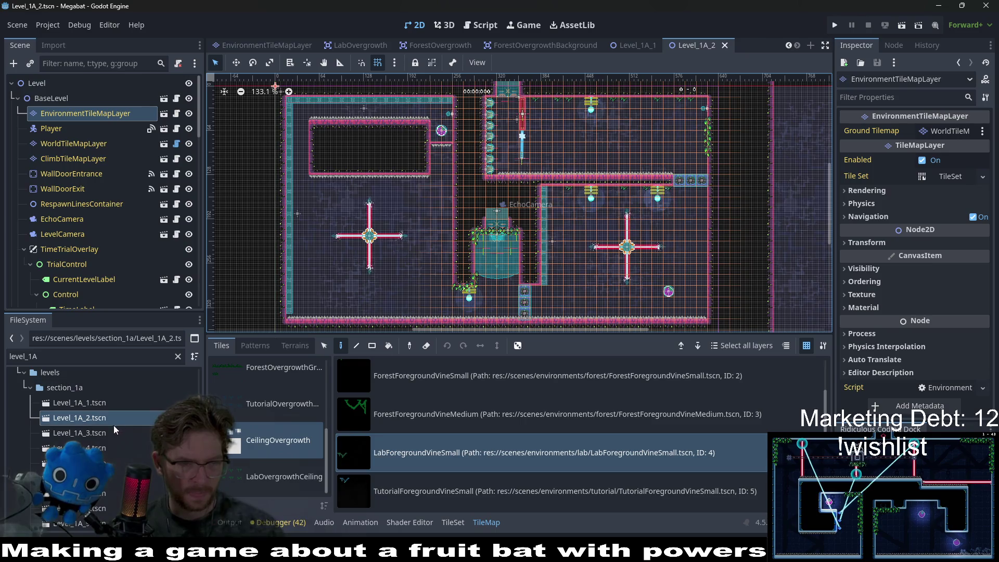
double_click(105, 432)
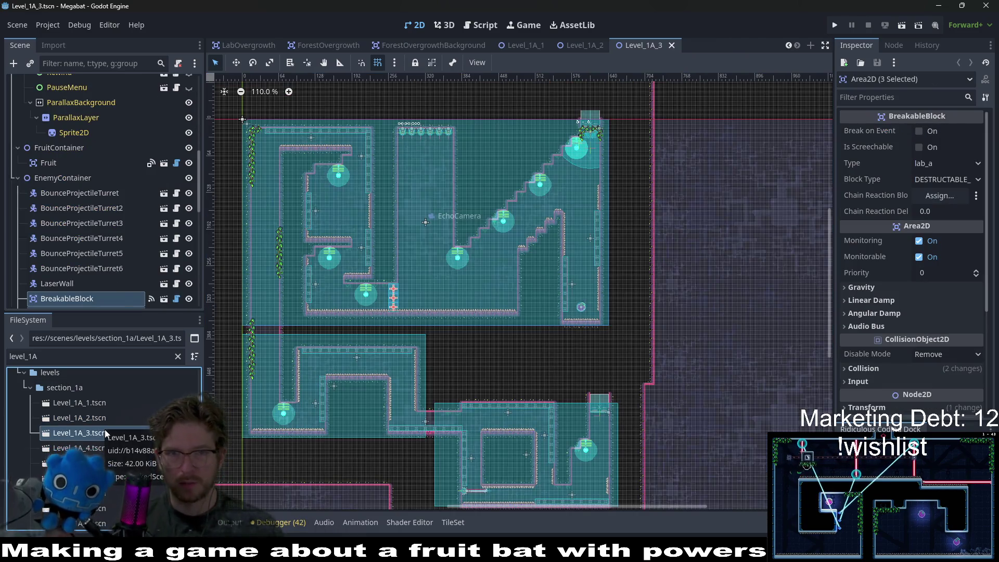
Select the EnvironmentTileMapLayer and choose the CeilingOvergrowth scene collection
scroll(107, 169, up, 10)
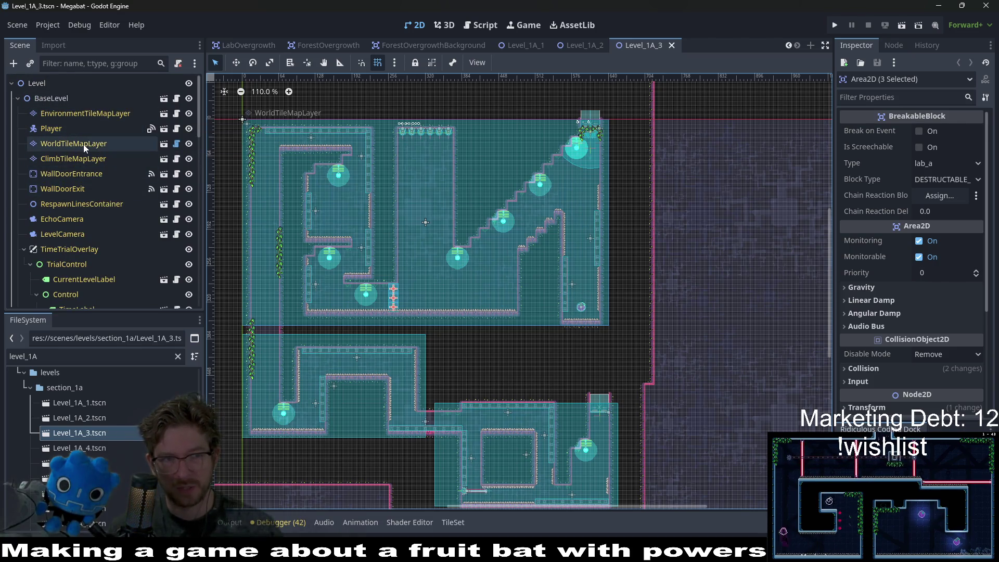
click(84, 148)
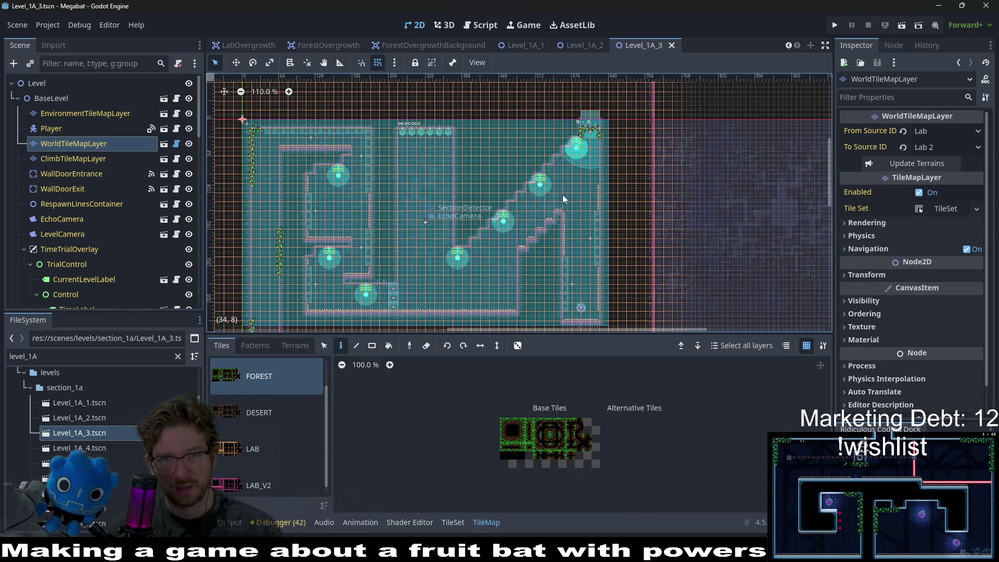
scroll(564, 199, up, 5)
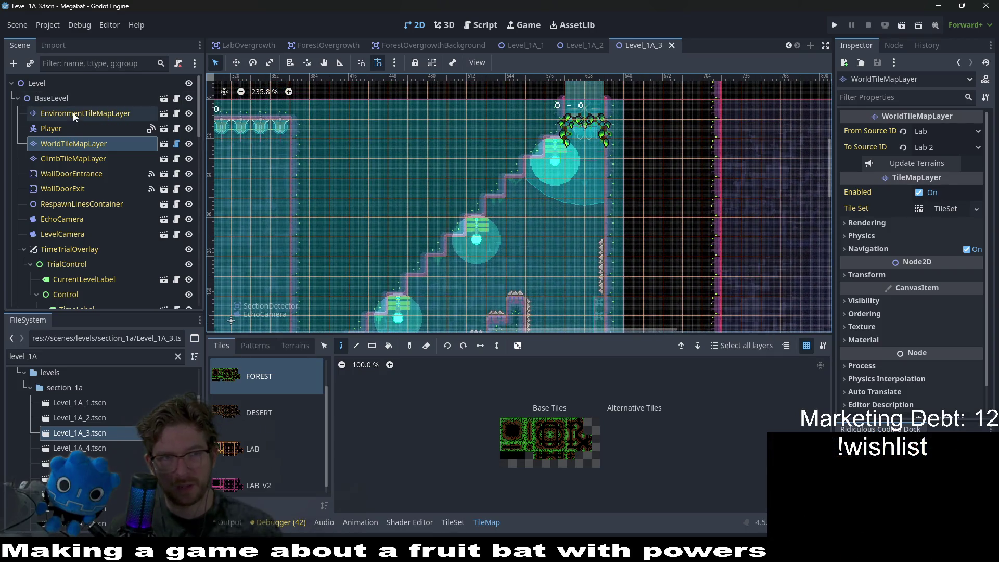
click(73, 113)
scroll(578, 224, up, 3)
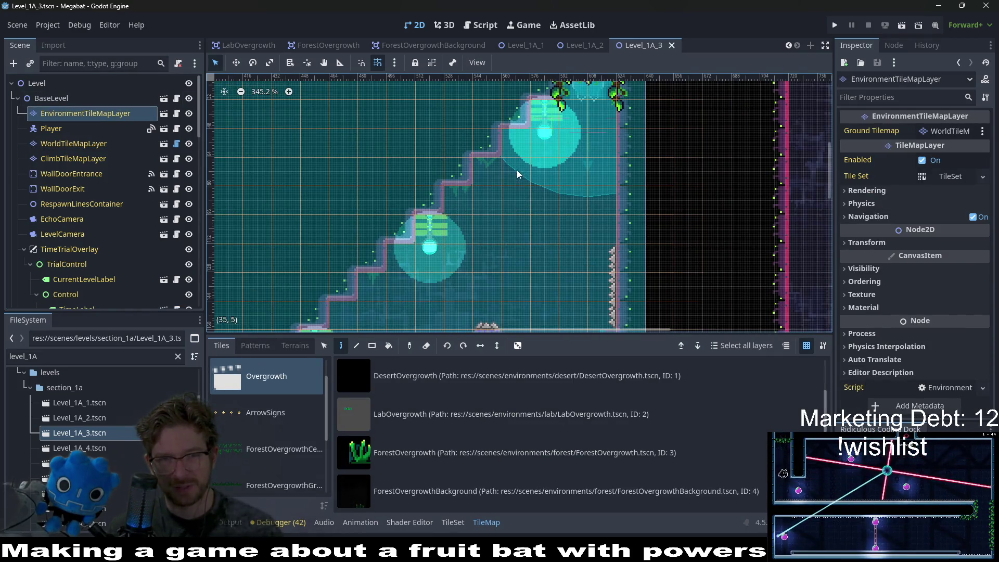
click(65, 135)
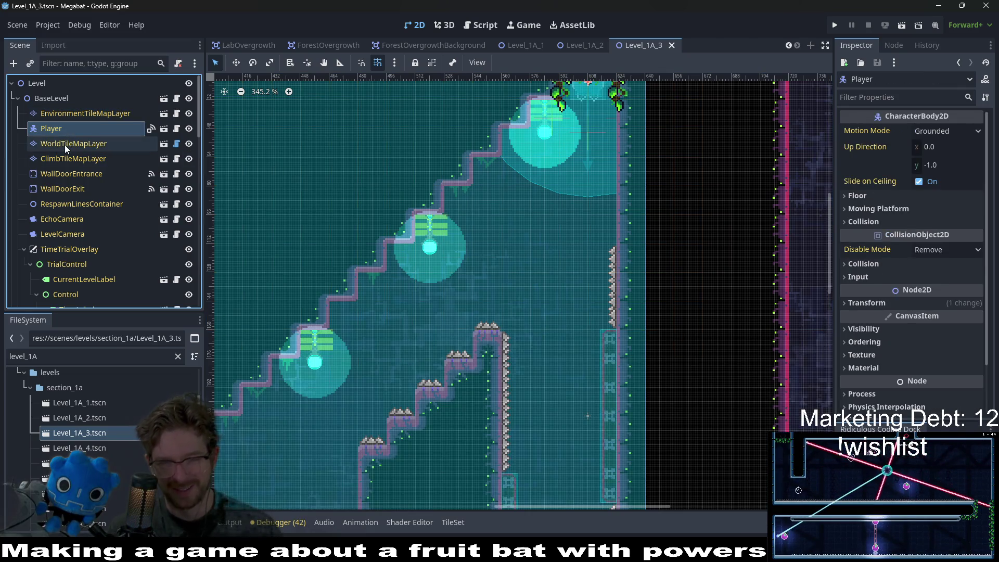
click(97, 145)
scroll(560, 177, up, 4)
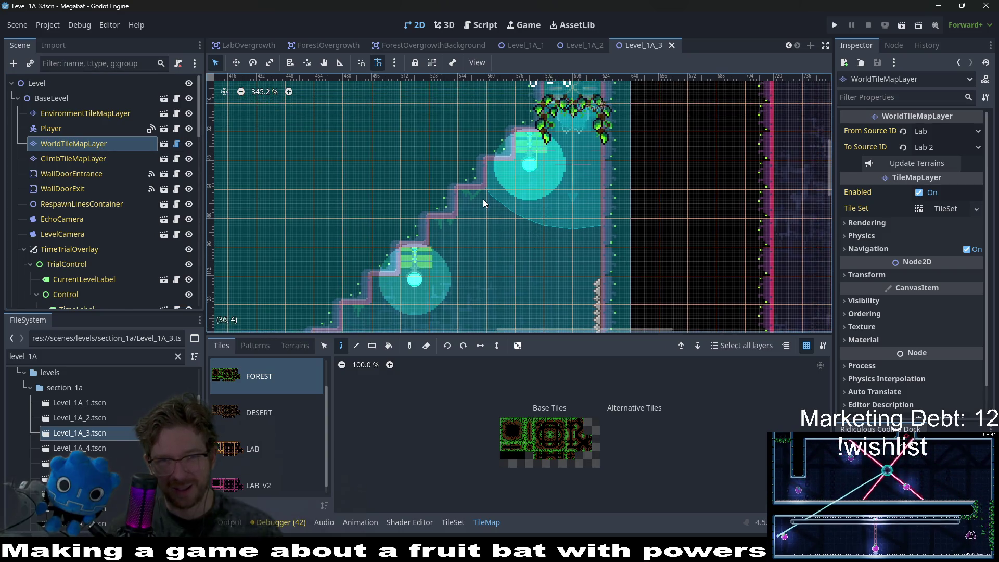
click(80, 115)
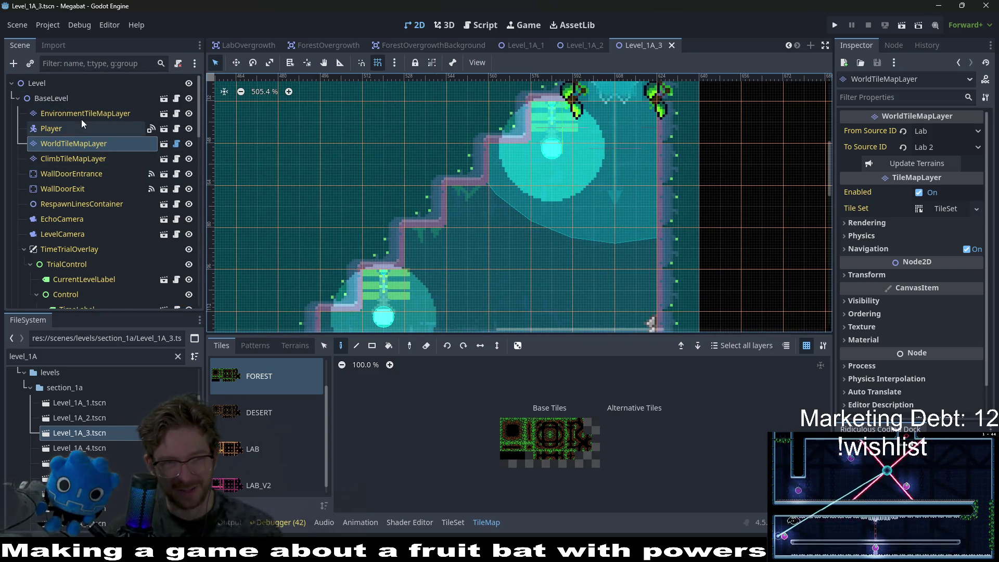
scroll(256, 445, down, 2)
scroll(257, 446, down, 1)
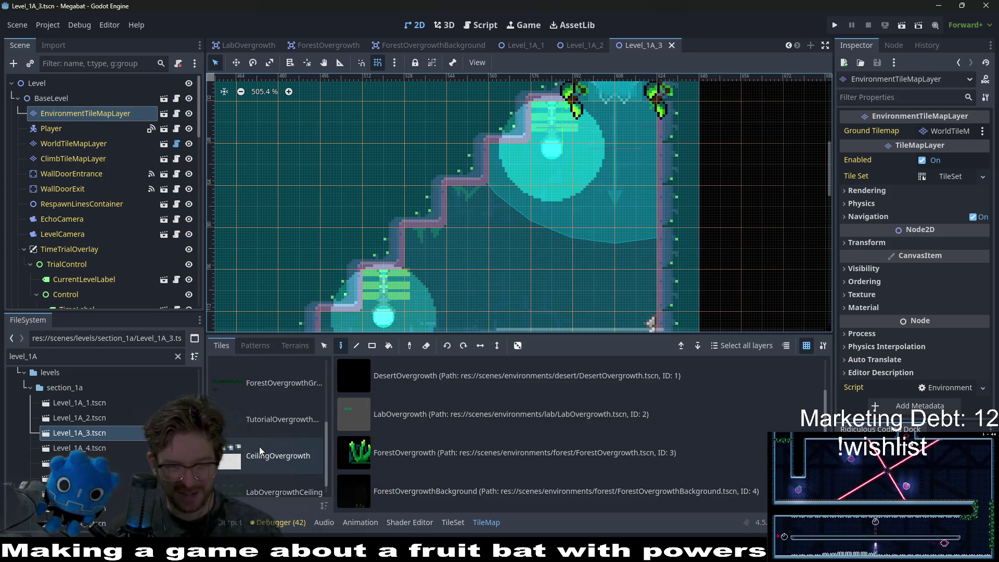
click(281, 448)
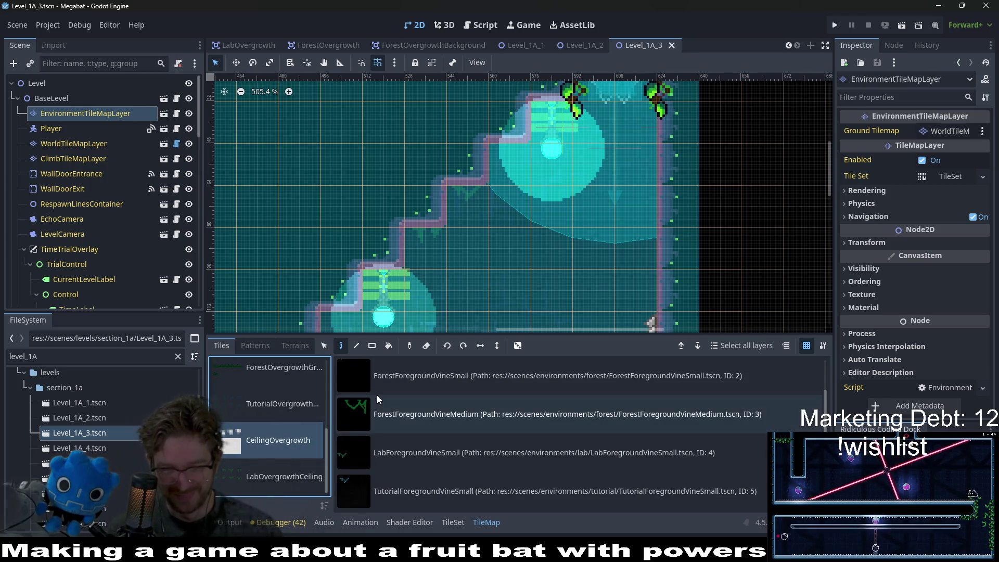
Pick LabForegroundVineSmall and hang vines under two ceiling steps
click(427, 492)
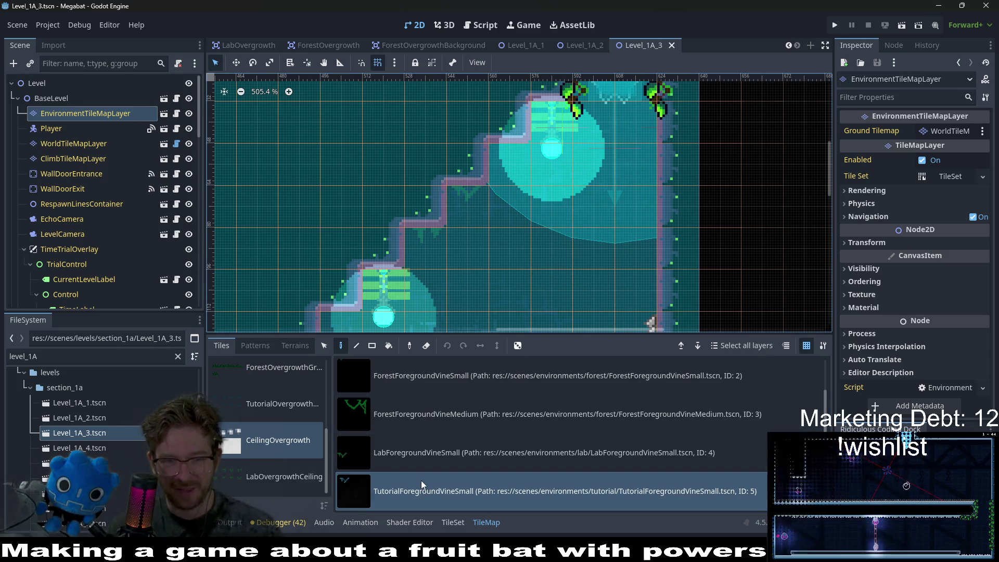
click(422, 461)
click(504, 177)
click(470, 197)
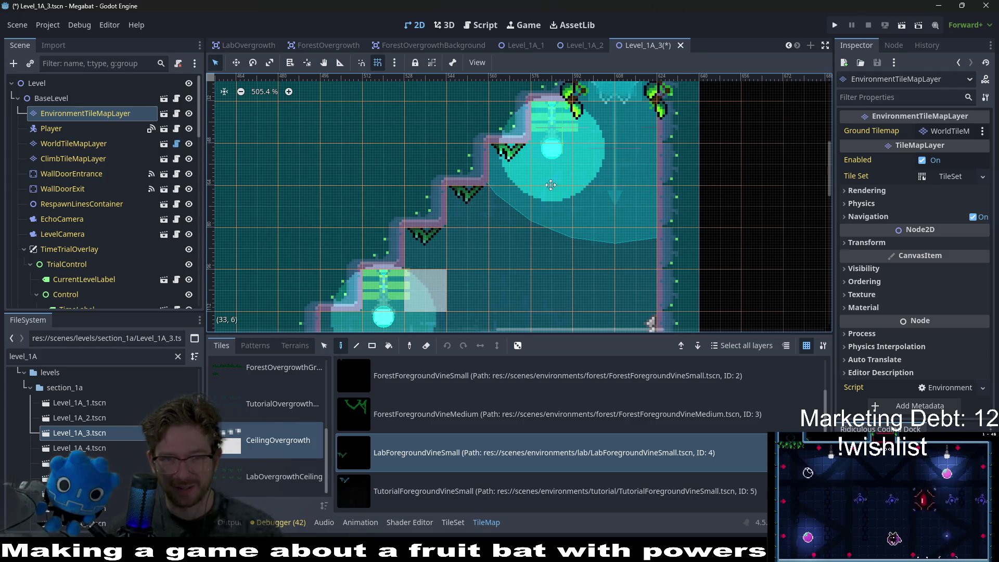
Survey the remaining corridors and rooms of level 1A_3, then save it
scroll(429, 238, down, 5)
scroll(429, 238, left, 5)
scroll(498, 219, up, 1)
scroll(498, 218, down, 3)
scroll(504, 193, left, 3)
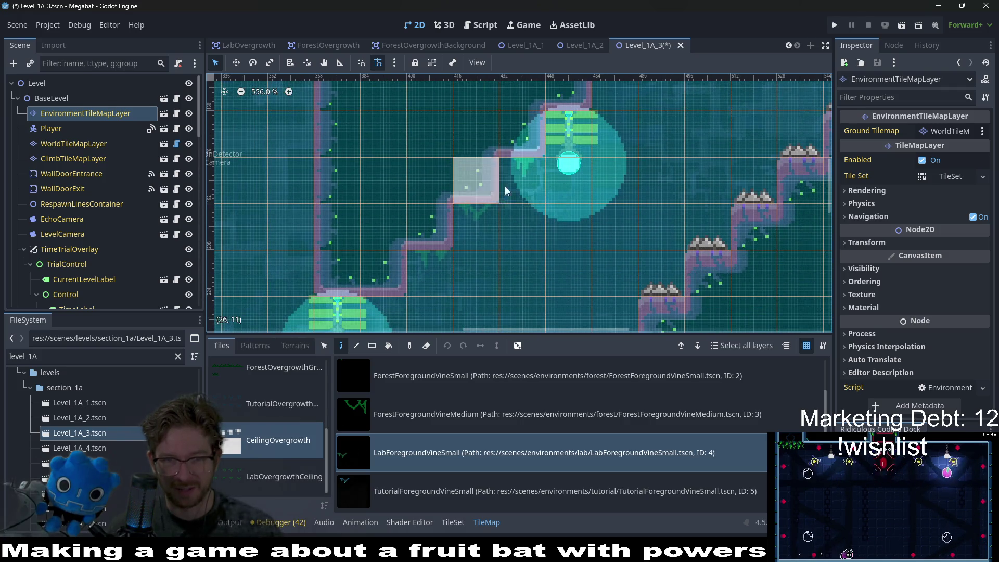
scroll(440, 251, down, 9)
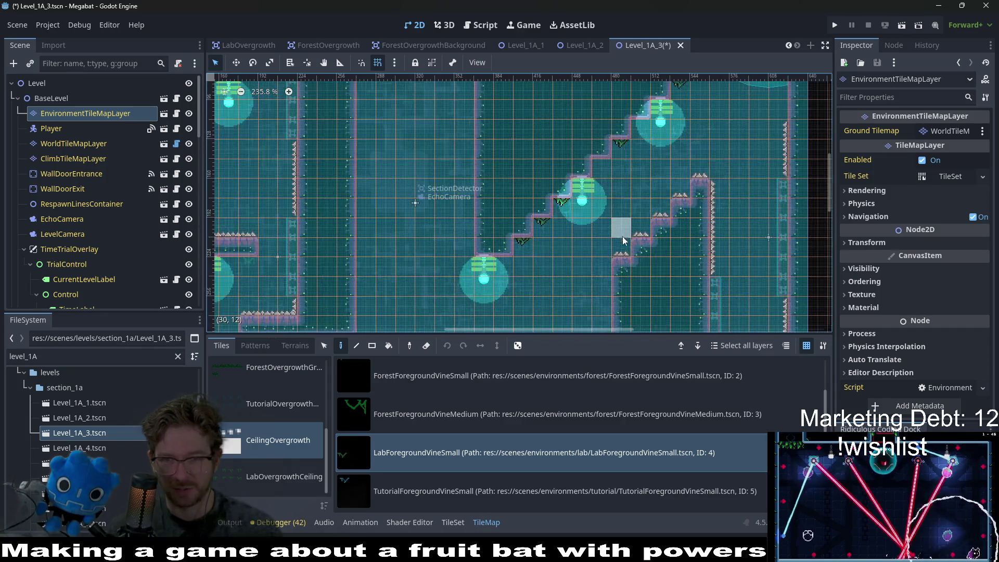
scroll(622, 234, down, 3)
scroll(375, 241, up, 4)
scroll(560, 196, up, 3)
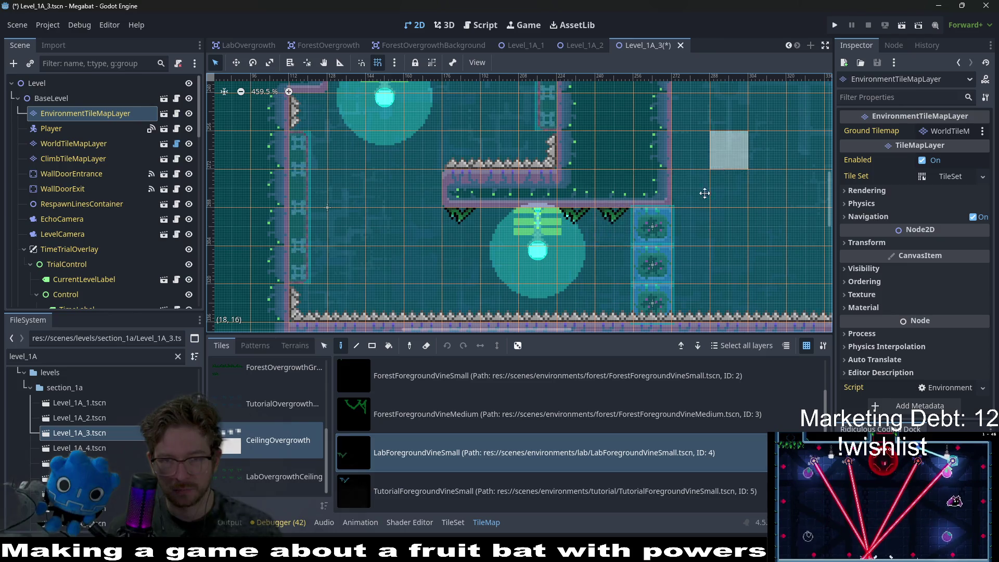
scroll(642, 212, down, 6)
scroll(599, 264, up, 3)
scroll(598, 265, up, 3)
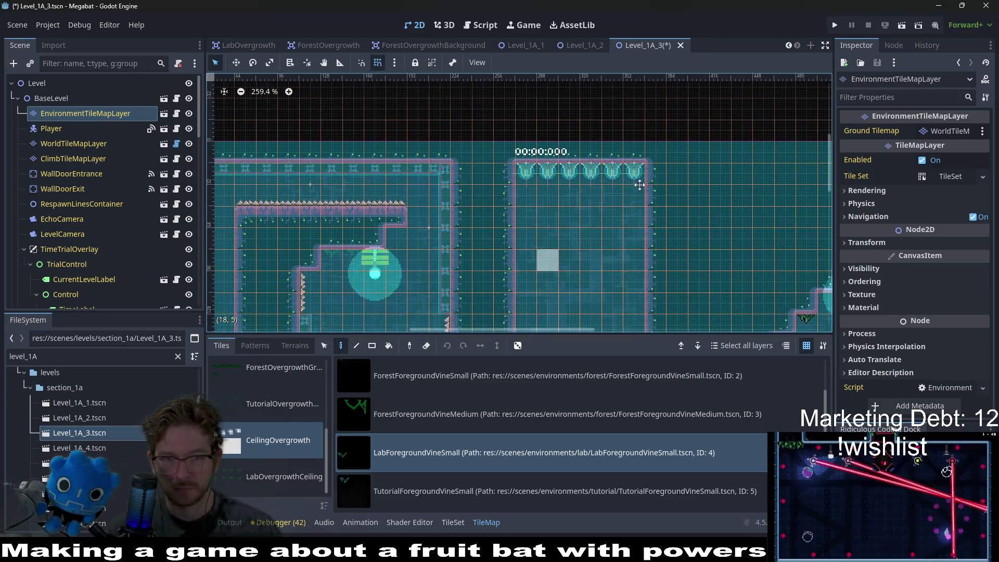
scroll(443, 168, up, 5)
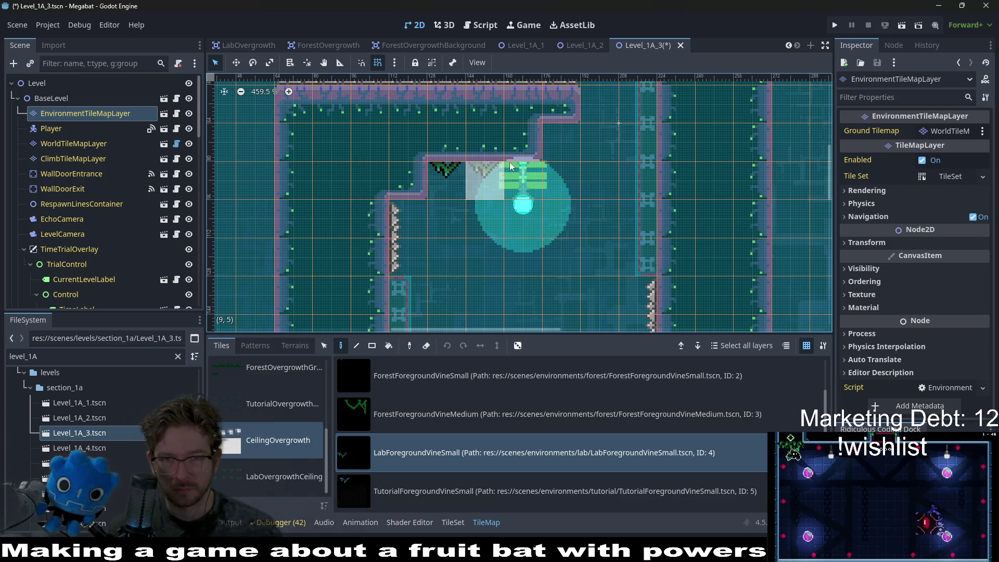
scroll(509, 201, down, 7)
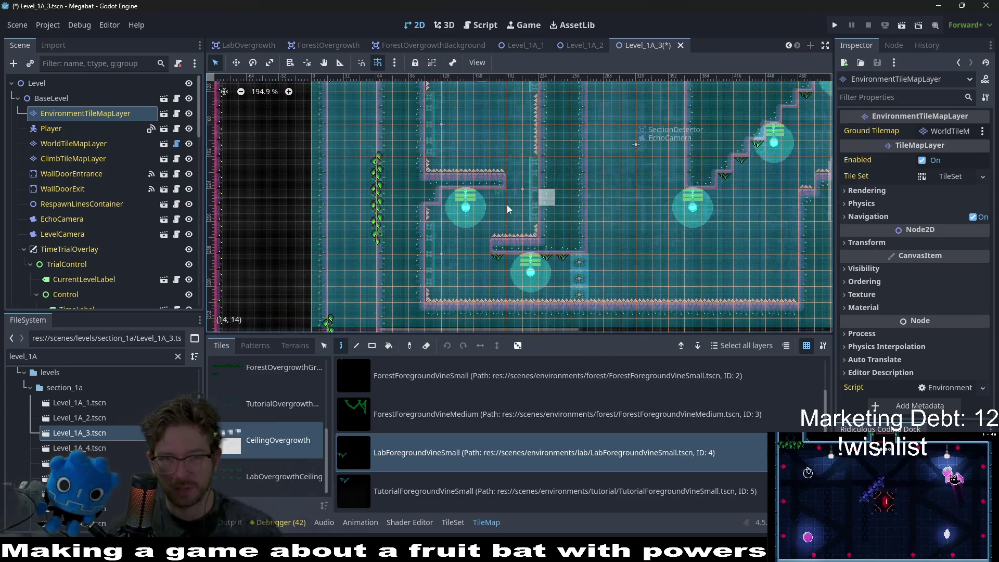
scroll(504, 205, up, 3)
scroll(499, 229, down, 5)
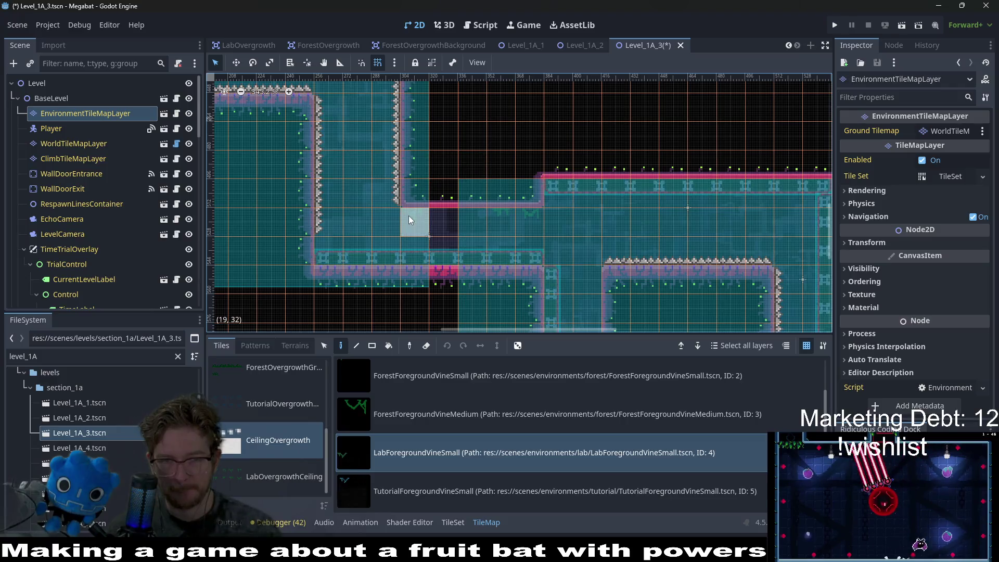
mouse_move(671, 251)
mouse_down()
mouse_move(510, 136)
mouse_move(441, 66)
mouse_up()
scroll(677, 172, down, 3)
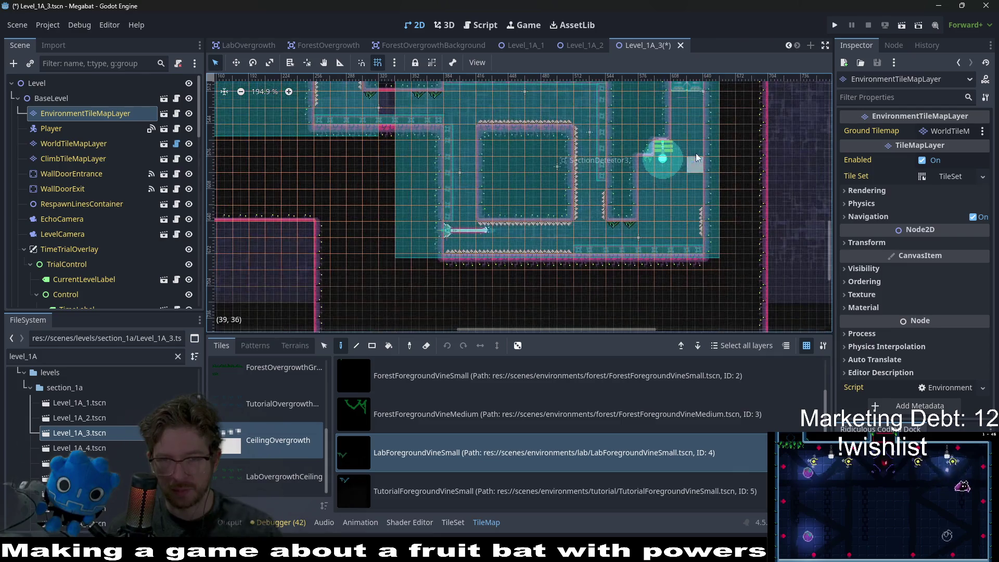
scroll(576, 166, up, 5)
scroll(572, 209, left, 8)
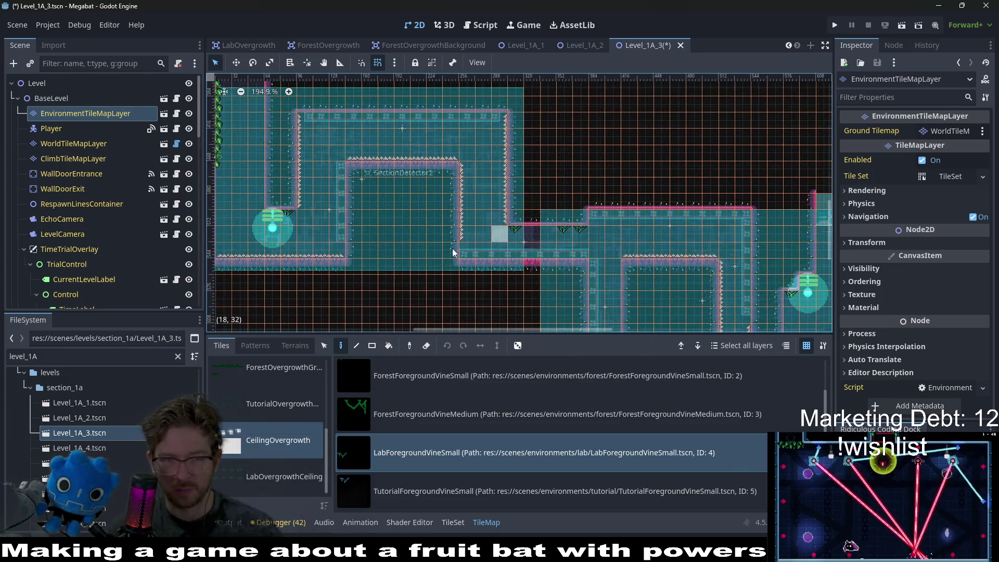
scroll(571, 219, up, 1)
mouse_move(620, 189)
mouse_down()
mouse_move(523, 169)
mouse_move(514, 270)
mouse_up()
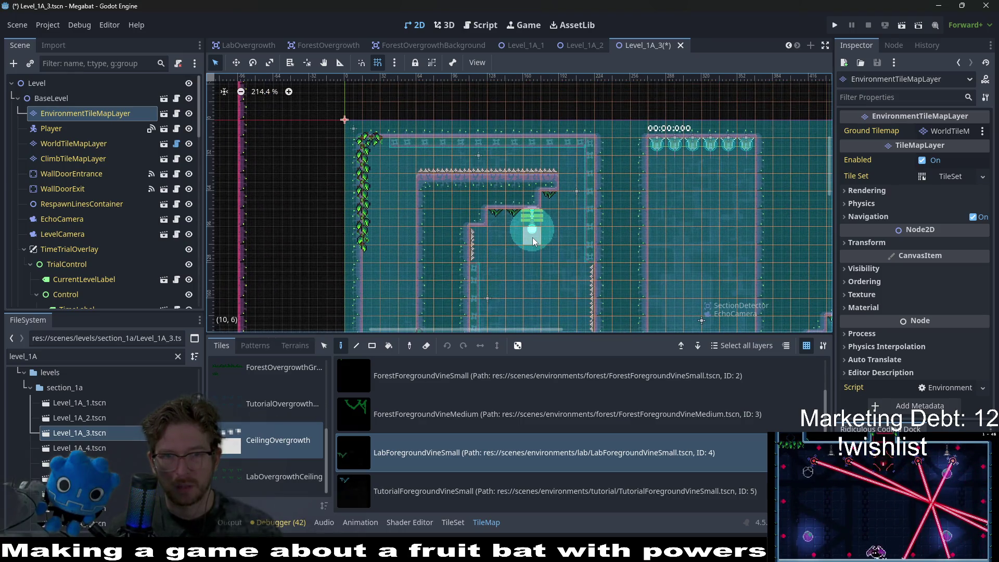
scroll(677, 240, down, 3)
scroll(655, 208, right, 3)
scroll(640, 166, down, 2)
scroll(602, 213, up, 4)
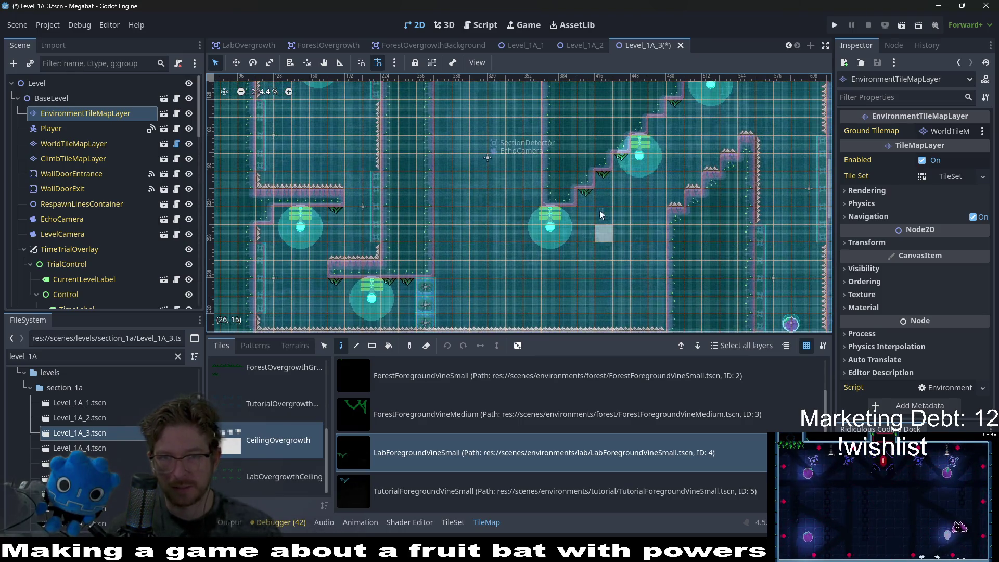
scroll(615, 268, up, 3)
scroll(615, 267, right, 3)
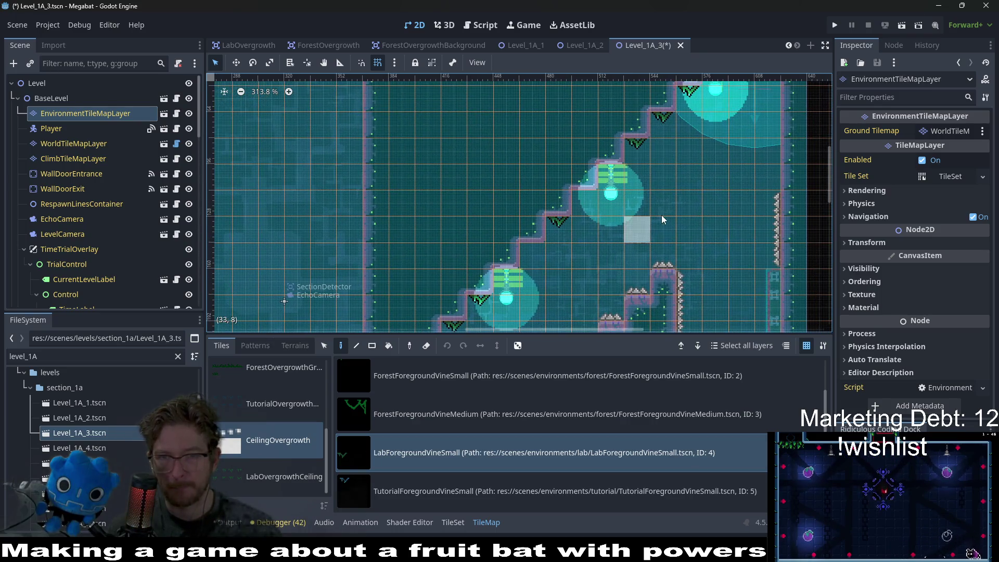
scroll(629, 196, down, 6)
scroll(667, 159, up, 3)
key(ctrl+s)
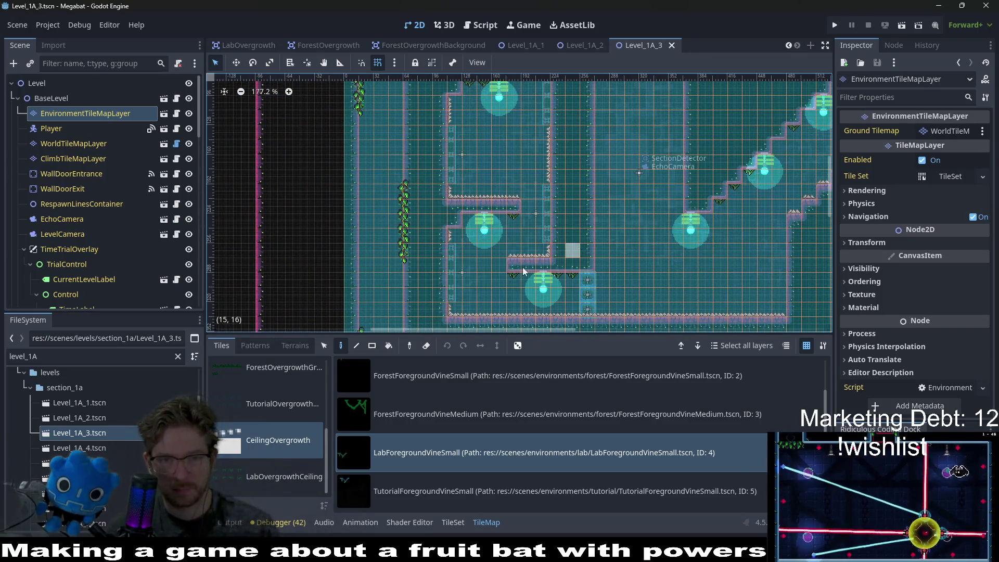
Open Level_1A_4, select EnvironmentTileMapLayer and pick LabForegroundVineSmall
double_click(93, 447)
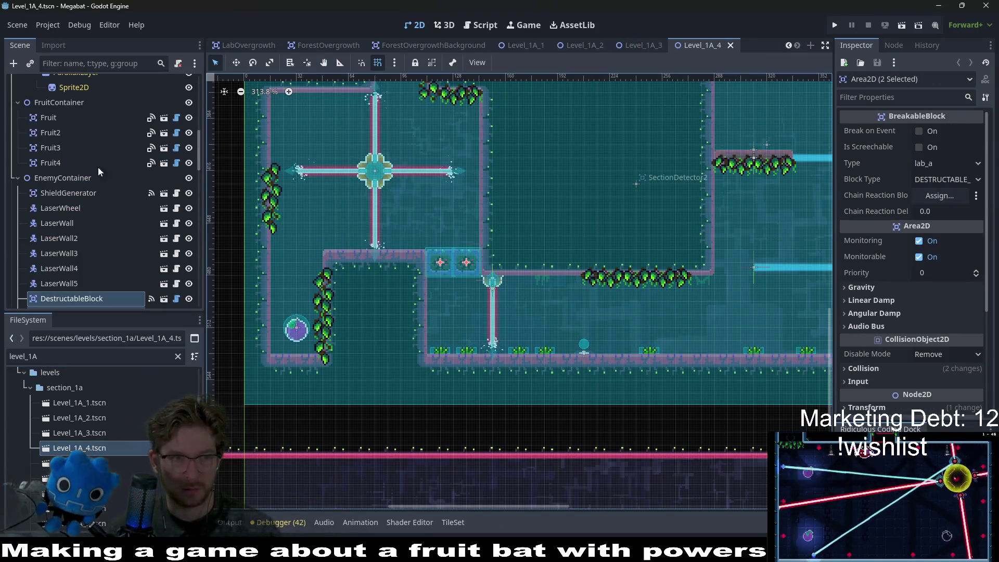
scroll(87, 157, up, 10)
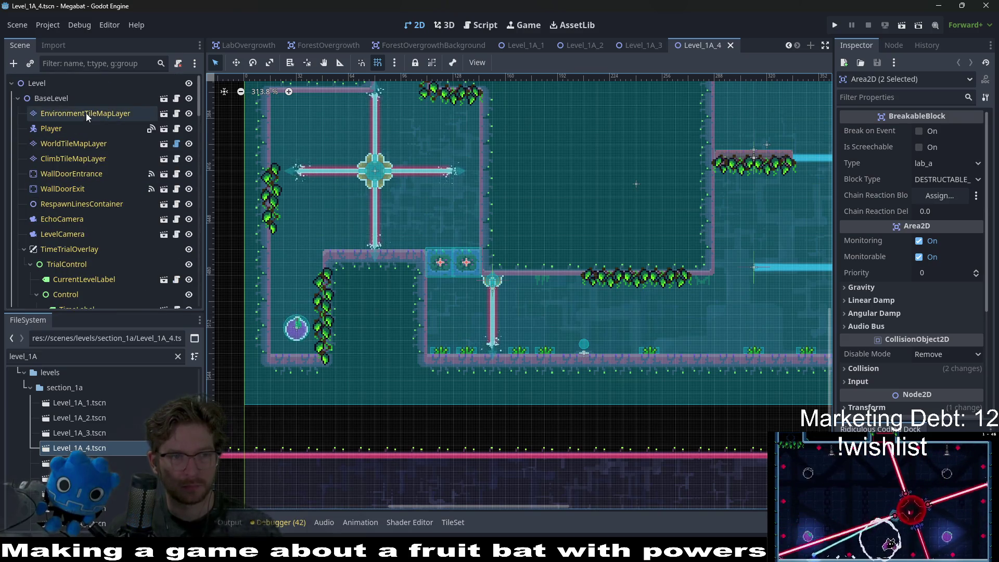
click(86, 114)
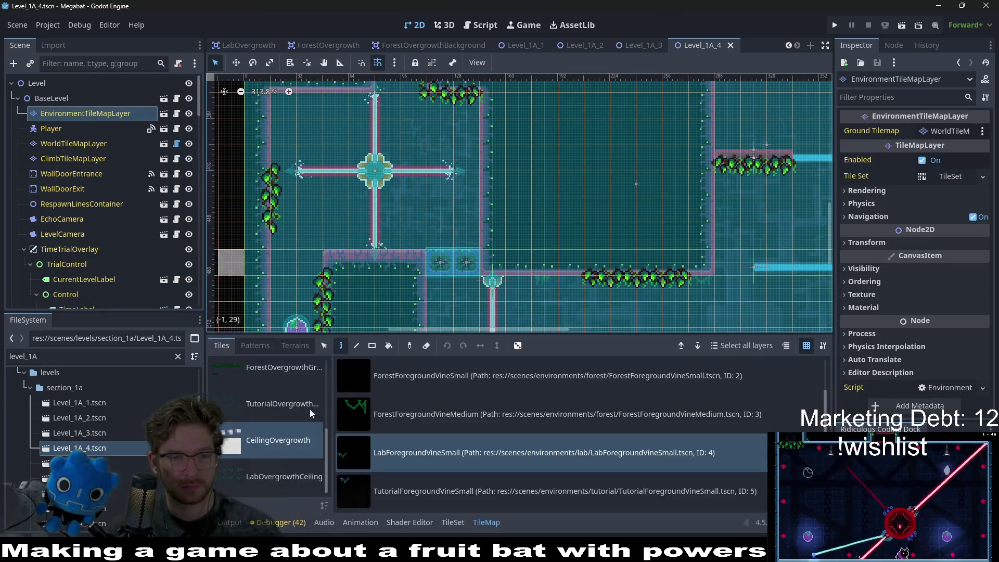
click(402, 492)
click(438, 465)
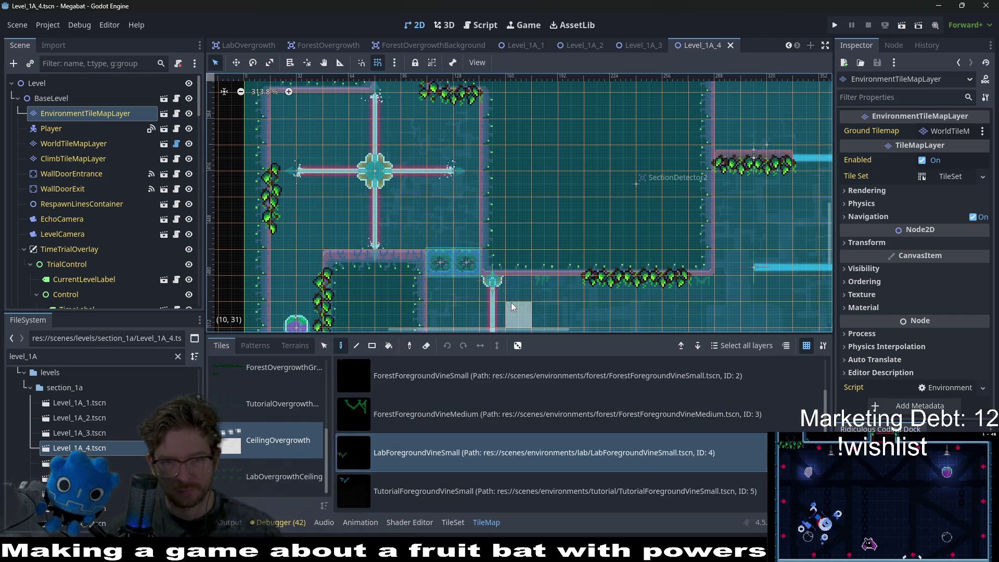
Hang vines under the first ceiling, two in the long room and three in the top room
click(542, 282)
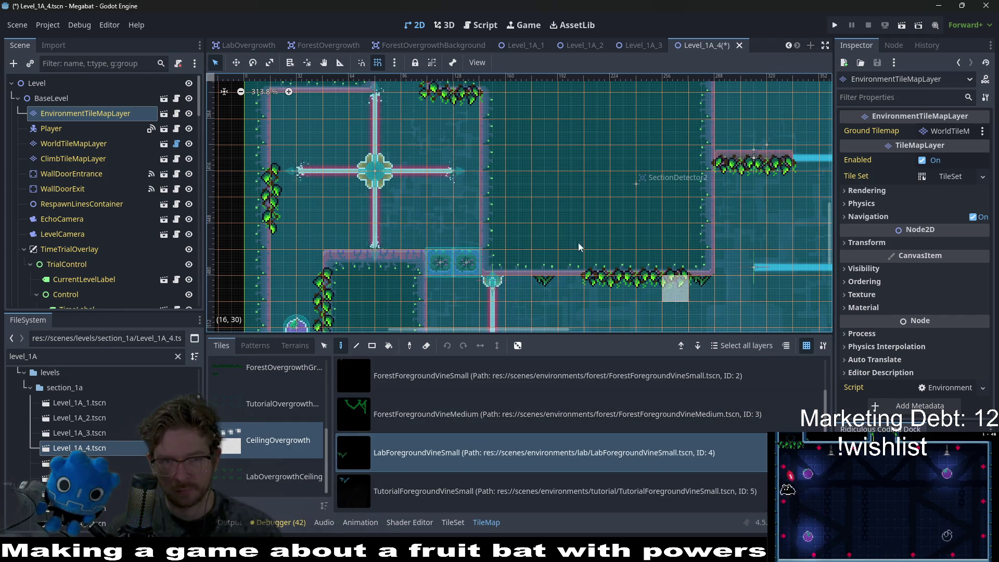
scroll(530, 296, up, 3)
scroll(440, 248, up, 3)
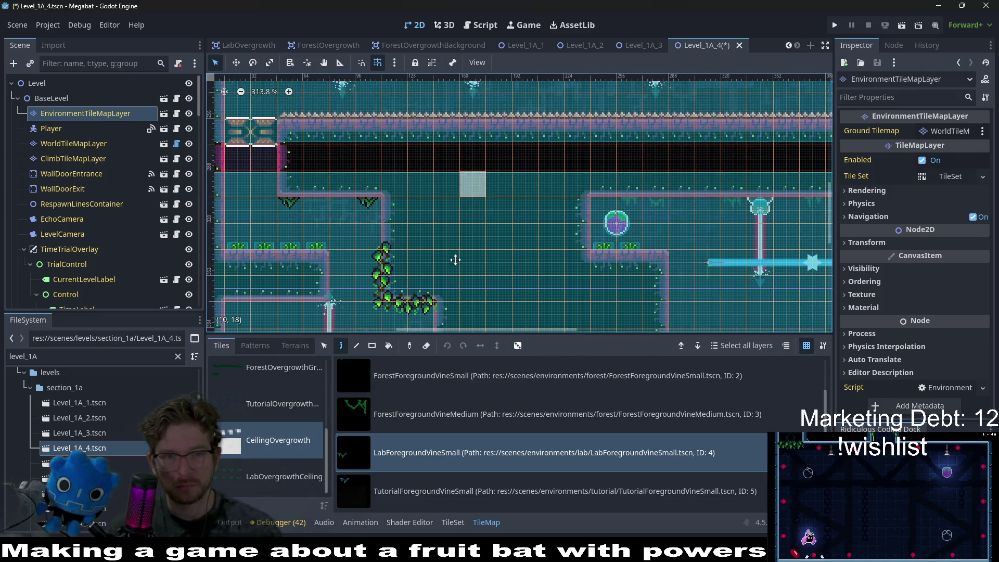
scroll(295, 213, up, 6)
scroll(297, 229, right, 2)
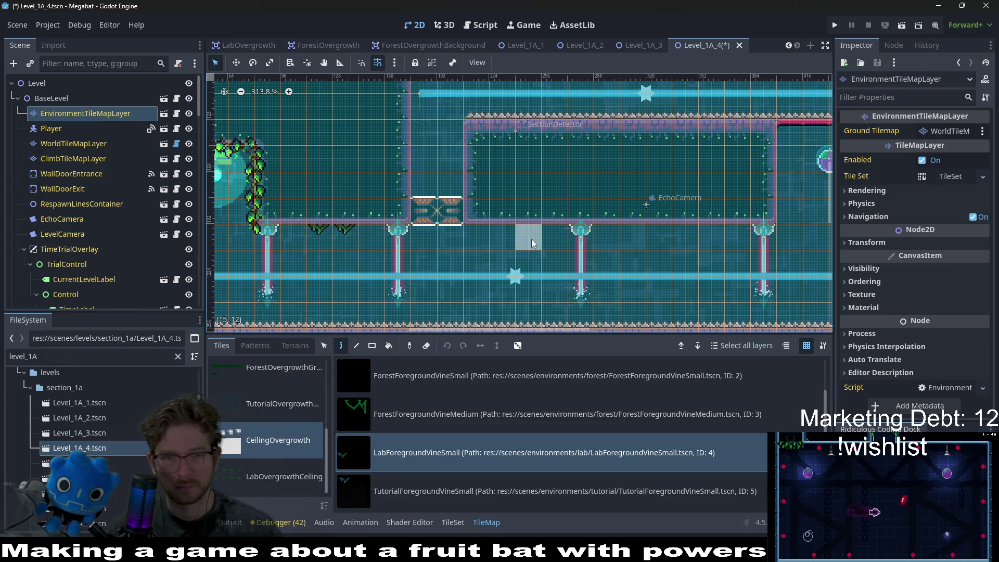
scroll(373, 243, right, 4)
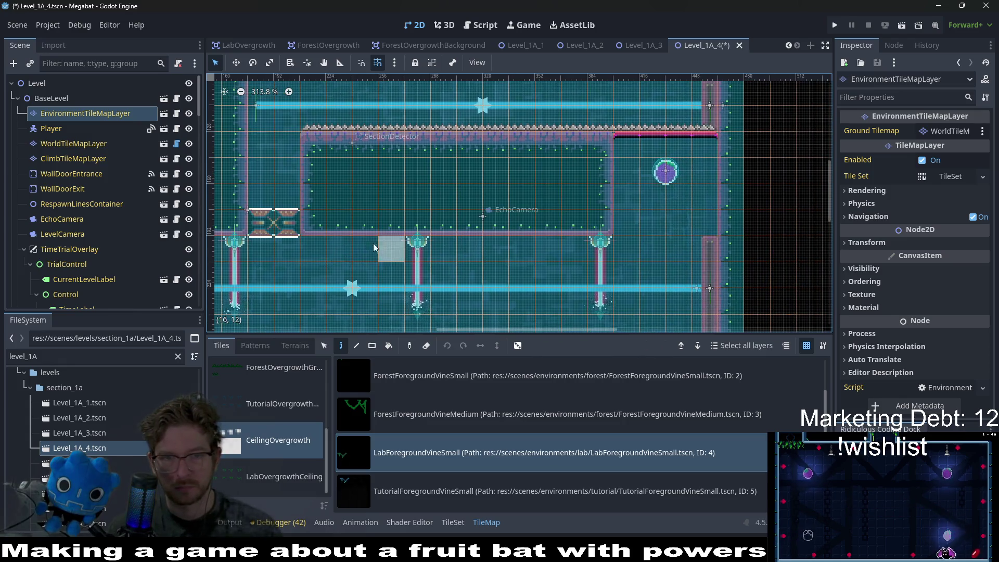
click(523, 245)
click(566, 246)
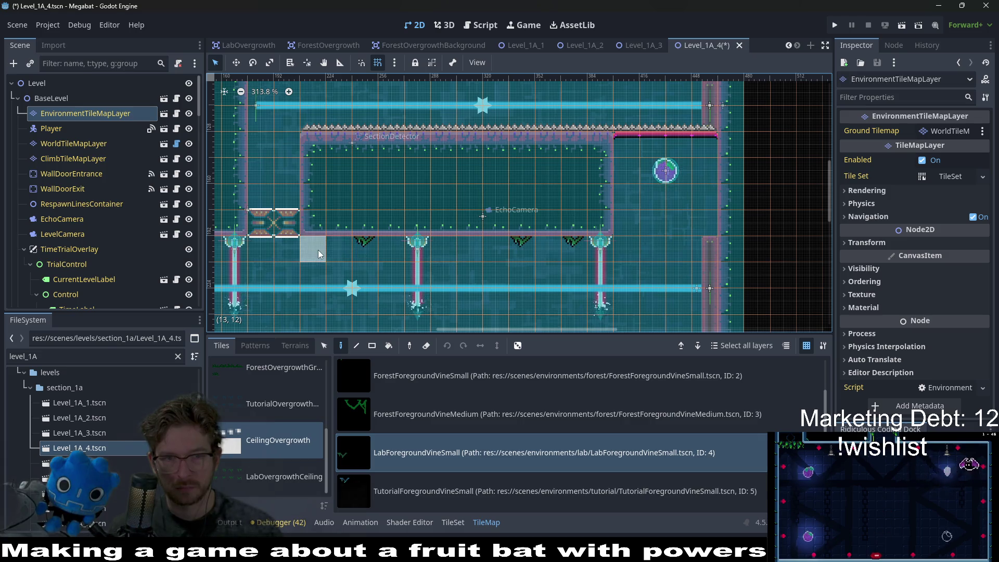
scroll(515, 172, up, 7)
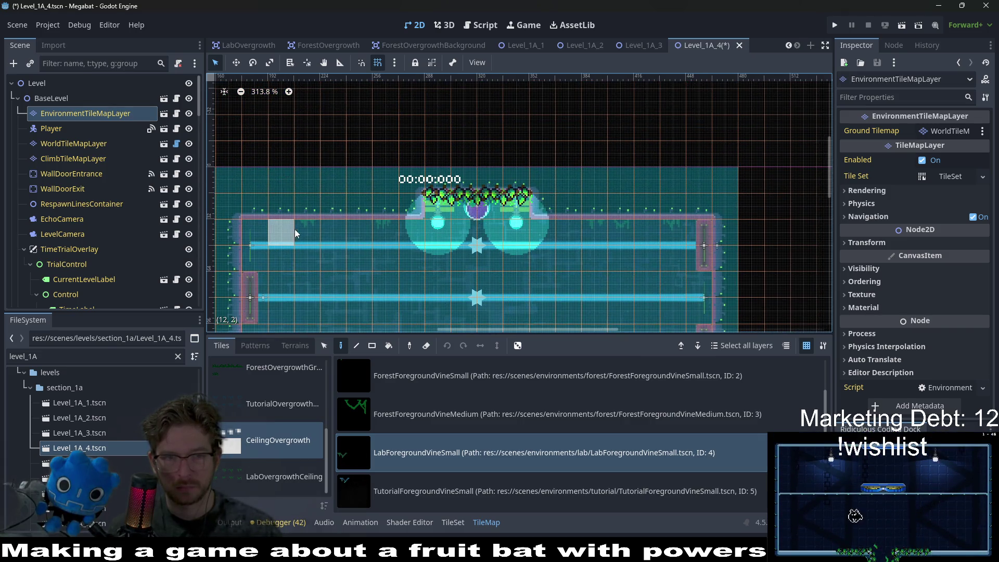
click(389, 227)
click(594, 233)
click(617, 234)
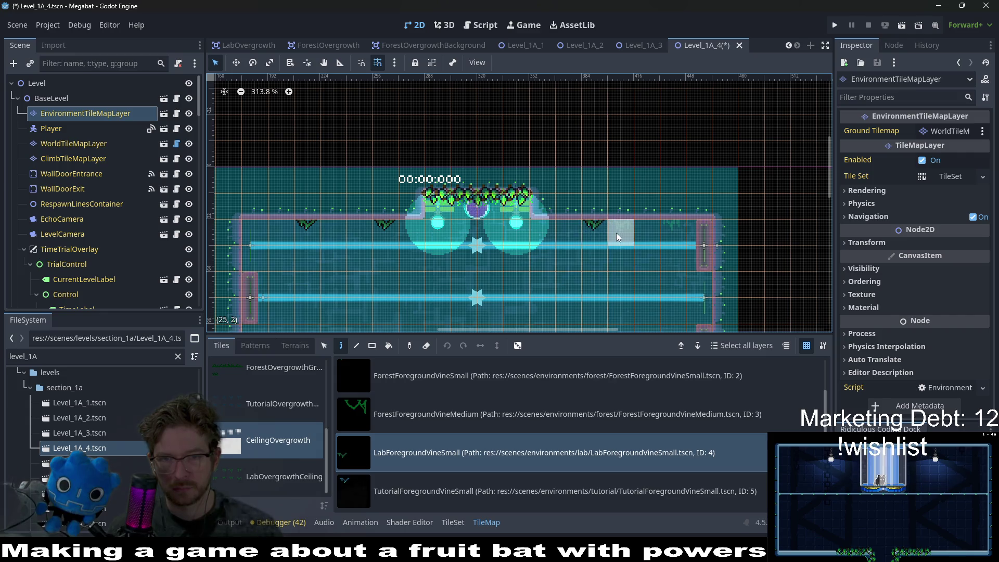
Add three vines along the upper room's ceiling
scroll(679, 238, down, 4)
scroll(629, 148, down, 8)
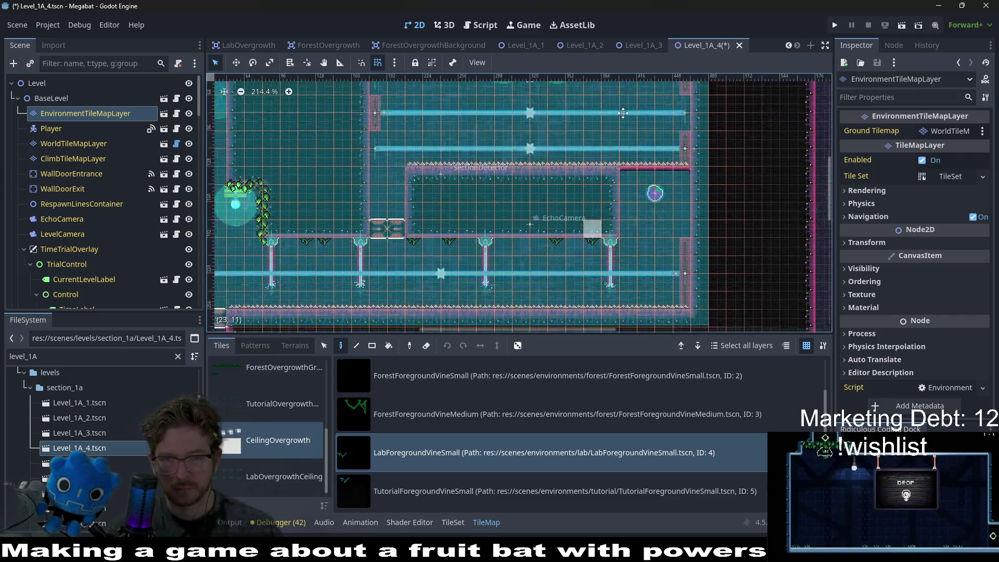
scroll(503, 159, up, 3)
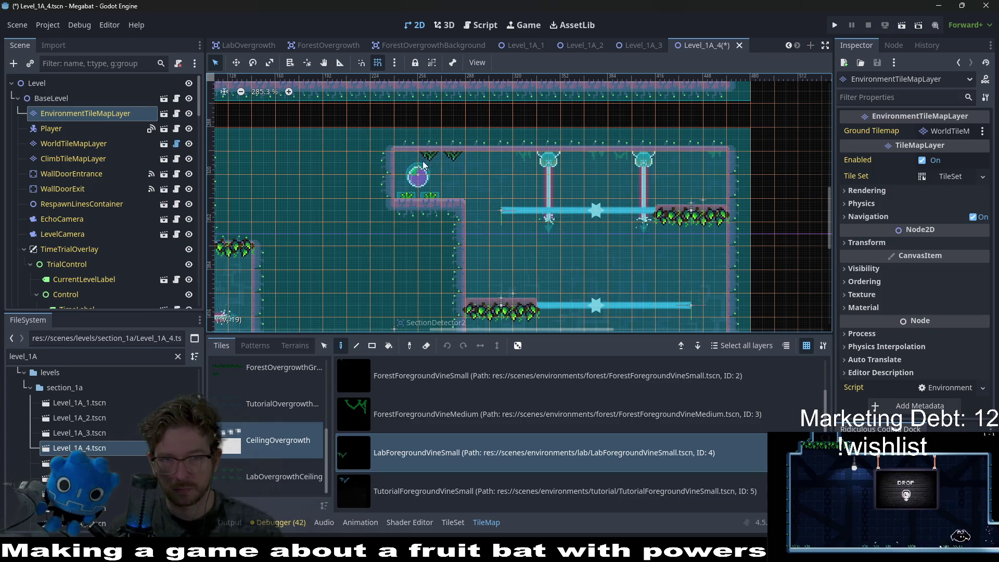
click(525, 160)
click(619, 160)
click(595, 160)
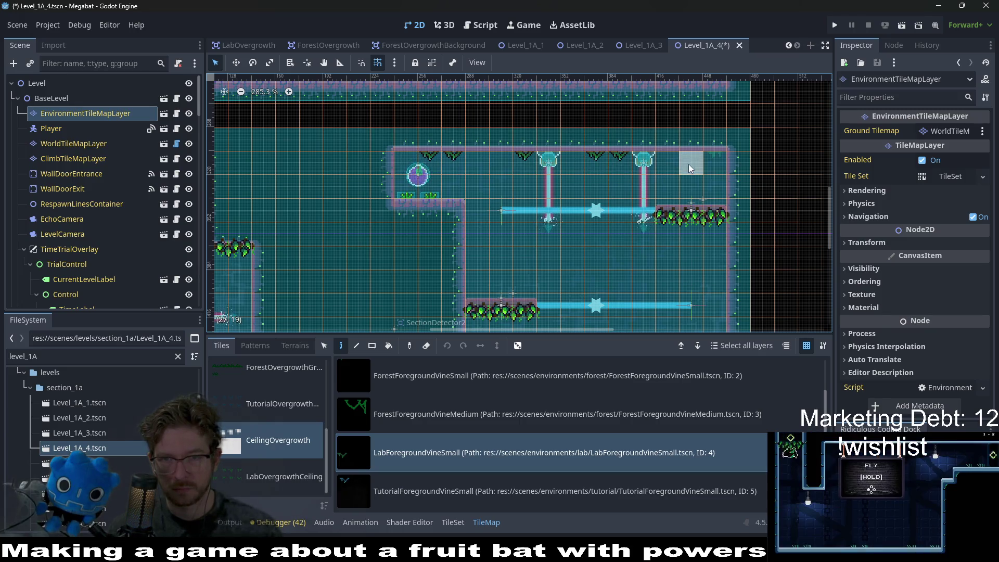
Save Level_1A_4 and open Level_1A_5
scroll(711, 161, down, 8)
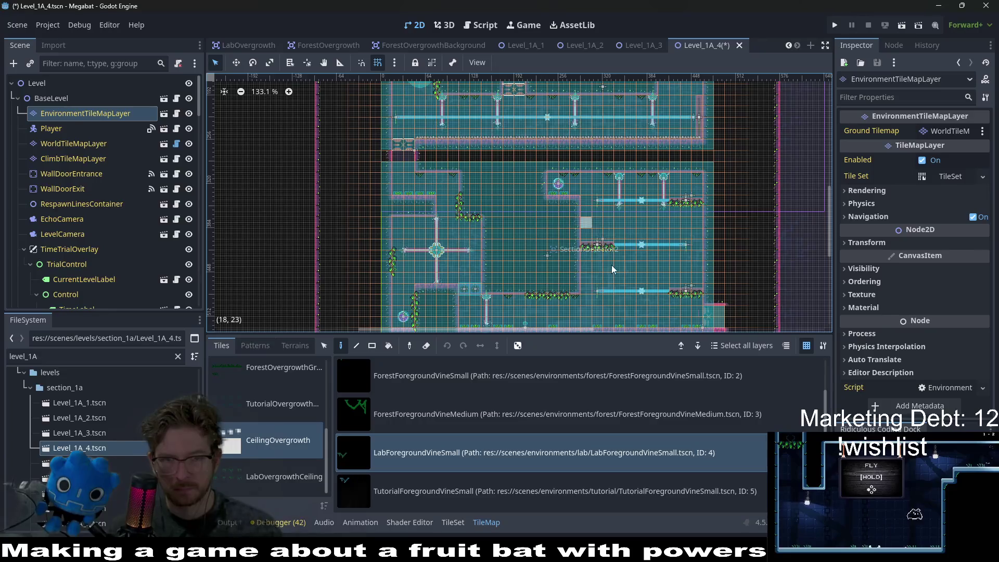
scroll(608, 265, up, 3)
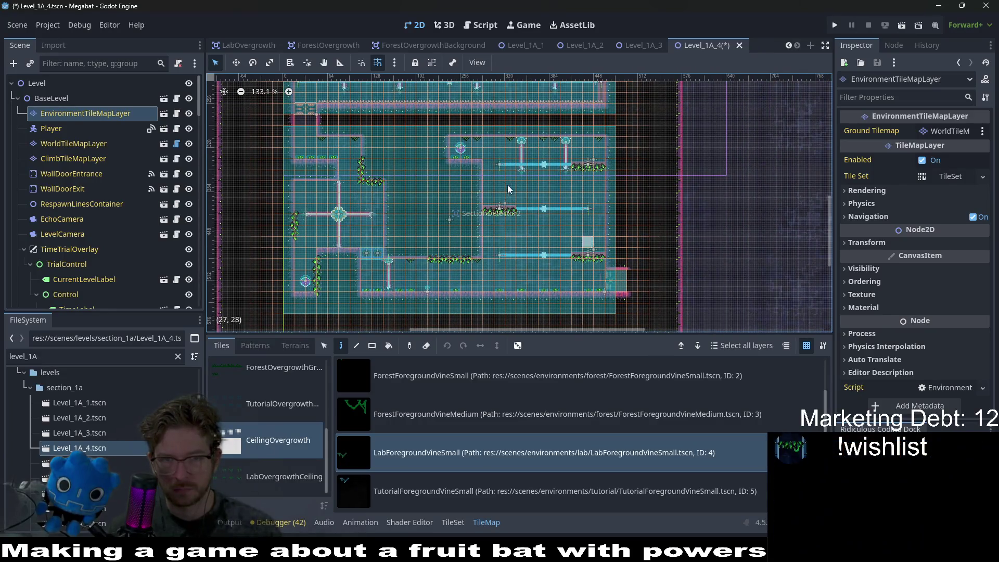
scroll(493, 216, up, 3)
scroll(492, 217, up, 2)
key(ctrl+s)
double_click(78, 463)
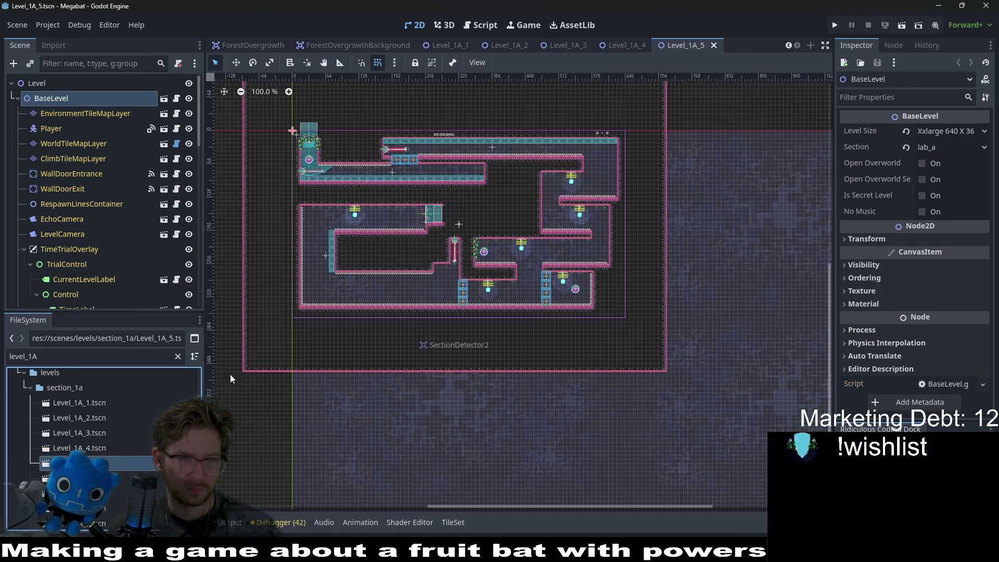
On EnvironmentTileMapLayer, pick LabForegroundVineSmall and hang two vines under the top corridor ceiling
scroll(517, 204, up, 6)
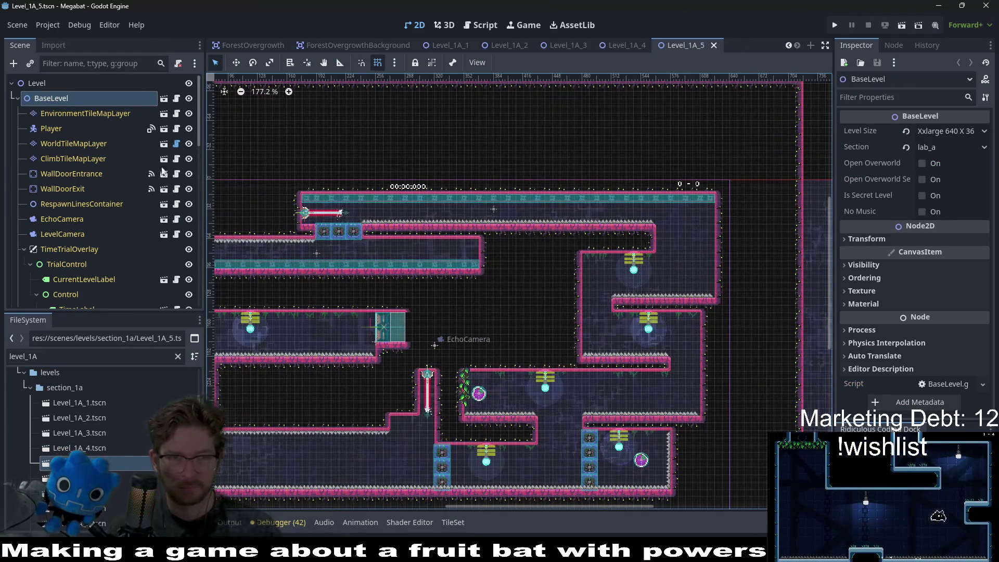
click(67, 115)
click(400, 451)
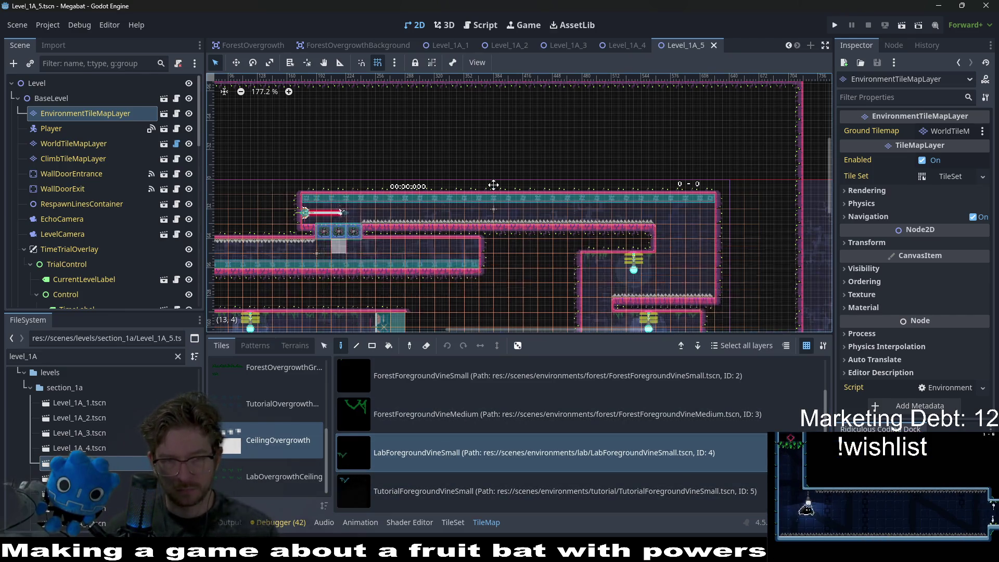
scroll(432, 191, up, 2)
scroll(520, 185, up, 2)
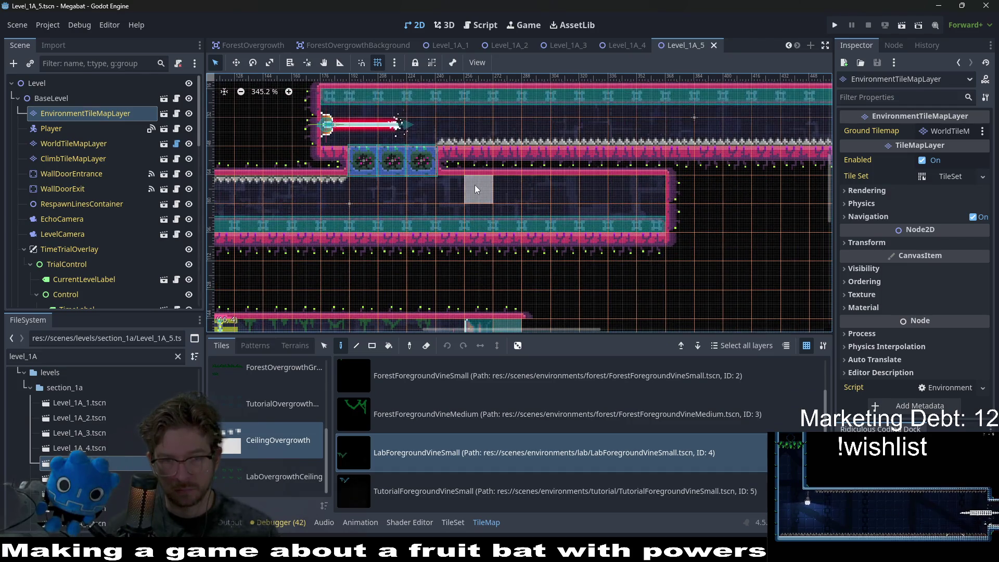
click(475, 185)
click(553, 181)
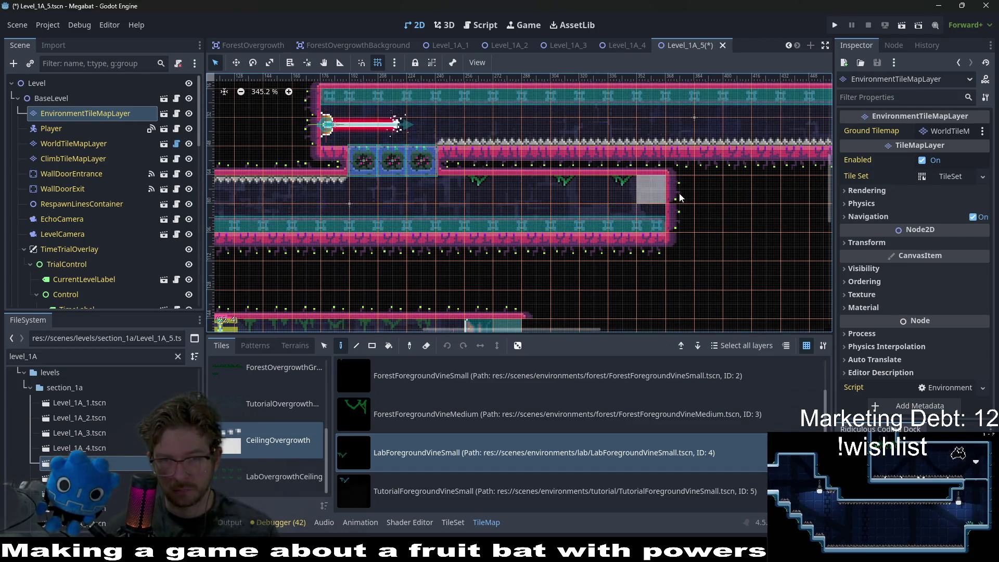
Add a vine under the neighbouring room's ceiling
scroll(692, 231, right, 10)
scroll(573, 244, up, 1)
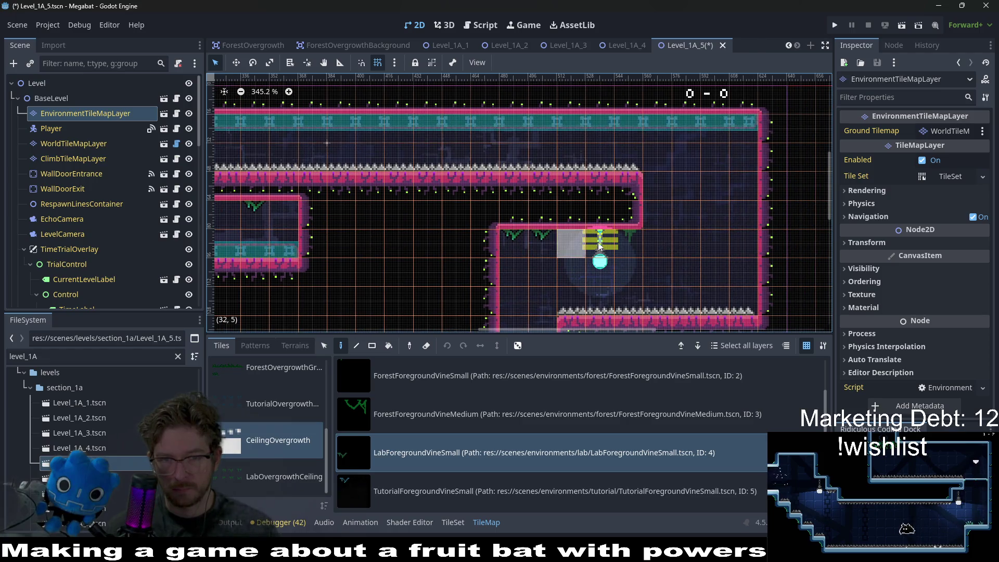
scroll(600, 178, down, 5)
scroll(562, 194, up, 1)
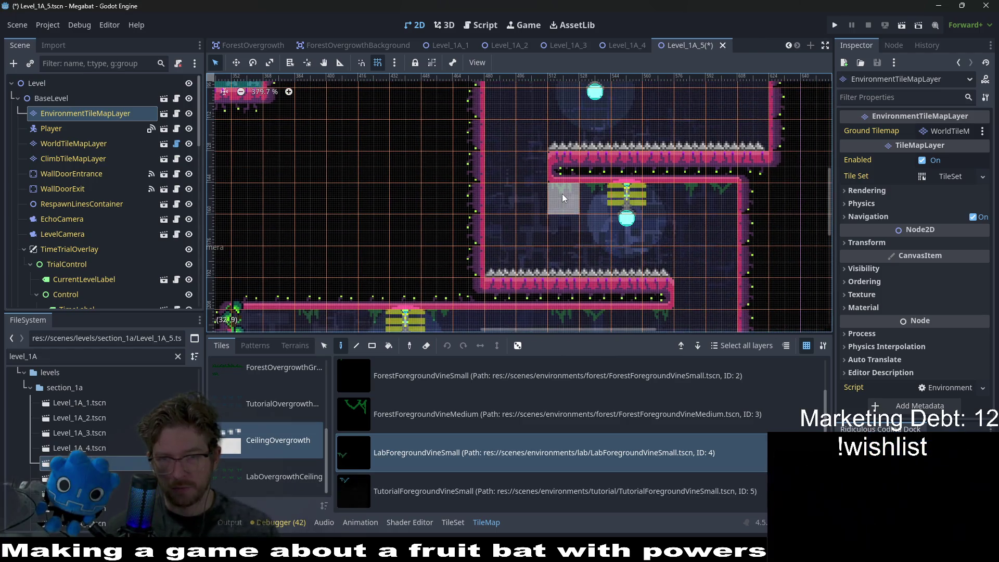
click(562, 193)
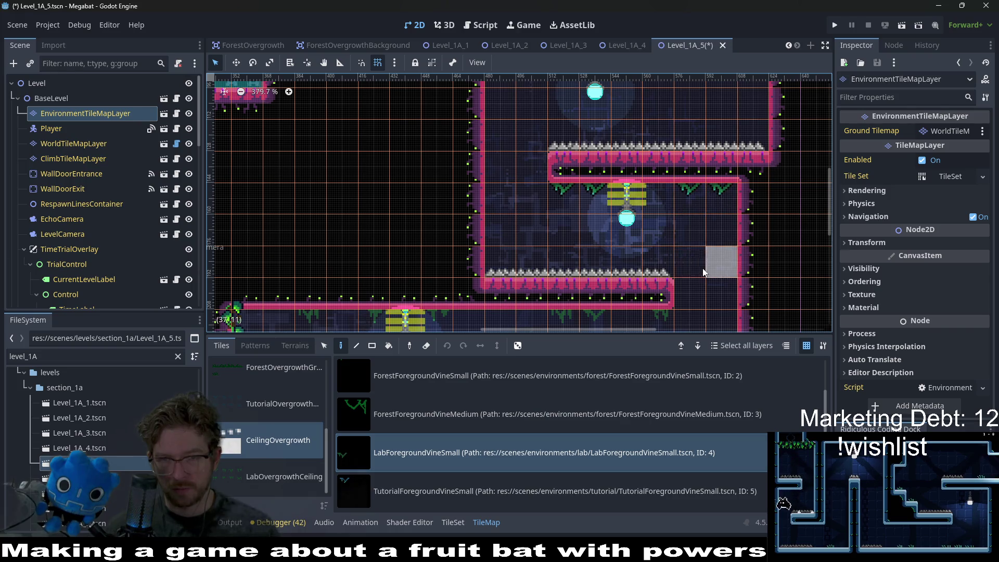
Paint a continuous row of vines along another ceiling
scroll(705, 268, down, 3)
scroll(655, 246, right, 1)
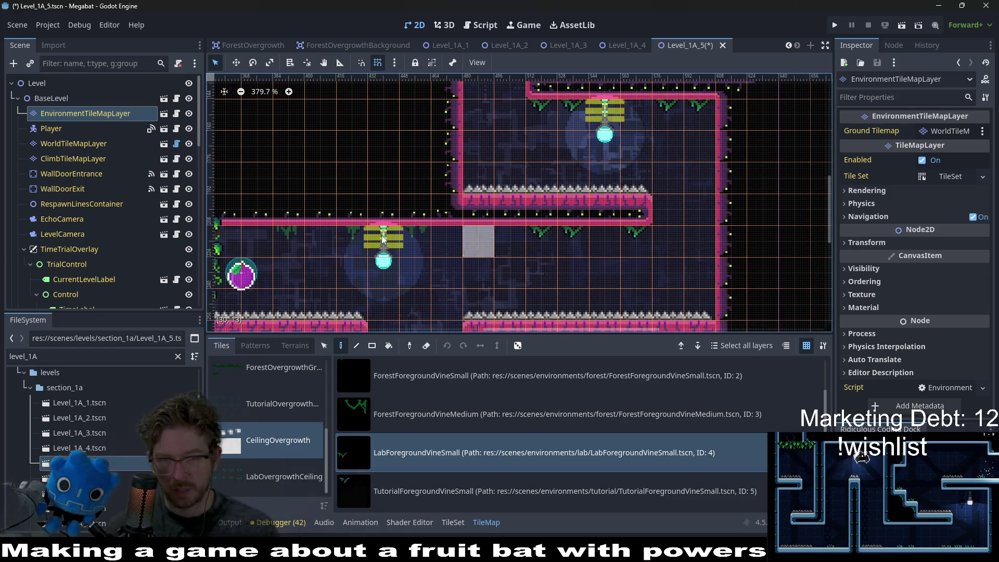
scroll(578, 244, left, 4)
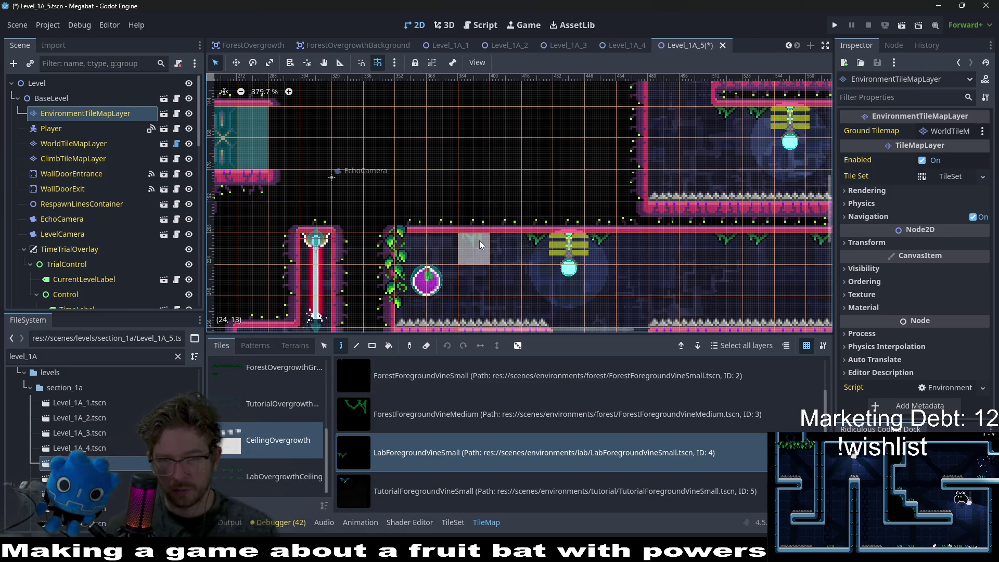
scroll(516, 246, down, 3)
scroll(552, 209, down, 3)
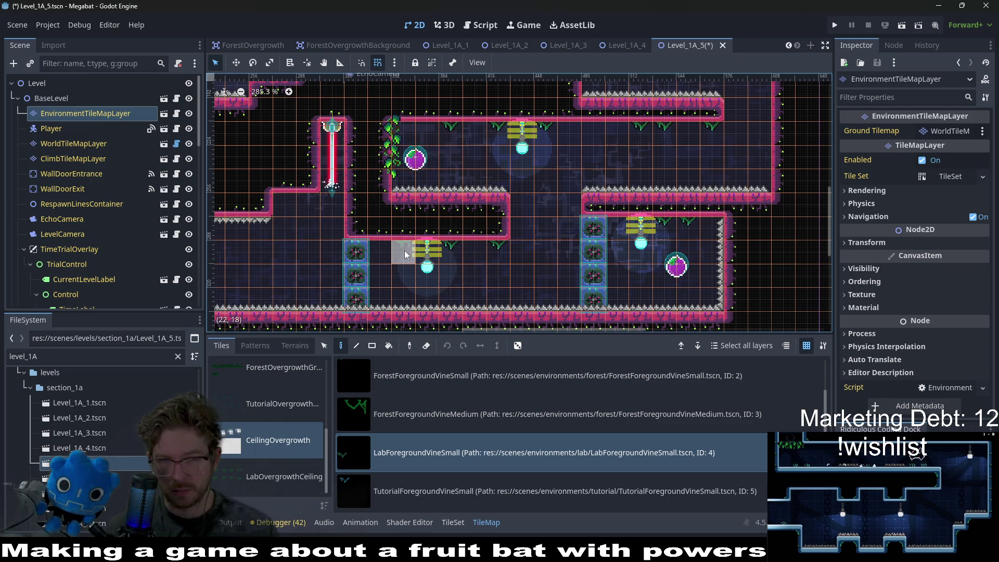
scroll(404, 250, left, 5)
scroll(487, 188, left, 3)
scroll(528, 182, up, 2)
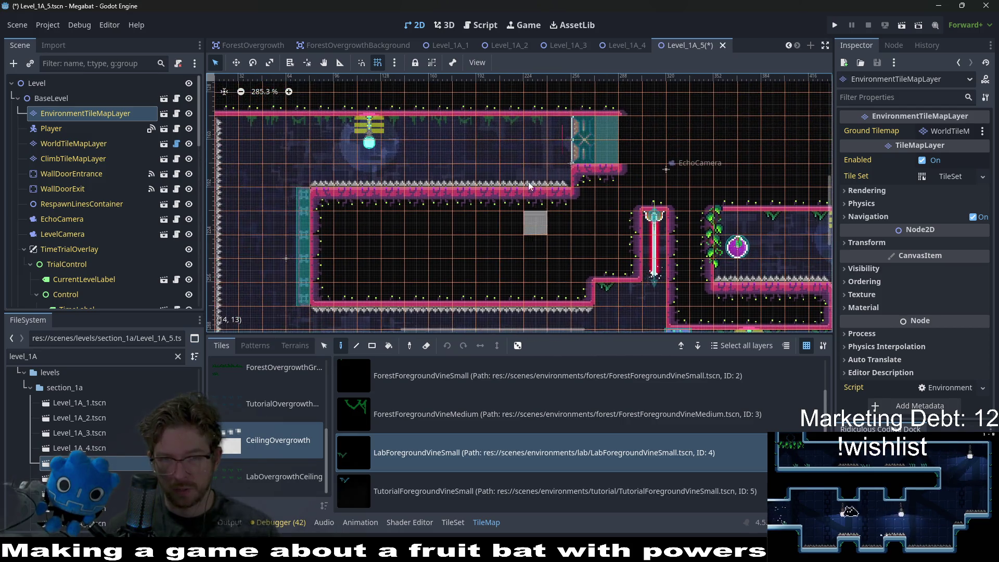
drag(550, 138, 270, 126)
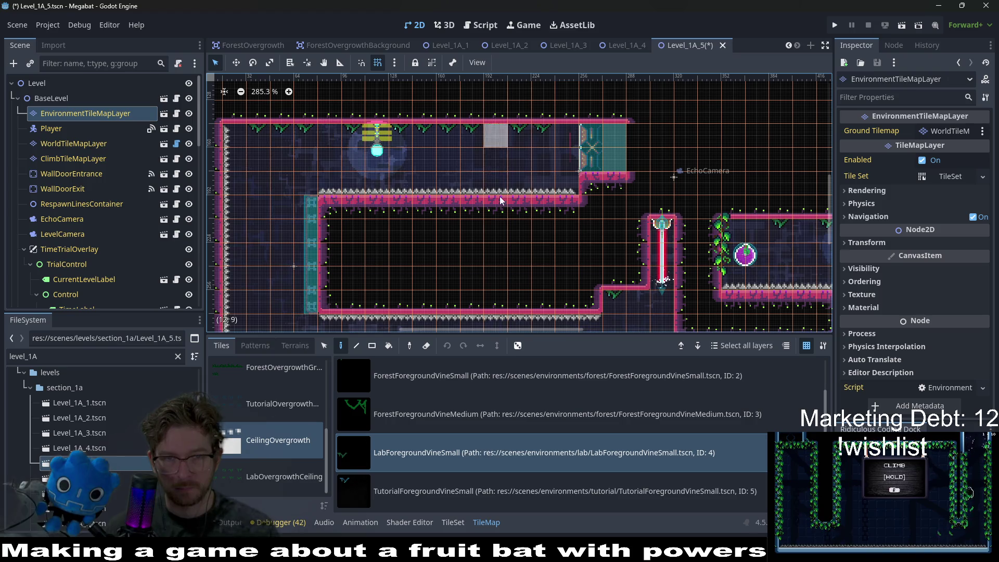
Save Level_1A_5 and open Level_1A_6
scroll(509, 193, down, 1)
scroll(509, 193, down, 1)
scroll(566, 177, down, 2)
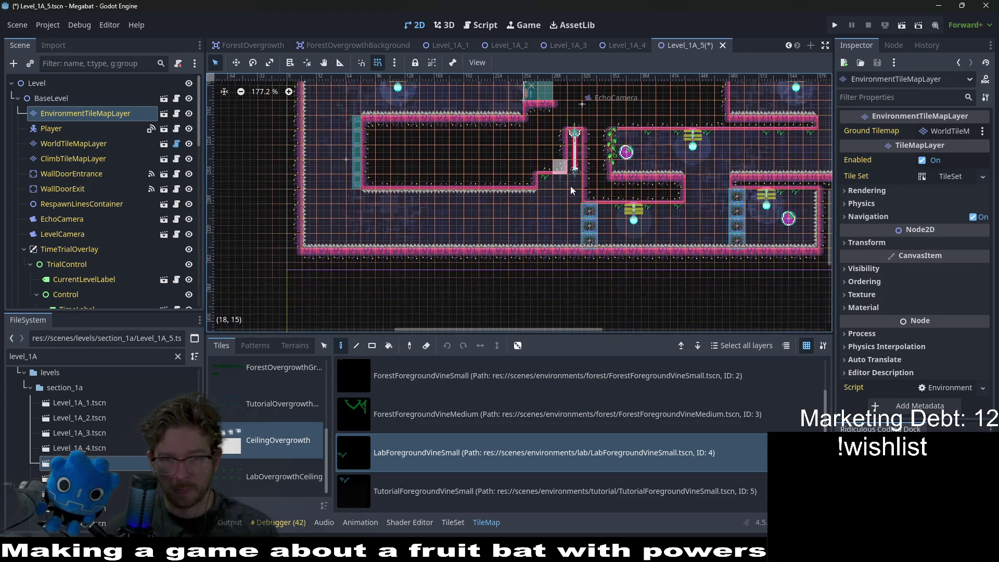
scroll(578, 198, right, 3)
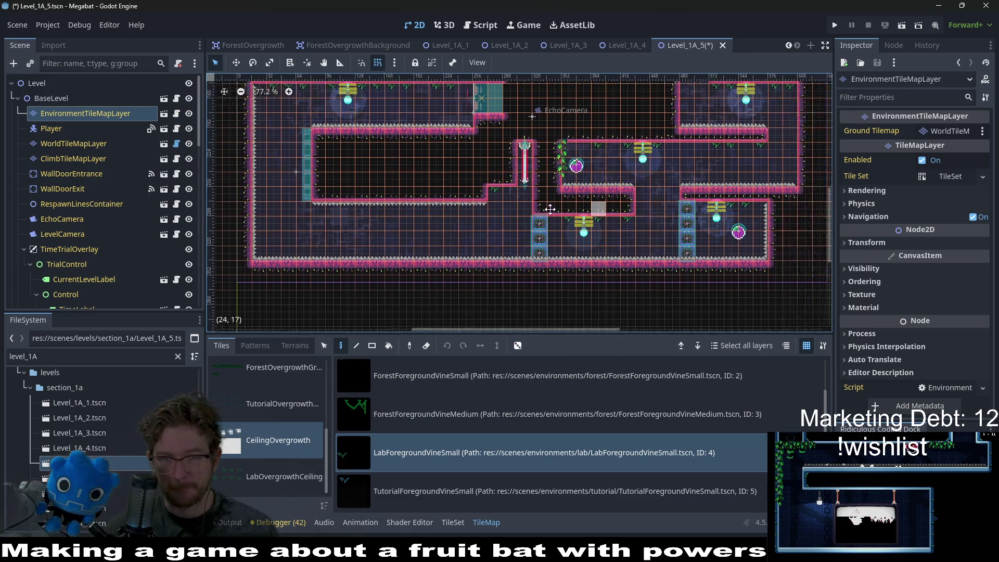
scroll(625, 214, right, 2)
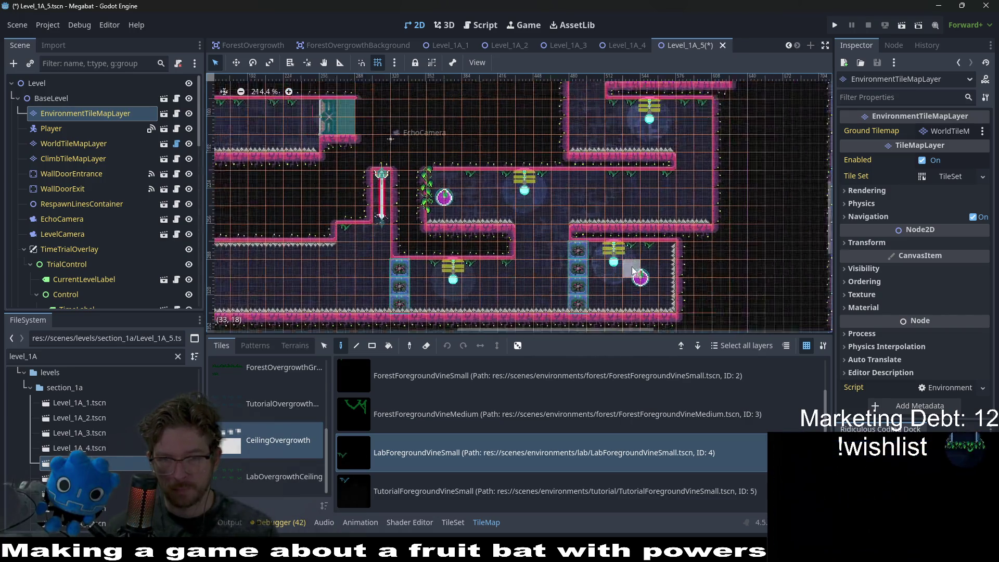
scroll(614, 221, up, 1)
scroll(614, 216, up, 2)
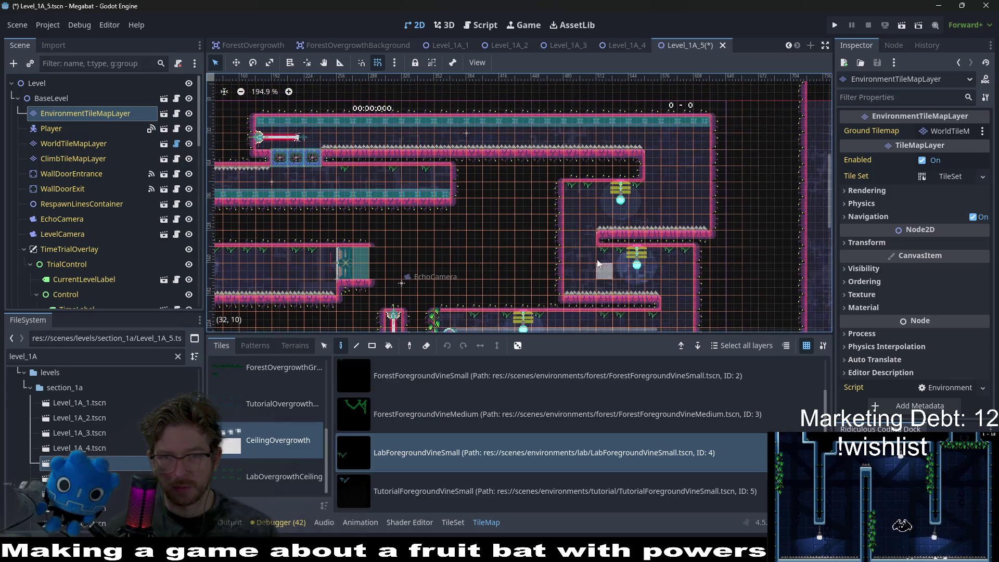
key(ctrl+s)
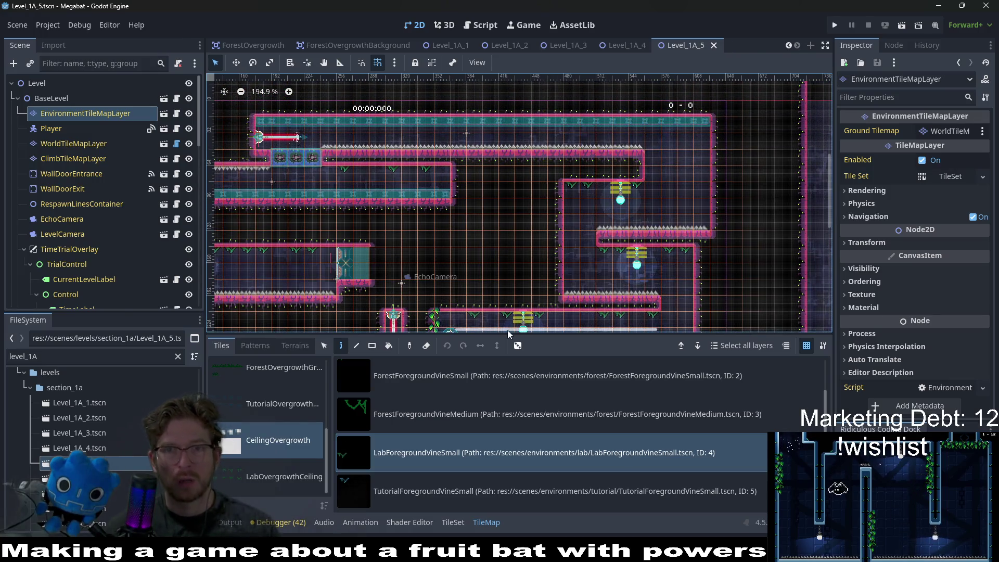
double_click(109, 478)
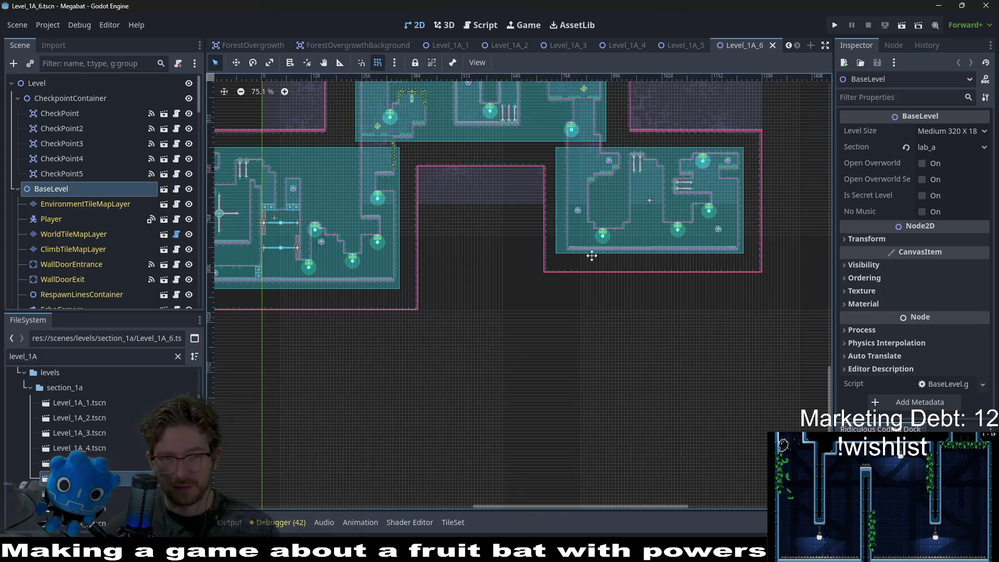
Inspect the WorldTileMapLayer and BaseLevel properties of Level_1A_6
scroll(569, 233, up, 3)
scroll(531, 195, left, 2)
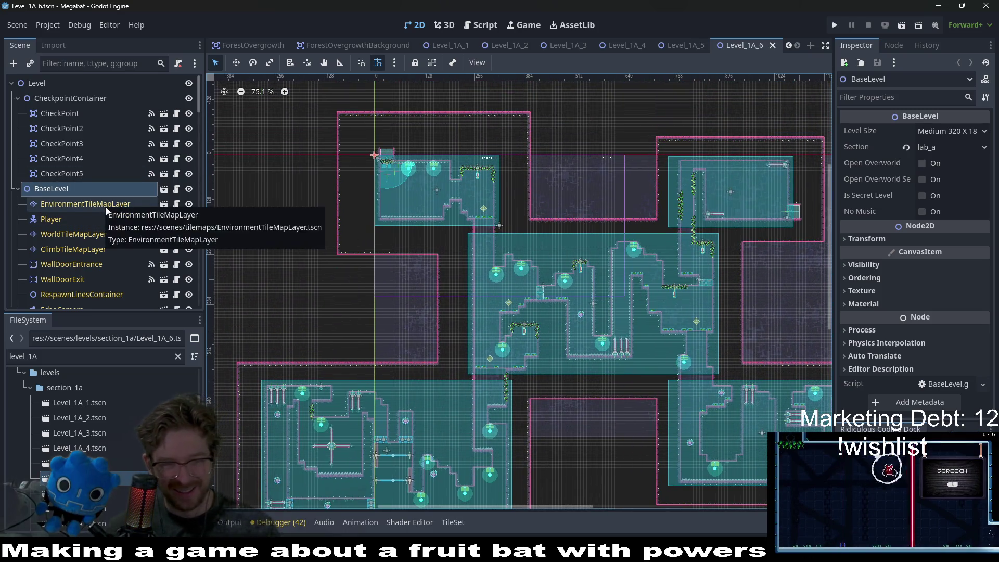
click(99, 236)
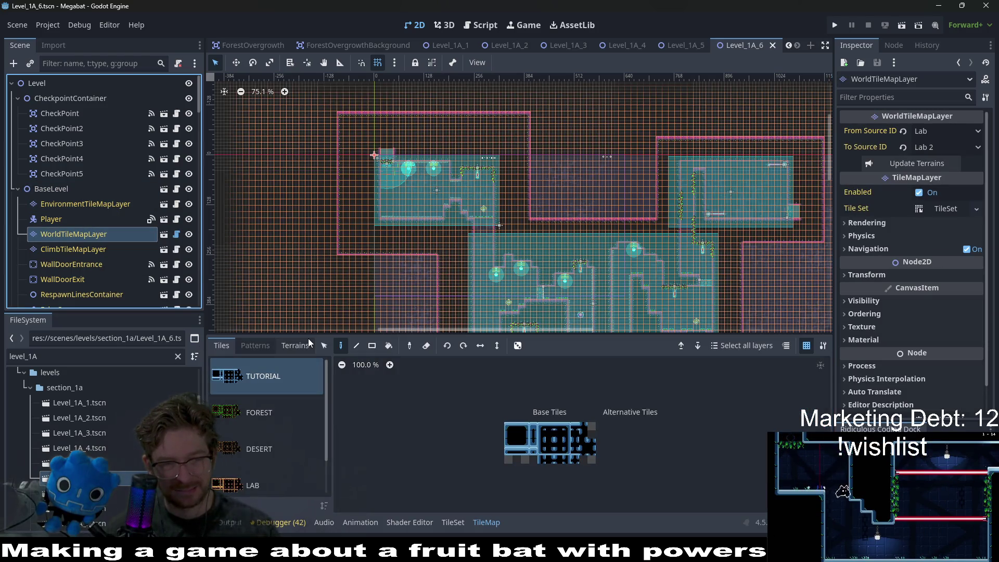
click(61, 188)
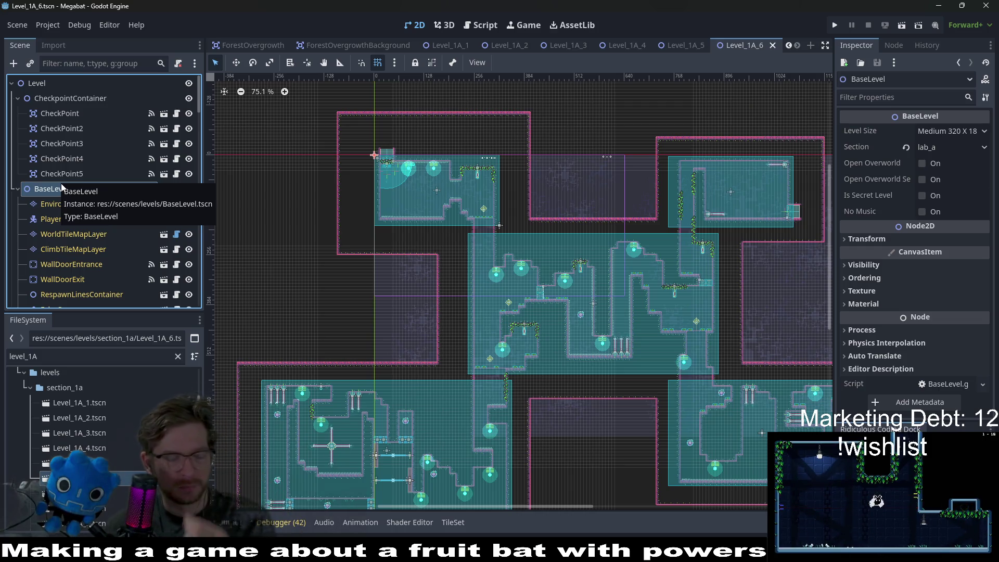
scroll(141, 255, down, 2)
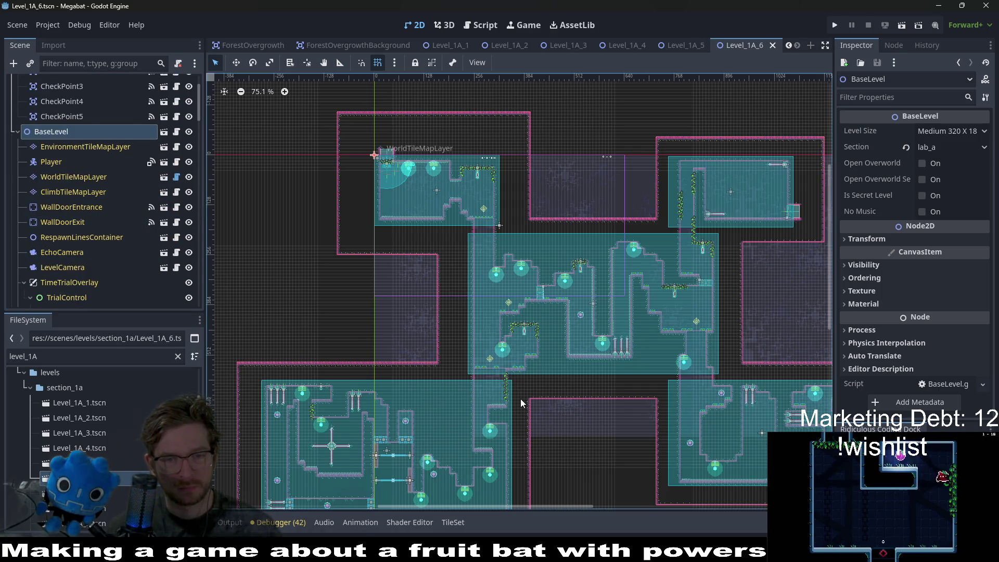
scroll(98, 203, down, 15)
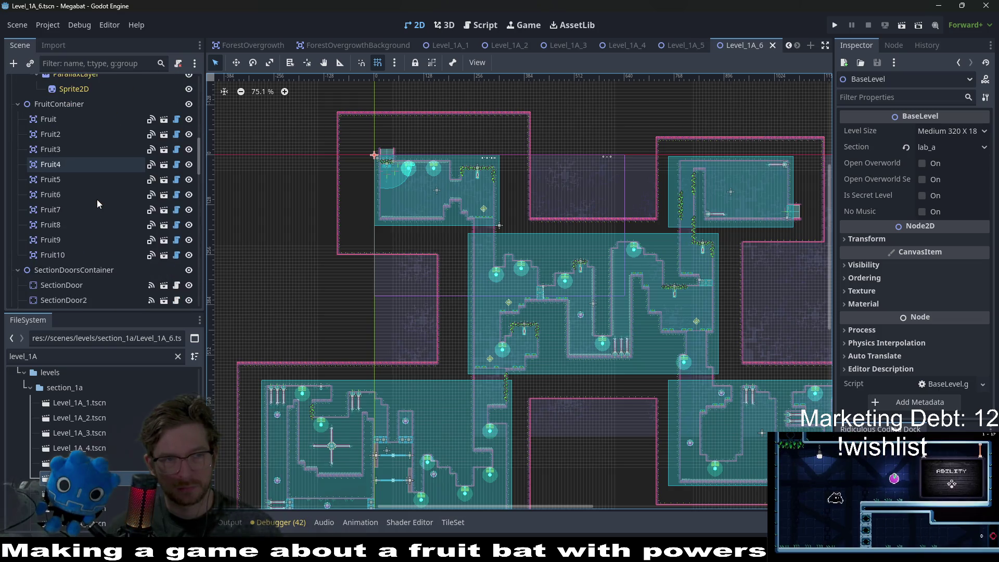
scroll(75, 247, up, 15)
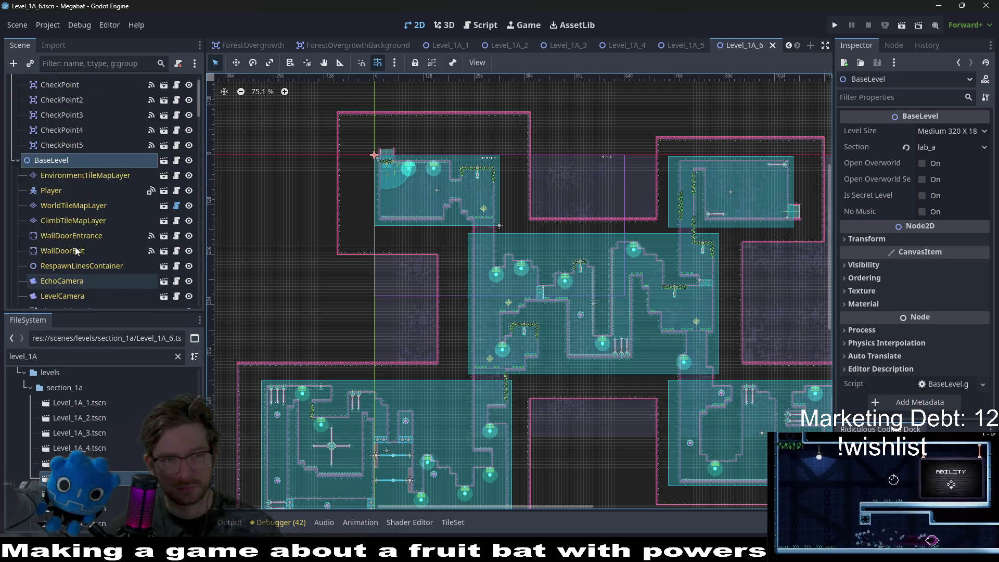
scroll(75, 249, up, 2)
Select EnvironmentTileMapLayer and choose LabForegroundVineSmall from the CeilingOvergrowth source
click(85, 237)
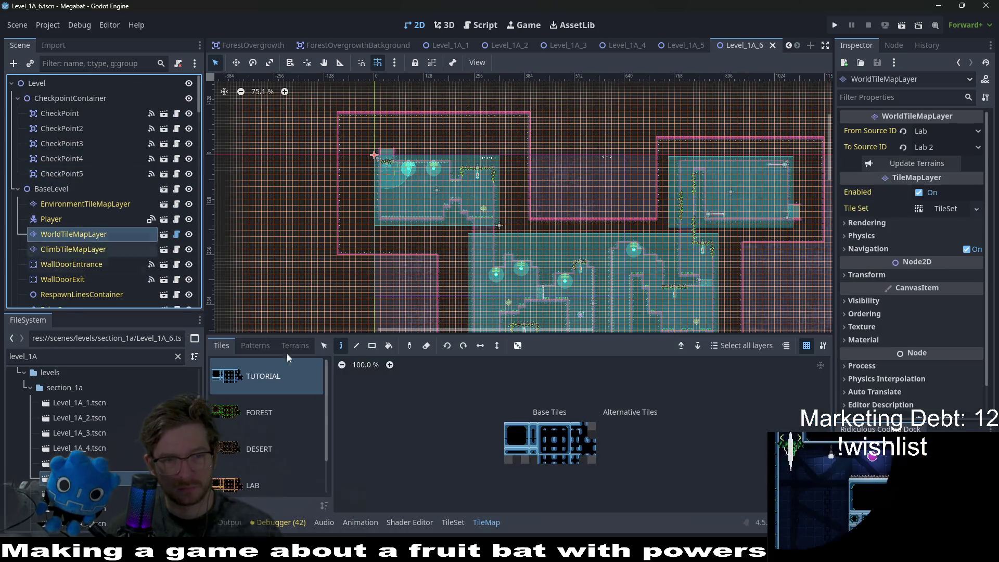
click(88, 204)
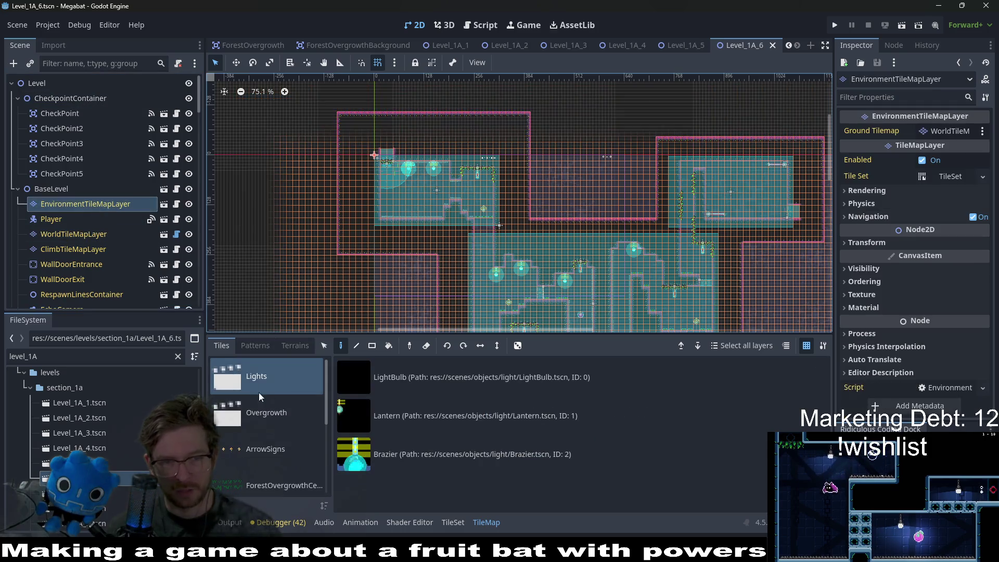
click(297, 427)
scroll(289, 447, down, 3)
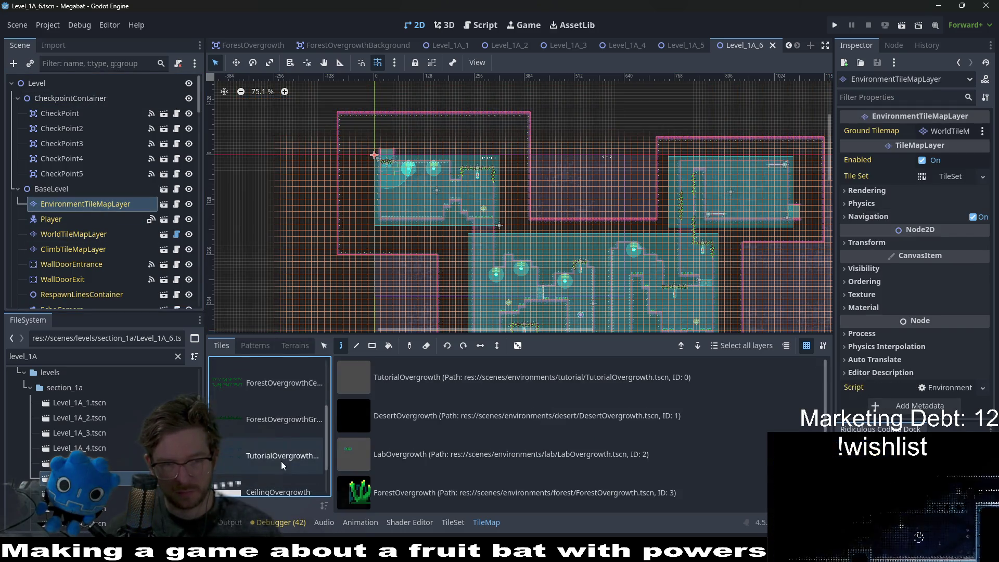
scroll(281, 462, down, 1)
click(281, 461)
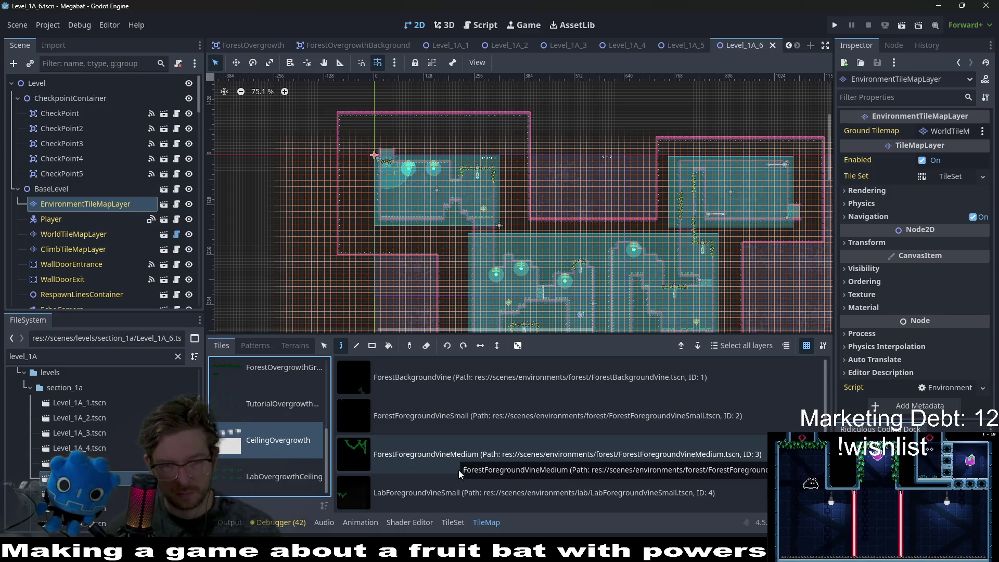
scroll(460, 464, down, 1)
click(445, 439)
scroll(452, 183, up, 2)
scroll(452, 184, up, 3)
Hang four small lab vines beneath the stepped ceilings
scroll(550, 122, up, 4)
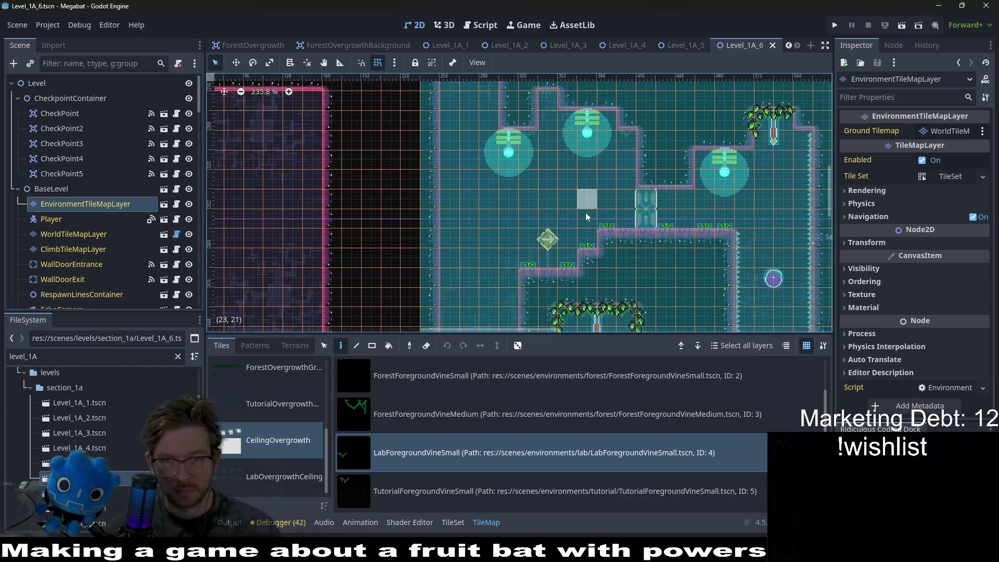
scroll(538, 134, up, 2)
click(538, 133)
scroll(495, 153, up, 1)
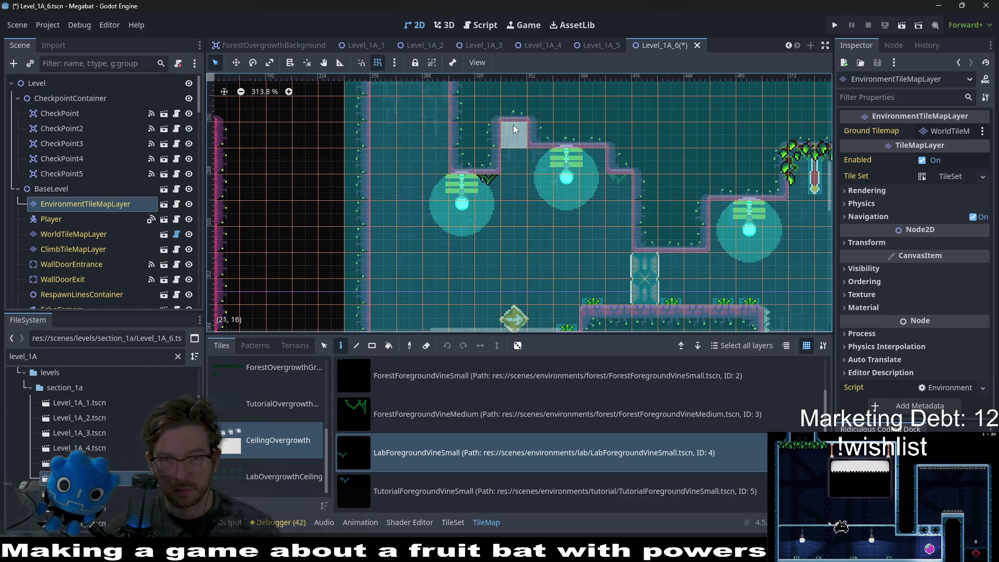
click(593, 158)
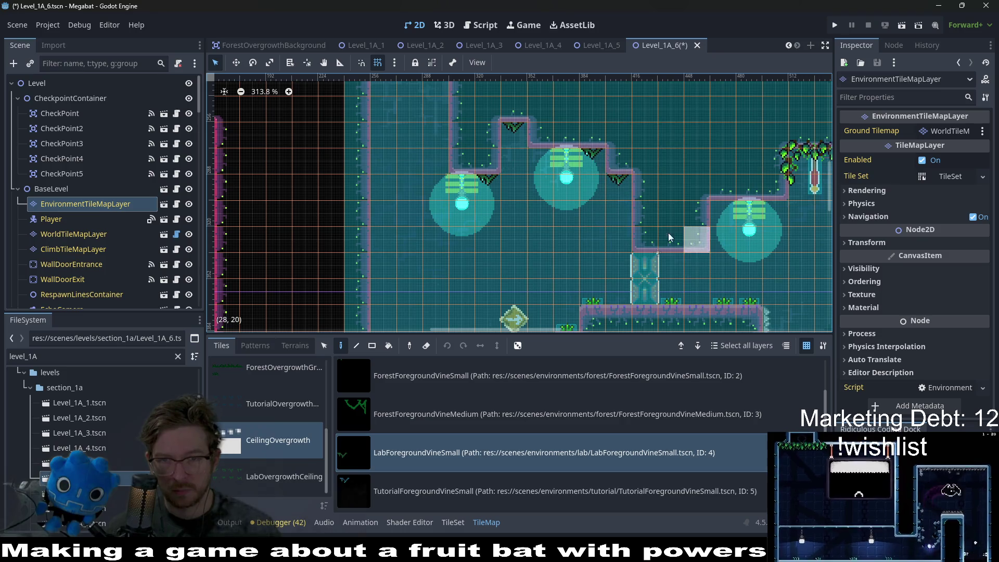
drag(683, 269, 555, 264)
click(555, 265)
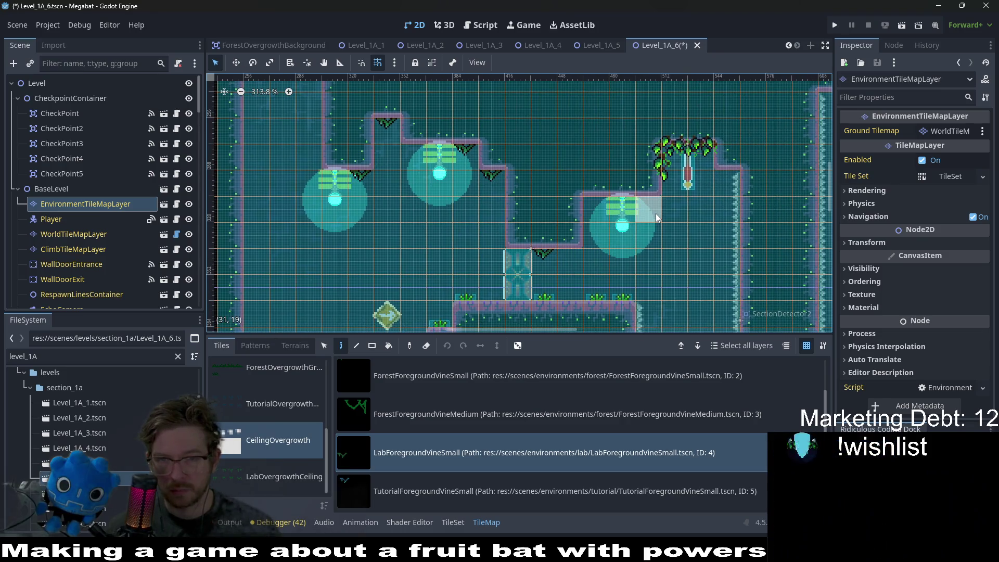
Save Level_1A_6 and launch a test run of the scene
scroll(655, 218, down, 3)
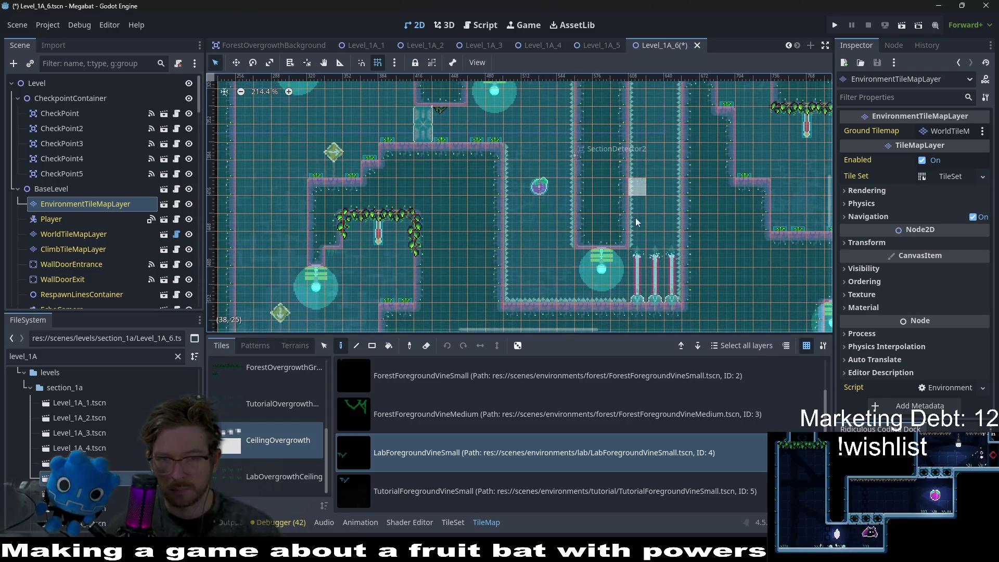
scroll(637, 205, up, 3)
scroll(572, 219, left, 3)
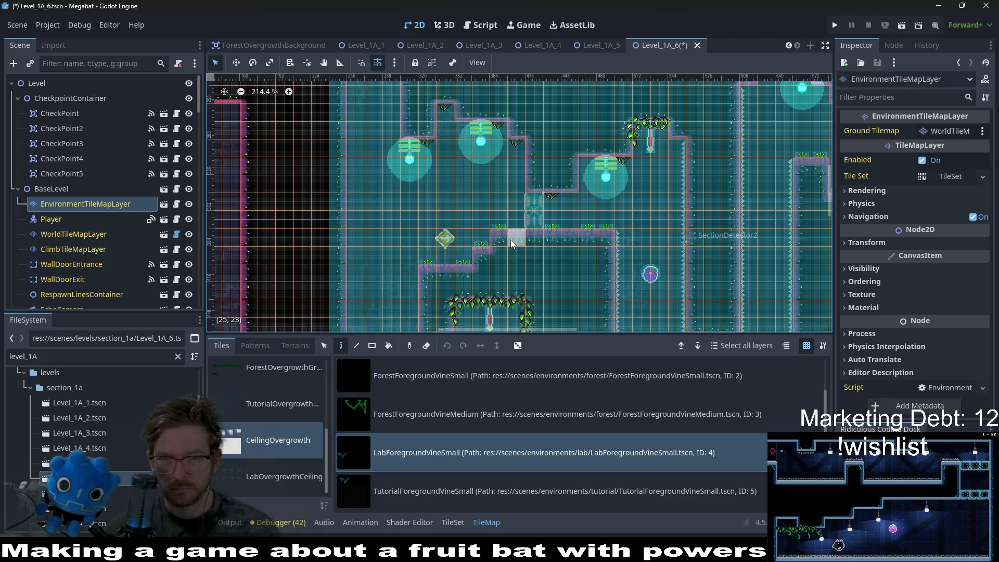
click(901, 26)
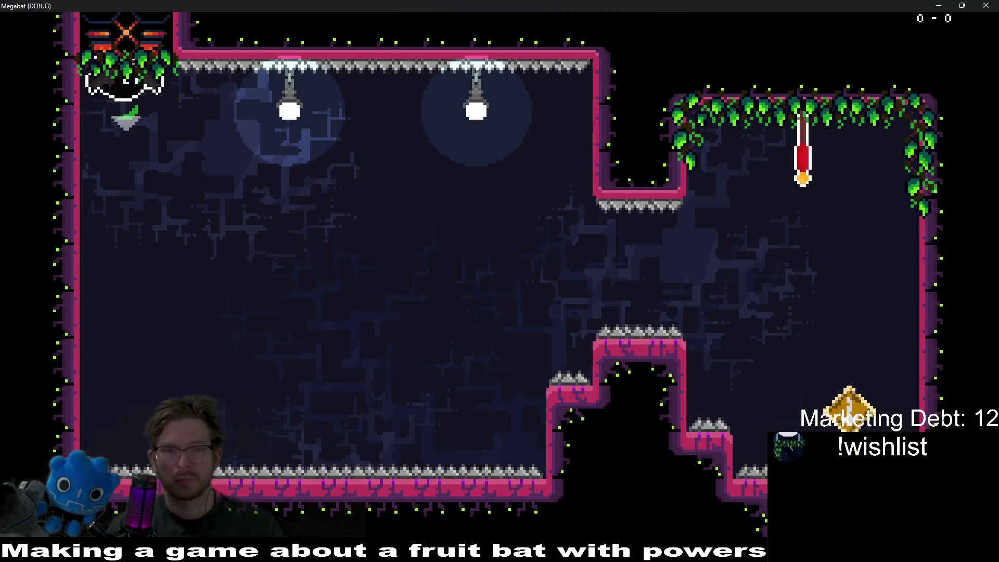
Fly the bat right through the vine-decorated lab rooms, then close the game window
key(Right)
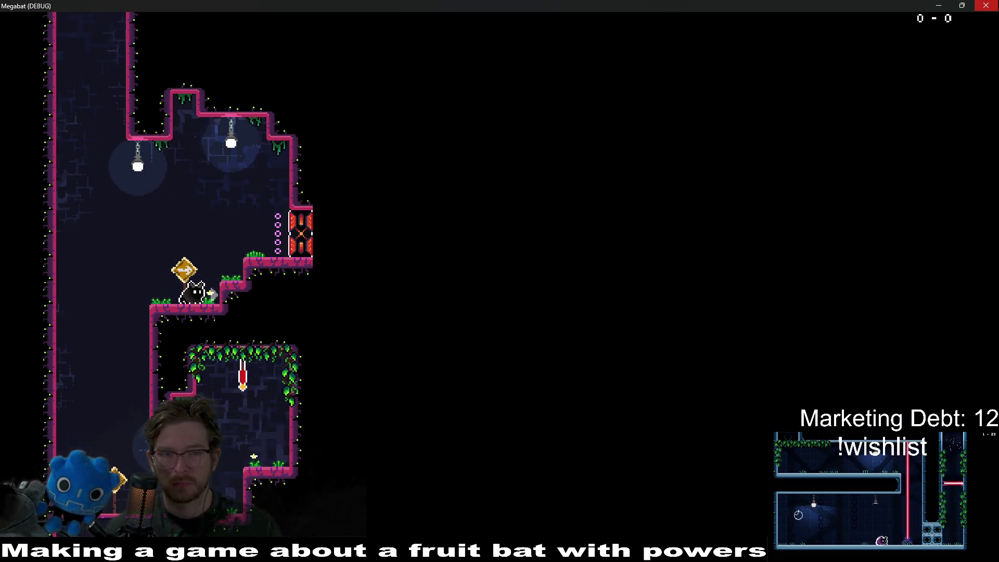
click(986, 6)
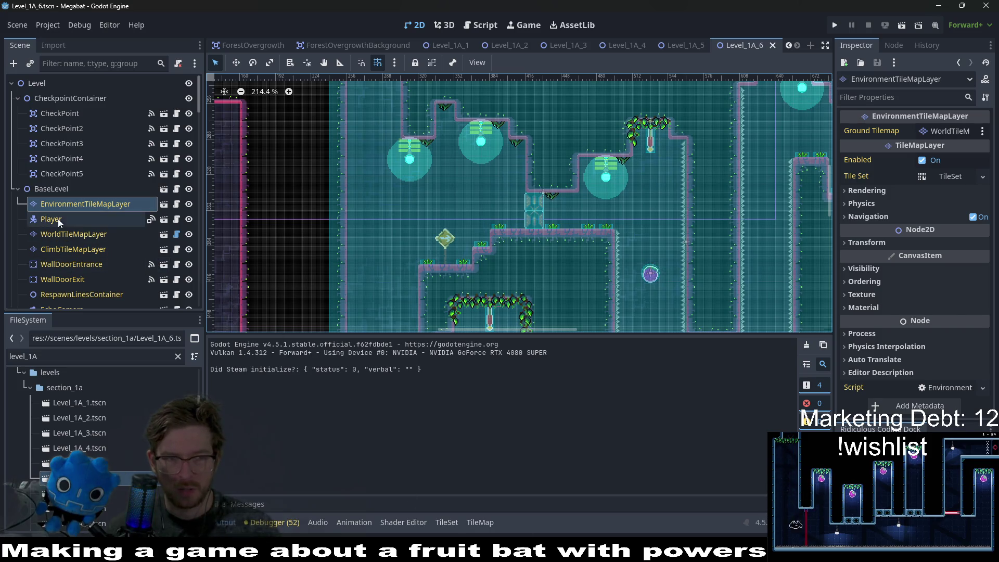
Hang a small lab vine on the shaft wall and two under the ceiling
click(490, 522)
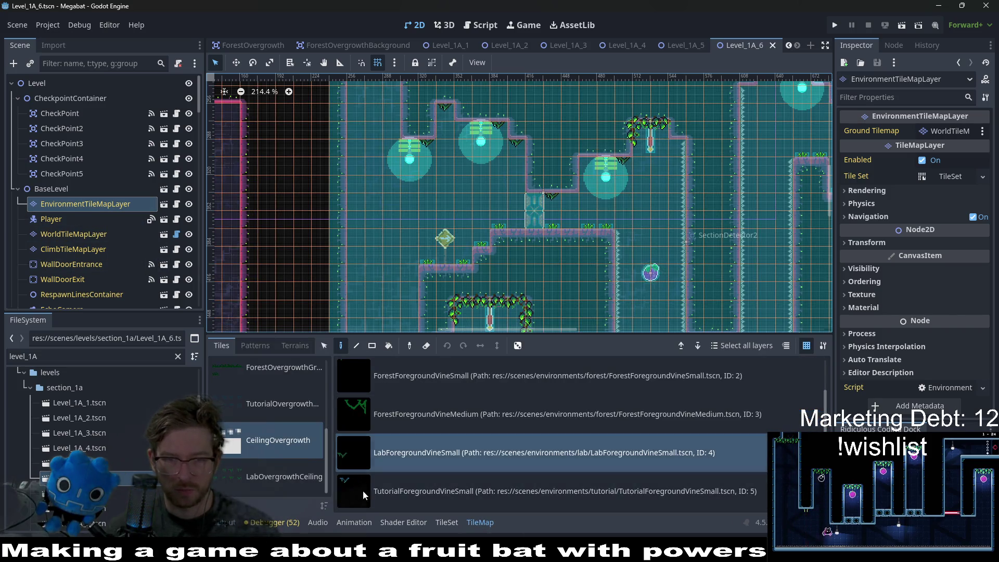
scroll(526, 201, down, 5)
scroll(525, 196, down, 2)
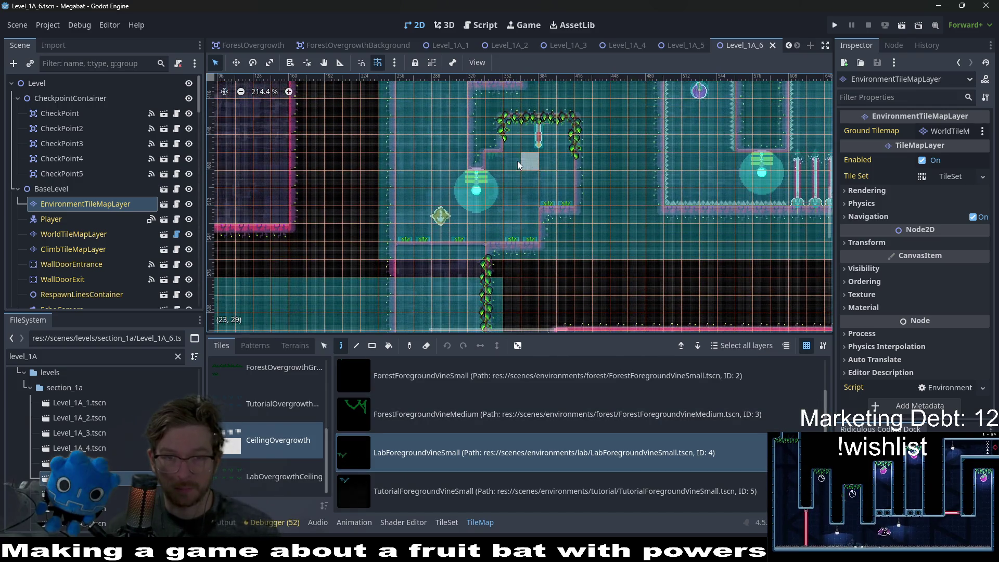
scroll(518, 161, up, 4)
click(481, 162)
scroll(514, 166, down, 4)
scroll(514, 167, down, 6)
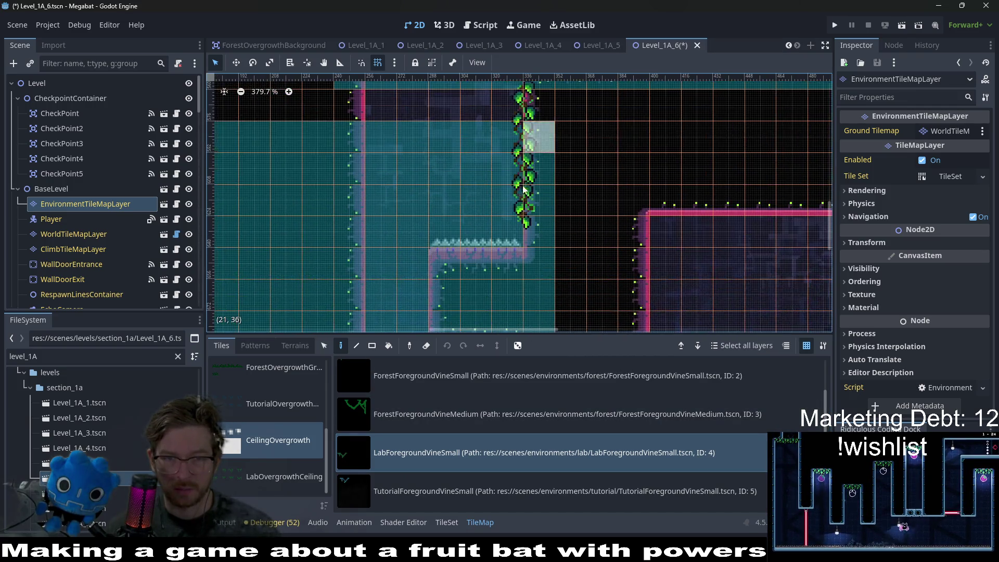
scroll(523, 201, down, 3)
scroll(499, 257, up, 1)
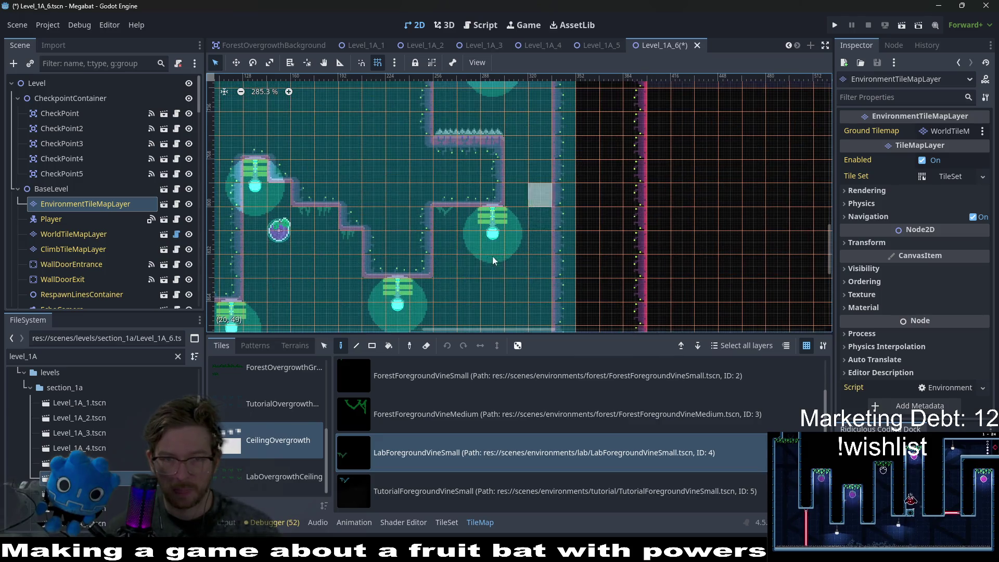
click(349, 246)
click(326, 220)
scroll(365, 217, down, 3)
scroll(431, 219, left, 5)
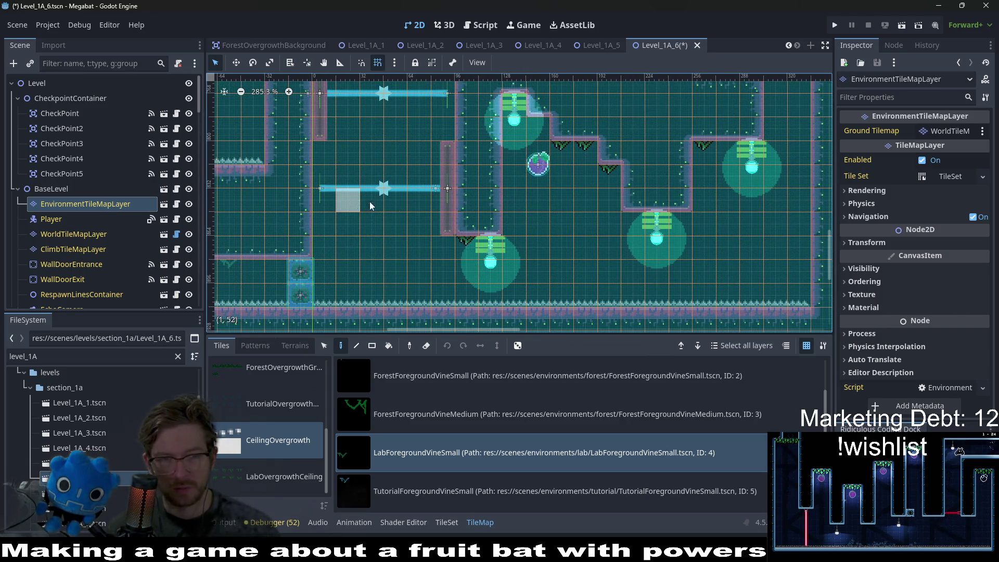
Undo an accidental erase, then hang four vines along the low ceiling
right_click(643, 226)
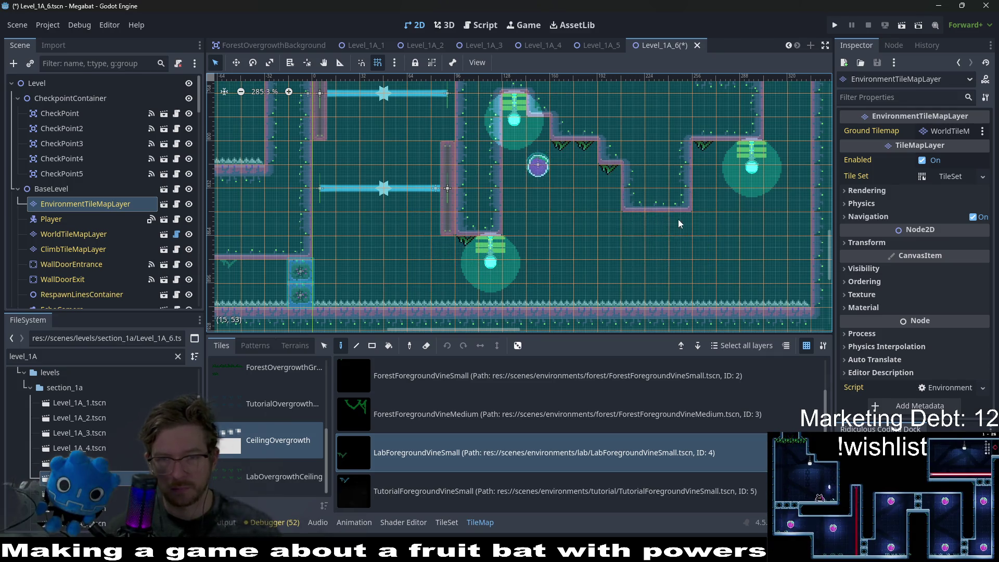
key(ctrl+z)
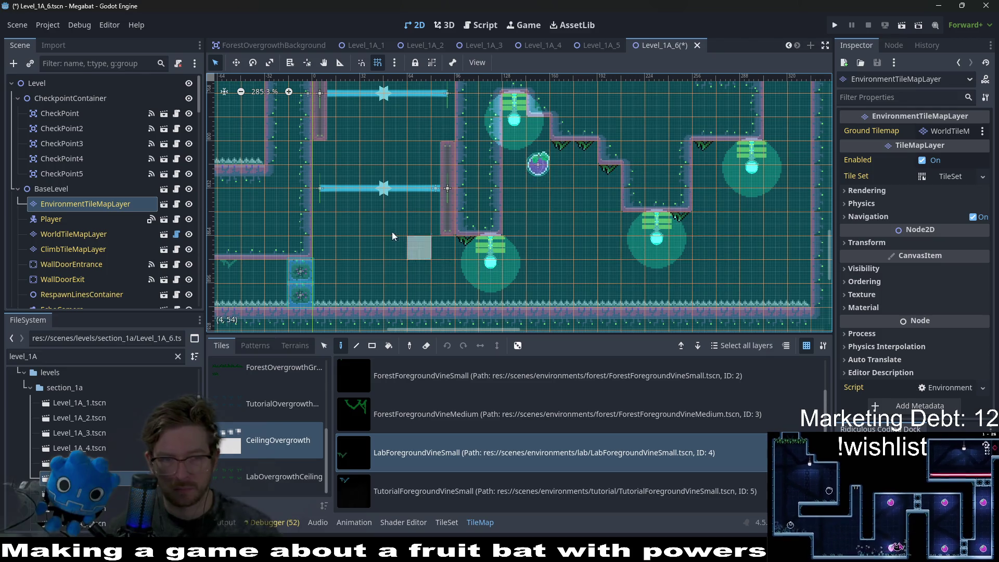
scroll(343, 237, left, 5)
click(482, 244)
click(439, 244)
click(414, 245)
click(388, 246)
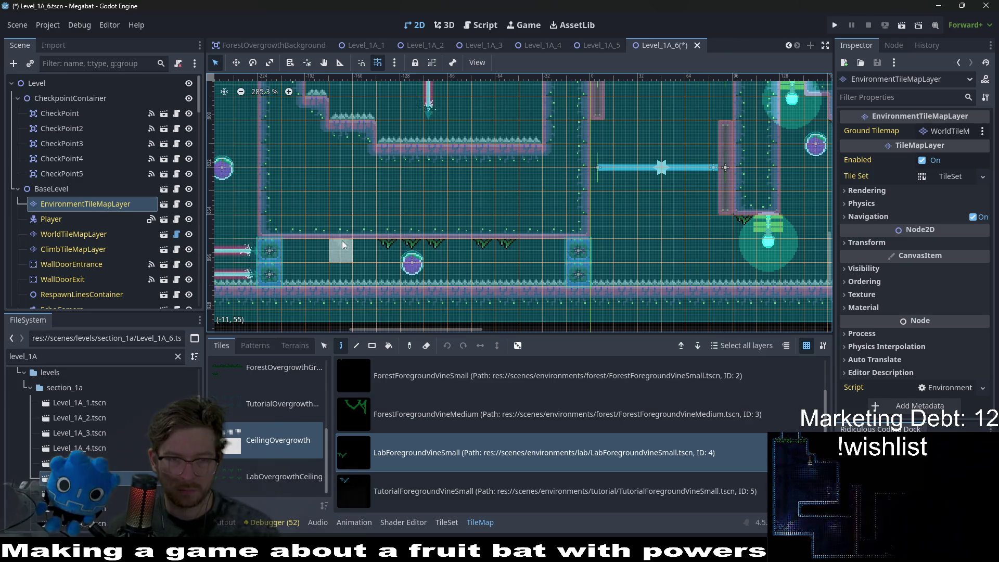
Hang one vine under a ceiling and two under the upper-right room's ceiling
scroll(342, 241, up, 10)
scroll(517, 170, left, 5)
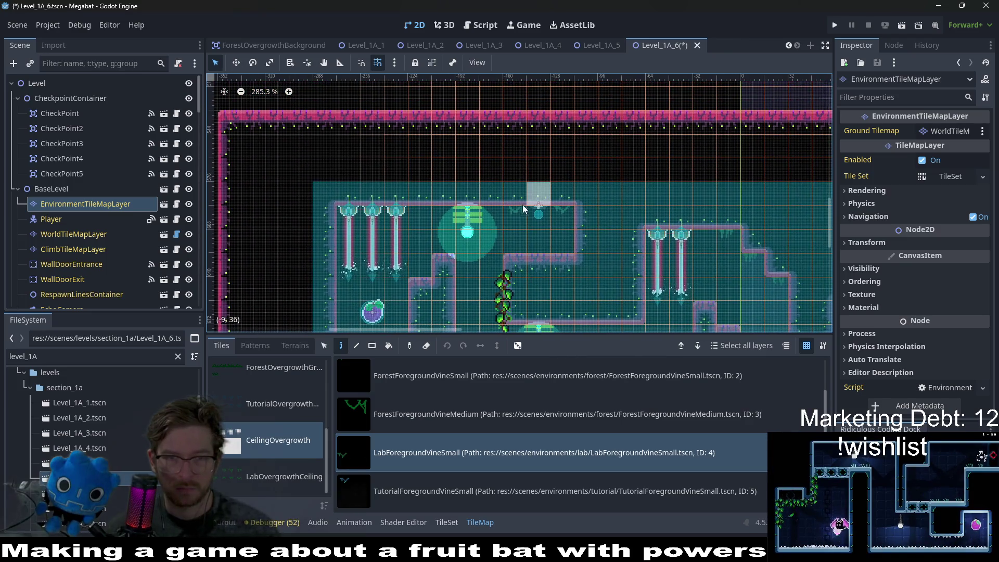
scroll(648, 278, down, 1)
scroll(667, 198, right, 1)
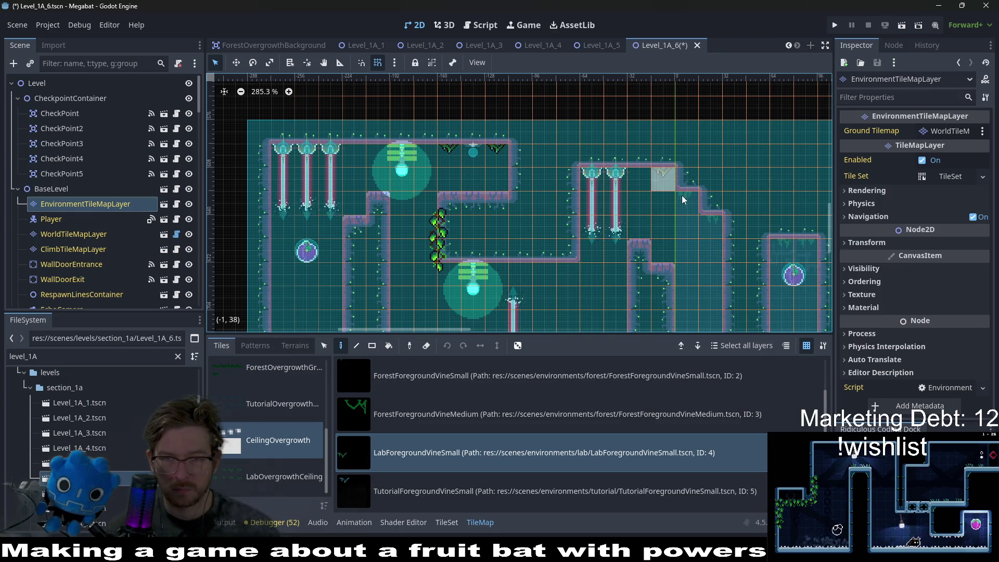
scroll(583, 234, right, 2)
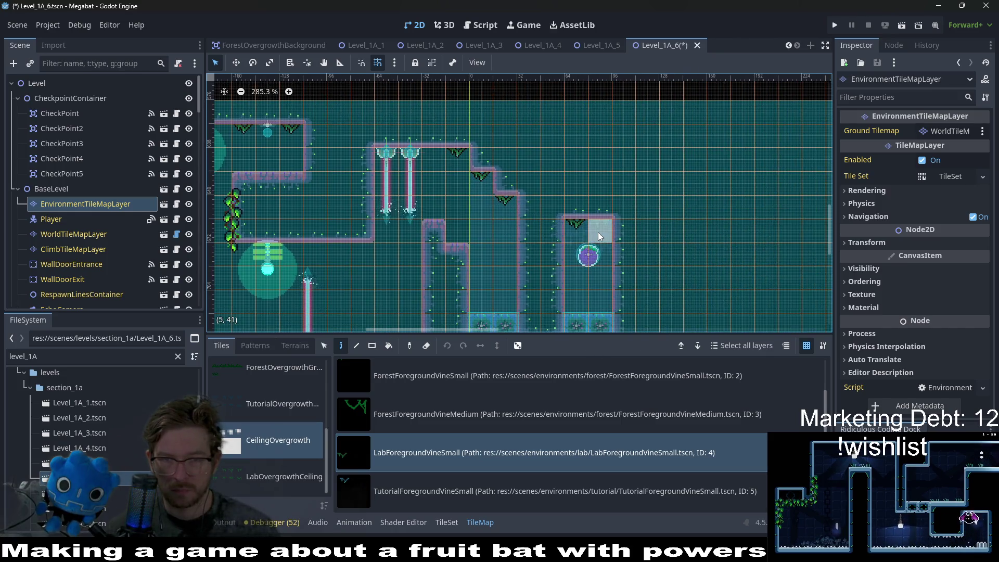
scroll(598, 232, down, 4)
scroll(672, 206, down, 1)
scroll(673, 205, left, 1)
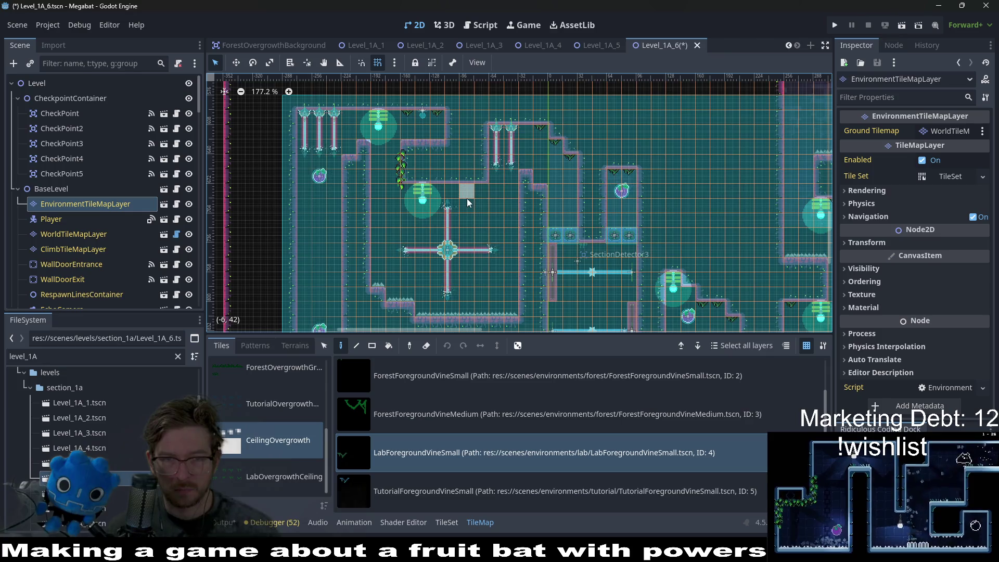
scroll(667, 230, right, 3)
scroll(649, 224, up, 1)
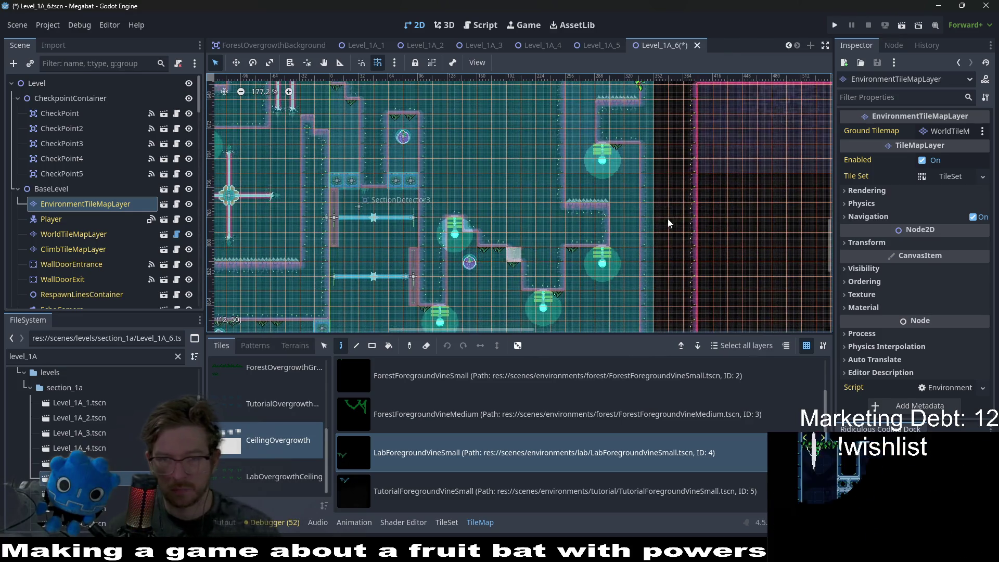
scroll(481, 235, right, 3)
scroll(482, 235, right, 5)
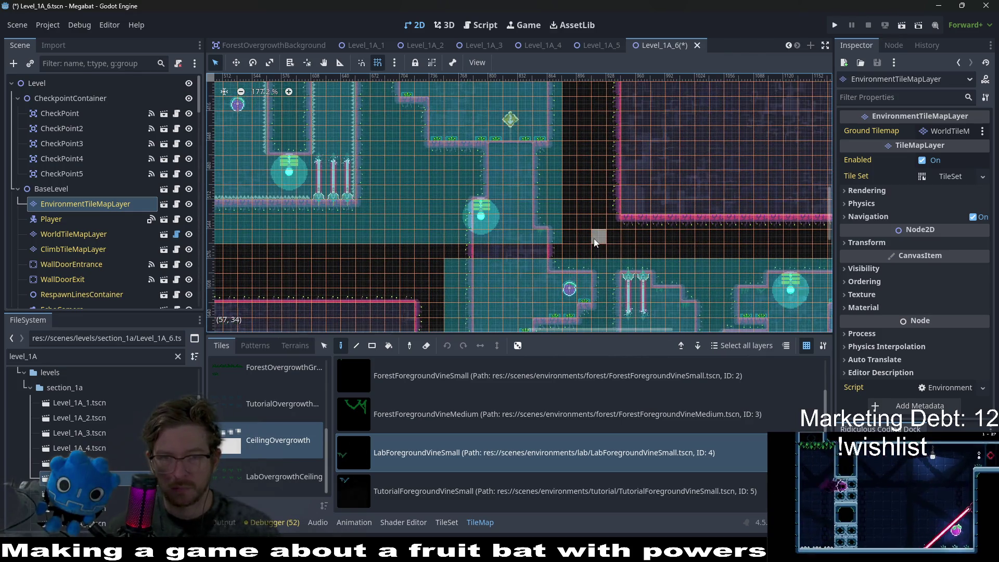
scroll(598, 204, up, 2)
scroll(570, 165, down, 2)
scroll(438, 229, up, 2)
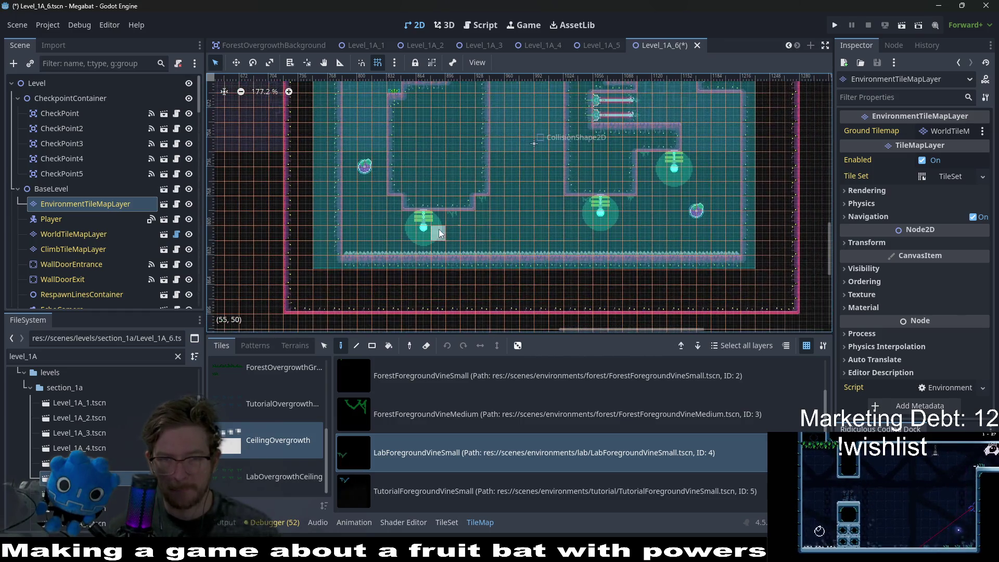
scroll(443, 229, down, 1)
click(508, 195)
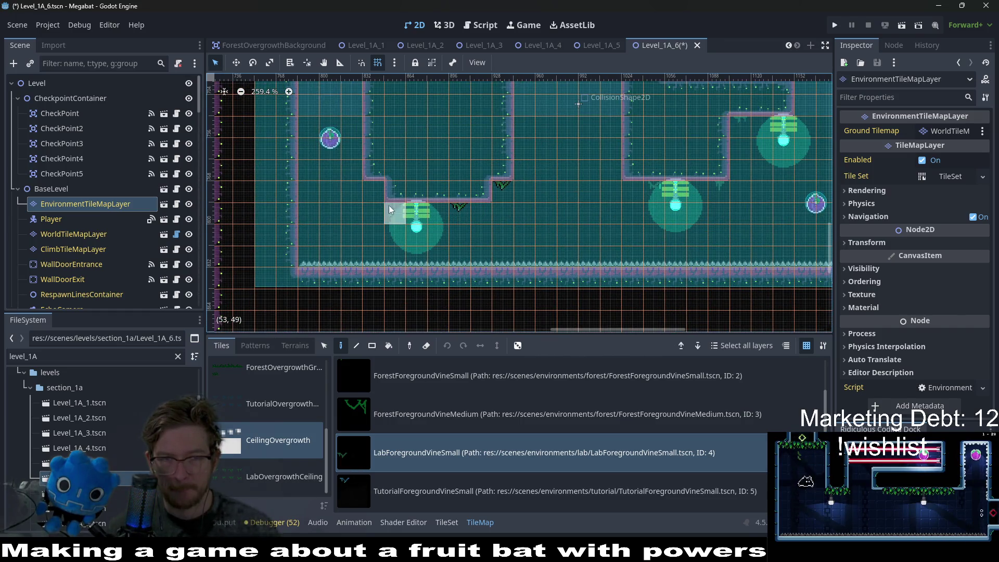
click(660, 187)
click(718, 181)
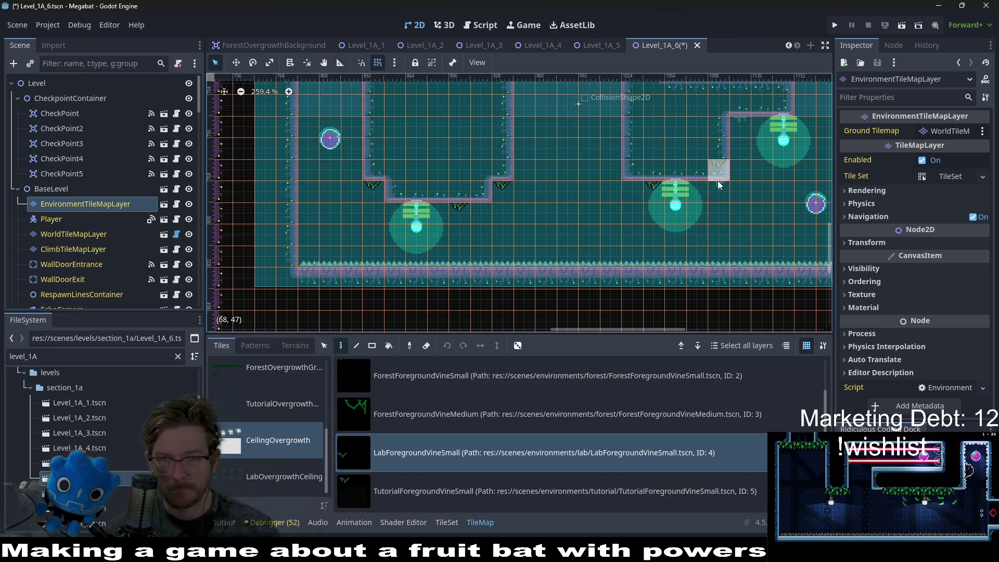
Add vines under the left, upper-right and middle rooms' ceilings, then save the level
scroll(743, 129, up, 5)
scroll(743, 129, right, 5)
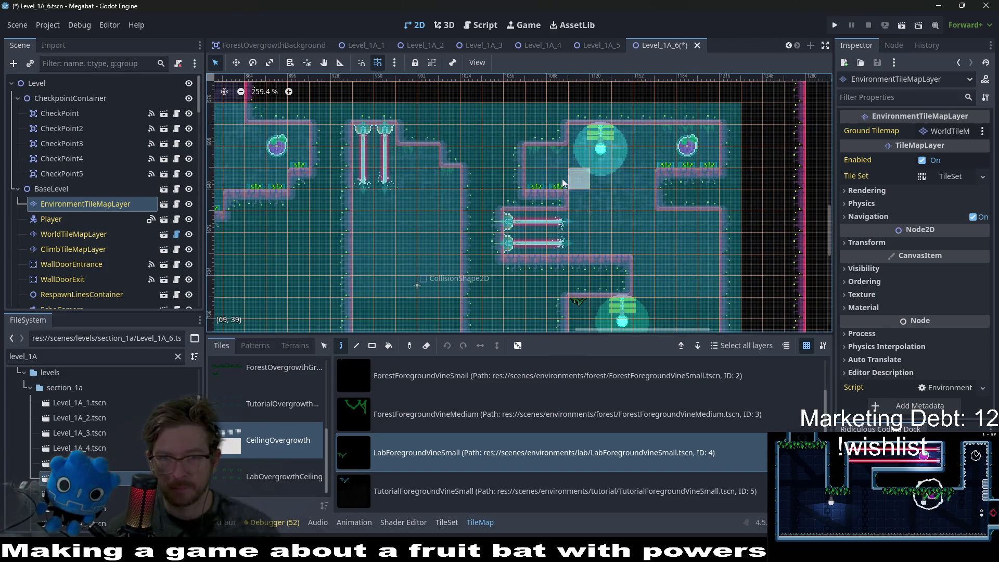
click(555, 155)
click(541, 156)
click(666, 130)
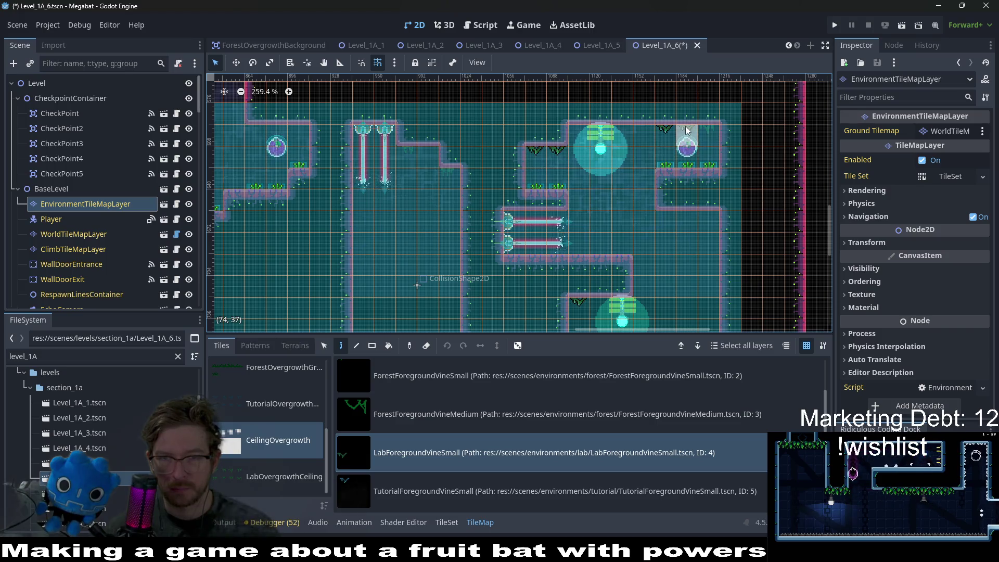
click(410, 156)
click(428, 174)
click(449, 175)
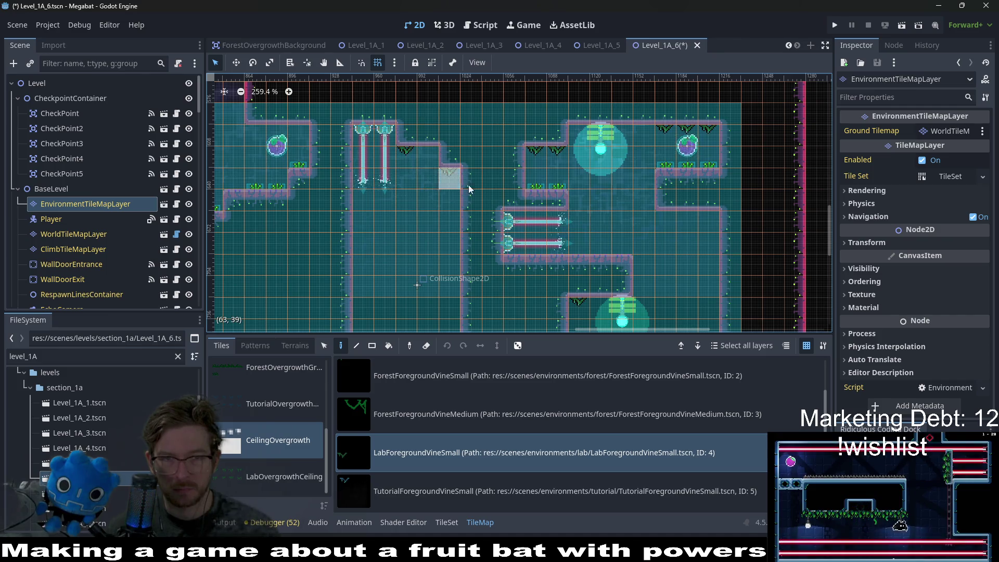
scroll(553, 116, down, 2)
scroll(712, 173, down, 1)
scroll(627, 207, up, 2)
scroll(627, 207, down, 2)
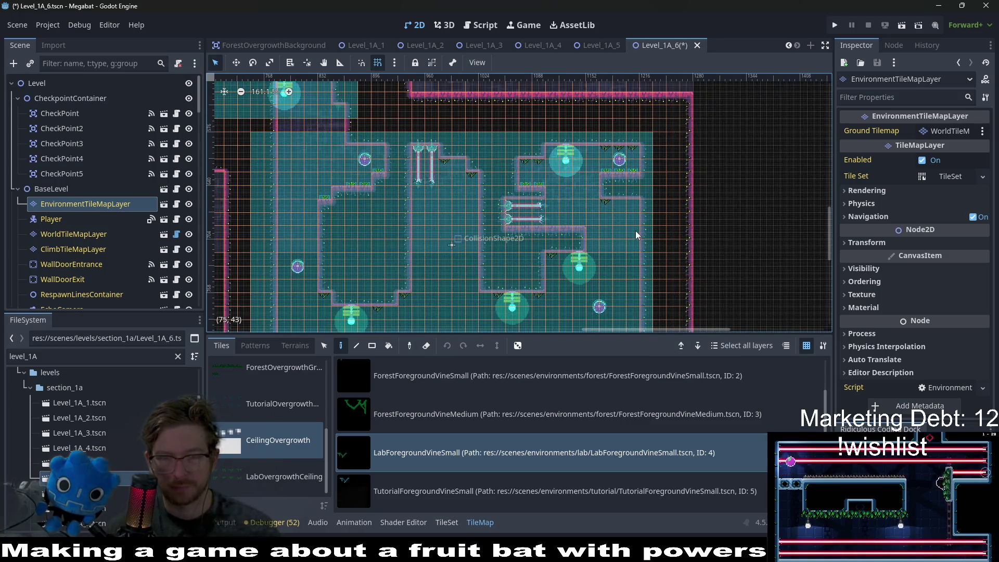
key(ctrl+s)
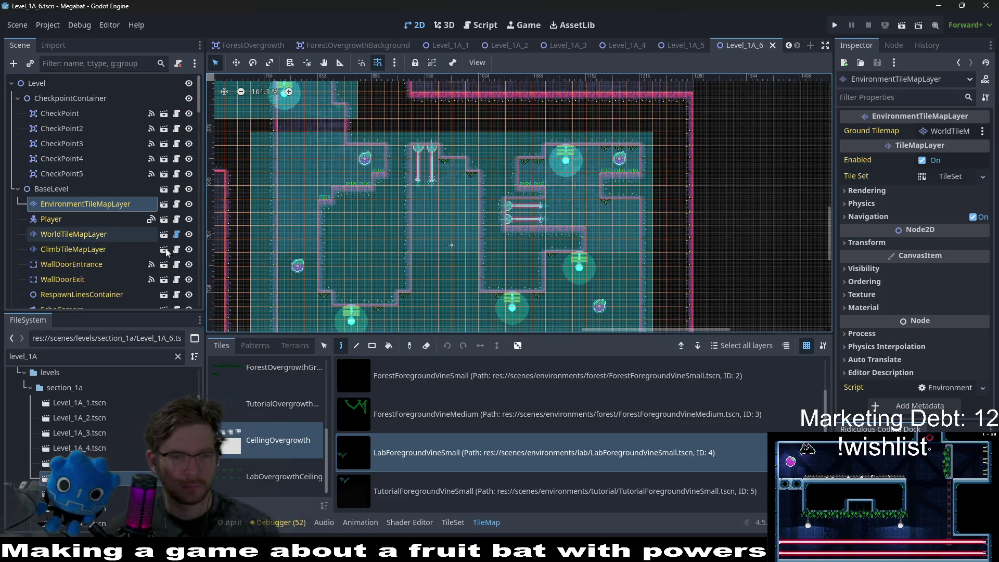
Hang four more vines along the top room's top wall
scroll(614, 297, down, 2)
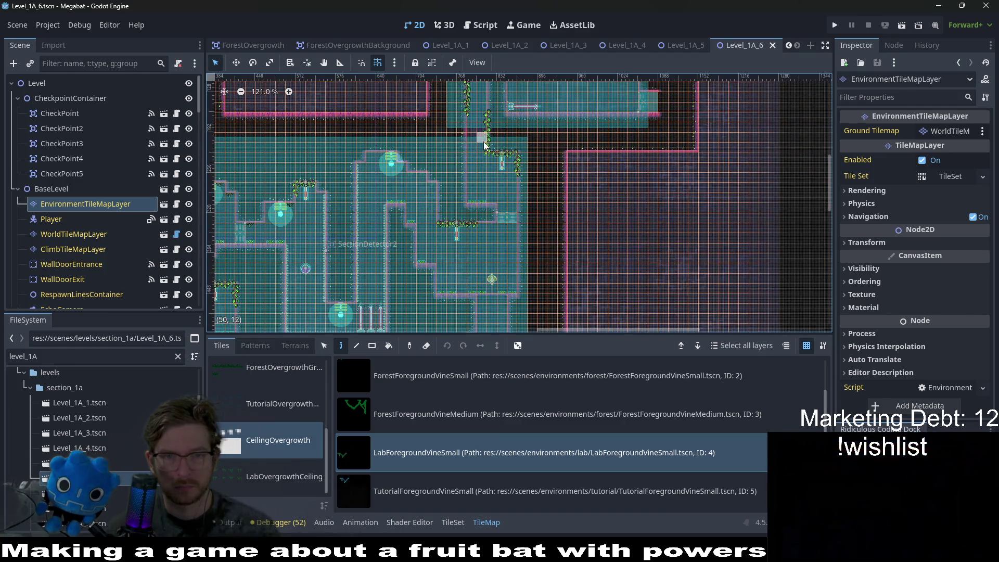
scroll(483, 141, up, 6)
scroll(547, 212, up, 2)
click(401, 119)
click(491, 119)
click(437, 127)
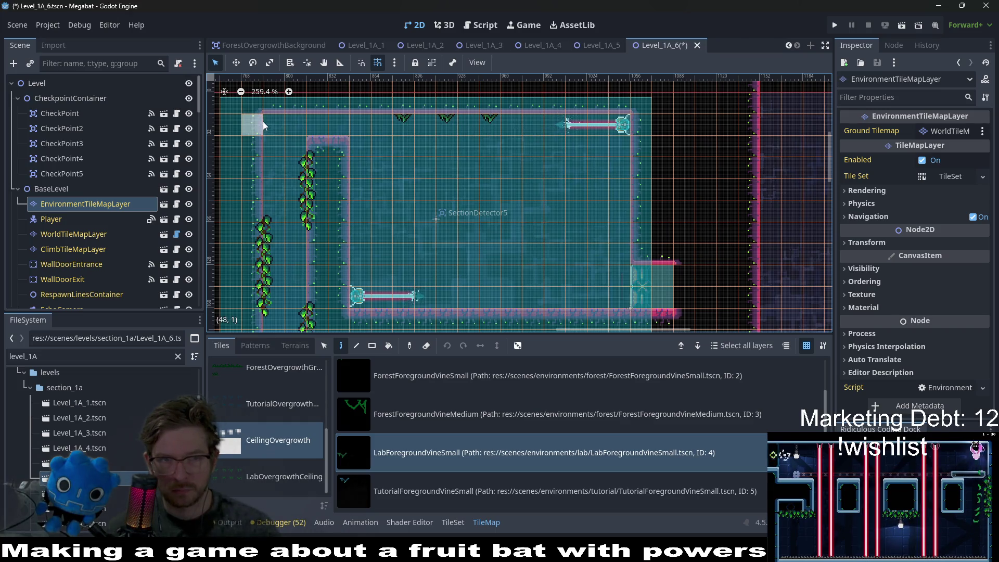
click(281, 123)
scroll(360, 197, down, 5)
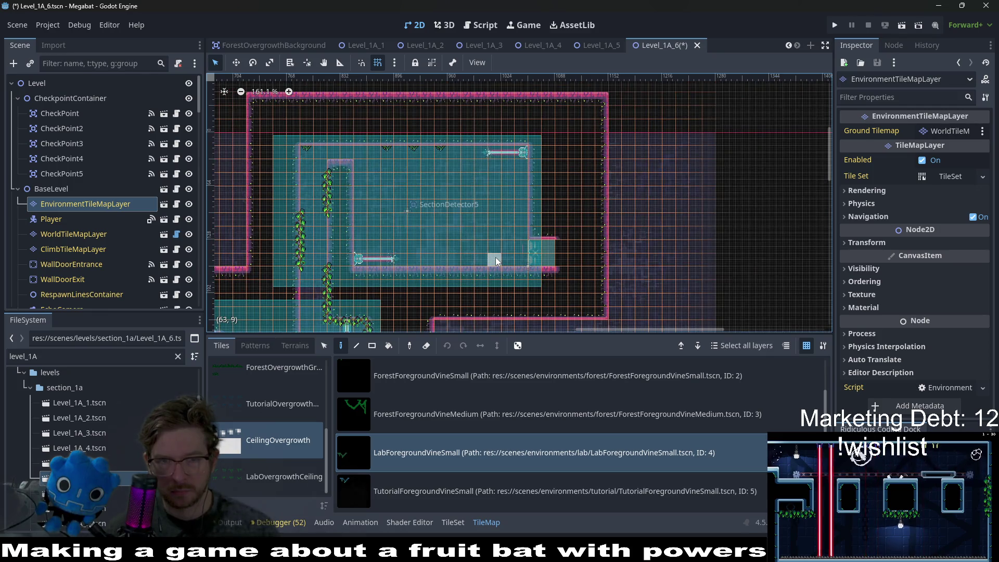
scroll(276, 437, up, 5)
Place four LabOvergrowth plants along the room's floor and save Level_1A_6
click(263, 376)
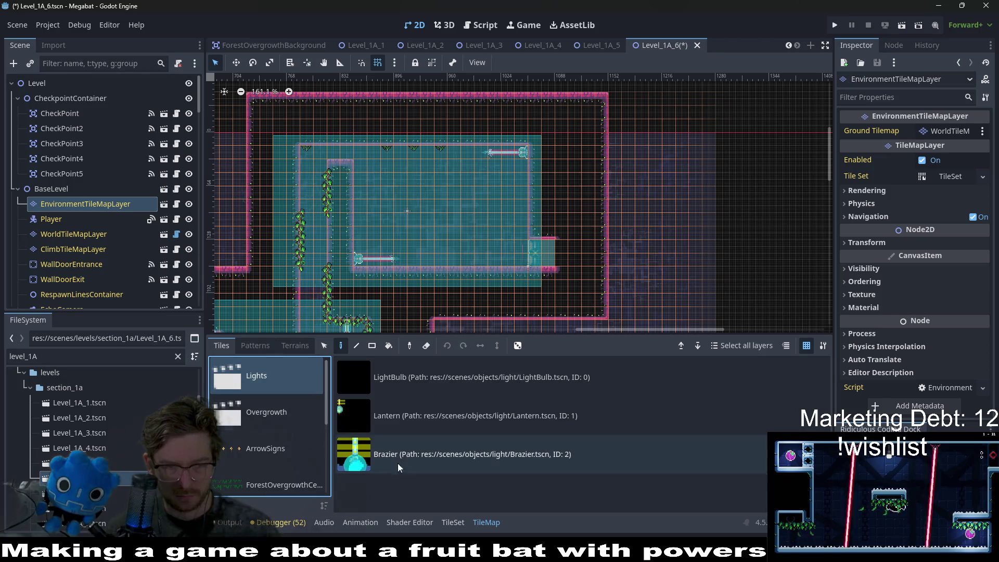
click(259, 416)
click(416, 454)
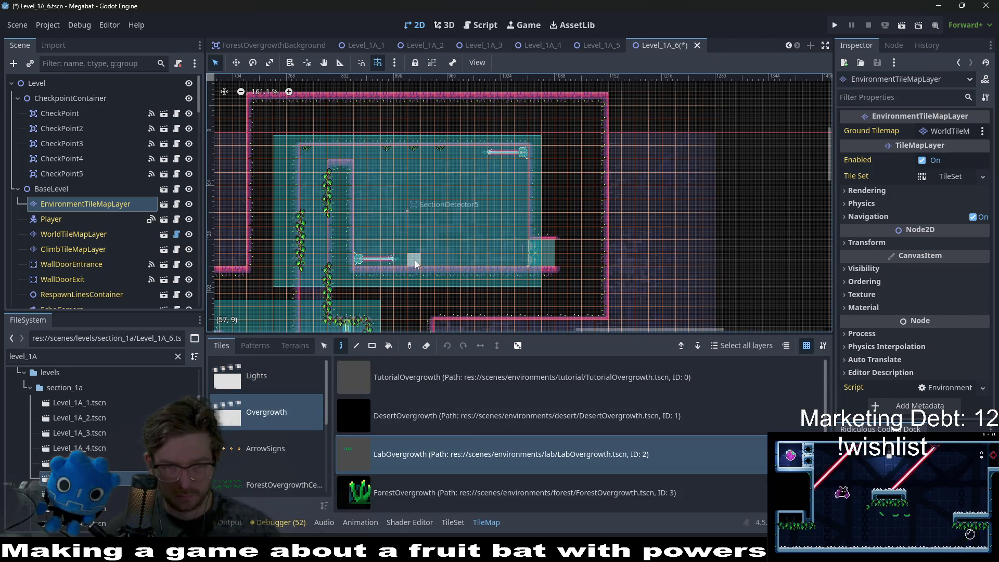
scroll(471, 261, up, 4)
click(399, 257)
click(466, 257)
click(542, 260)
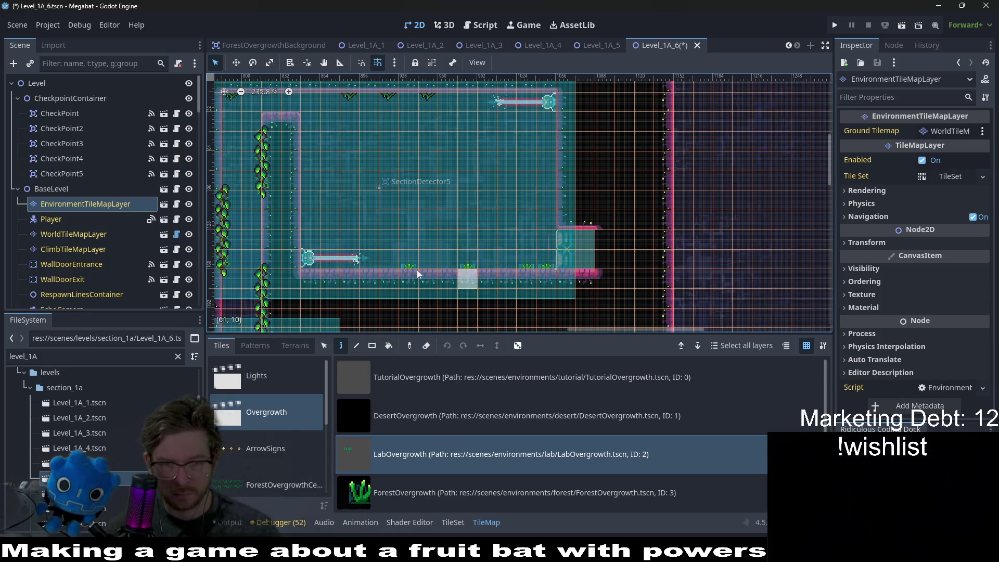
click(374, 268)
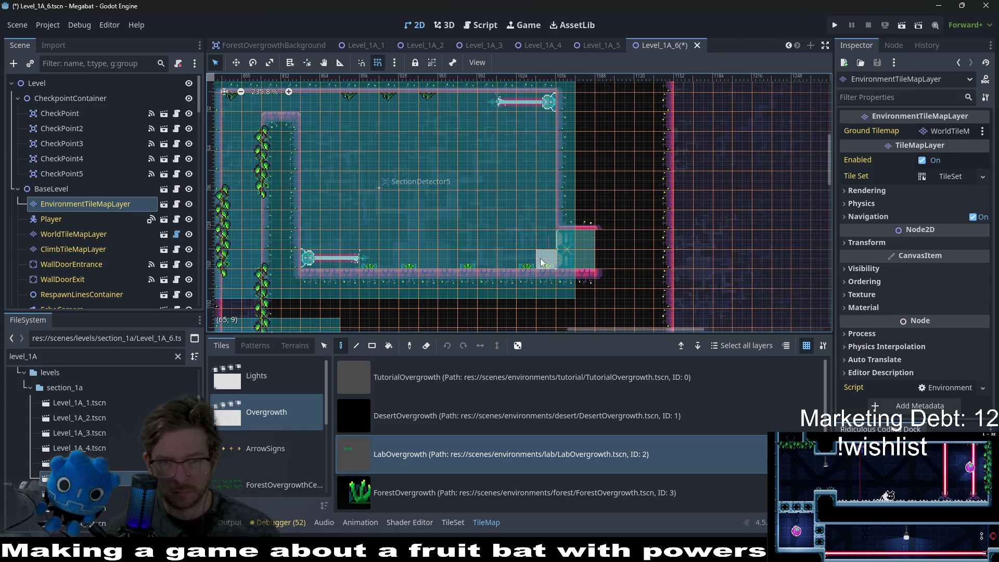
scroll(540, 258, down, 5)
key(ctrl+s)
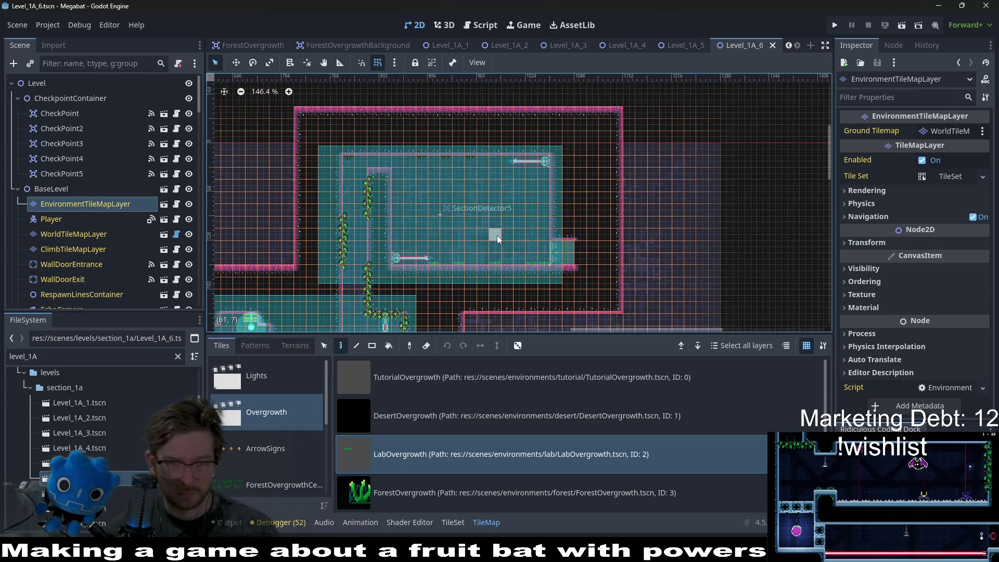
Pan across the level, then open the Level_1A_7 scene
scroll(497, 235, down, 5)
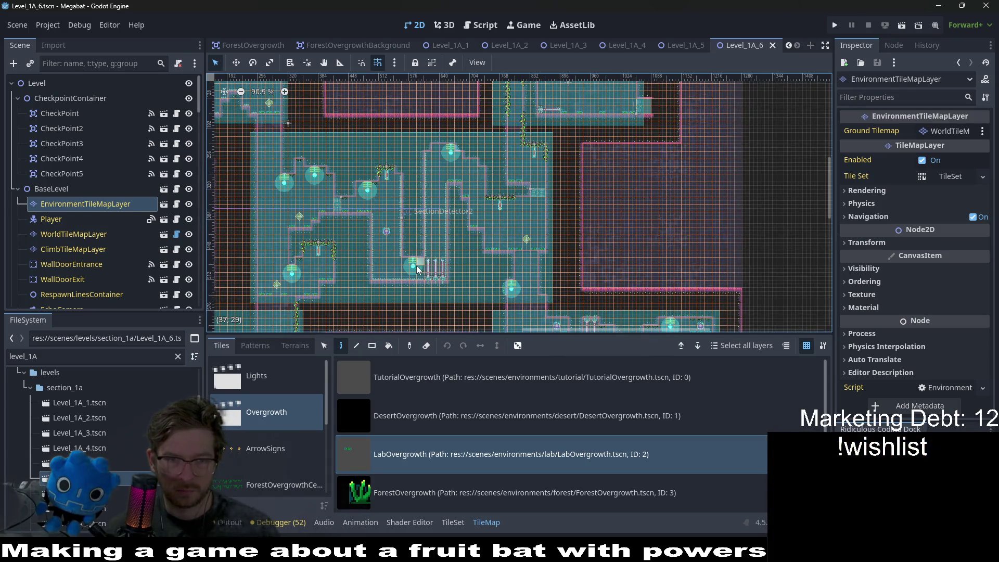
drag(416, 266, 466, 185)
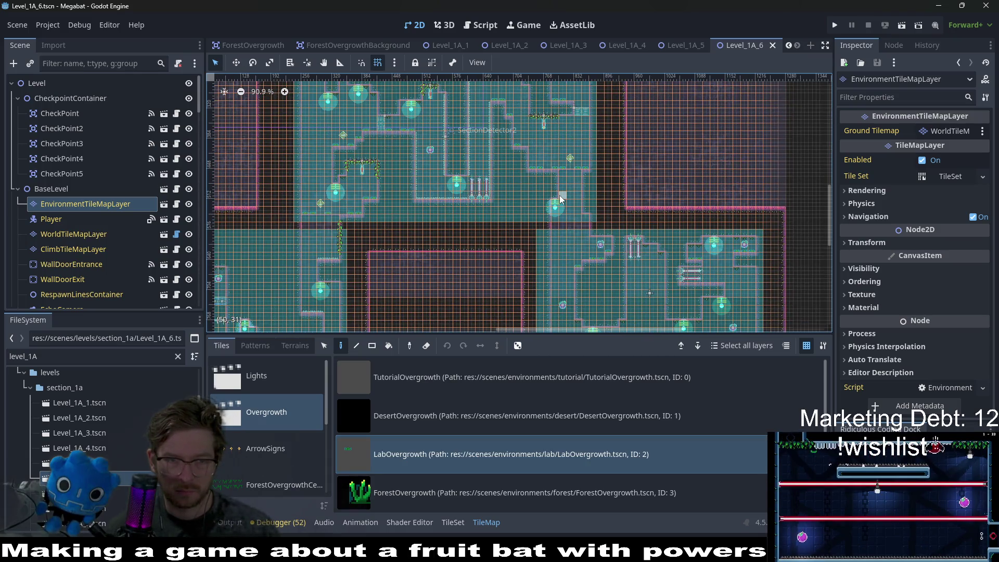
scroll(342, 176, left, 5)
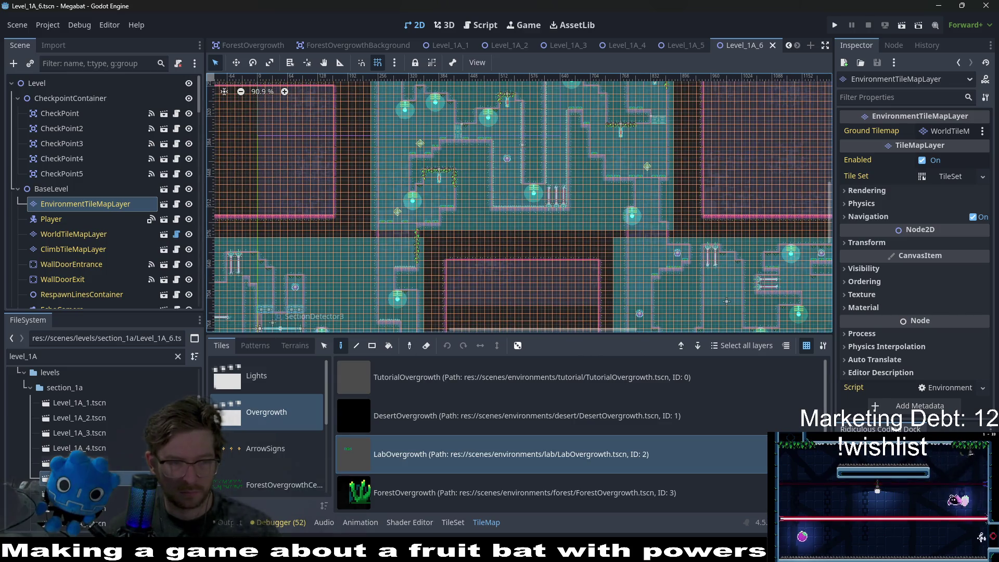
double_click(119, 493)
Target EnvironmentTileMapLayer and pick CeilingOvergrowth's LabForegroundVineSmall tile
scroll(425, 259, left, 10)
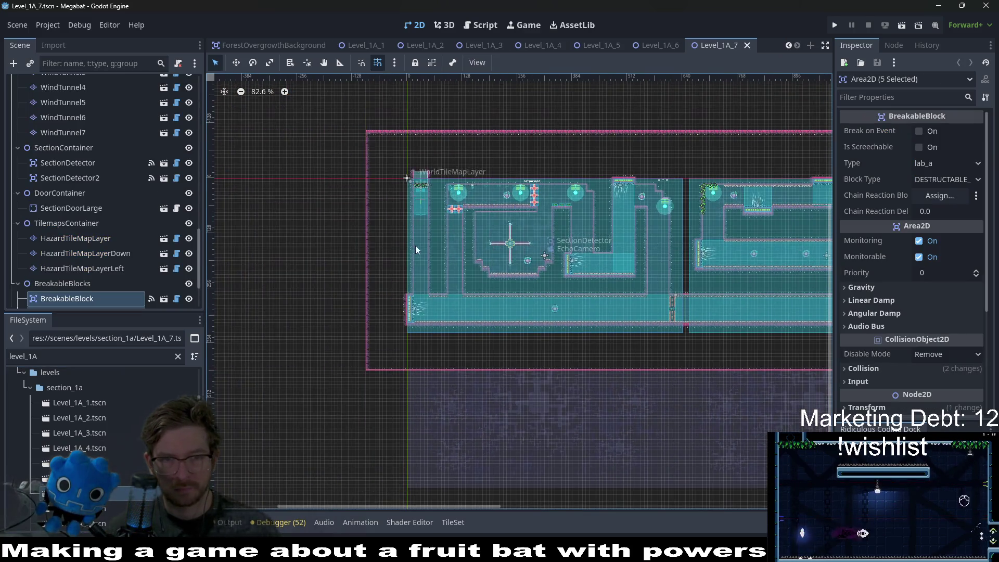
scroll(179, 165, up, 15)
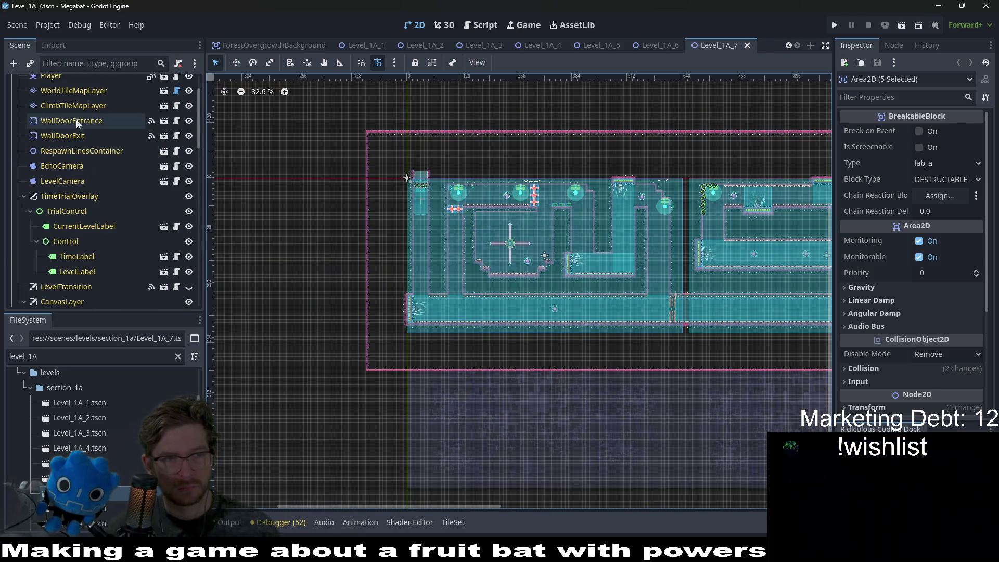
click(78, 118)
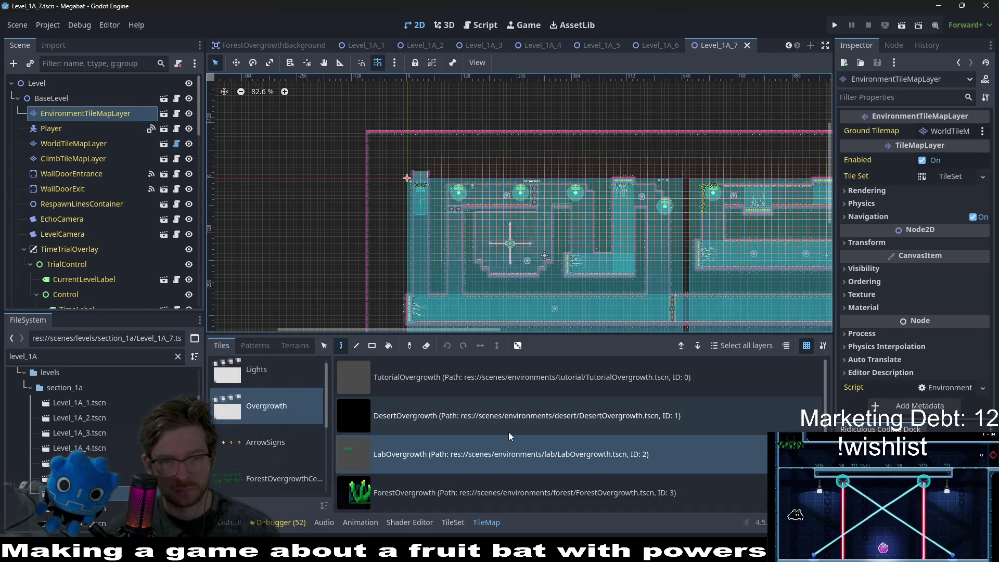
scroll(501, 188, up, 5)
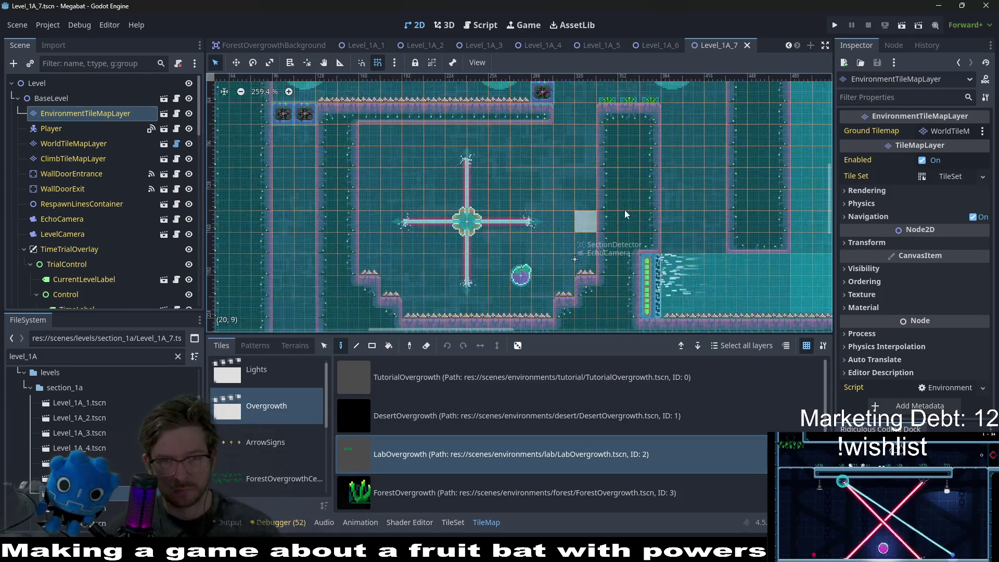
drag(502, 188, 494, 298)
click(277, 375)
click(273, 408)
key(Down)
key(Down)
key(Down)
scroll(443, 382, down, 3)
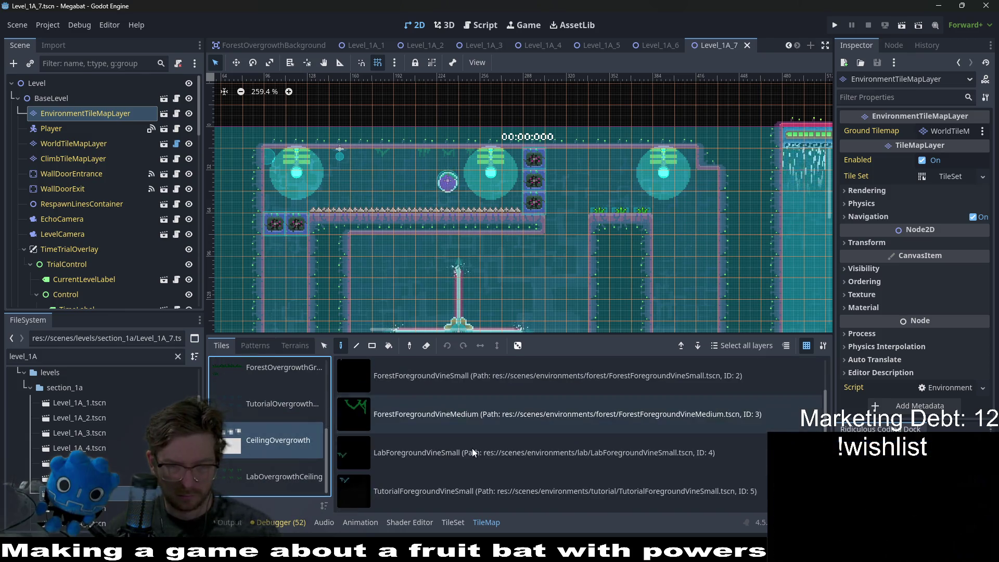
click(431, 454)
Survey Level_1A_7's ceilings and save the level
scroll(435, 136, up, 6)
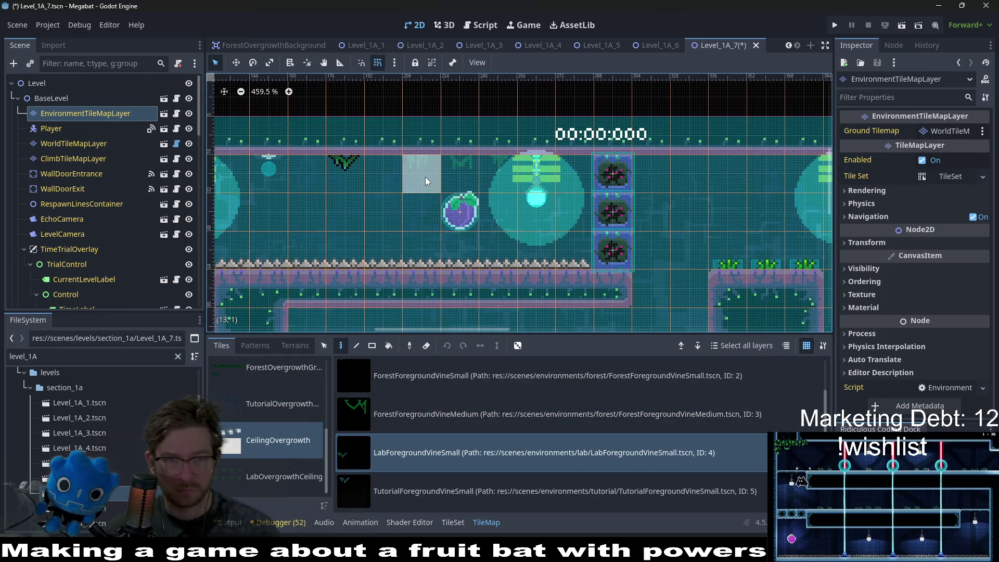
scroll(650, 218, right, 5)
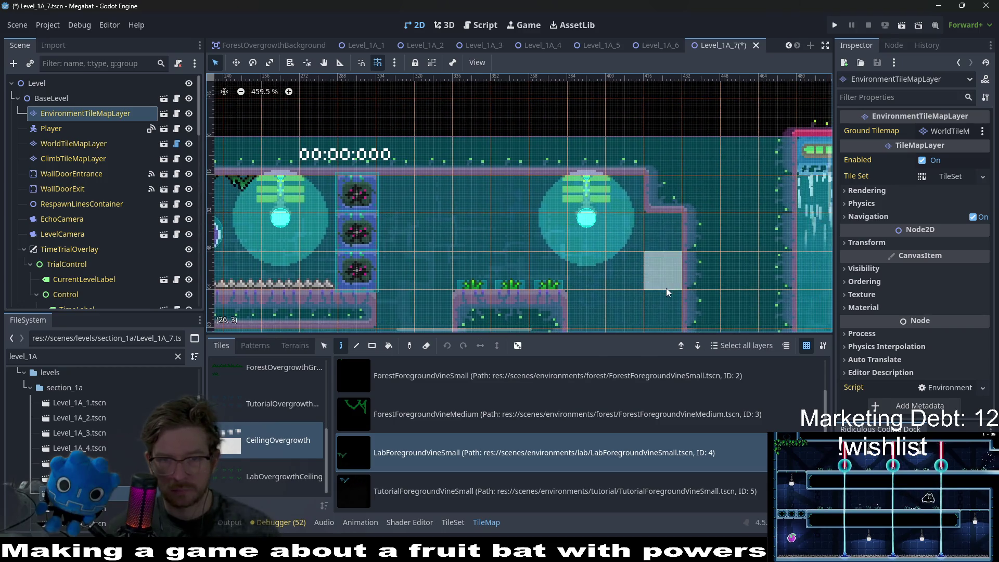
scroll(666, 288, down, 9)
scroll(522, 209, down, 3)
scroll(535, 220, right, 8)
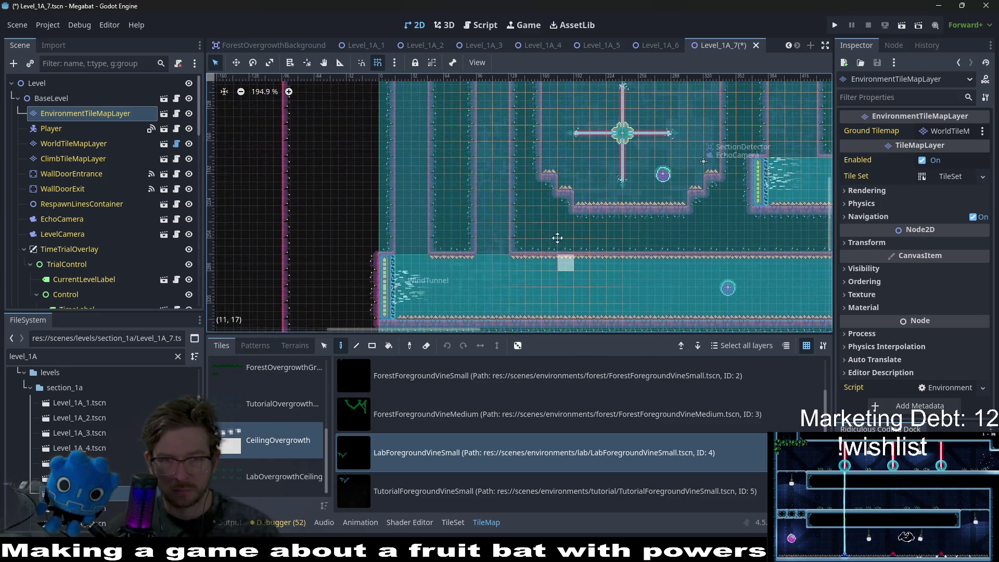
scroll(664, 221, right, 10)
scroll(504, 179, up, 2)
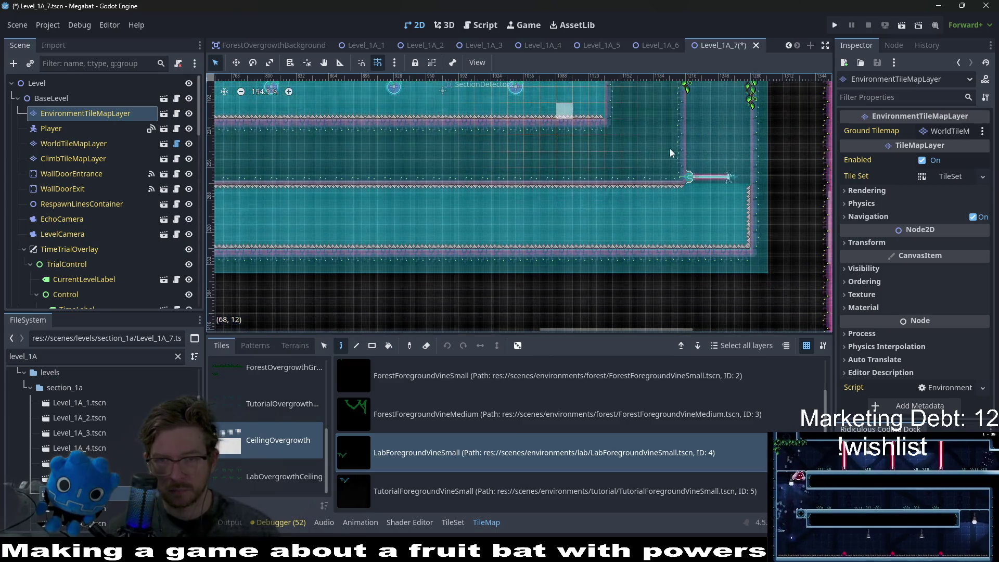
scroll(459, 197, up, 7)
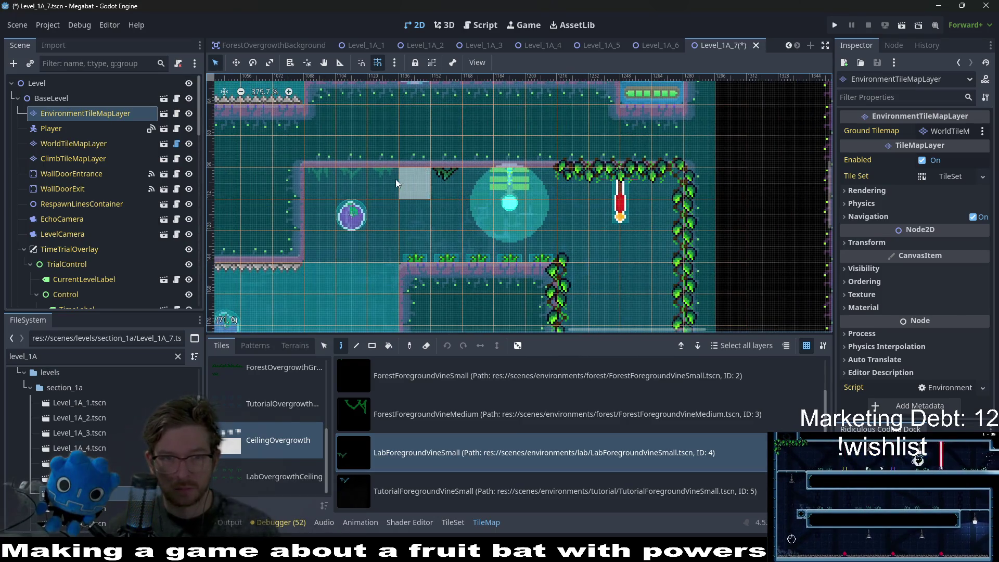
scroll(555, 200, up, 5)
scroll(556, 199, left, 3)
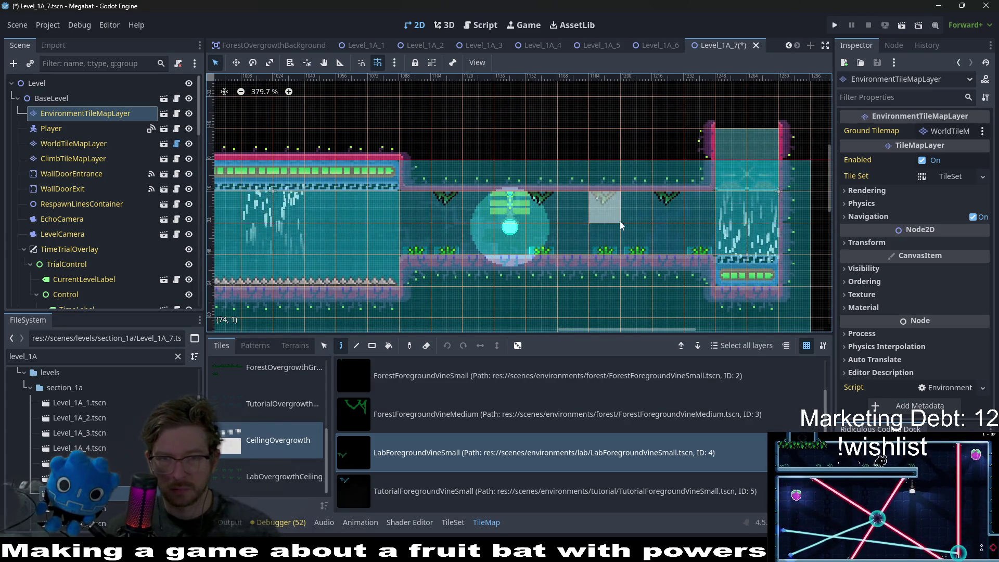
scroll(632, 225, down, 9)
key(ctrl+s)
scroll(545, 262, down, 3)
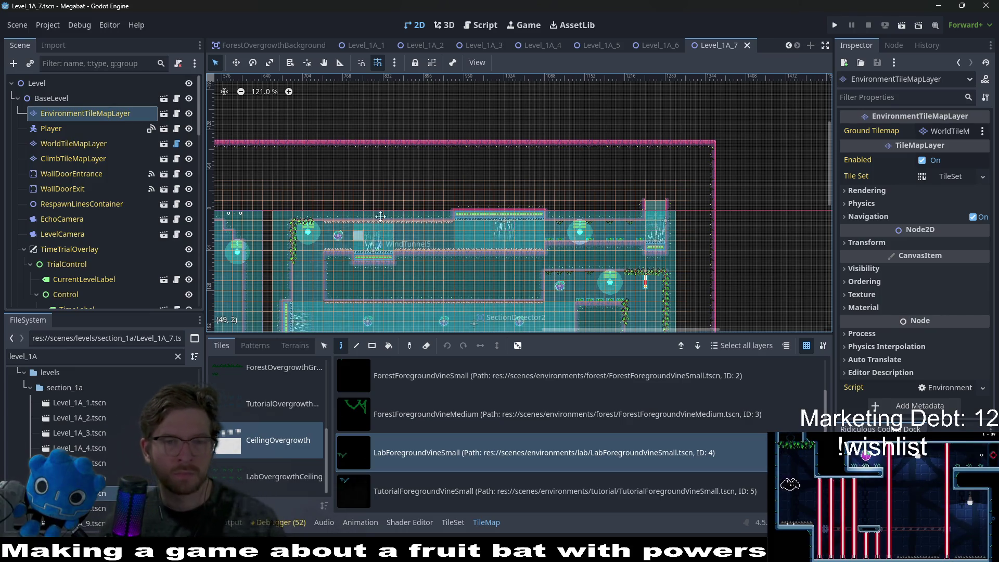
Hang three small lab vines along a ceiling and save Level_1A_7
scroll(452, 146, up, 5)
scroll(453, 138, up, 4)
click(458, 157)
scroll(473, 212, up, 2)
click(385, 152)
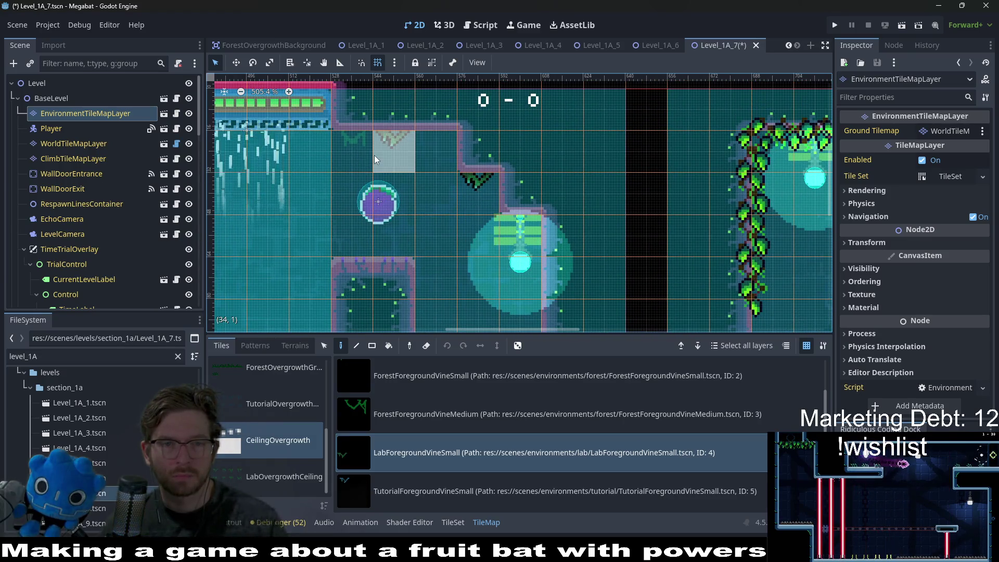
click(347, 150)
scroll(465, 178, down, 3)
mouse_move(464, 178)
mouse_down()
mouse_move(514, 175)
mouse_move(547, 149)
mouse_up()
scroll(492, 224, down, 3)
scroll(376, 126, up, 3)
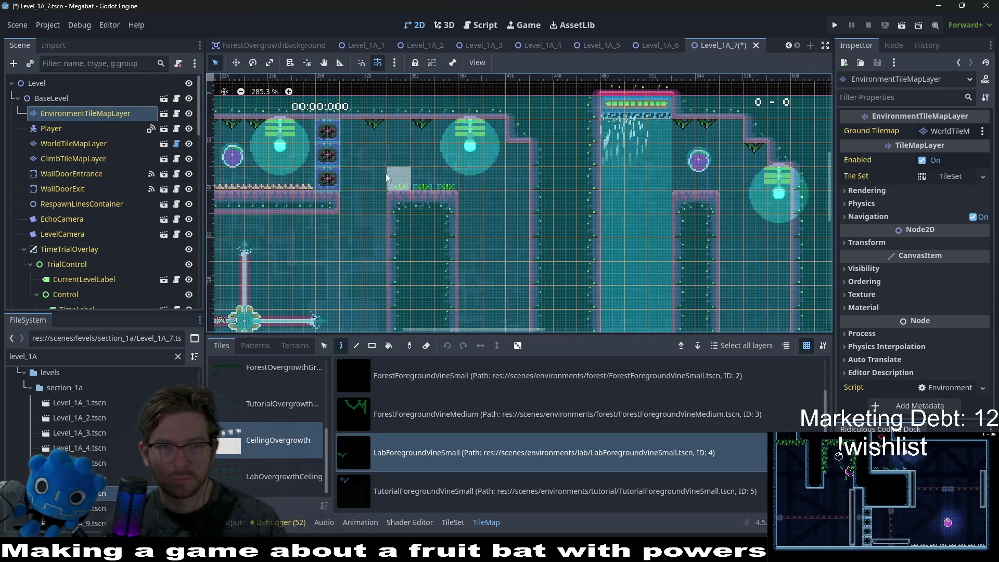
scroll(506, 198, down, 5)
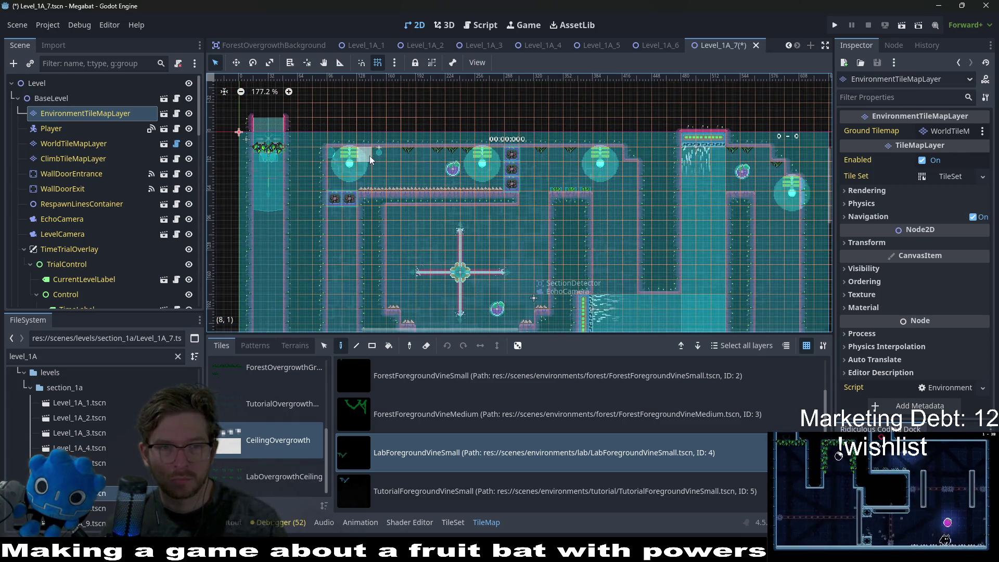
scroll(529, 245, down, 3)
drag(614, 211, 580, 237)
key(ctrl+s)
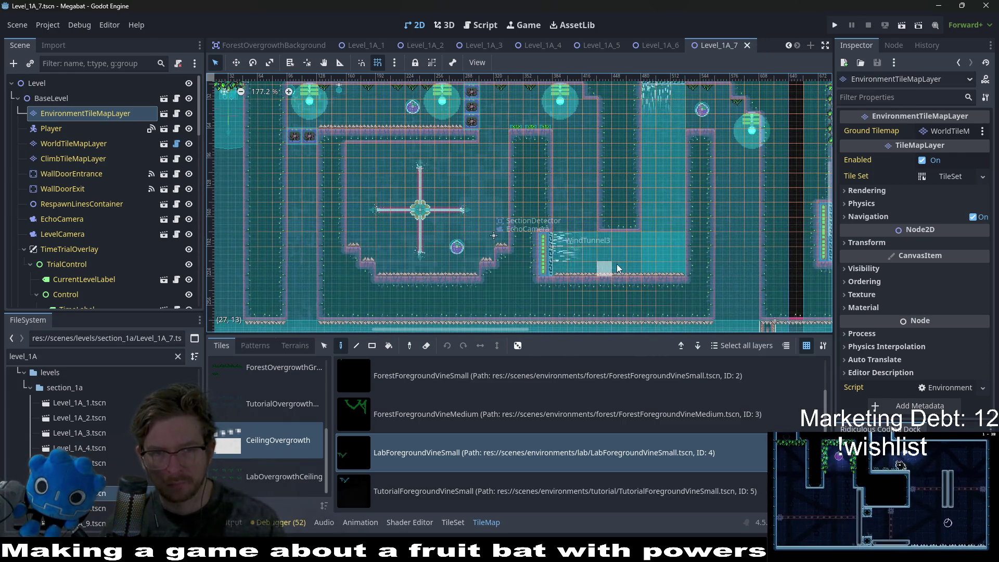
drag(600, 260, 612, 228)
scroll(611, 227, down, 3)
mouse_move(582, 184)
mouse_down()
mouse_move(626, 199)
mouse_move(542, 203)
mouse_up()
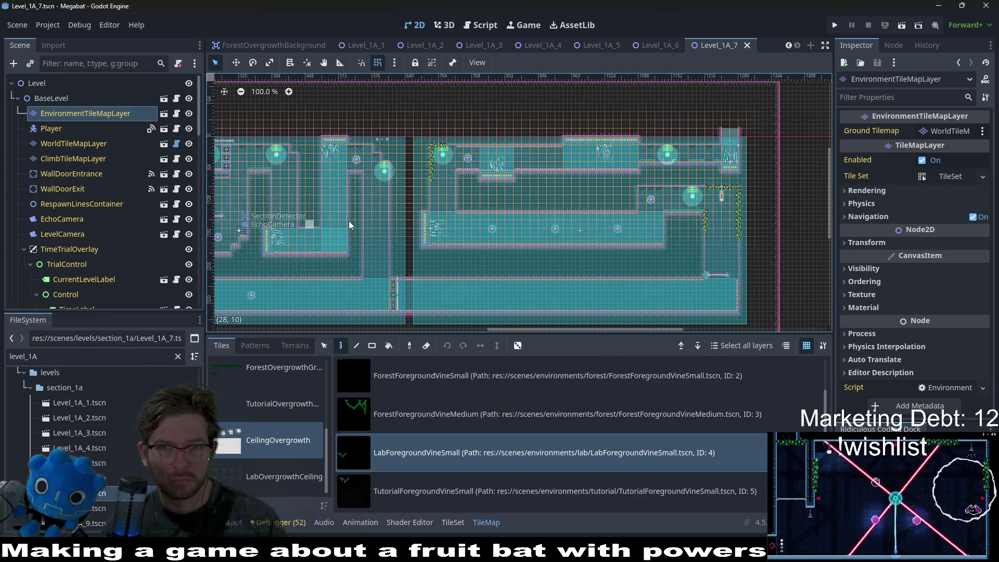
Open Level_1A_8 and pick CeilingOvergrowth > LabForegroundVineSmall on the EnvironmentTileMapLayer
double_click(107, 502)
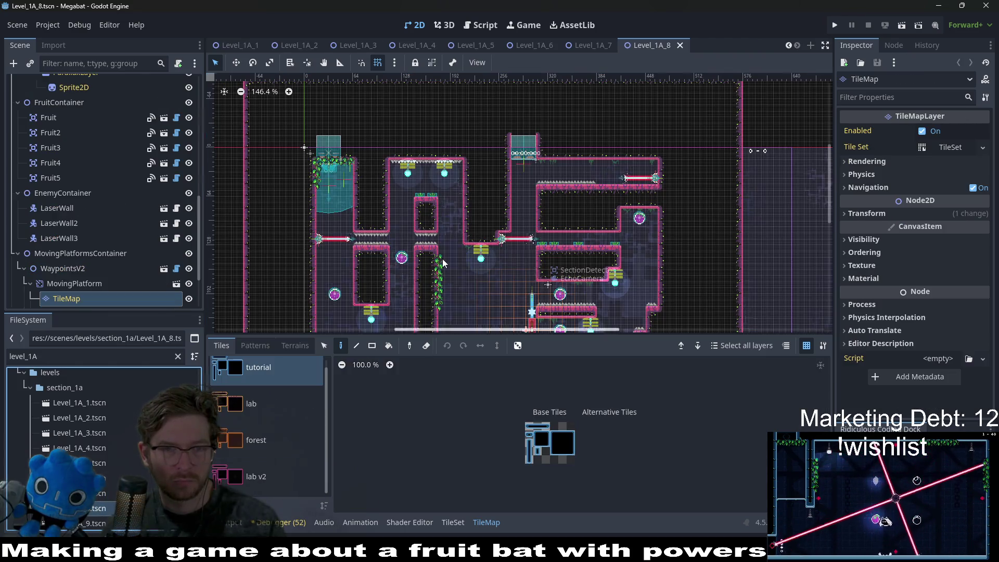
drag(437, 271, 466, 208)
scroll(72, 144, up, 10)
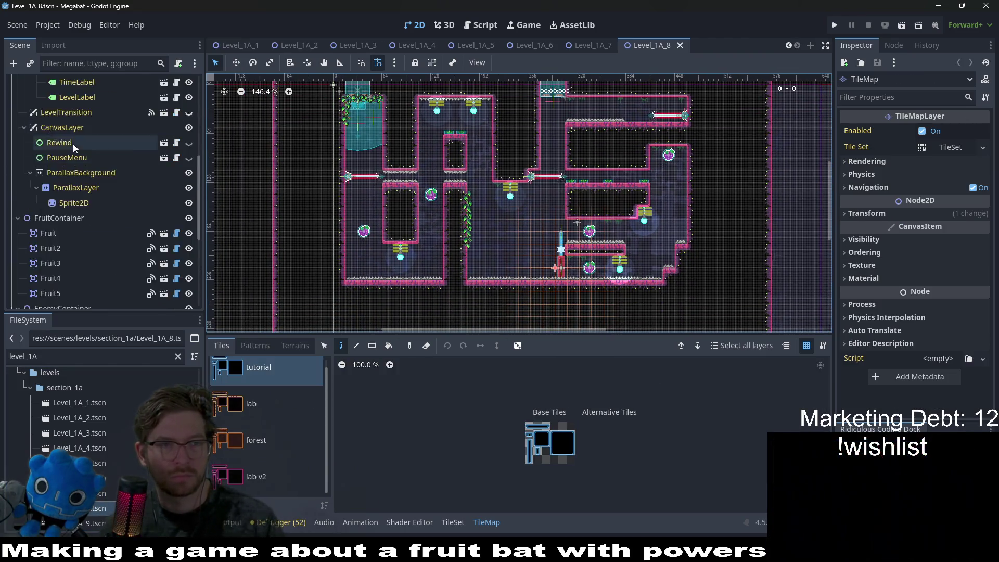
click(81, 116)
scroll(266, 427, down, 5)
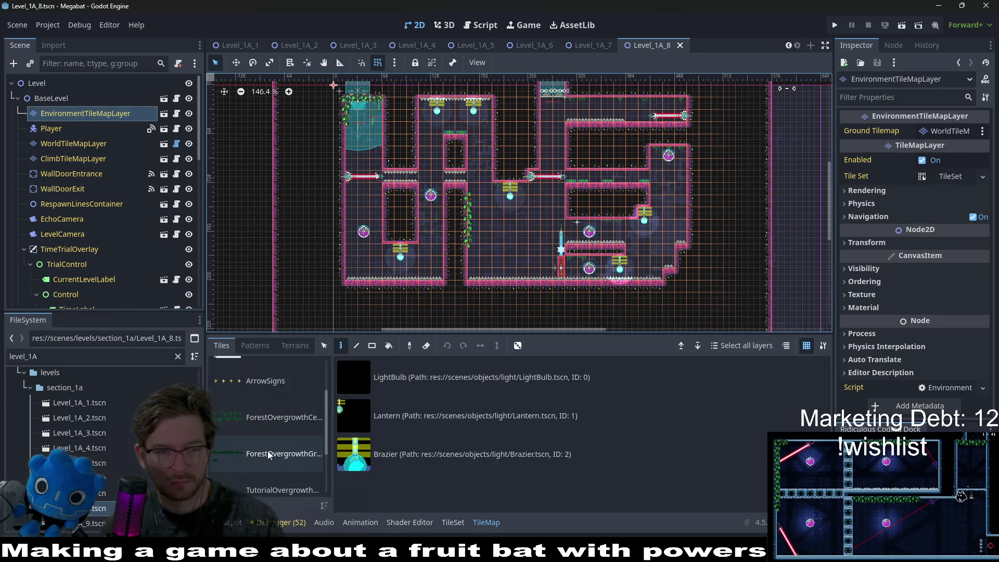
click(277, 440)
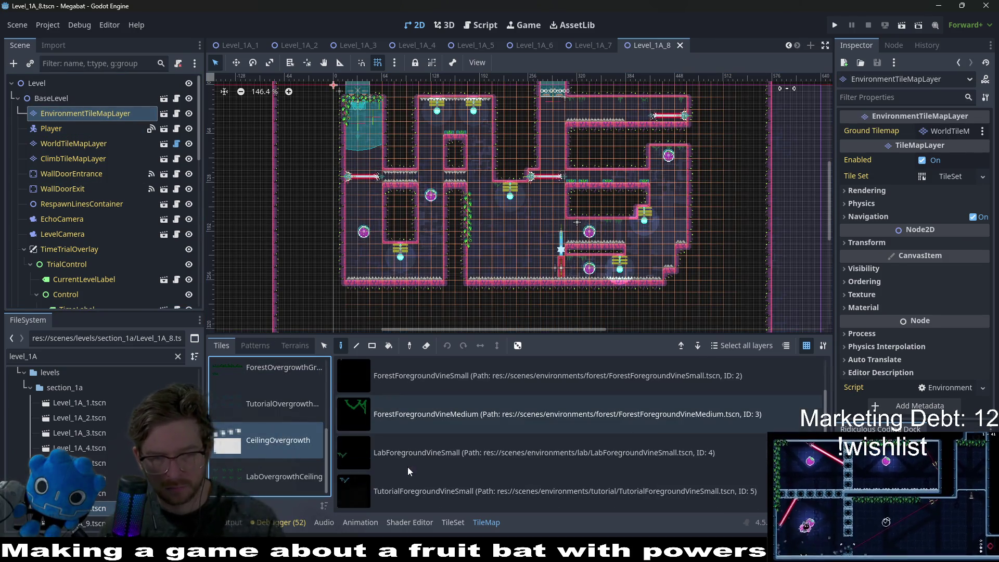
click(447, 459)
Hang a small vine under a ceiling, look over the level, and save Level_1A_8
scroll(417, 227, up, 4)
click(359, 251)
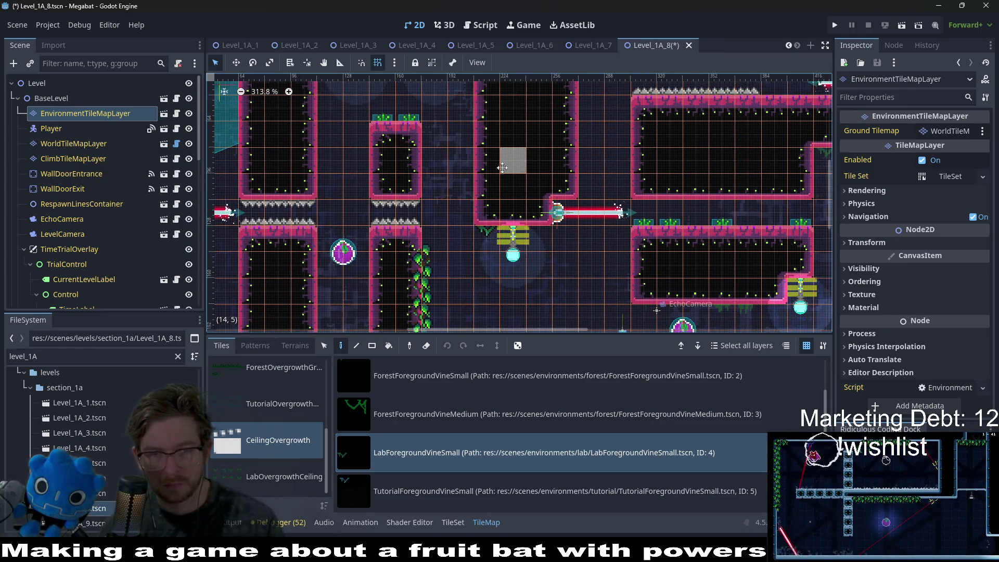
scroll(489, 297, right, 5)
scroll(490, 176, up, 4)
scroll(491, 178, right, 3)
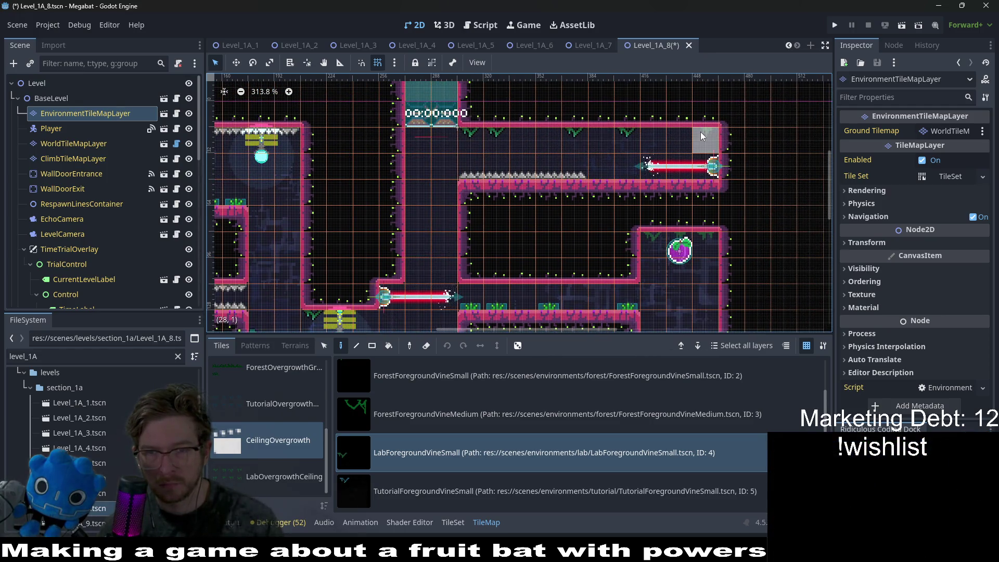
scroll(633, 144, down, 4)
scroll(633, 144, right, 1)
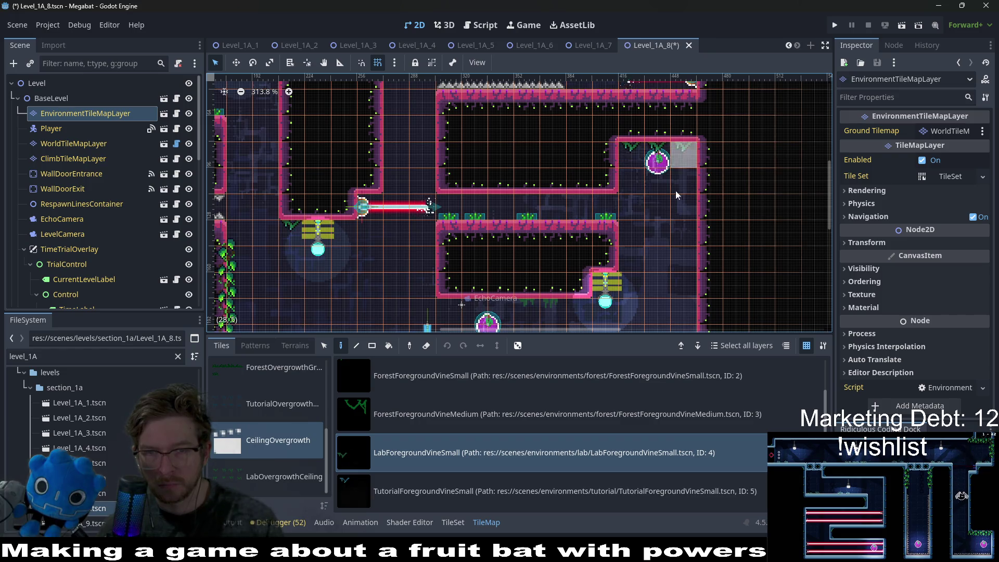
scroll(683, 178, down, 6)
scroll(683, 177, left, 2)
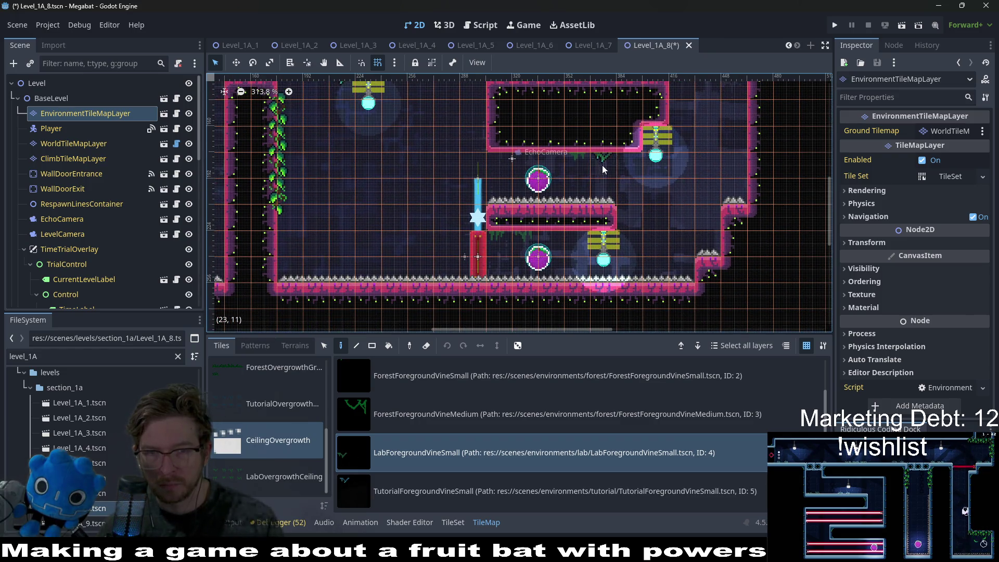
scroll(635, 138, up, 4)
scroll(587, 201, right, 1)
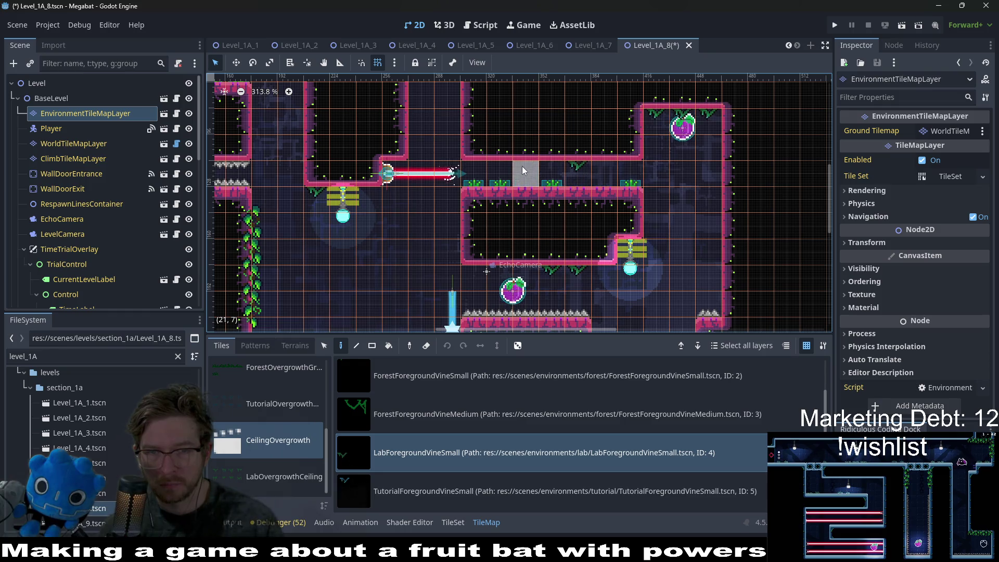
scroll(663, 287, down, 4)
scroll(663, 287, right, 3)
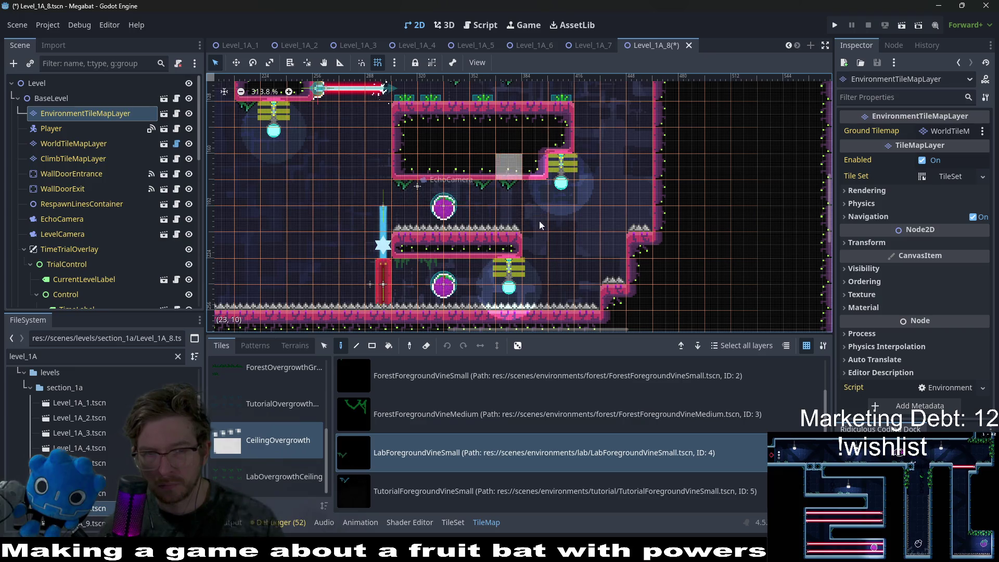
scroll(531, 203, up, 4)
scroll(531, 202, left, 2)
scroll(572, 164, down, 3)
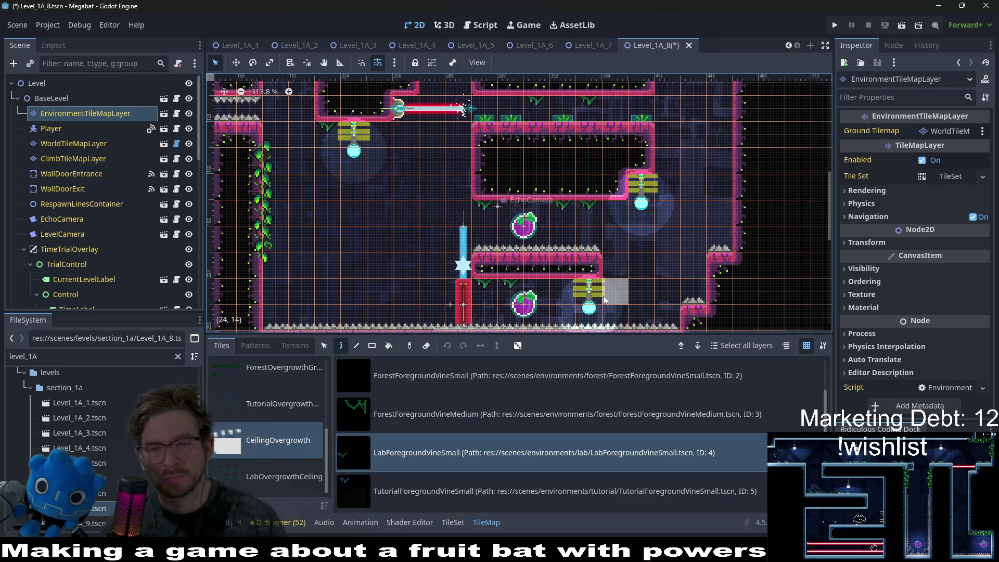
drag(606, 282, 616, 235)
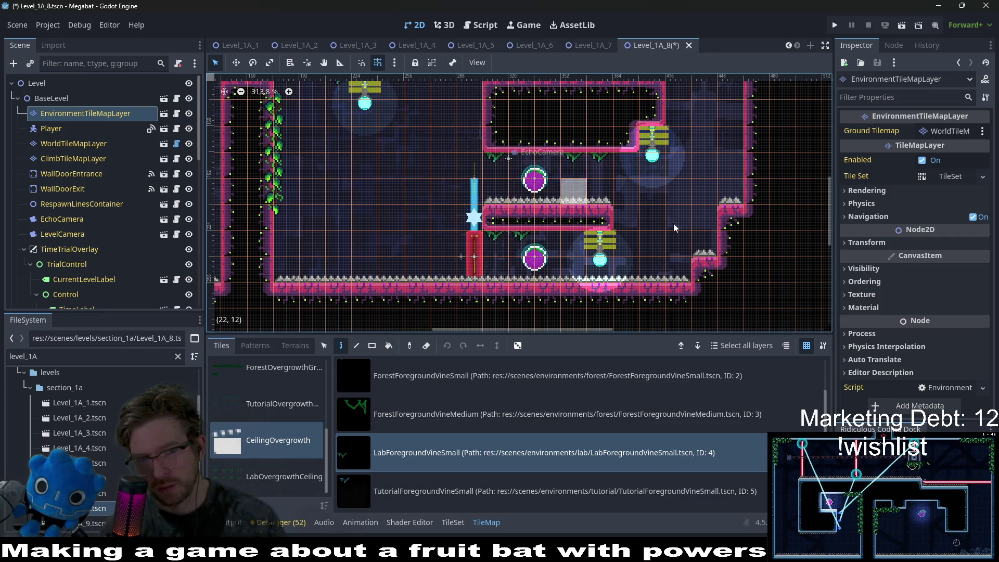
scroll(675, 227, down, 5)
scroll(620, 237, up, 5)
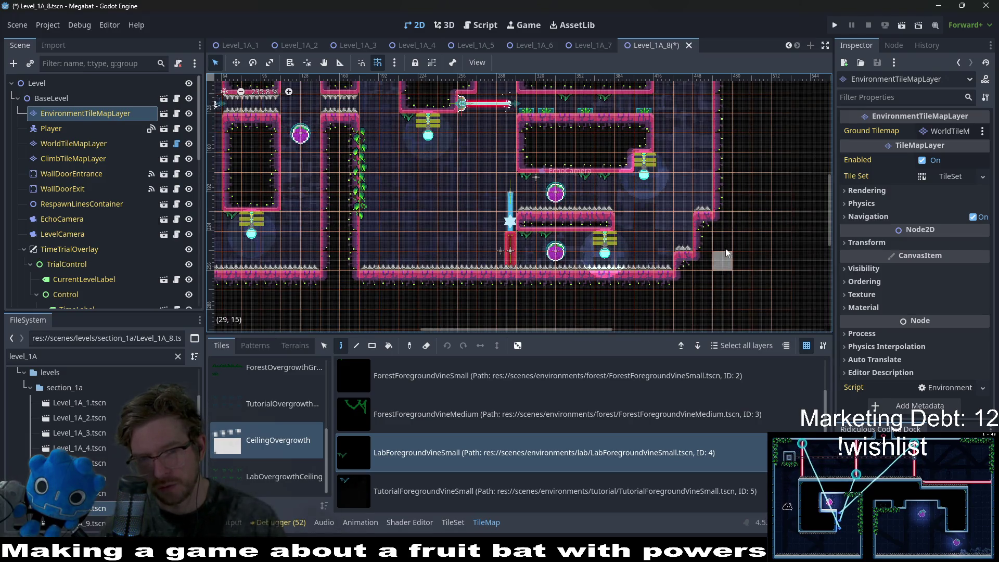
scroll(681, 276, down, 2)
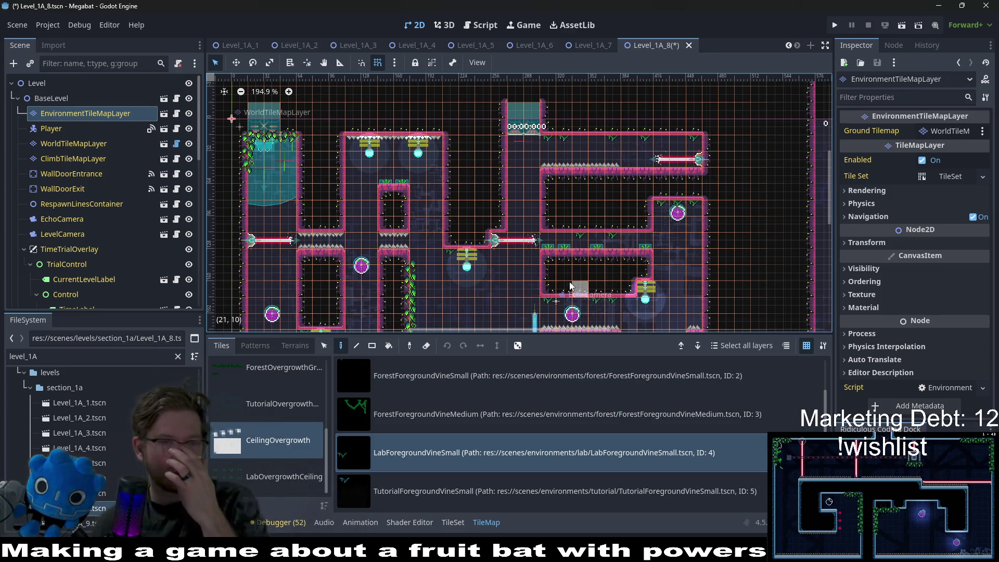
scroll(562, 219, down, 2)
key(ctrl+s)
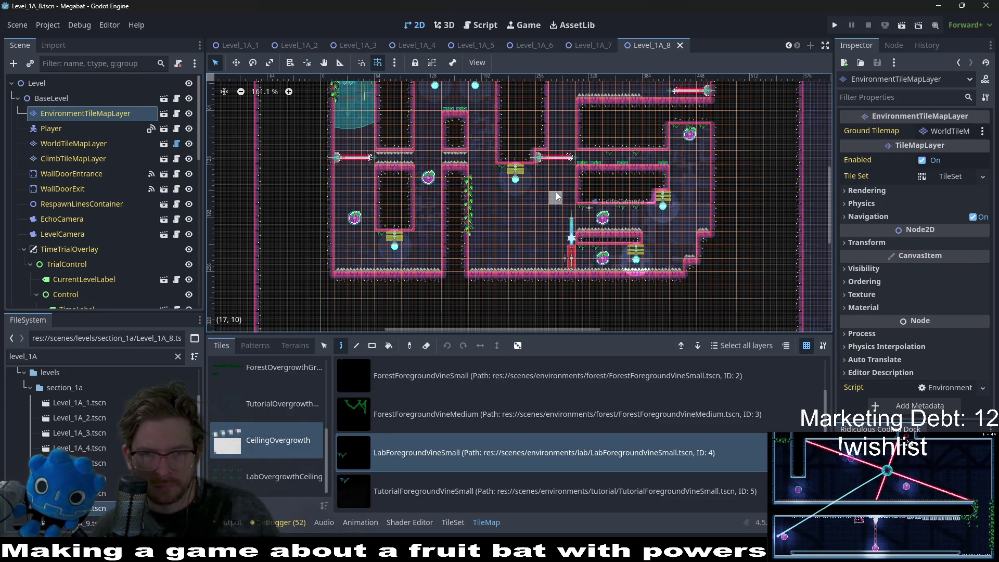
Playtest Level_1A_8, then stop the run and return to the 2D layout
click(902, 25)
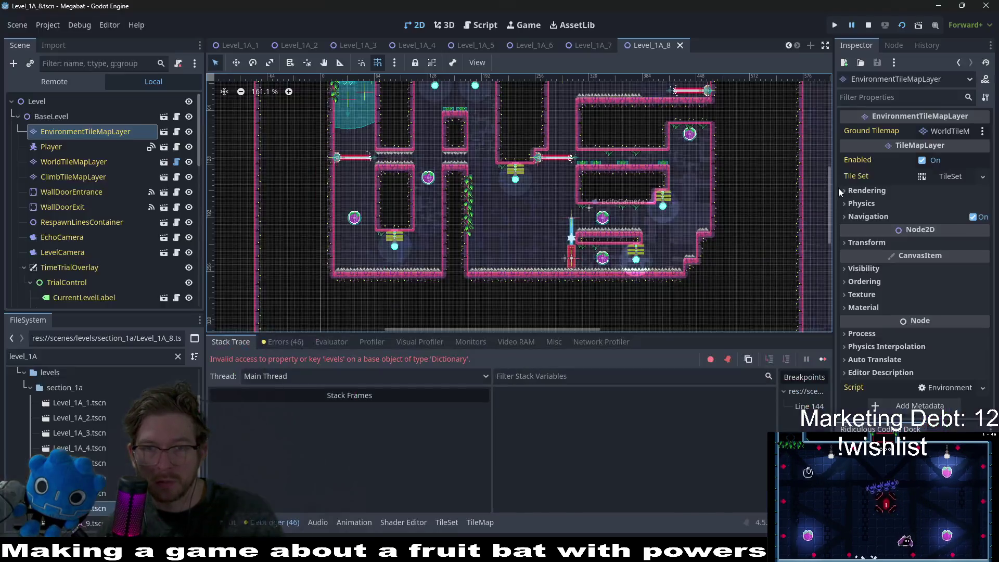
click(872, 24)
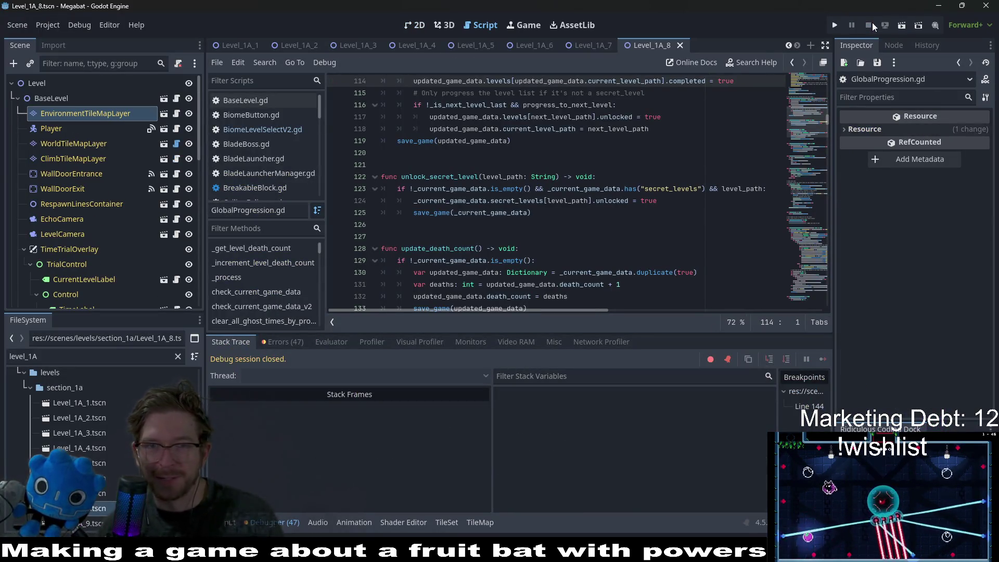
click(411, 25)
Select the ClimbTileMapLayer for editing
scroll(604, 255, up, 3)
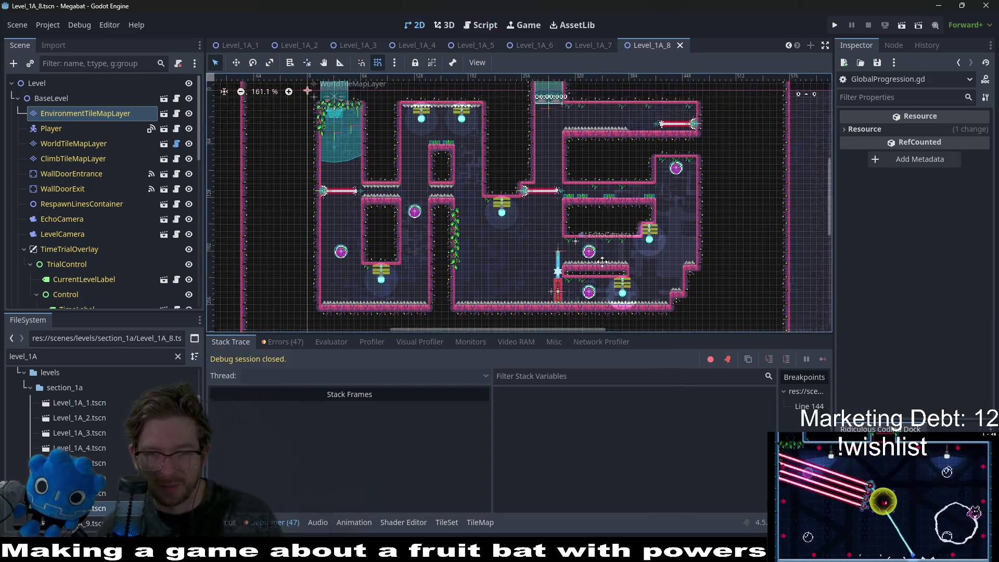
scroll(604, 255, down, 1)
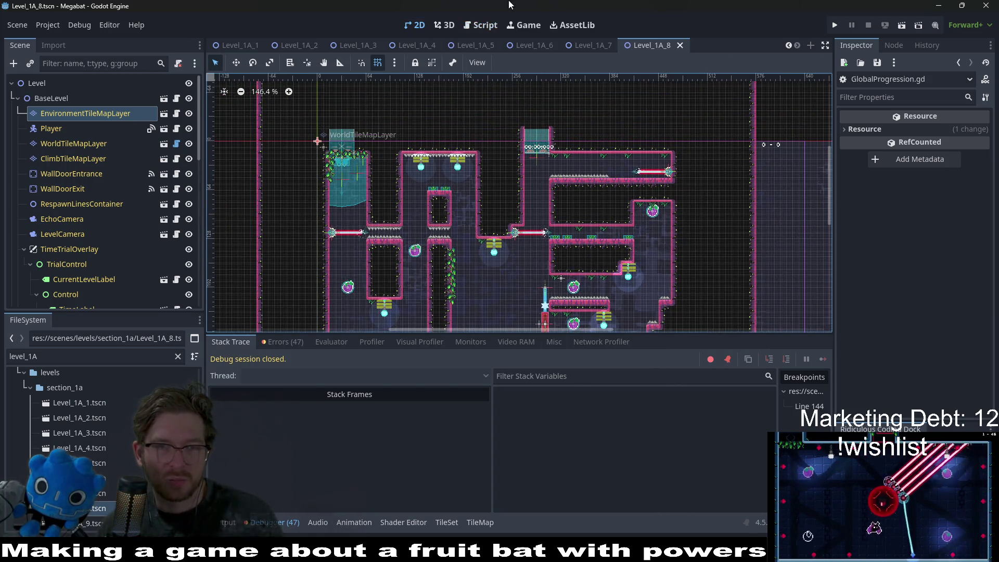
scroll(573, 254, up, 12)
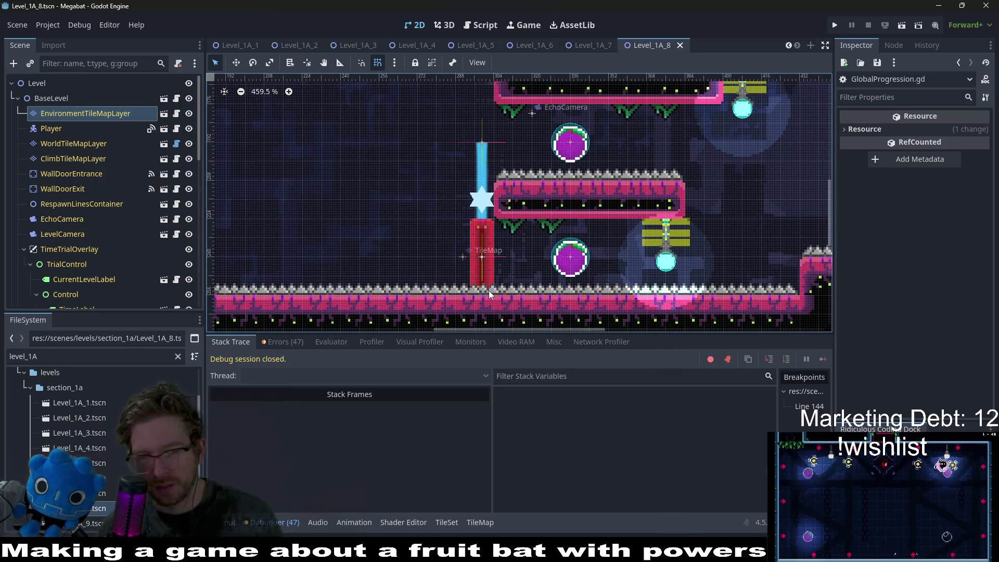
scroll(494, 286, down, 5)
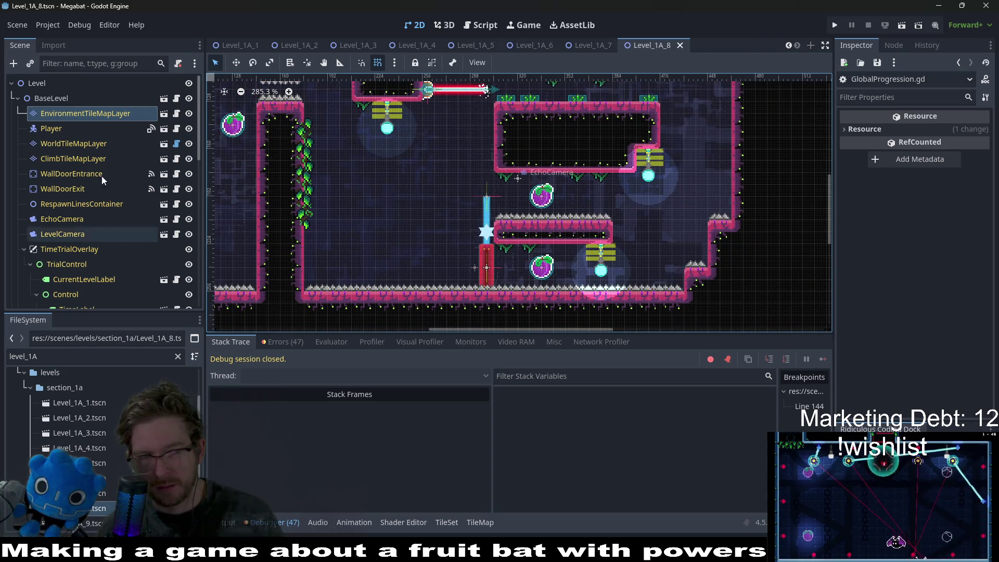
click(100, 159)
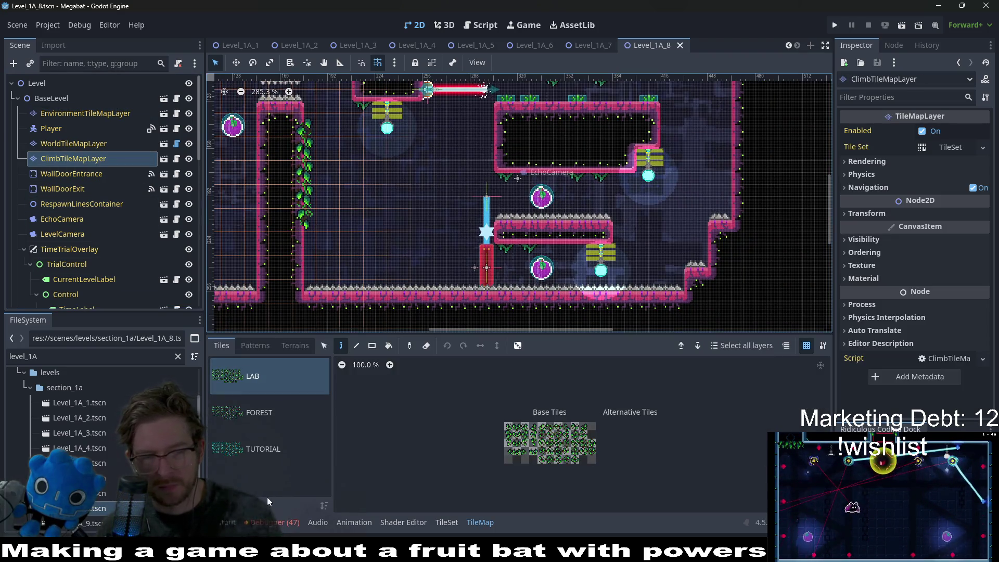
Paint ActionSpikes > RetractableSpikesUp along the lower floor on HazardTileMapLayer, then save
scroll(79, 194, down, 6)
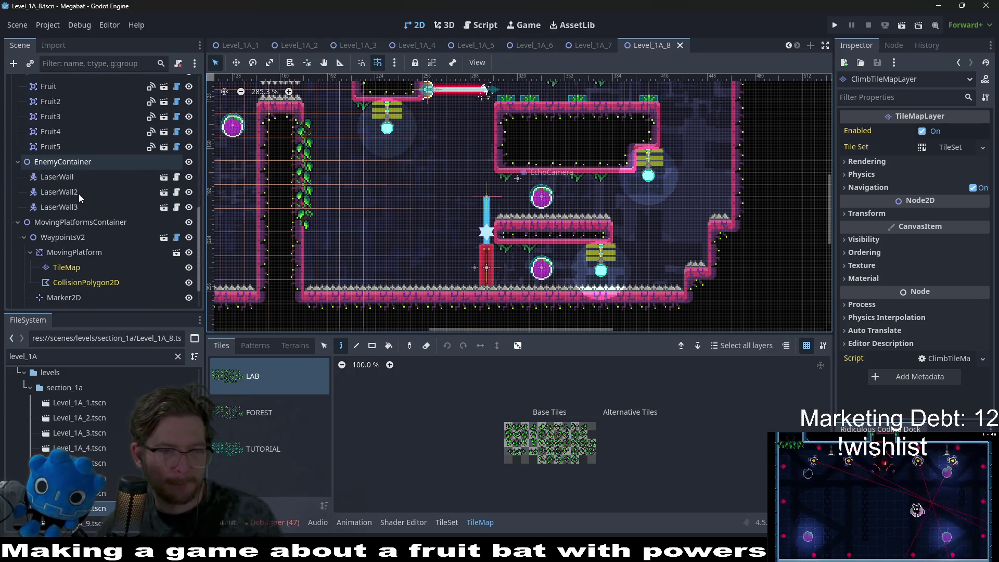
scroll(79, 193, down, 3)
click(91, 285)
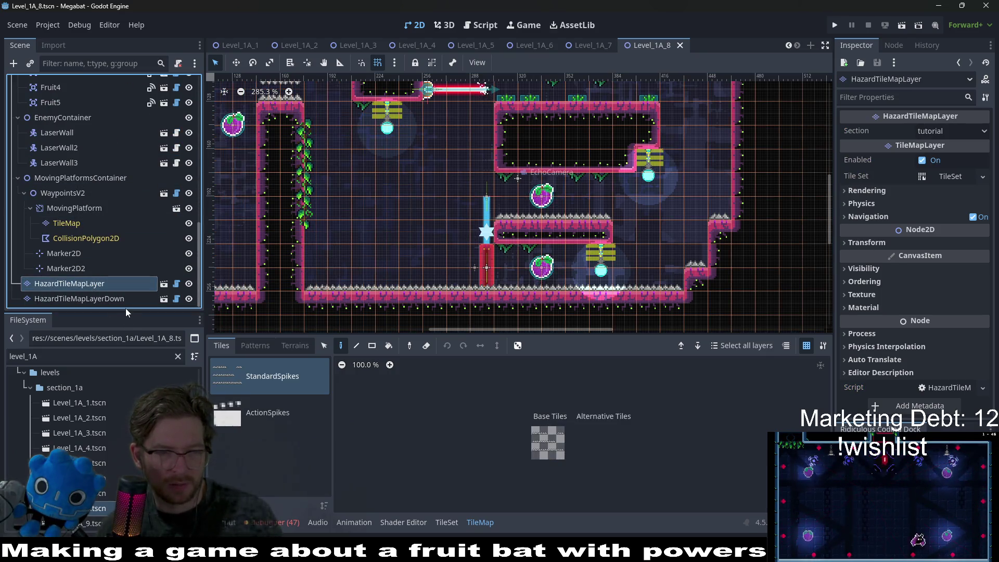
click(268, 422)
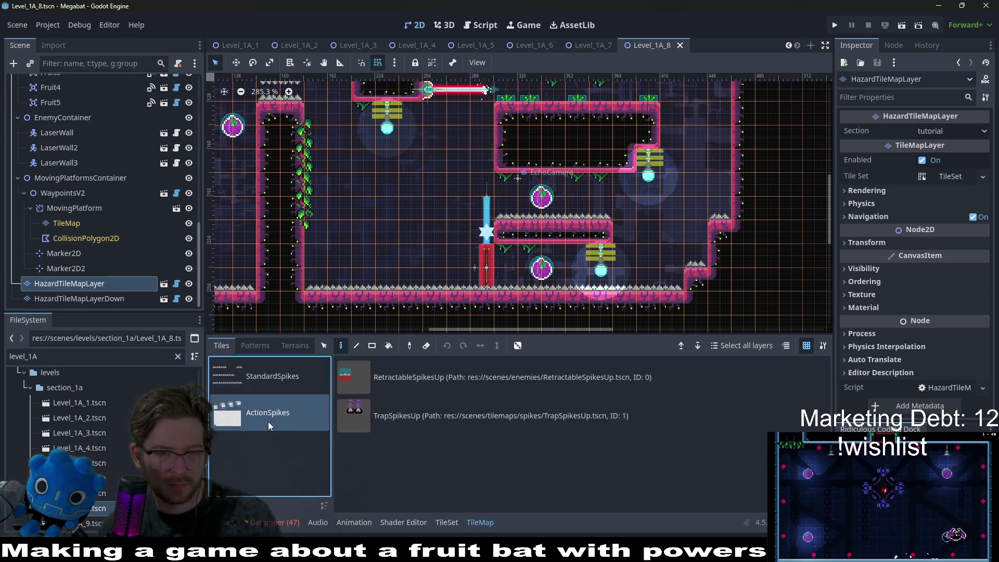
click(398, 380)
drag(315, 286, 526, 285)
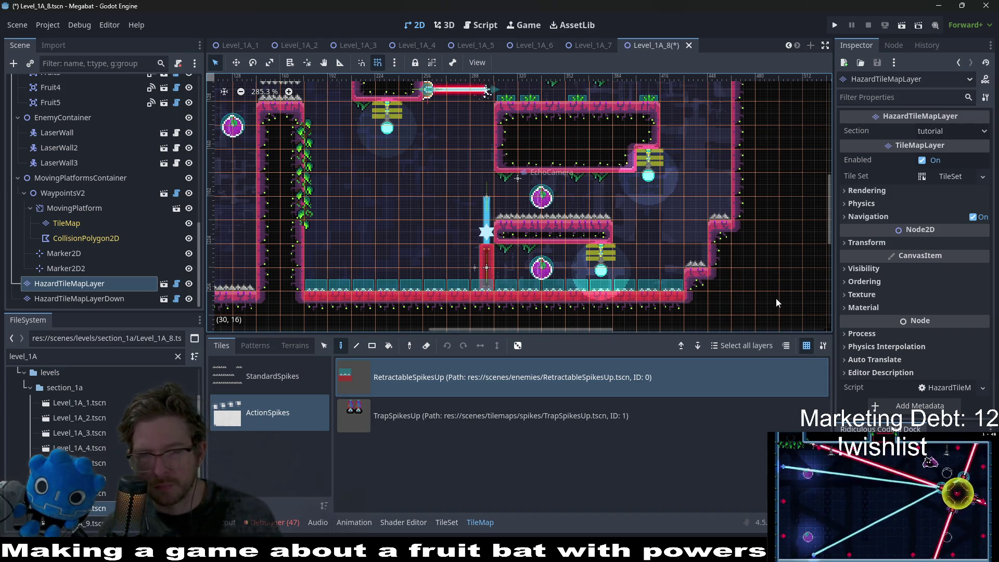
drag(737, 238, 682, 287)
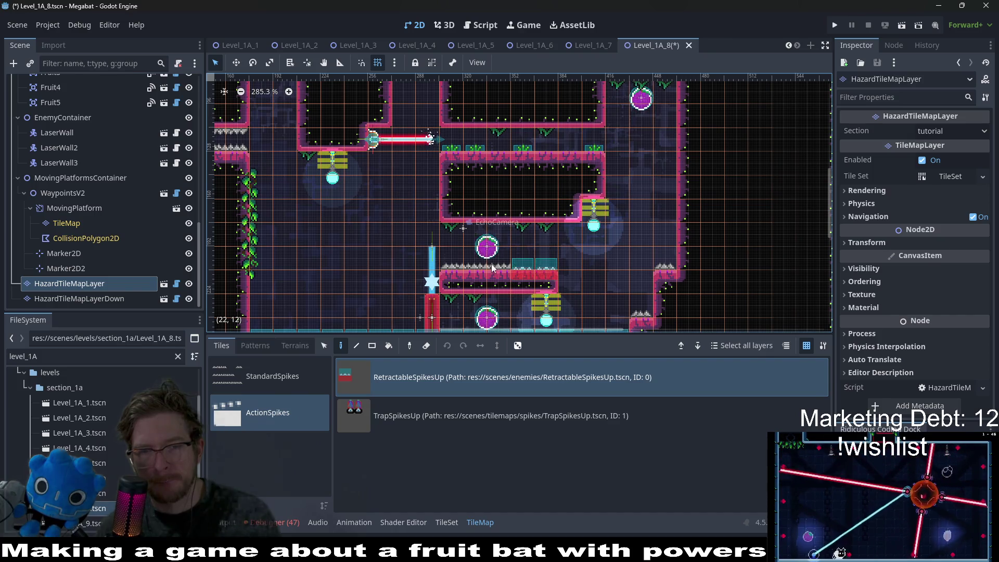
scroll(603, 263, down, 5)
key(ctrl+s)
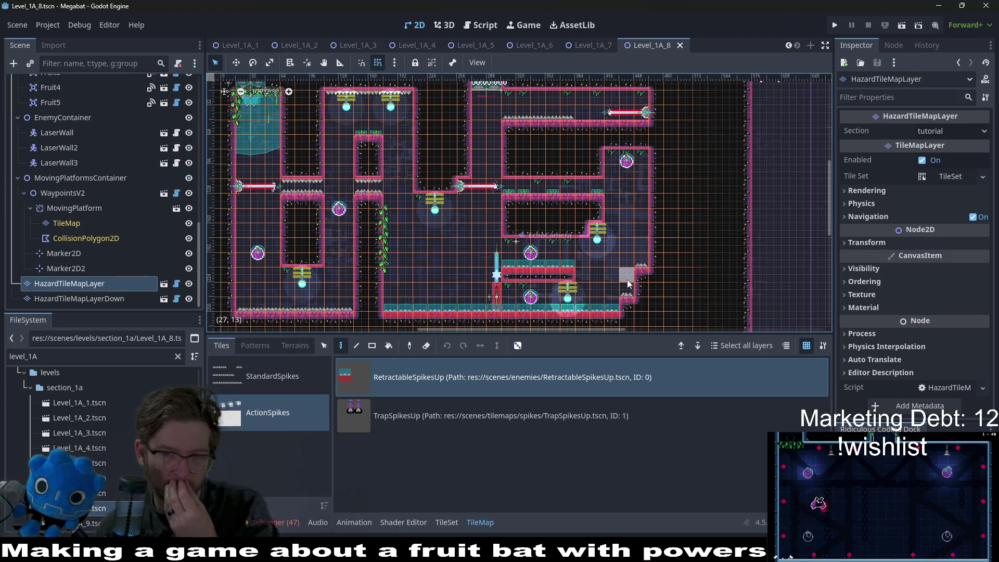
Launch Level_1A_8 and fly the bat down into the level, eating the first fruit
click(894, 24)
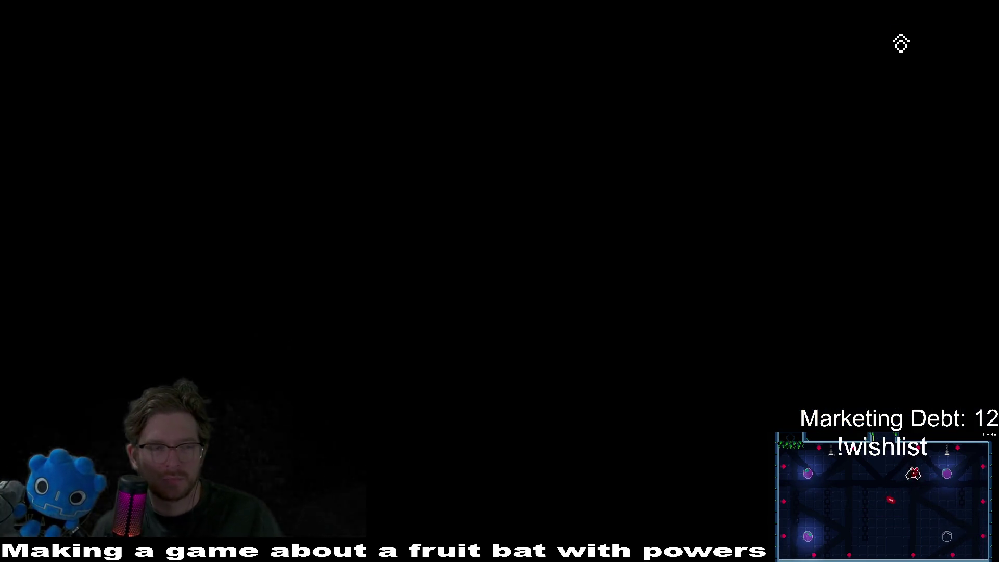
key(Down)
key(Right)
key(Up)
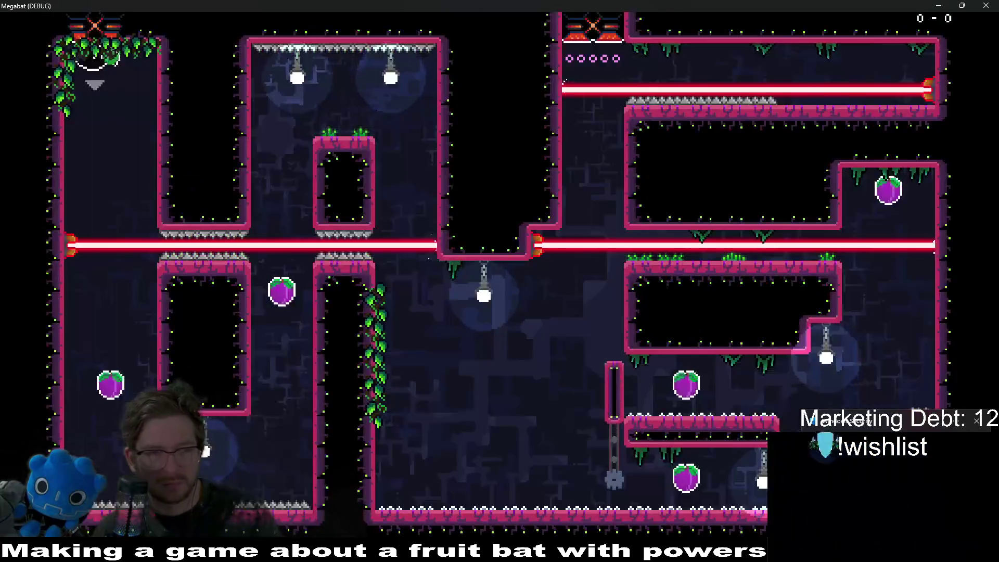
key(Down)
key(Up)
key(Right)
key(Down)
key(Right)
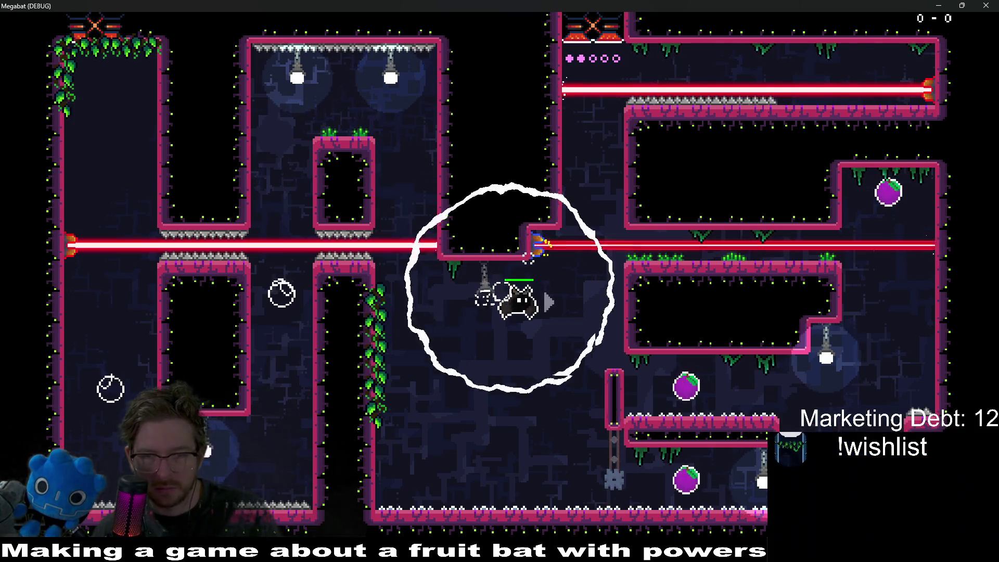
Fly the bat around to eat the remaining fruit, then quit the game with F8
key(Left)
key(Right)
key(Right)
key(Down)
key(Down)
key(Up)
key(Left)
key(Down)
key(Left)
key(Up)
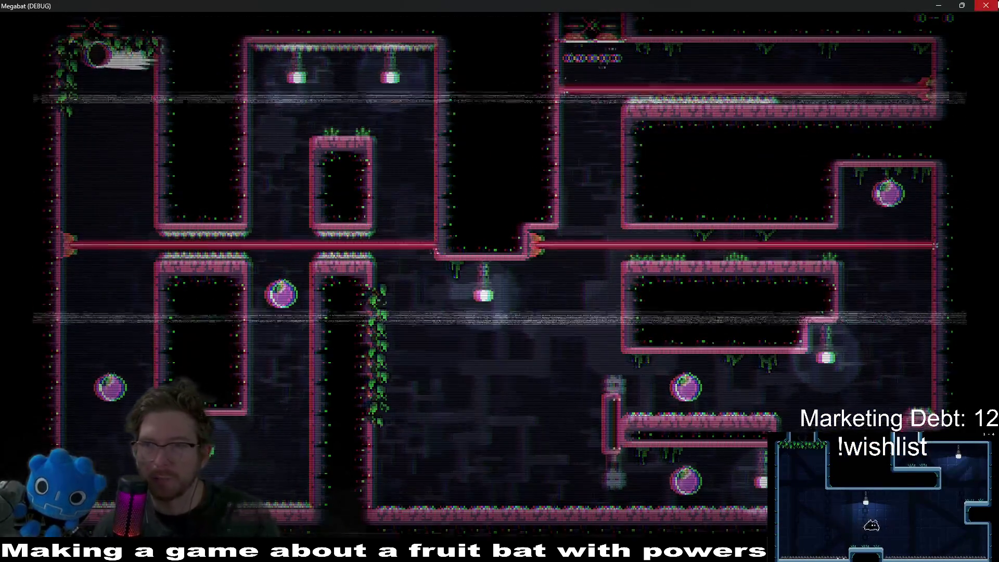
key(F8)
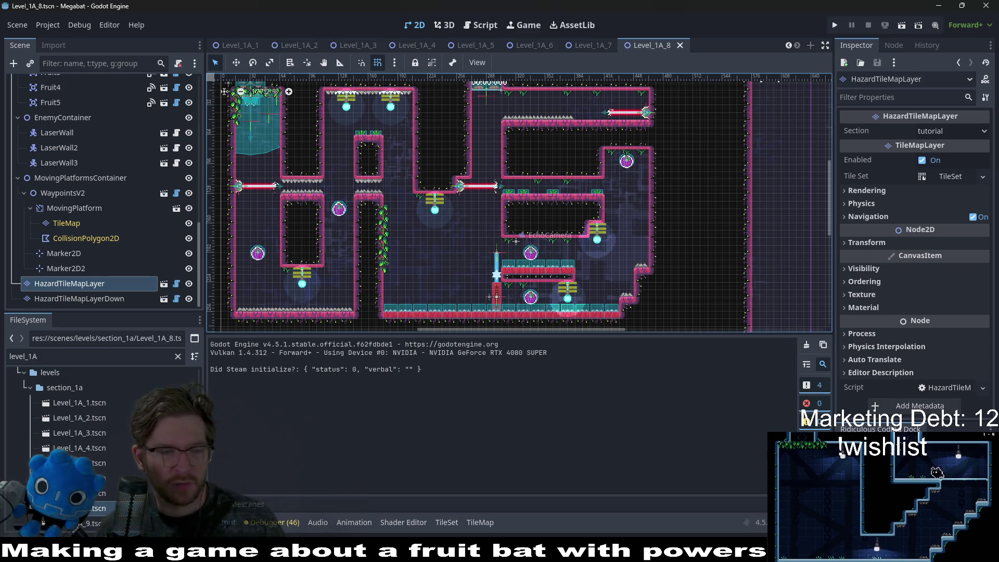
Open Level_1A_9 and pan and zoom across its laser-lined corridors and fruit
scroll(103, 469, down, 2)
double_click(107, 484)
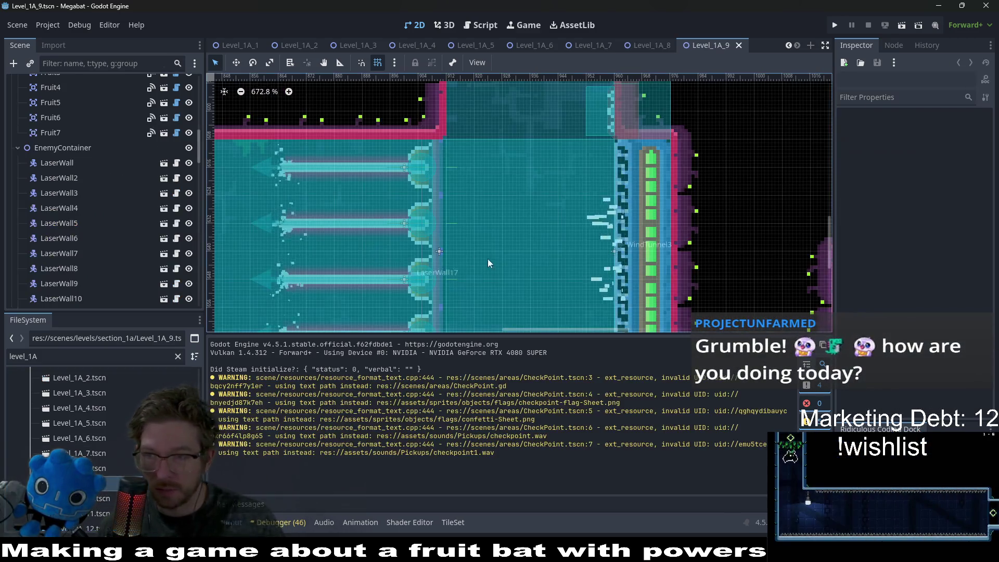
scroll(425, 237, down, 1)
scroll(425, 236, down, 15)
drag(435, 206, 564, 236)
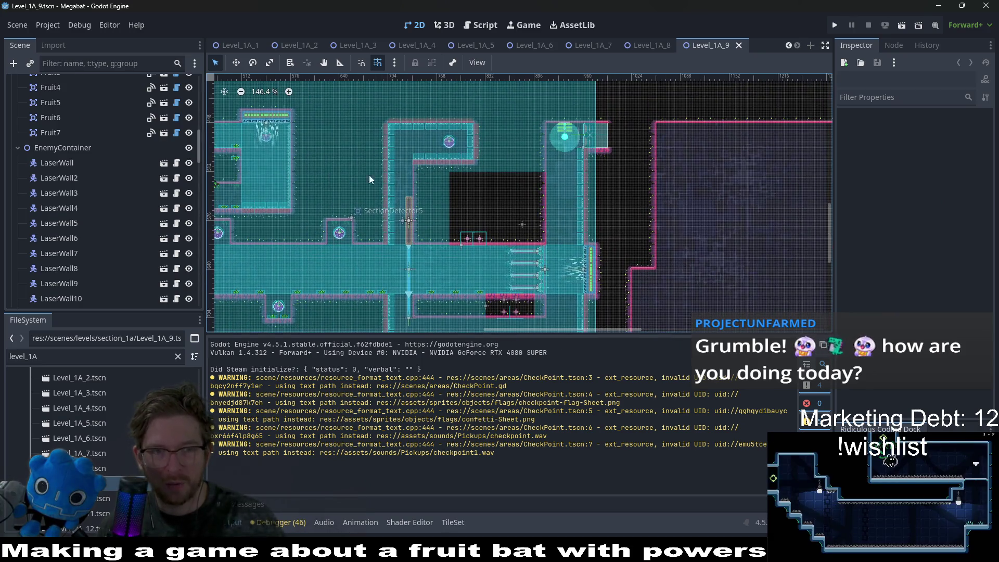
scroll(398, 174, up, 4)
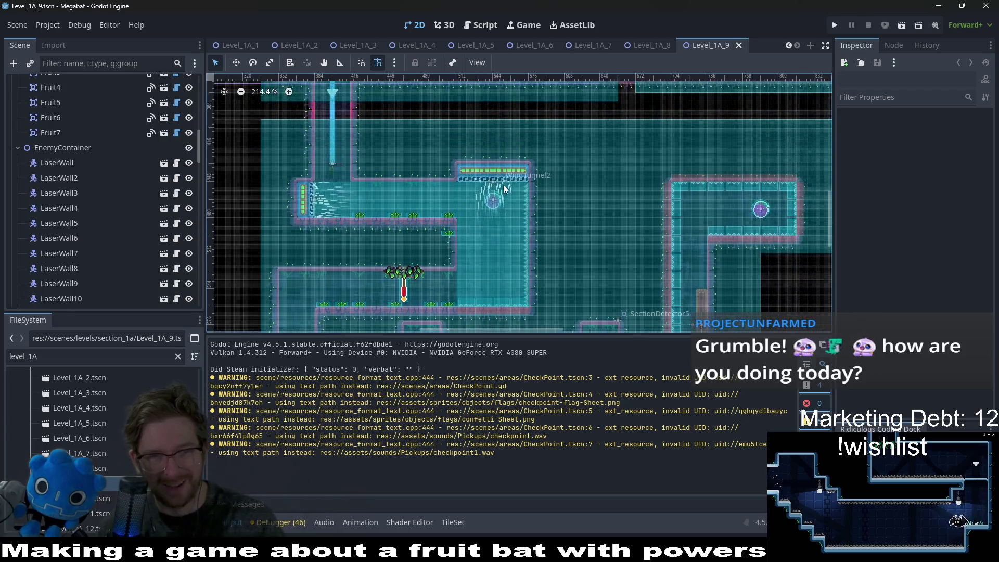
scroll(502, 185, down, 10)
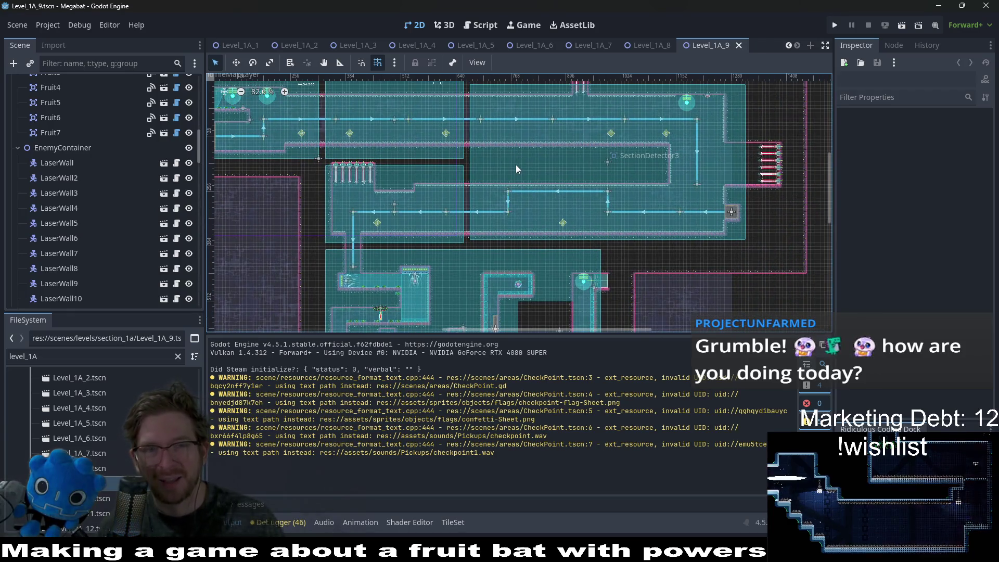
drag(486, 199, 668, 209)
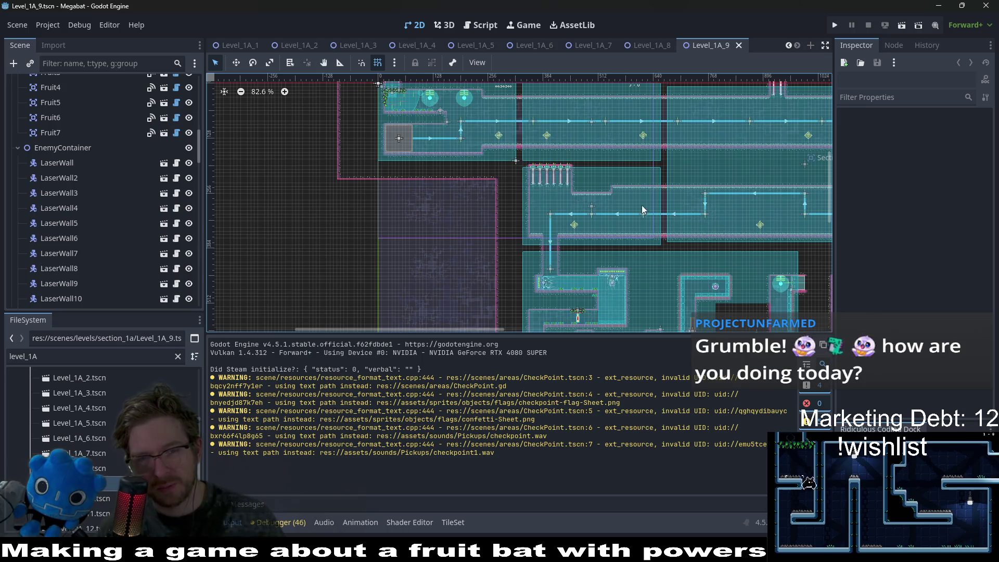
scroll(712, 218, up, 4)
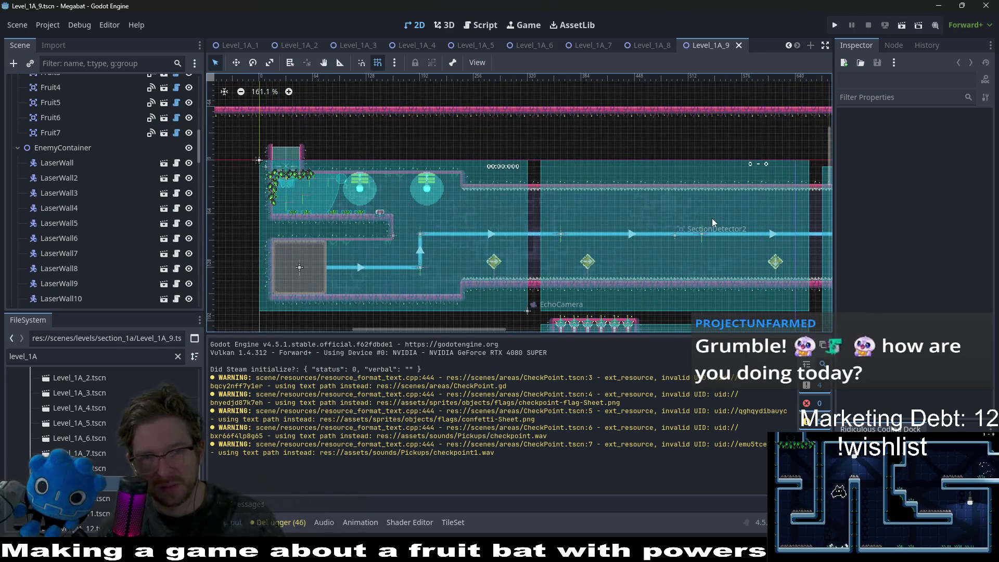
scroll(764, 228, right, 5)
scroll(610, 199, left, 5)
scroll(618, 165, down, 2)
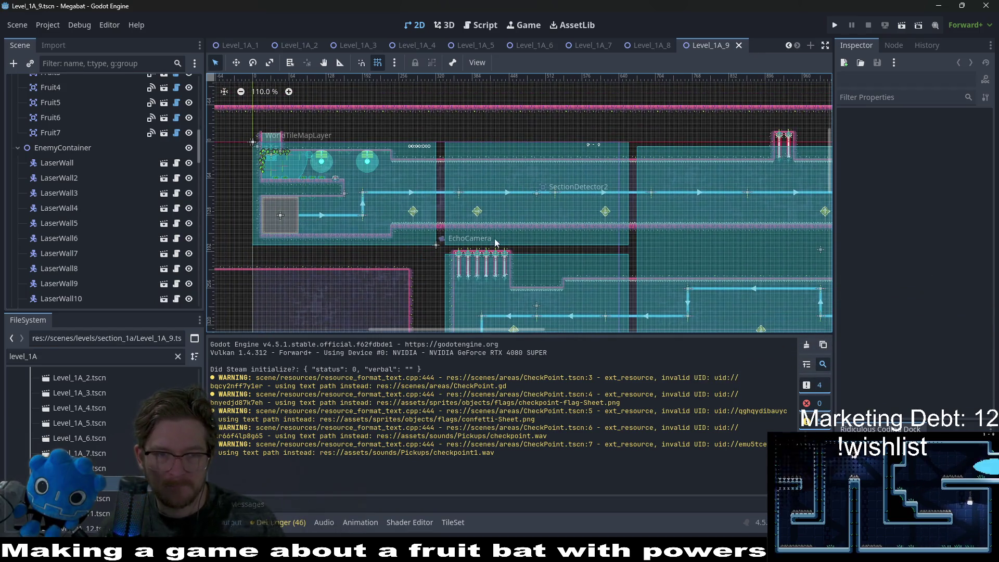
scroll(641, 219, left, 3)
scroll(646, 216, down, 2)
scroll(572, 200, right, 5)
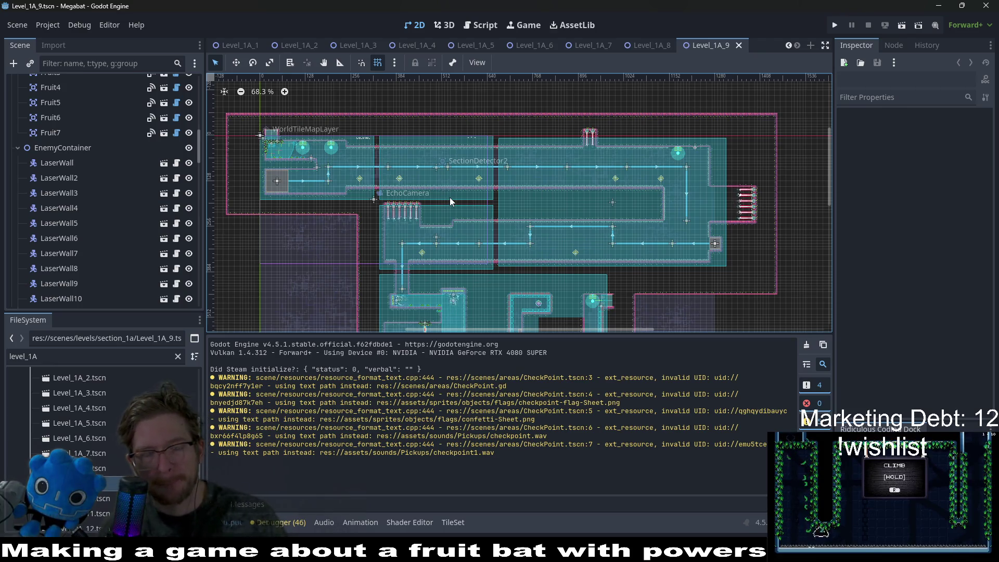
scroll(502, 225, down, 1)
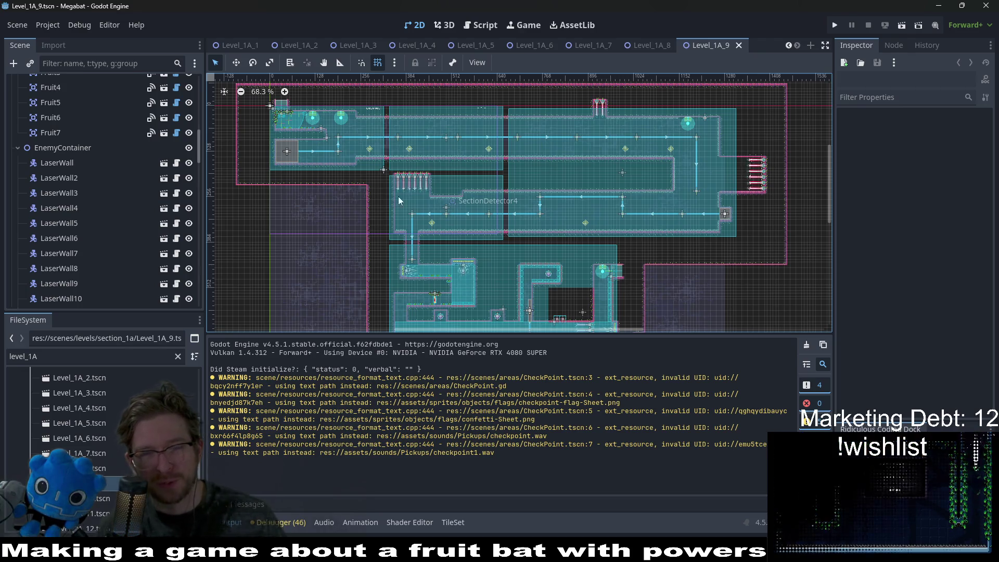
scroll(353, 126, up, 3)
scroll(318, 156, up, 2)
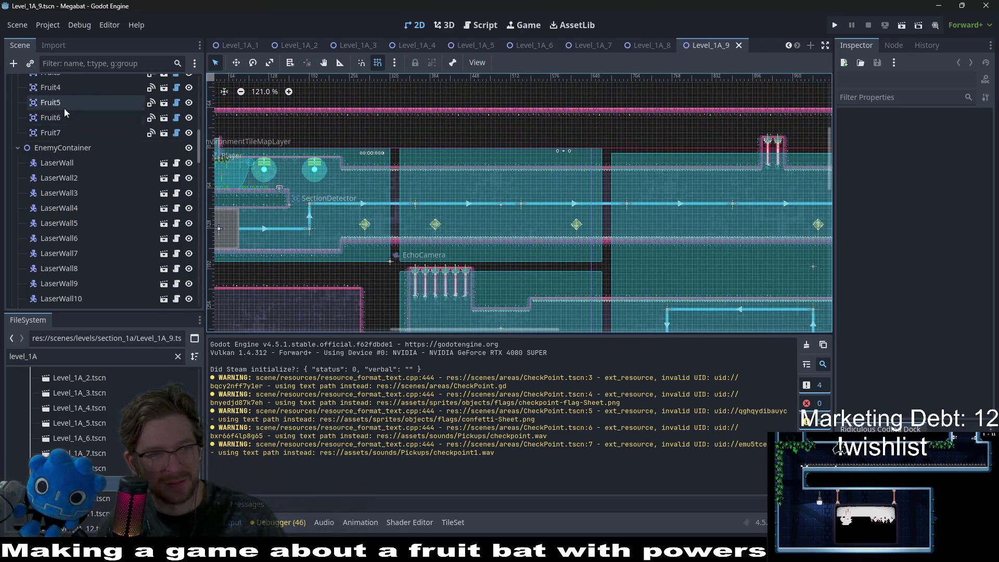
scroll(75, 121, up, 10)
Pick the CeilingOvergrowth LabForegroundVineSmall tile on the EnvironmentTileMapLayer
click(79, 113)
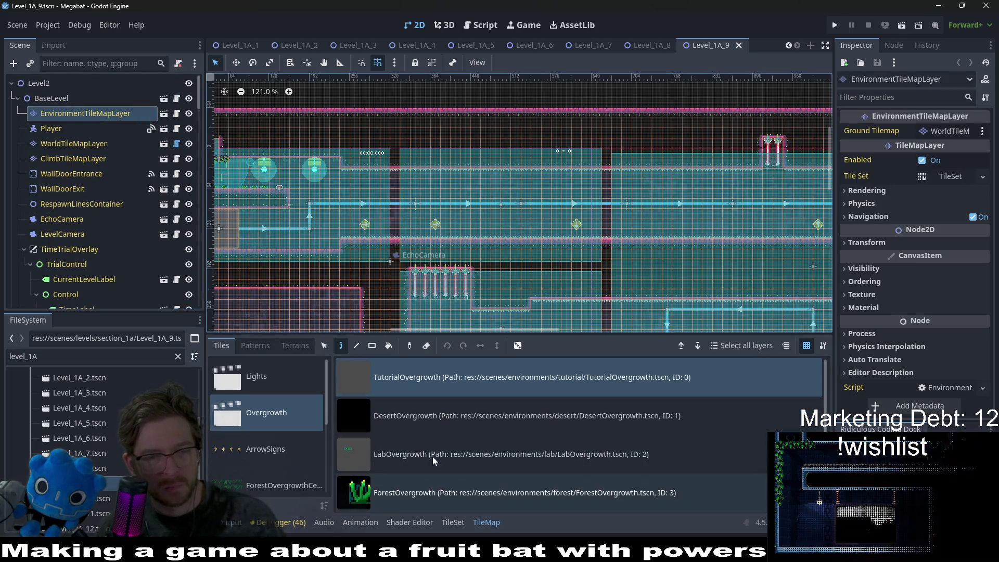
scroll(311, 180, up, 1)
scroll(311, 180, up, 3)
click(359, 454)
scroll(280, 424, down, 3)
click(281, 429)
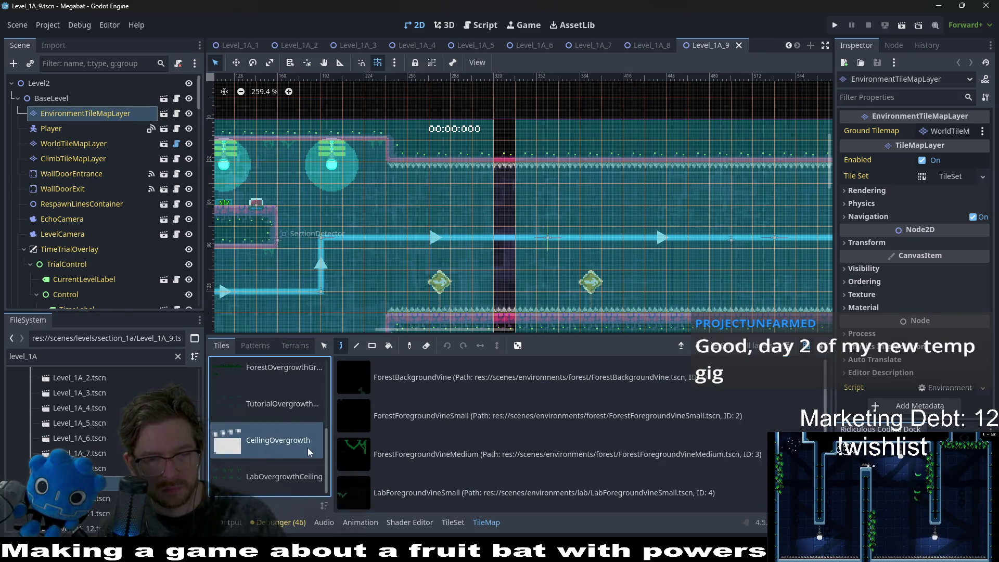
scroll(471, 479, down, 2)
click(490, 454)
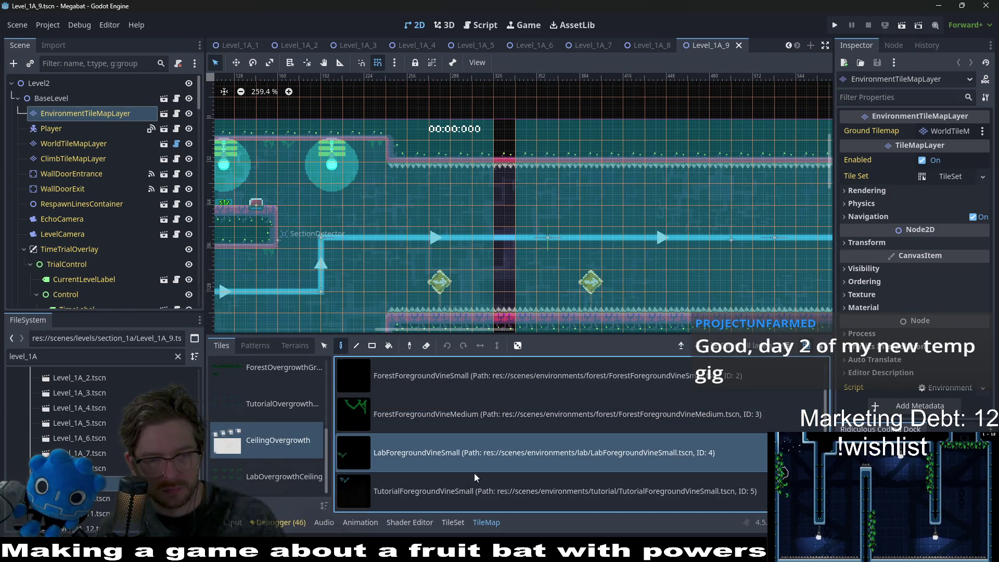
Hang two small vines side by side on a ceiling and one near the fruit
scroll(295, 157, up, 5)
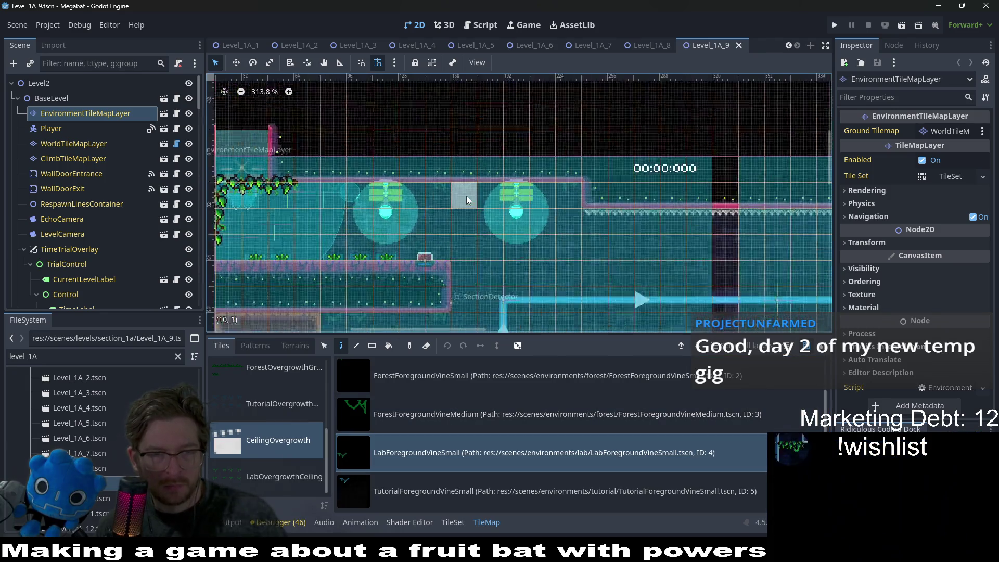
click(429, 195)
click(459, 191)
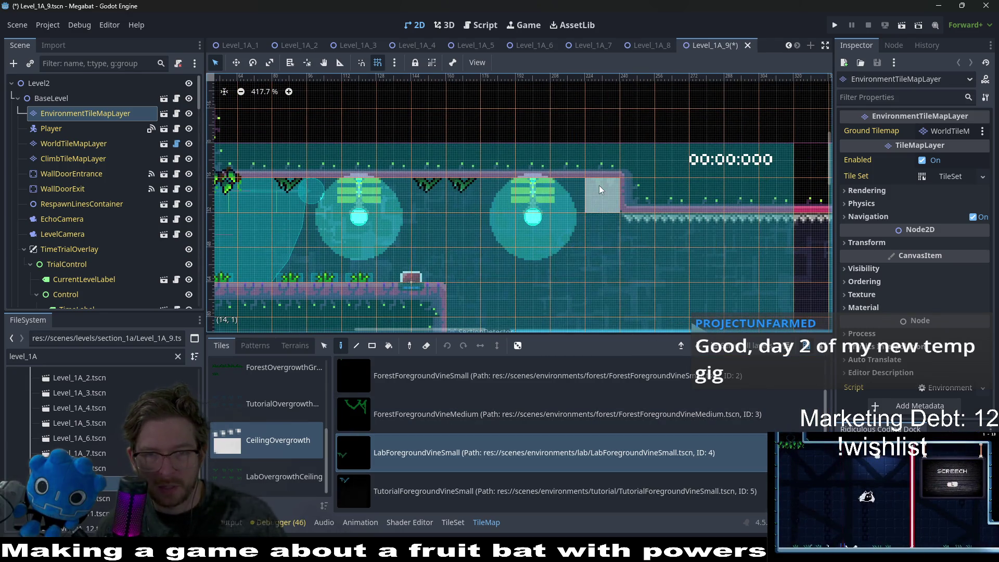
scroll(605, 219, down, 10)
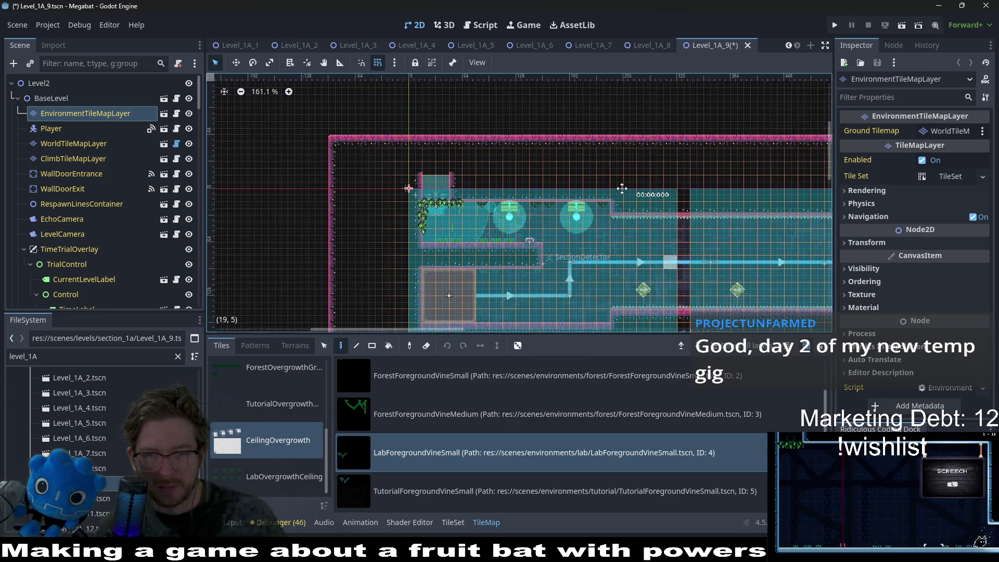
scroll(612, 118, up, 2)
scroll(611, 117, right, 10)
scroll(574, 118, down, 2)
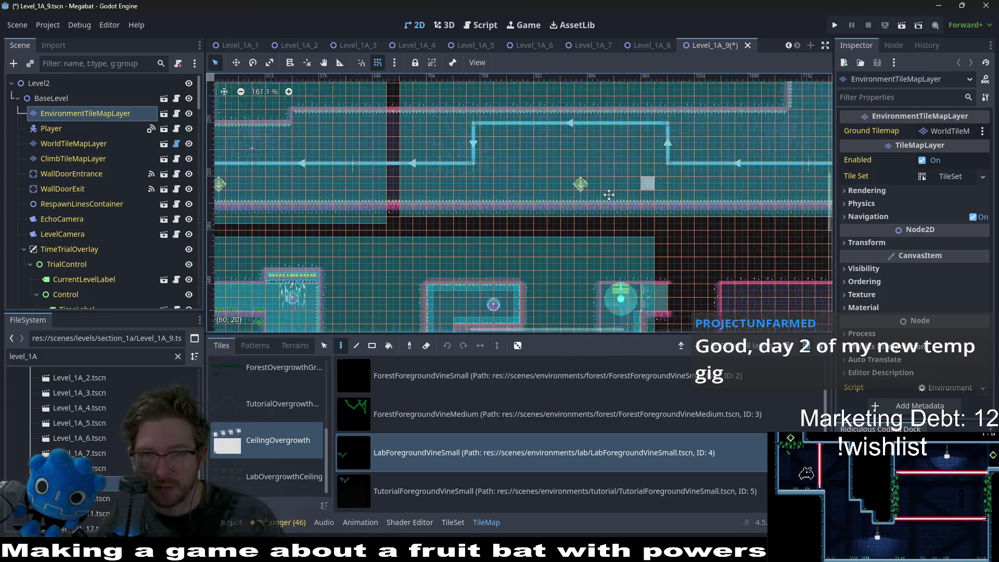
scroll(734, 184, up, 4)
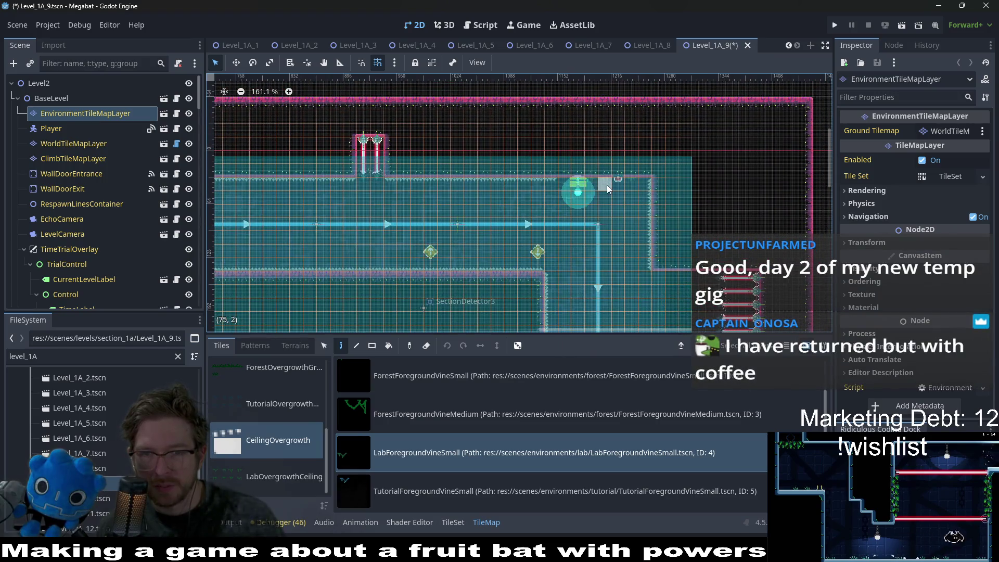
scroll(606, 185, up, 1)
scroll(607, 185, up, 2)
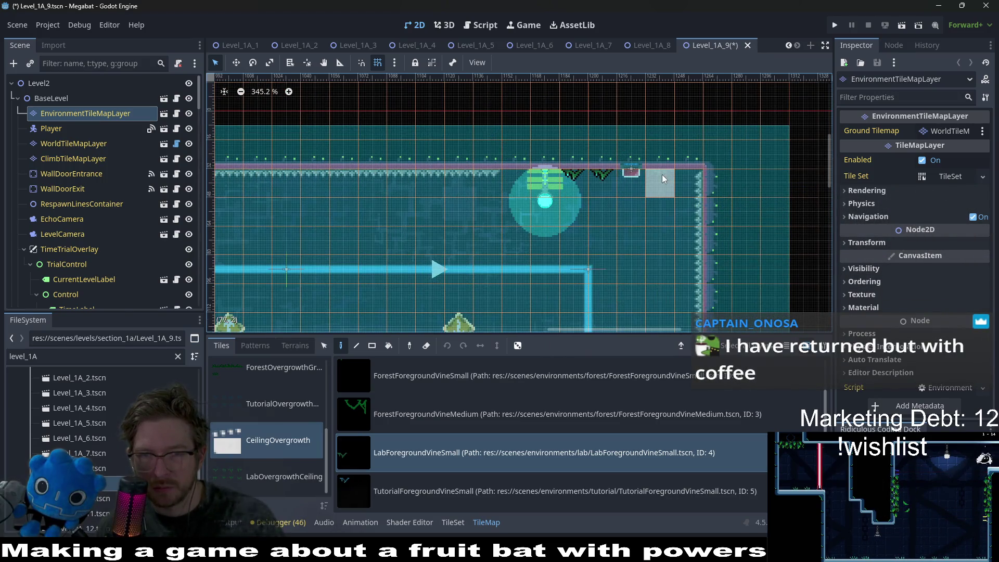
scroll(651, 220, down, 10)
scroll(644, 228, down, 3)
scroll(534, 158, up, 3)
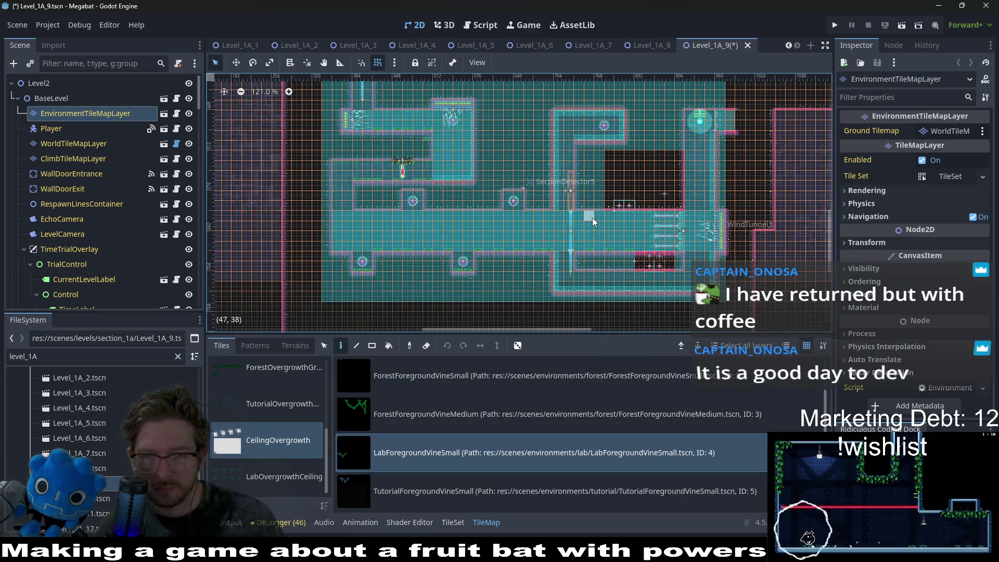
scroll(592, 218, up, 13)
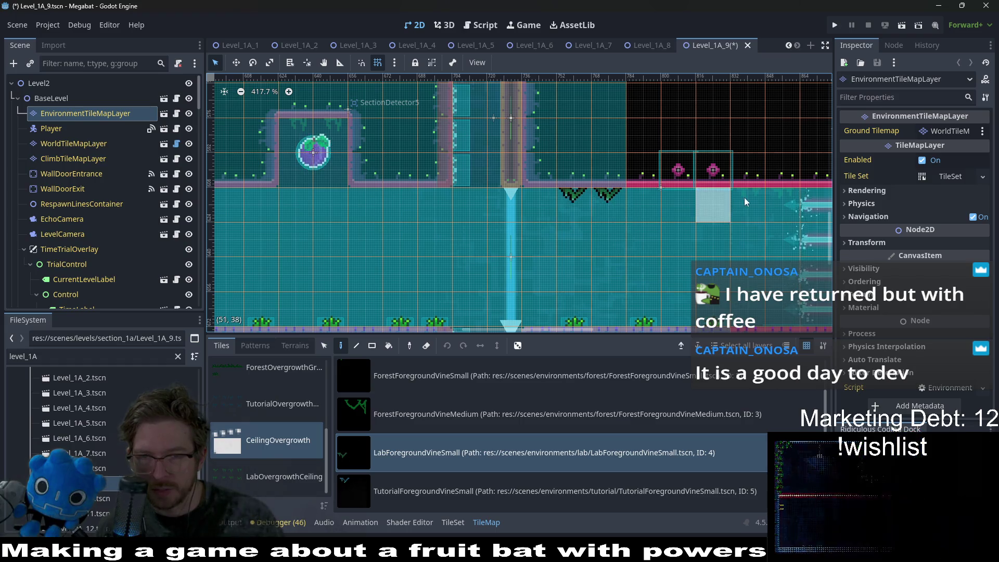
scroll(746, 213, down, 8)
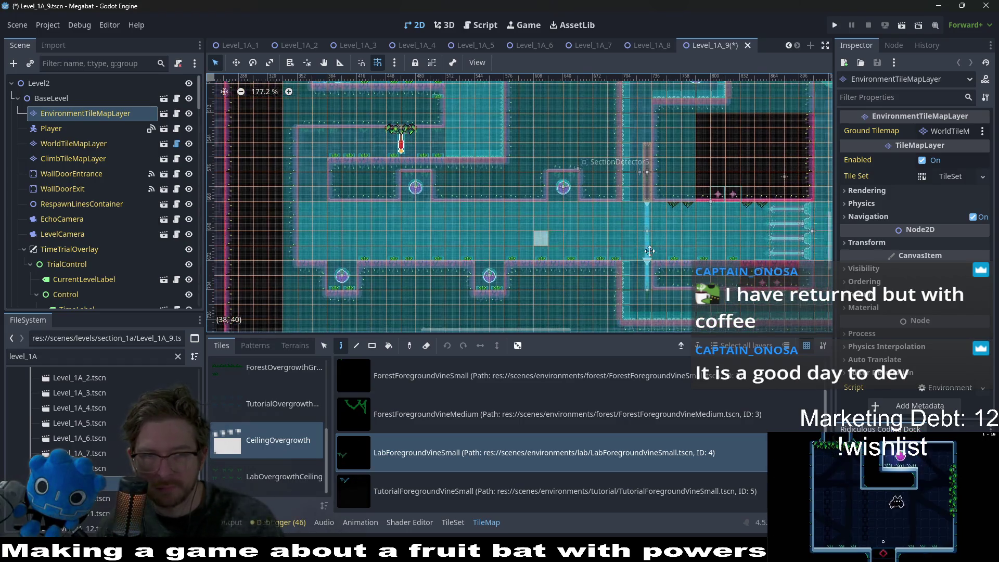
scroll(535, 238, up, 7)
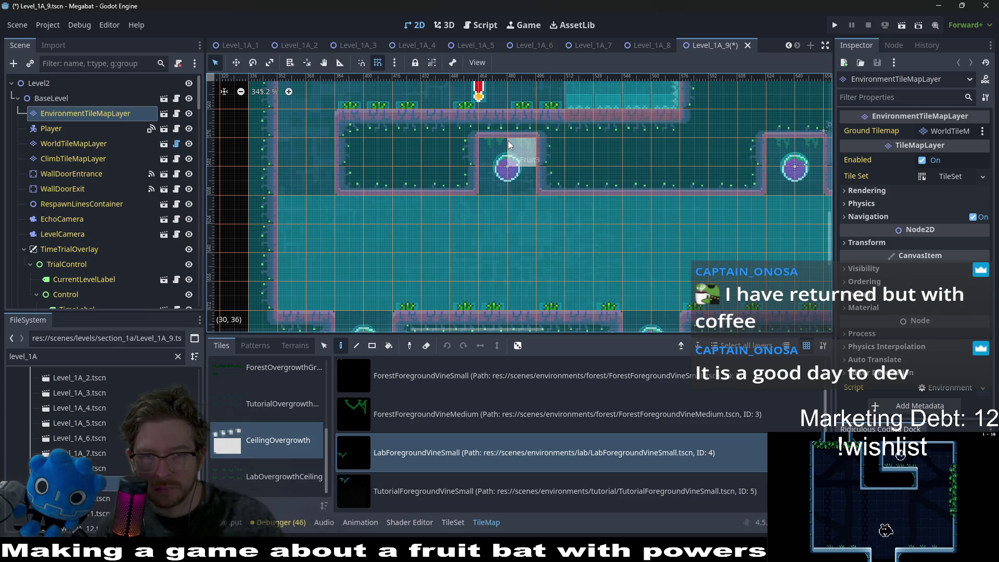
click(497, 141)
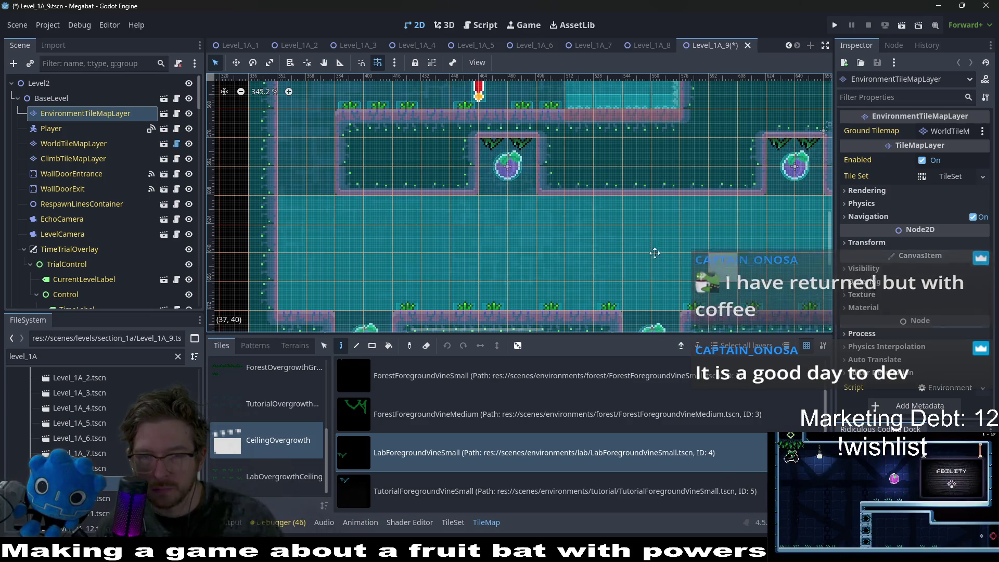
Survey the level's right side and save Level_1A_9
drag(664, 258, 572, 166)
scroll(572, 166, down, 6)
drag(805, 174, 668, 195)
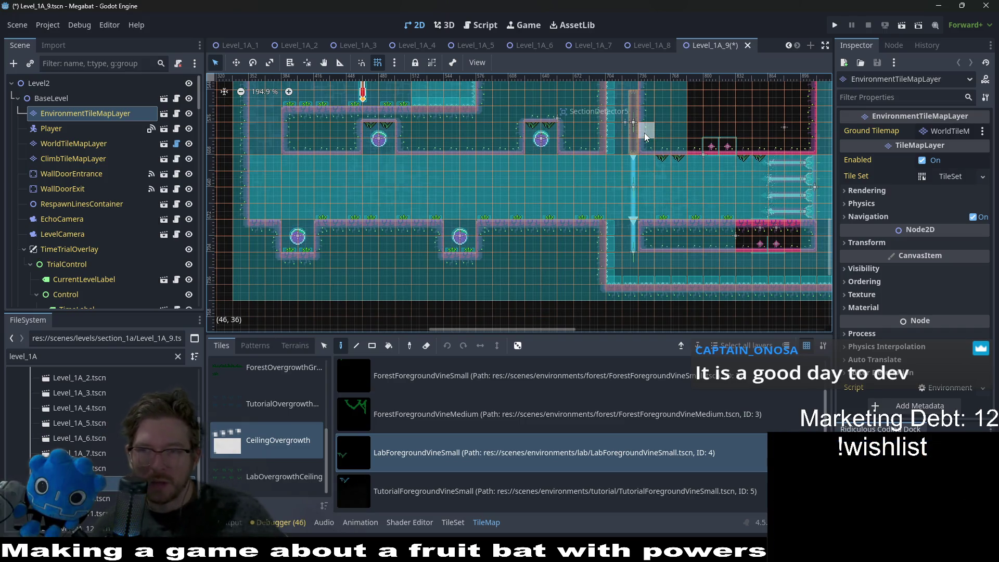
scroll(546, 187, down, 1)
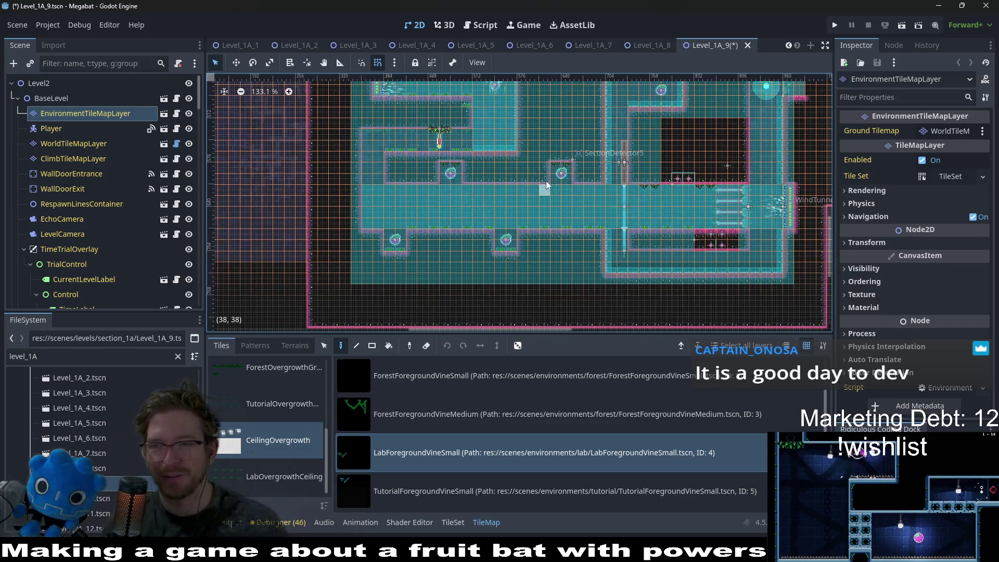
scroll(439, 188, up, 9)
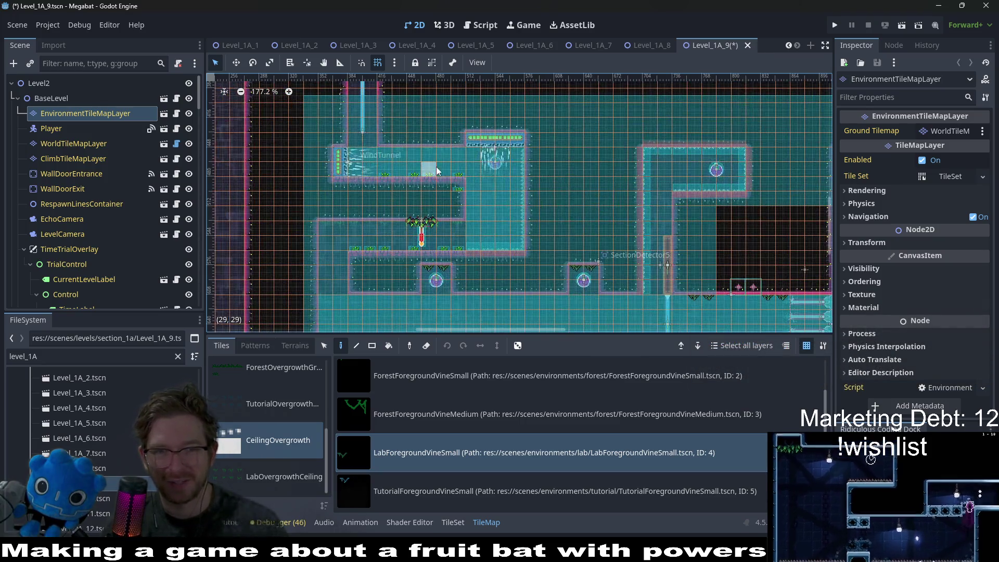
scroll(411, 168, down, 2)
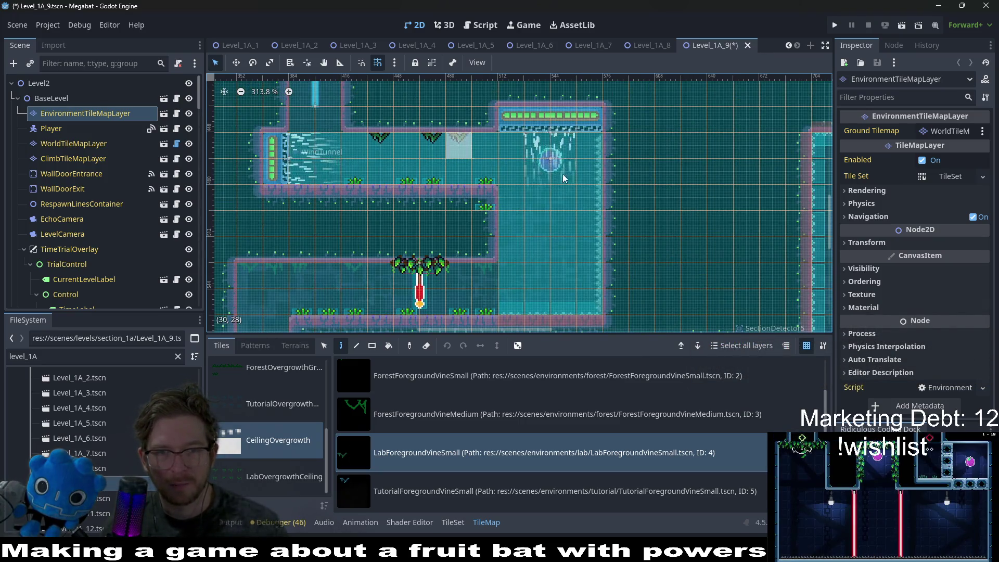
scroll(580, 179, down, 4)
scroll(580, 179, right, 4)
scroll(611, 138, up, 5)
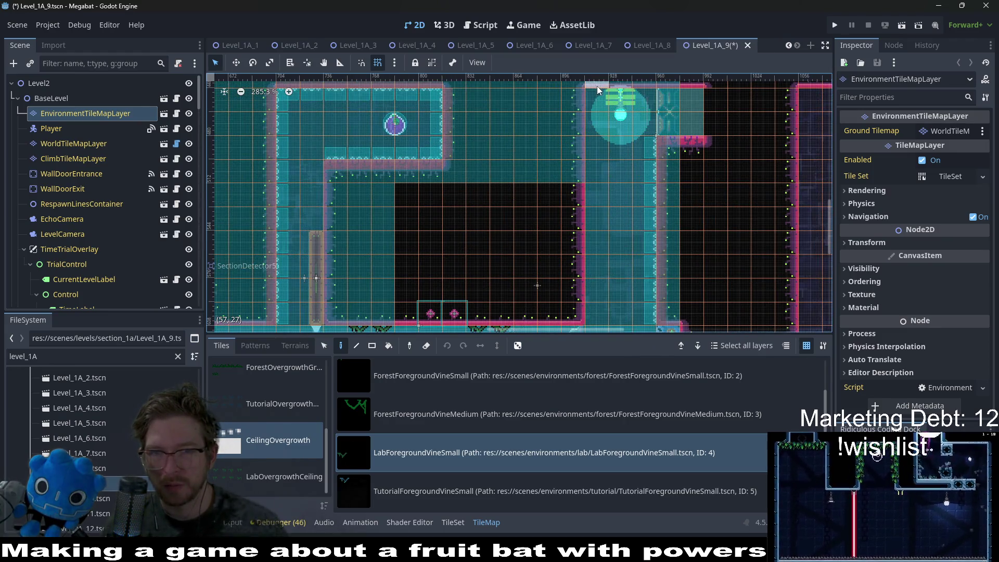
scroll(618, 207, down, 5)
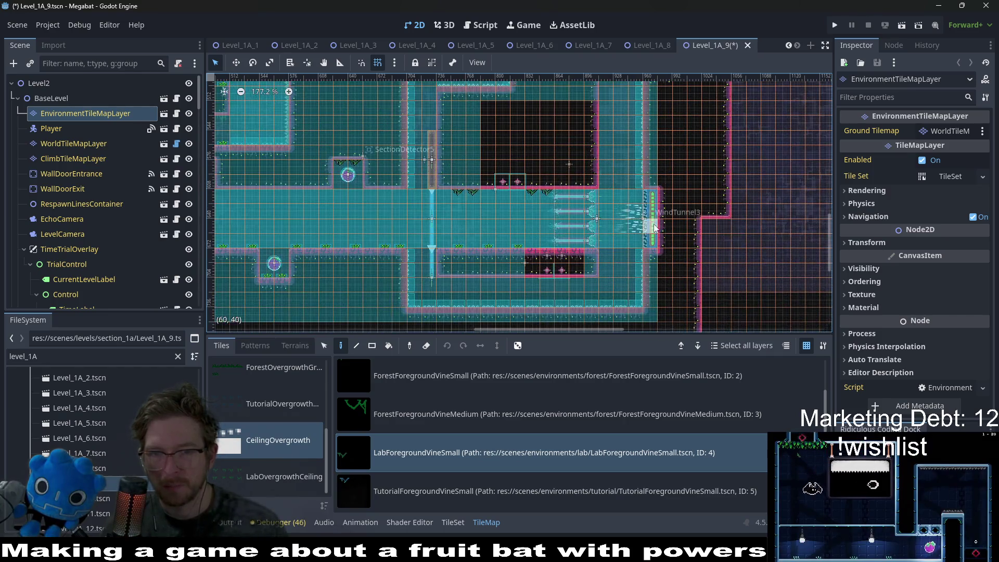
scroll(646, 219, down, 3)
scroll(516, 220, up, 7)
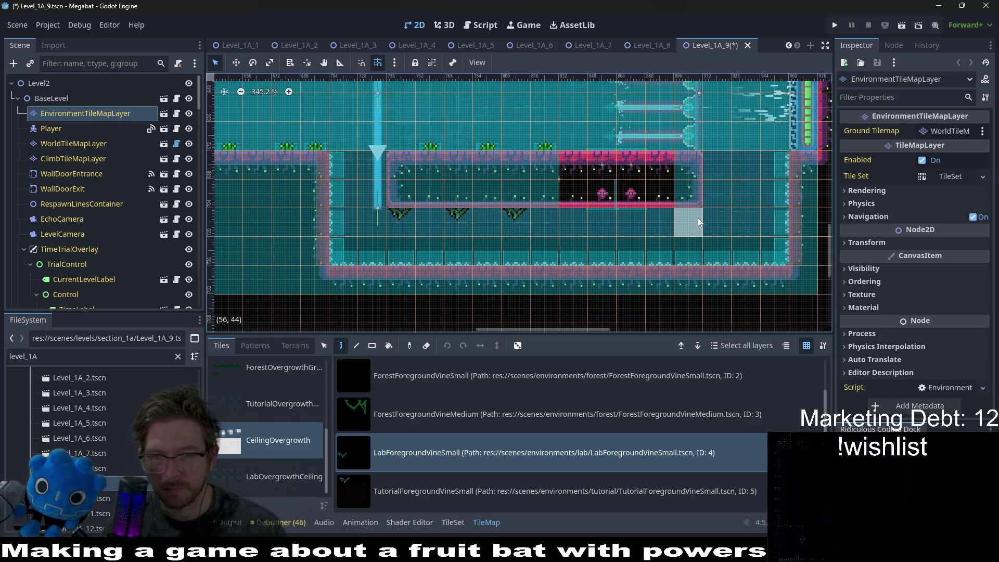
scroll(531, 193, down, 5)
key(ctrl+s)
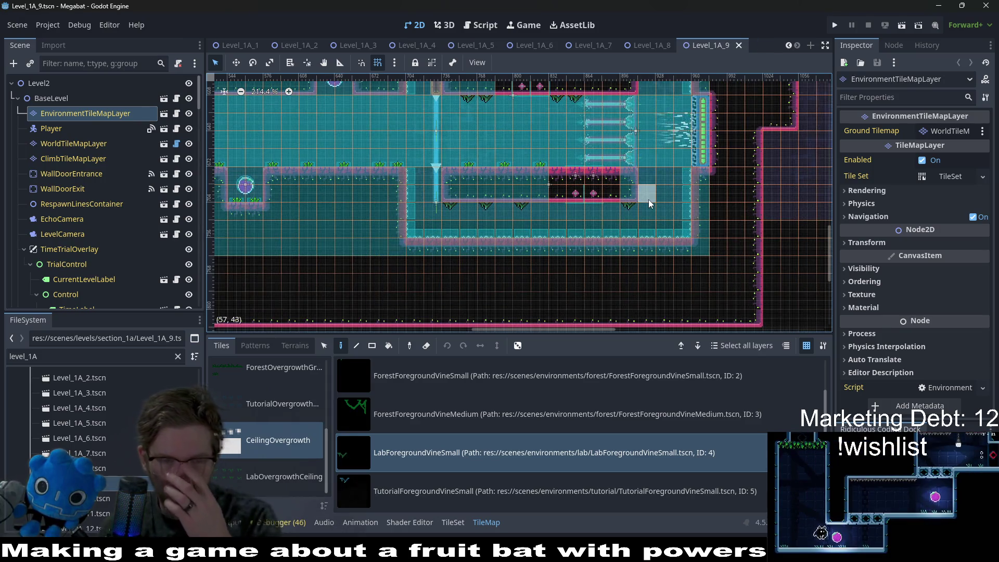
Open Level_1A_10 from the FileSystem dock
scroll(572, 174, down, 4)
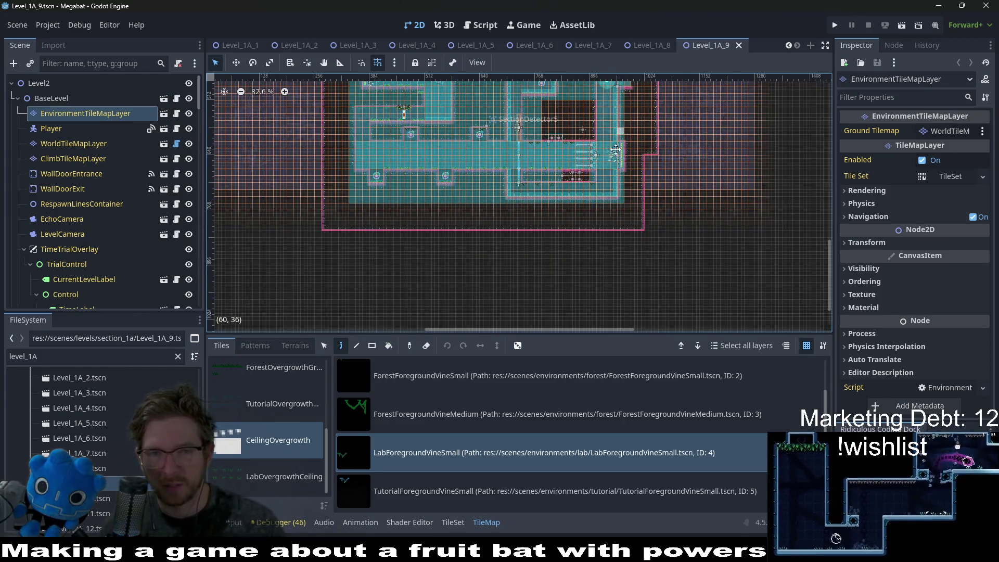
scroll(651, 224, down, 4)
scroll(668, 233, up, 6)
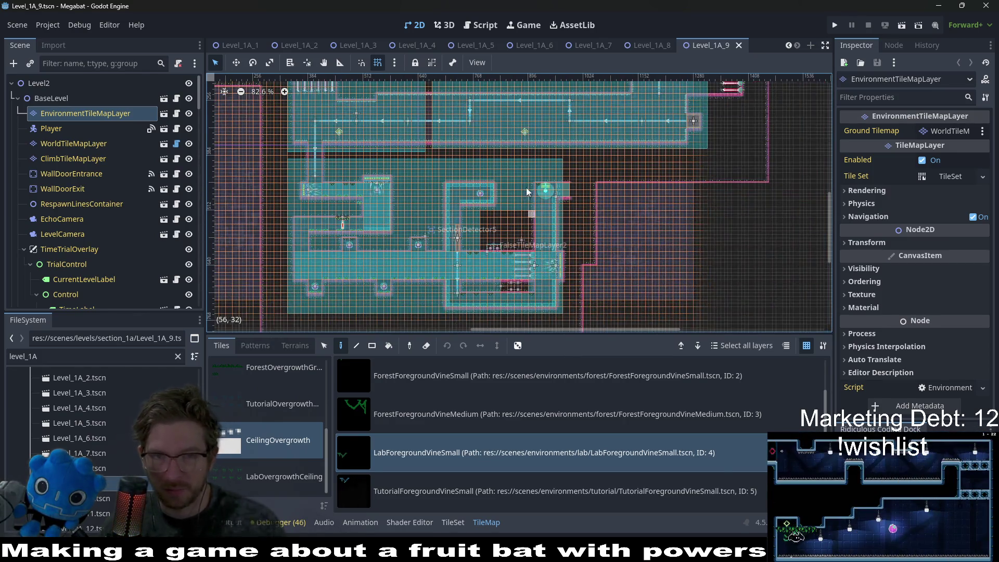
scroll(601, 189, down, 6)
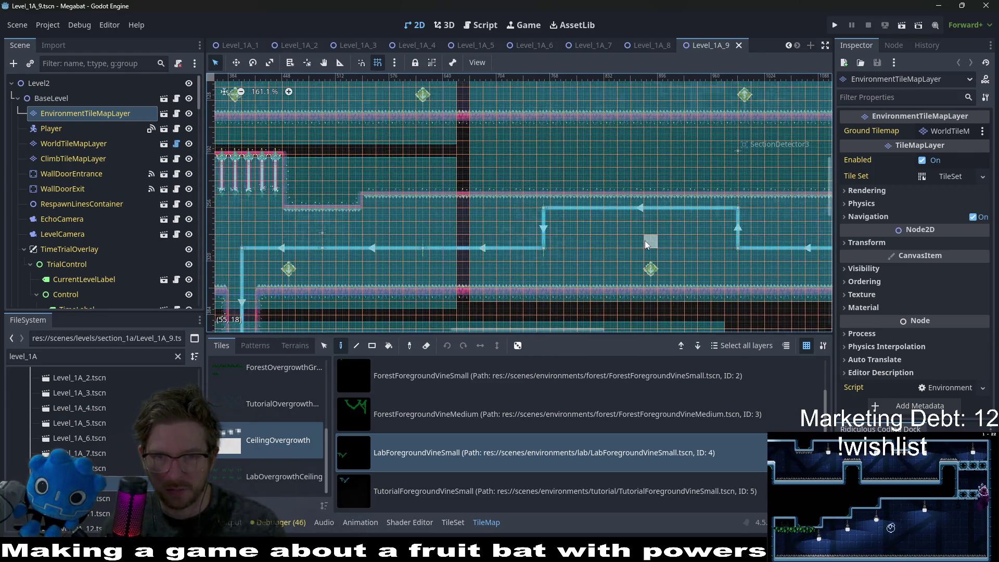
double_click(101, 498)
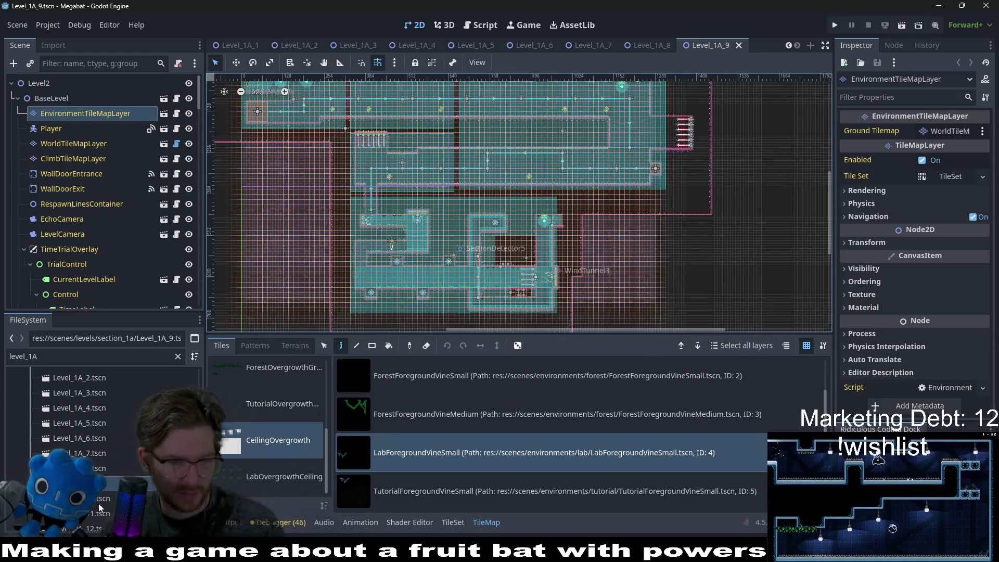
On EnvironmentTileMapLayer, pick the CeilingOvergrowth LabForegroundVineSmall vine tile
scroll(97, 148, up, 8)
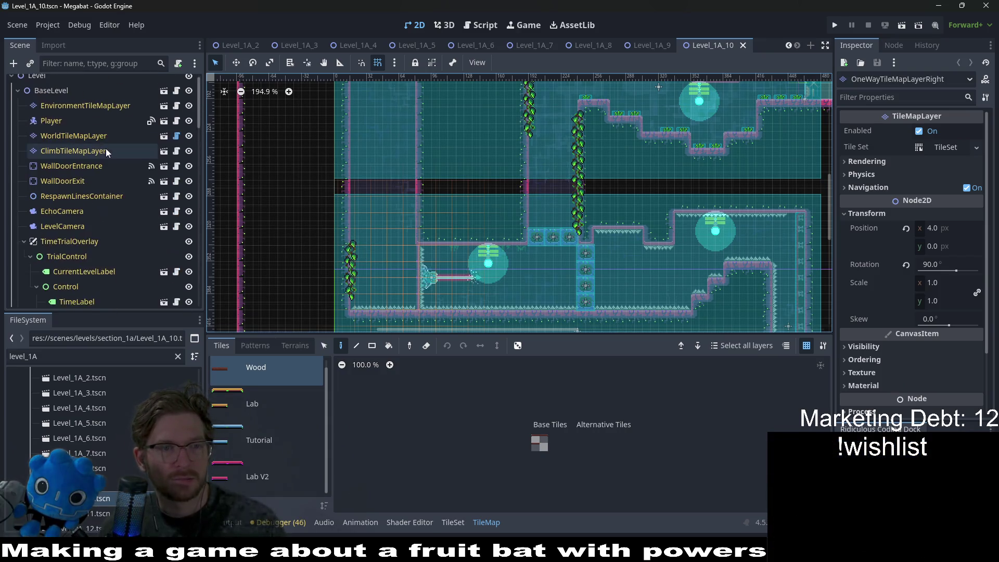
click(135, 115)
scroll(265, 470, down, 5)
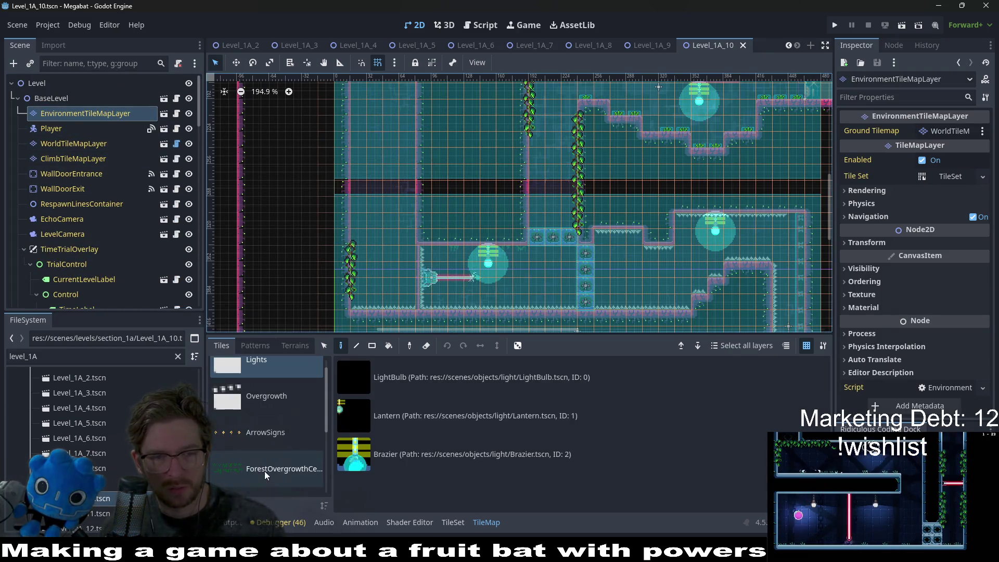
click(285, 456)
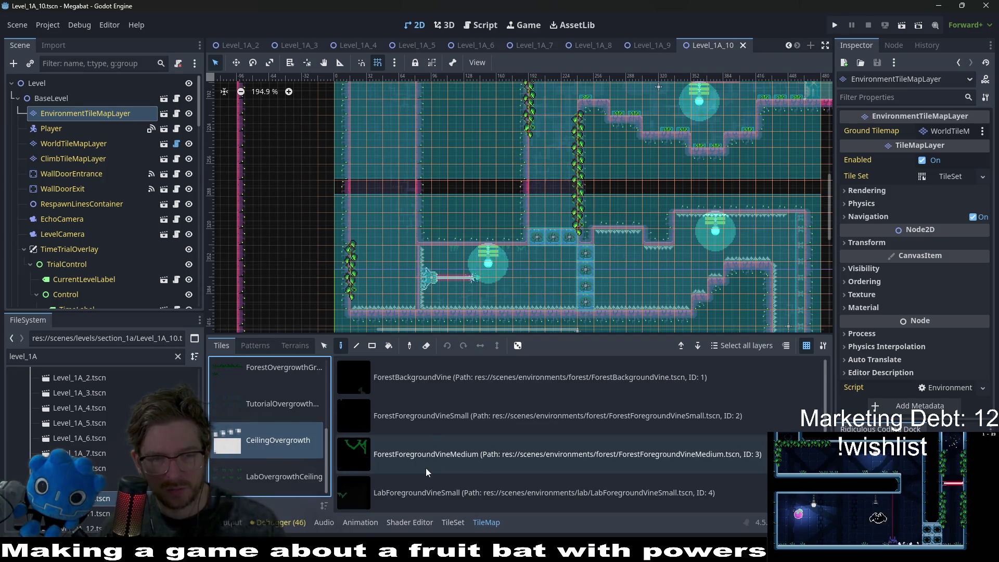
click(435, 489)
Hang two small lab vines under the nearby ceiling
scroll(493, 260, up, 4)
click(493, 247)
click(592, 249)
Paint a row of small vines along the top room's ceiling, starting at cell (20,1)
scroll(532, 224, down, 6)
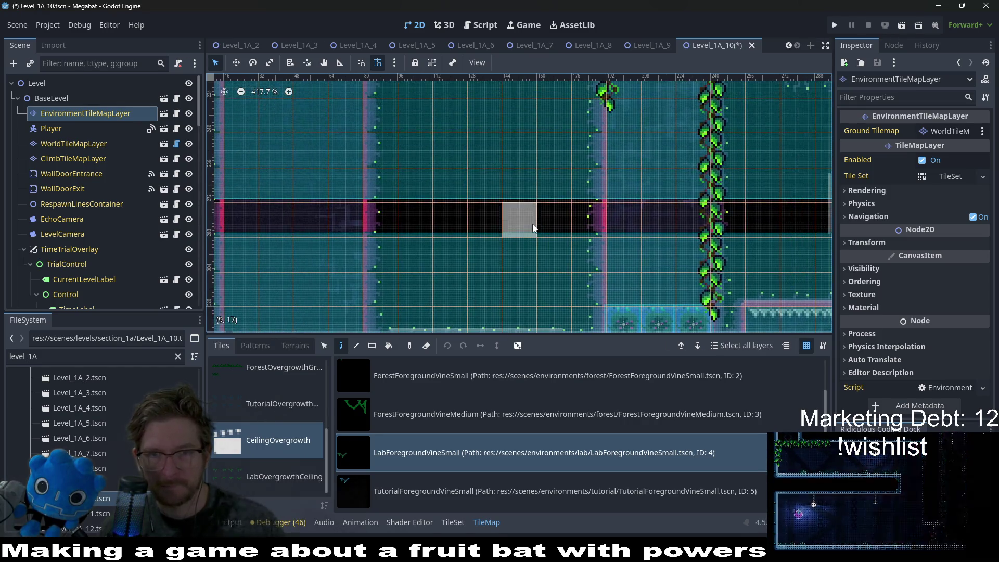
scroll(693, 178, up, 3)
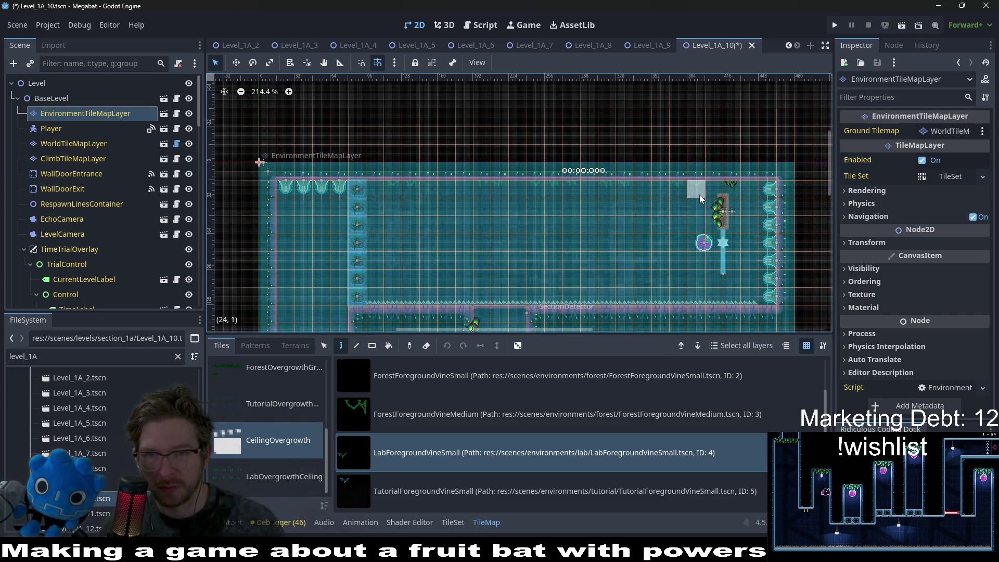
scroll(644, 174, up, 3)
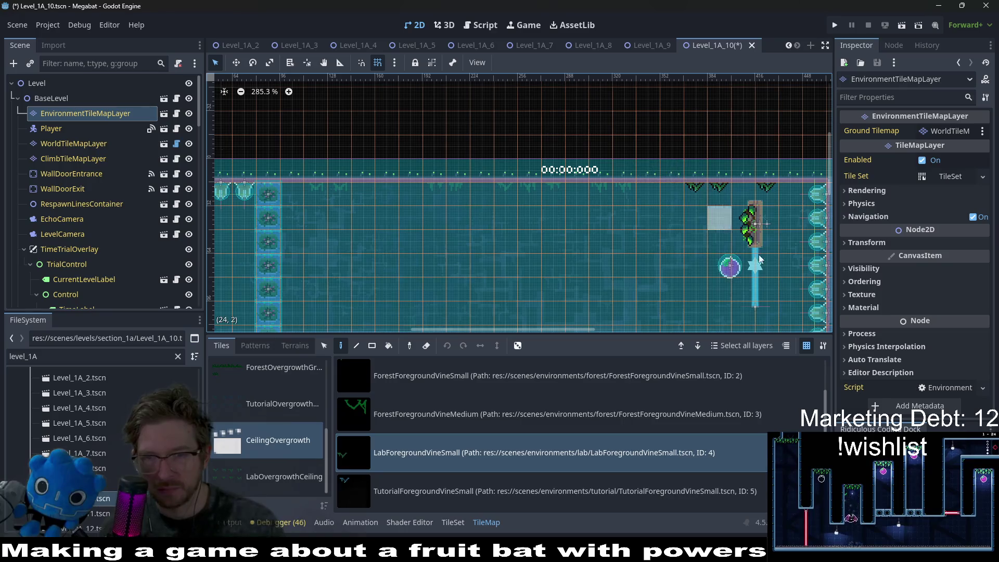
scroll(773, 266, up, 3)
drag(773, 266, 670, 210)
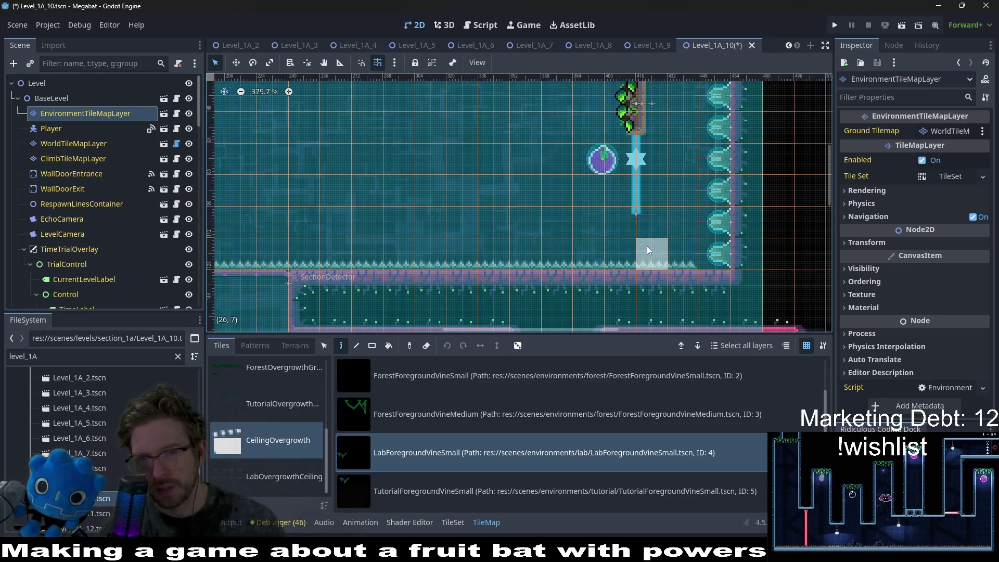
drag(623, 156, 599, 265)
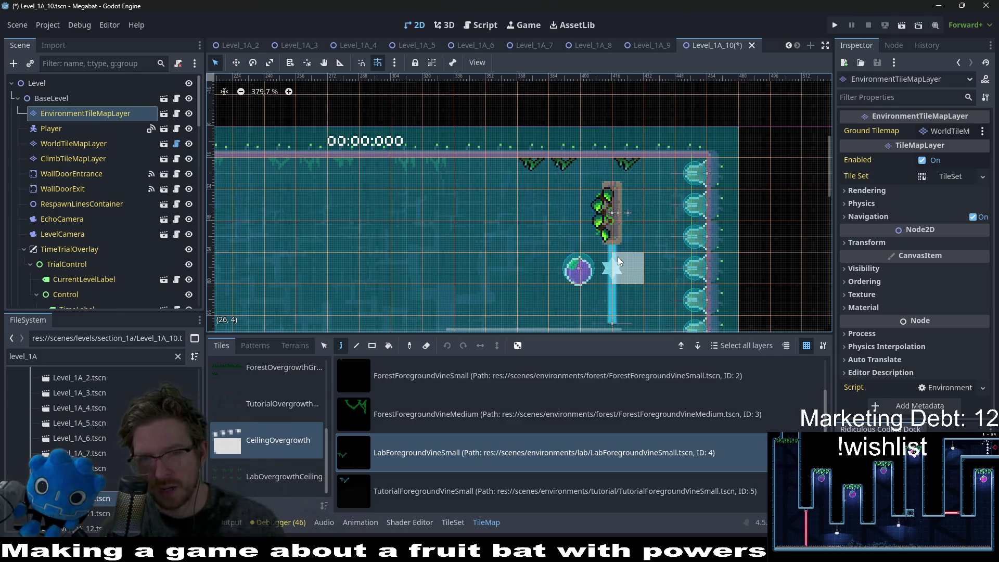
click(422, 164)
drag(334, 175, 277, 174)
scroll(378, 182, left, 5)
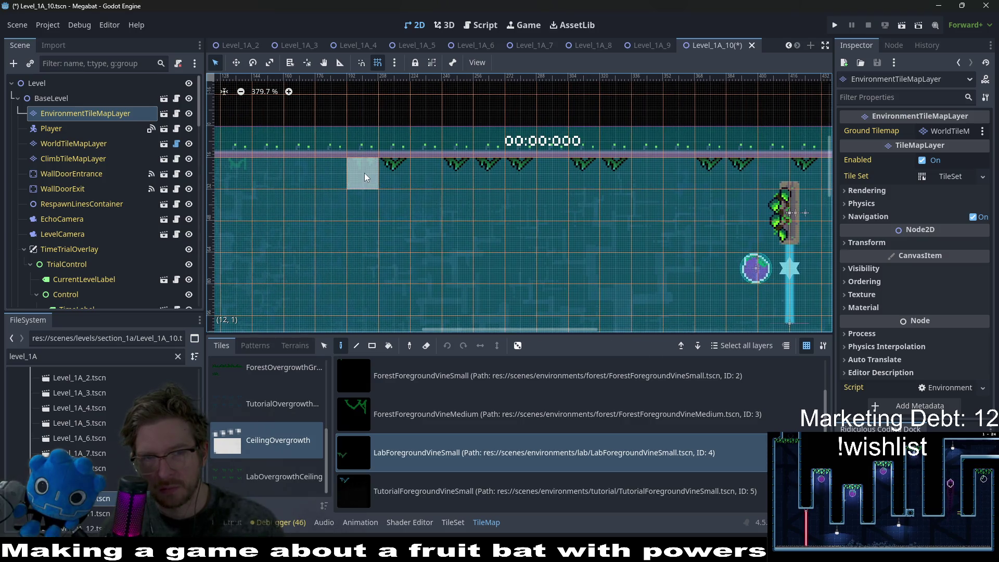
scroll(396, 196, left, 4)
scroll(472, 194, down, 8)
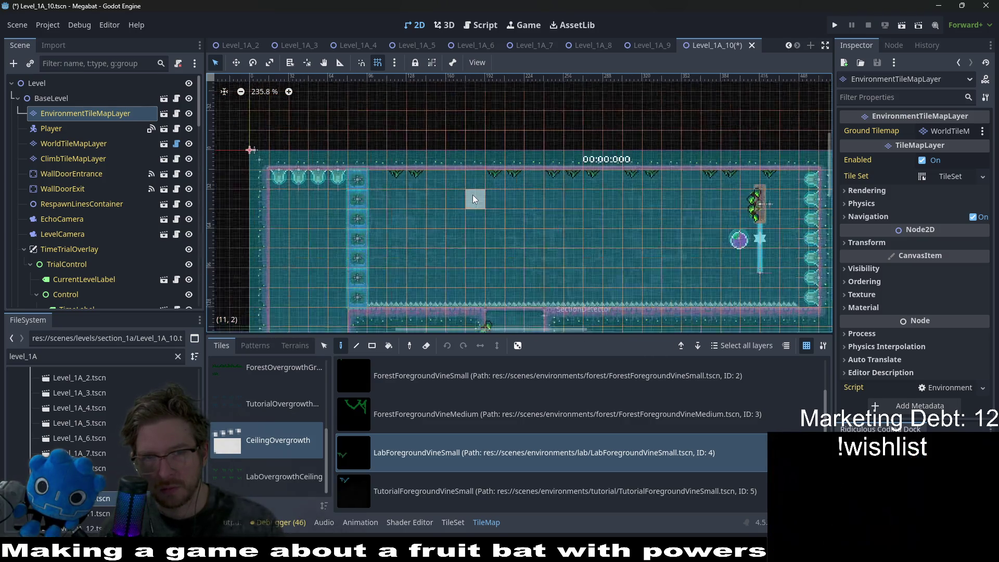
scroll(72, 250, down, 8)
scroll(78, 244, down, 10)
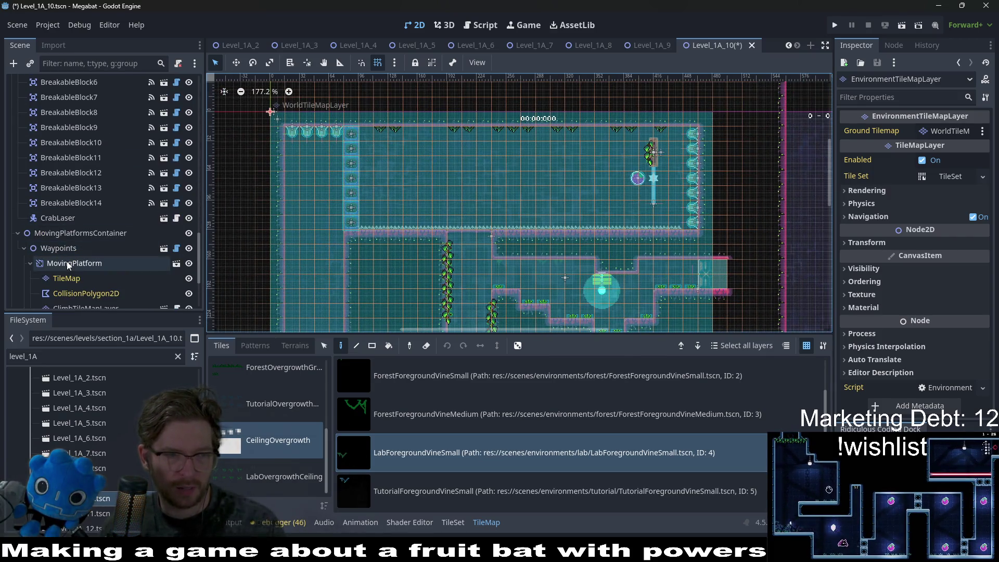
Select the MovingPlatform's Waypoints node and nudge it upward
click(74, 264)
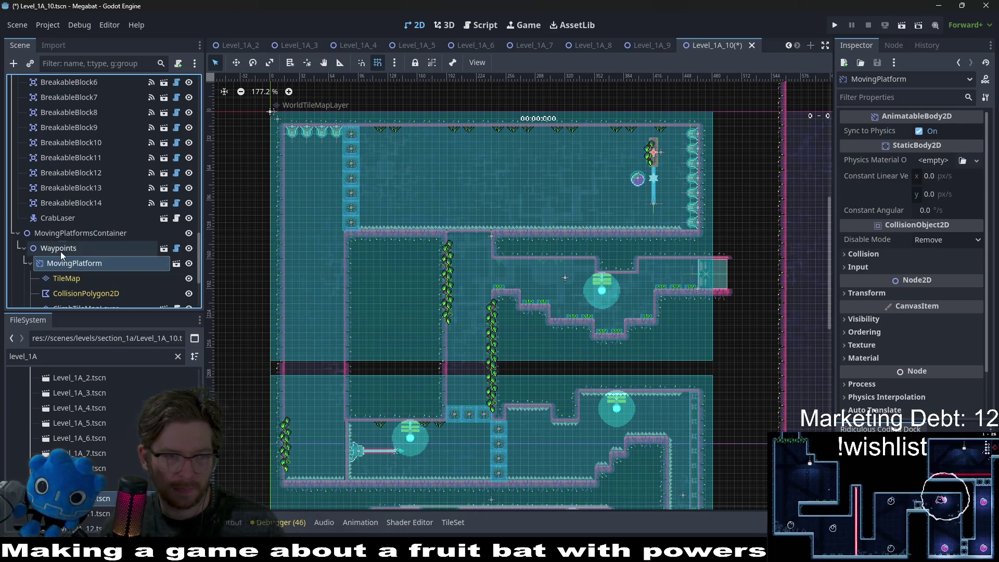
click(59, 249)
scroll(663, 141, up, 8)
scroll(664, 142, up, 3)
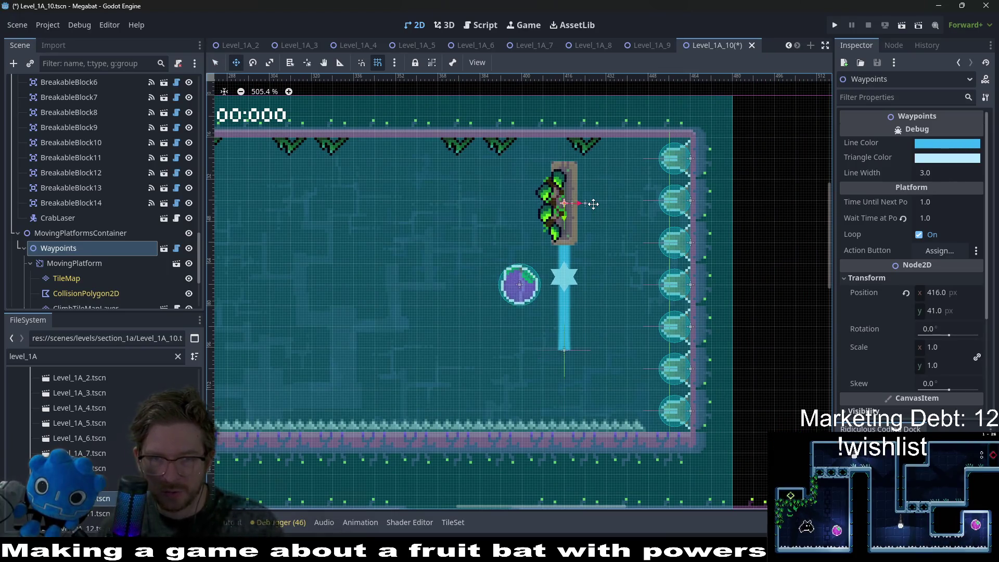
key(Up)
key(Up)
key(Up)
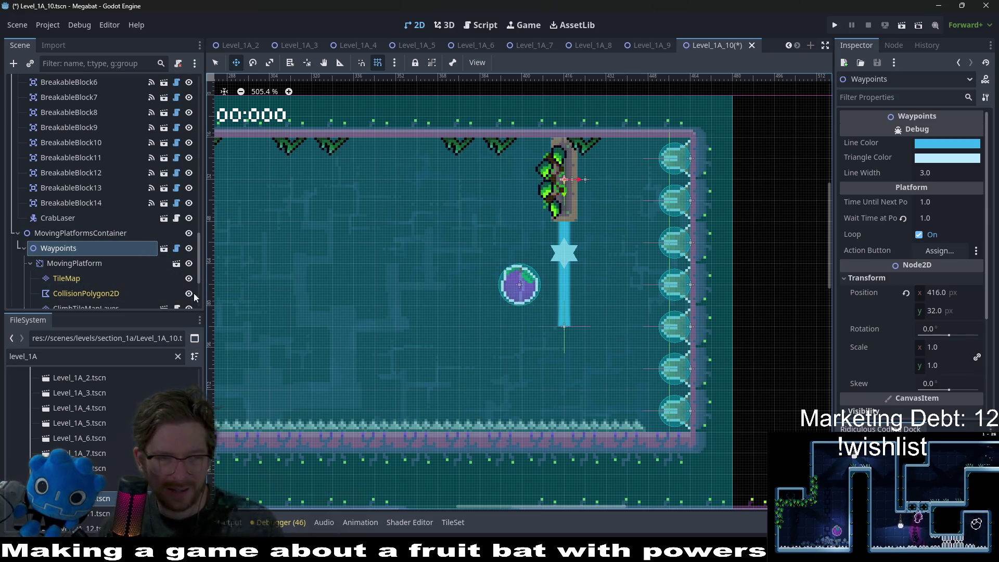
scroll(104, 234, down, 3)
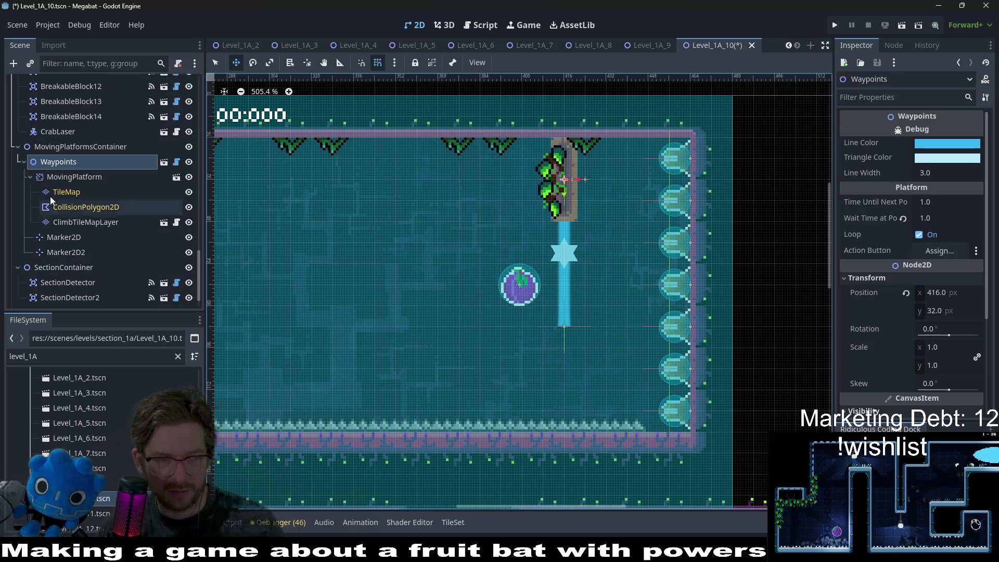
Lower the Marker2D2 waypoint until its Position y is 80
click(63, 253)
key(f)
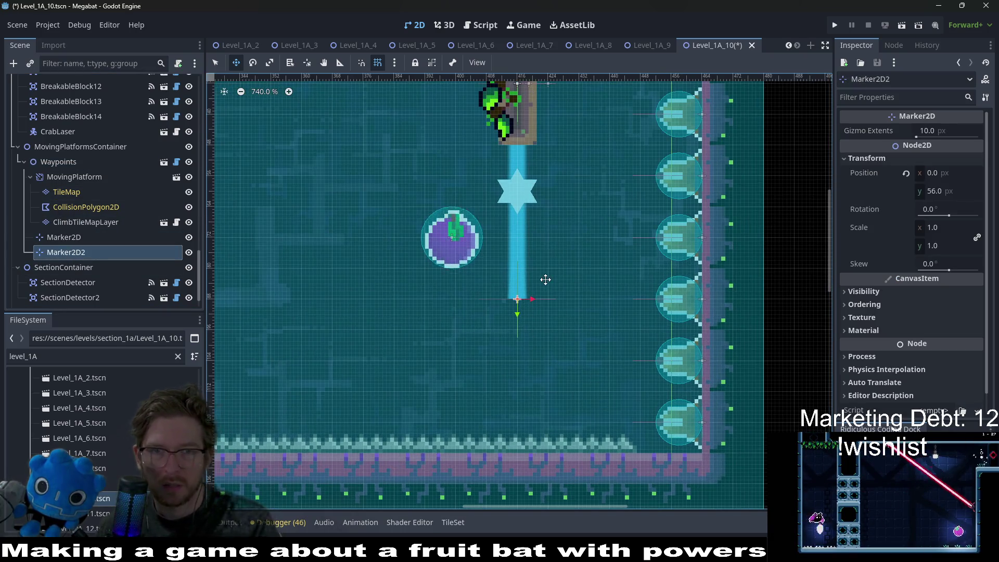
scroll(546, 280, down, 4)
scroll(568, 317, down, 3)
key(Down)
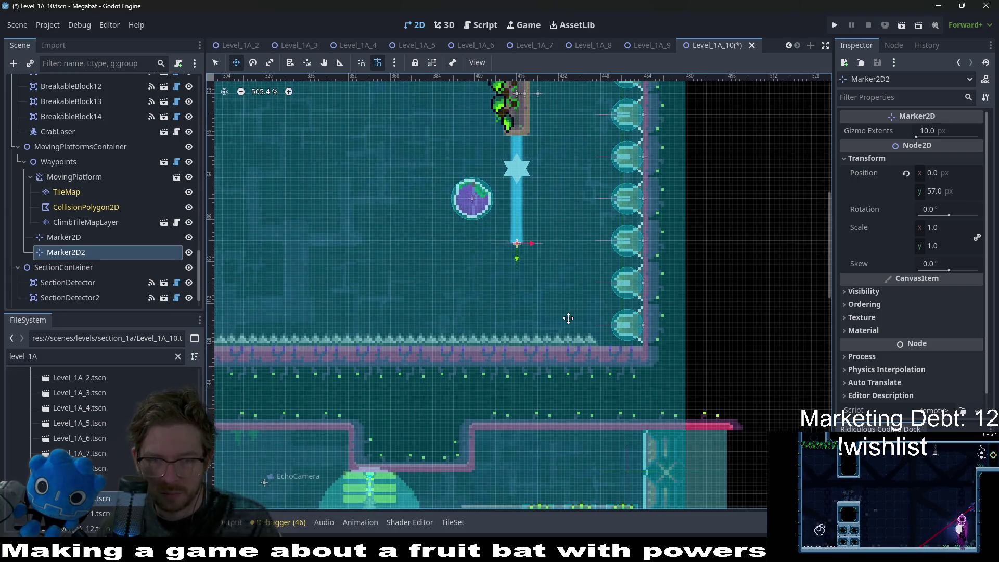
key(Down)
key(Down)
key(Down)
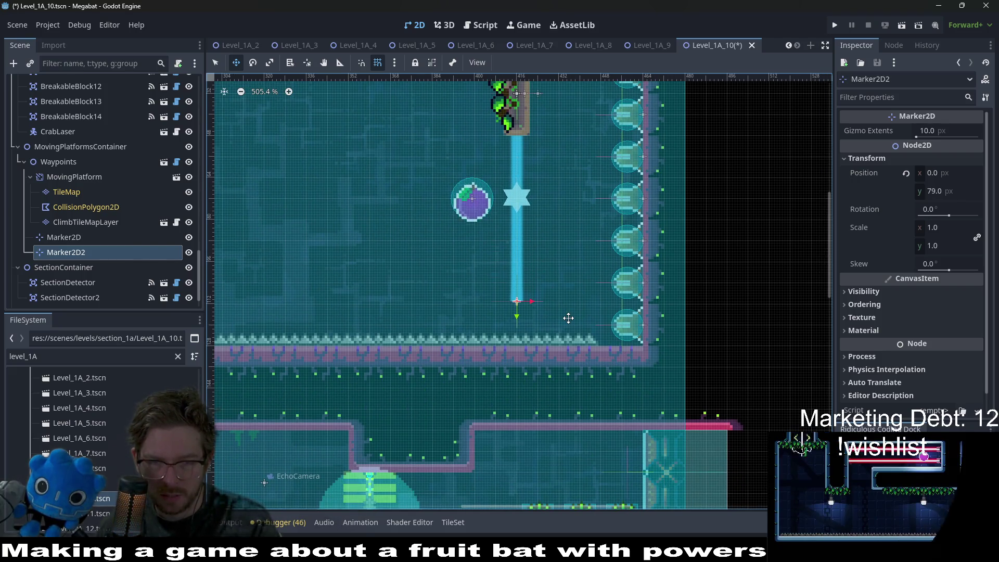
scroll(568, 317, down, 3)
Save Level_1A_10 and run the current scene to playtest it
key(ctrl+s)
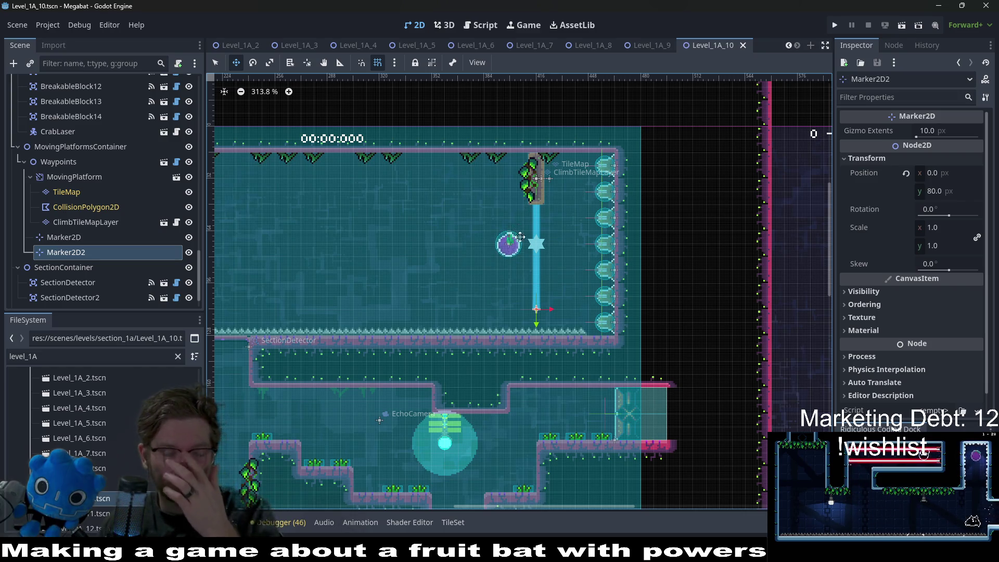
scroll(521, 233, down, 1)
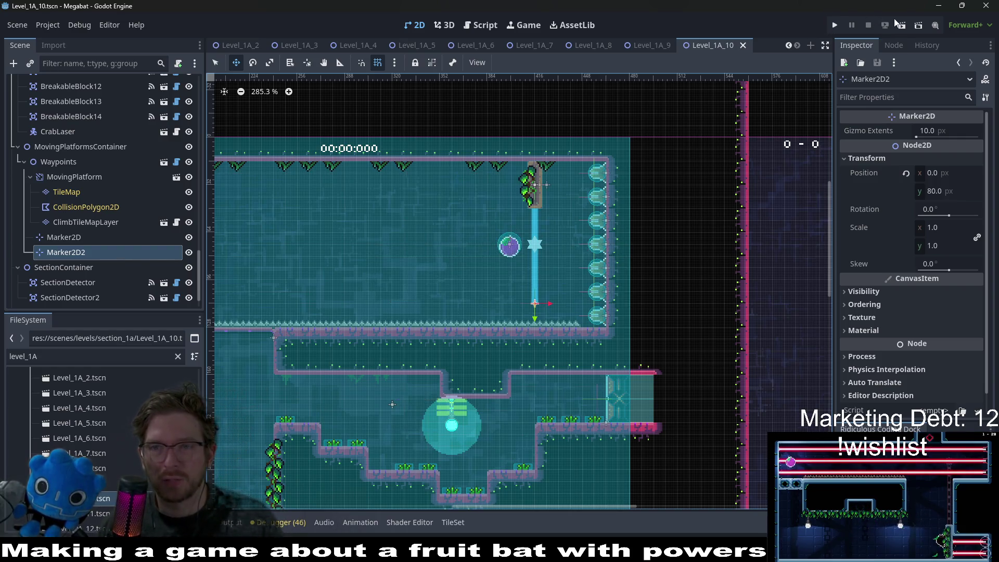
click(905, 28)
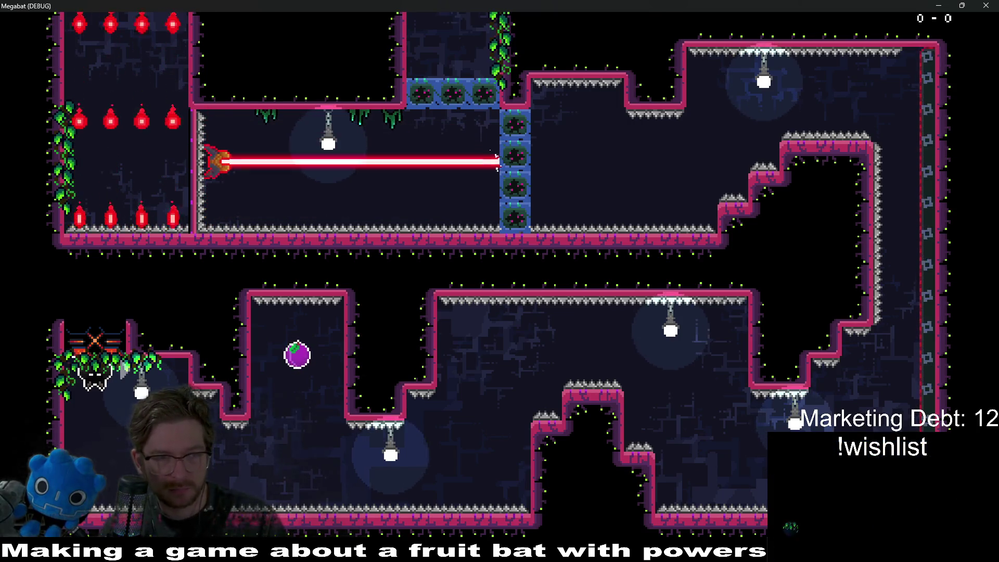
Fly the bat from the left lamp along the corridor, onto the platform and up into the upper room
key(r)
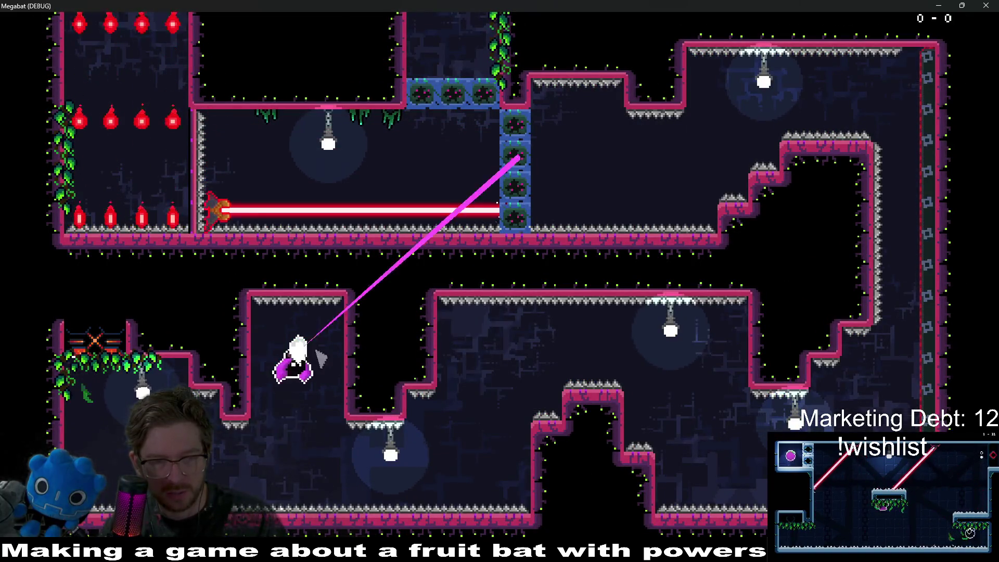
key(Up)
key(Right)
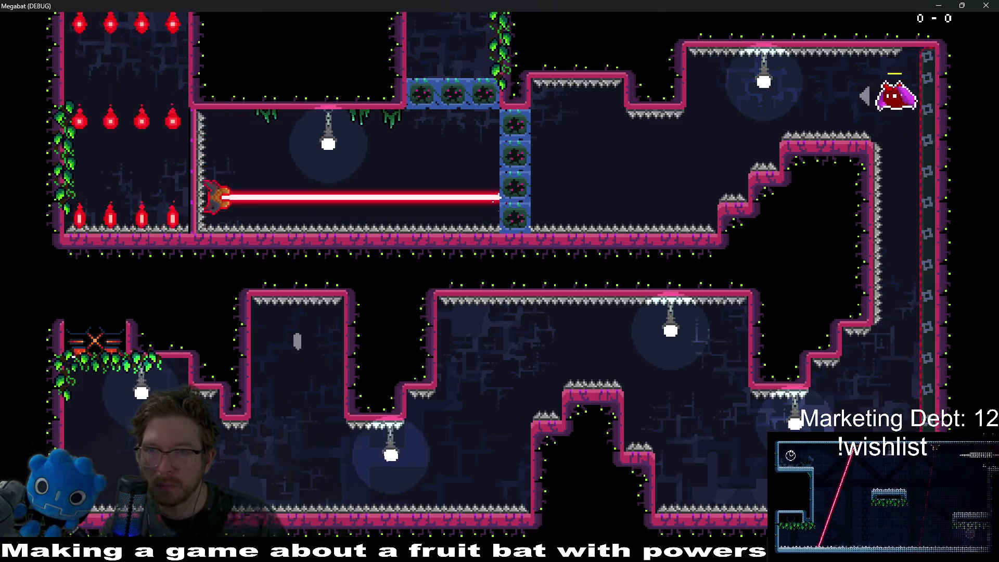
key(Left)
key(Left)
key(Up)
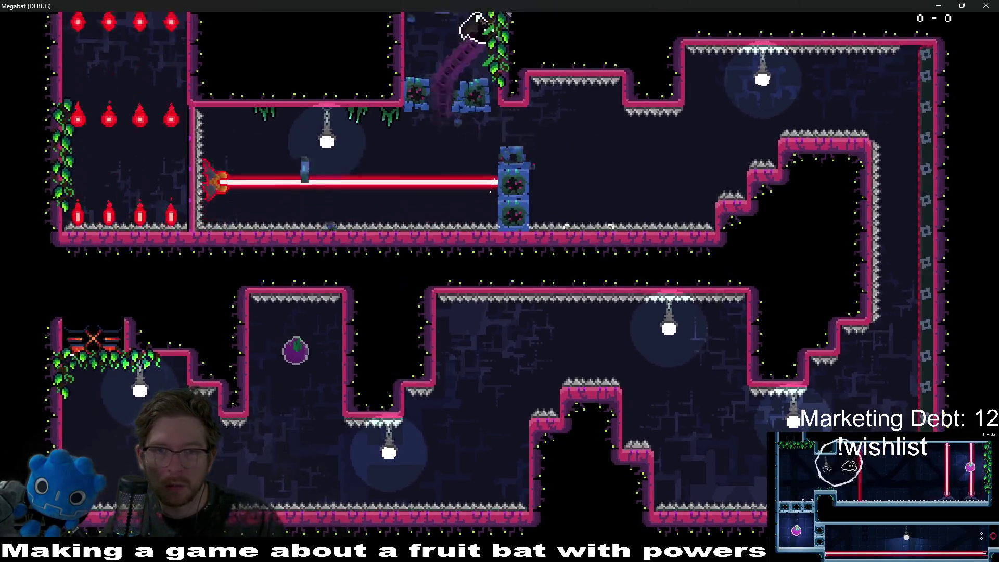
key(Up)
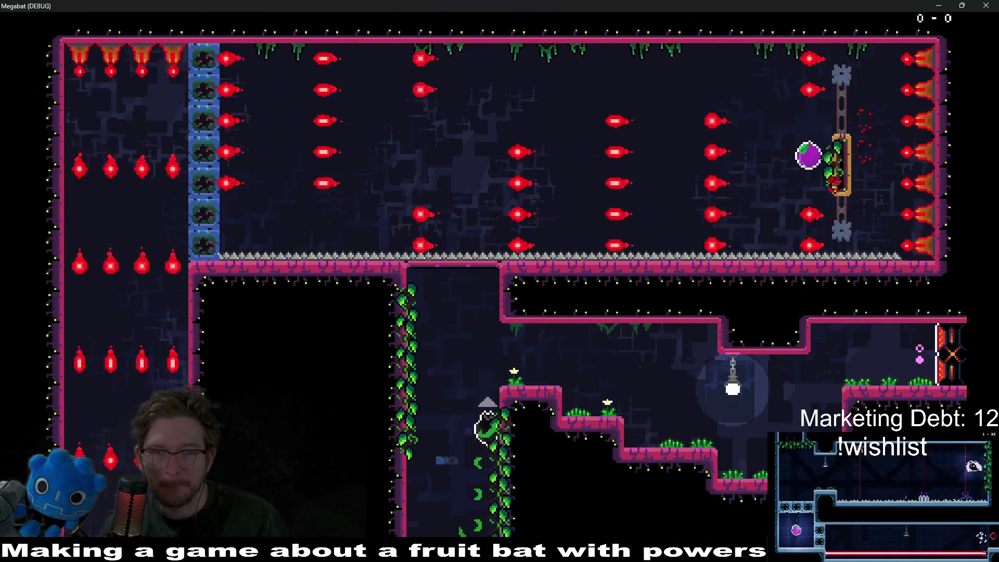
key(Right)
key(Left)
key(Up)
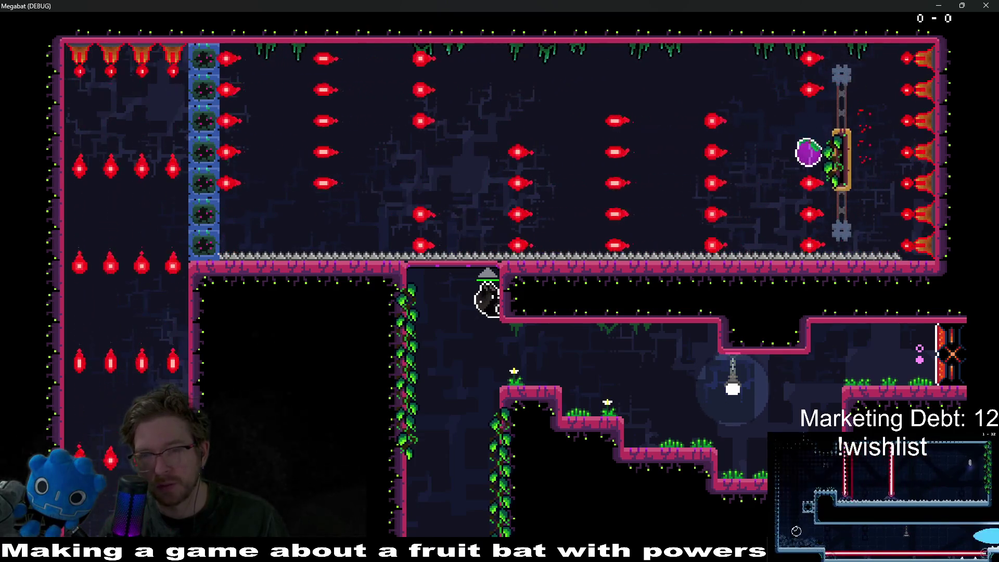
key(Up)
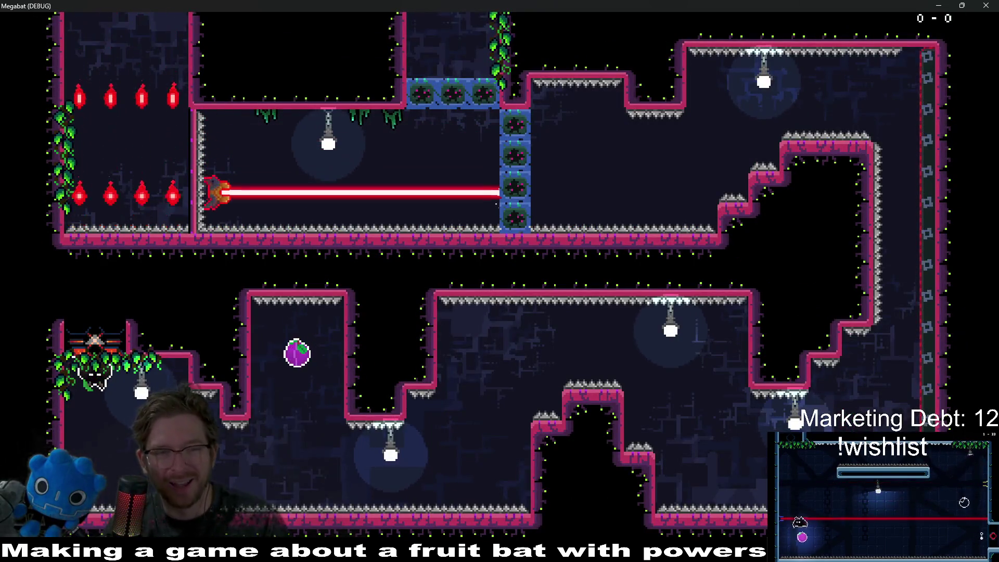
Grab the fruit, climb the vertical shaft into the spike room, try for the purple fruit, then close the game
key(Up)
key(Right)
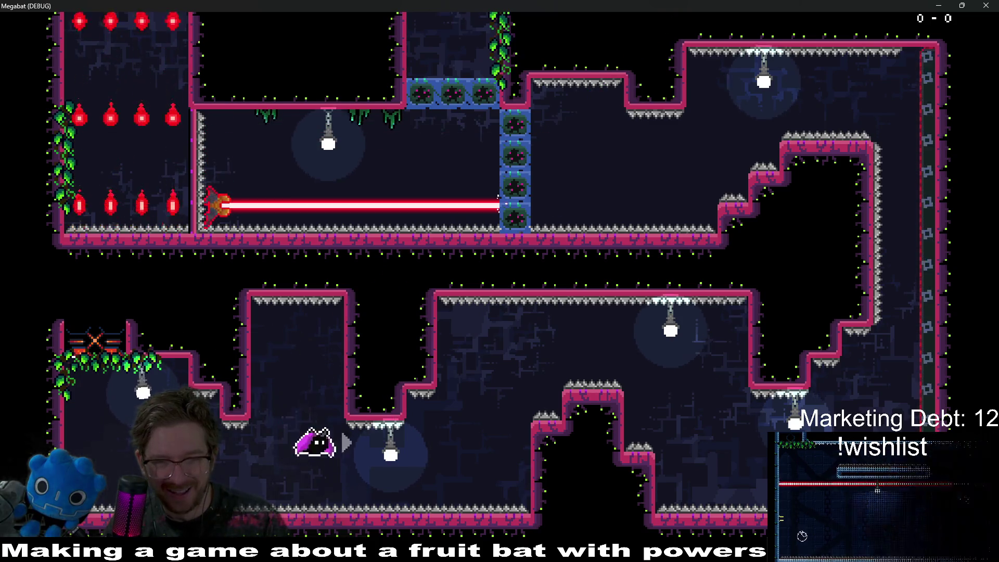
key(Down)
key(Up)
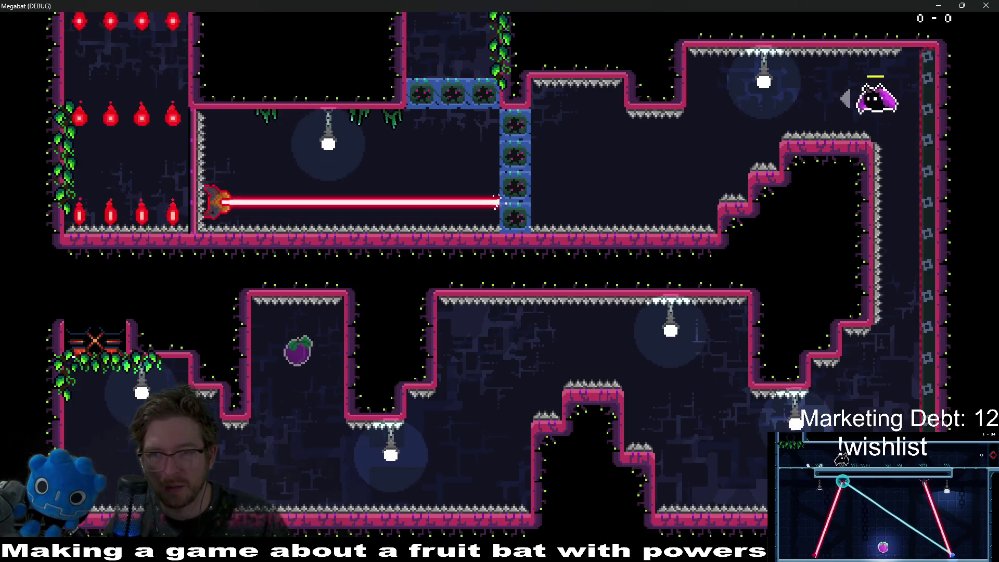
key(Left)
key(Up)
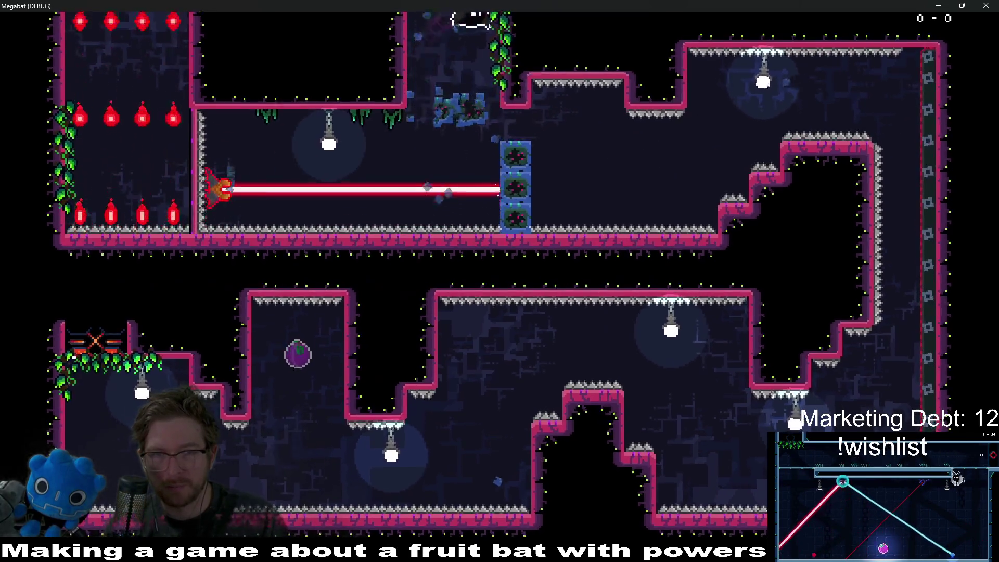
key(Up)
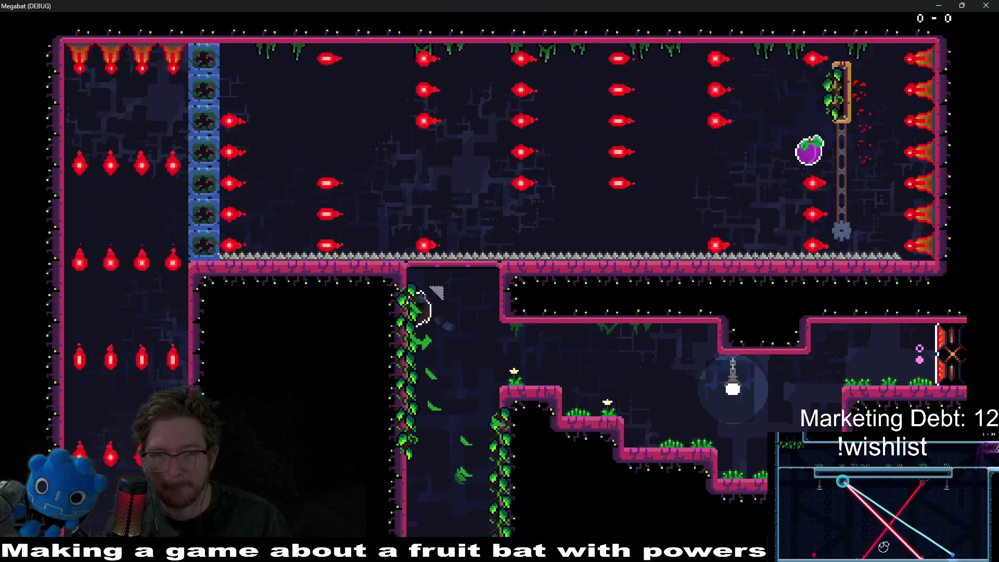
key(Right)
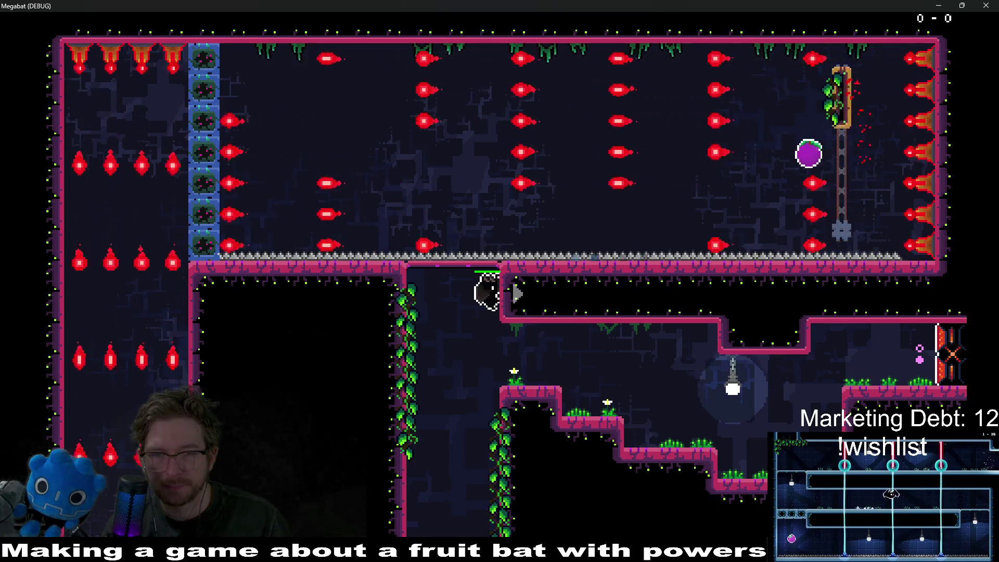
key(Up)
key(Up)
key(Right)
key(Left)
key(Right)
key(Up)
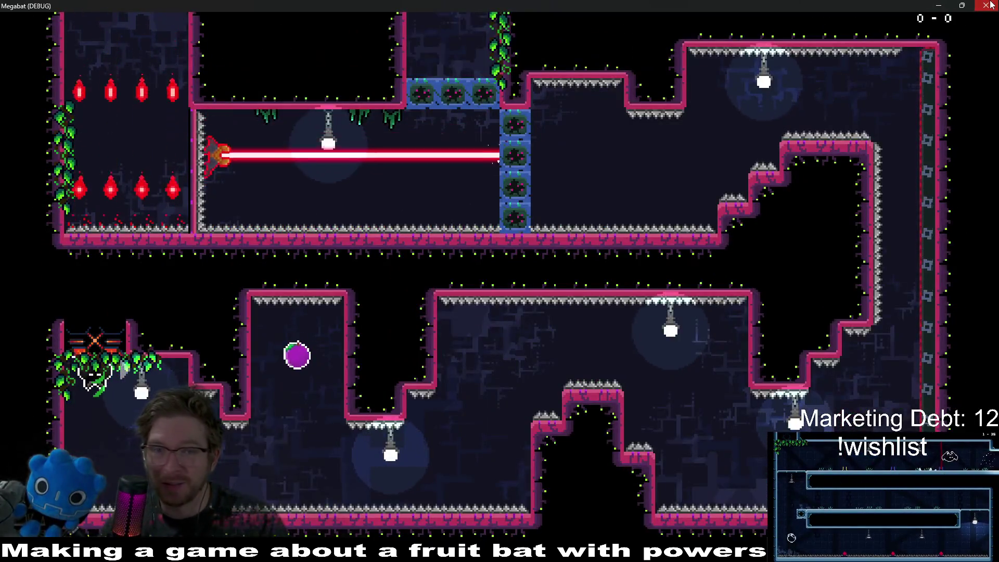
click(991, 4)
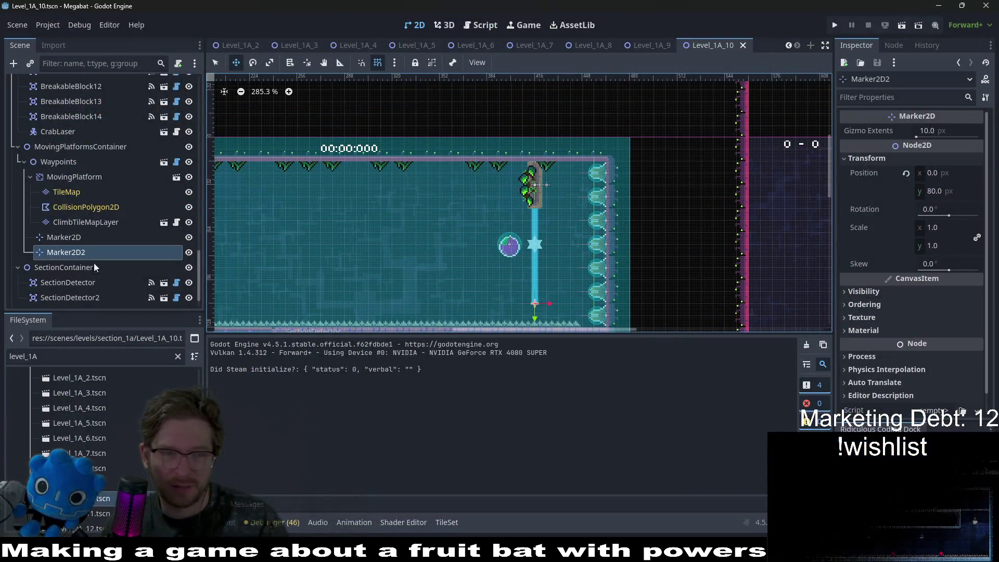
Select the moving platform's TileMap and choose the lab v2 tile set
click(74, 207)
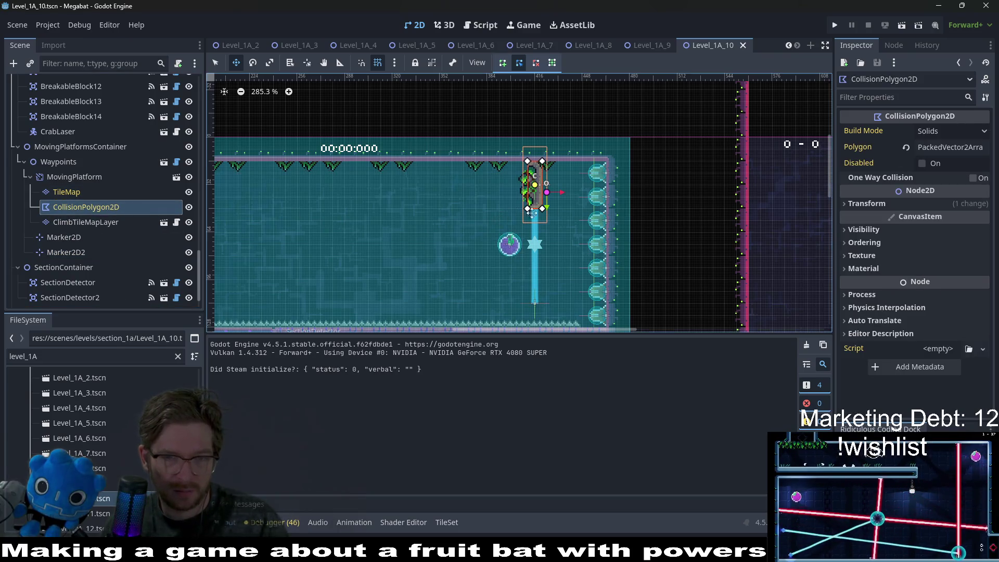
scroll(564, 214, up, 4)
scroll(562, 213, up, 3)
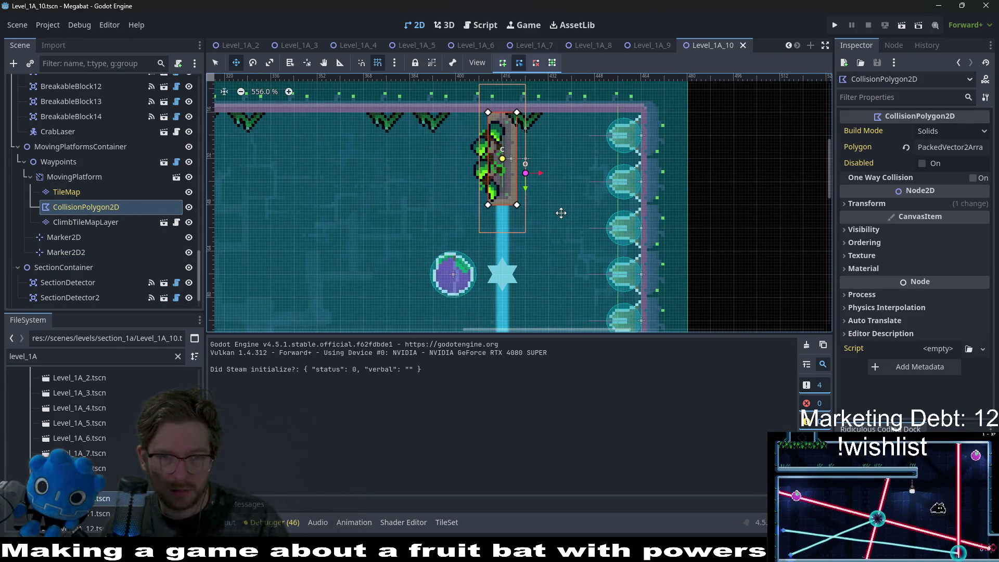
scroll(548, 248, down, 3)
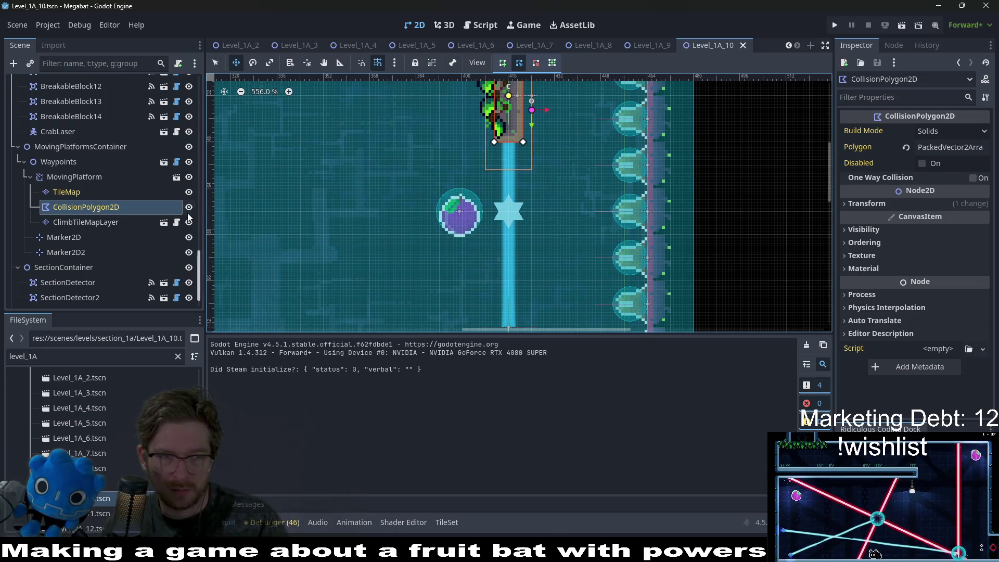
click(68, 223)
scroll(521, 208, up, 3)
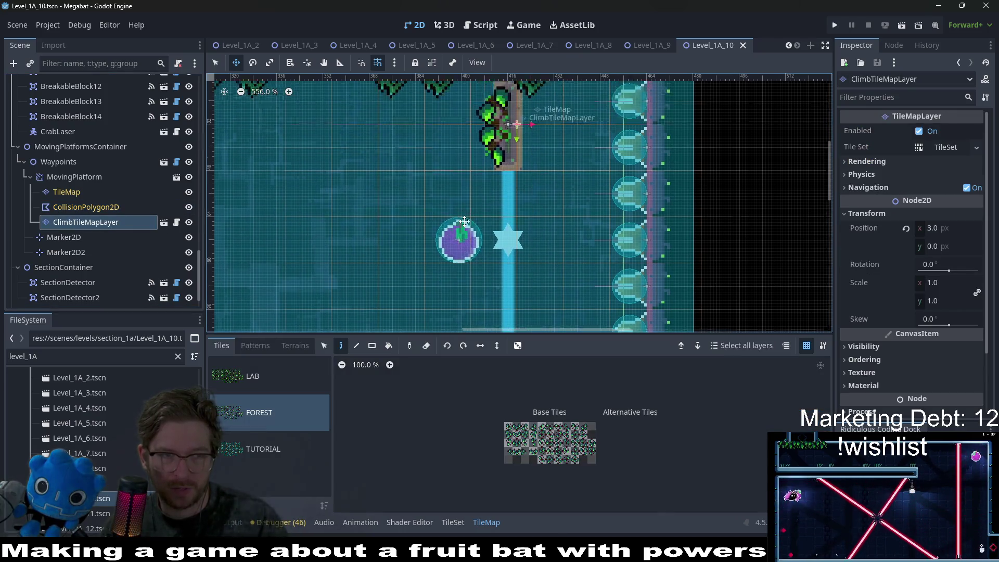
click(541, 215)
scroll(541, 214, up, 1)
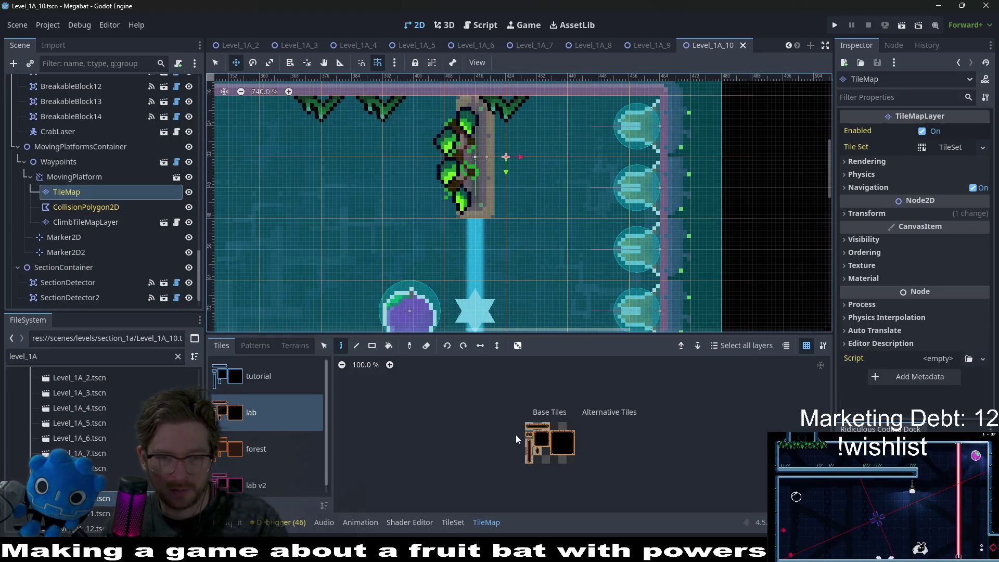
click(254, 474)
Paint a rectangle of lab v2 terrain tiles below the moving platform
click(371, 346)
scroll(494, 223, up, 1)
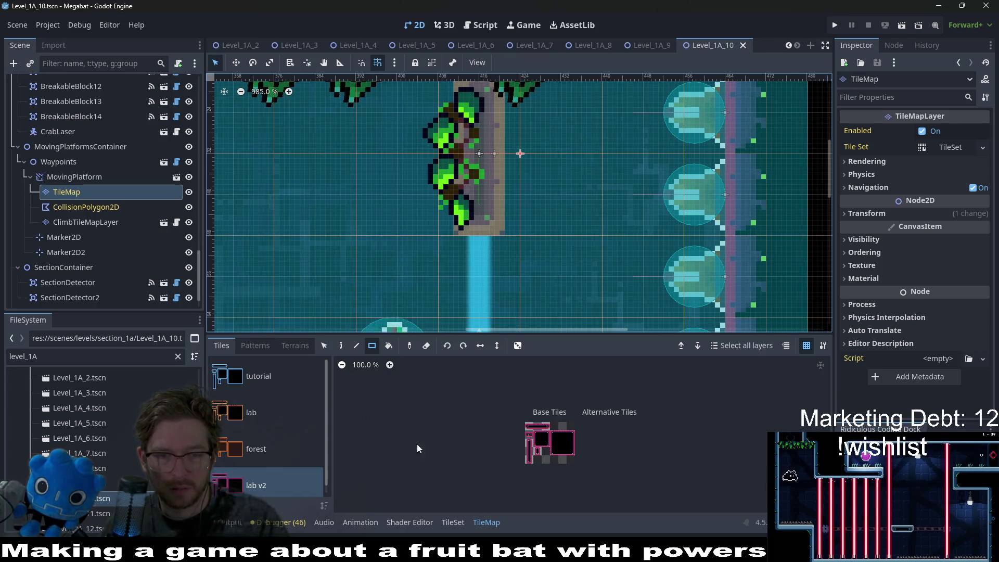
click(295, 345)
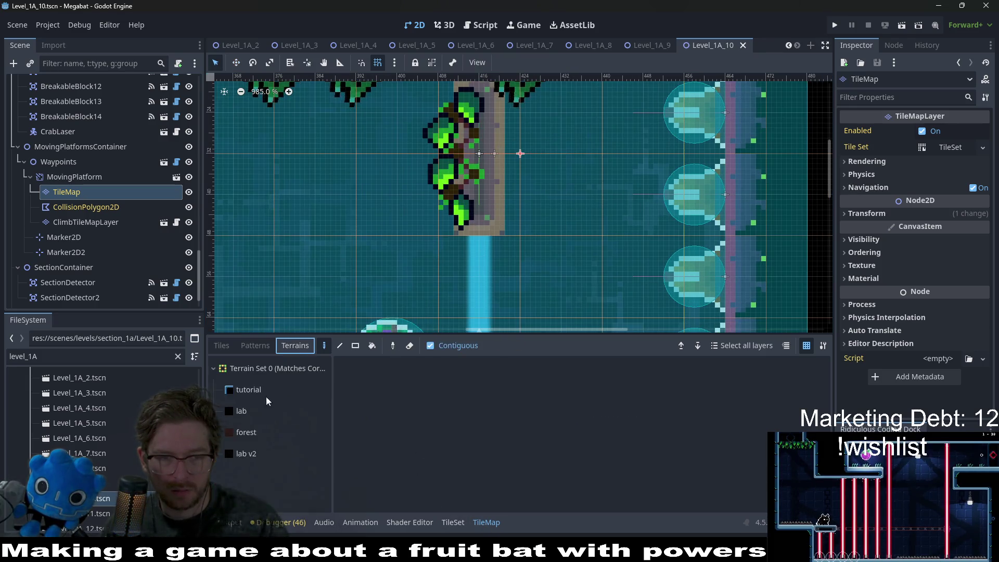
click(238, 454)
click(480, 195)
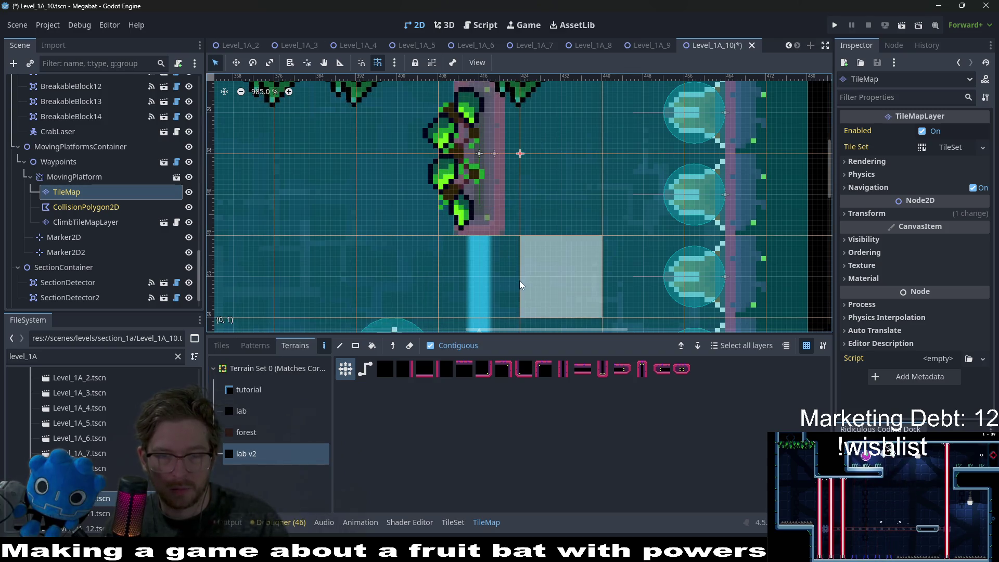
scroll(468, 275, down, 2)
scroll(534, 266, up, 1)
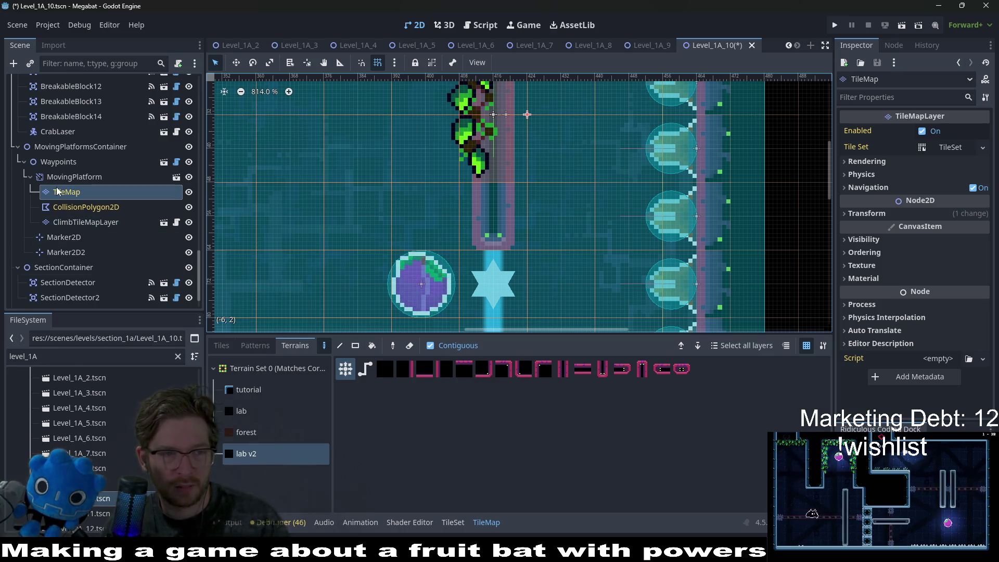
scroll(544, 127, down, 3)
scroll(548, 159, up, 1)
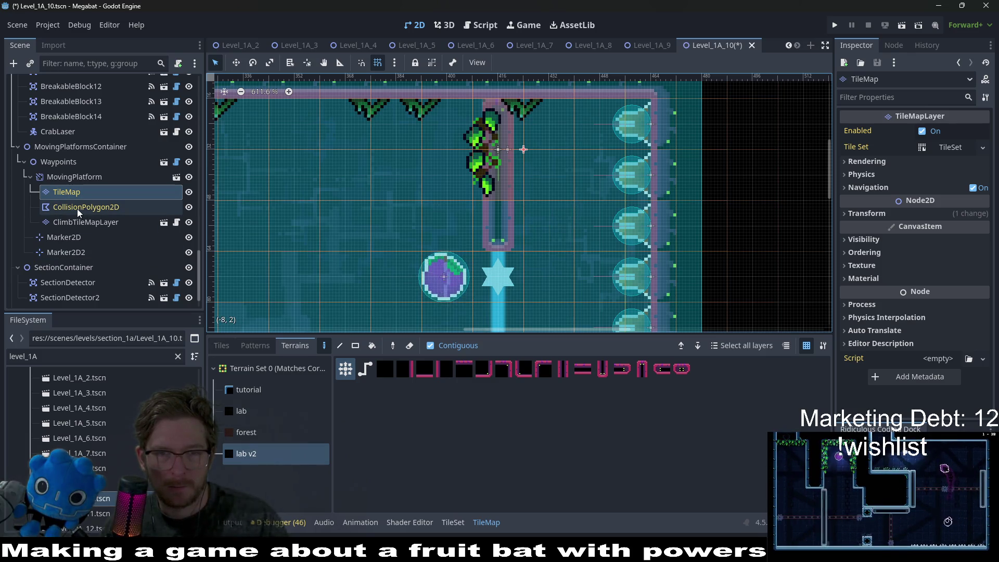
click(66, 175)
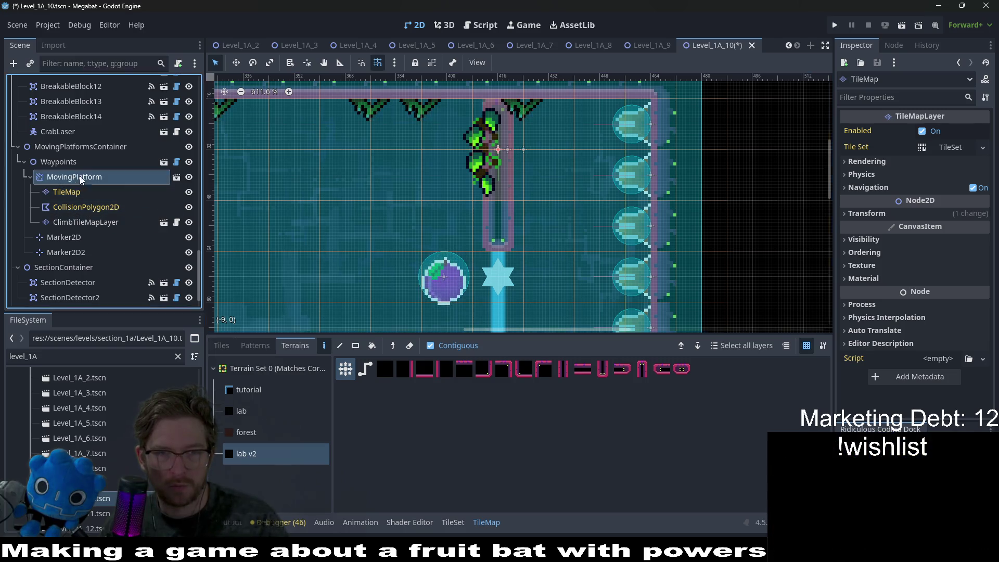
click(66, 166)
Shift the platform and its path down slightly, then nudge the platform's TileMap upward
key(w)
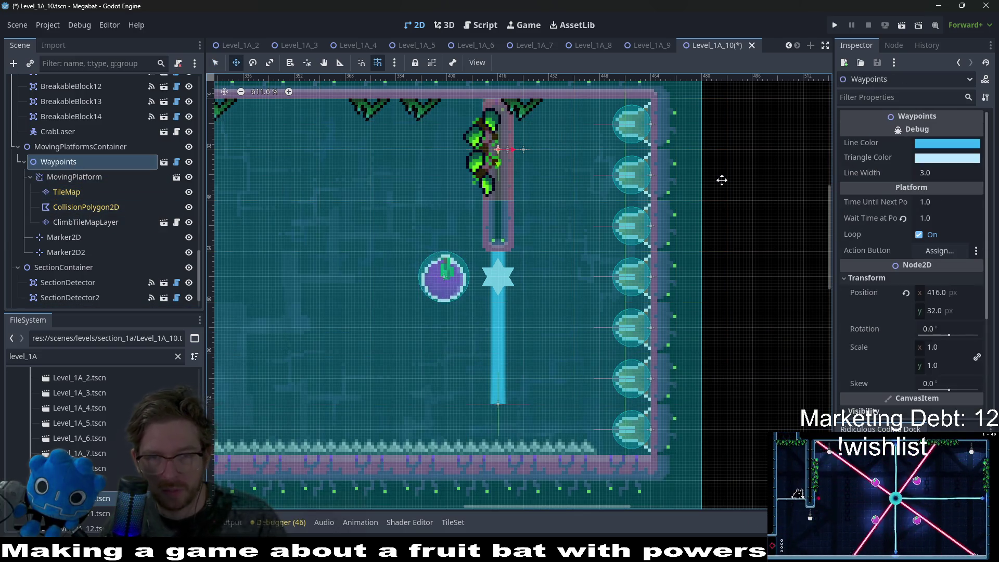
key(Down)
key(Down)
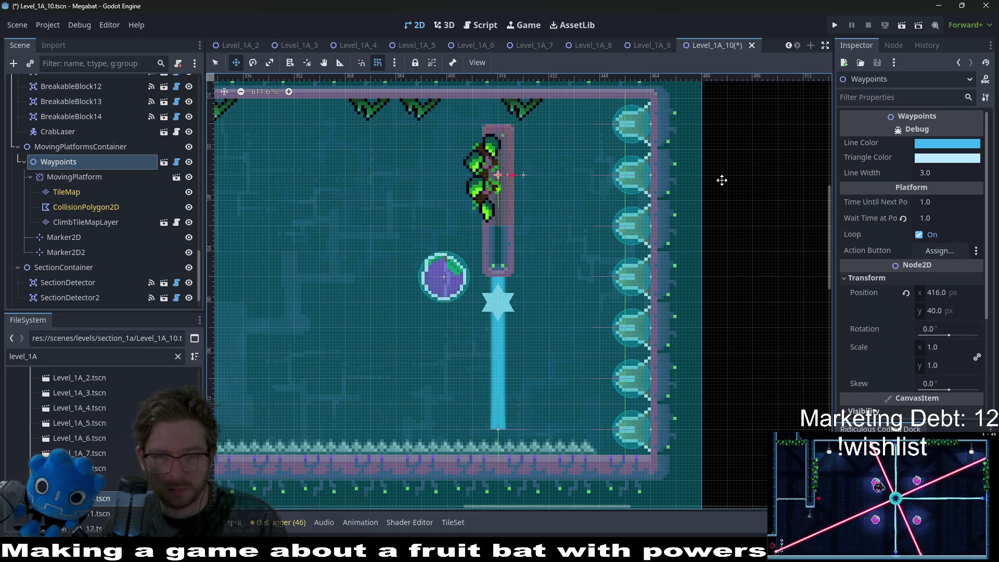
click(66, 192)
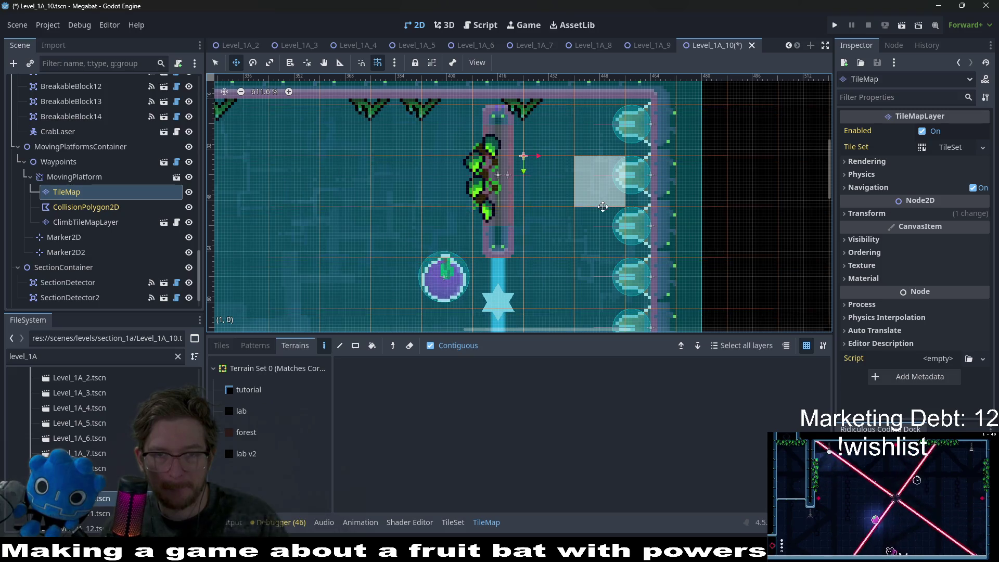
key(shift+Up)
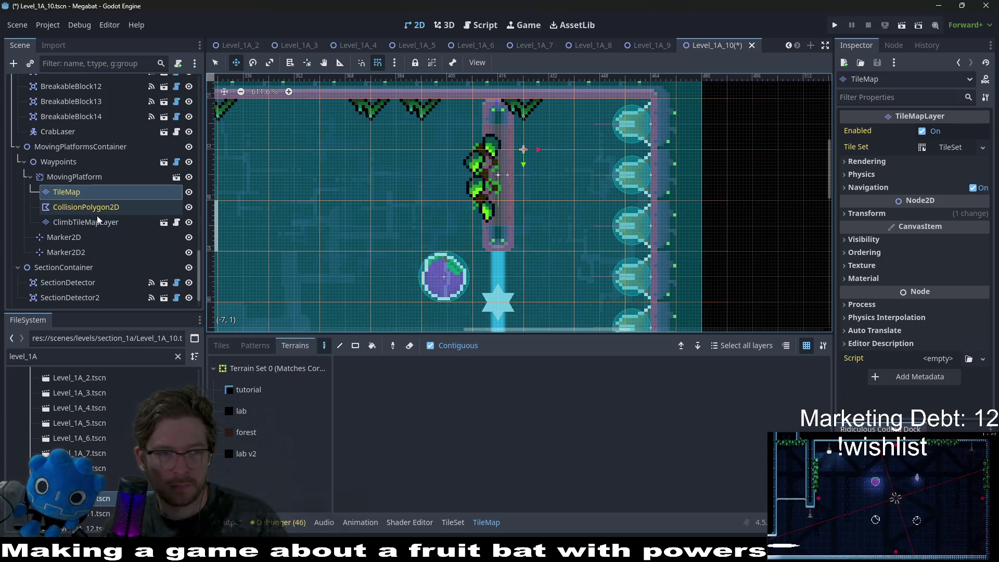
Select the platform's CollisionPolygon2D so its outline shows for reshaping
click(99, 222)
scroll(513, 135, up, 1)
key(q)
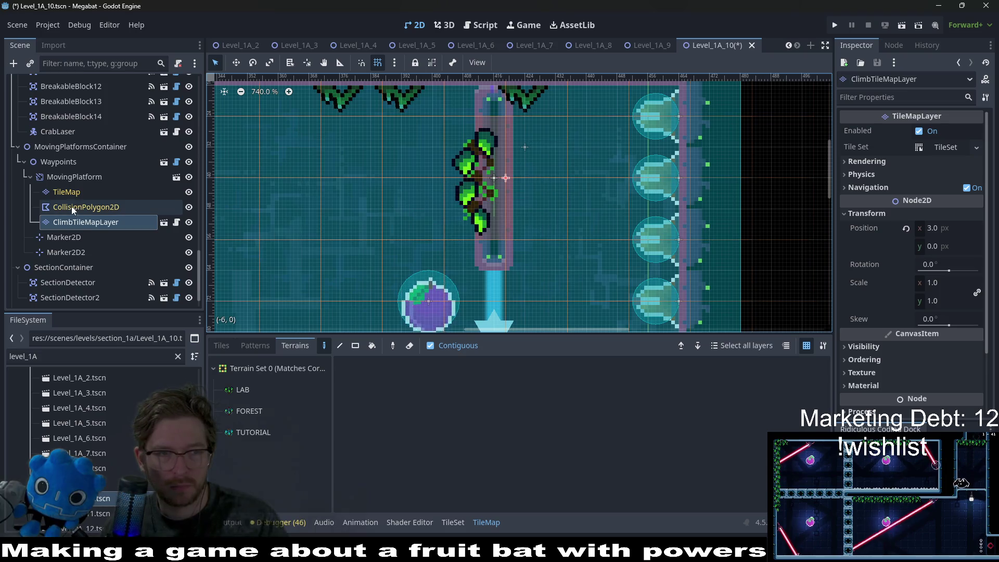
click(81, 224)
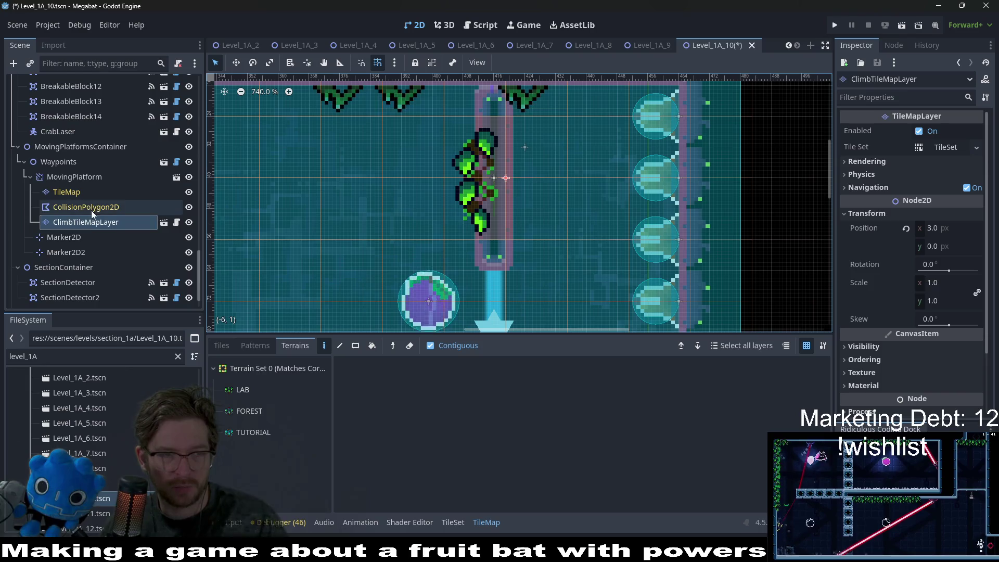
click(91, 208)
click(80, 238)
click(73, 189)
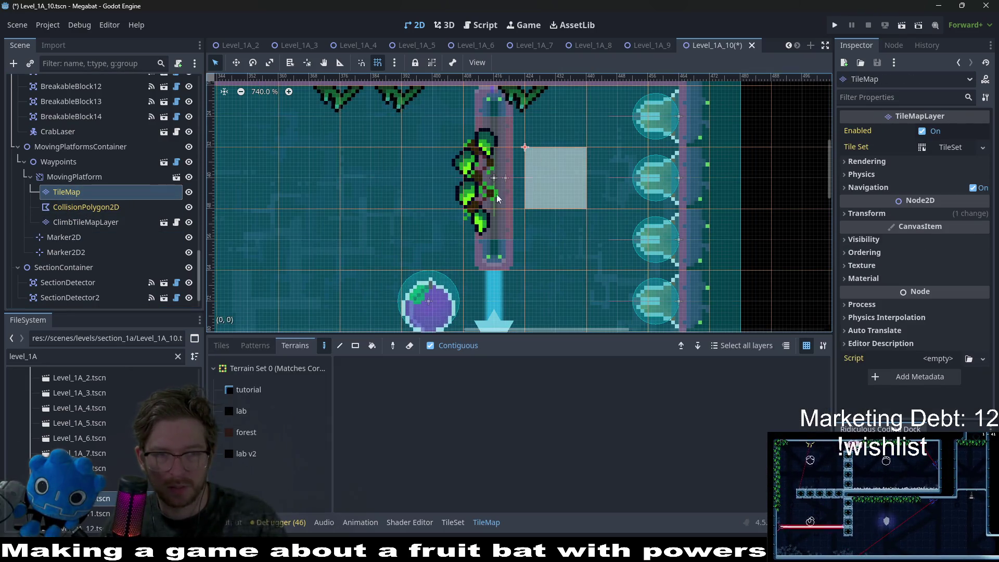
click(84, 207)
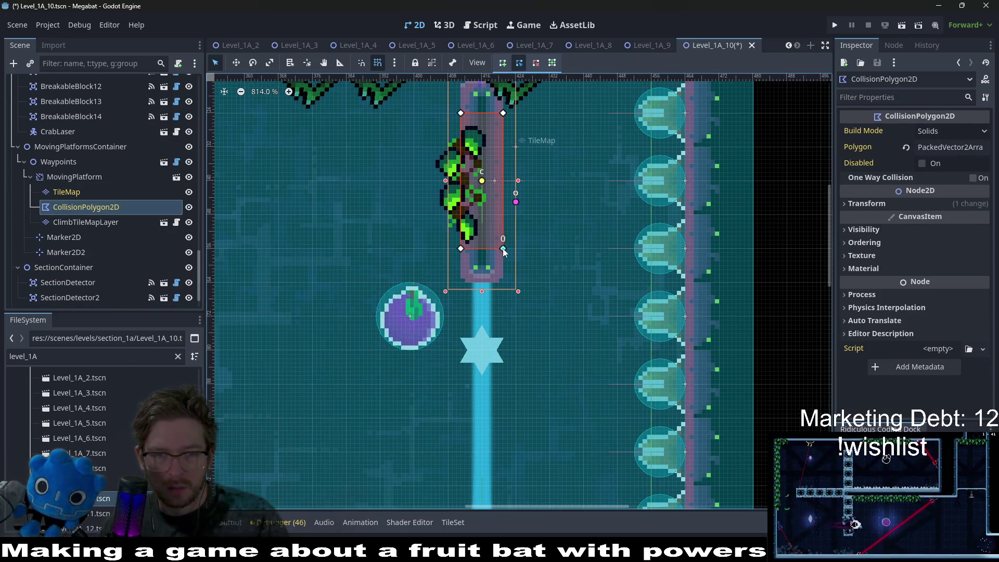
Drag the collision polygon's bottom corners down and top corner up to fit the lengthened column
scroll(504, 248, up, 2)
drag(503, 249, 491, 289)
drag(441, 250, 441, 298)
scroll(491, 164, up, 5)
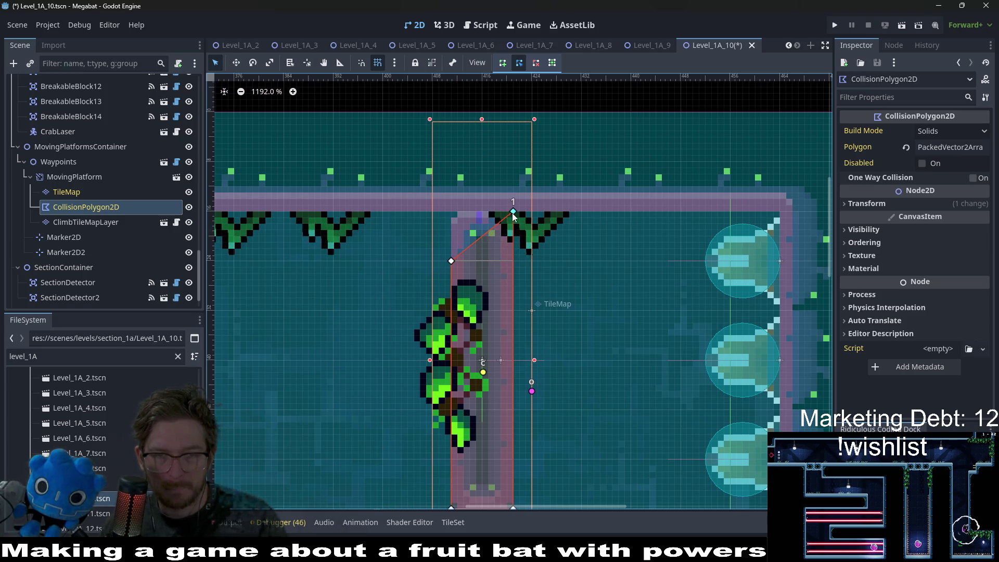
drag(453, 264, 451, 217)
scroll(547, 269, down, 6)
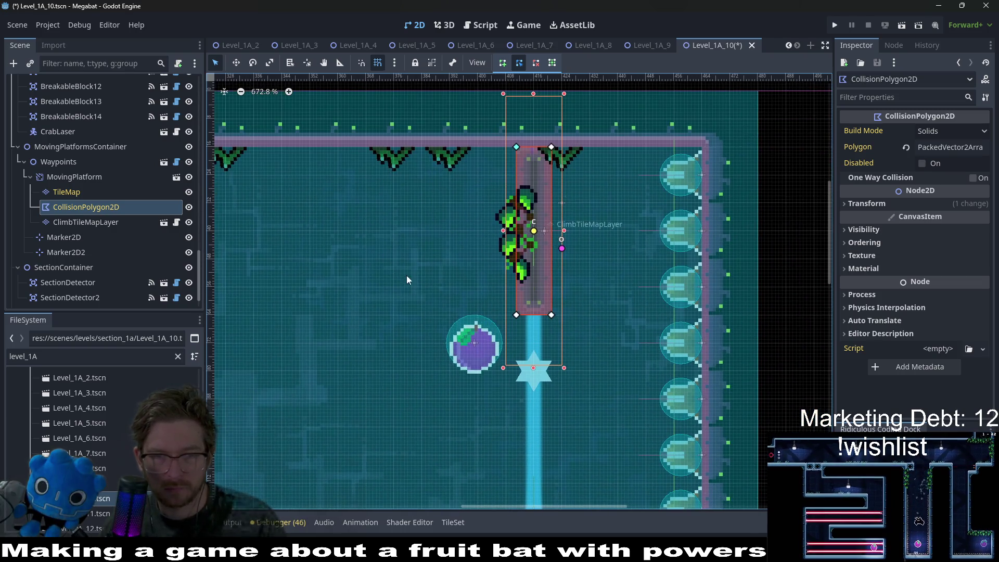
Nudge ClimbTileMapLayer up and back so it sits at y 0
click(83, 223)
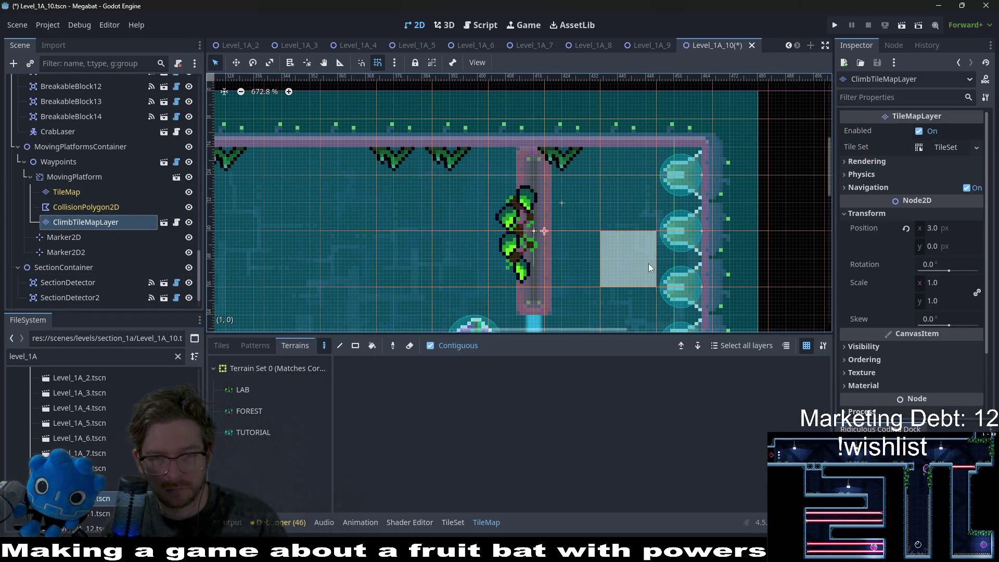
key(w)
key(Up)
key(Up)
key(Up)
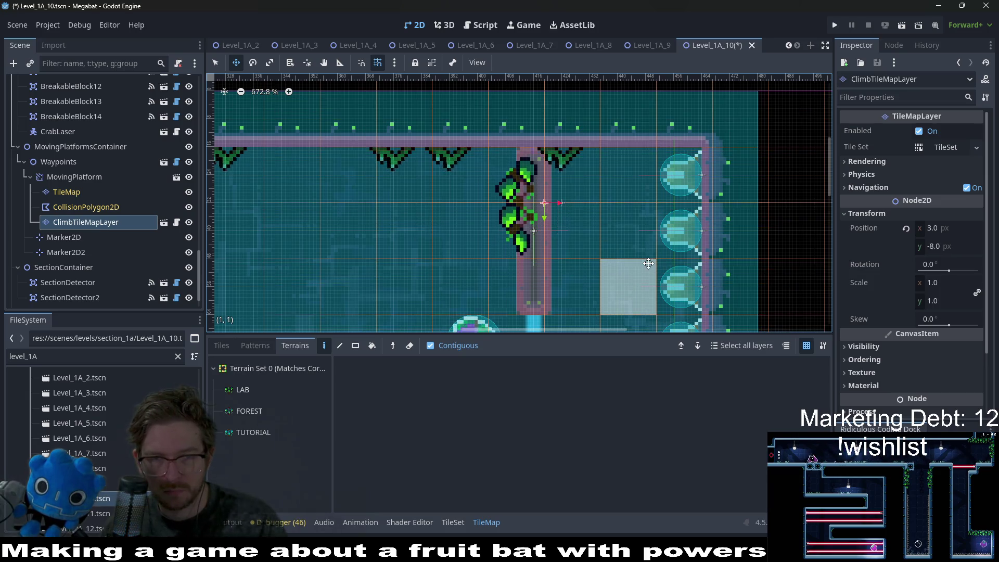
key(Down)
key(Down)
key(Down)
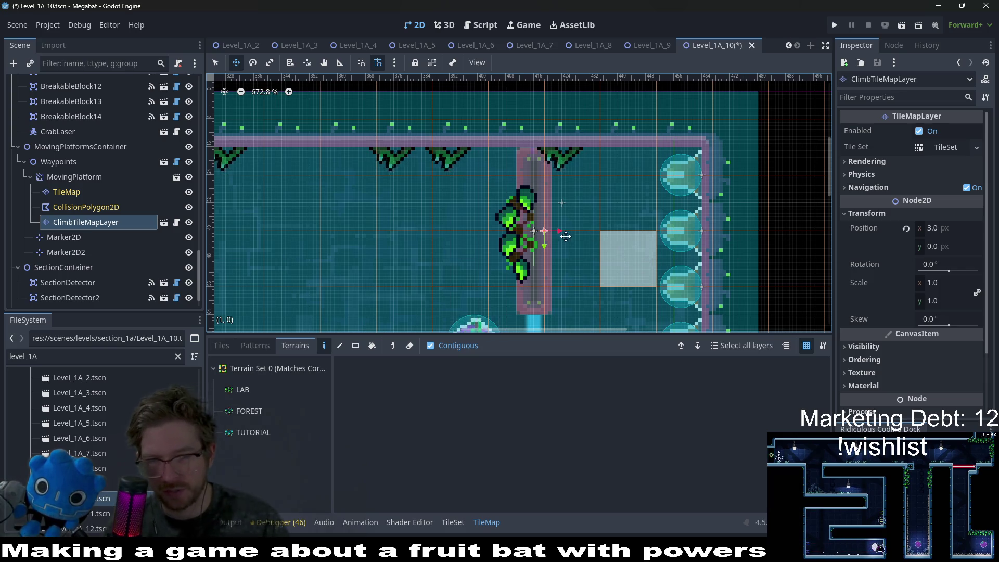
scroll(566, 236, down, 3)
scroll(521, 209, down, 3)
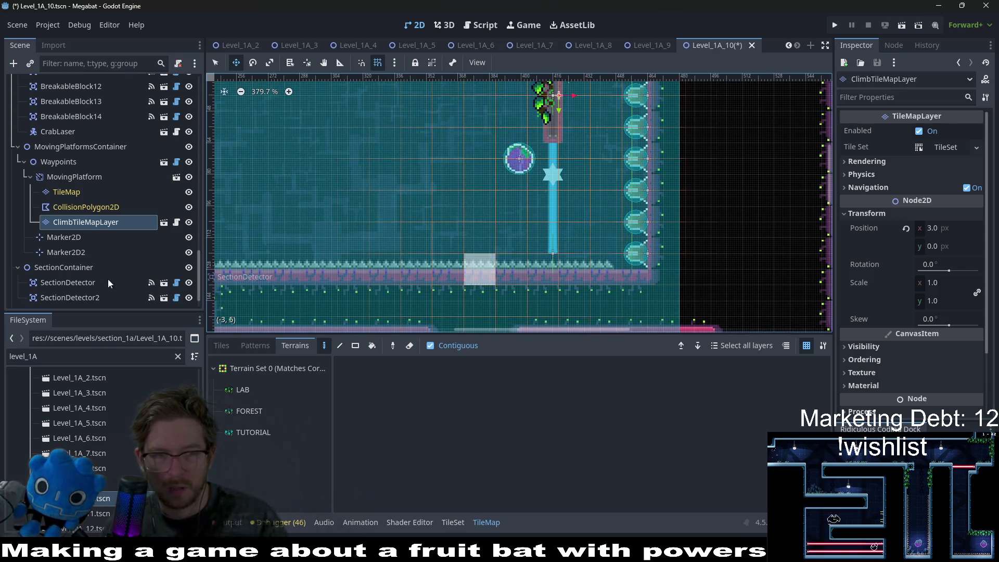
Raise Marker2D2 to y 64, save Level_1A_10 and run the scene to playtest
click(66, 252)
scroll(566, 303, up, 2)
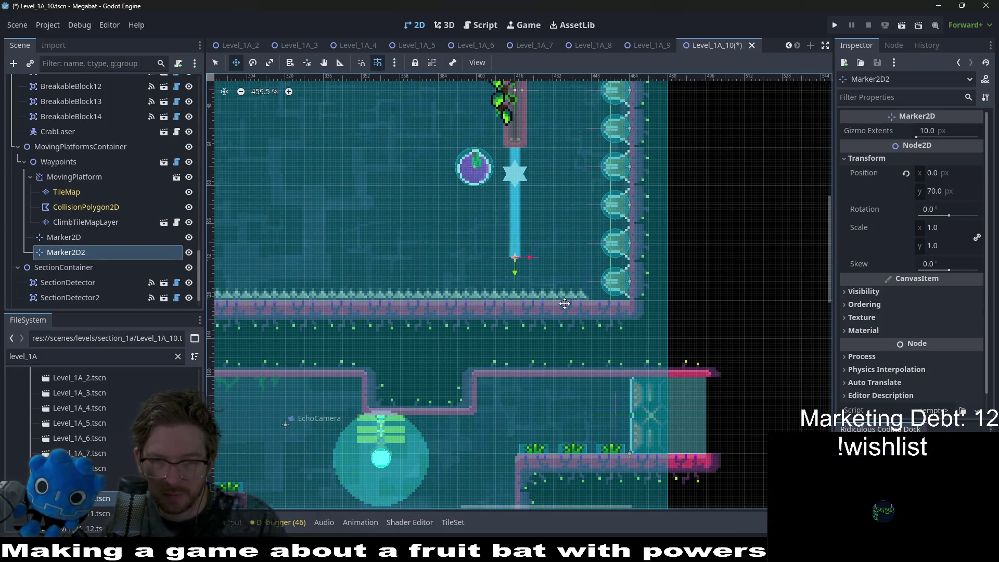
key(Up)
key(Up)
key(Up)
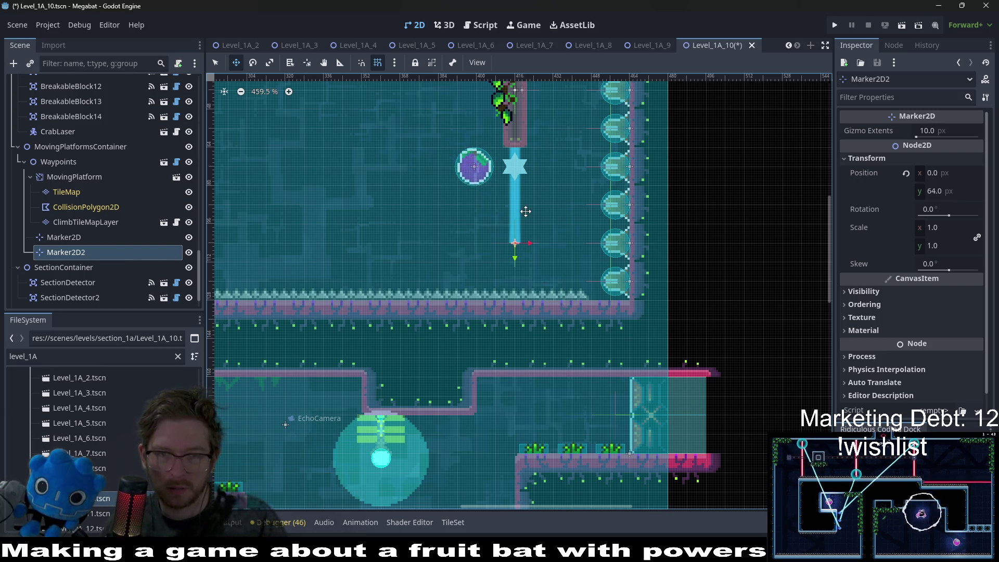
scroll(525, 211, down, 2)
scroll(526, 211, up, 2)
key(ctrl+s)
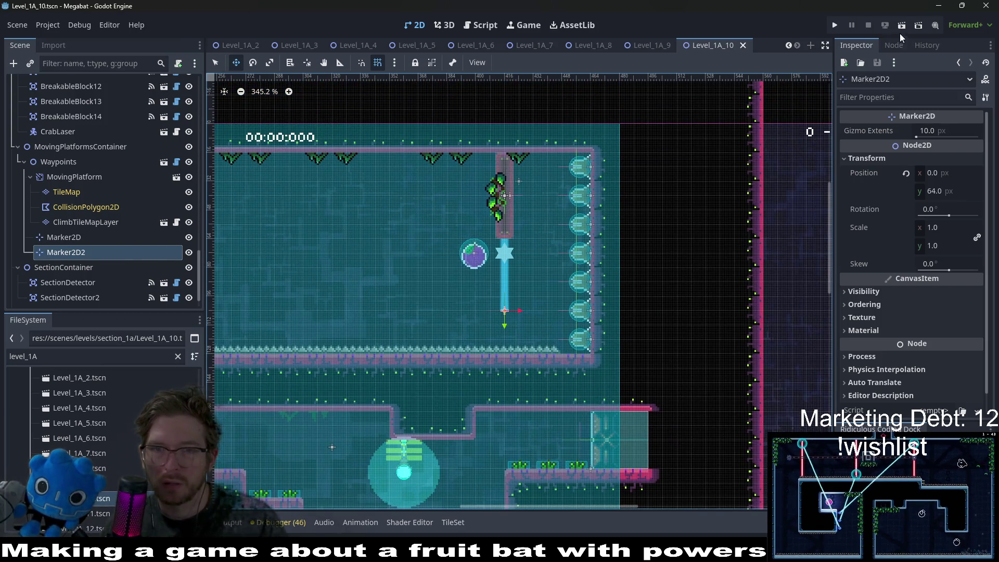
click(902, 27)
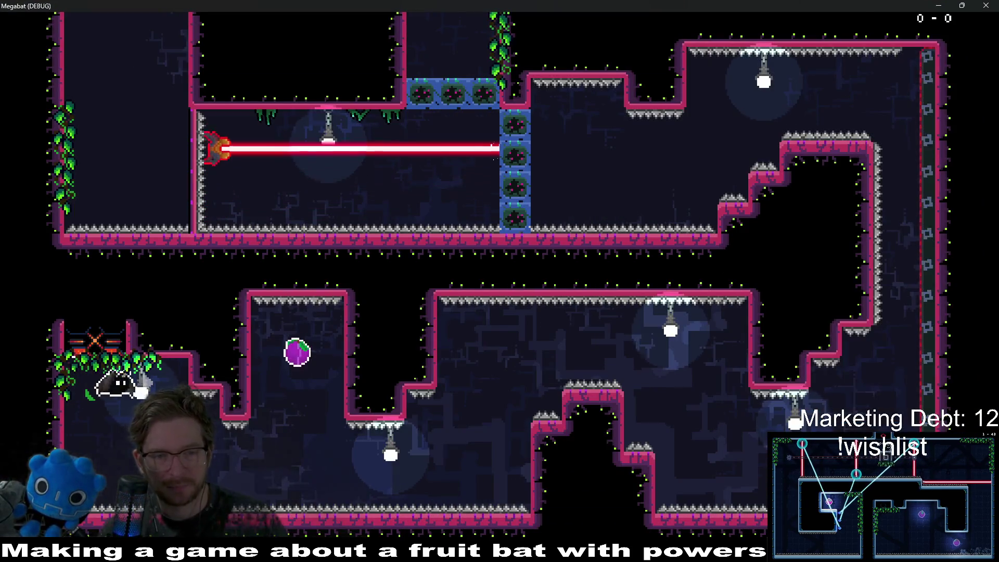
key(Up)
key(Right)
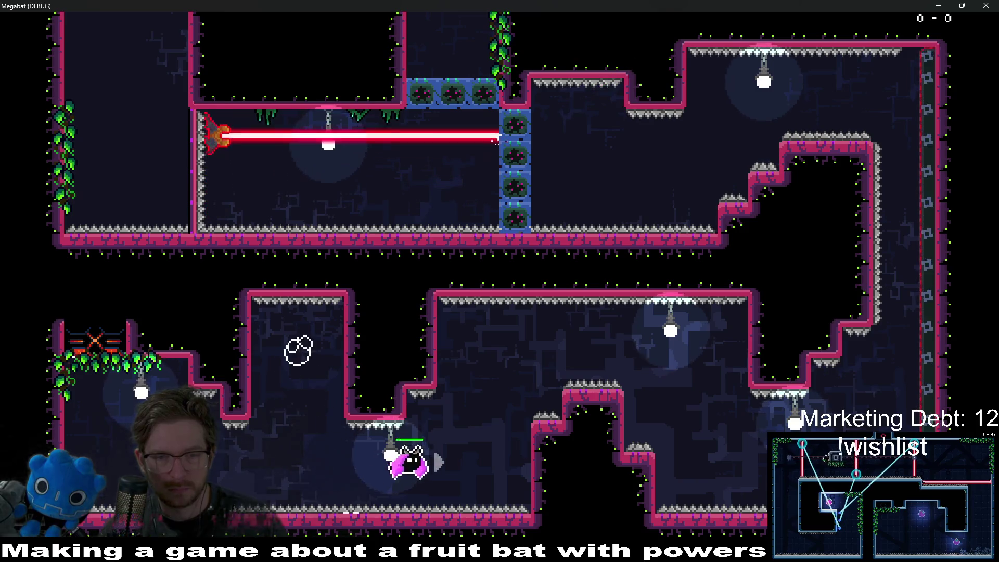
key(Up)
key(Right)
key(Up)
key(Left)
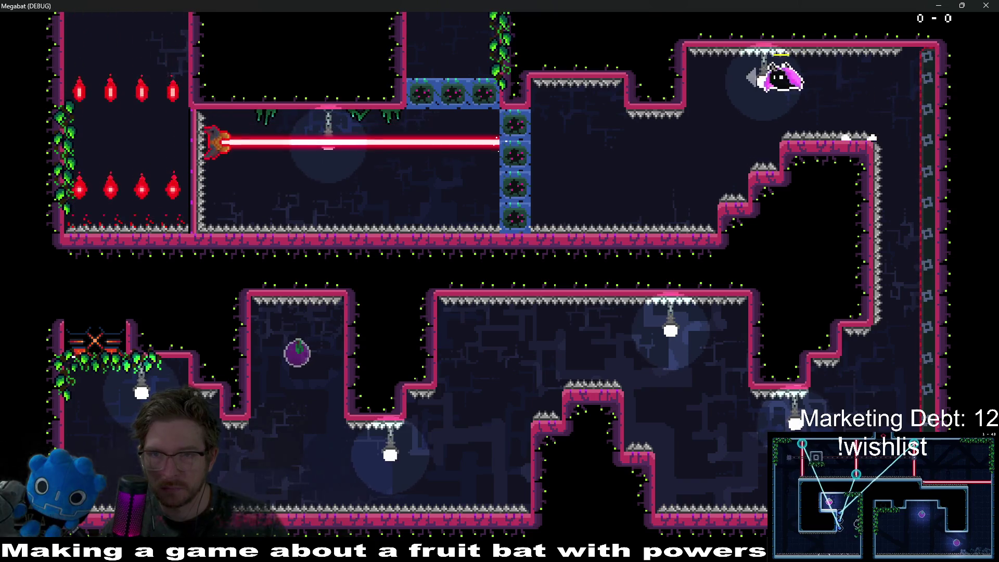
key(Up)
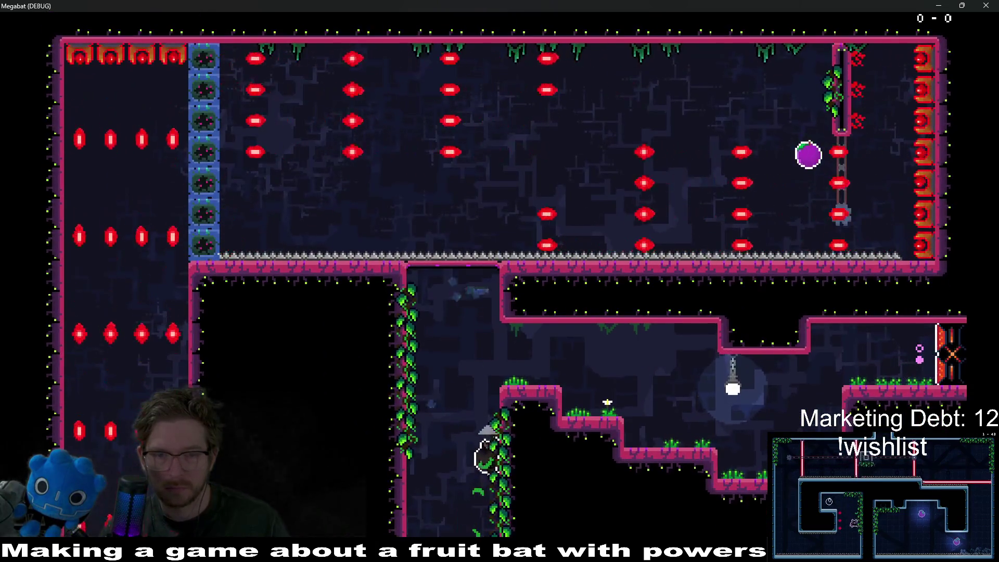
key(Up)
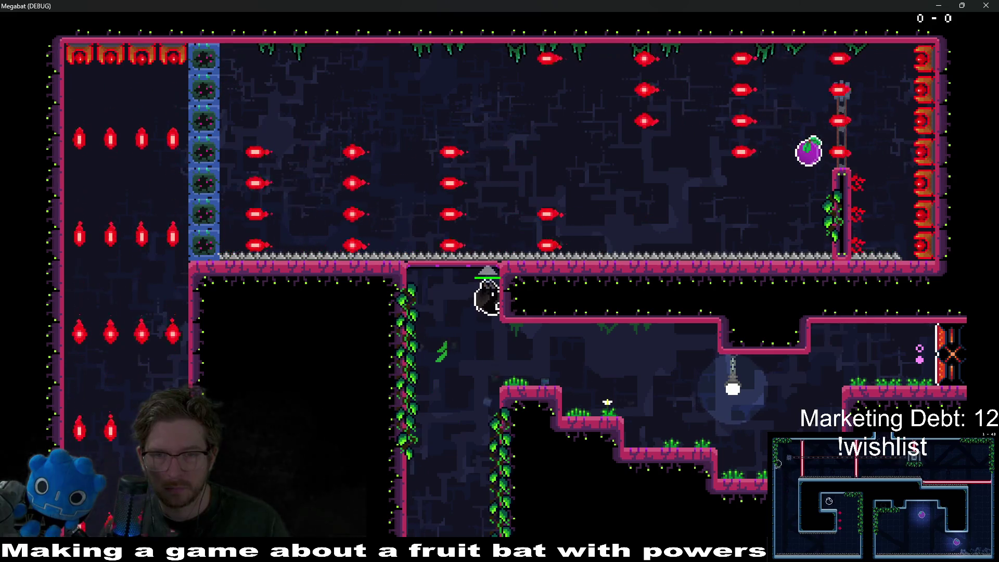
key(Right)
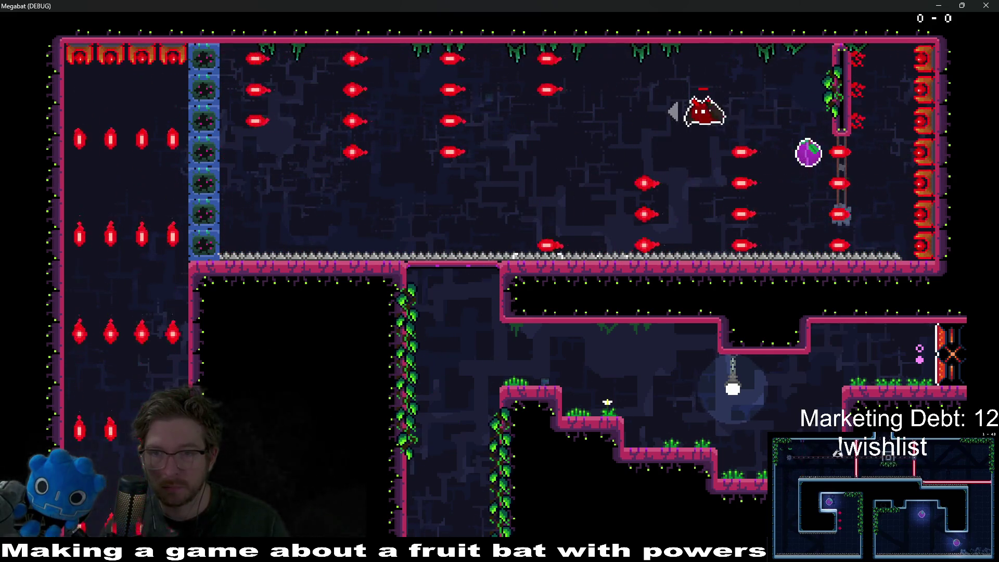
key(Right)
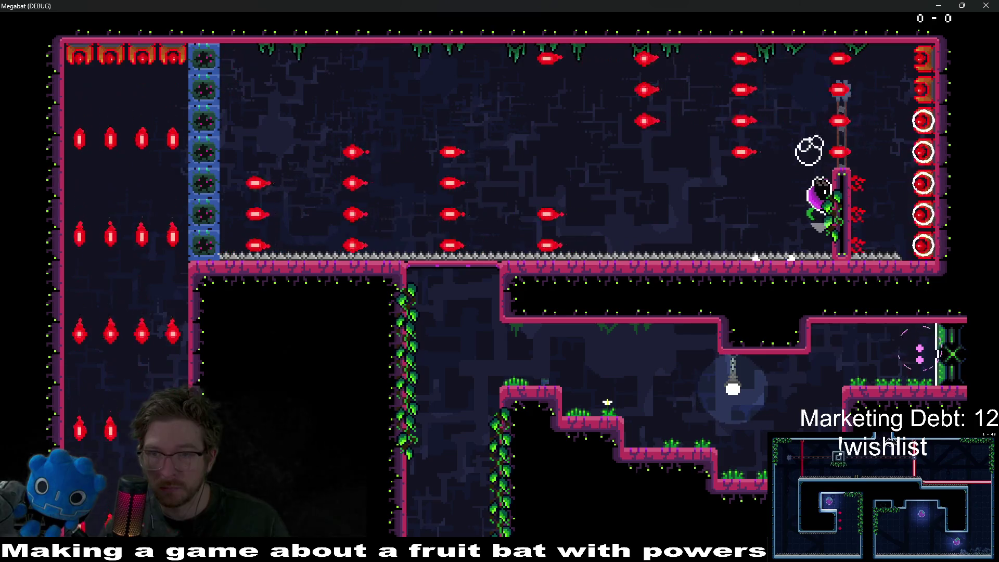
key(Up)
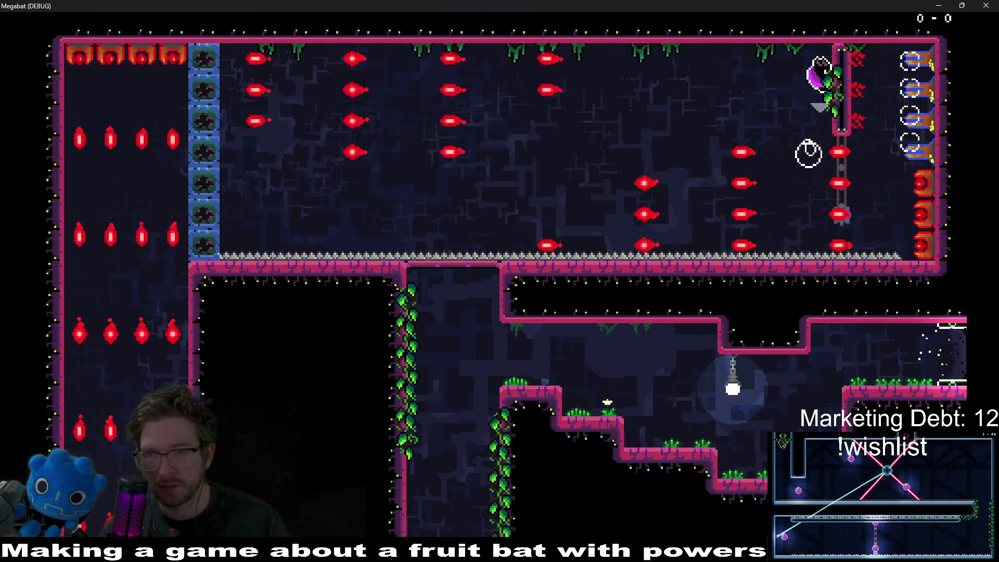
key(Left)
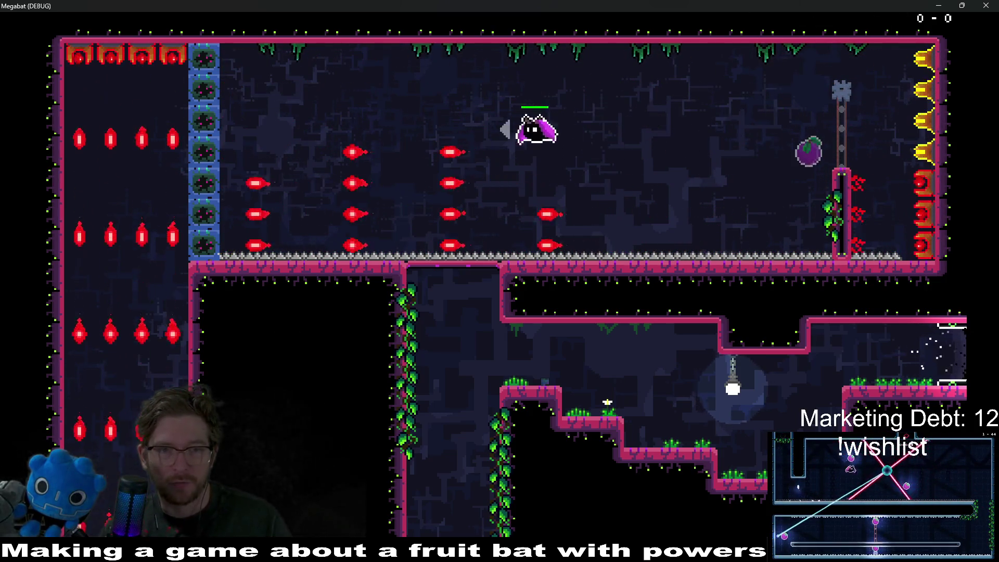
key(Right)
key(Left)
key(Right)
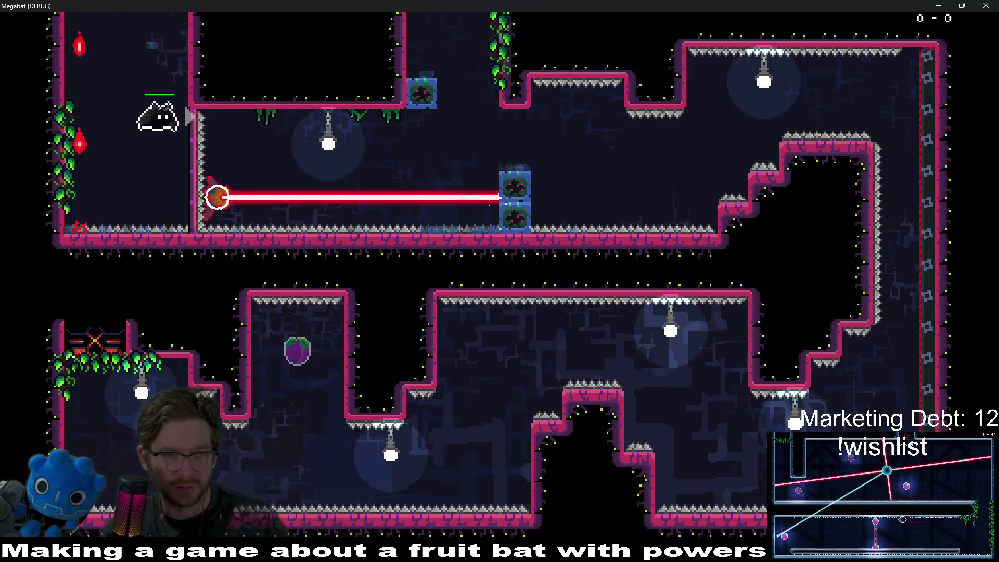
key(Right)
key(Up)
key(Right)
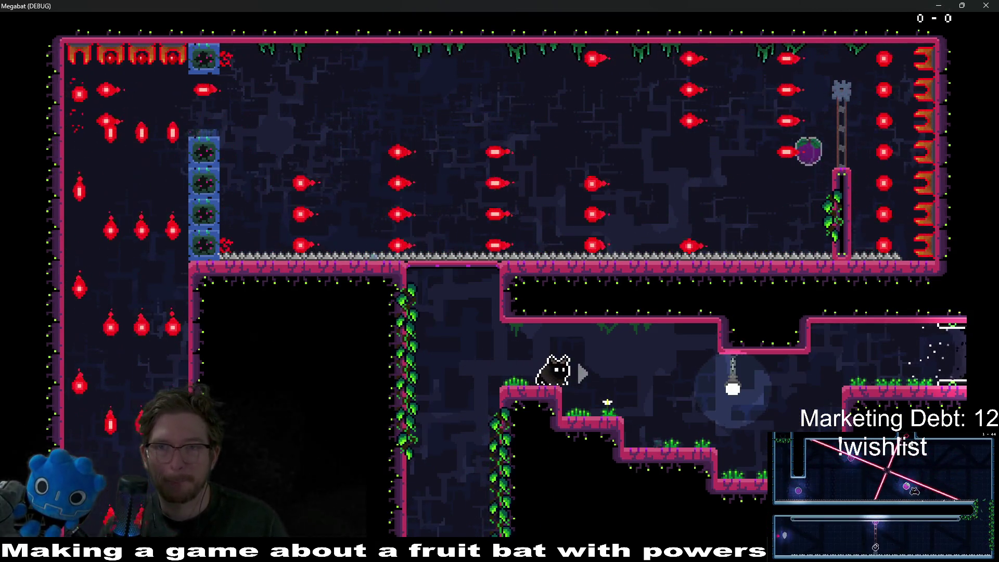
key(F8)
scroll(306, 207, down, 4)
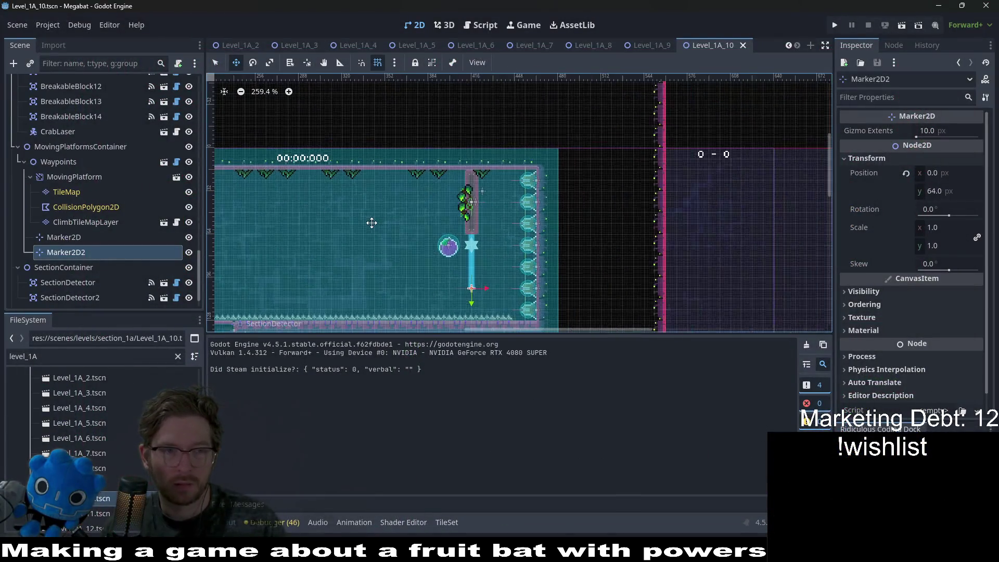
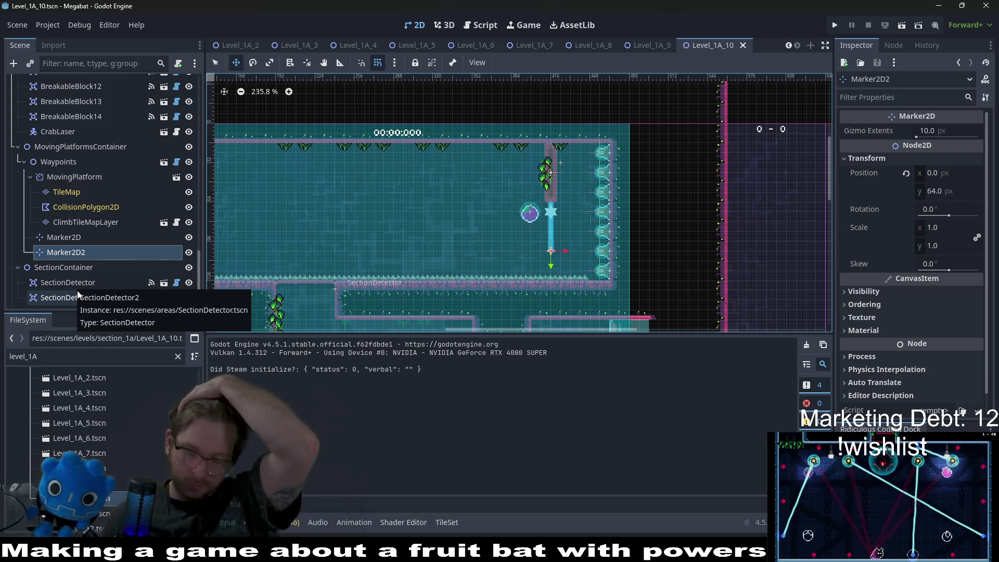
On Level_1A_10's EnvironmentTileMapLayer, pick the LabForegroundVineSmall vine from the CeilingOvergrowth collection
scroll(91, 261, up, 5)
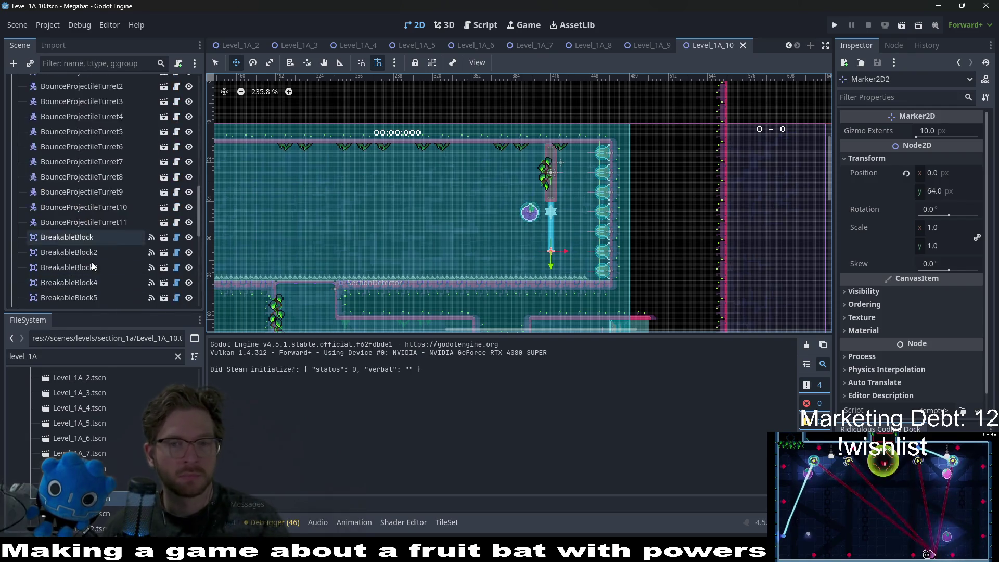
scroll(102, 232, up, 10)
click(68, 110)
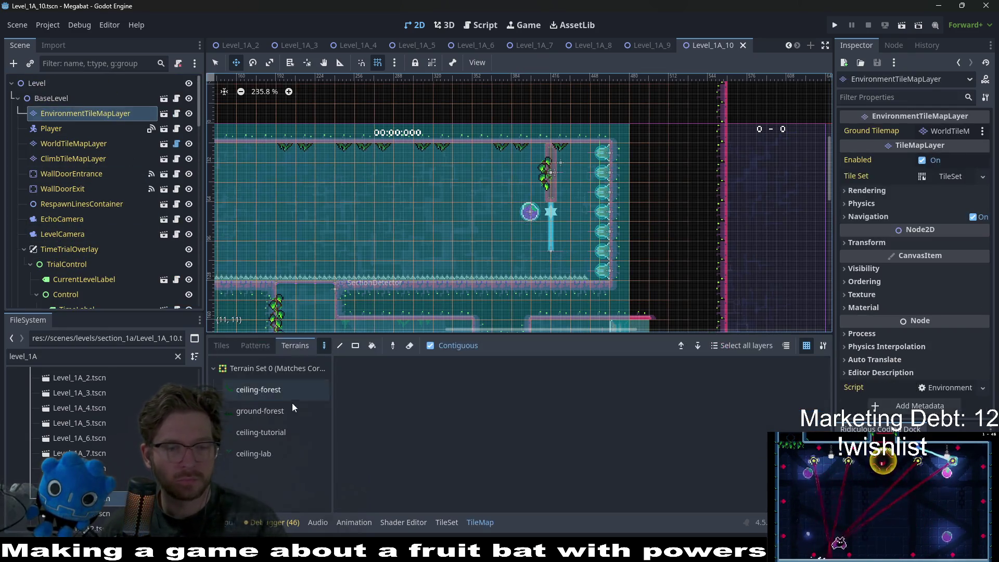
click(232, 344)
scroll(289, 432, down, 3)
click(297, 447)
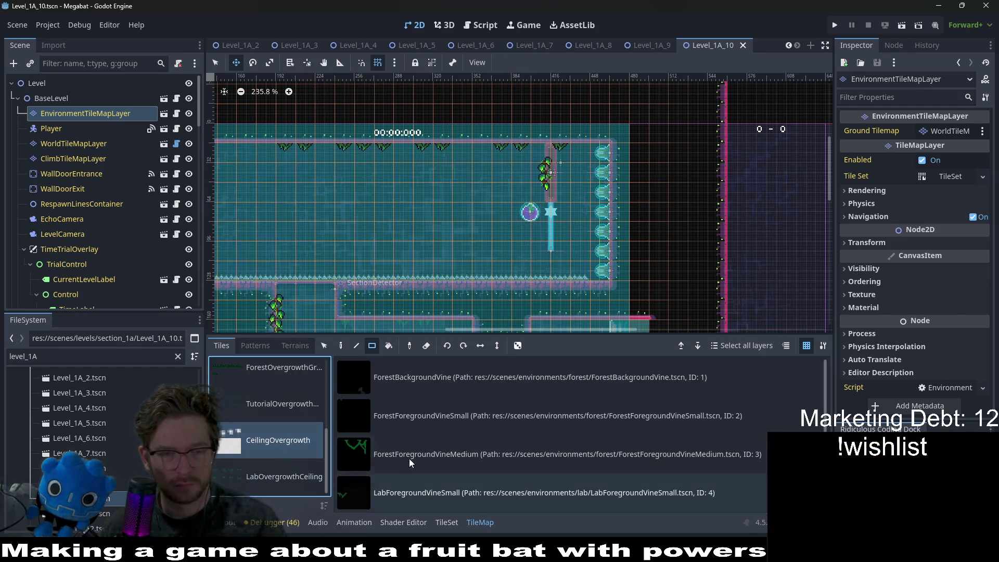
click(420, 453)
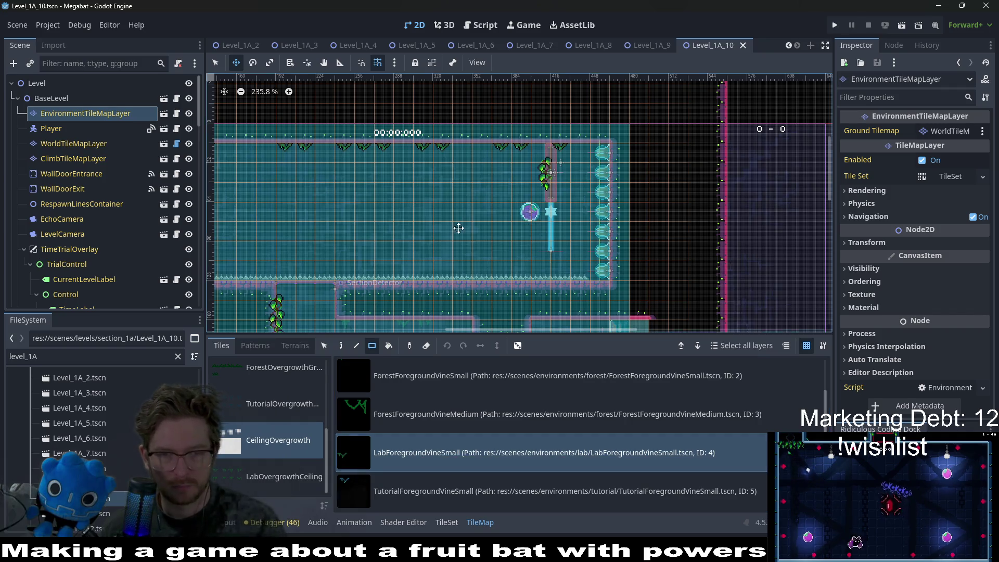
Switch to select mode, review the level including the room above, and save Level_1A_10
scroll(421, 222, up, 3)
scroll(420, 222, up, 1)
key(q)
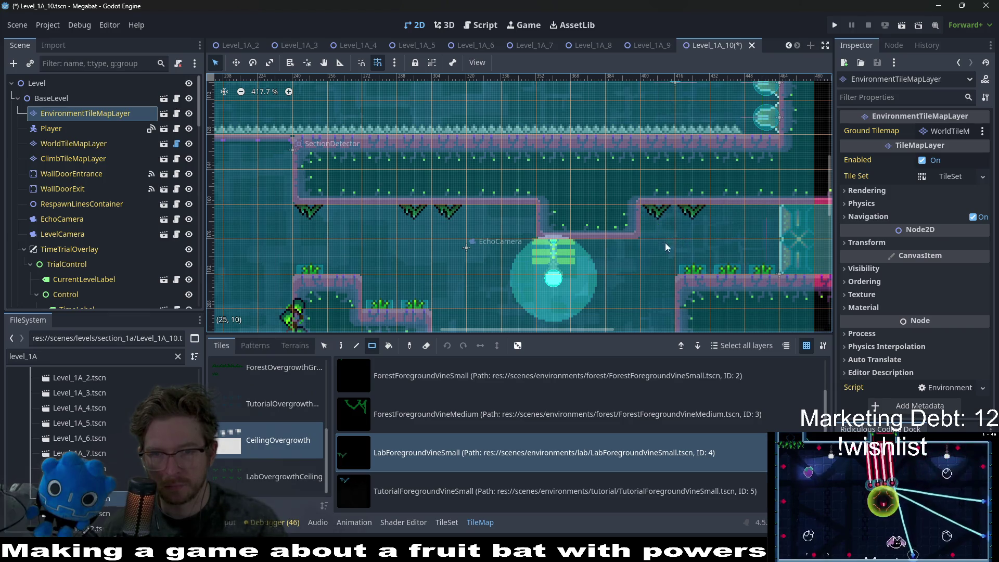
scroll(722, 257, down, 5)
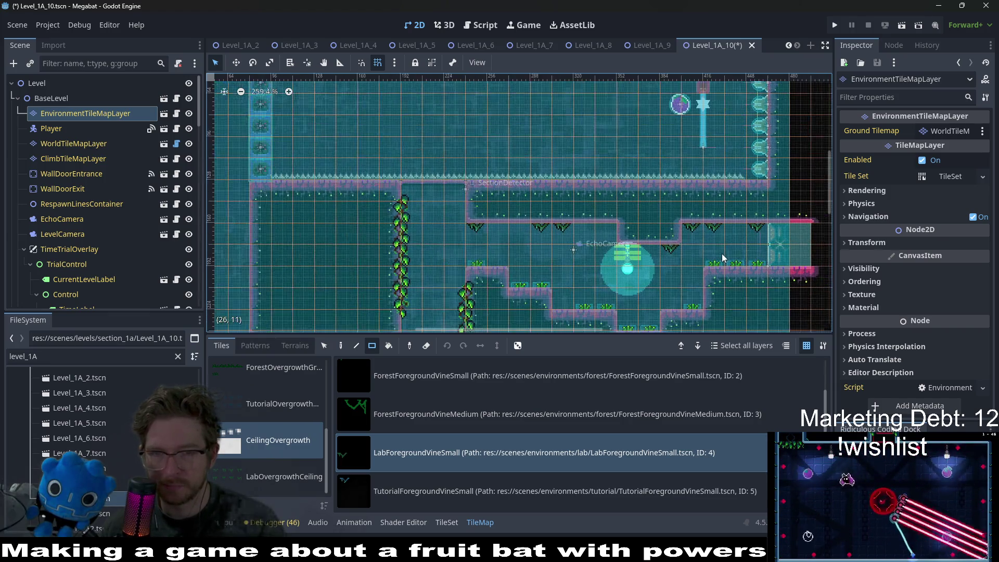
scroll(687, 245, down, 1)
scroll(637, 224, down, 5)
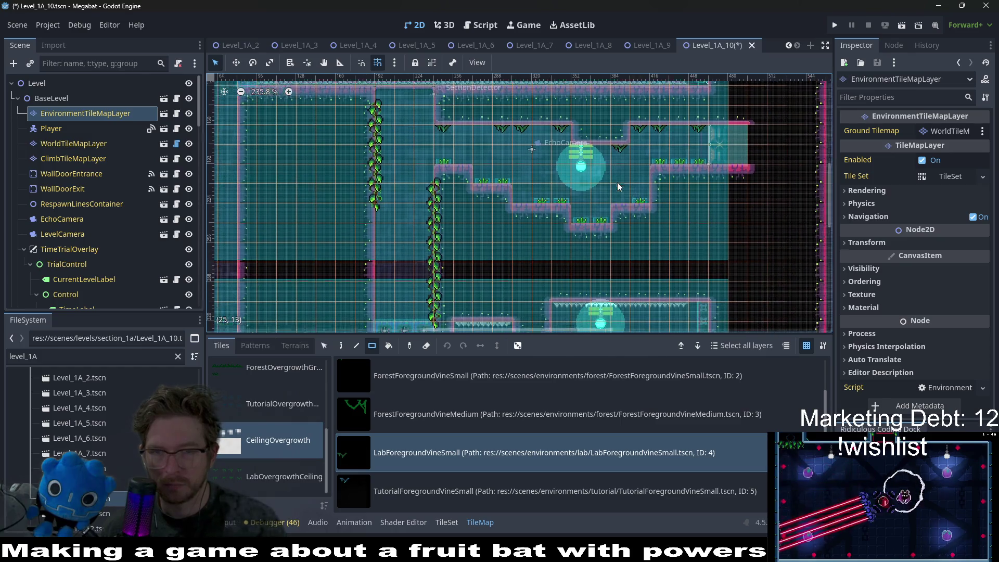
key(ctrl+s)
drag(452, 153, 447, 255)
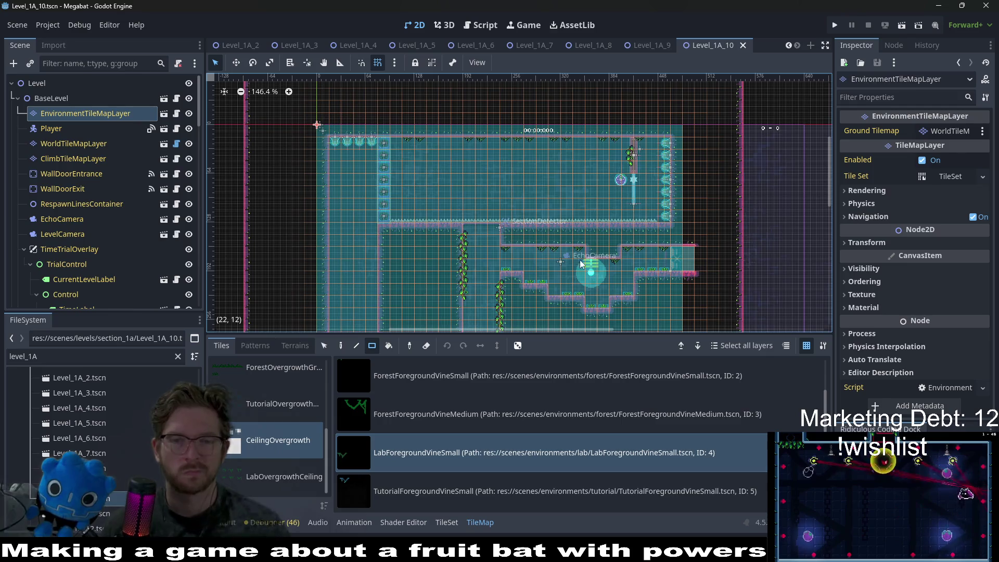
scroll(578, 260, down, 3)
key(ctrl+s)
Open the Level_1A_11 scene from the FileSystem panel
scroll(561, 243, down, 3)
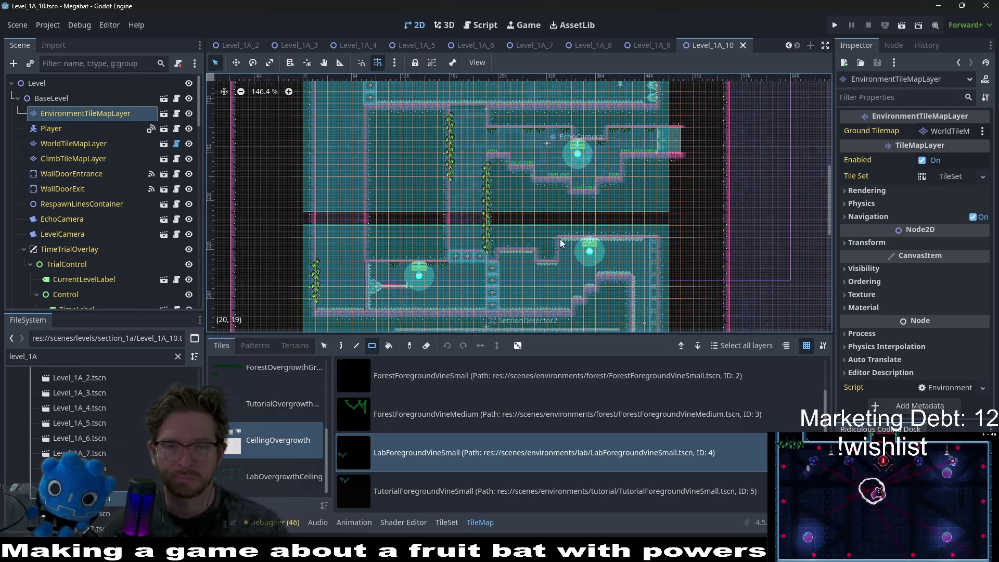
scroll(561, 243, down, 3)
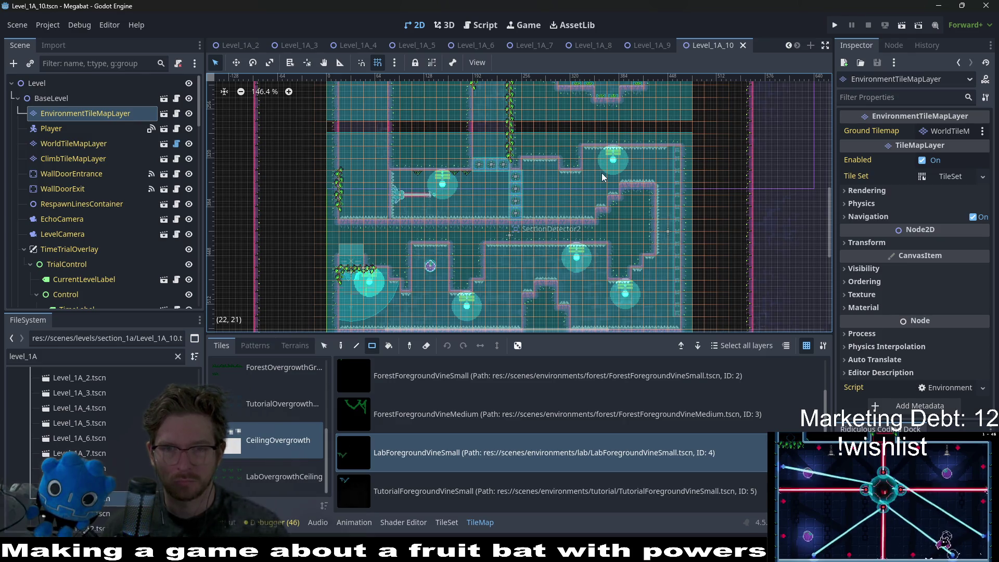
scroll(602, 174, up, 2)
scroll(576, 229, down, 1)
scroll(576, 229, down, 4)
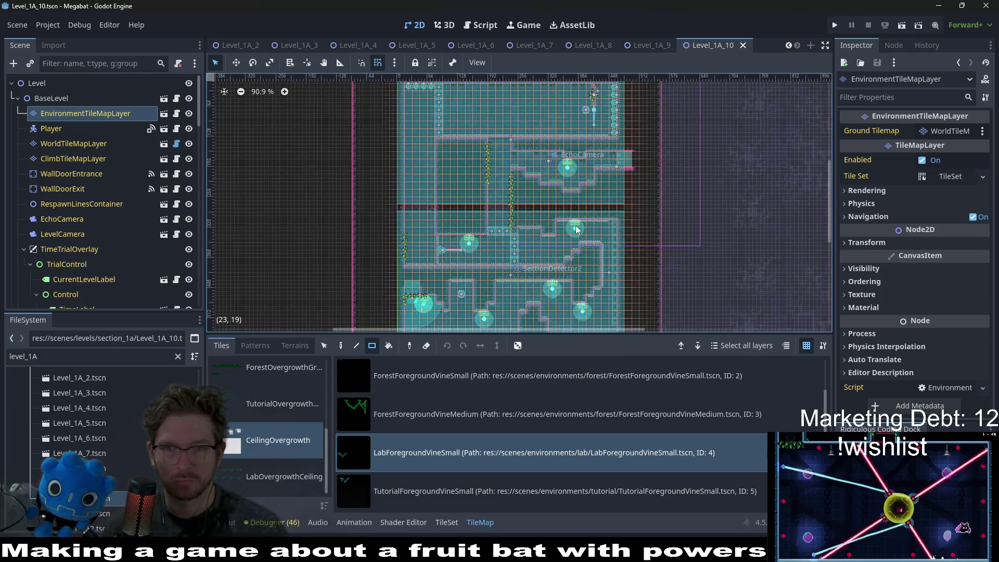
double_click(123, 474)
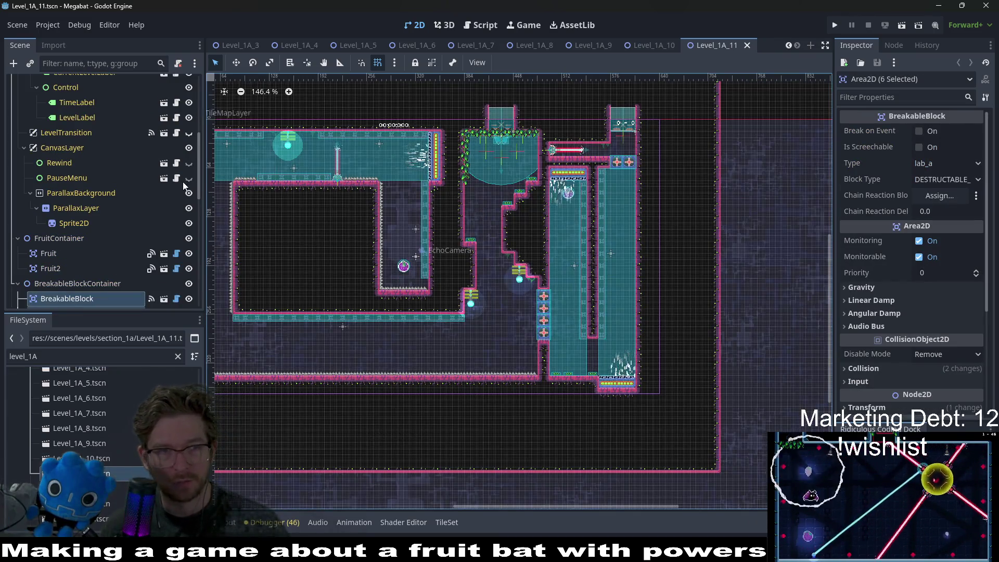
Select Level_1A_11's EnvironmentTileMapLayer and look over the whole level layout
scroll(118, 143, up, 5)
click(98, 116)
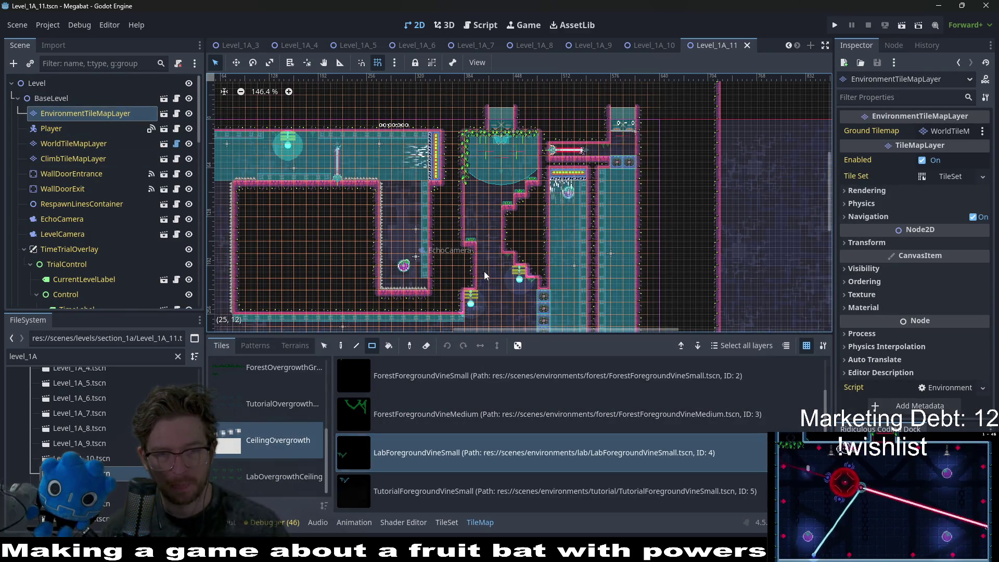
drag(358, 206, 480, 225)
scroll(390, 159, up, 6)
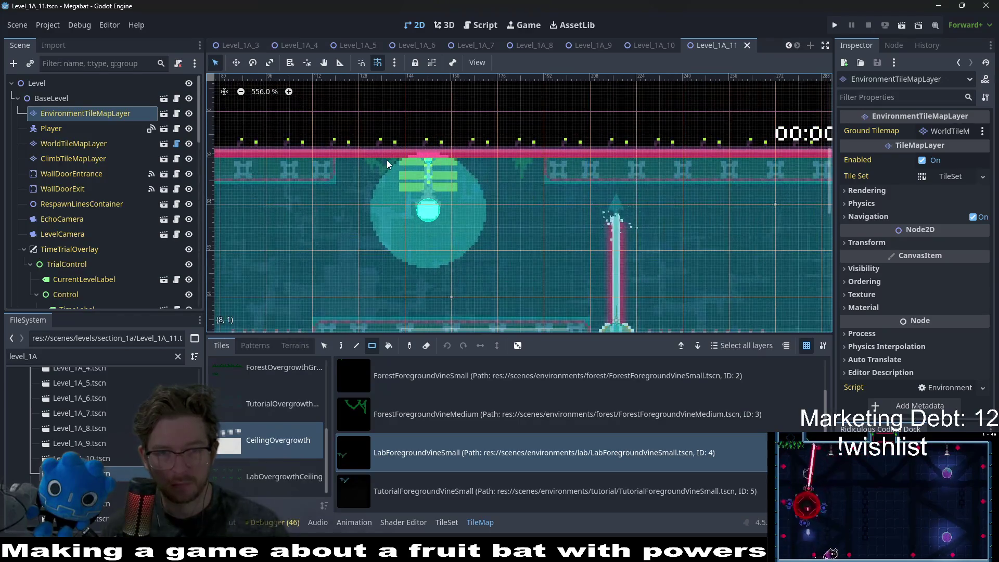
scroll(539, 189, down, 6)
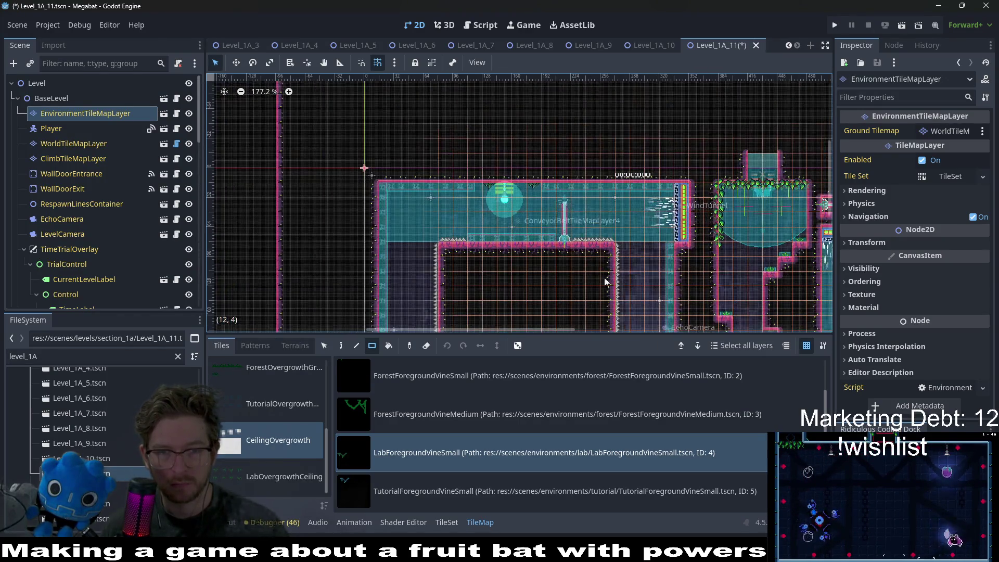
scroll(661, 172, up, 3)
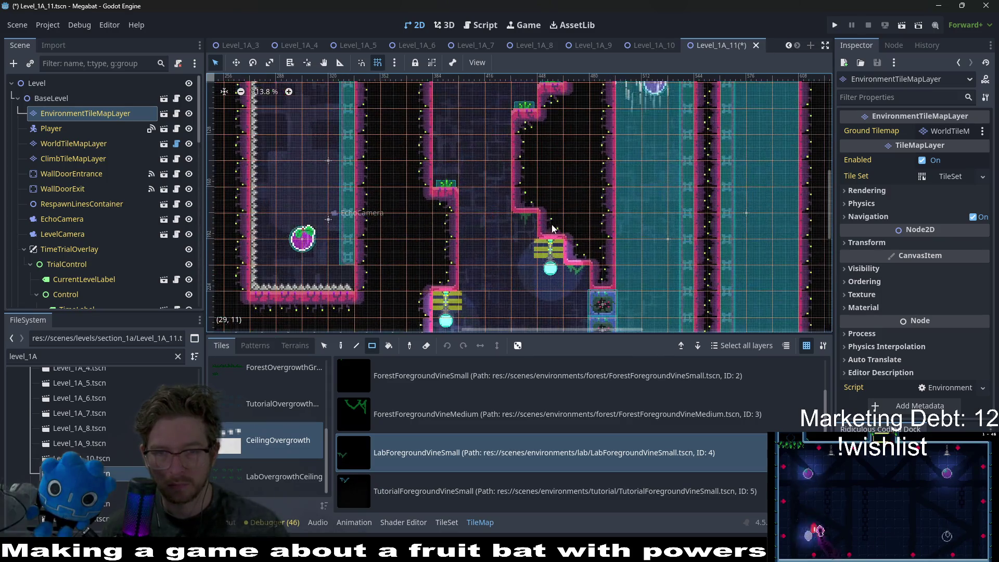
scroll(572, 250, down, 5)
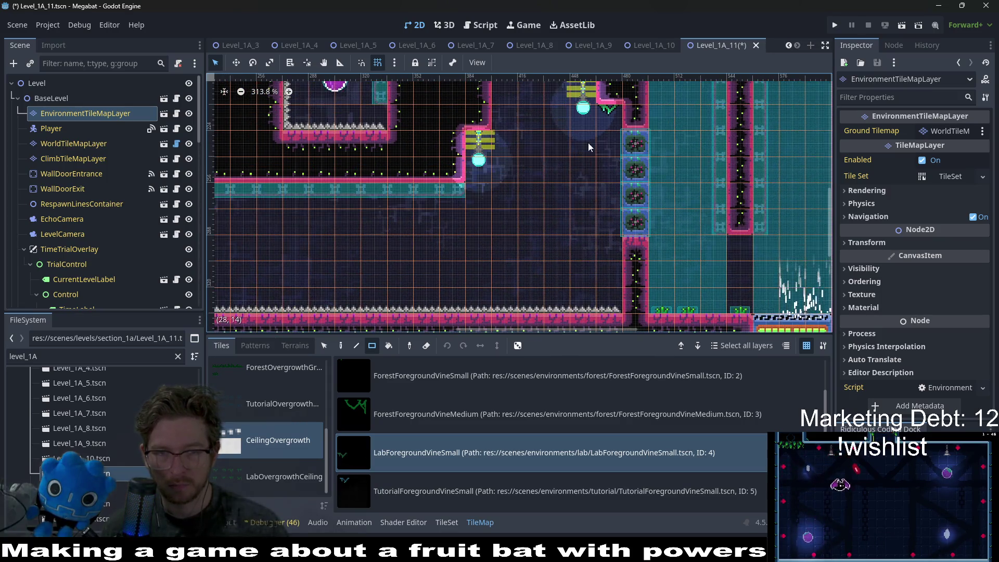
scroll(589, 148, up, 8)
scroll(594, 156, right, 4)
scroll(599, 174, down, 1)
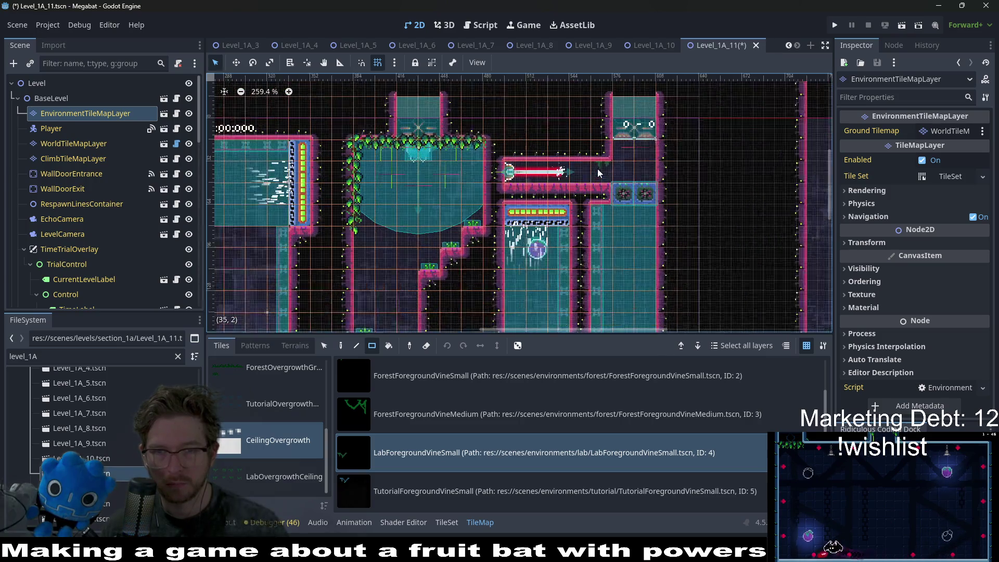
scroll(598, 173, up, 1)
scroll(604, 221, down, 4)
scroll(634, 193, down, 2)
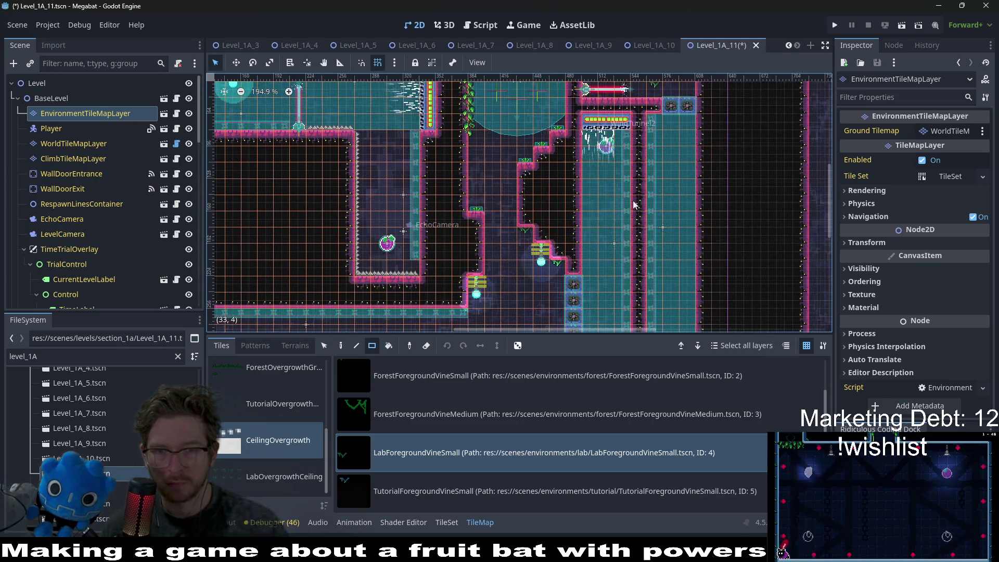
scroll(632, 283, down, 2)
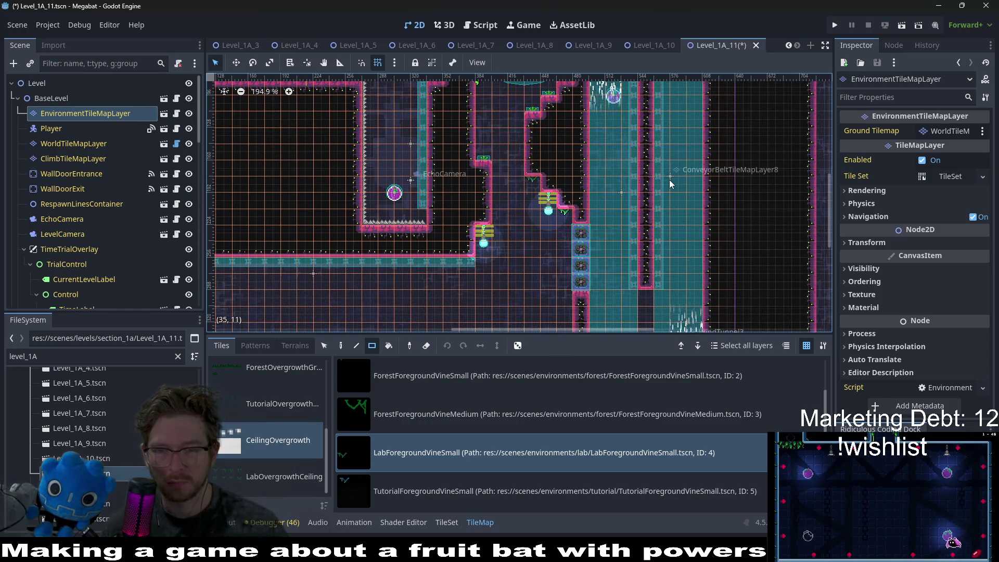
Save Level_1A_11
key(ctrl+s)
scroll(635, 187, down, 2)
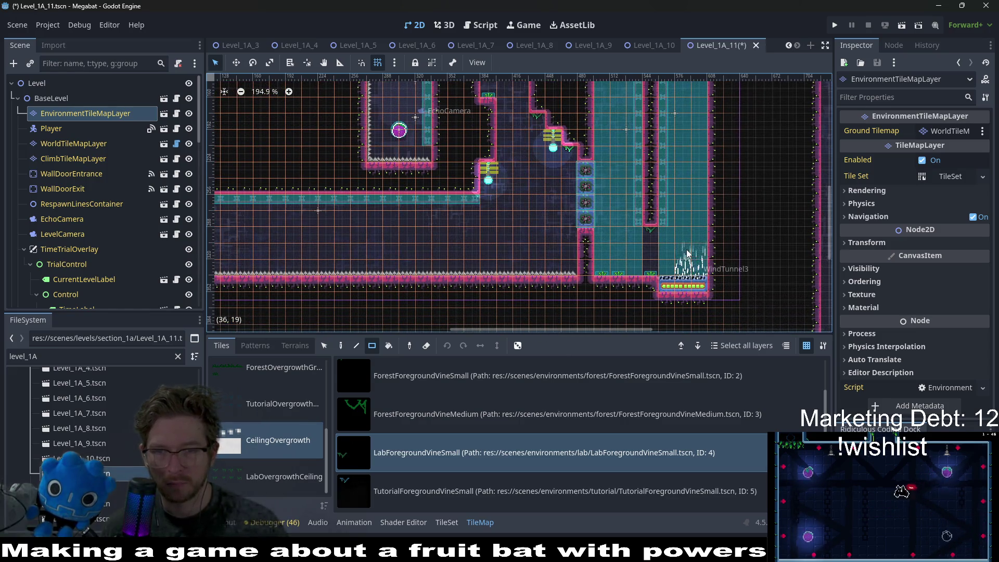
key(ctrl+s)
scroll(639, 233, down, 9)
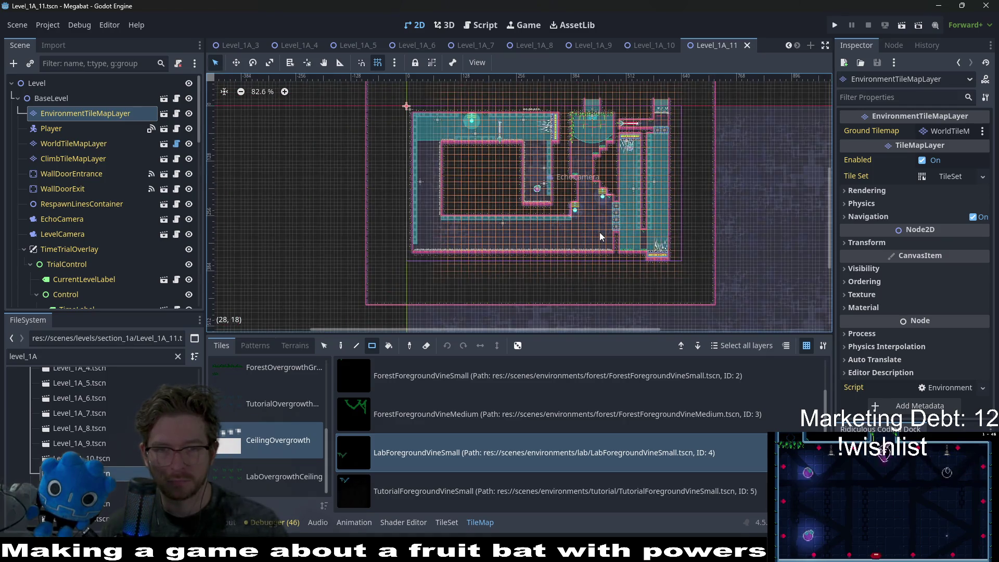
Open Level_1A_12 and select its EnvironmentTileMapLayer
double_click(83, 489)
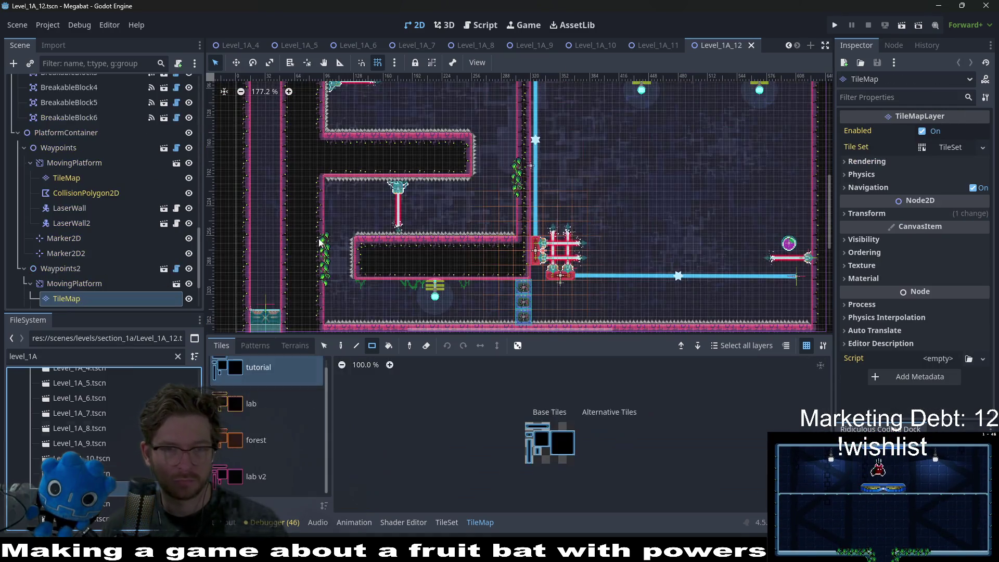
scroll(311, 264, up, 3)
scroll(93, 136, up, 5)
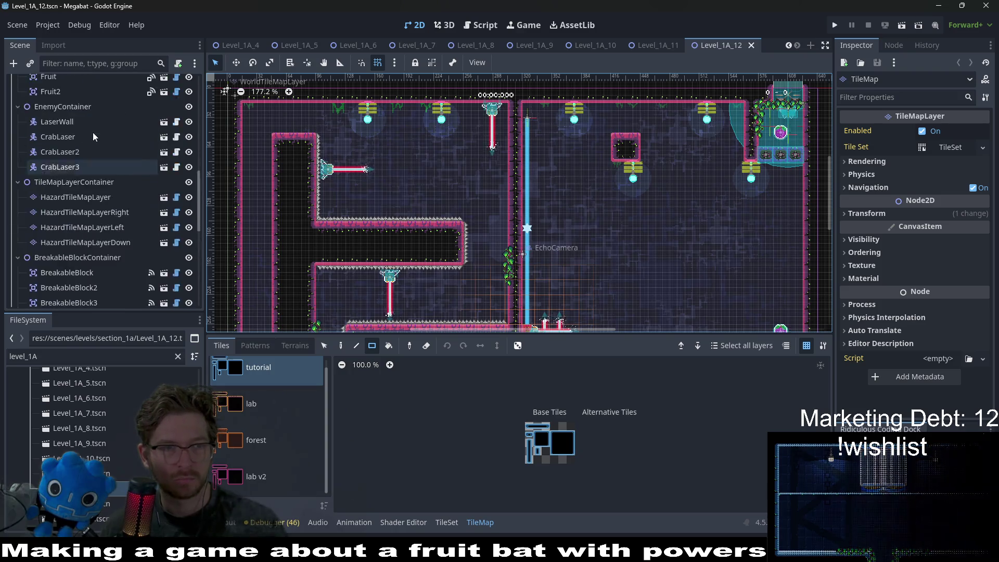
scroll(92, 135, up, 5)
click(85, 116)
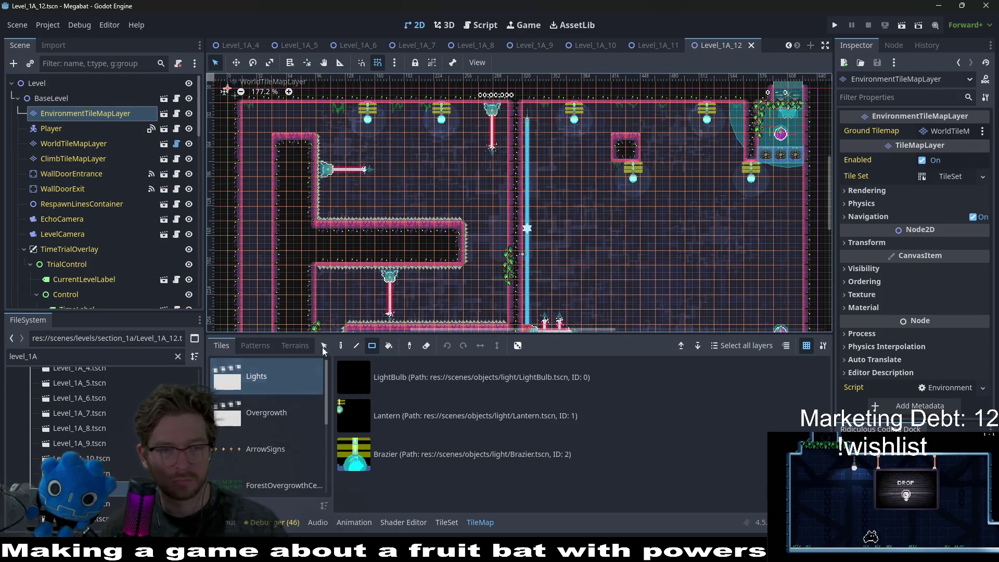
Pick the LabForegroundVineSmall vine from the CeilingOvergrowth collection, after browsing the terrains
click(302, 348)
click(264, 433)
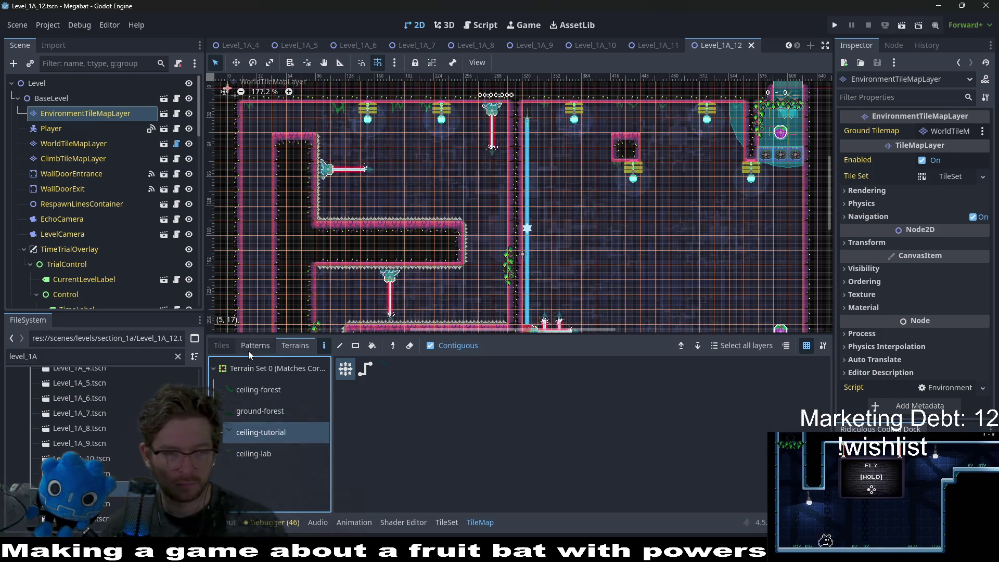
click(222, 345)
scroll(268, 417, down, 3)
click(278, 440)
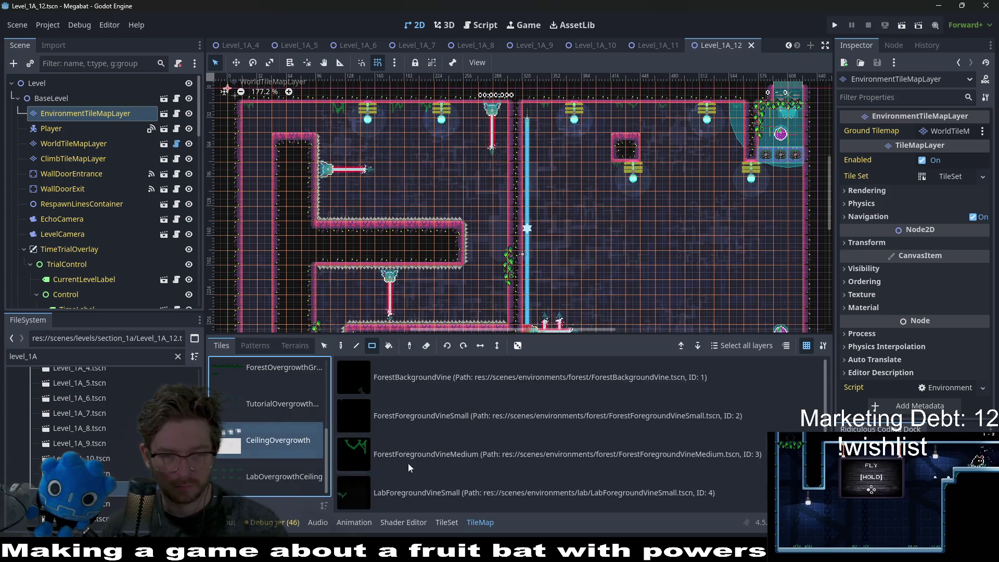
scroll(427, 475, down, 1)
click(426, 466)
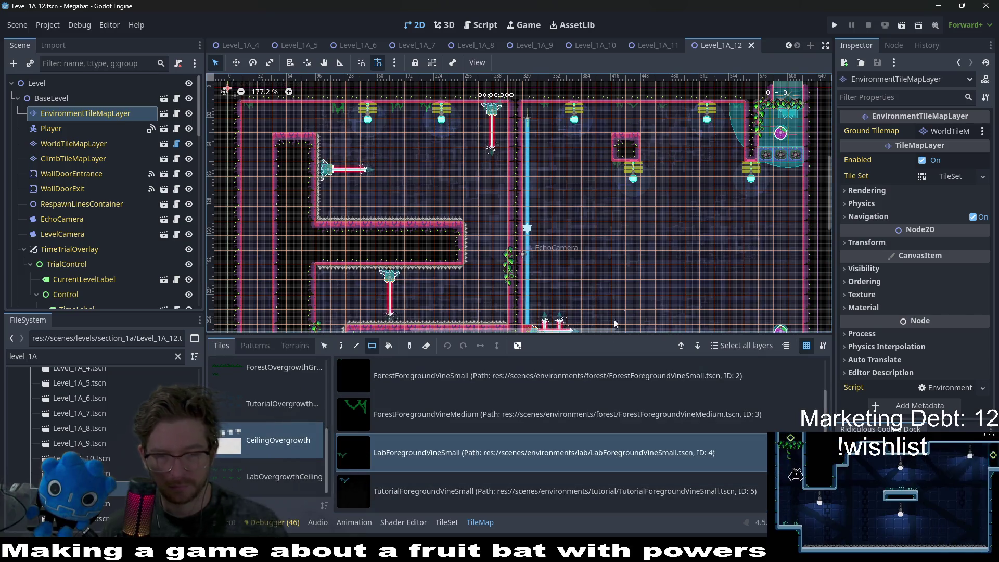
Replace the large ceiling vines with small lab vines, erasing one extra tile
scroll(677, 108, up, 5)
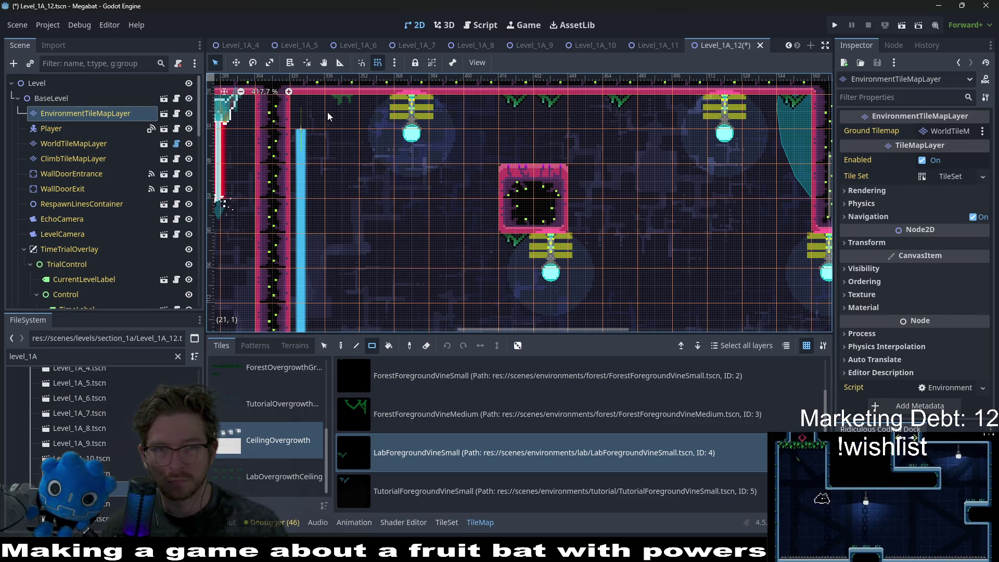
scroll(402, 145, down, 6)
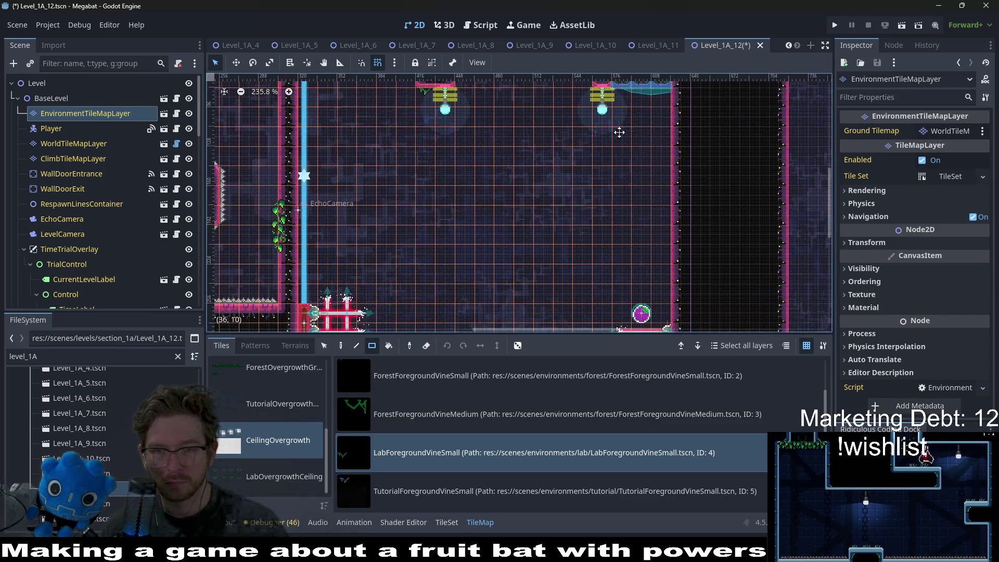
scroll(353, 204, down, 2)
scroll(354, 204, left, 5)
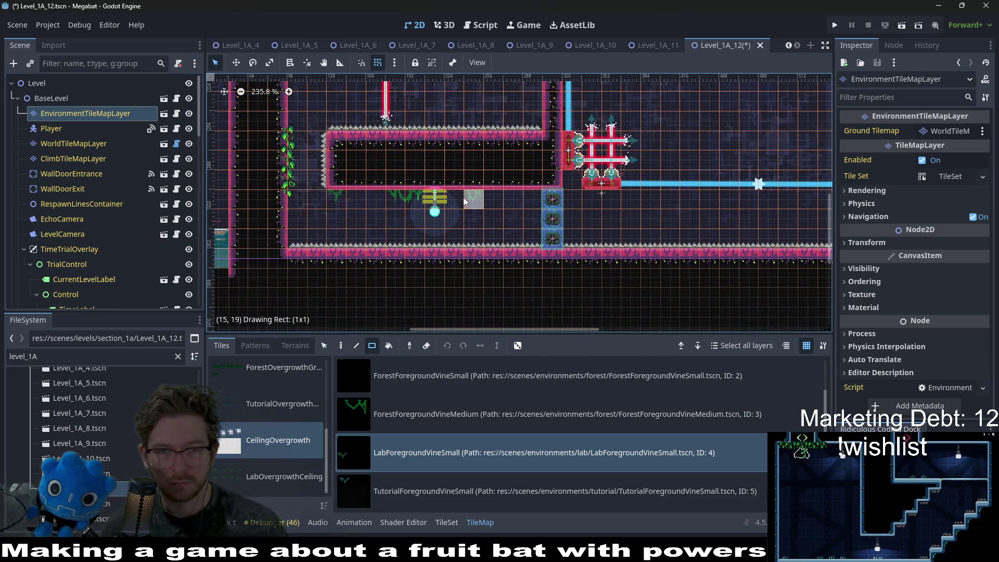
scroll(388, 194, up, 3)
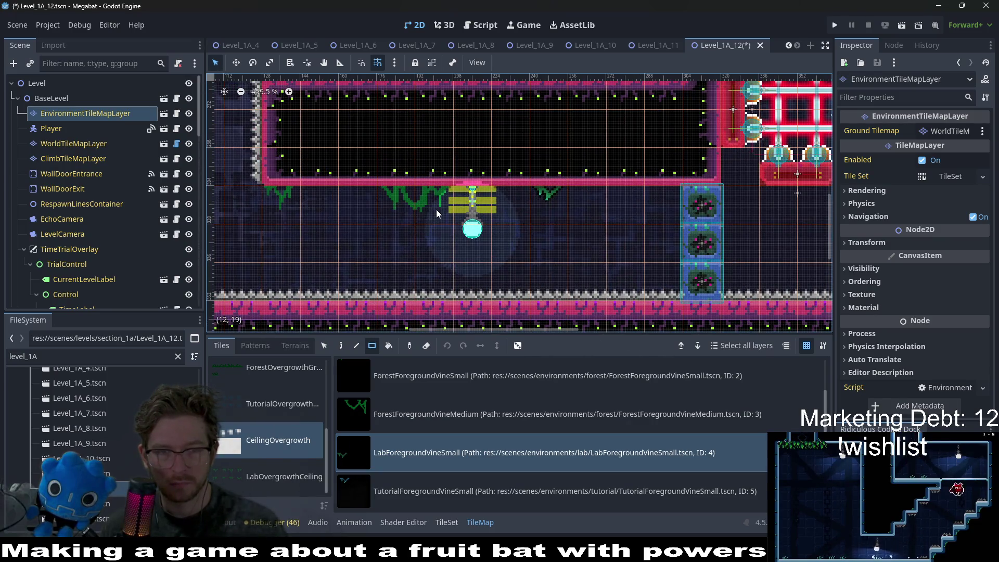
drag(435, 208, 401, 205)
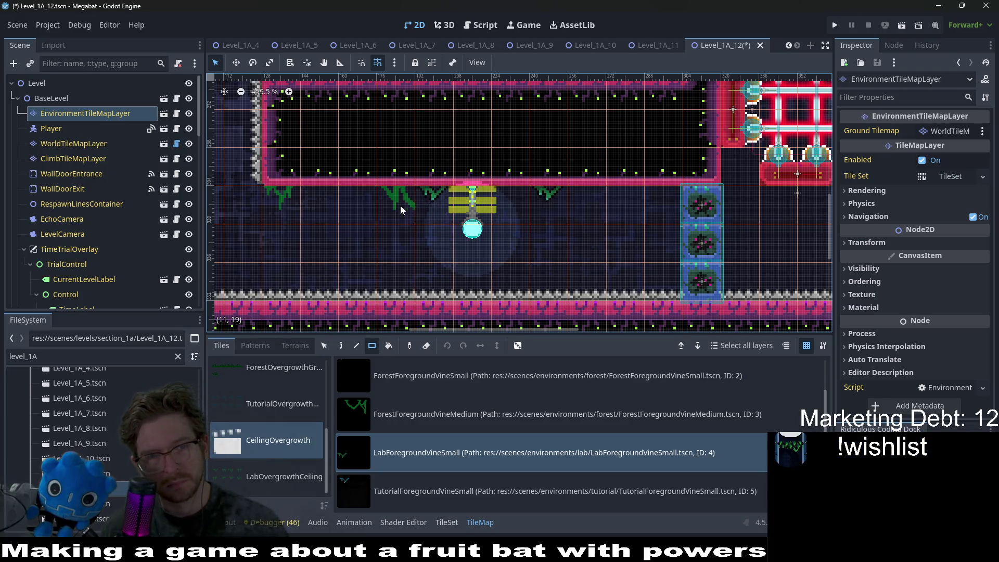
right_click(401, 205)
click(294, 196)
Replace the medium vine with a small lab vine and add another beside it
scroll(384, 207, down, 5)
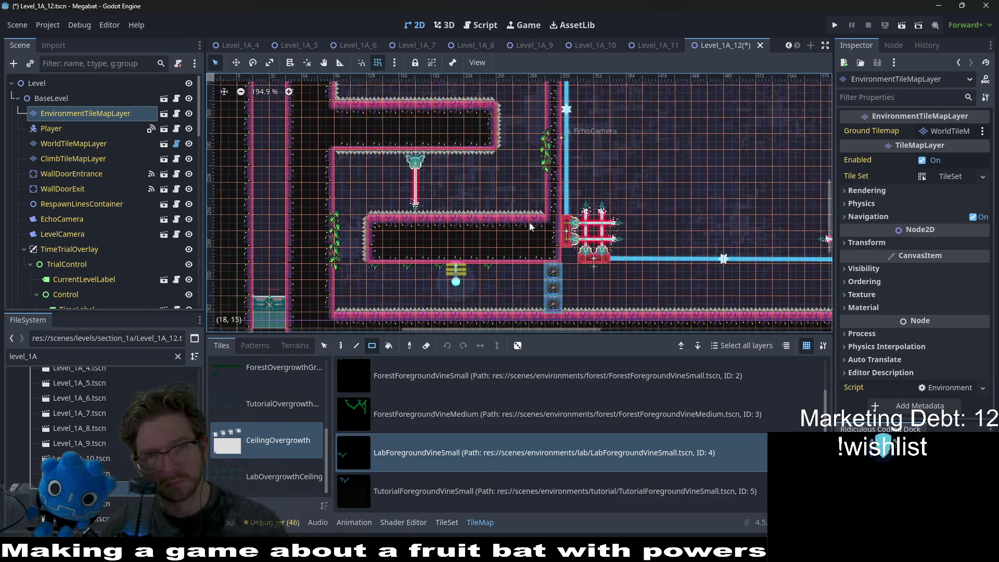
scroll(497, 133, up, 5)
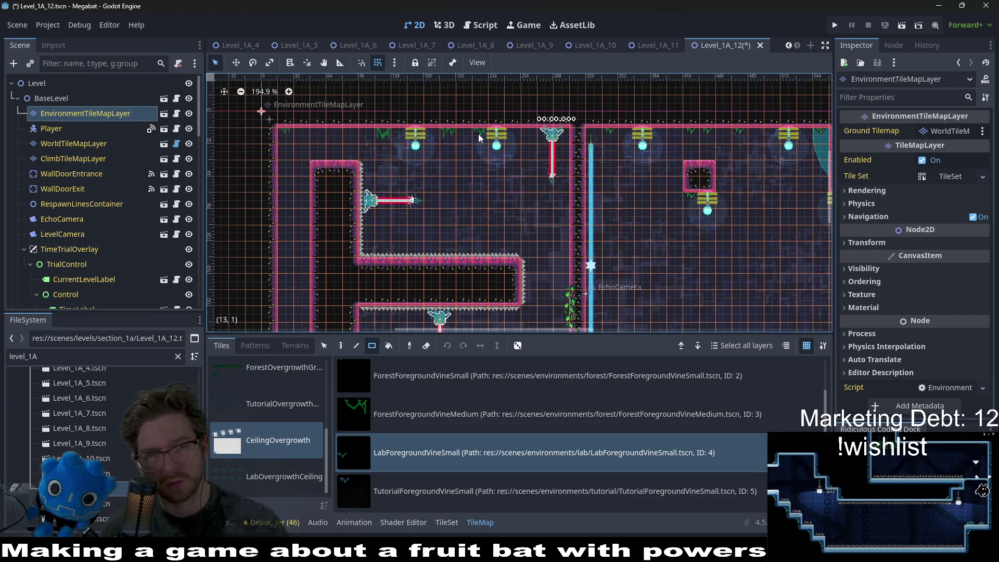
click(448, 135)
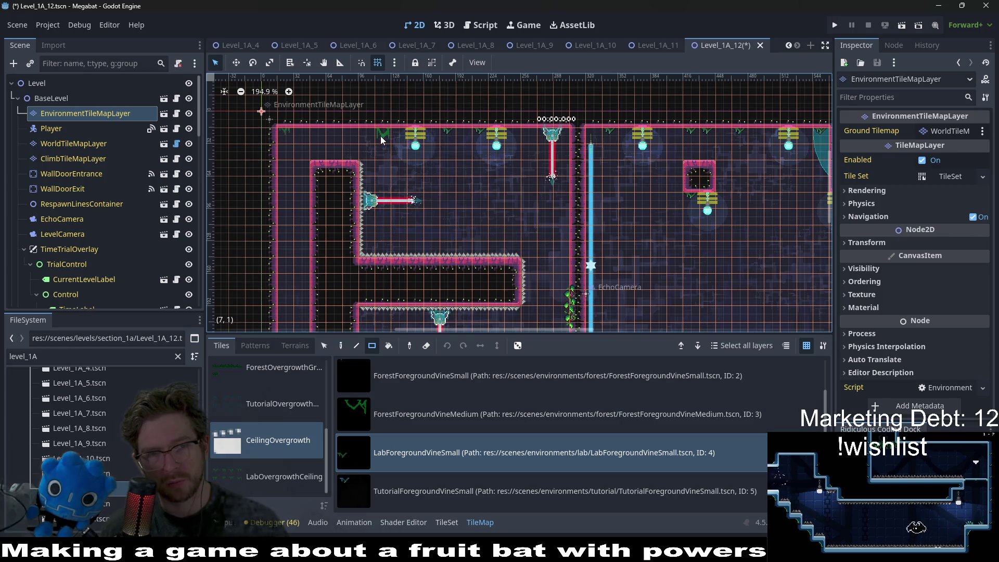
click(299, 140)
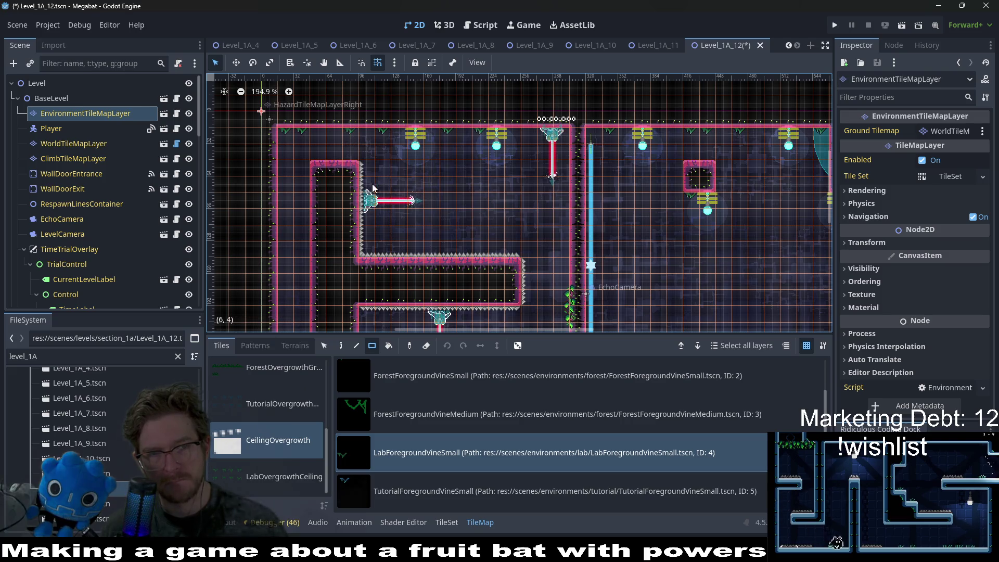
scroll(368, 184, down, 5)
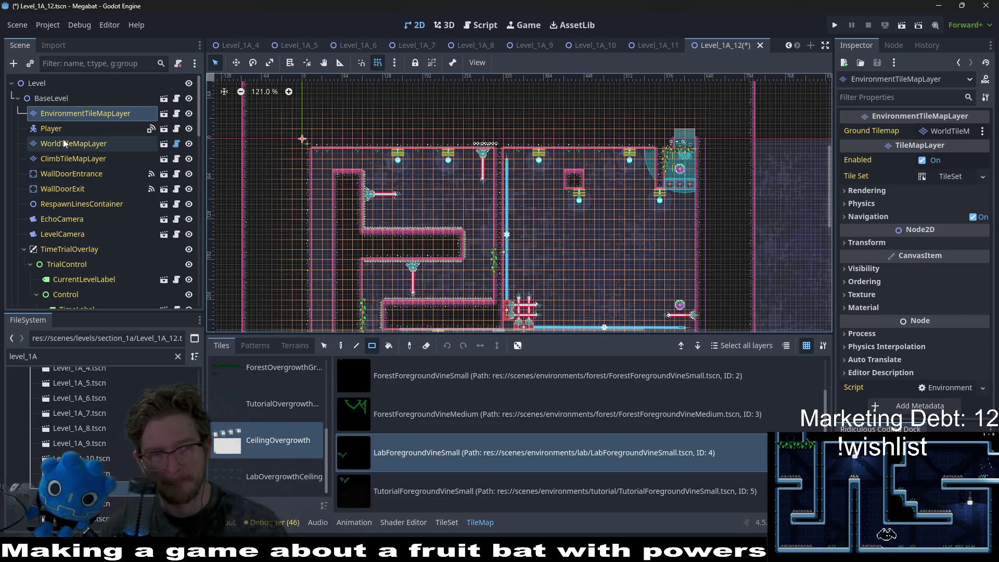
Briefly select WorldTileMapLayer, then return to the EnvironmentTileMapLayer tiles
click(64, 144)
click(85, 113)
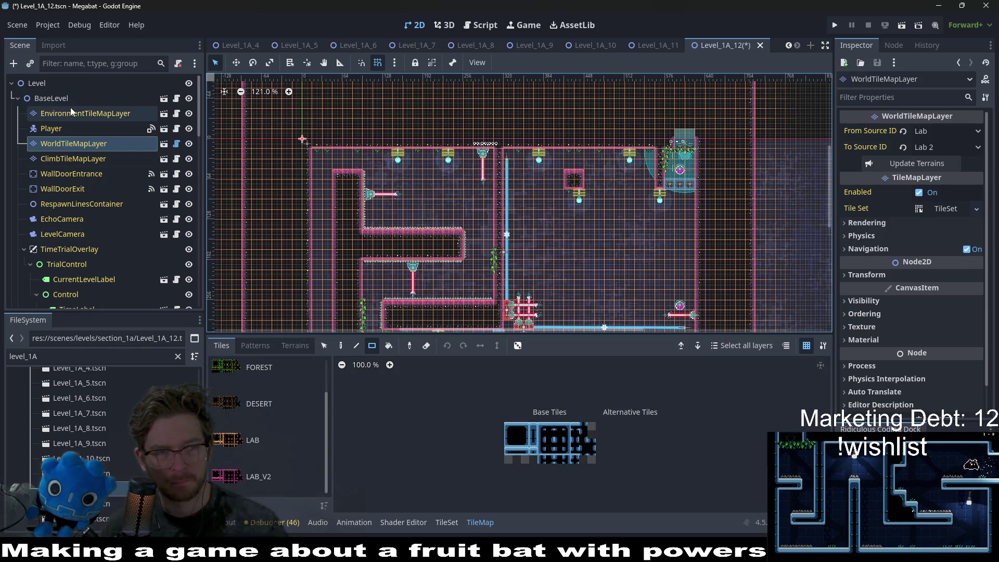
click(289, 409)
scroll(385, 194, up, 5)
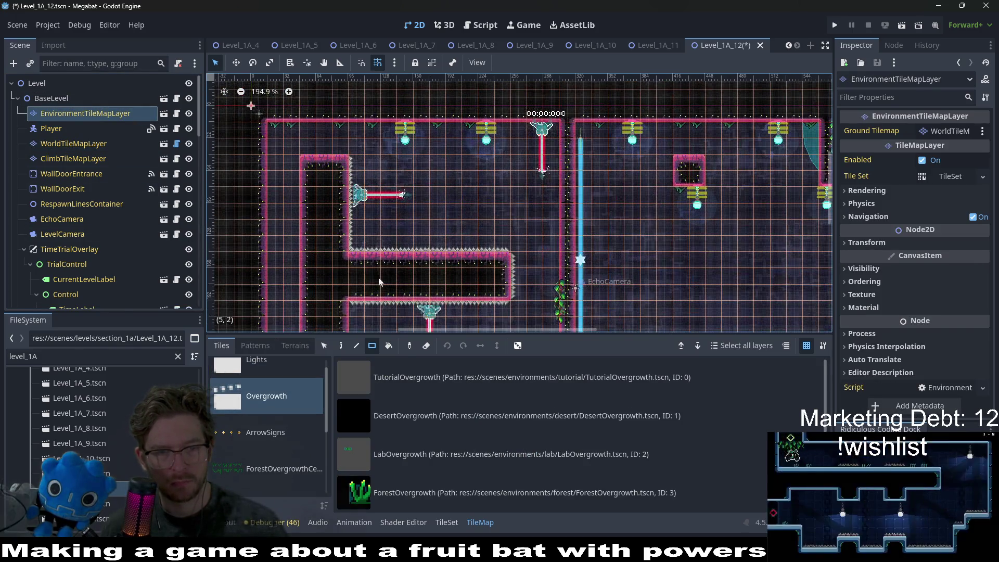
Pick LabOvergrowth, save Level_1A_12, and open Level_1A_13
click(427, 453)
scroll(318, 196, up, 3)
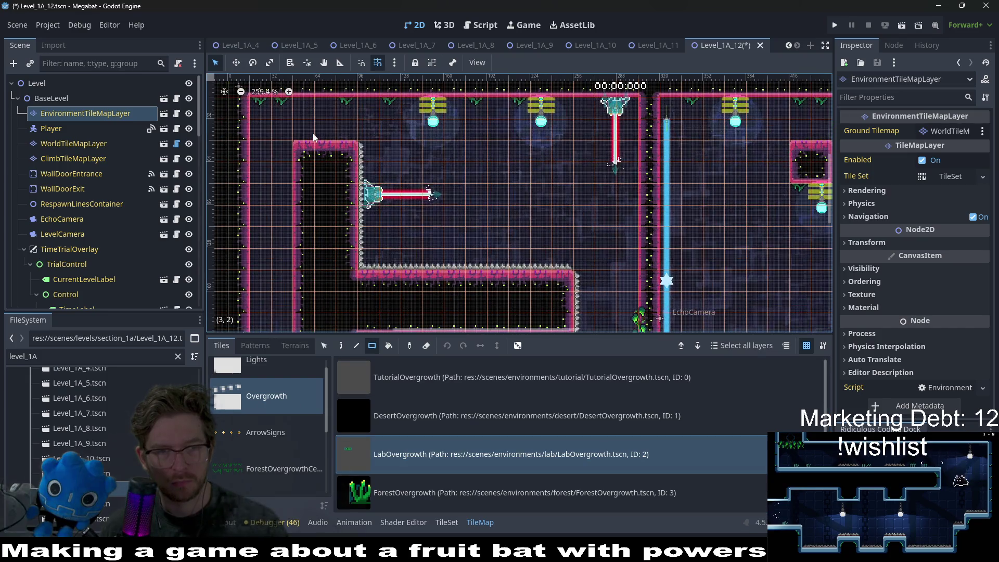
scroll(410, 178, down, 8)
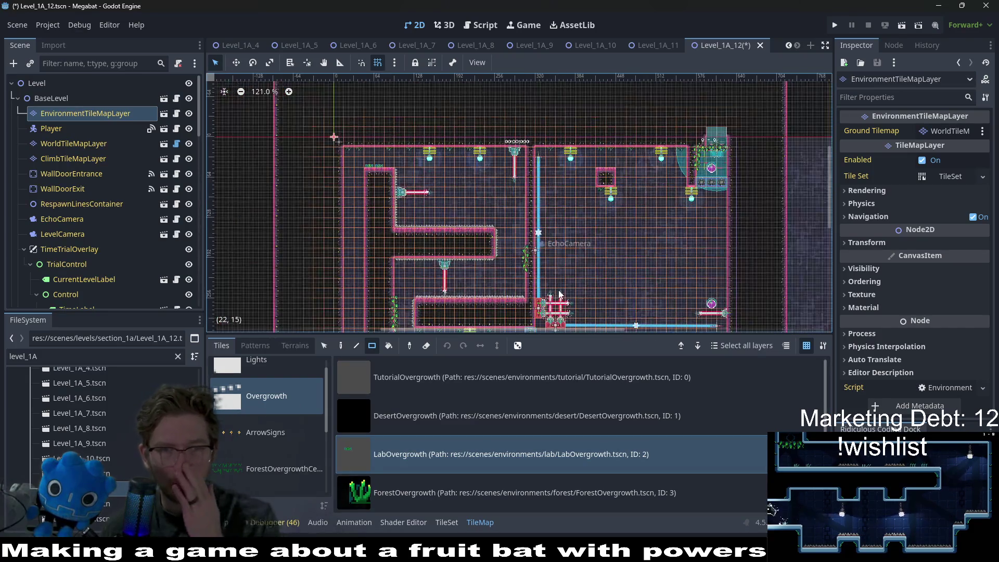
scroll(571, 293, down, 3)
key(ctrl+s)
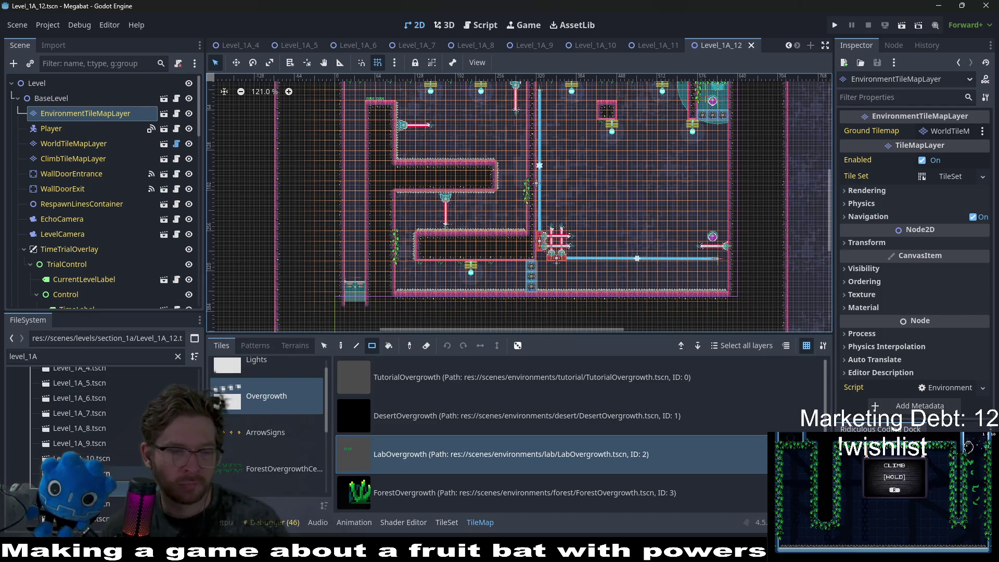
double_click(104, 504)
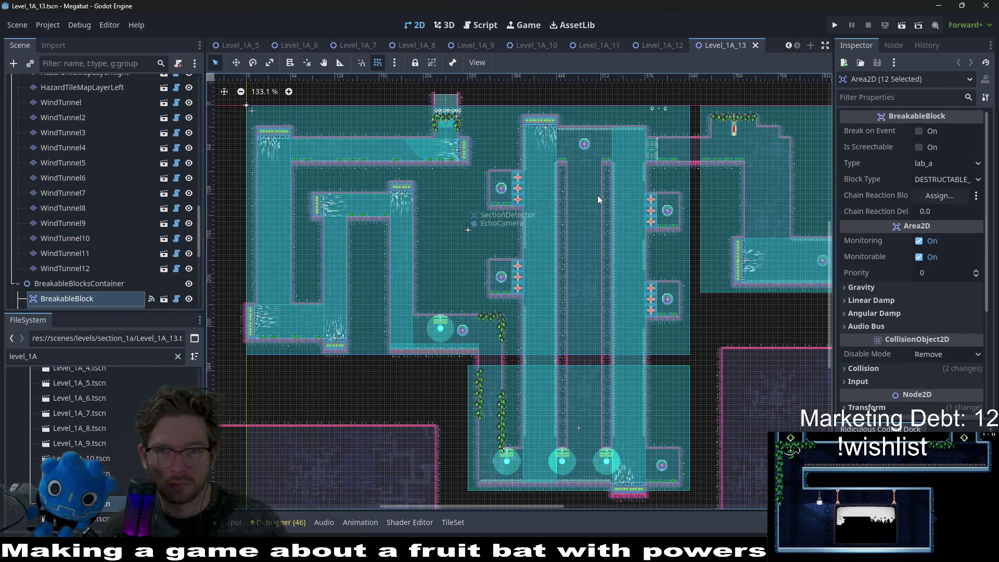
On the EnvironmentTileMapLayer, paint about five small lab vines along the first ceiling
scroll(68, 114, up, 15)
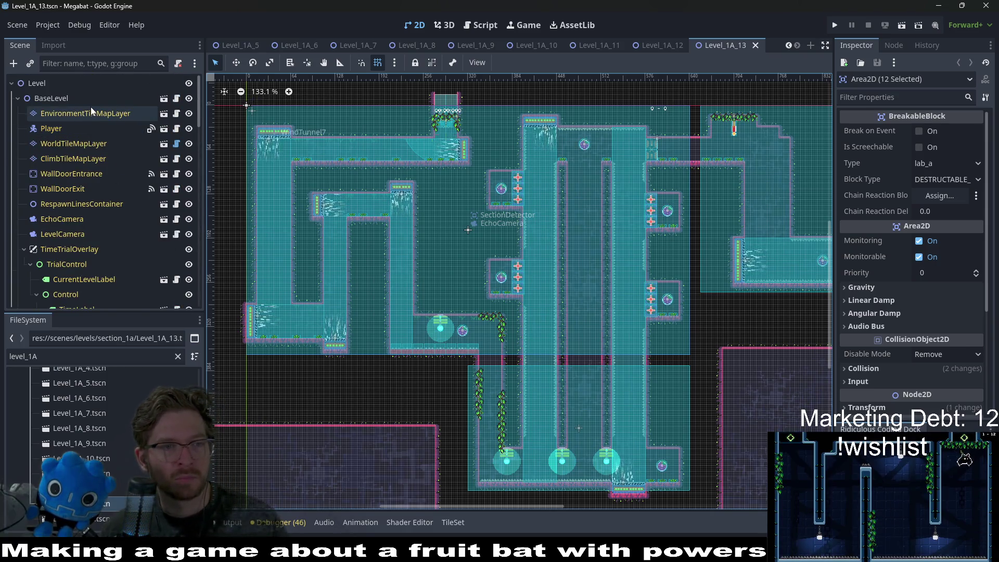
click(83, 112)
click(444, 497)
scroll(429, 198, up, 11)
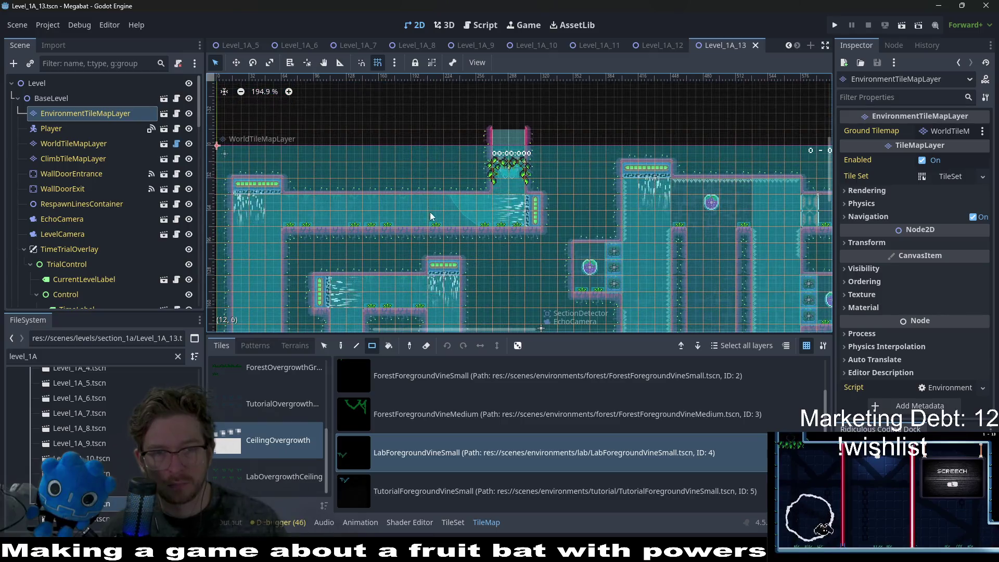
click(513, 204)
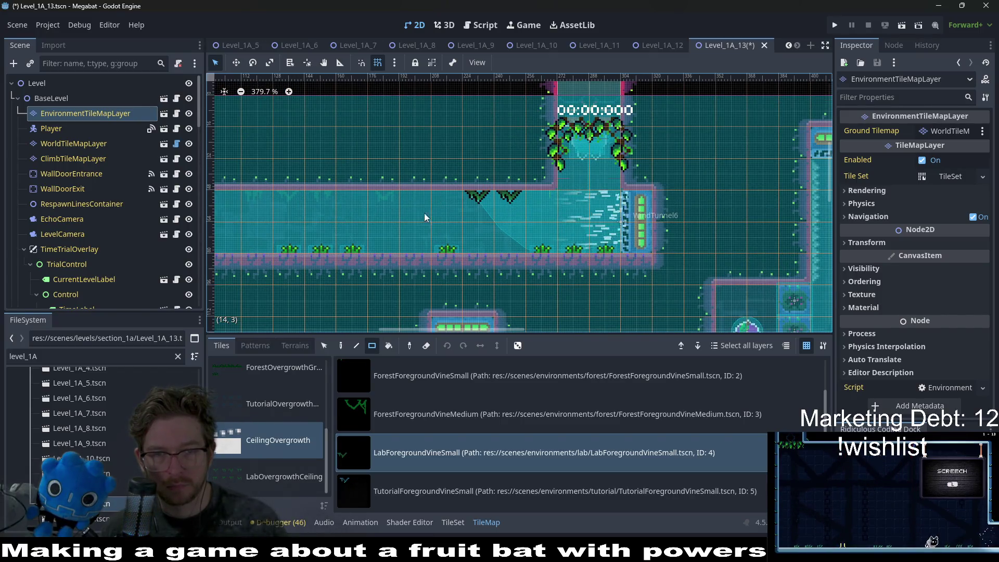
drag(320, 208, 267, 208)
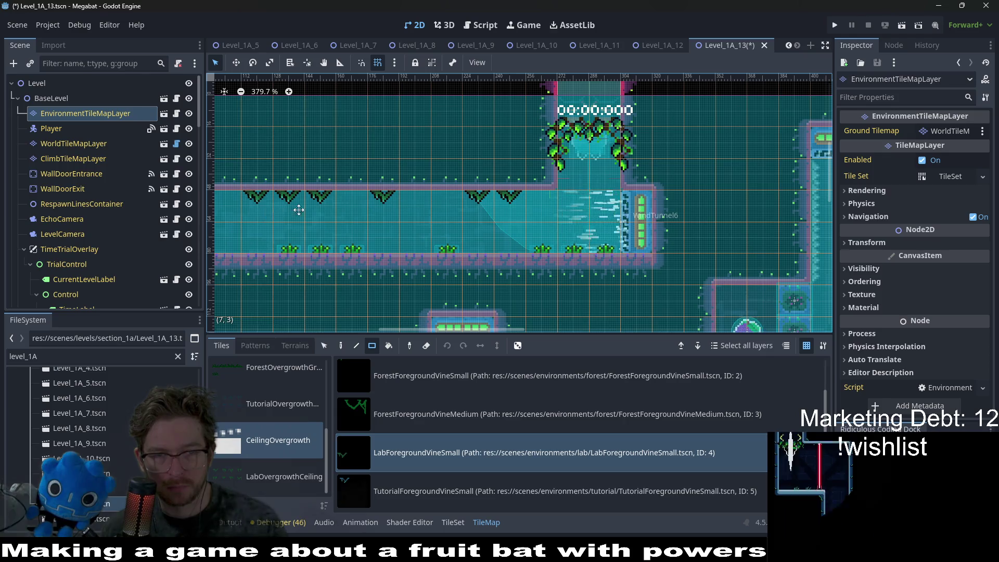
scroll(414, 229, left, 5)
click(424, 209)
Move across the level and place two more vine tiles on another ceiling
scroll(473, 198, down, 5)
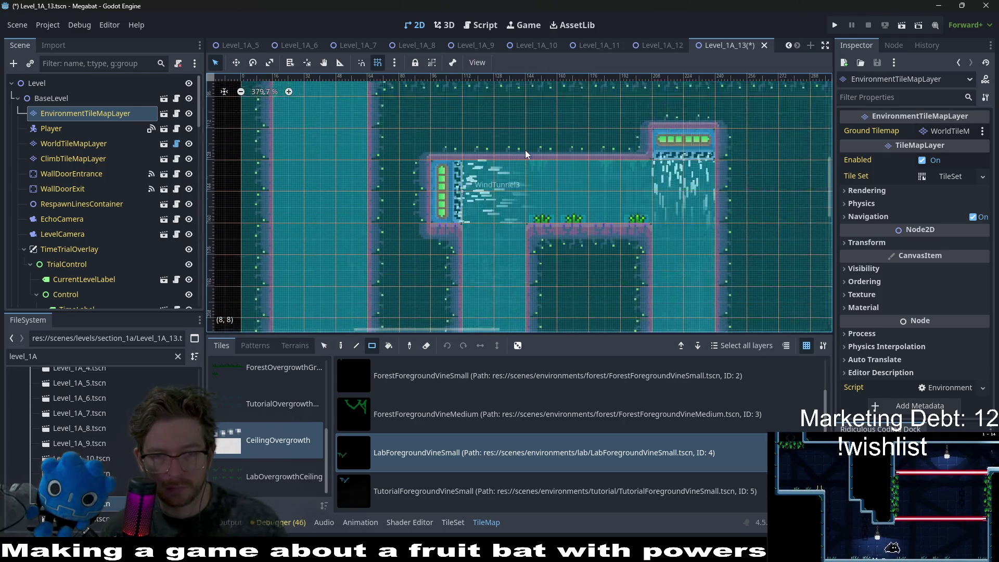
scroll(472, 296, down, 6)
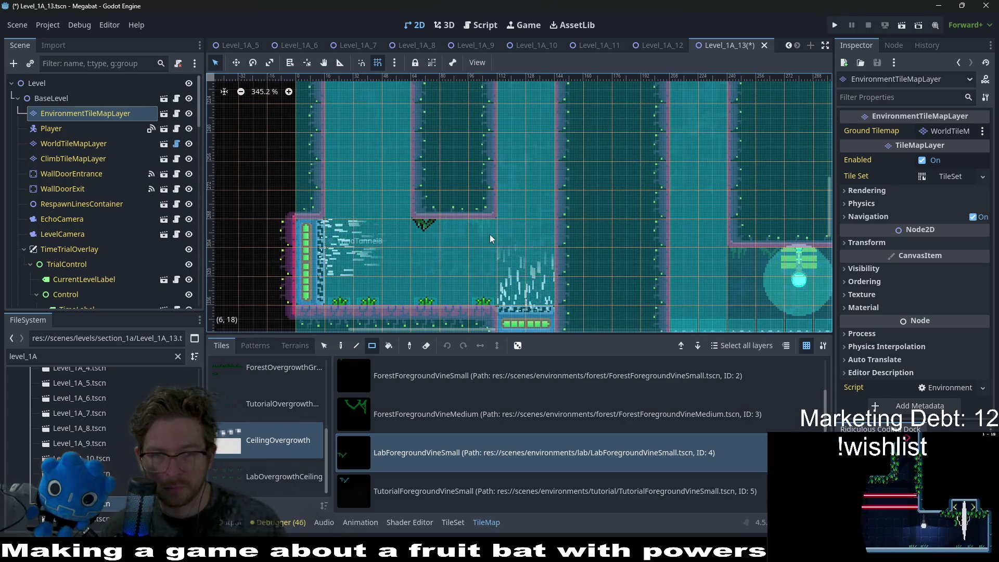
scroll(489, 234, right, 4)
scroll(489, 234, down, 1)
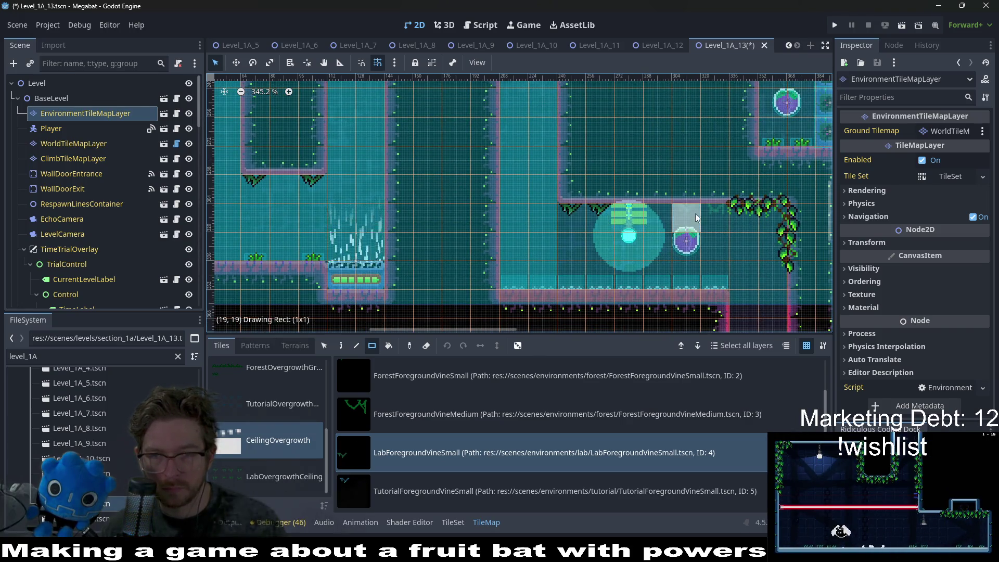
scroll(654, 208, right, 2)
scroll(654, 207, down, 1)
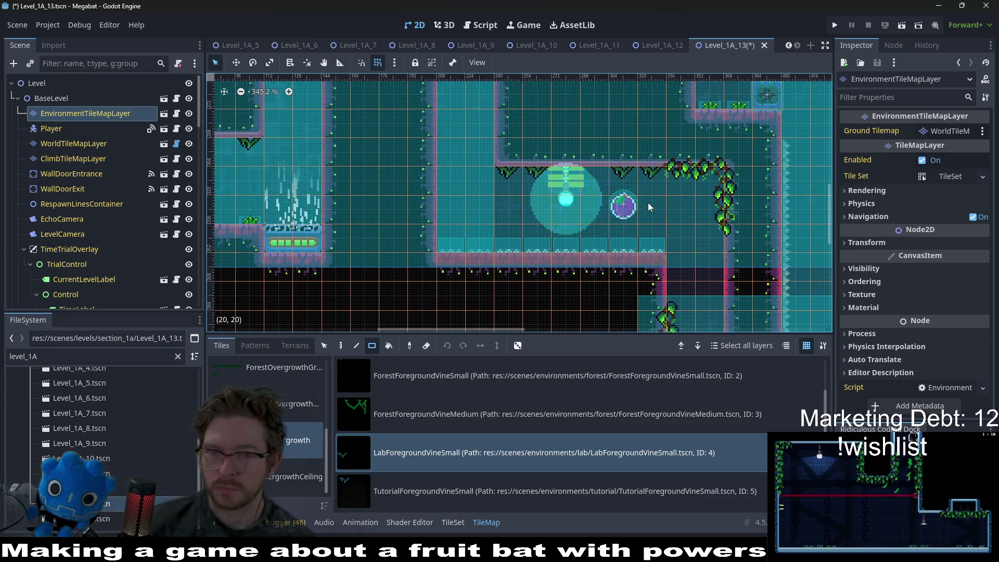
scroll(608, 158, down, 1)
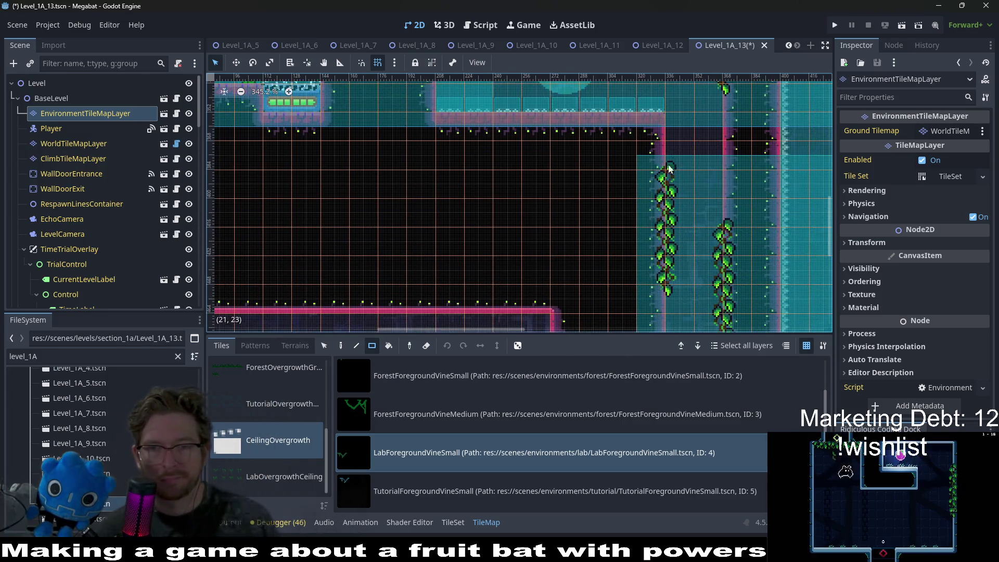
scroll(643, 223, right, 4)
scroll(484, 185, up, 1)
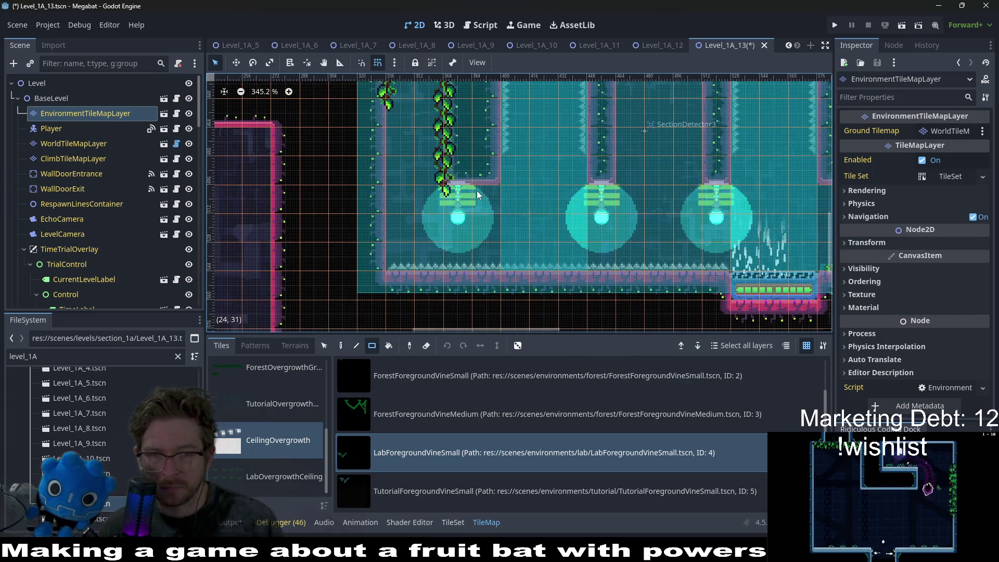
scroll(598, 208, right, 3)
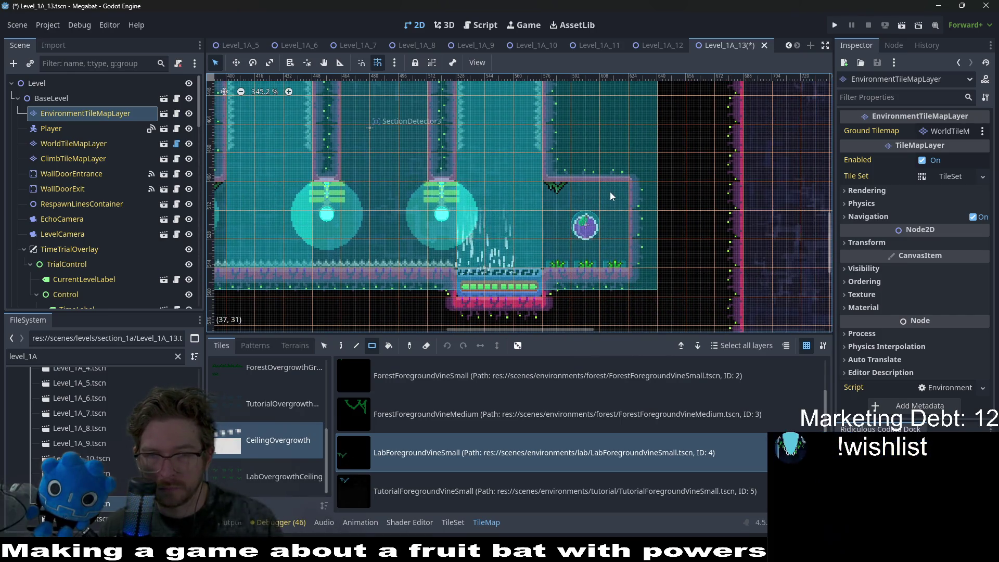
scroll(586, 210, down, 2)
scroll(586, 209, down, 1)
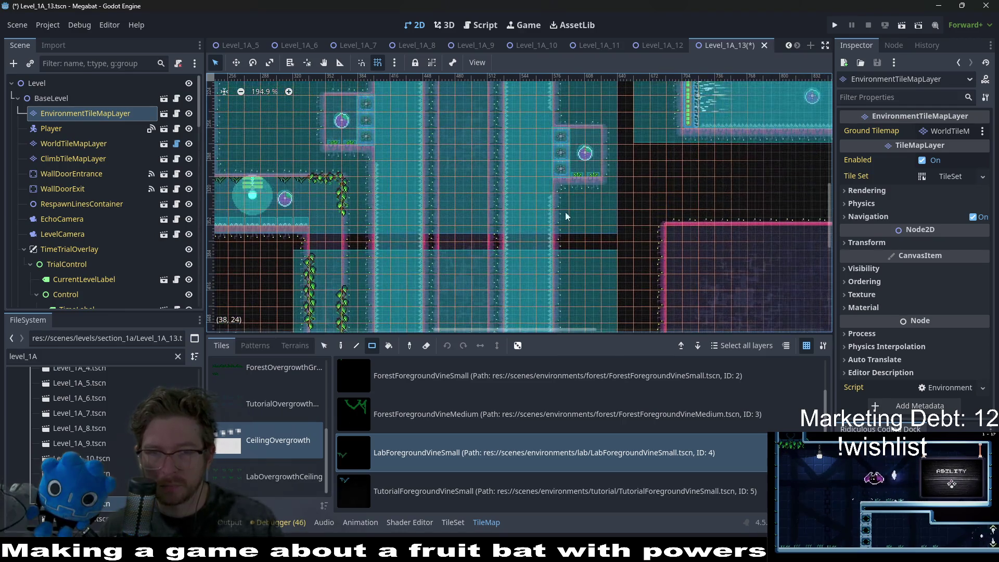
scroll(571, 220, up, 4)
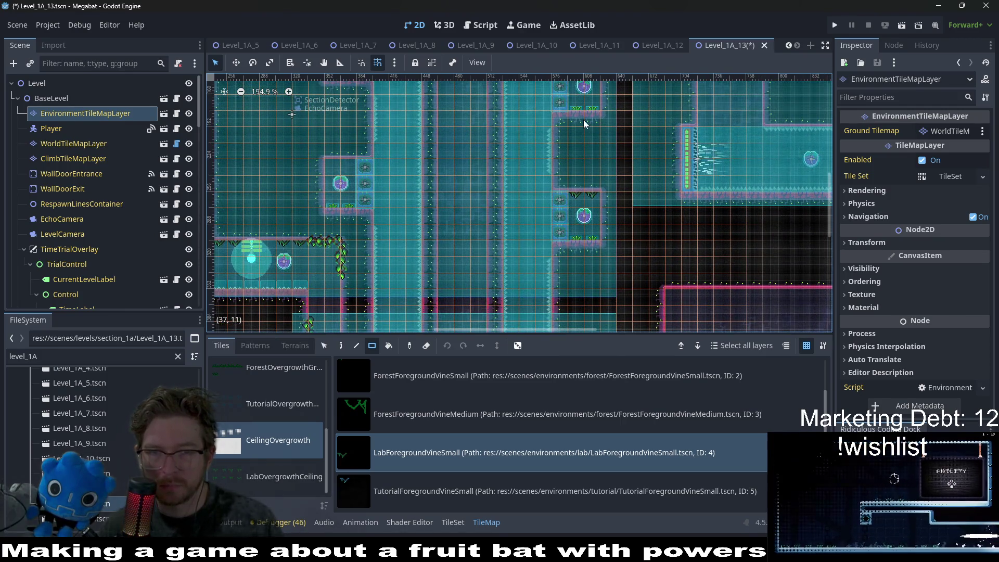
scroll(583, 120, up, 3)
scroll(573, 135, down, 2)
scroll(343, 273, left, 4)
scroll(365, 240, down, 2)
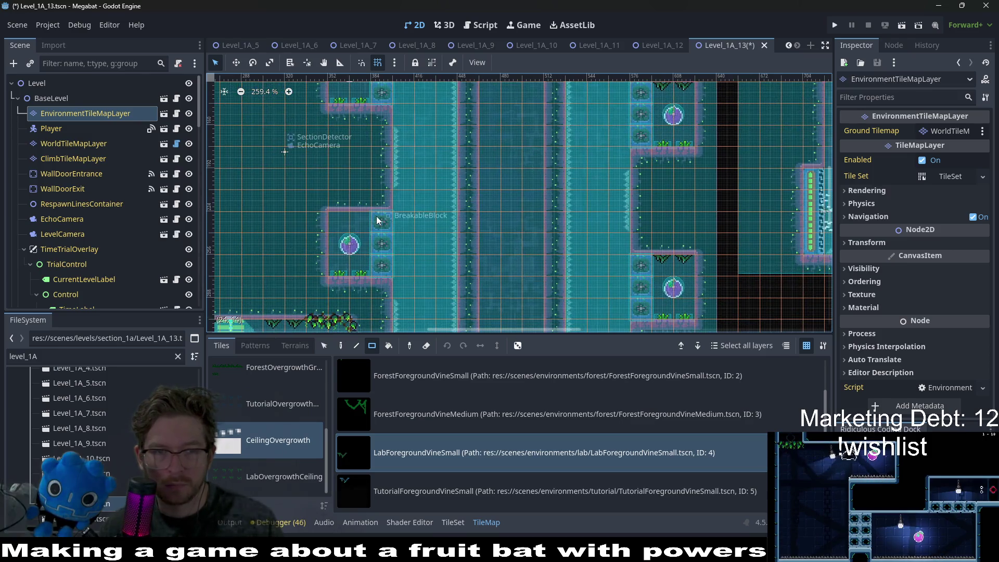
scroll(364, 164, up, 5)
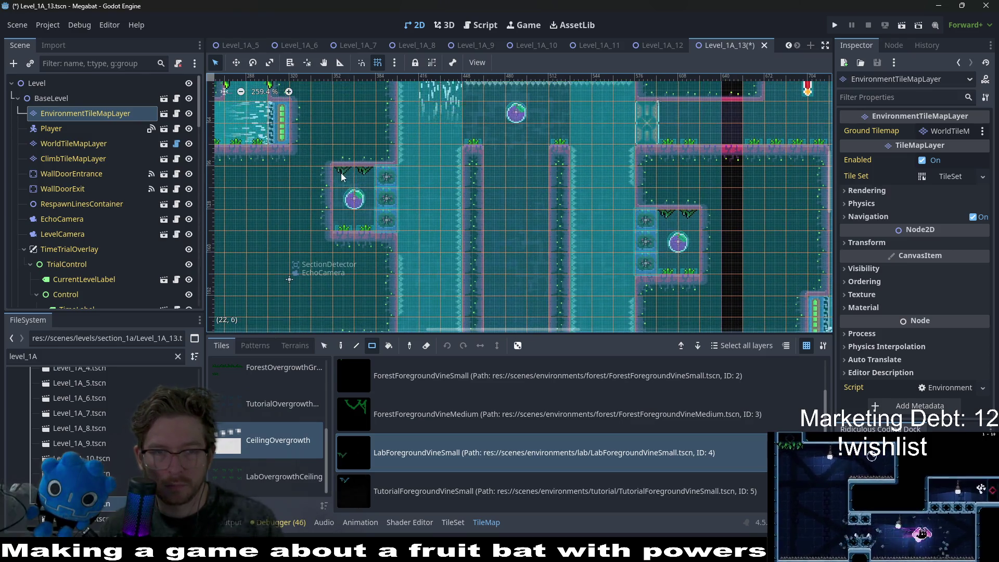
scroll(704, 158, up, 2)
scroll(645, 180, right, 2)
scroll(645, 180, up, 2)
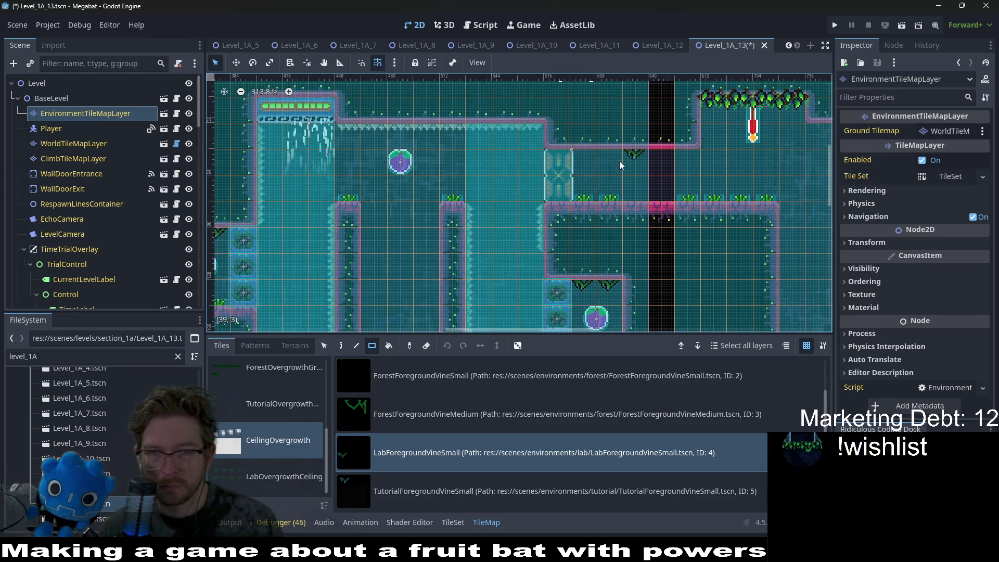
click(596, 163)
click(695, 156)
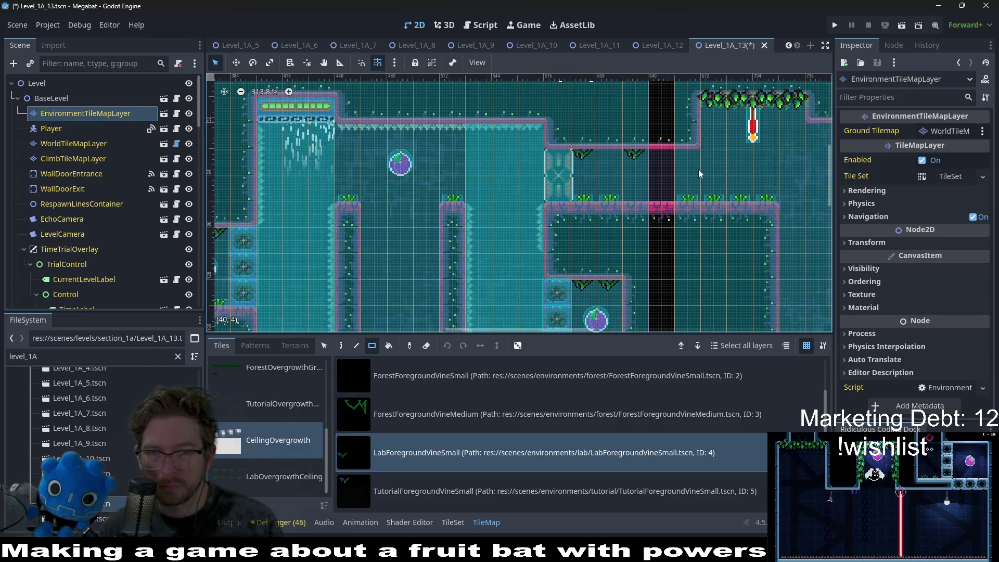
Save Level_1A_13 and switch to the Level_1A_14 scene
scroll(761, 161, right, 4)
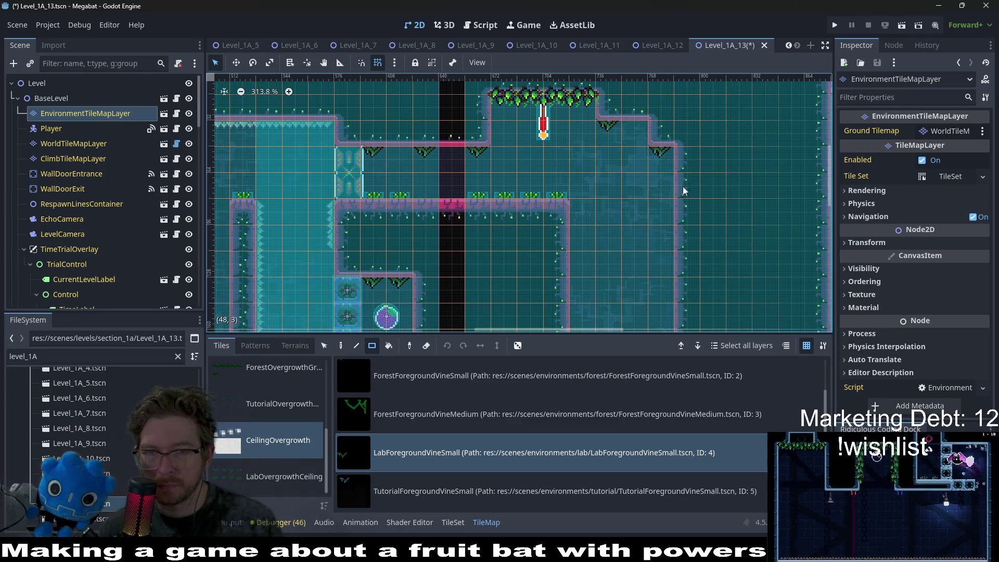
scroll(506, 126, down, 2)
scroll(693, 236, right, 7)
scroll(650, 259, down, 6)
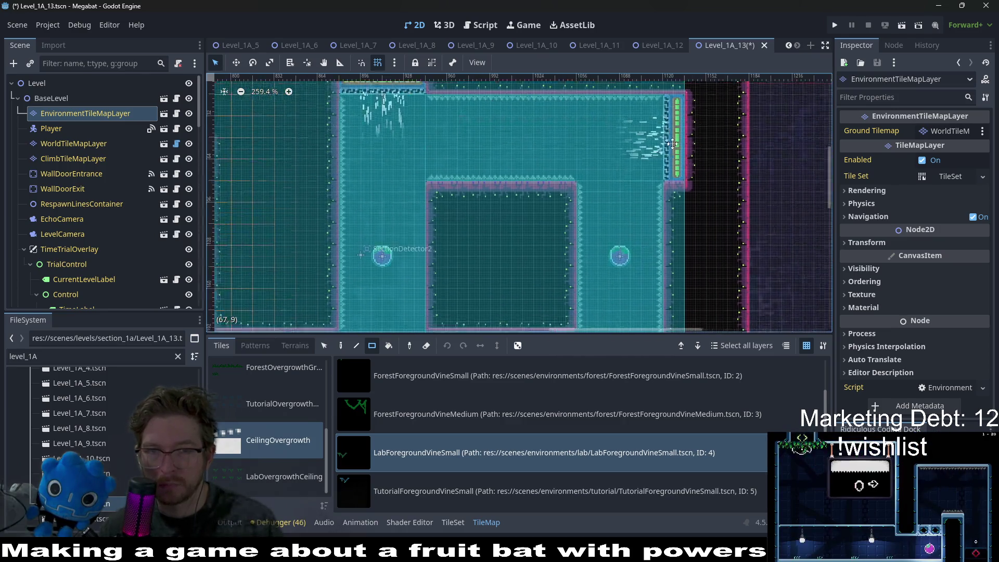
key(ctrl+s)
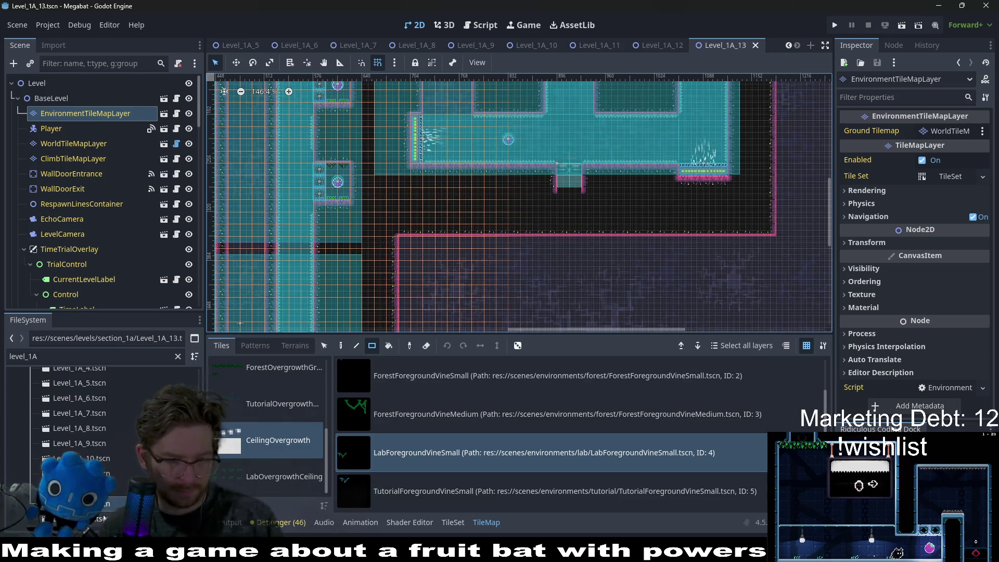
key(ctrl+Tab)
scroll(101, 133, up, 10)
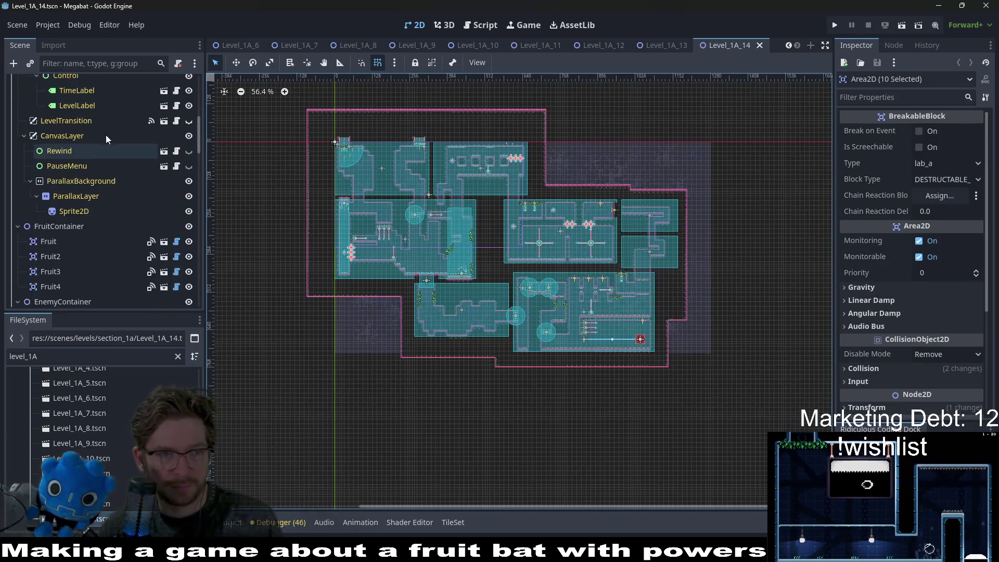
Paint three small lab vines on the stepped ceiling, then pick the Lights collection
click(86, 174)
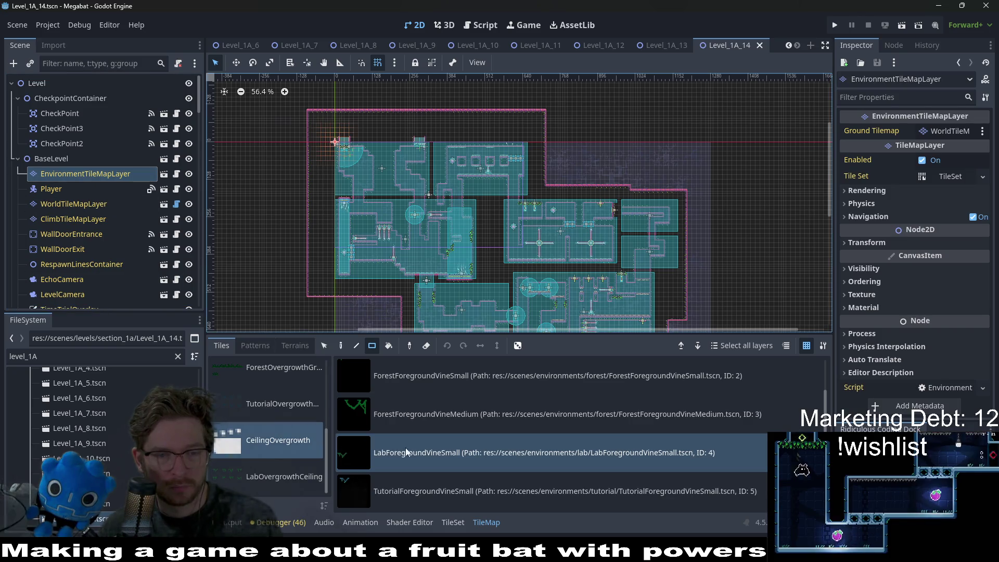
scroll(352, 168, up, 8)
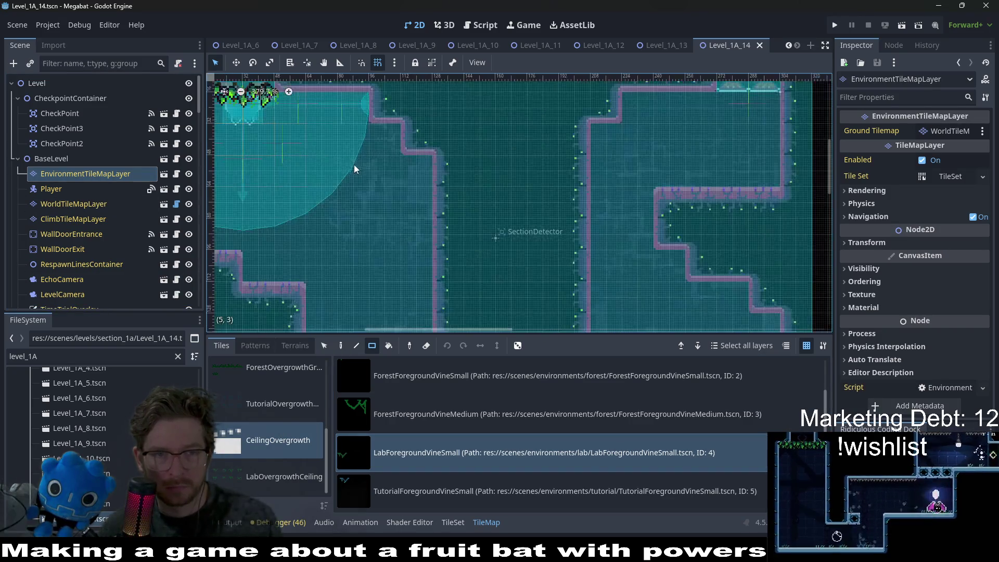
click(326, 108)
click(380, 132)
click(419, 160)
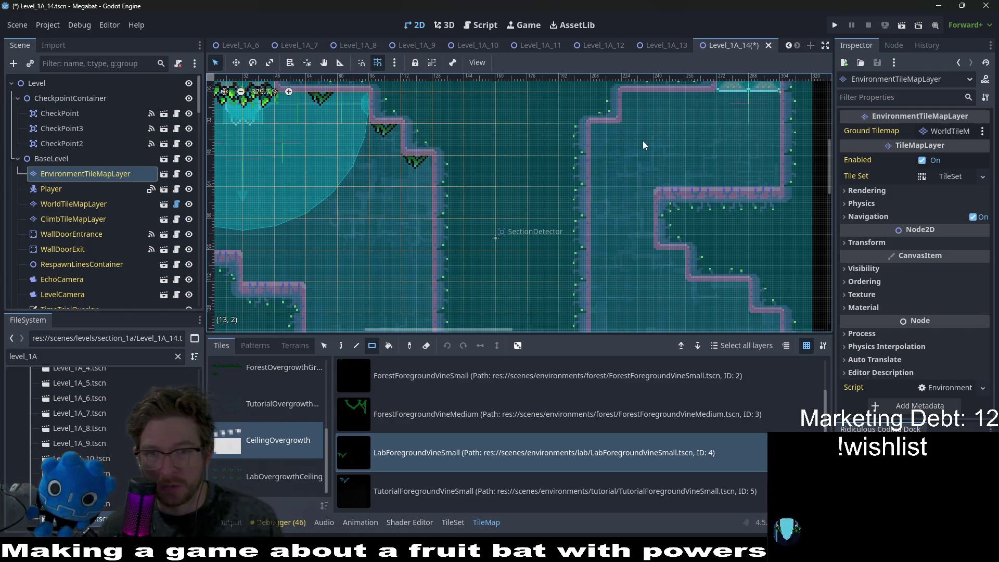
drag(636, 123, 635, 120)
scroll(657, 101, down, 3)
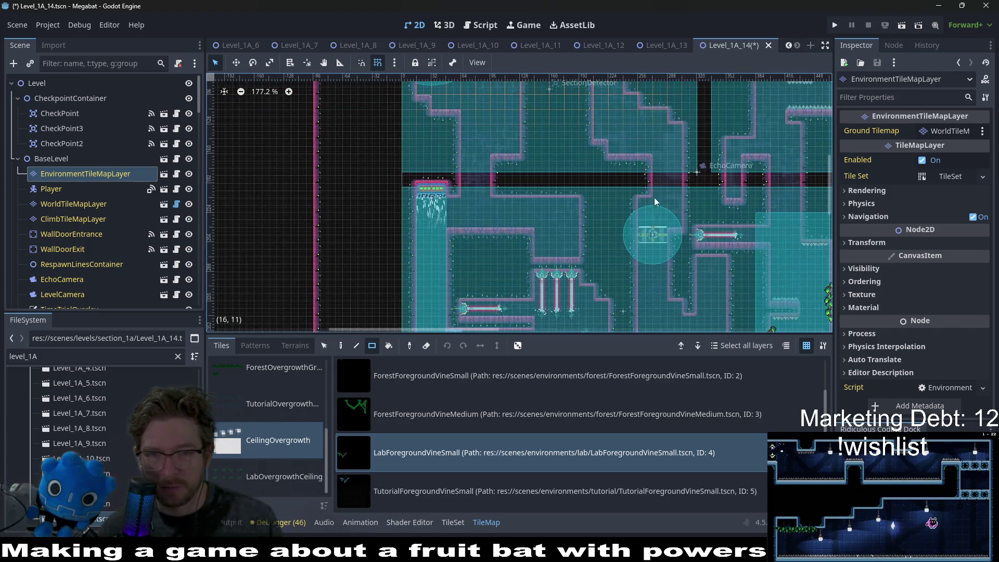
scroll(639, 239, up, 1)
scroll(520, 222, up, 2)
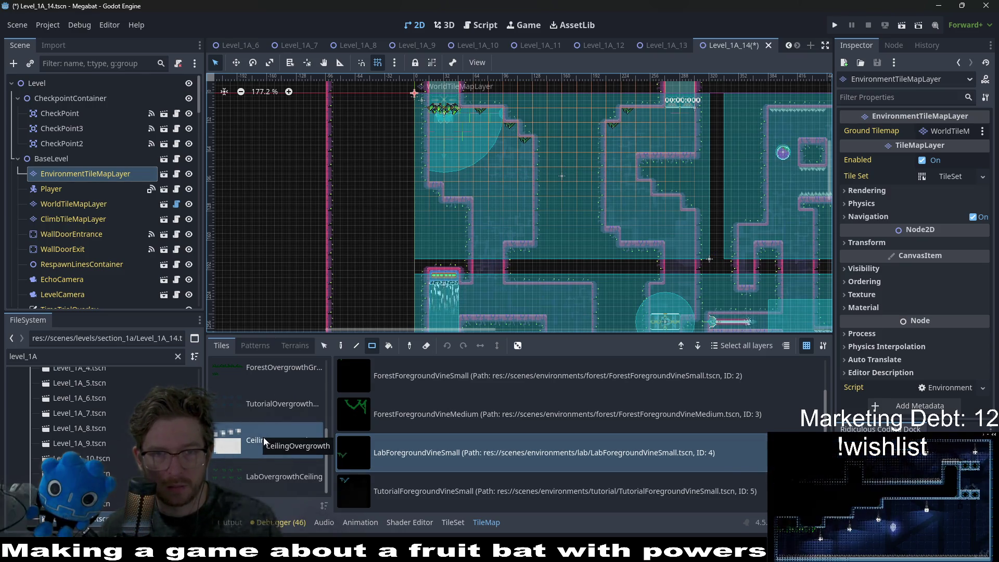
scroll(271, 428, up, 5)
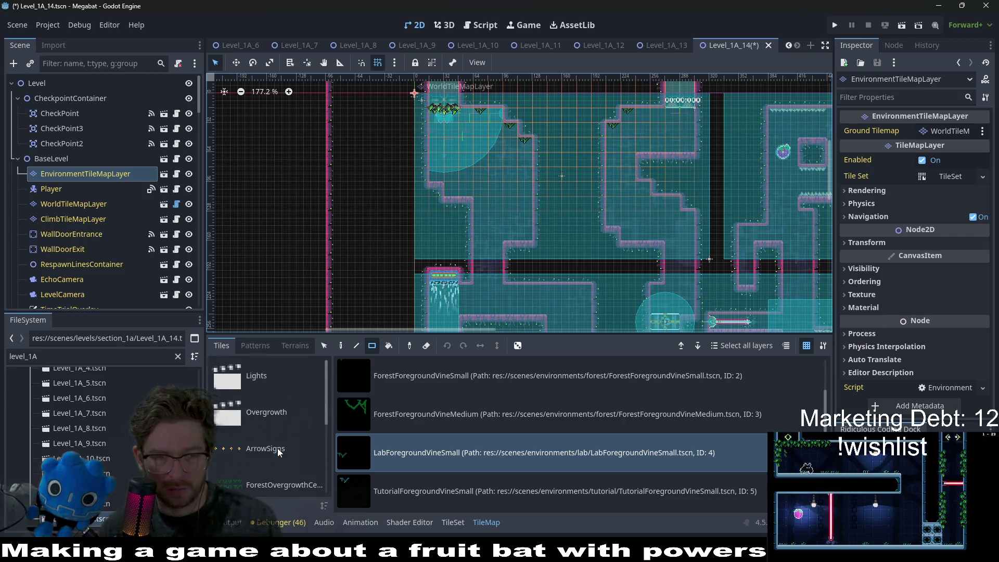
click(267, 376)
click(458, 377)
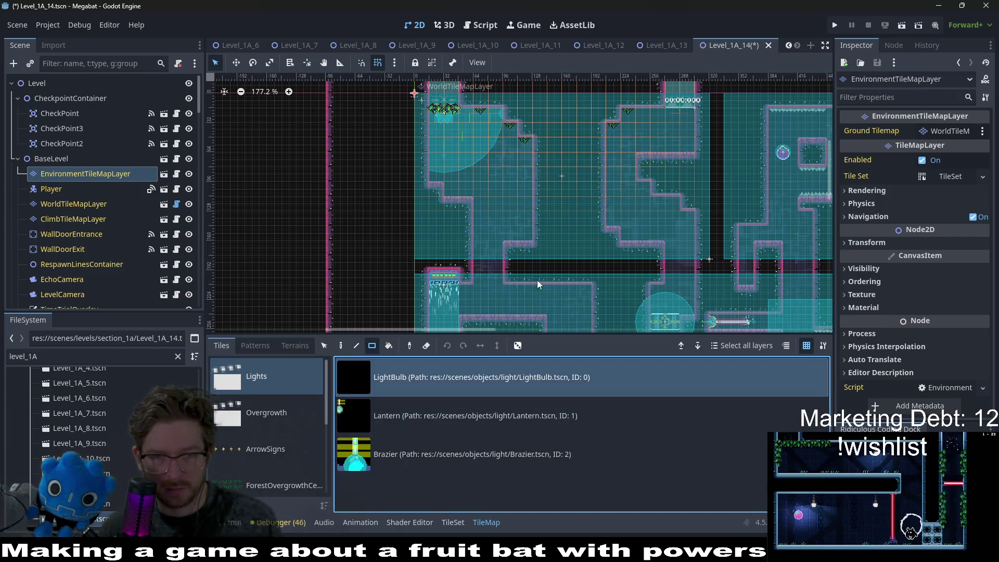
scroll(491, 116, up, 3)
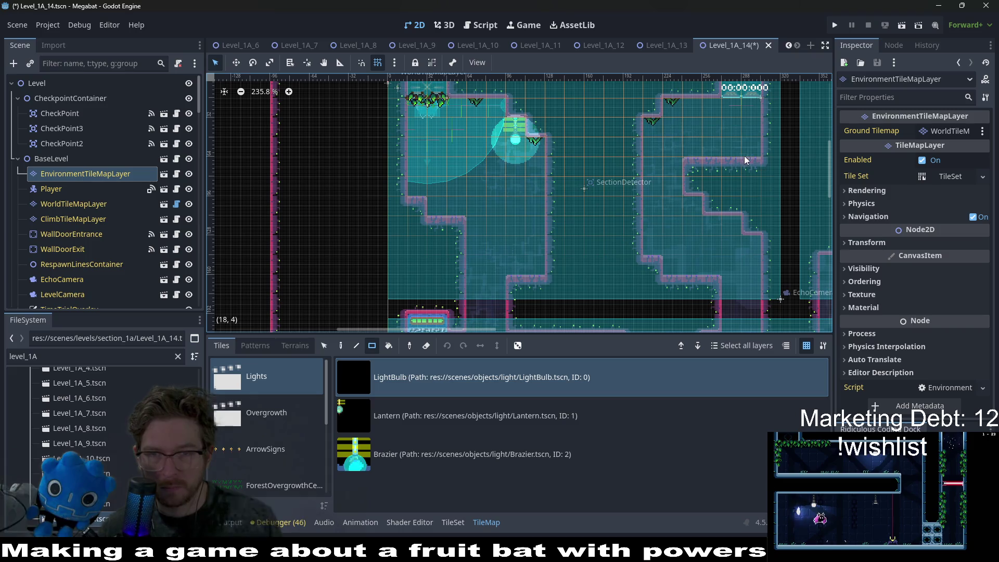
click(698, 109)
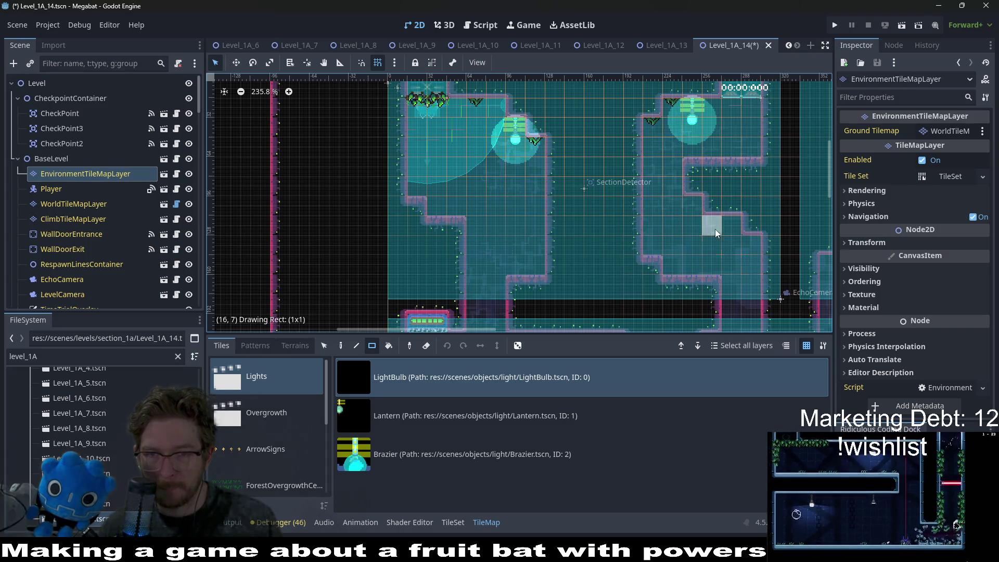
click(714, 229)
drag(637, 153, 577, 35)
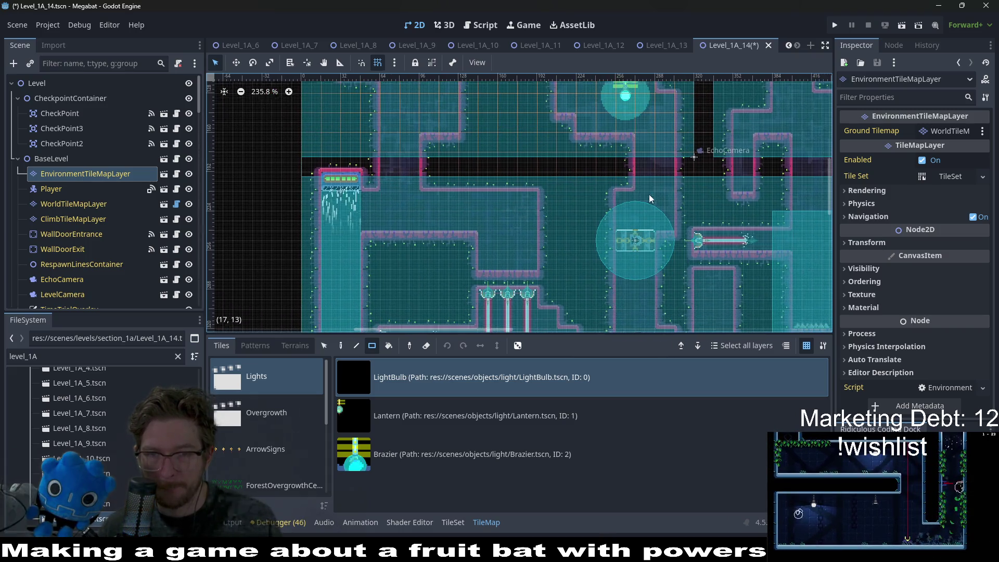
click(509, 201)
scroll(587, 152, right, 2)
scroll(698, 194, down, 5)
scroll(703, 187, down, 2)
scroll(702, 187, left, 2)
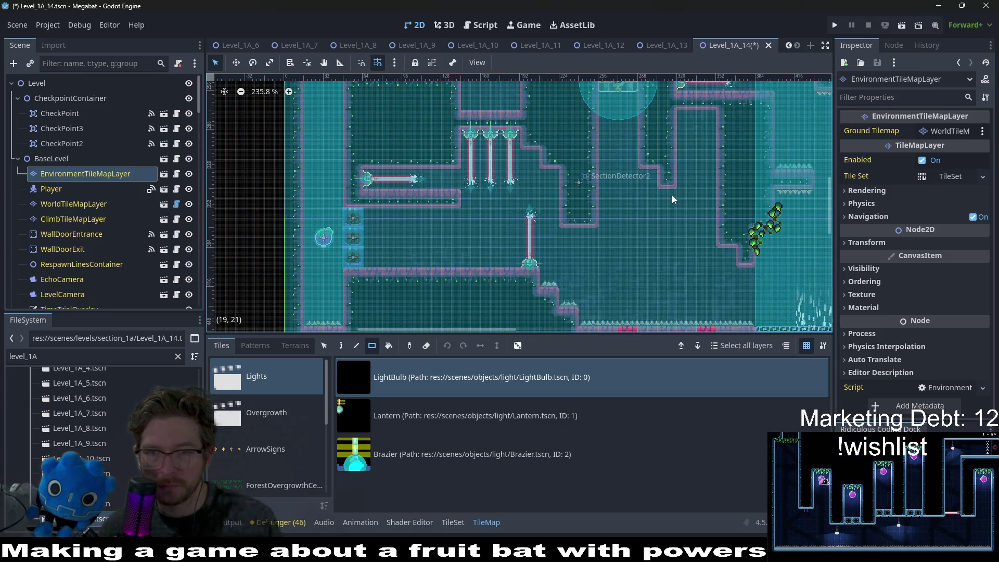
click(672, 198)
scroll(621, 263, down, 3)
scroll(567, 136, down, 4)
scroll(692, 228, right, 3)
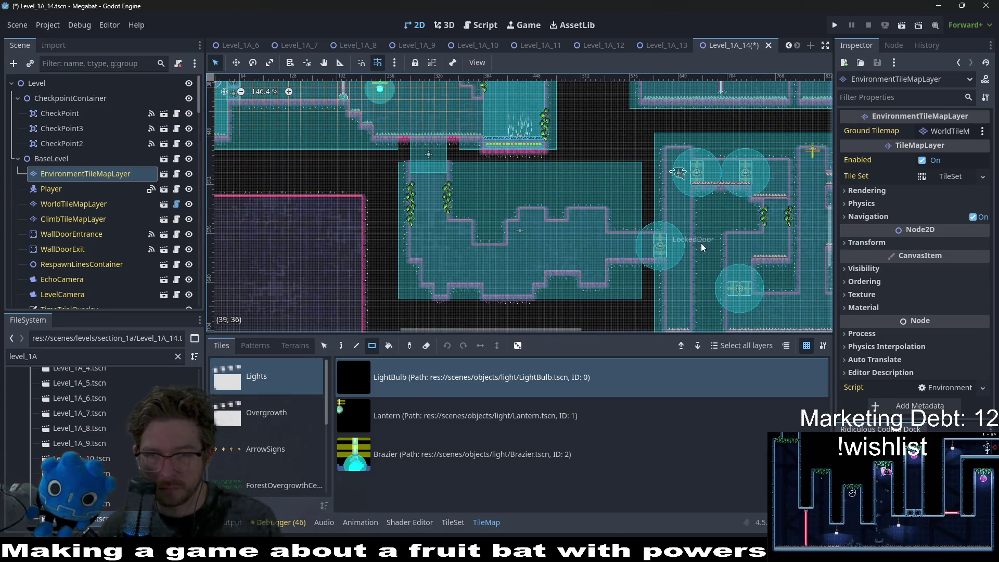
scroll(580, 205, left, 2)
scroll(504, 199, up, 2)
scroll(489, 212, up, 1)
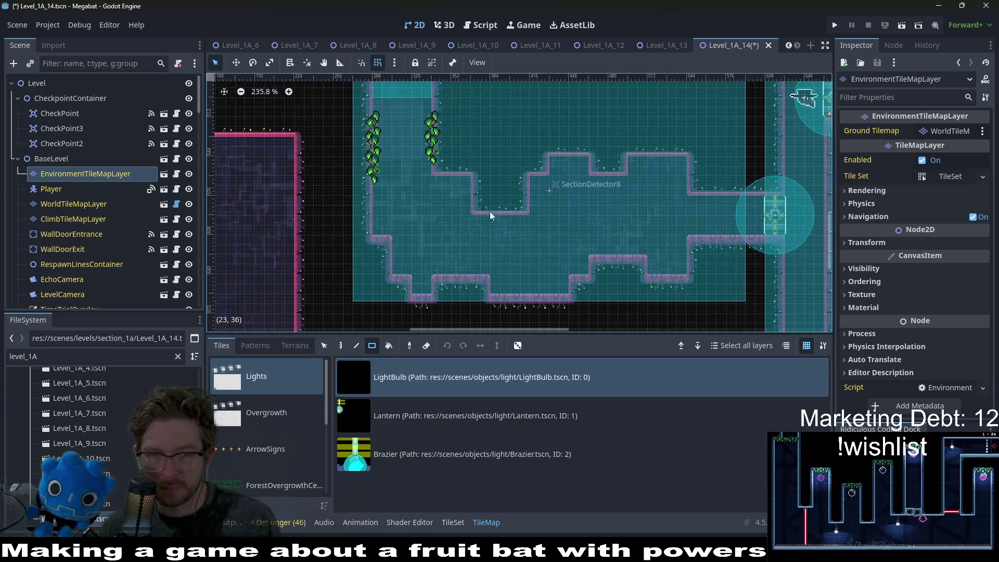
click(441, 186)
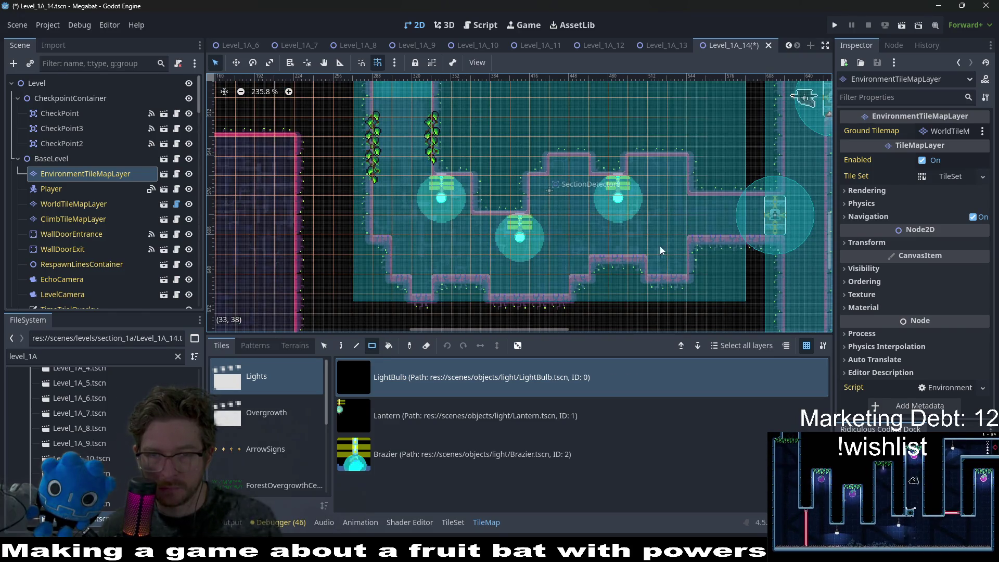
scroll(666, 248, right, 5)
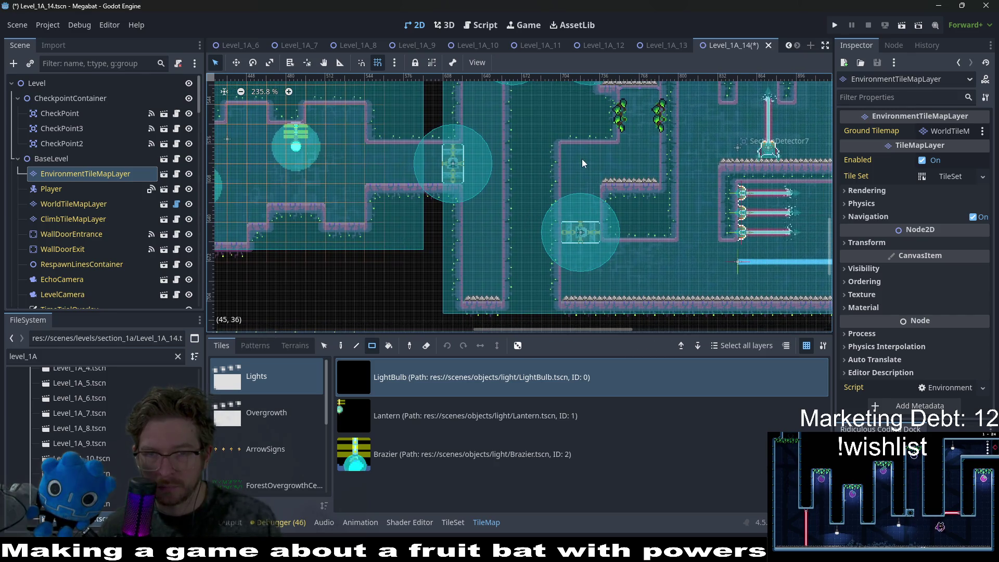
scroll(601, 169, right, 3)
scroll(694, 168, down, 2)
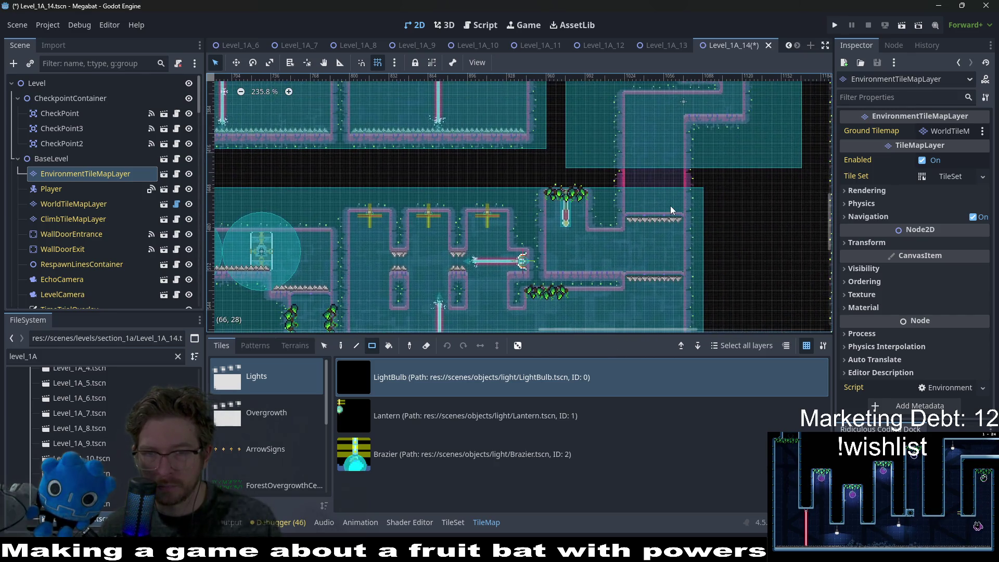
scroll(670, 205, up, 1)
scroll(677, 179, right, 2)
scroll(621, 212, up, 4)
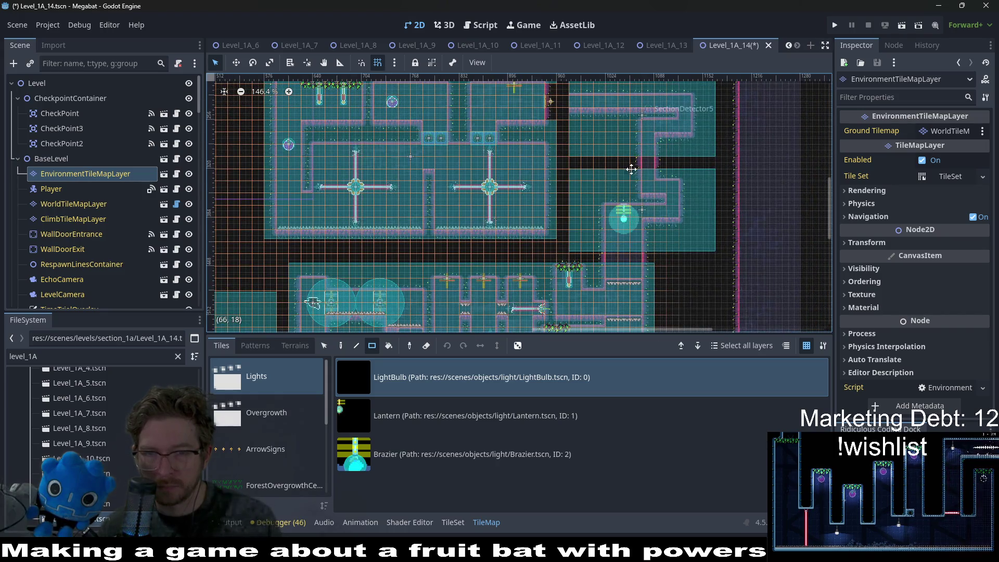
scroll(552, 240, down, 2)
scroll(577, 223, left, 2)
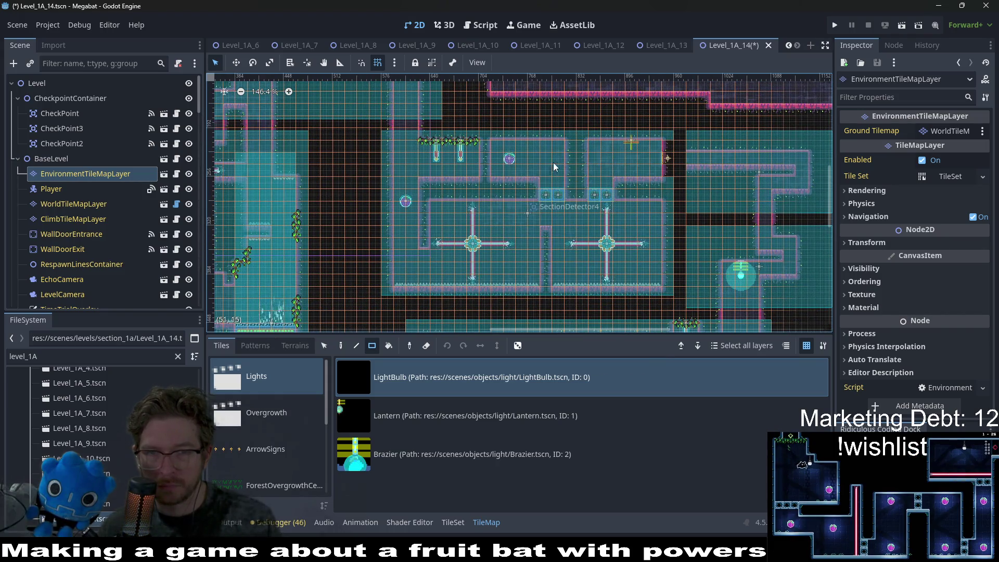
scroll(661, 237, down, 2)
scroll(661, 236, left, 1)
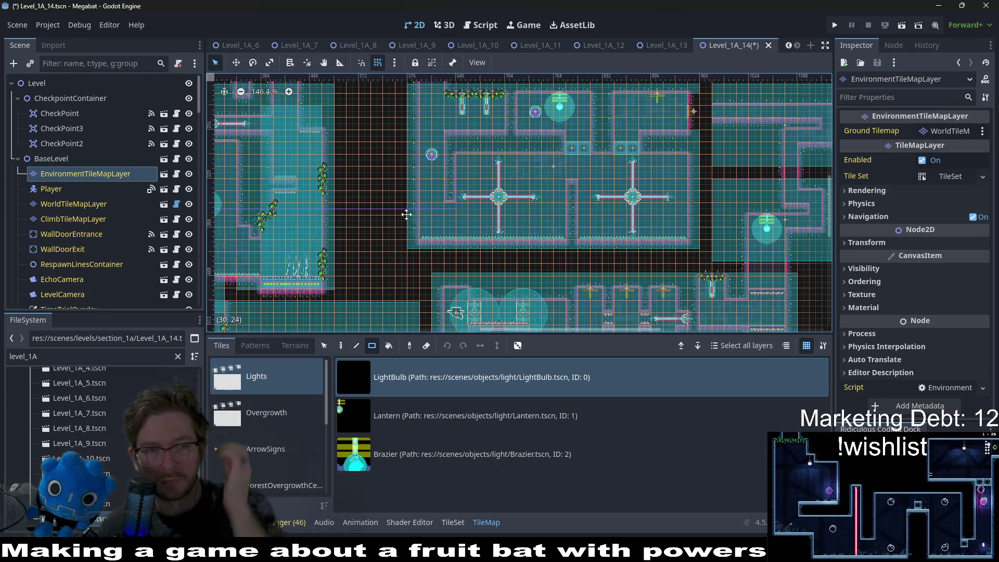
scroll(461, 208, left, 4)
scroll(417, 181, left, 4)
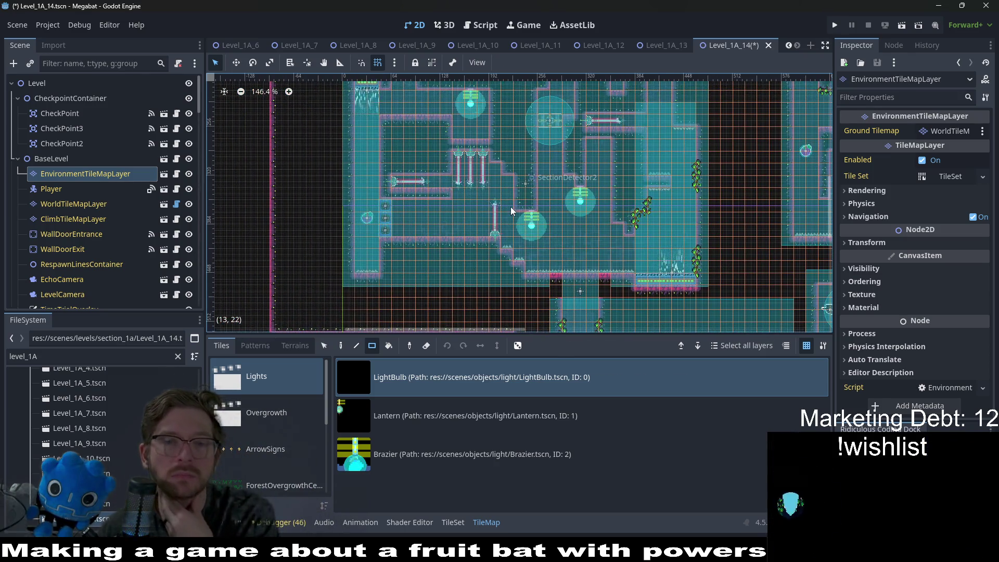
scroll(514, 154, up, 3)
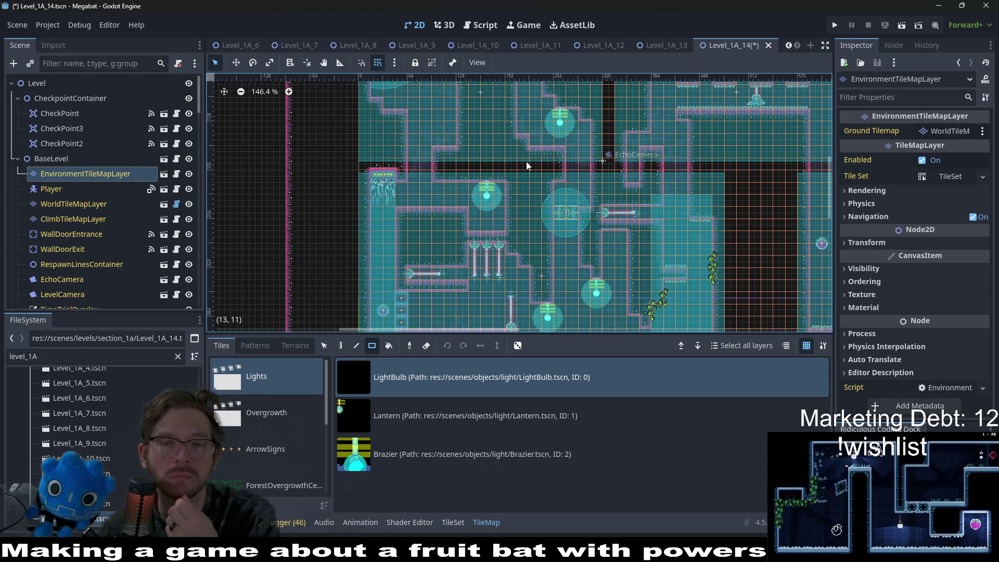
drag(526, 162, 528, 223)
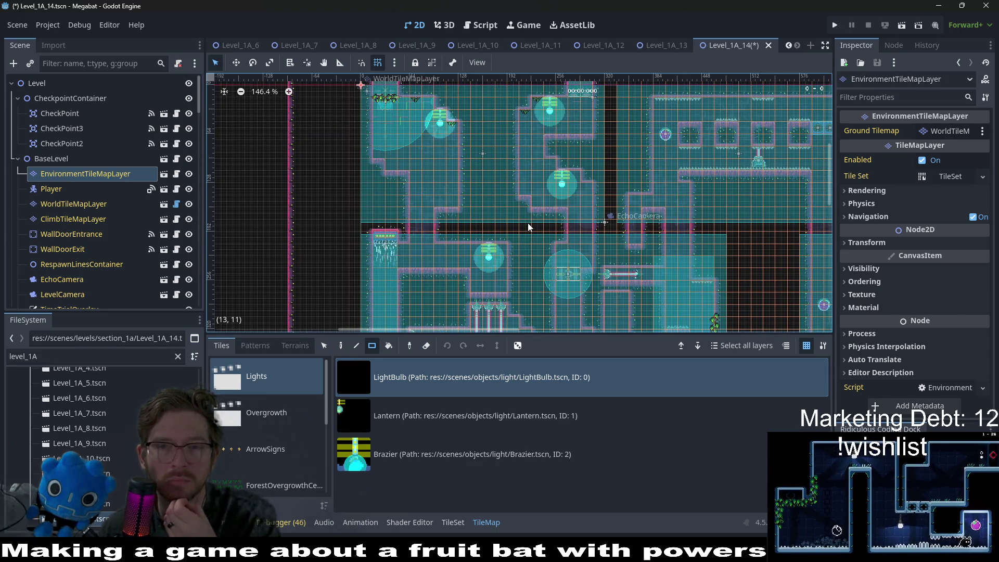
drag(683, 243, 522, 207)
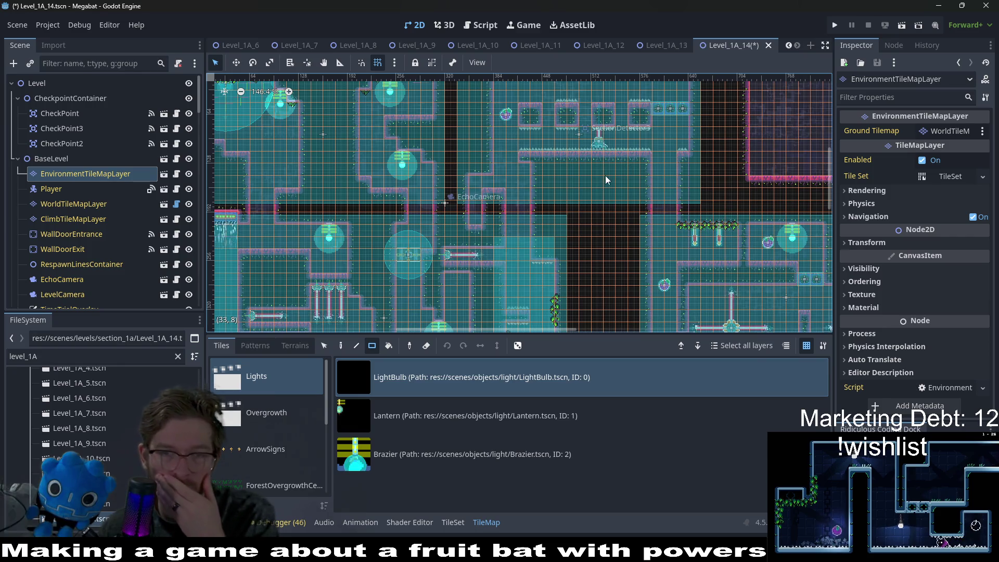
drag(605, 179, 610, 218)
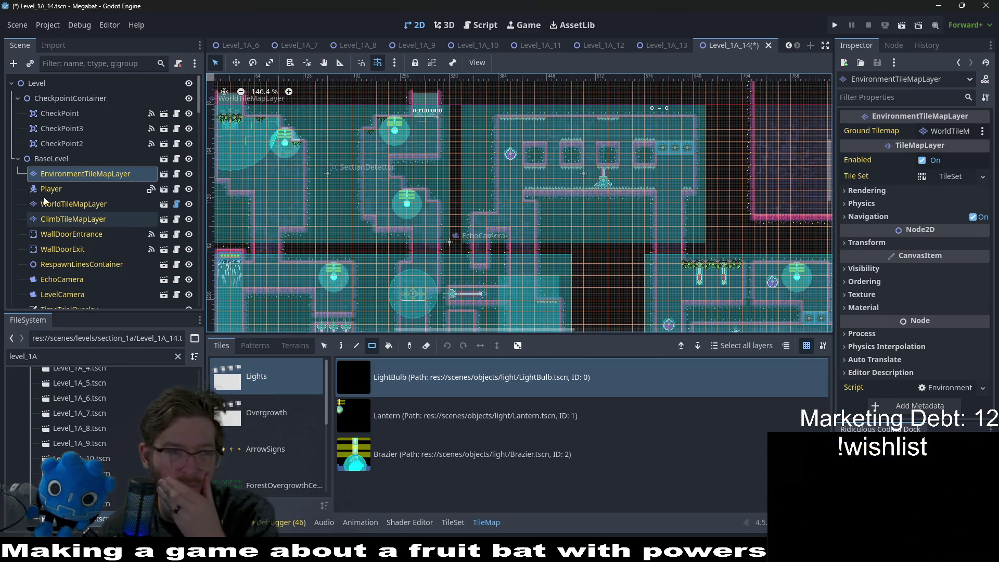
scroll(282, 425, down, 2)
Select the LabOvergrowth tile from the Overgrowth scene collection
click(262, 368)
click(448, 456)
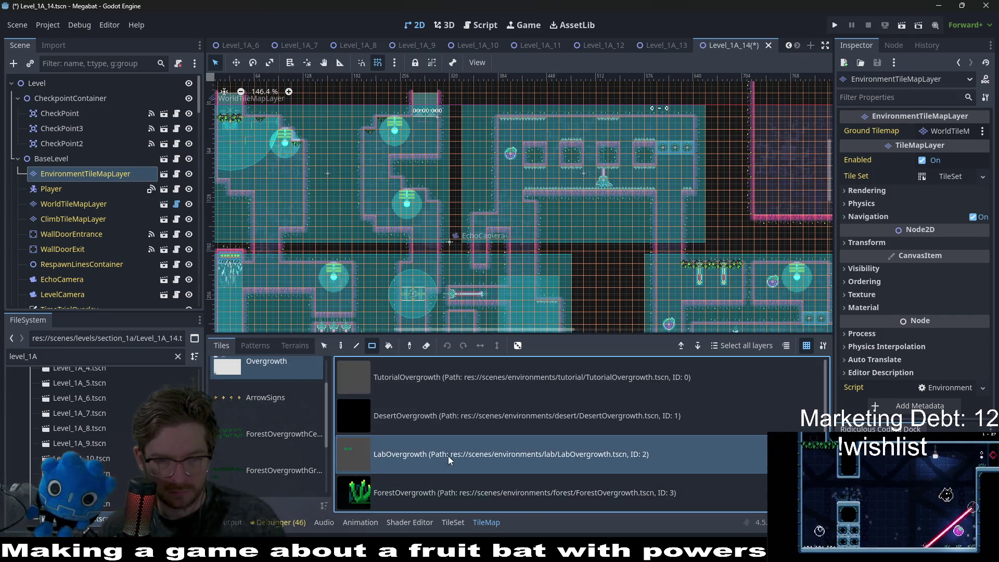
scroll(282, 191, up, 6)
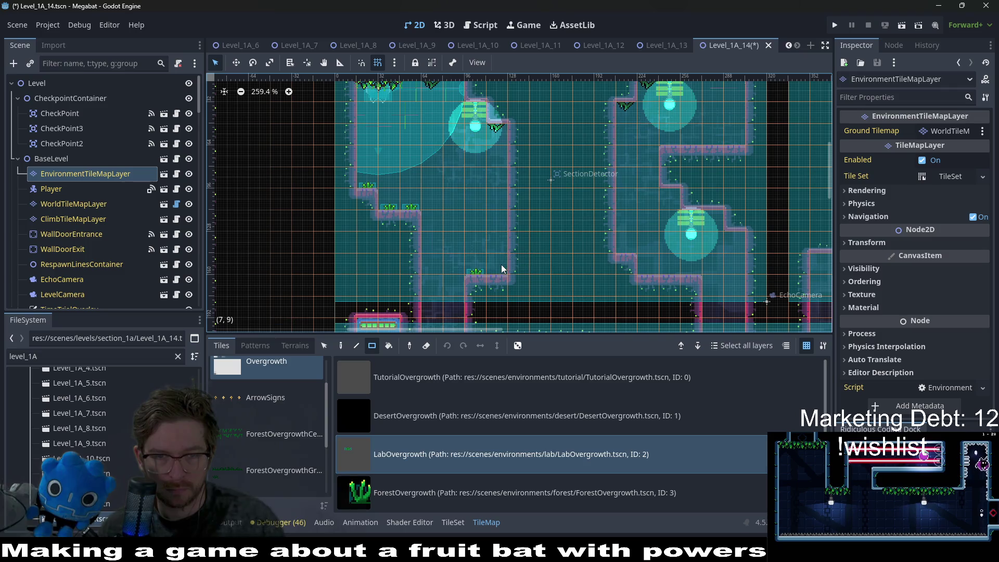
scroll(536, 320, down, 5)
scroll(413, 234, up, 1)
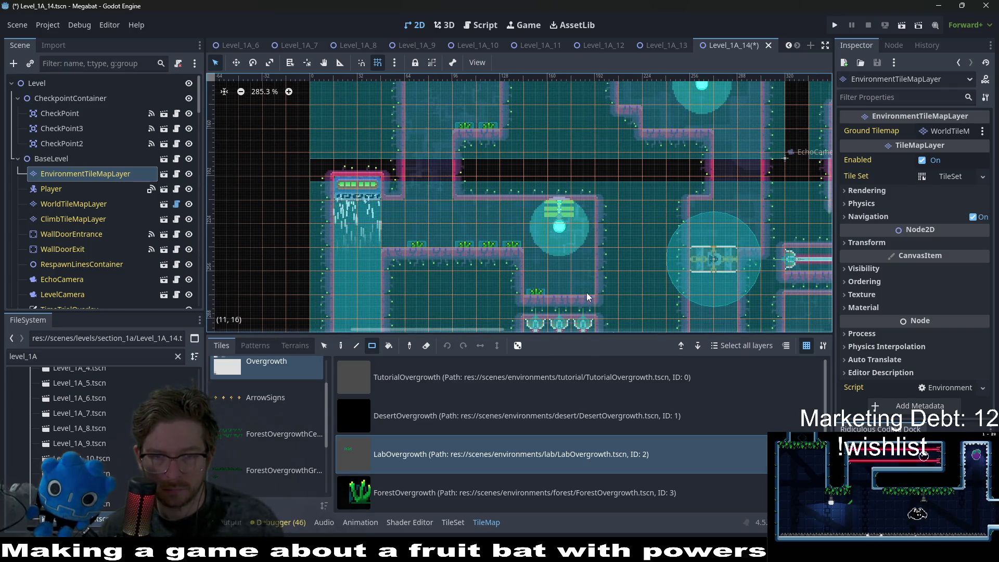
Place LabOvergrowth tiles in a floor gap, on the lower floor and on a ledge, erasing a misplaced one
click(552, 289)
right_click(490, 243)
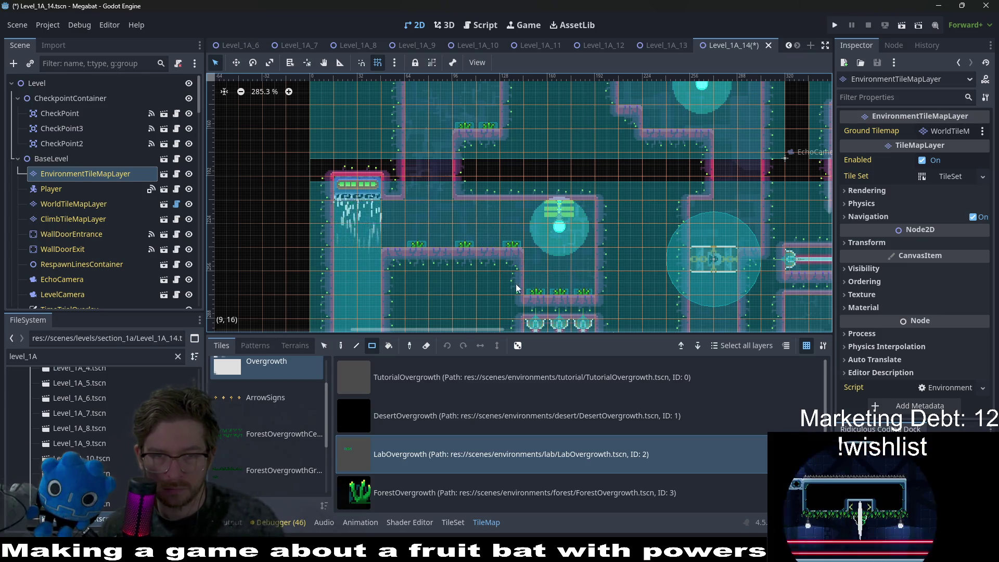
scroll(522, 257, down, 6)
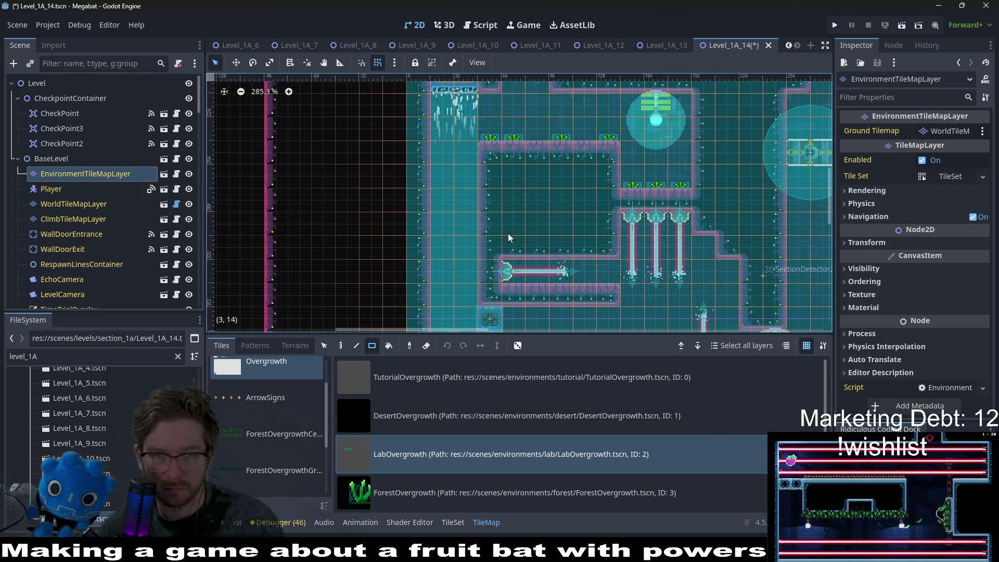
scroll(566, 229, left, 3)
scroll(508, 255, down, 2)
scroll(508, 256, right, 1)
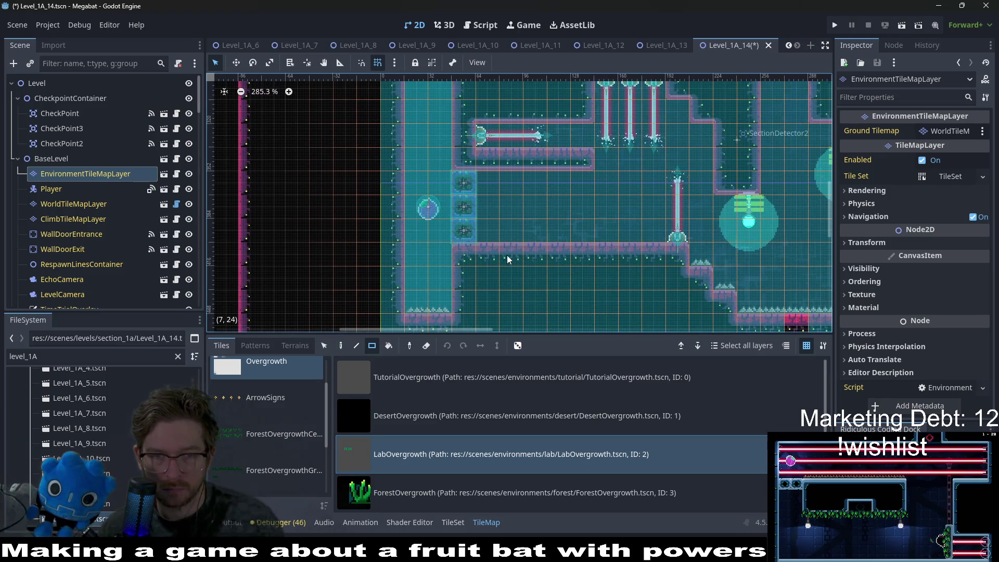
click(597, 243)
scroll(635, 256, right, 6)
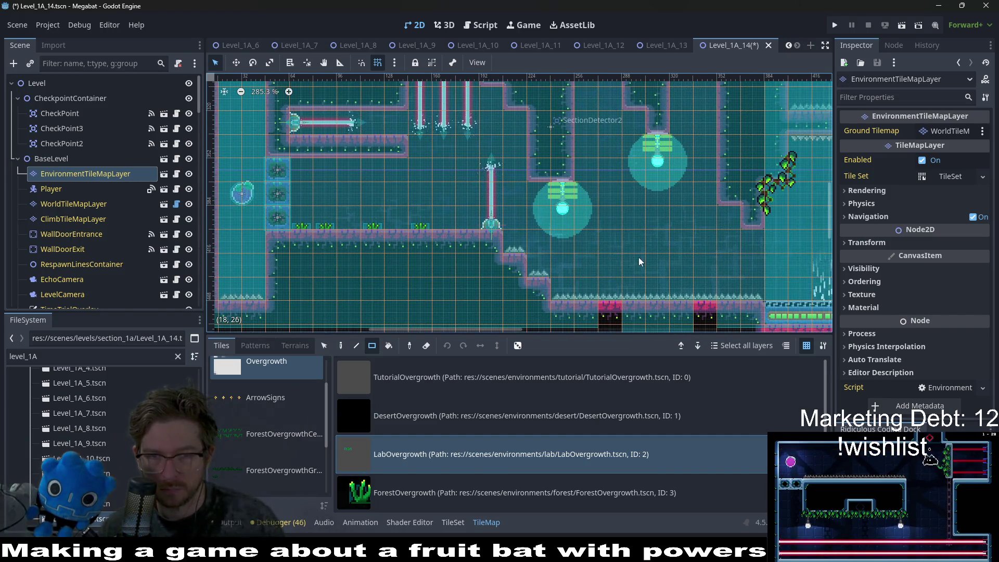
scroll(640, 262, right, 5)
scroll(572, 268, down, 3)
scroll(534, 277, up, 6)
scroll(439, 255, right, 2)
click(358, 281)
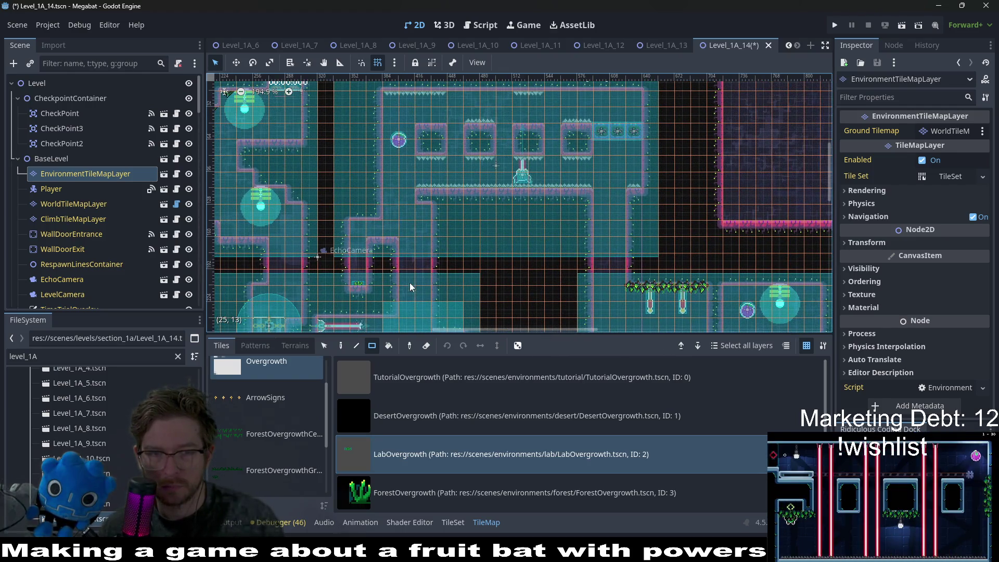
Paint one LabOvergrowth tile on a floor and two more along another floor
scroll(429, 254, up, 2)
scroll(403, 188, right, 1)
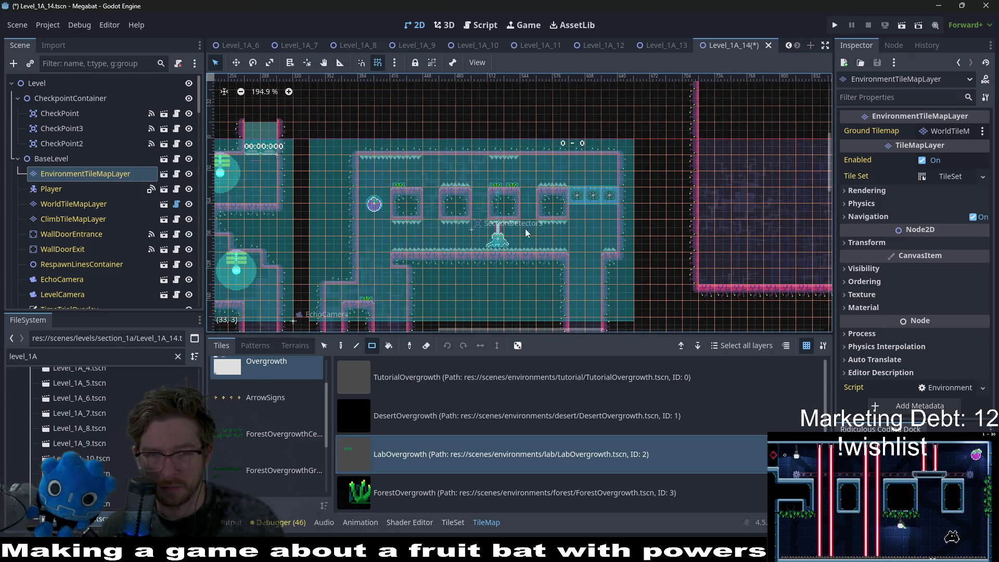
scroll(518, 227, right, 4)
scroll(507, 214, down, 3)
drag(547, 224, 548, 224)
scroll(535, 195, down, 1)
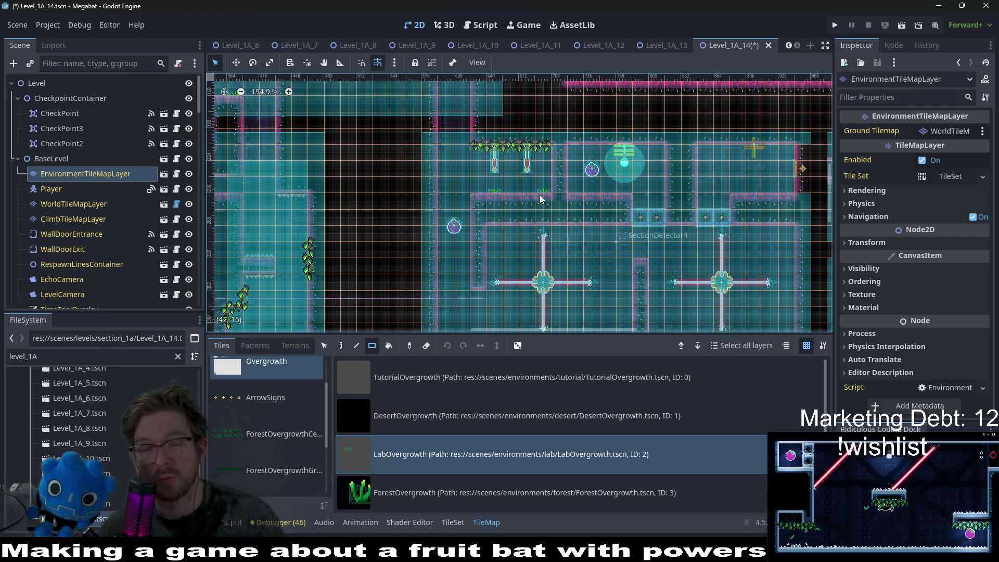
scroll(576, 179, down, 1)
scroll(577, 179, left, 1)
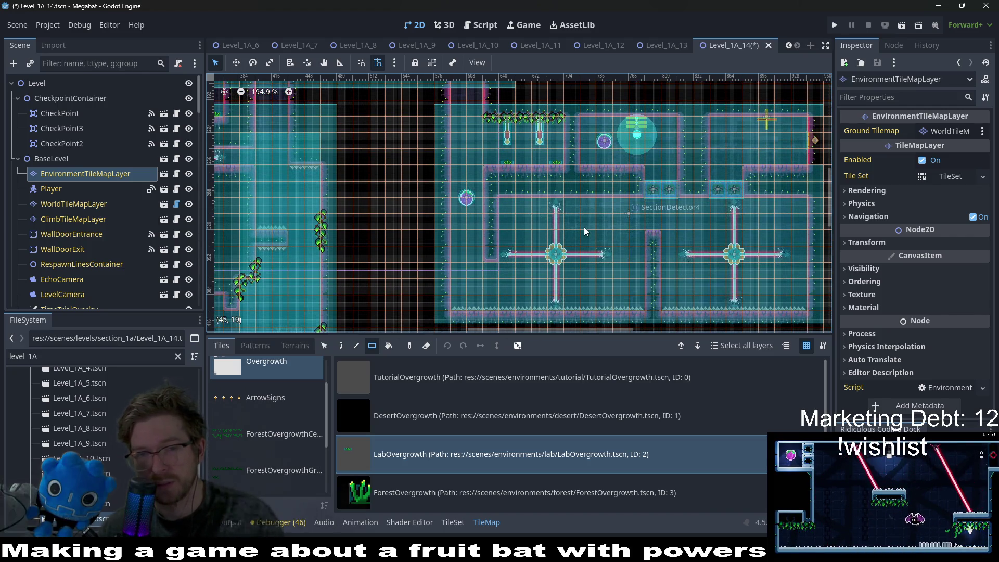
scroll(613, 252, right, 3)
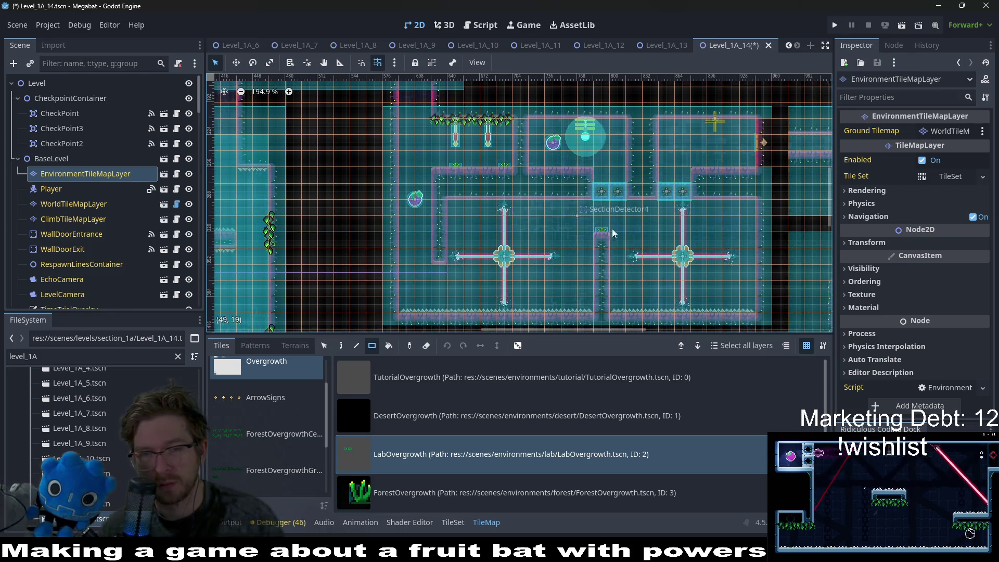
scroll(611, 219, right, 5)
scroll(612, 219, up, 1)
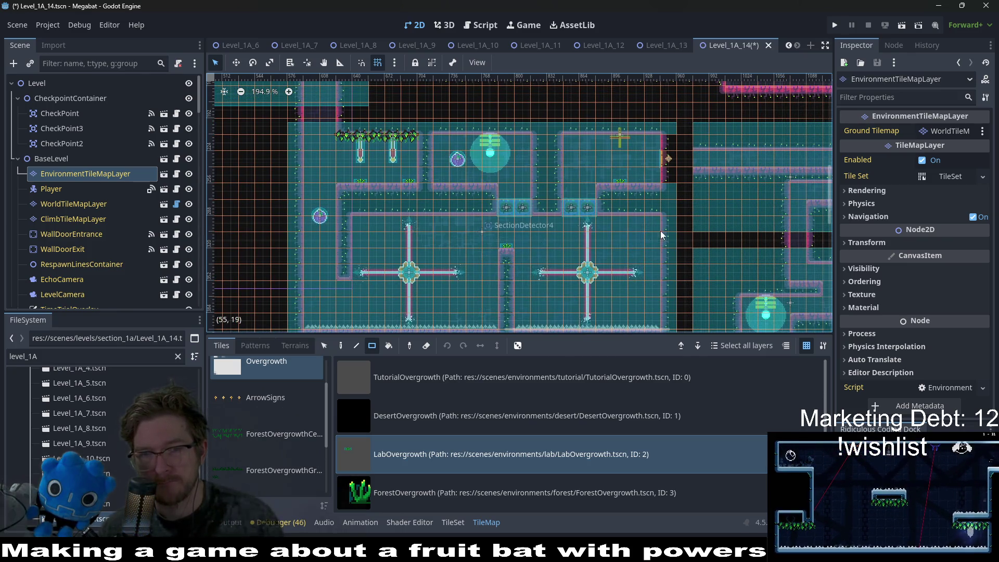
scroll(645, 238, right, 10)
scroll(645, 238, down, 2)
drag(582, 123, 635, 126)
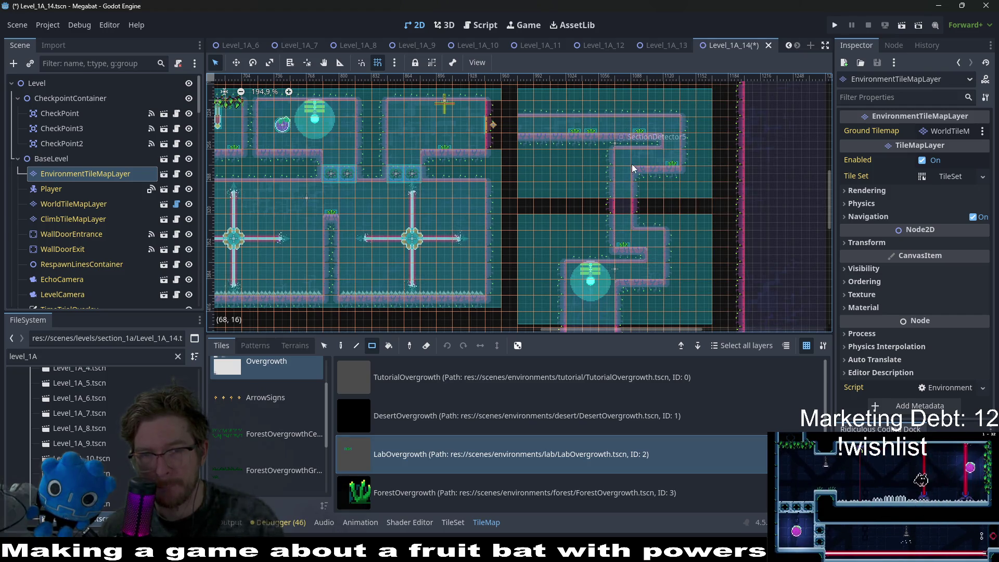
scroll(623, 218, down, 8)
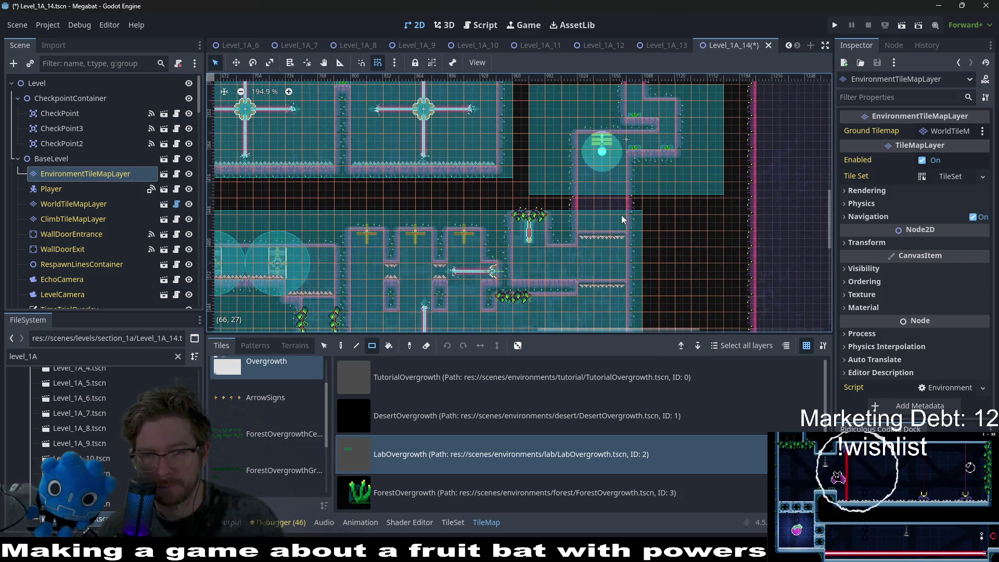
scroll(567, 220, down, 3)
scroll(605, 258, up, 6)
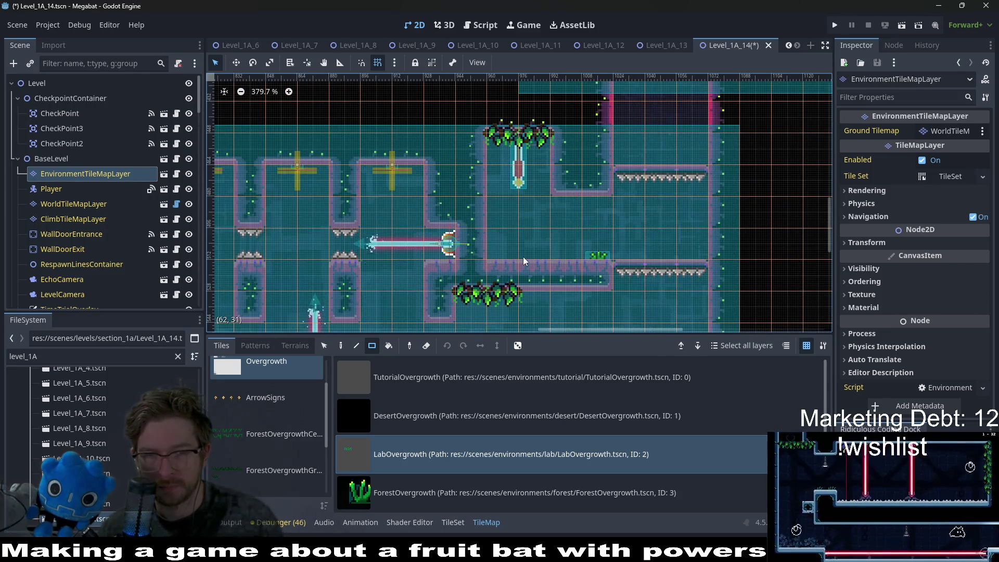
scroll(580, 259, down, 3)
scroll(581, 259, down, 4)
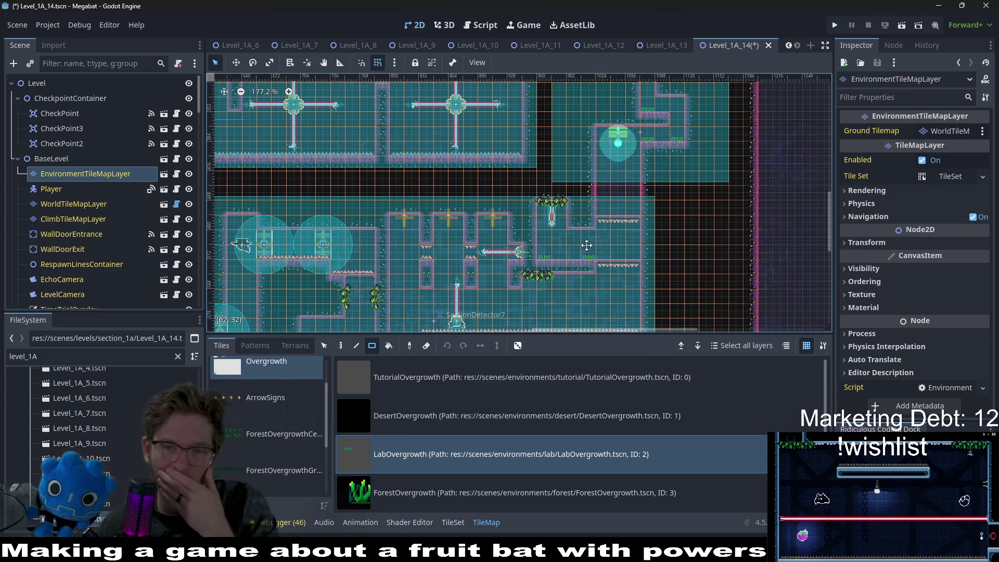
drag(590, 260, 601, 229)
drag(443, 292, 521, 214)
drag(478, 293, 507, 239)
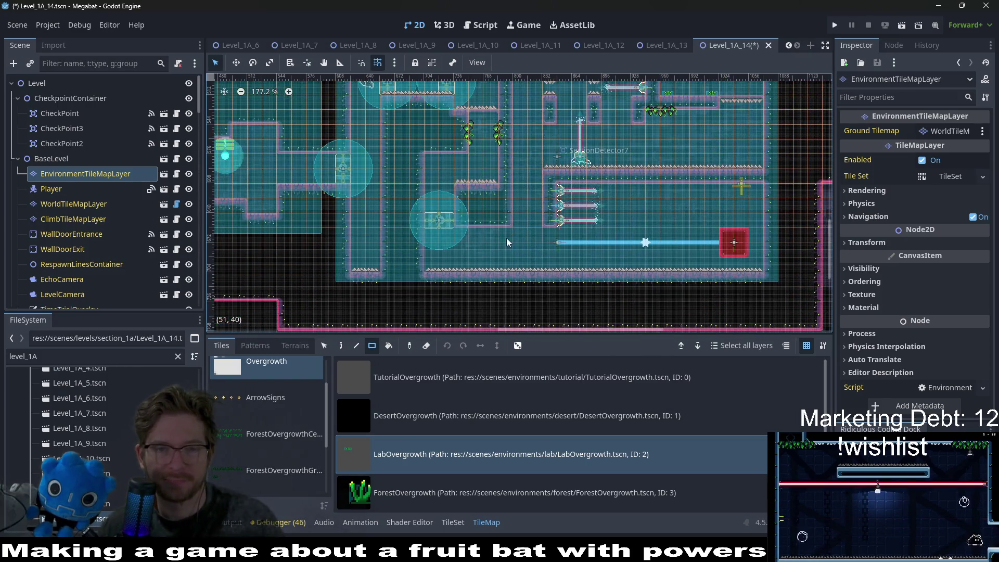
scroll(532, 176, down, 2)
scroll(515, 201, up, 2)
scroll(485, 215, left, 5)
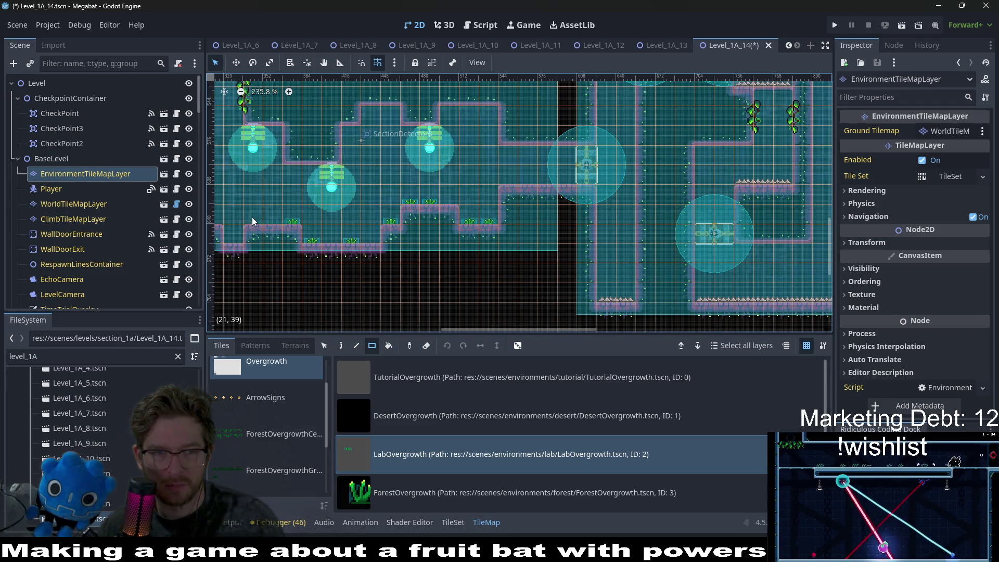
scroll(313, 238, left, 5)
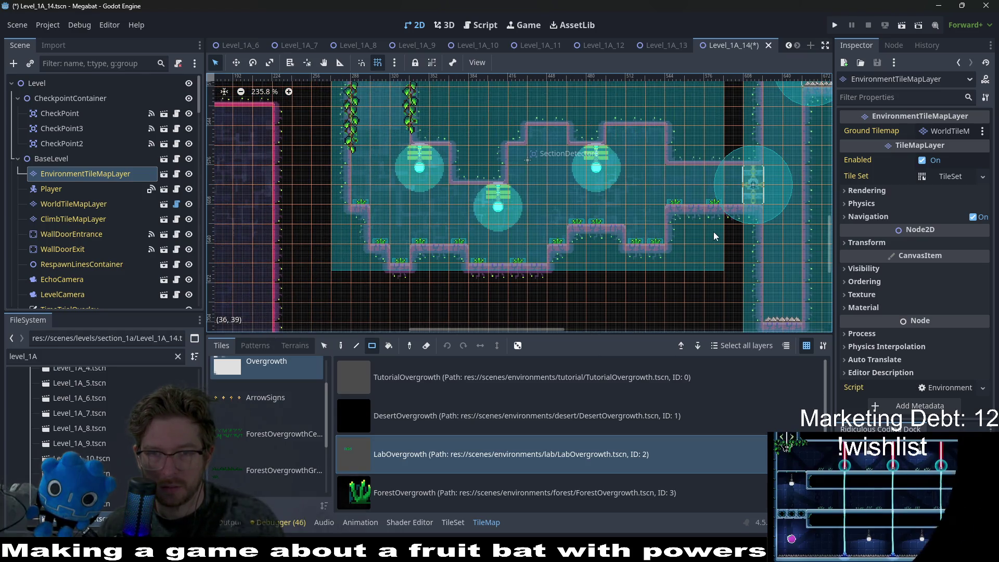
scroll(714, 236, down, 5)
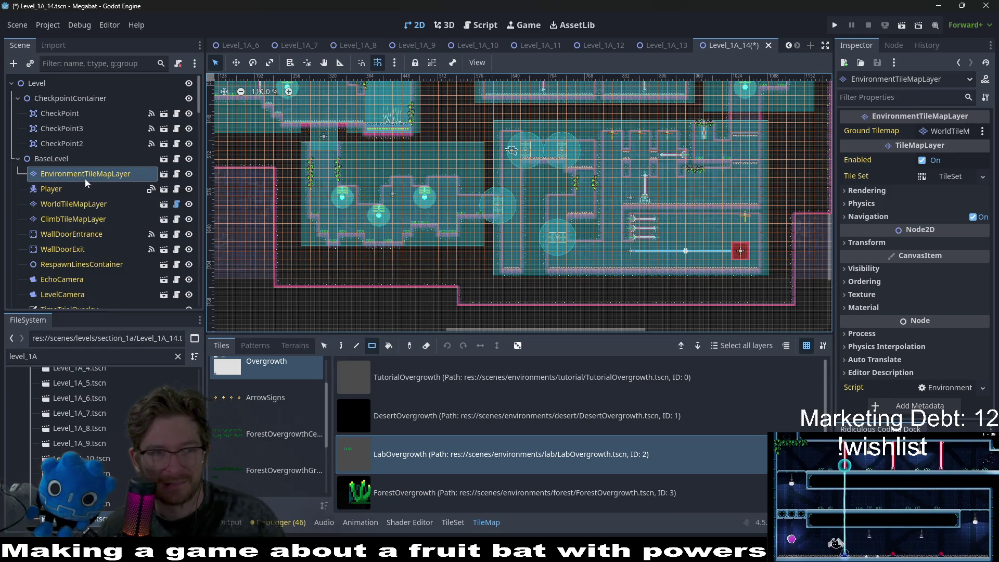
scroll(263, 380, up, 2)
Check the Lights tile source and save the Level_1A_14 scene
click(263, 380)
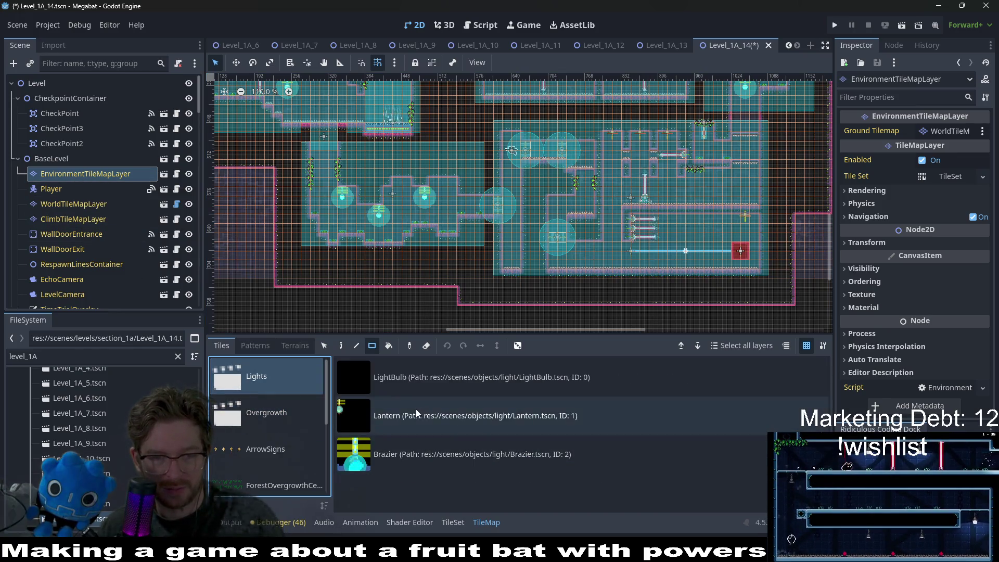
scroll(593, 257, up, 4)
scroll(593, 258, up, 2)
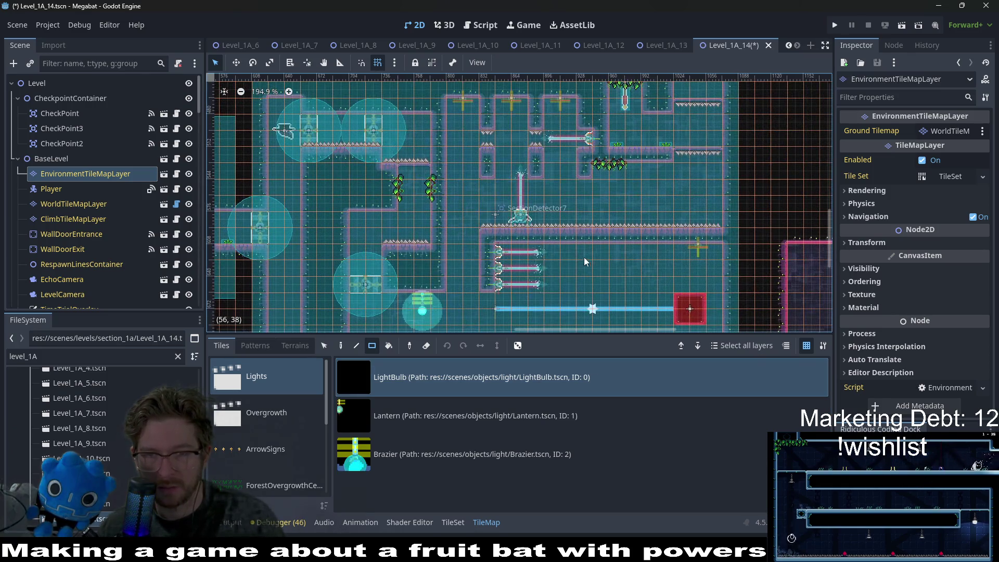
key(ctrl+s)
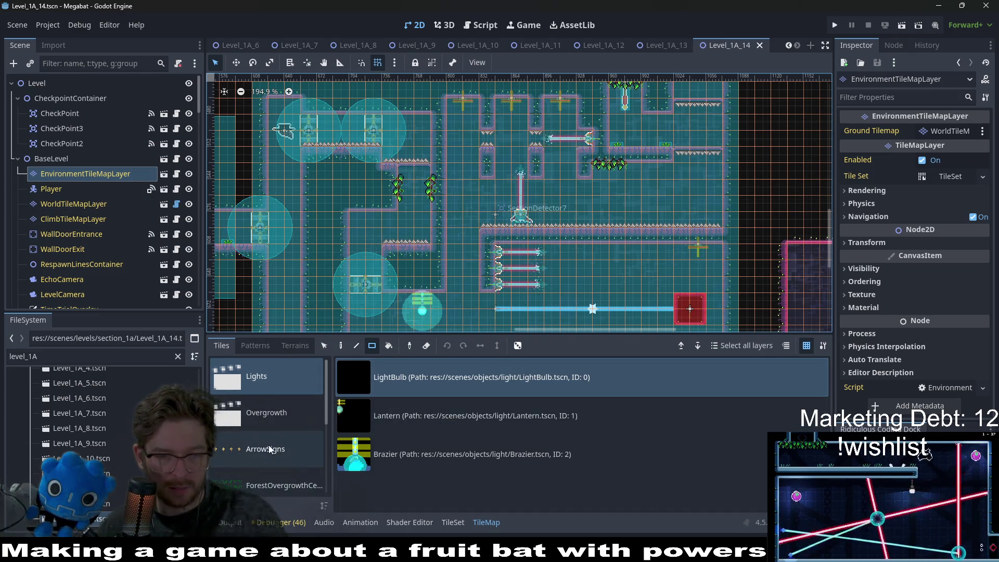
Choose CeilingOvergrowth > LabForegroundVineSmall and hang a first vine on an upper room's ceiling
scroll(276, 427, down, 3)
click(292, 448)
click(451, 442)
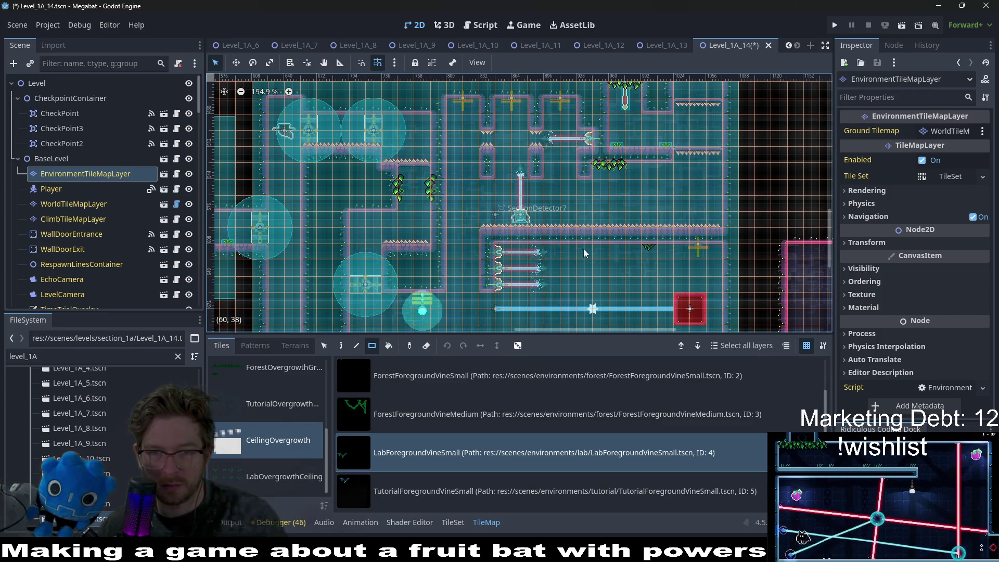
drag(648, 166, 617, 226)
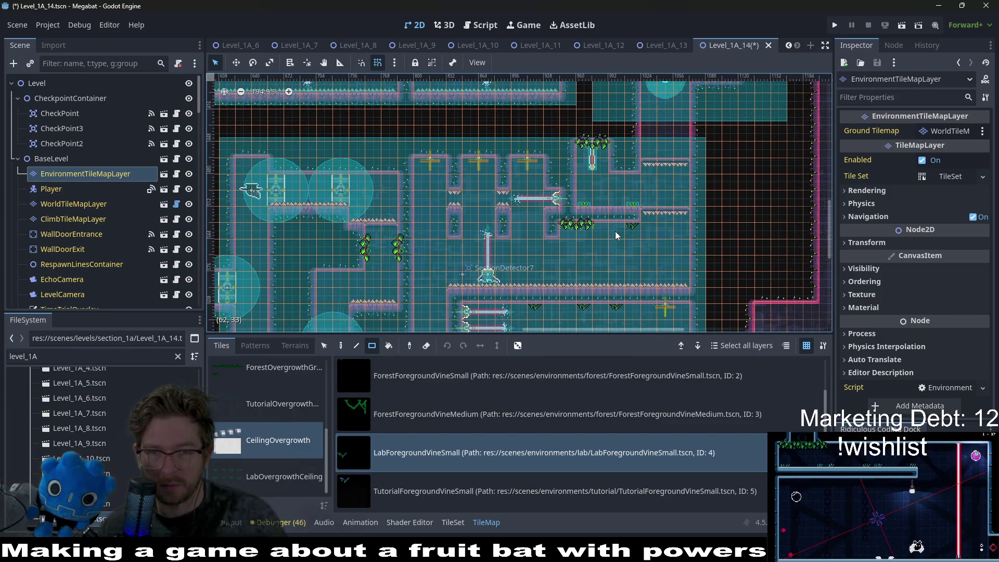
click(618, 181)
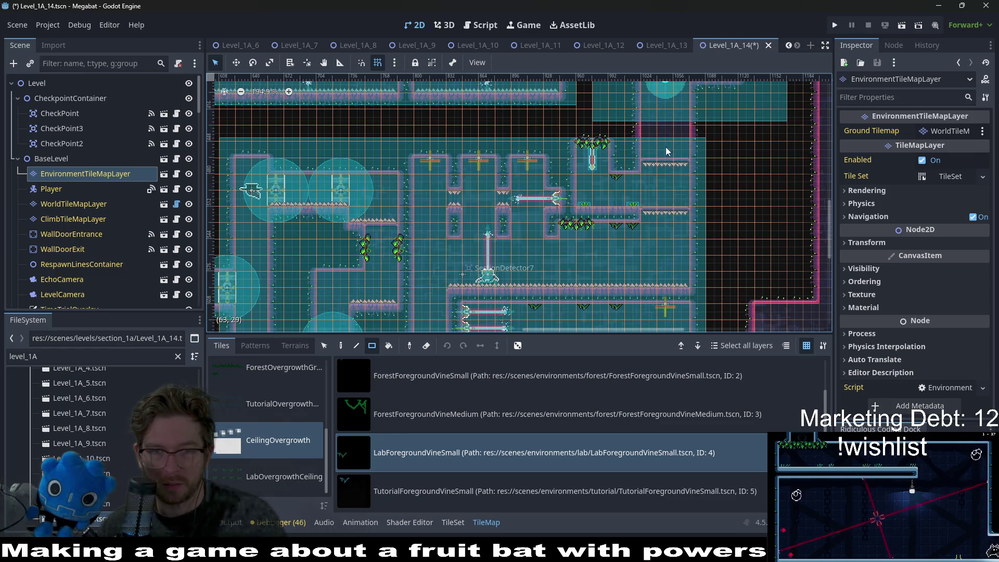
Hang several more small lab vines under other ceiling sections
drag(666, 151, 637, 240)
scroll(599, 237, up, 3)
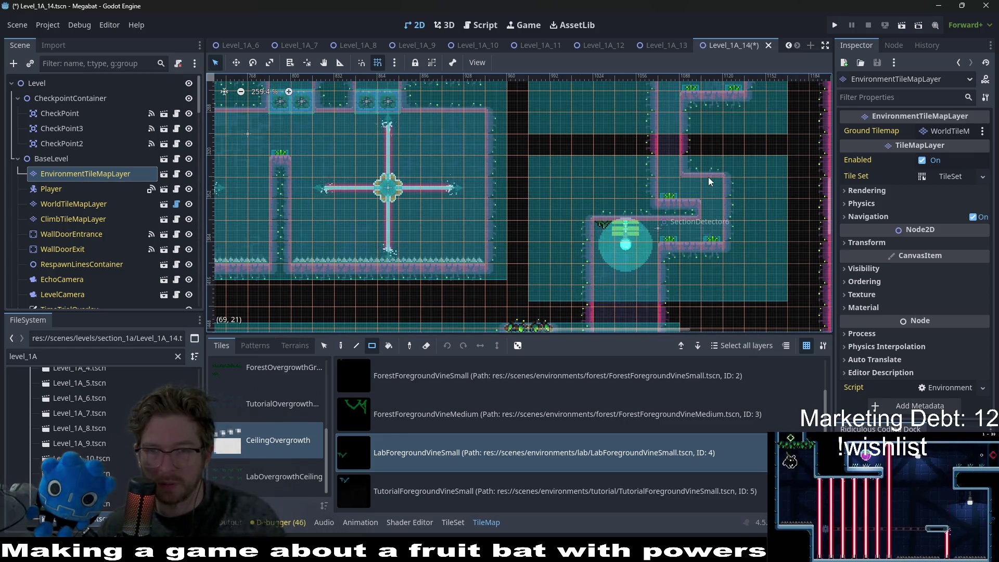
drag(704, 183, 668, 226)
click(642, 186)
click(707, 141)
click(532, 144)
scroll(507, 196, left, 5)
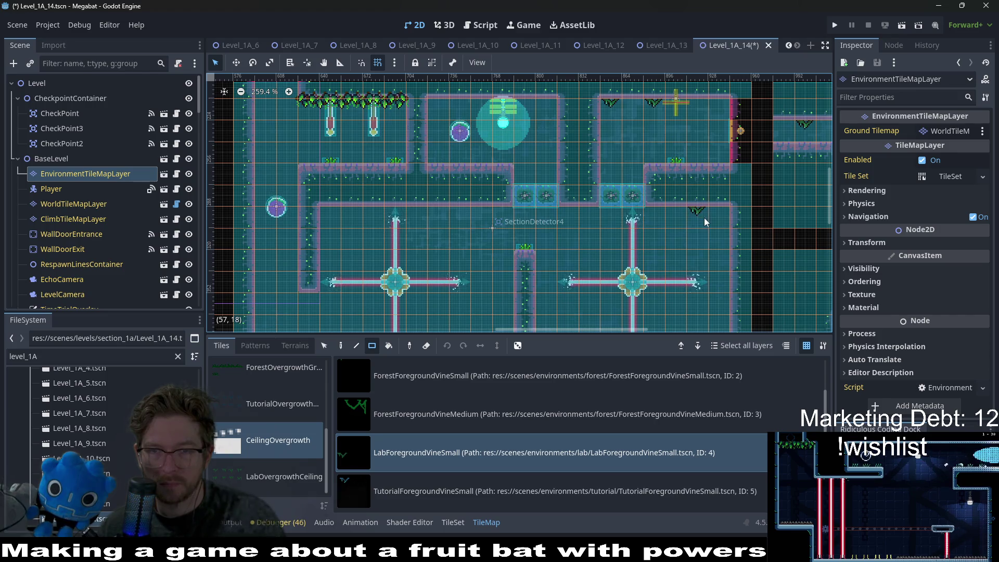
click(692, 214)
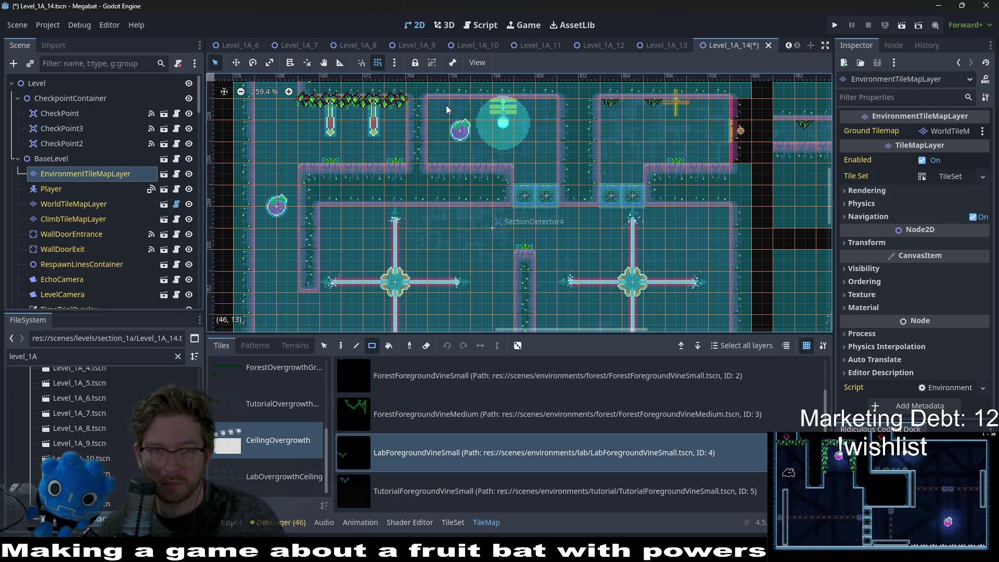
scroll(255, 457, up, 5)
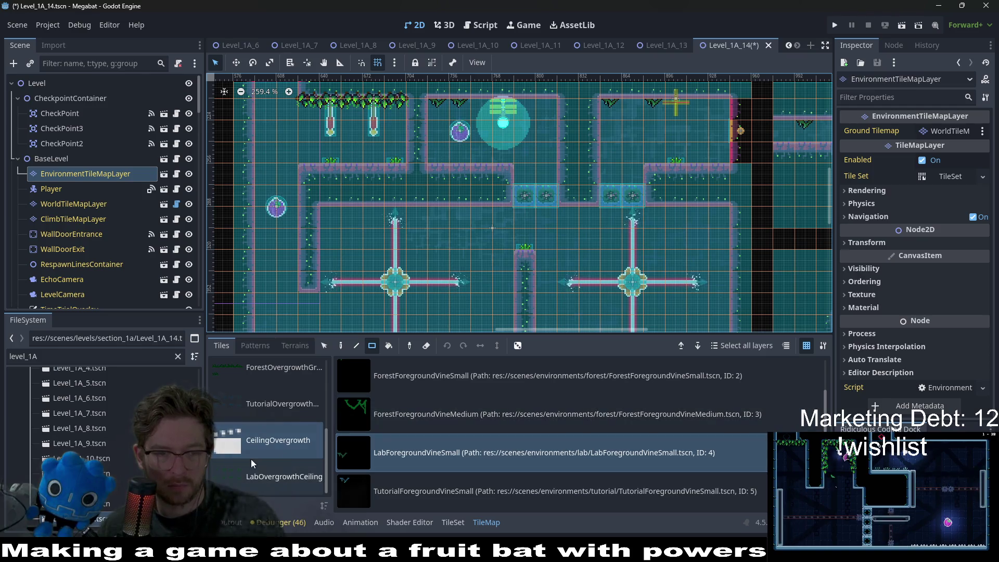
Choose the LabOvergrowth tile scene from the Overgrowth source
click(266, 414)
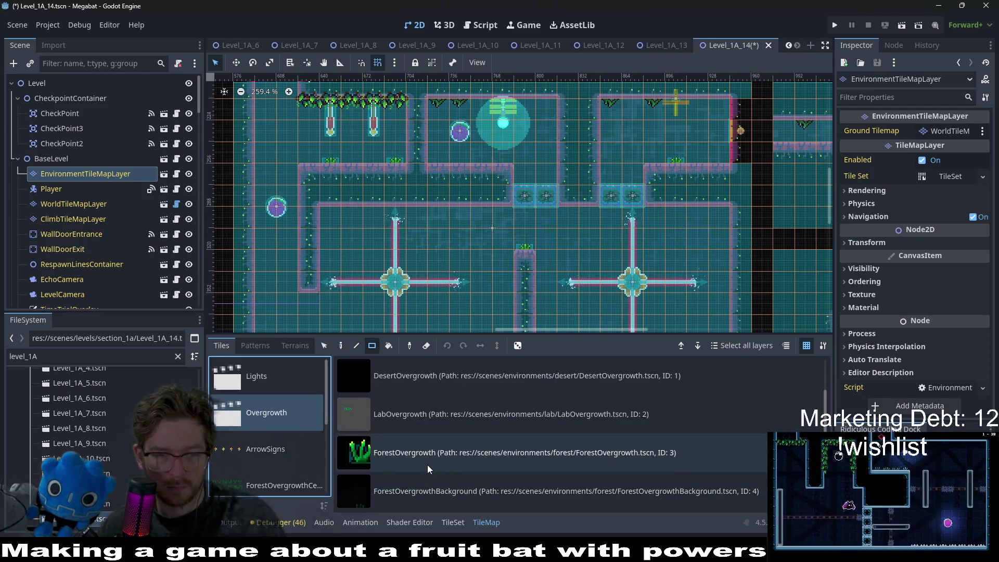
click(426, 487)
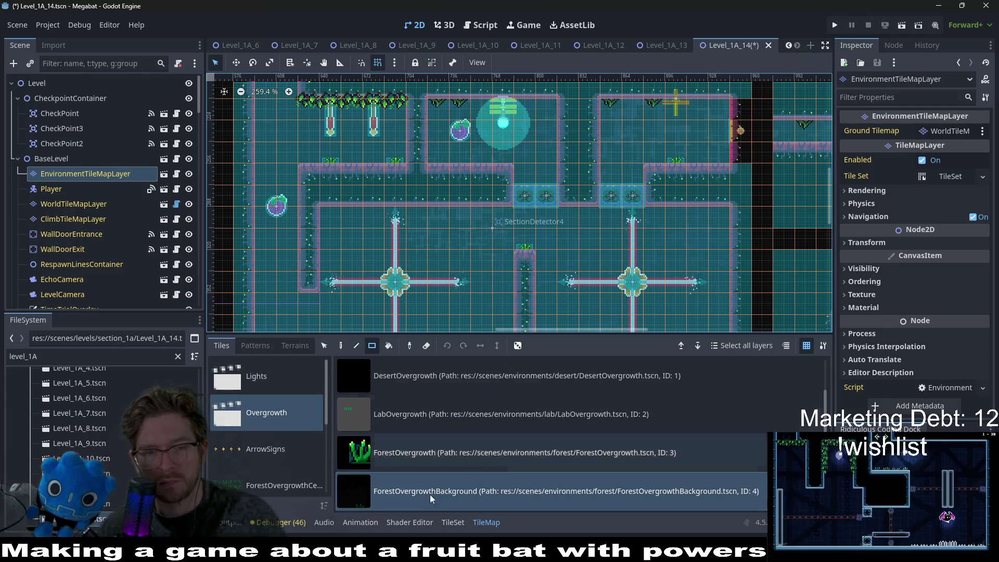
click(429, 453)
click(429, 414)
Paint LabOvergrowth along a ledge top and add one more tile on another ledge
drag(439, 161, 478, 159)
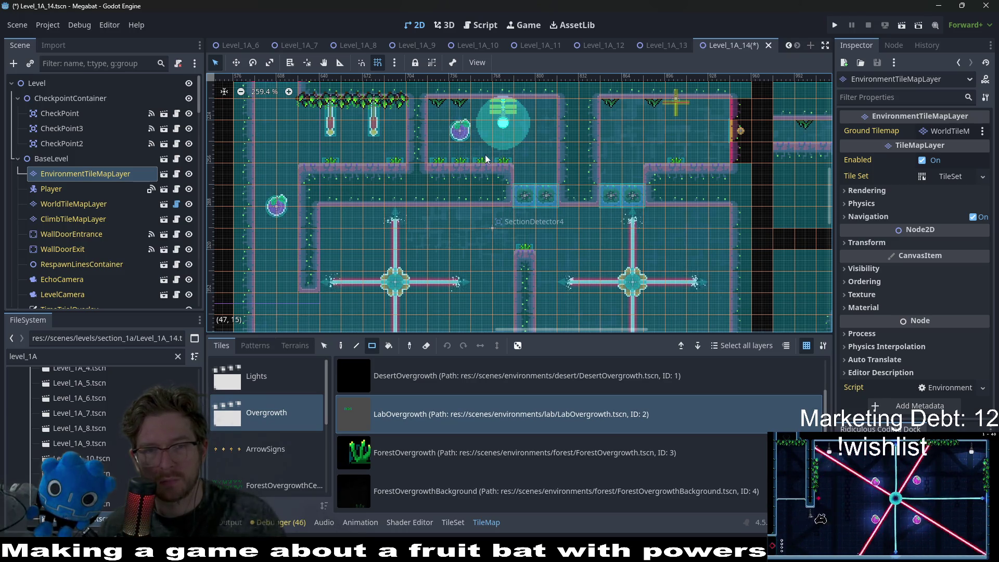
scroll(492, 200, down, 2)
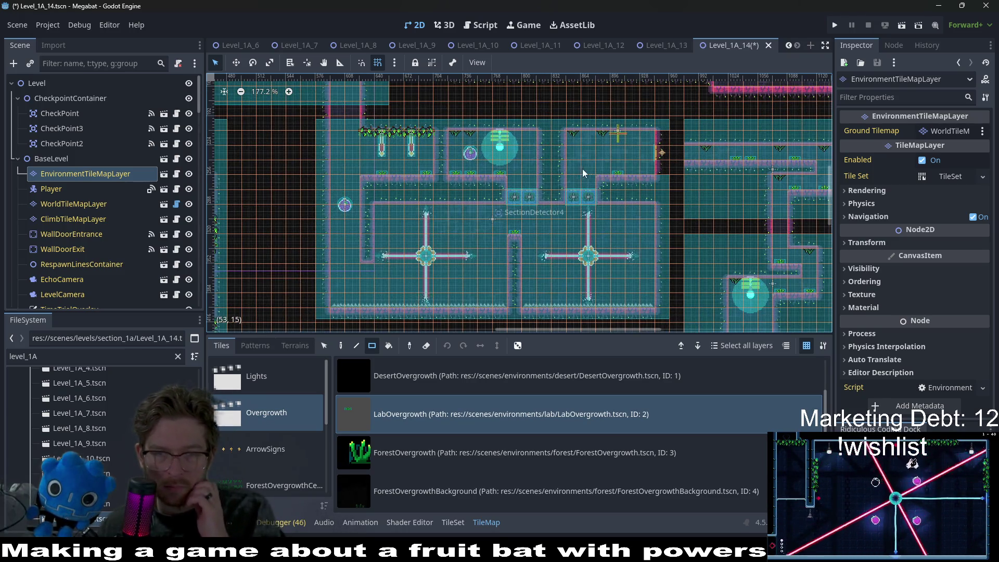
click(642, 169)
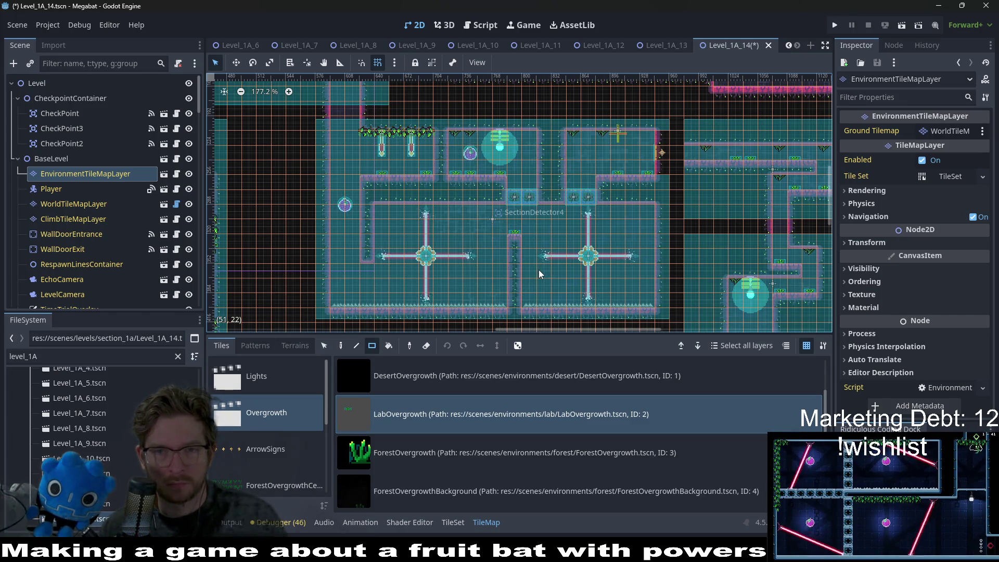
scroll(143, 244, down, 10)
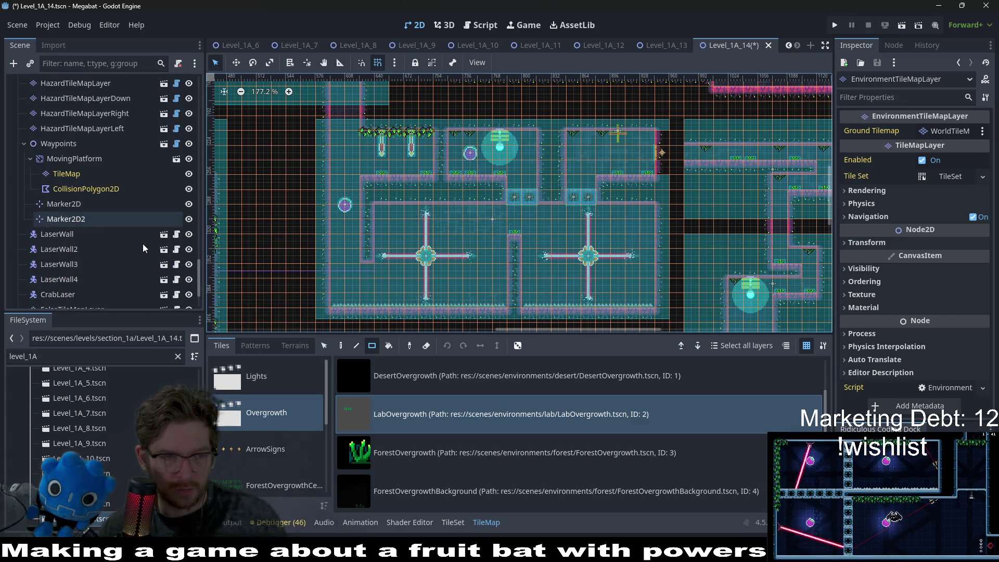
Select FalseTileMapLayerBB and choose the falst_lab_v2 false tile source
scroll(82, 267, down, 5)
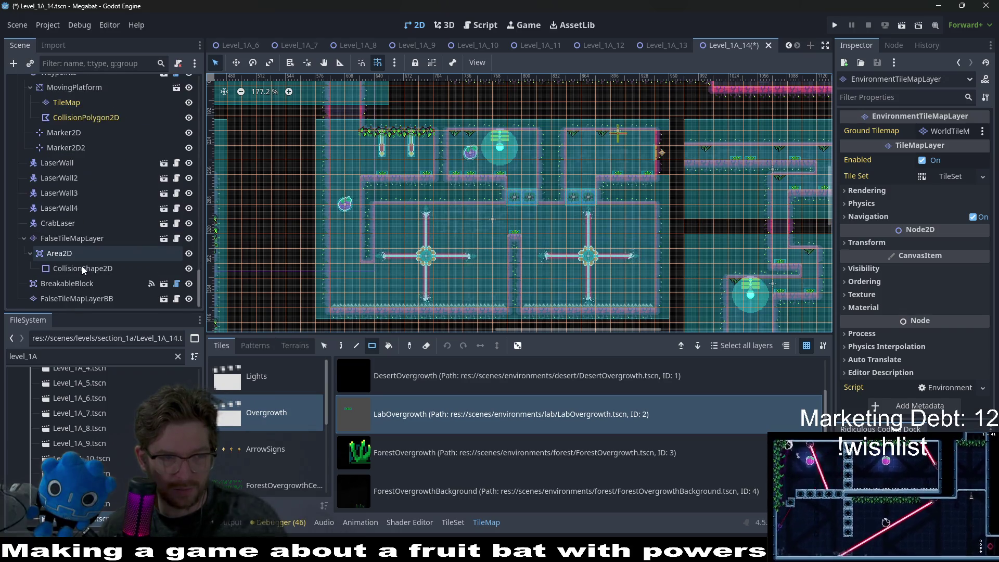
click(80, 288)
click(83, 299)
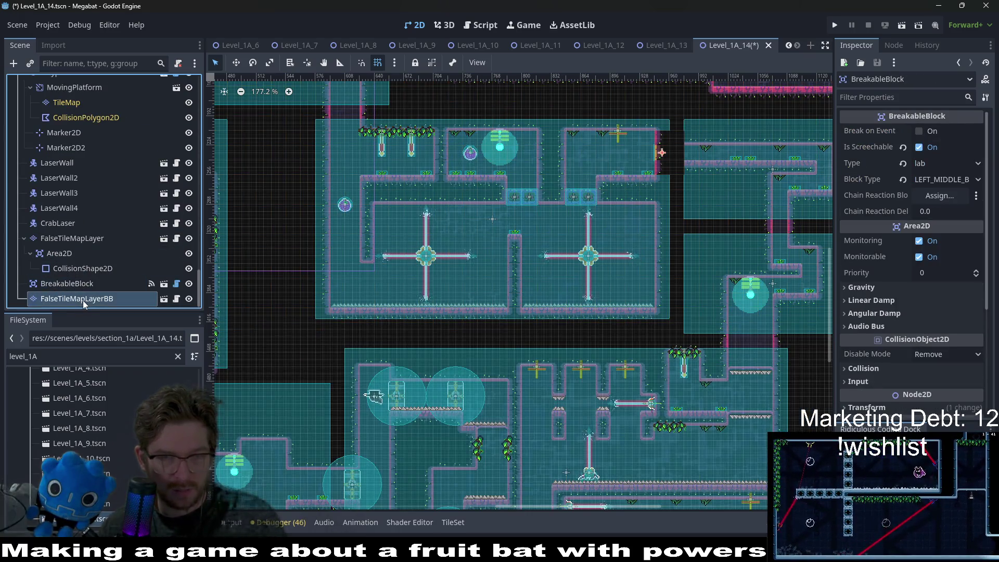
scroll(266, 450, down, 2)
click(256, 482)
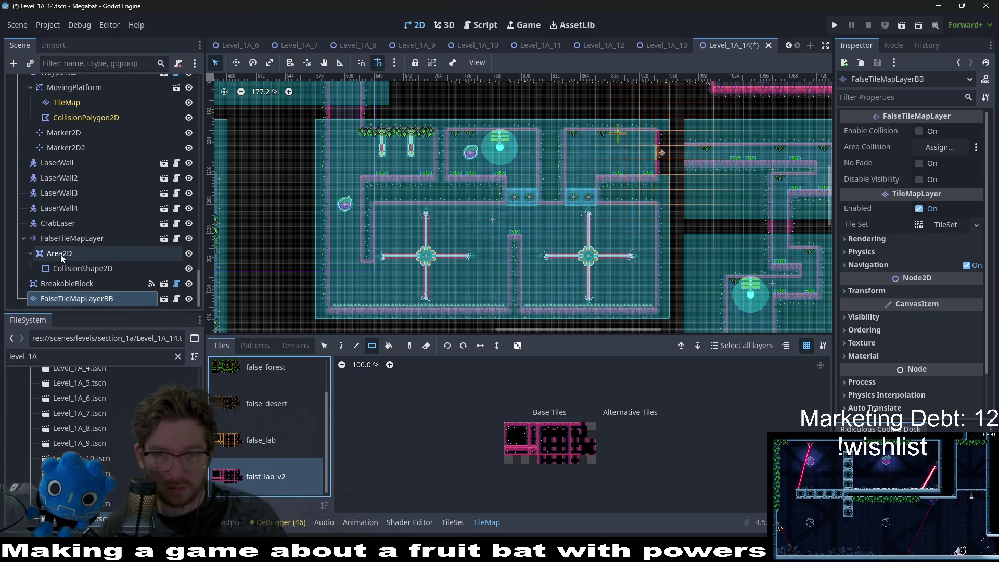
Set the BreakableBlock's Type to lab_a and save the level
click(93, 286)
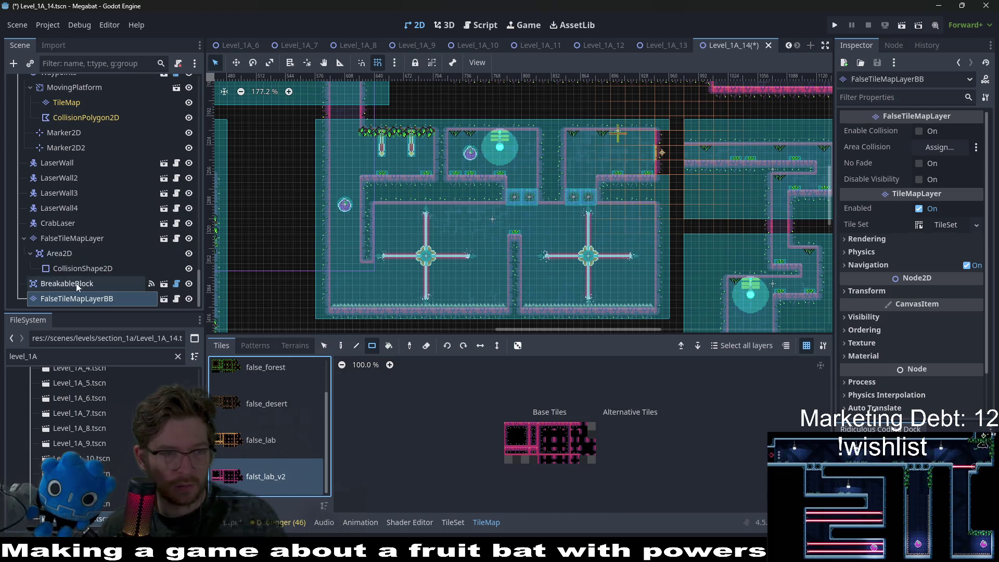
click(941, 166)
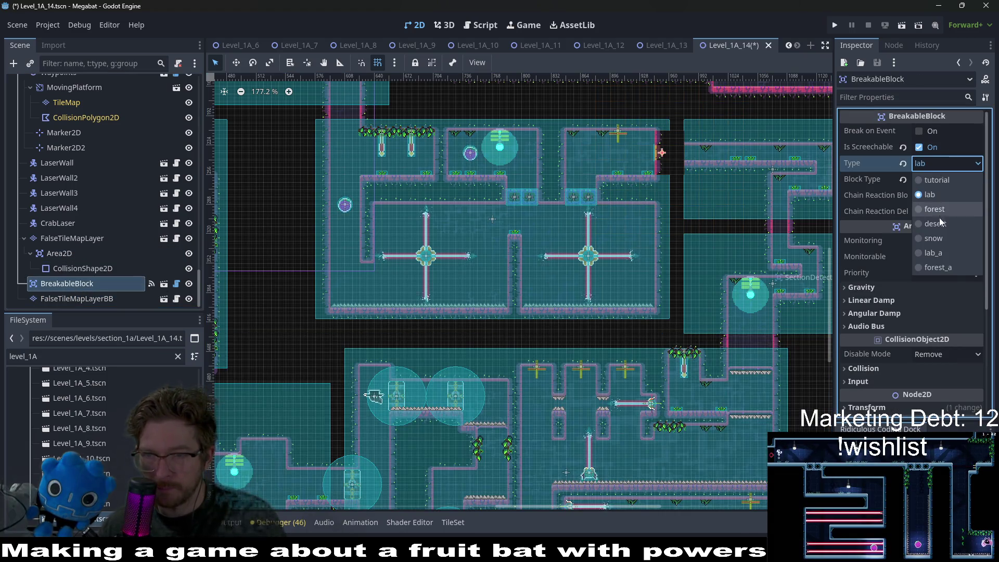
click(935, 254)
key(ctrl+s)
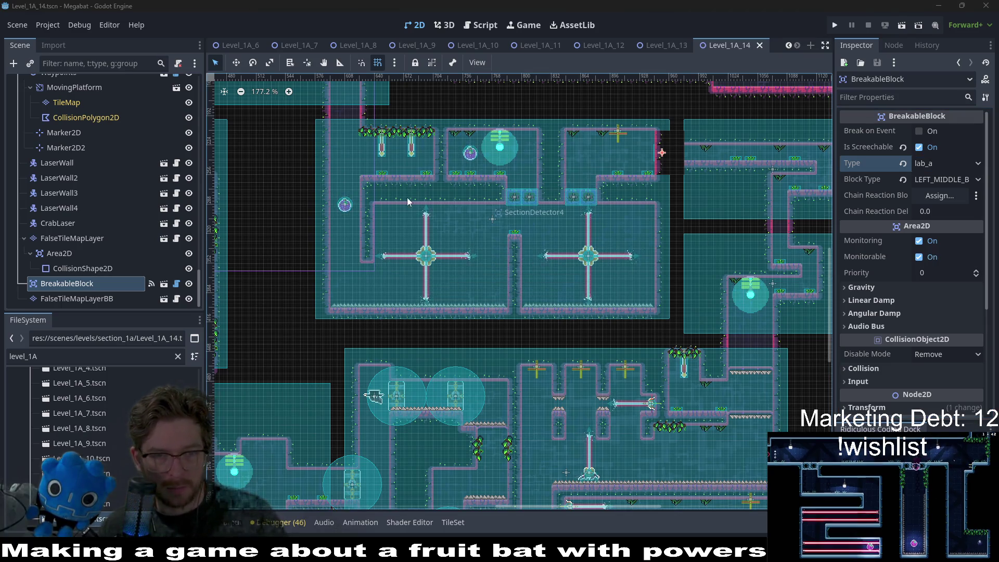
scroll(90, 219, down, 5)
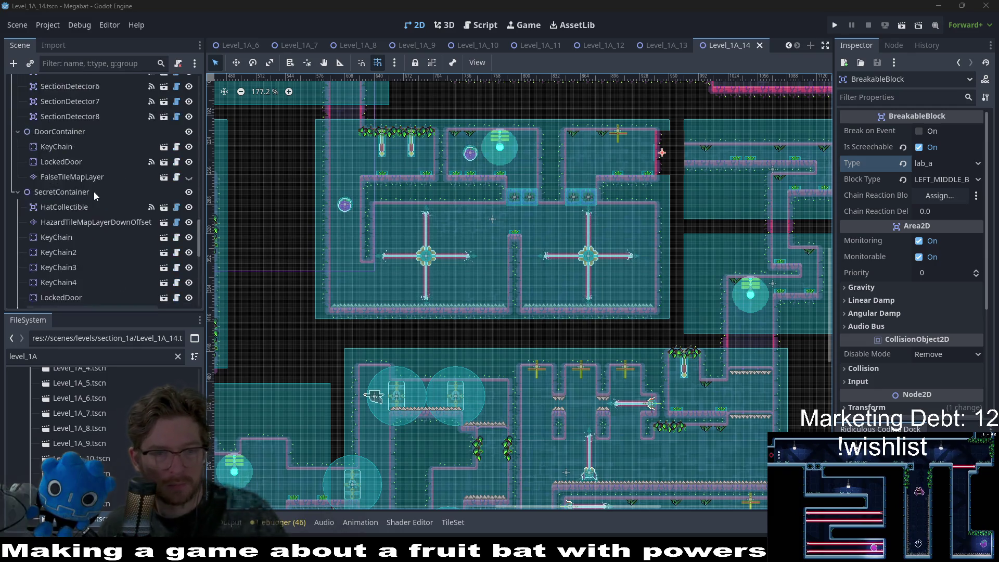
scroll(125, 161, up, 10)
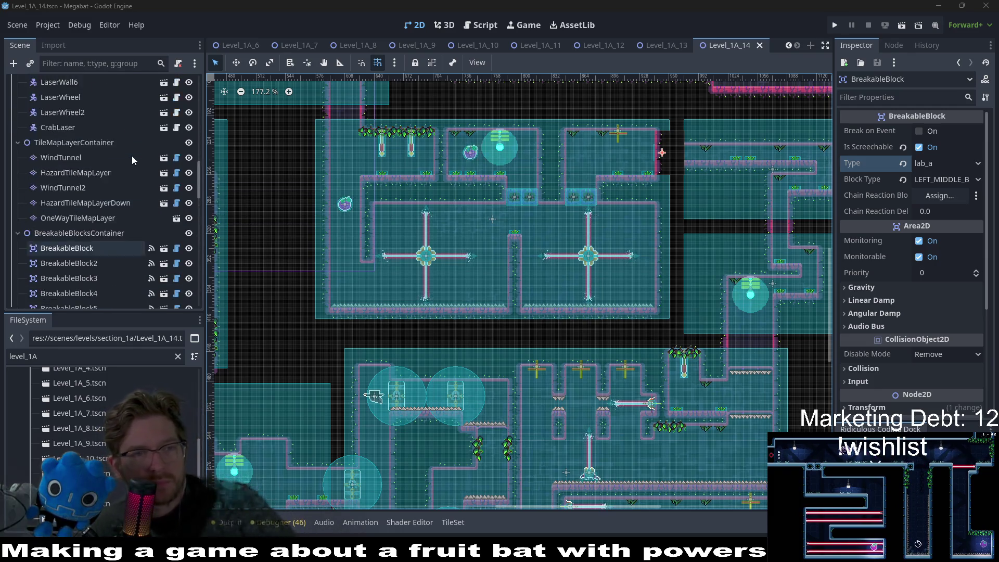
scroll(125, 151, up, 5)
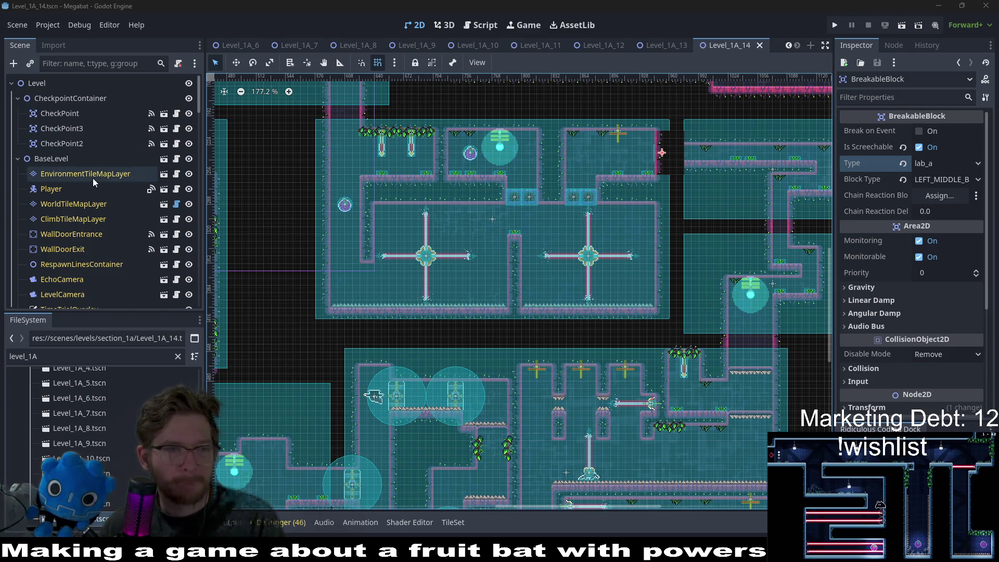
On EnvironmentTileMapLayer, pick CeilingOvergrowth > LabForegroundVineSmall for painting
click(94, 175)
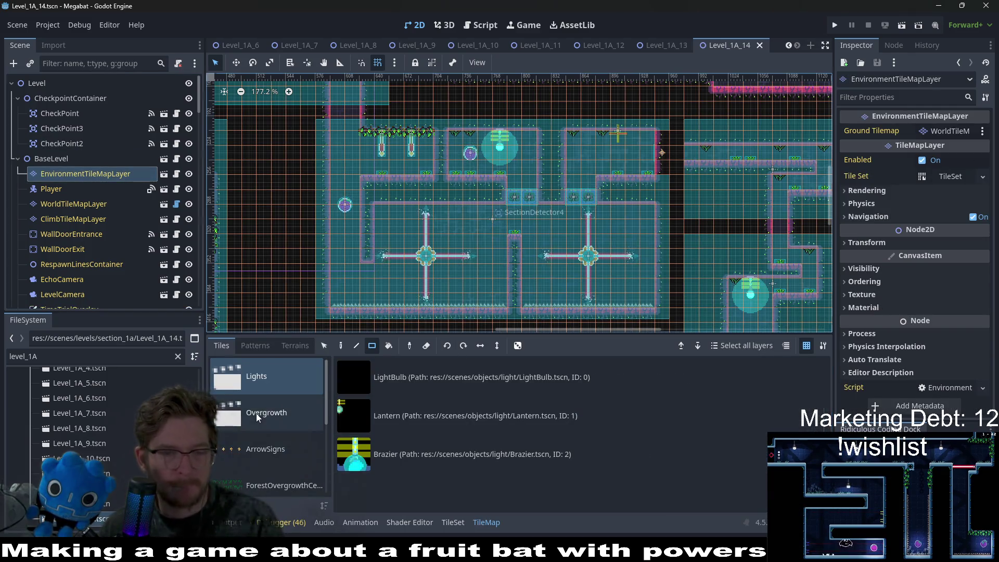
click(290, 426)
scroll(292, 426, down, 3)
click(293, 426)
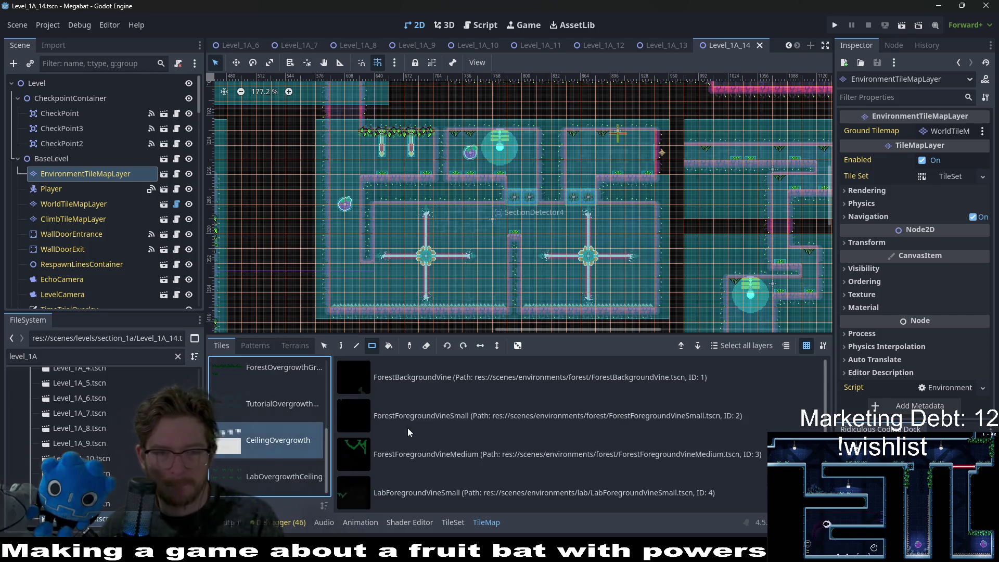
click(436, 458)
scroll(404, 221, up, 3)
Hang five small lab vines under the ceiling of the current room
click(356, 297)
click(407, 205)
click(531, 204)
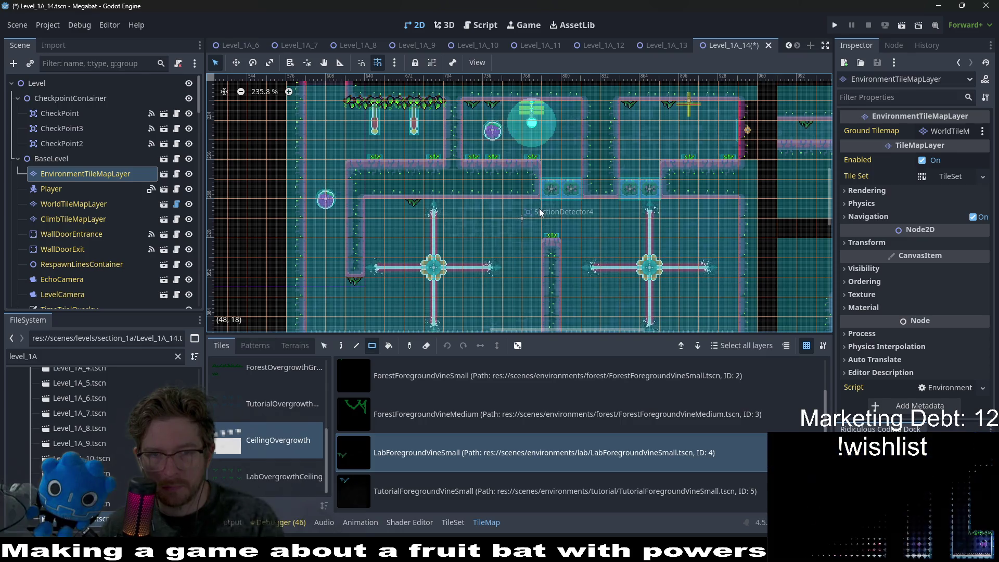
click(723, 206)
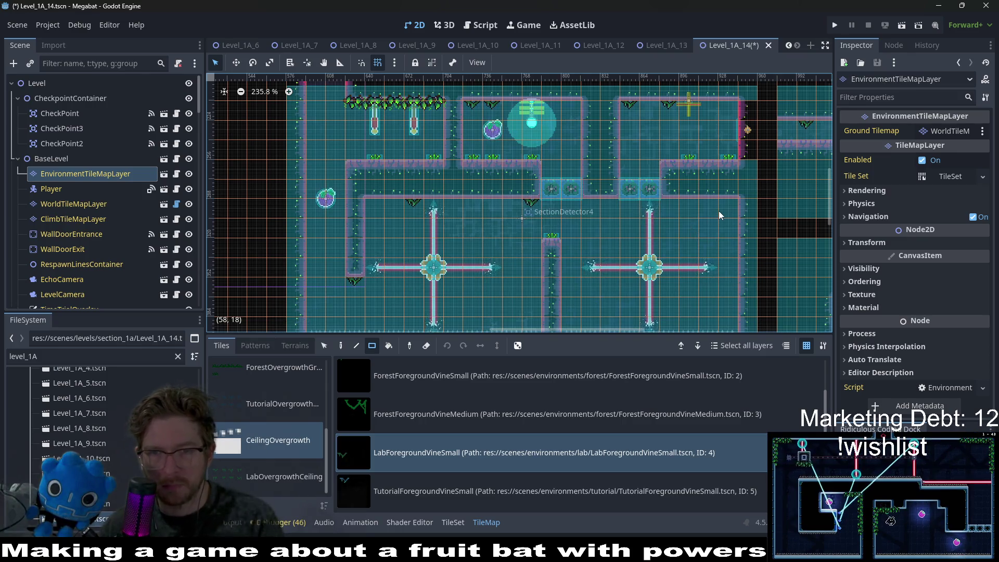
scroll(483, 177, down, 3)
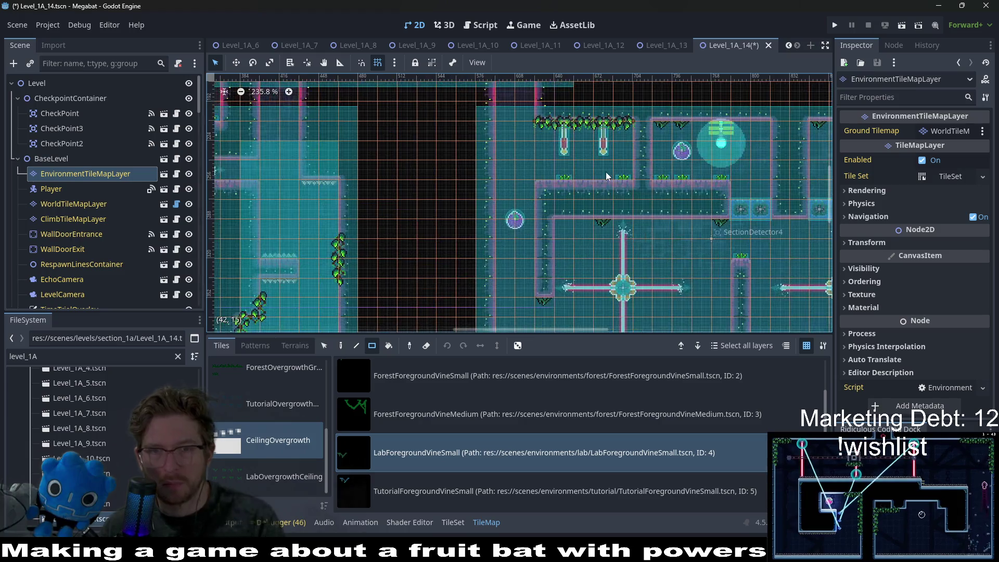
scroll(700, 170, right, 3)
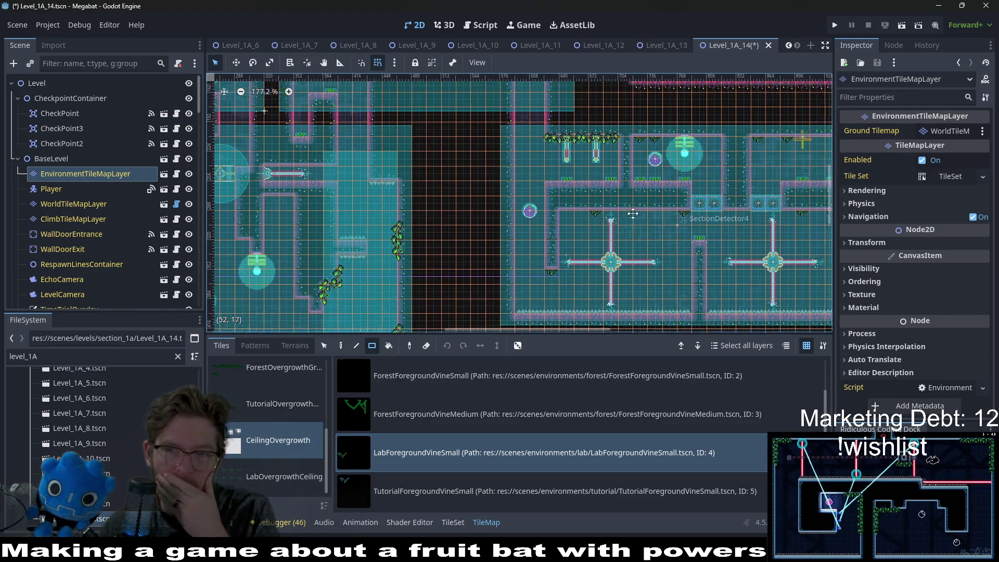
click(706, 152)
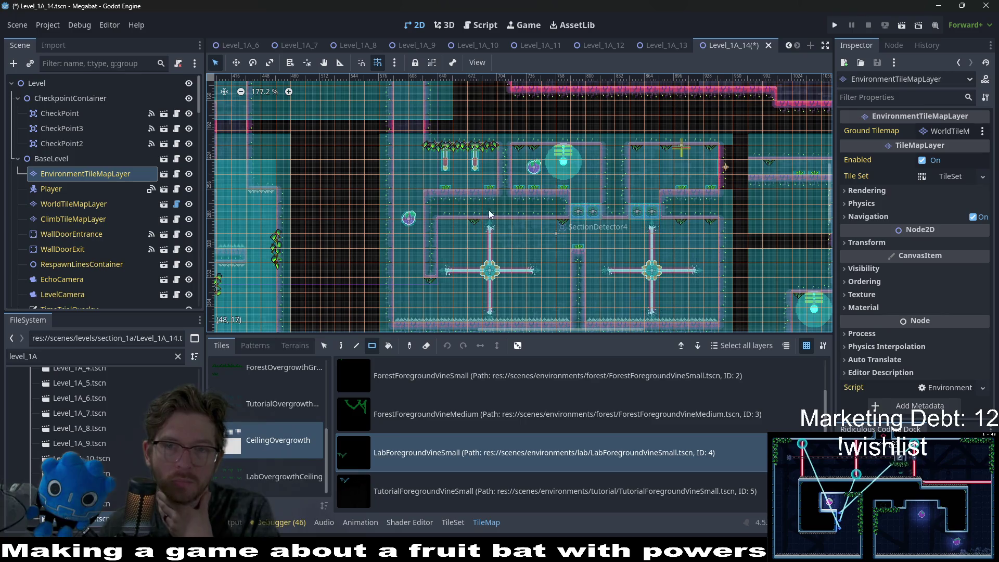
Hang more vines under the upper room's ceiling at the level's top-left and under a ledge
drag(242, 209, 579, 208)
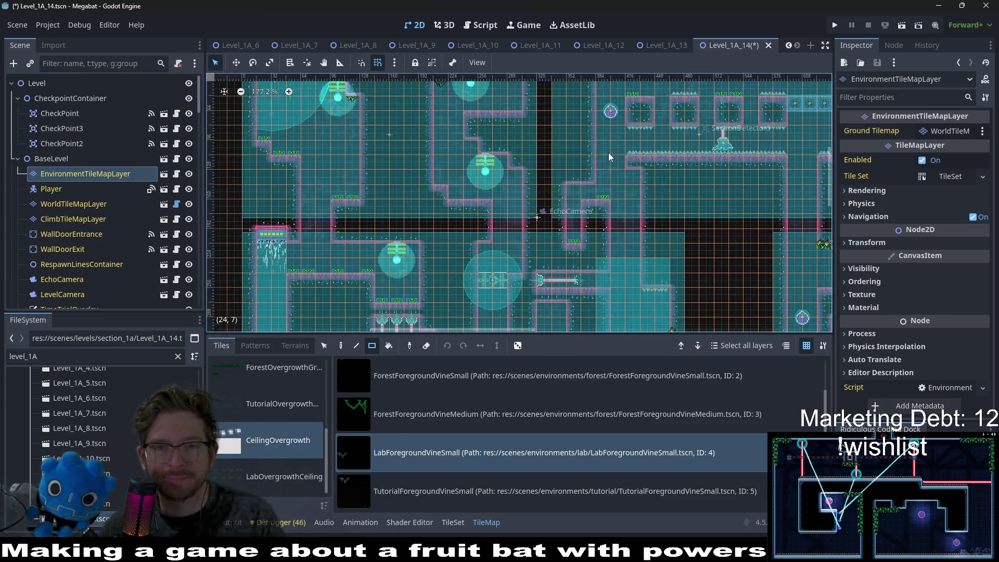
drag(607, 152, 598, 224)
scroll(598, 223, up, 3)
scroll(594, 192, down, 1)
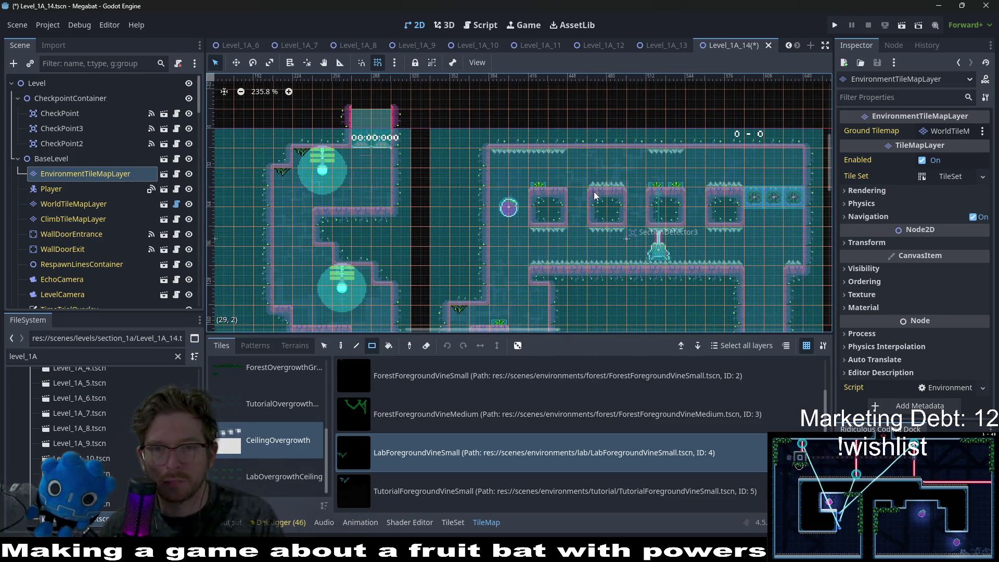
click(599, 156)
click(616, 156)
click(734, 155)
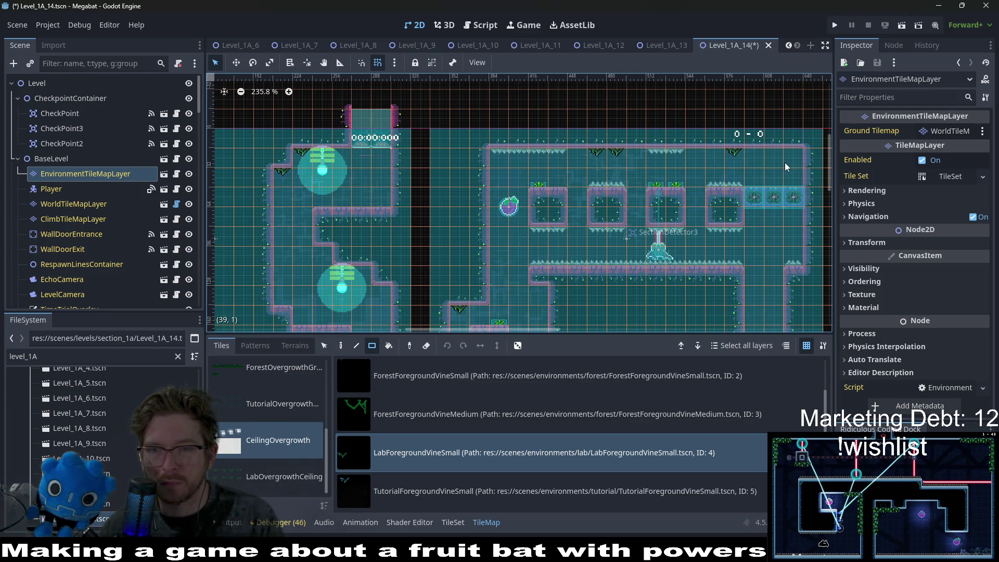
scroll(590, 213, left, 3)
scroll(592, 183, down, 2)
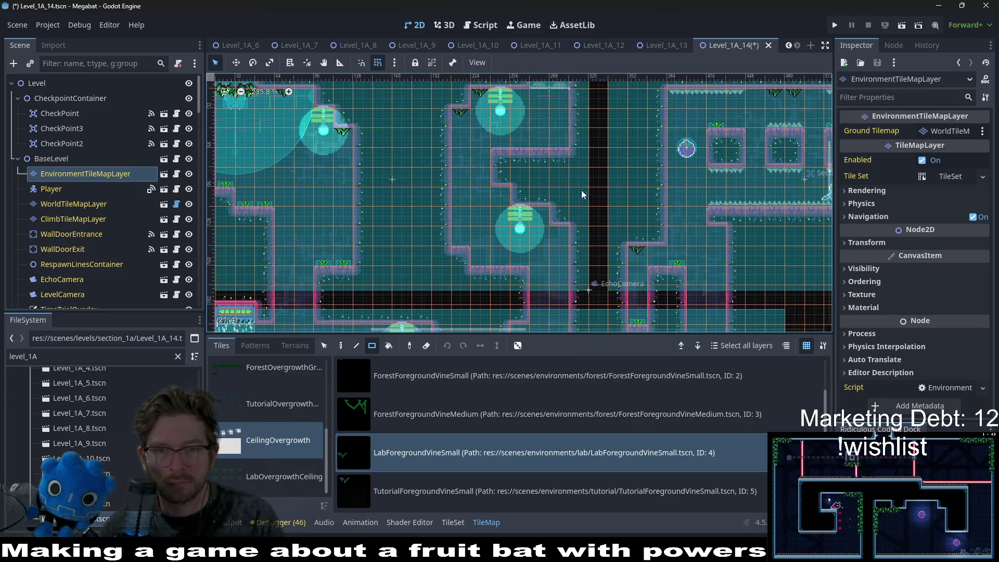
scroll(631, 190, down, 2)
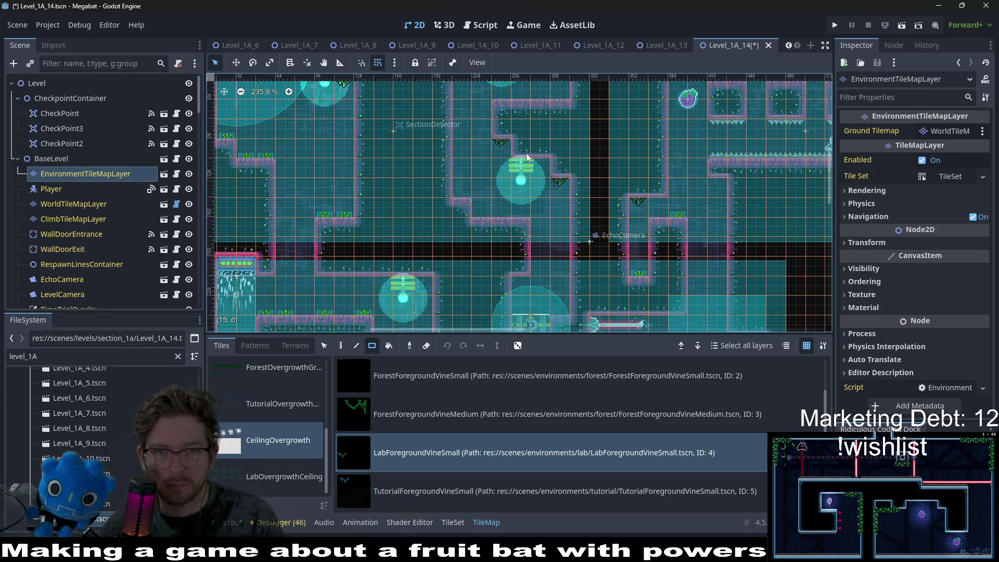
scroll(554, 213, down, 8)
scroll(564, 217, left, 1)
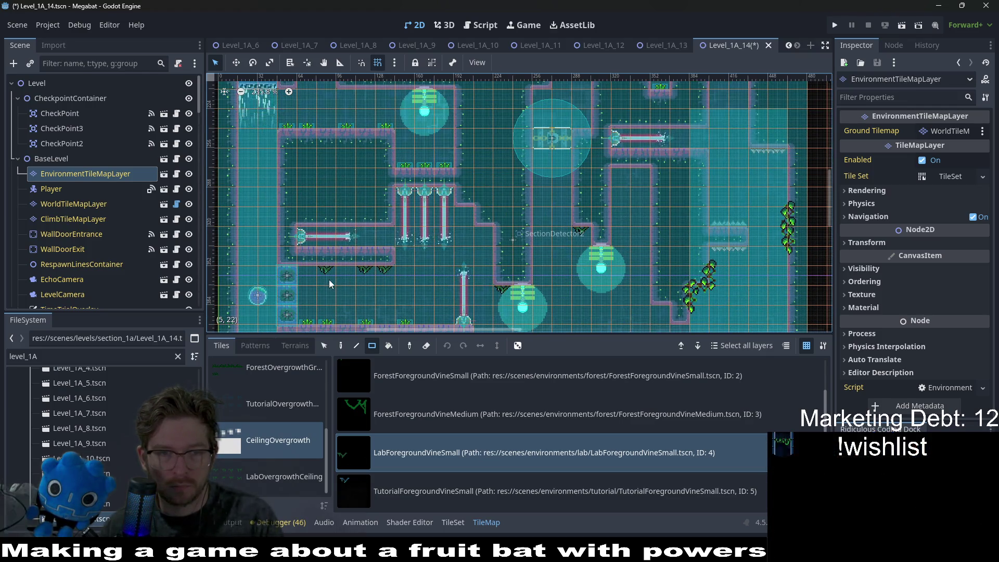
scroll(385, 215, up, 3)
click(288, 154)
drag(448, 157, 447, 157)
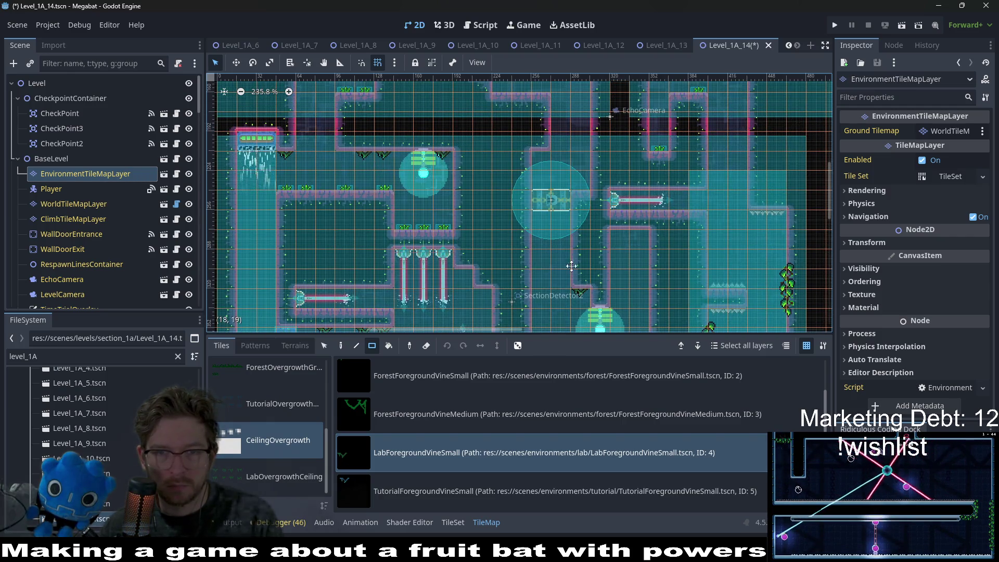
Look over the finished level and save Level_1A_14
scroll(629, 195, down, 2)
scroll(625, 183, down, 2)
scroll(696, 225, down, 2)
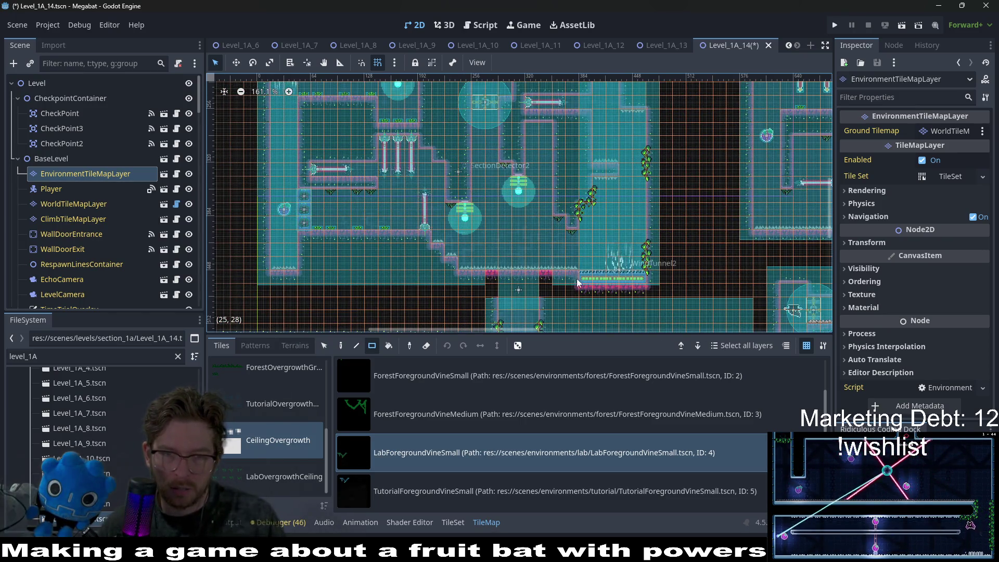
scroll(570, 202, down, 3)
scroll(616, 215, up, 2)
scroll(572, 198, down, 1)
scroll(536, 175, up, 2)
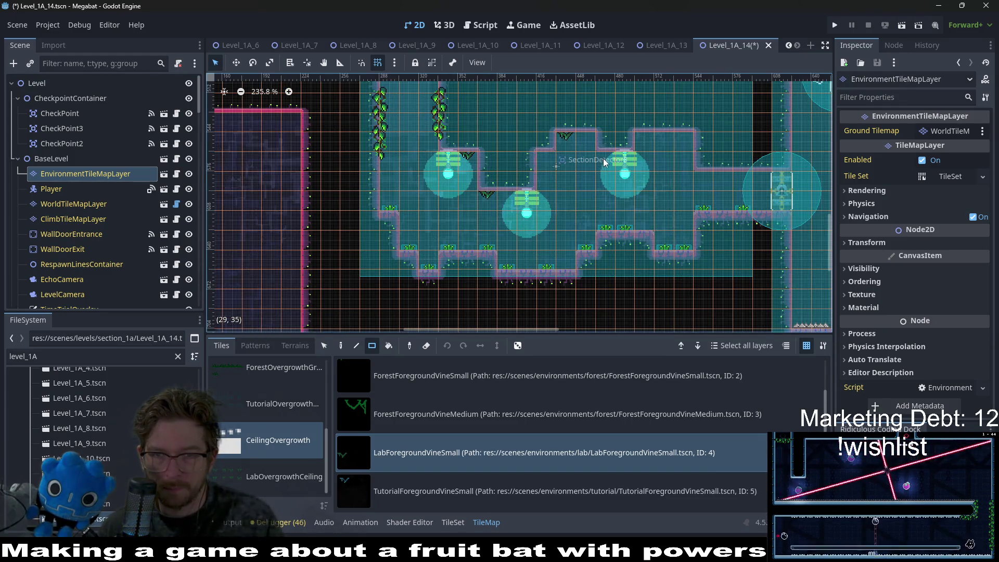
scroll(702, 206, down, 8)
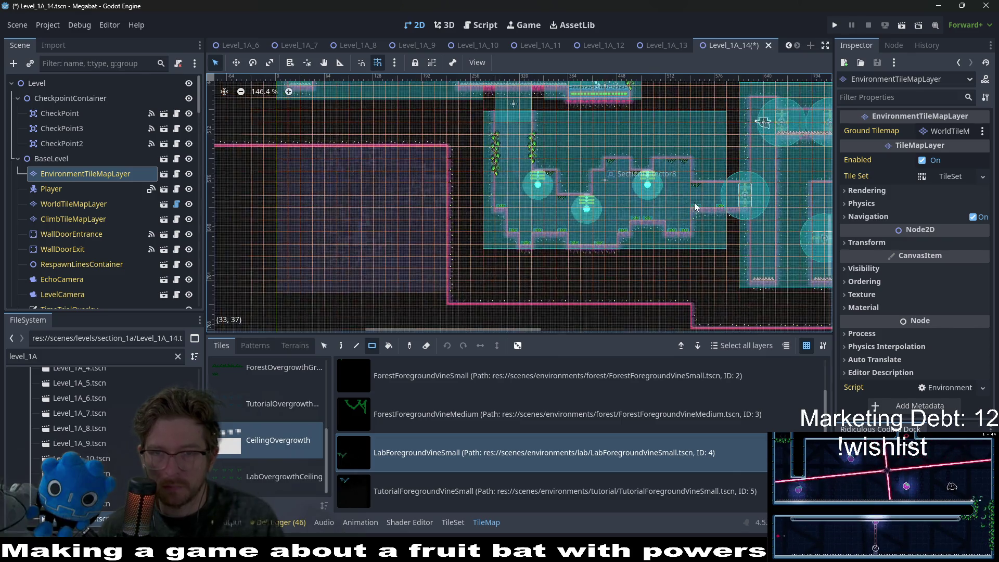
scroll(550, 162, up, 2)
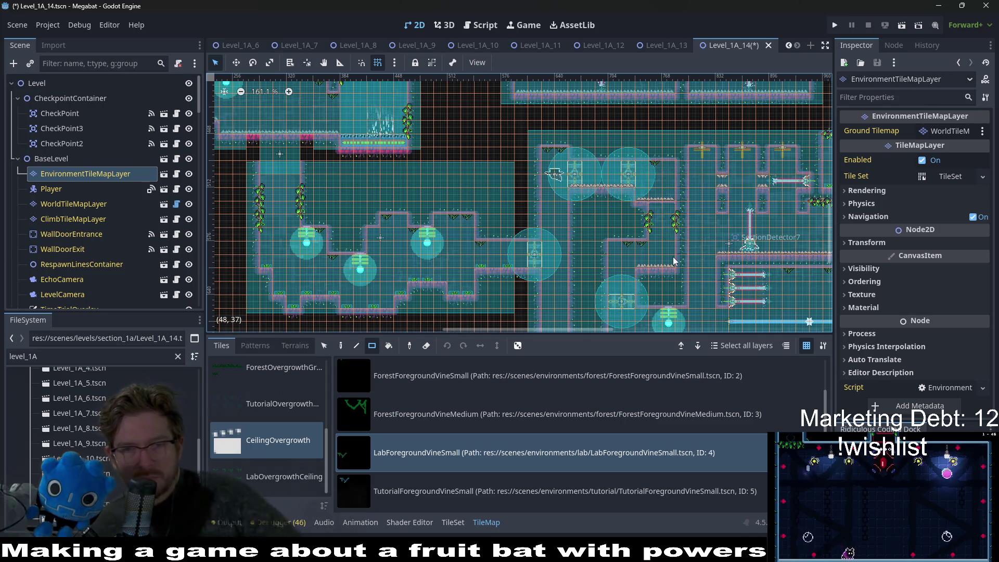
scroll(673, 260, up, 5)
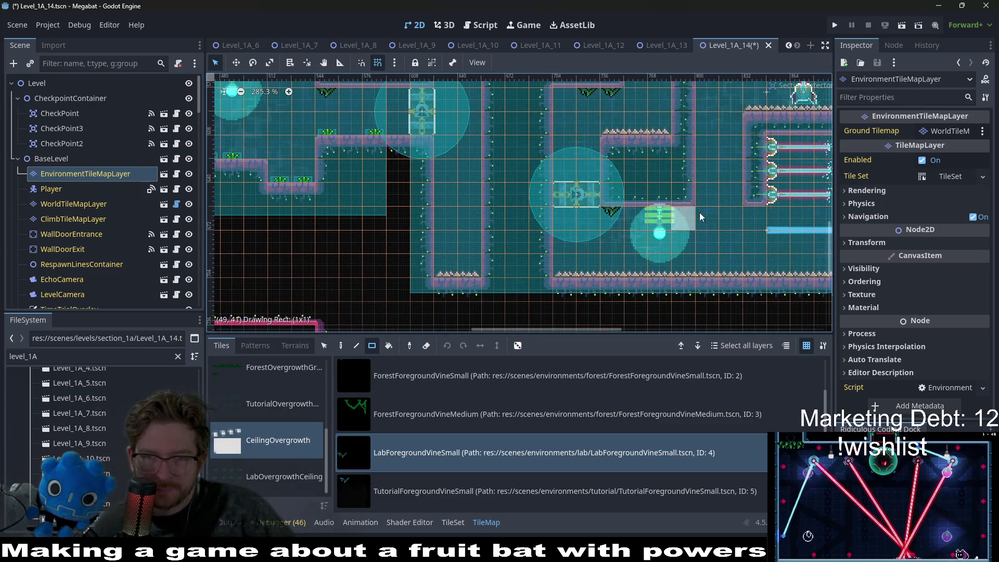
scroll(754, 218, right, 8)
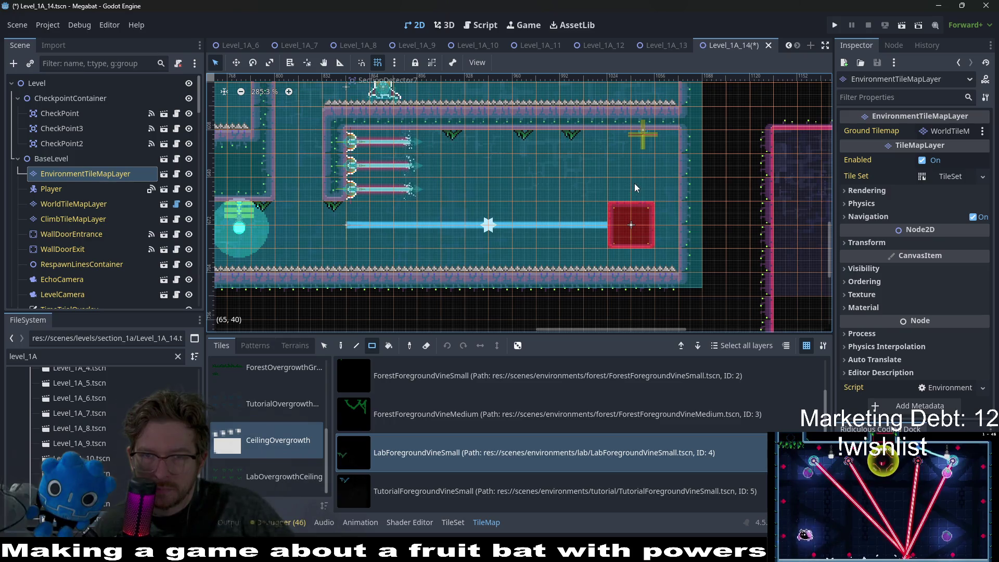
scroll(635, 183, down, 8)
scroll(704, 270, up, 6)
scroll(614, 215, left, 8)
scroll(676, 255, up, 2)
scroll(728, 229, left, 10)
key(ctrl+s)
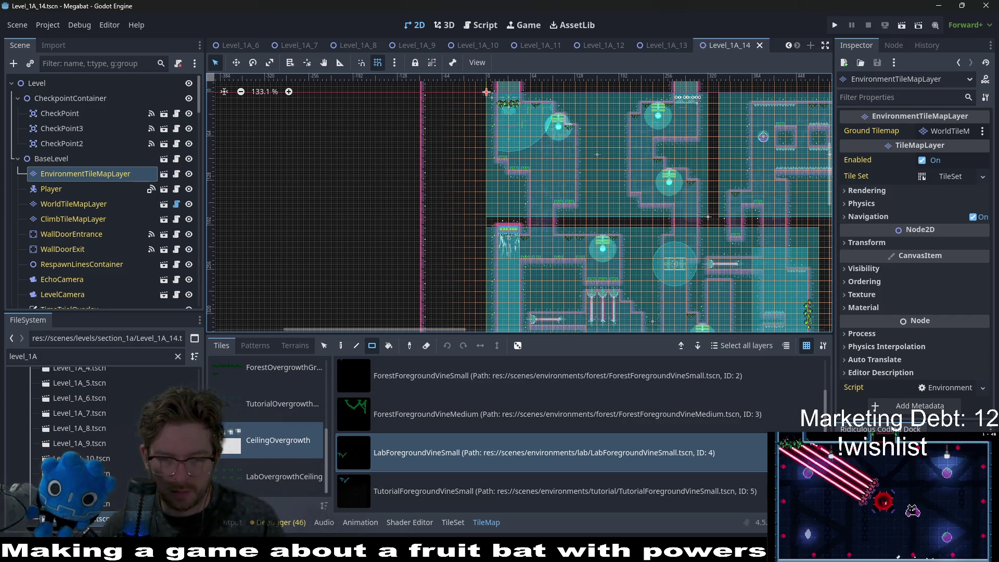
key(alt+Tab)
Tick lab v2 as done on The Board, then dismiss the console and compatibility warning
click(545, 427)
key(ctrl+grave)
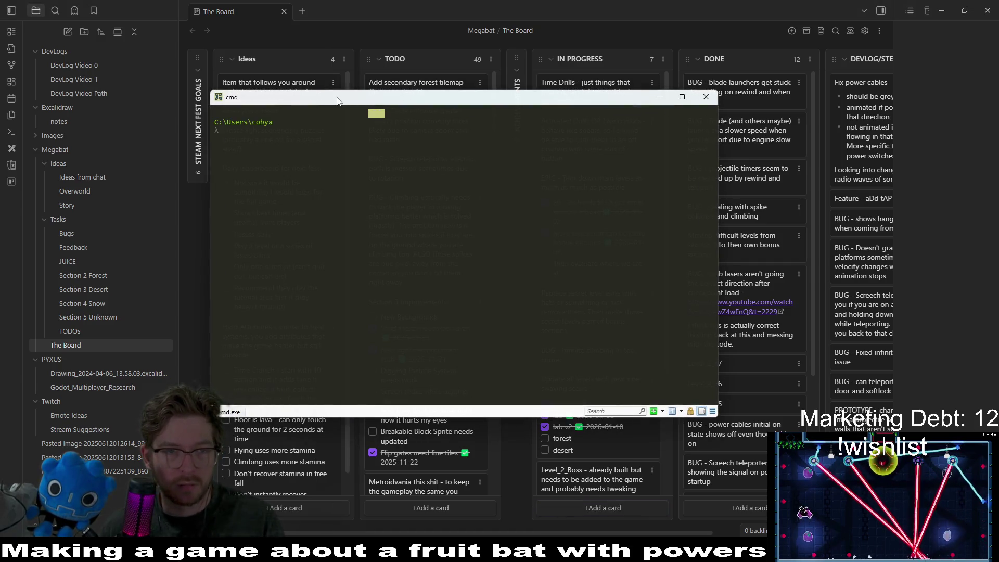
key(ctrl+grave)
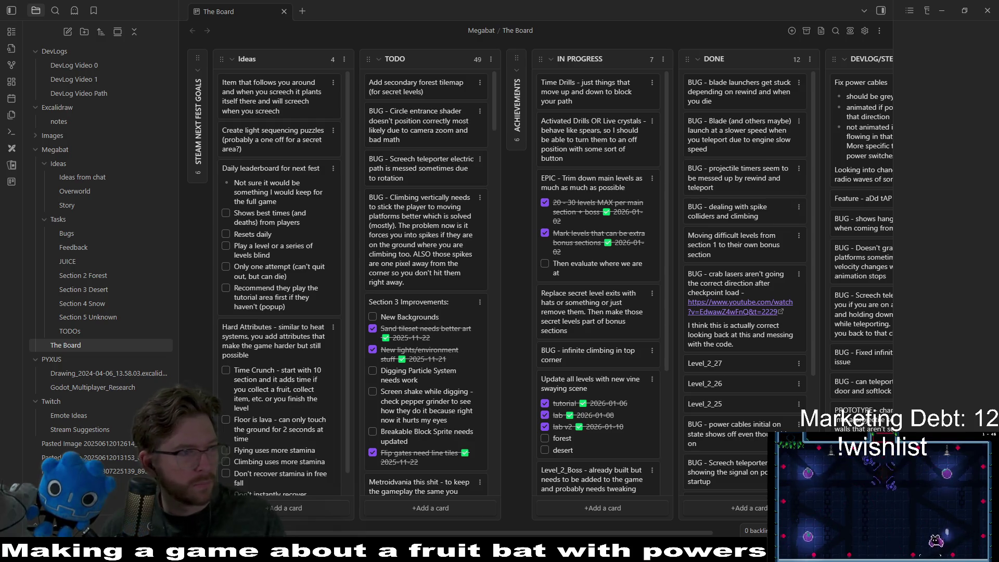
key(super+Tab)
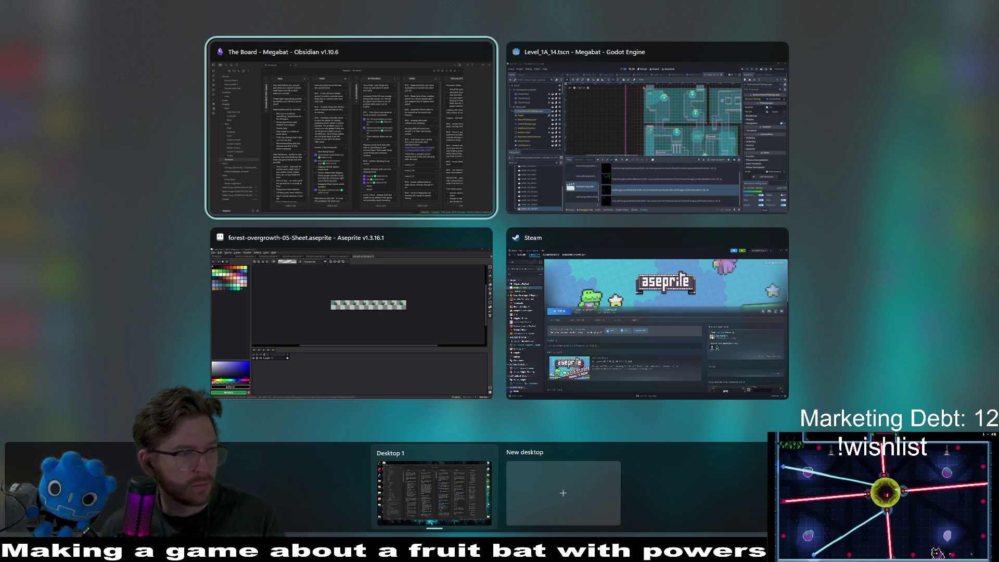
key(Return)
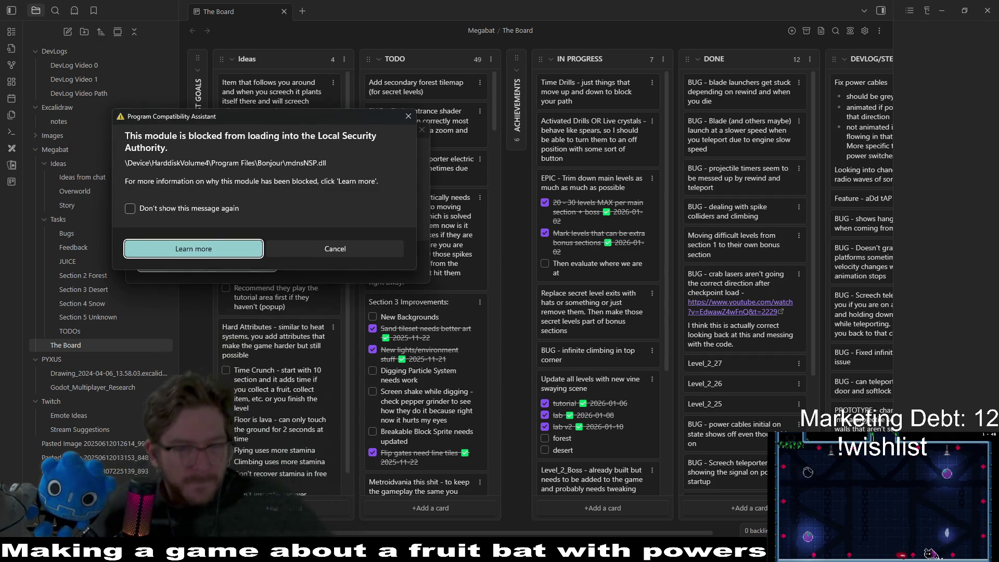
click(409, 117)
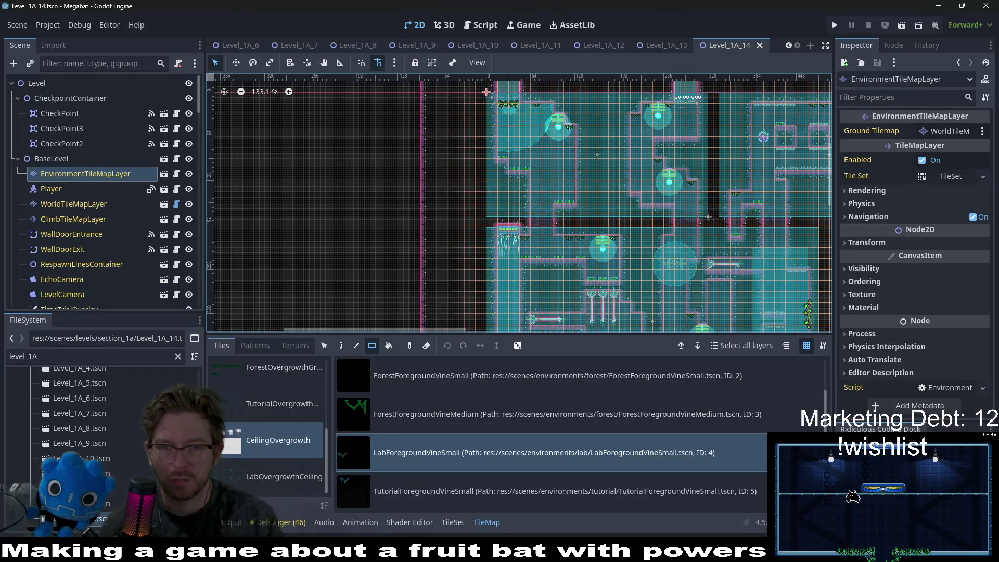
Paint a LabOvergrowth tile from the Overgrowth source into Level_1A_14 and save the scene
scroll(580, 197, up, 3)
scroll(570, 170, up, 1)
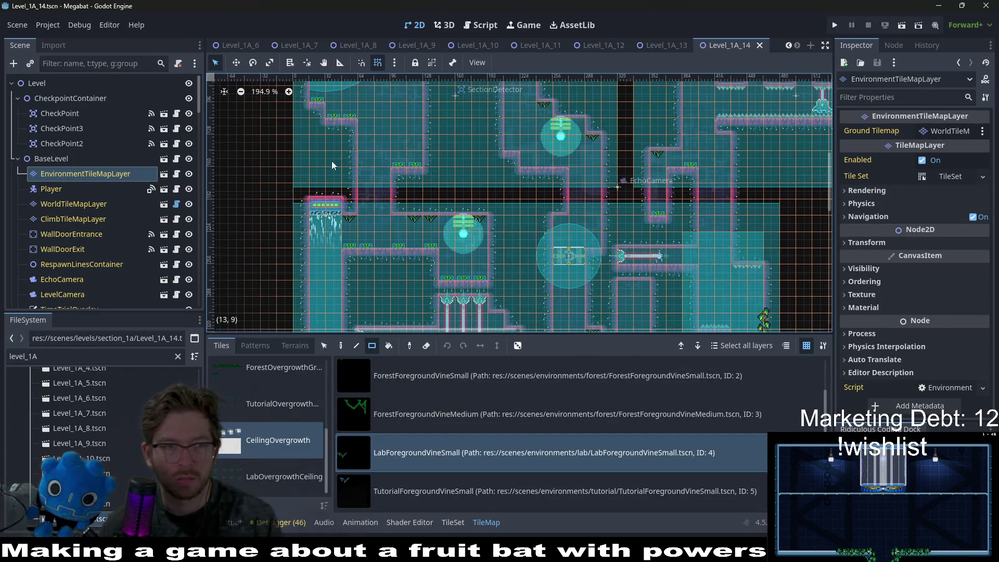
click(85, 173)
scroll(260, 391, up, 3)
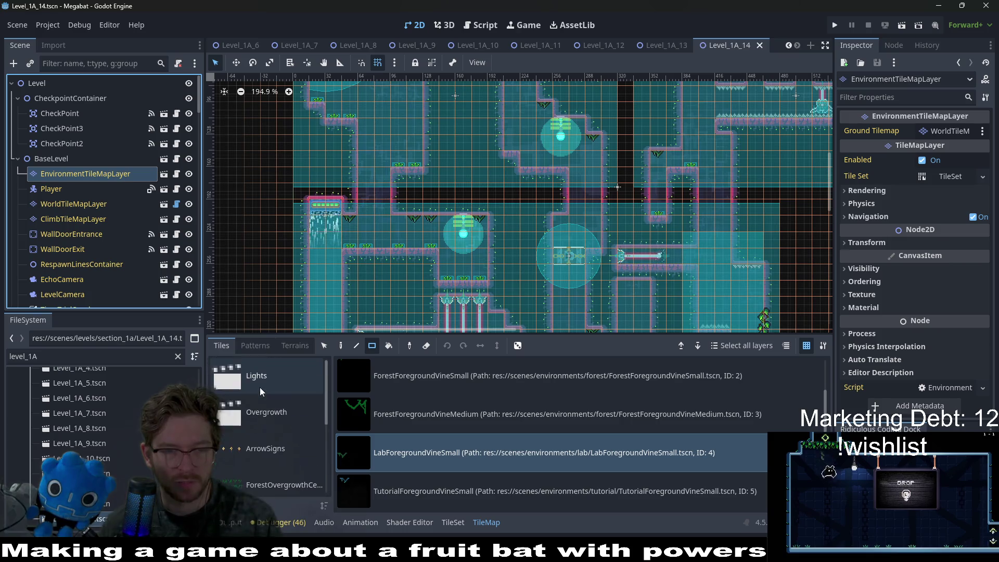
click(273, 414)
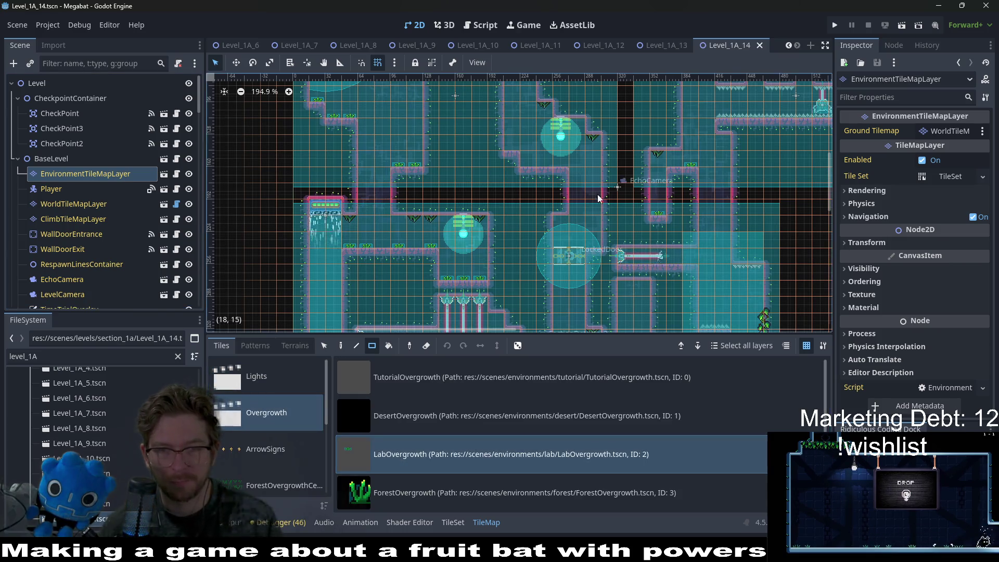
scroll(521, 156, up, 3)
click(460, 125)
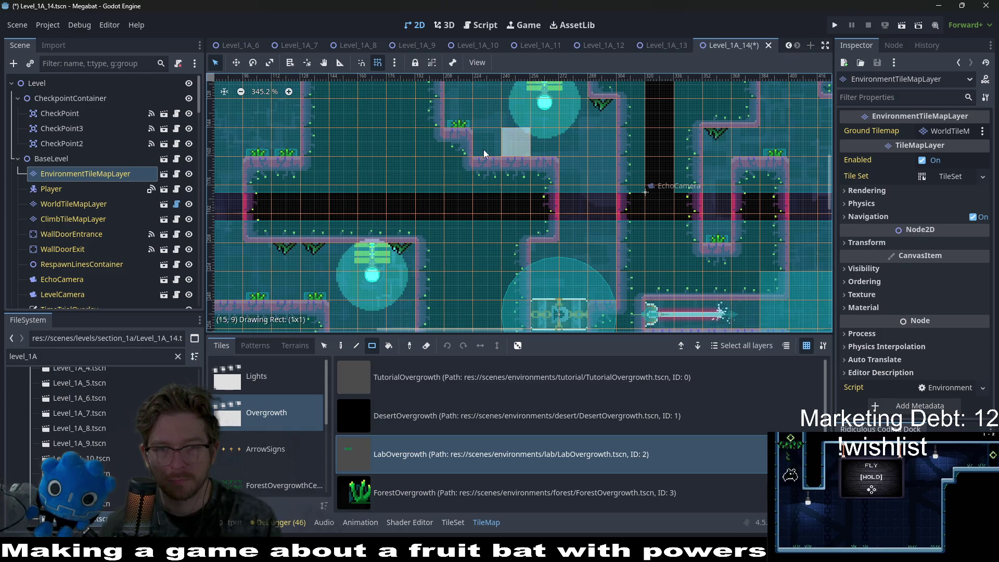
scroll(539, 152, down, 5)
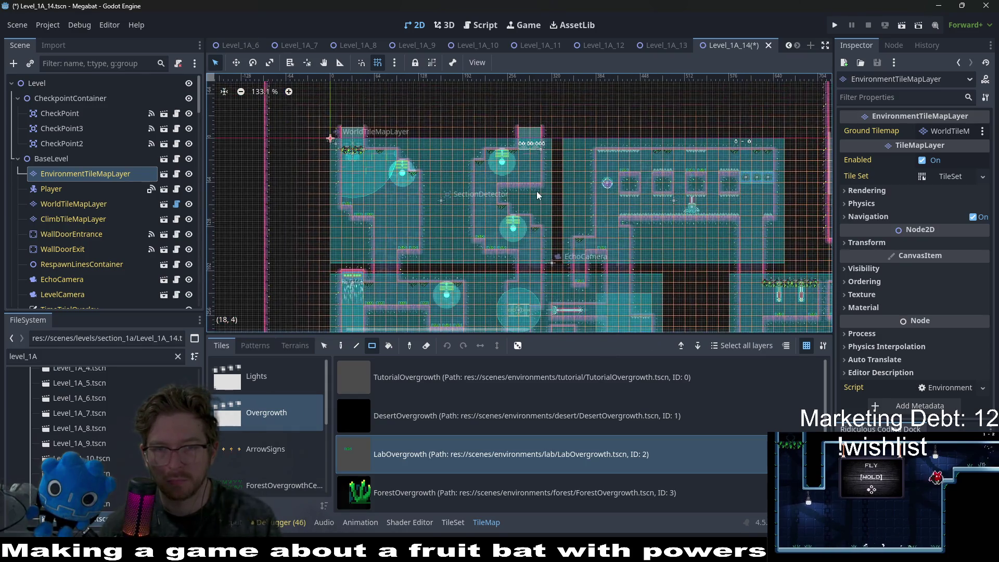
scroll(538, 196, up, 3)
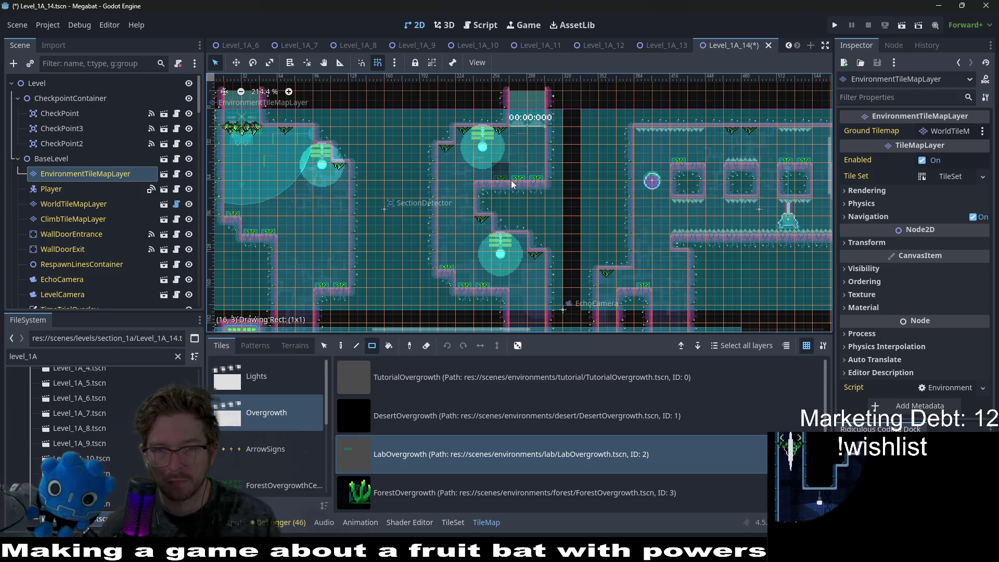
key(ctrl+s)
Paint a LabForegroundVineSmall tile from CeilingOvergrowth under a ceiling
scroll(642, 176, down, 2)
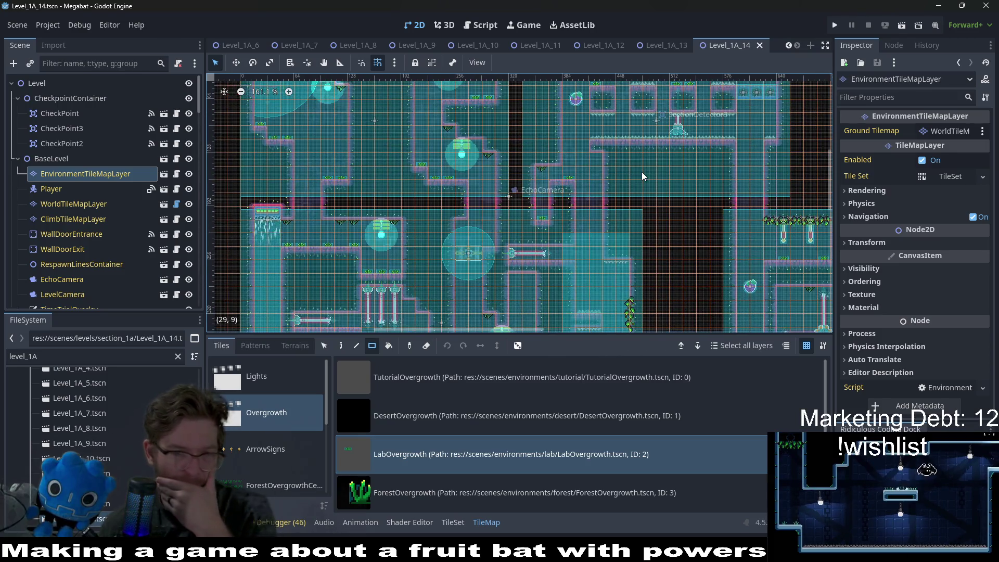
scroll(638, 156, down, 3)
scroll(638, 156, right, 1)
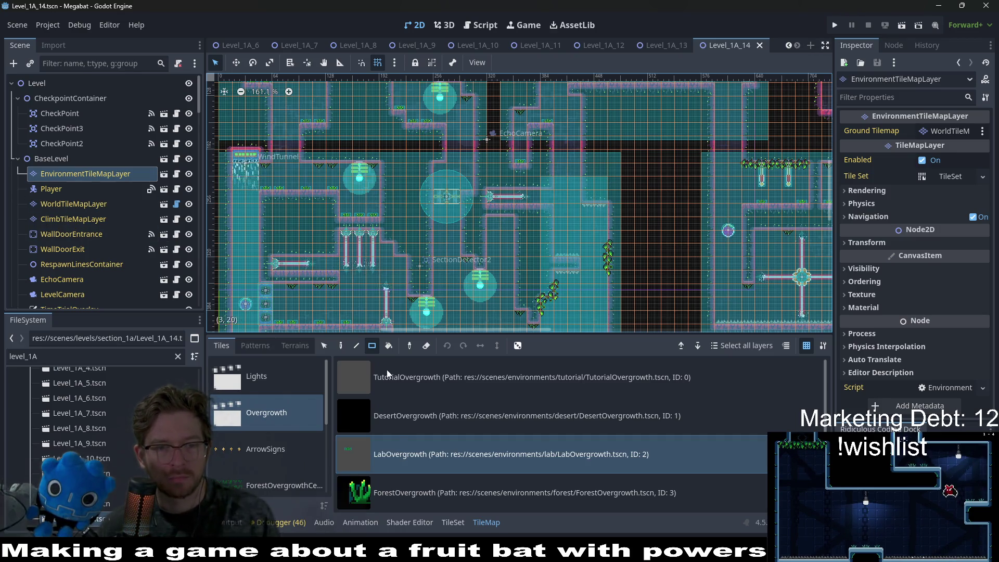
scroll(289, 448, down, 5)
click(274, 465)
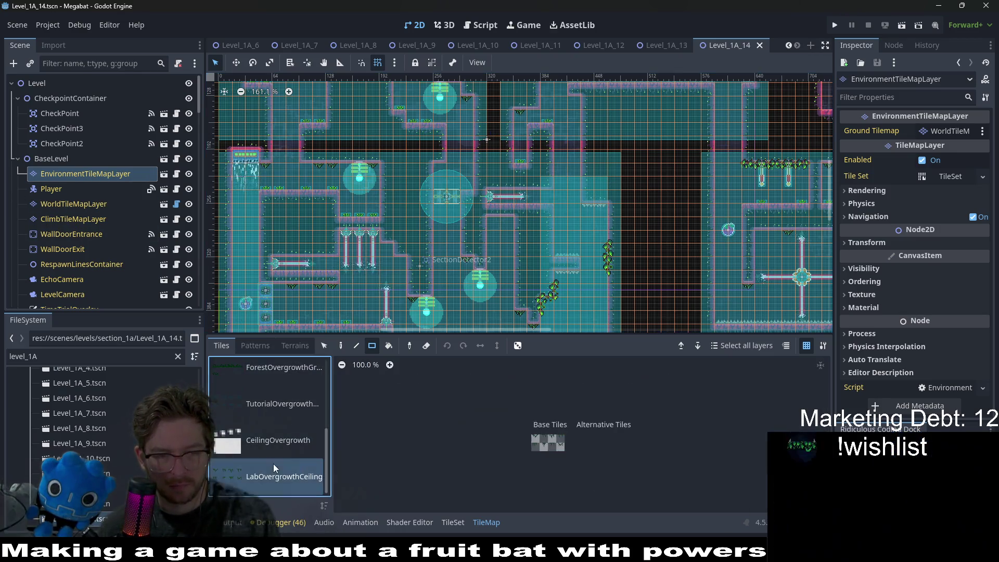
click(289, 448)
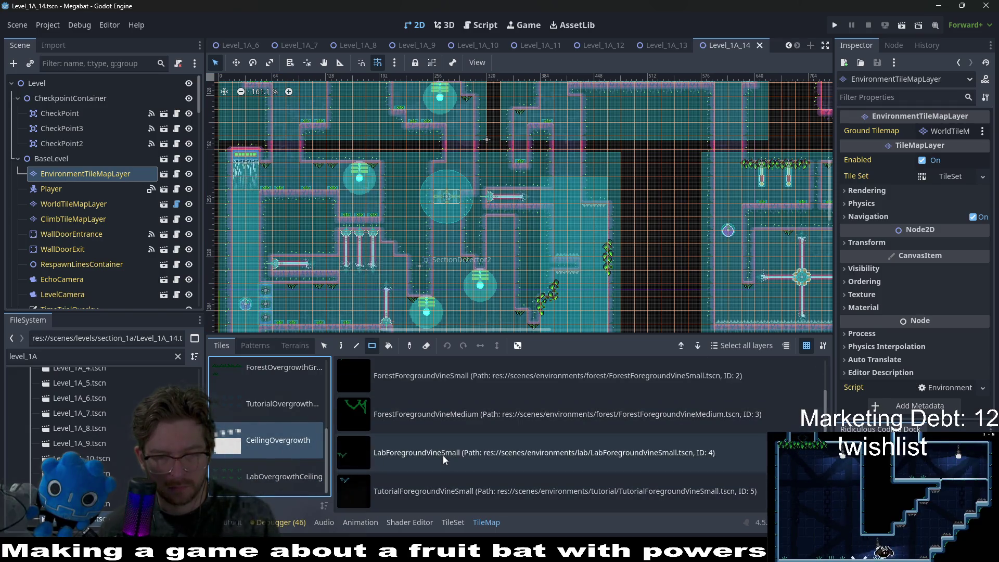
click(443, 455)
scroll(494, 279, up, 3)
click(493, 279)
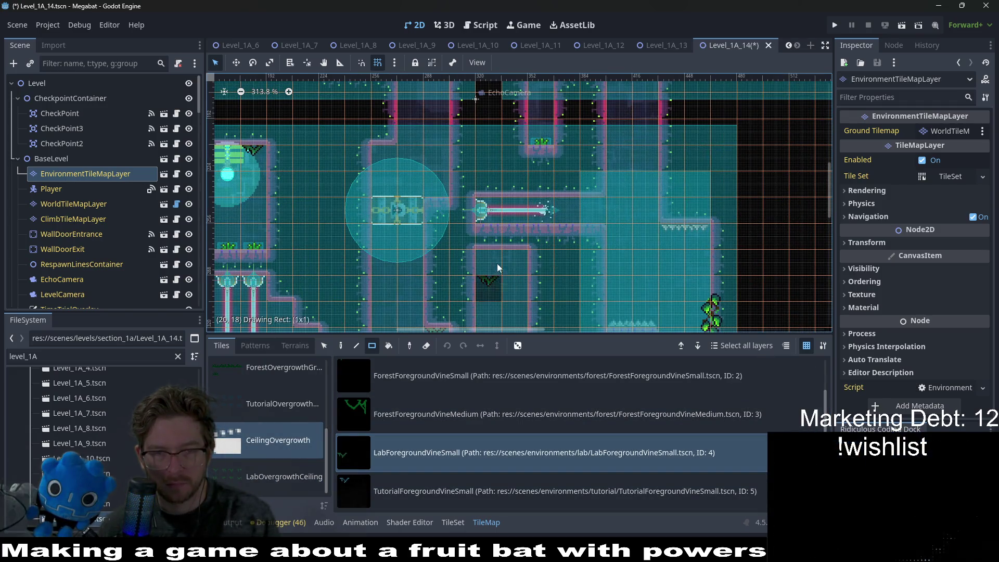
Paint two more small vines under the ceiling and save Level_1A_14
scroll(570, 267, down, 3)
key(ctrl+s)
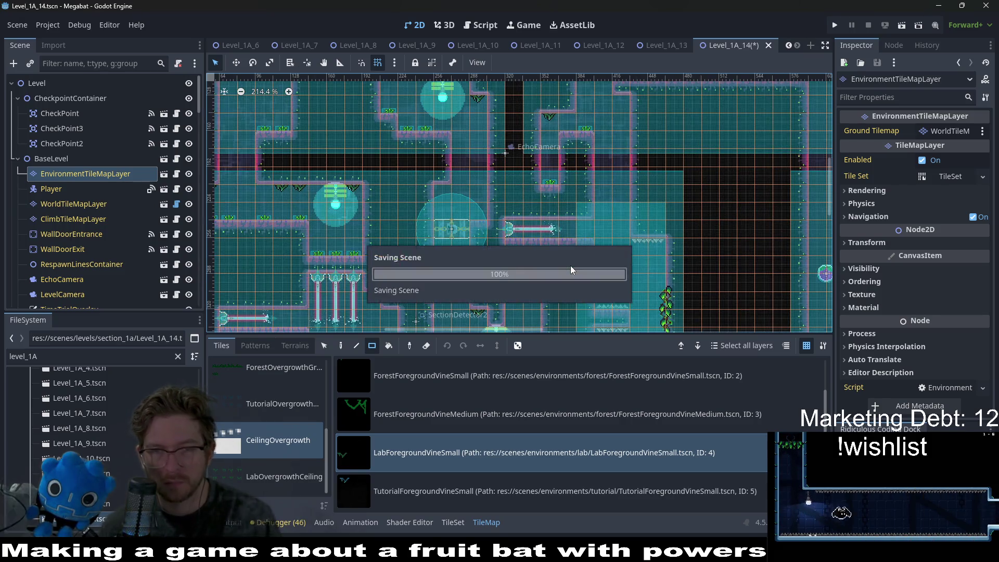
drag(651, 107, 615, 107)
key(ctrl+s)
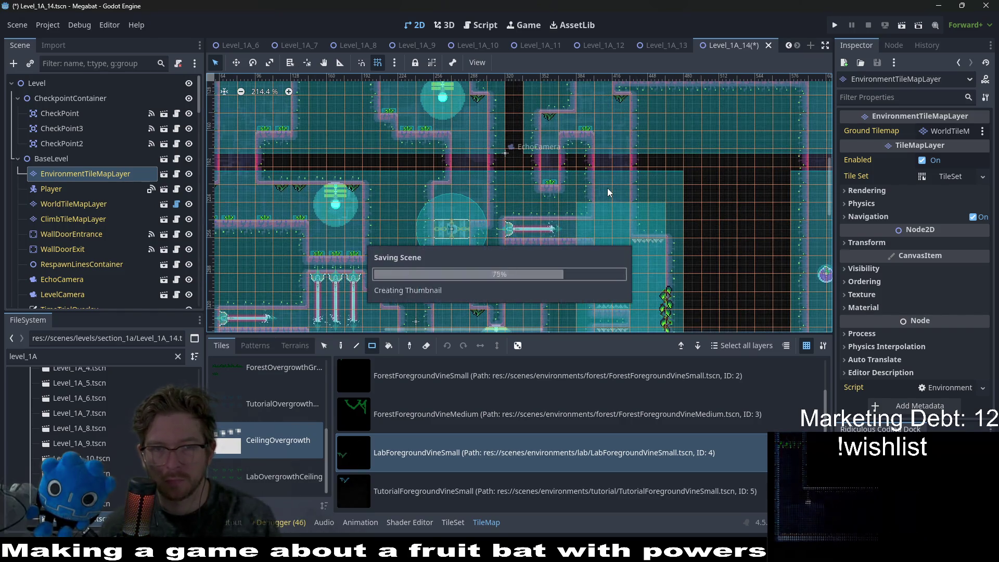
Pan around the Level_1A_14 map to review its rooms, then switch to Level_1A_6
scroll(607, 188, down, 6)
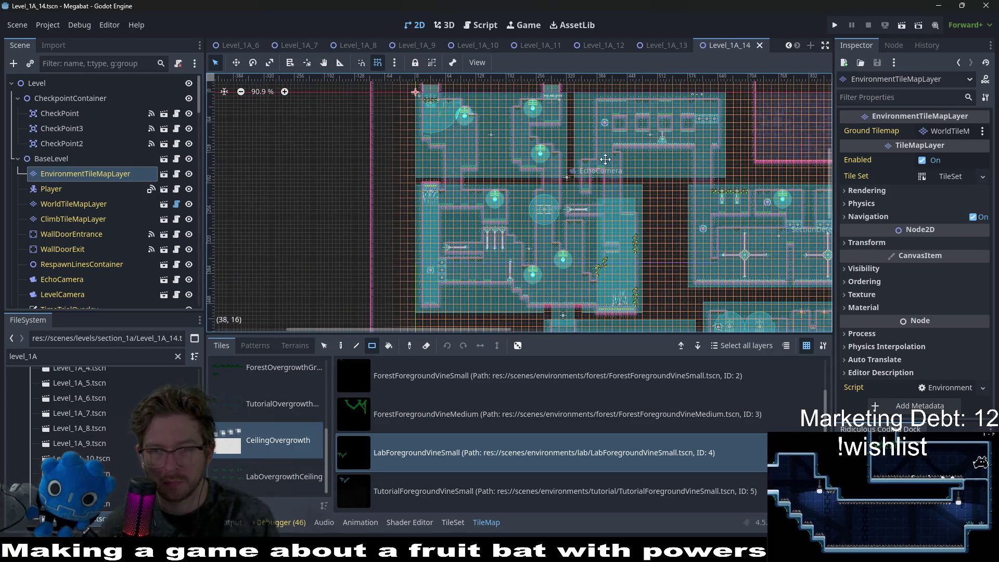
drag(634, 171, 512, 112)
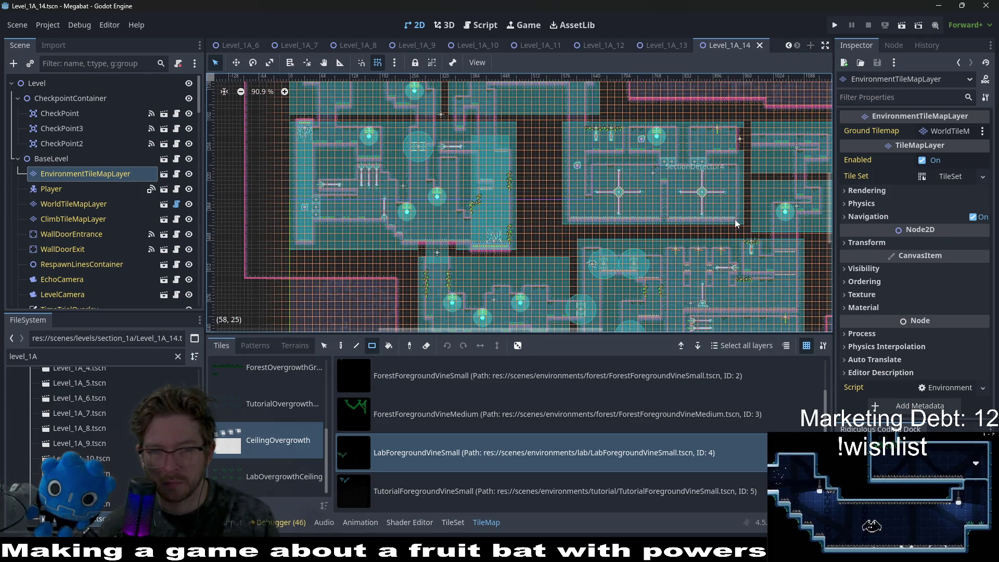
drag(667, 219, 697, 186)
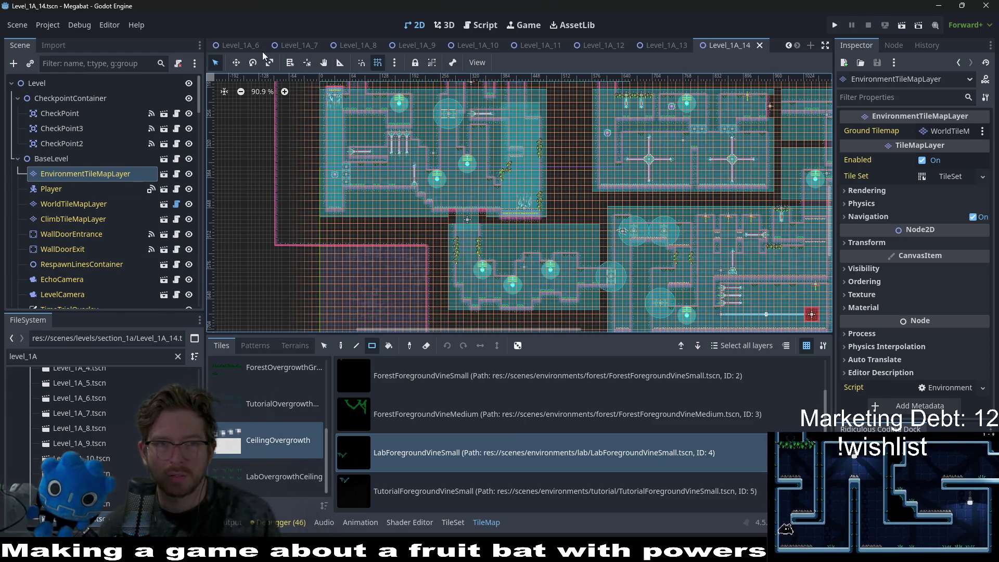
scroll(299, 42, up, 7)
scroll(719, 49, down, 5)
click(735, 44)
Close all the open Level_1A scene tabs, from the later ones down to Level_1A_1
key(ctrl+shift+w)
key(ctrl+shift+w)
key(ctrl+shift+w)
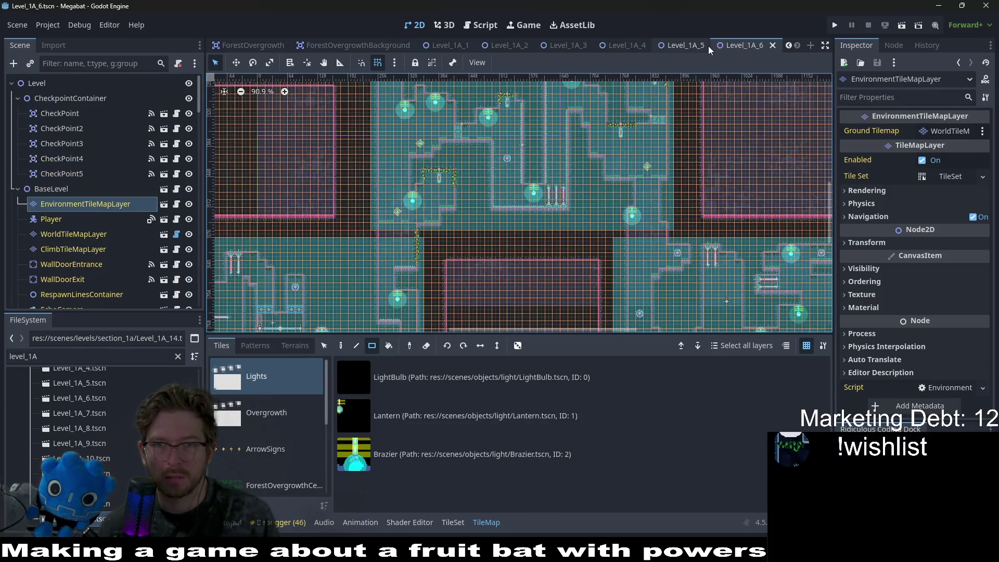
key(ctrl+shift+w)
key(ctrl+shift+w)
key(ctrl+shift+w)
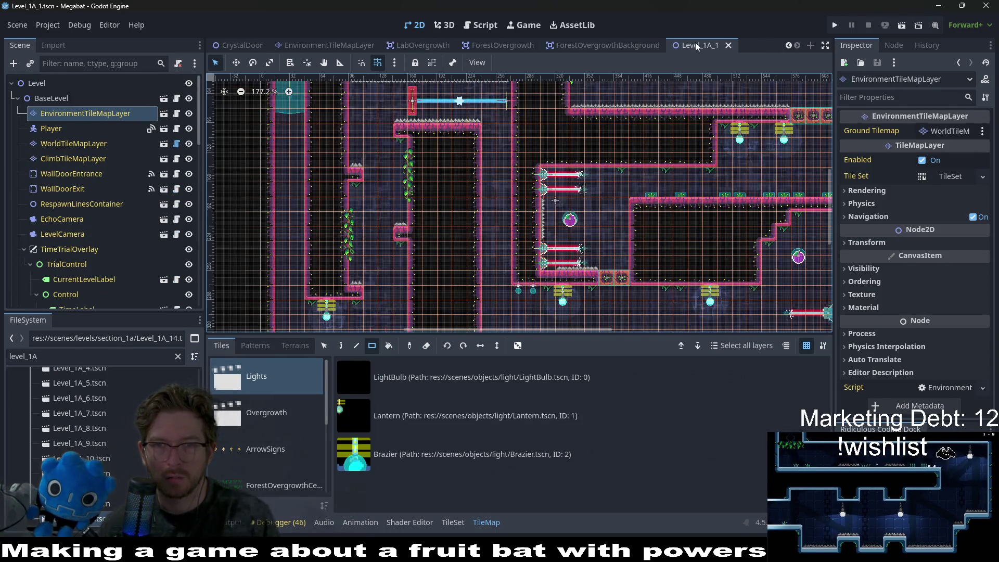
key(ctrl+shift+w)
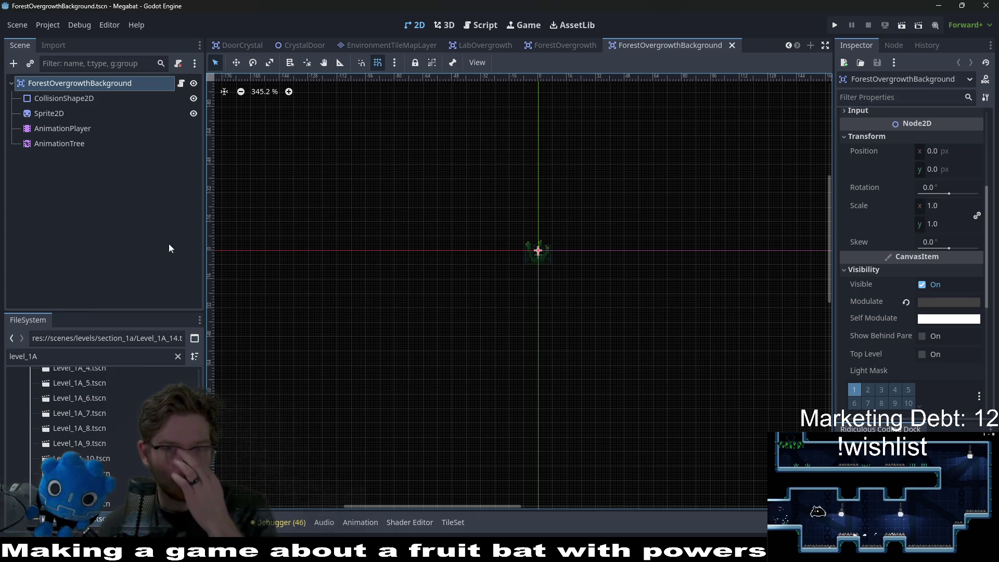
Close the ForestOvergrowthBackground, ForestOvergrowth, LabOvergrowth and EnvironmentTileMapLayer scenes, then show Level_2_1
middle_click(663, 45)
click(635, 44)
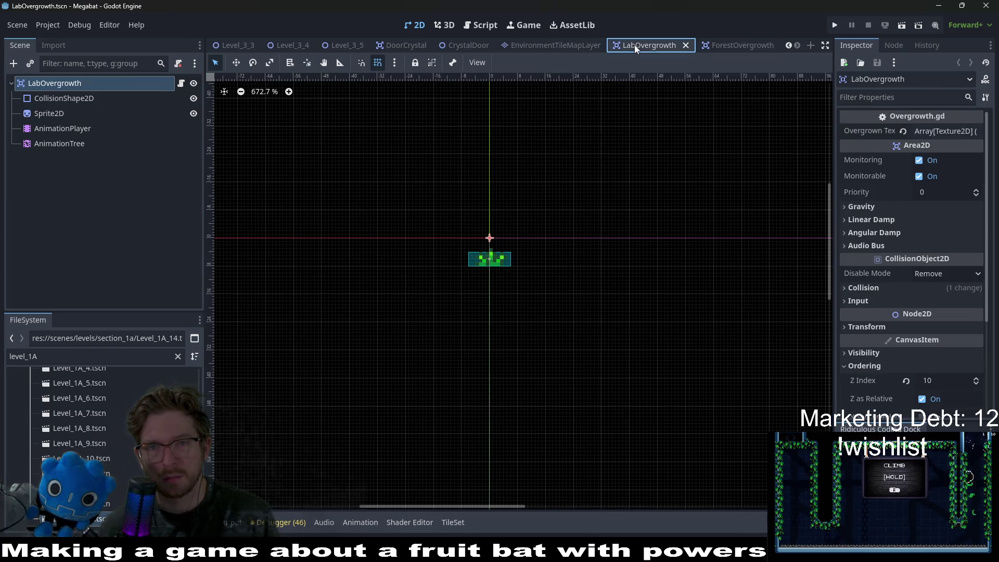
click(734, 46)
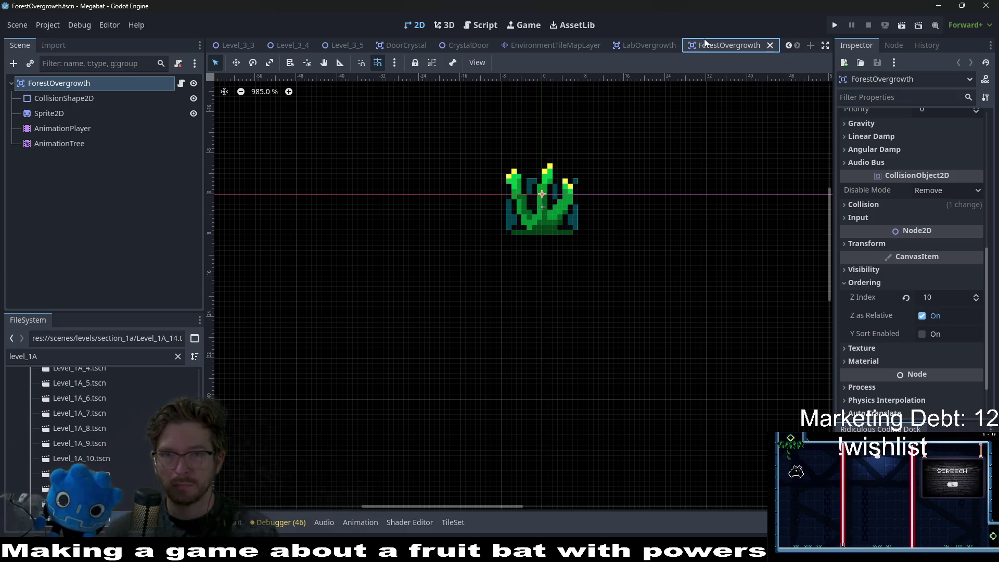
middle_click(705, 44)
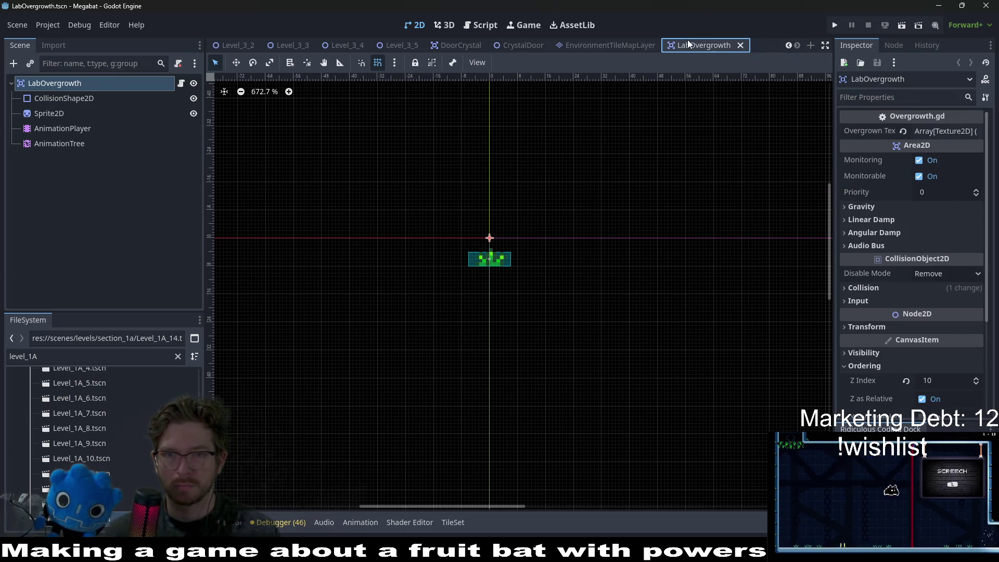
middle_click(688, 40)
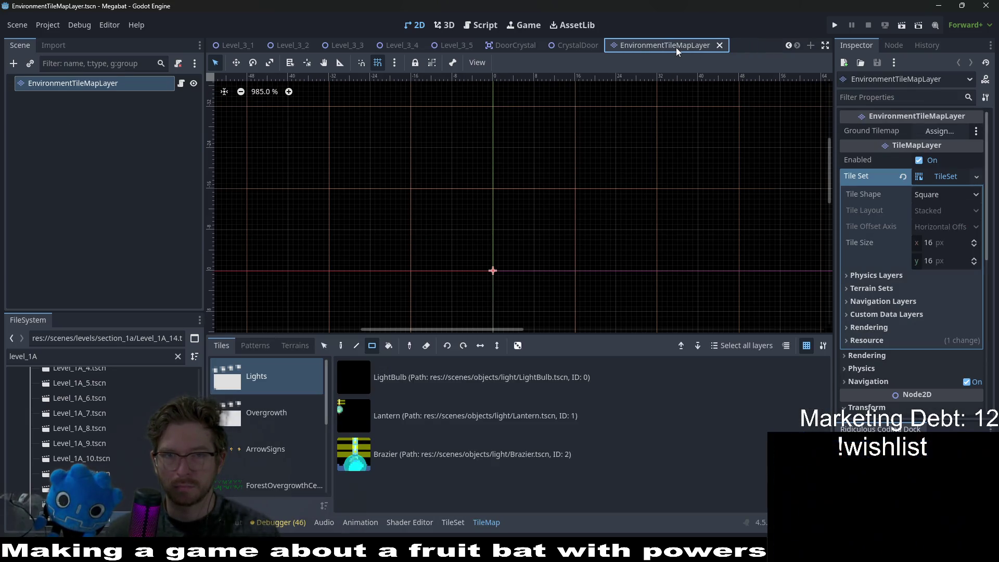
middle_click(676, 47)
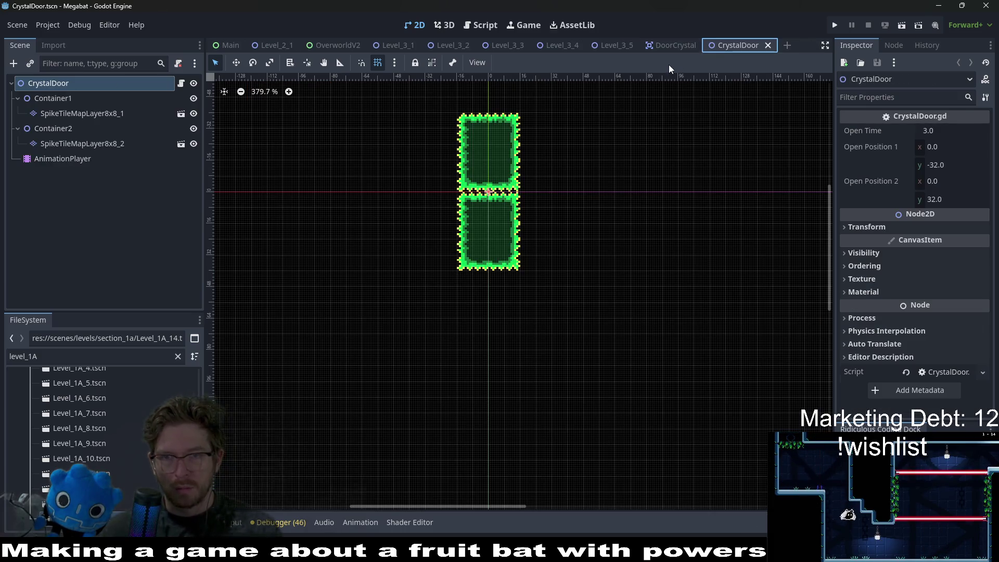
click(262, 46)
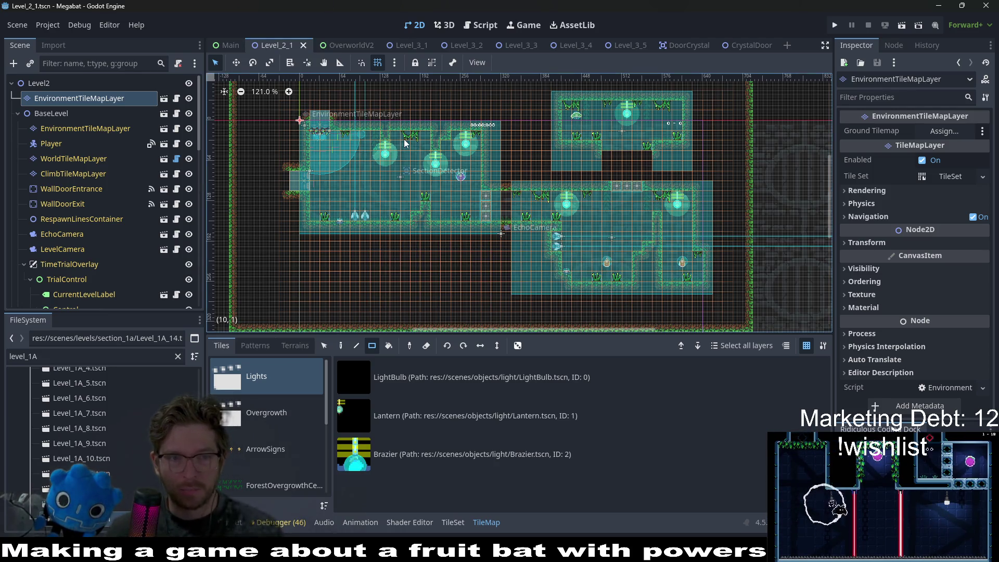
Filter the FileSystem dock by 'level_2' and open Level_2_2.tscn
key(ctrl+f)
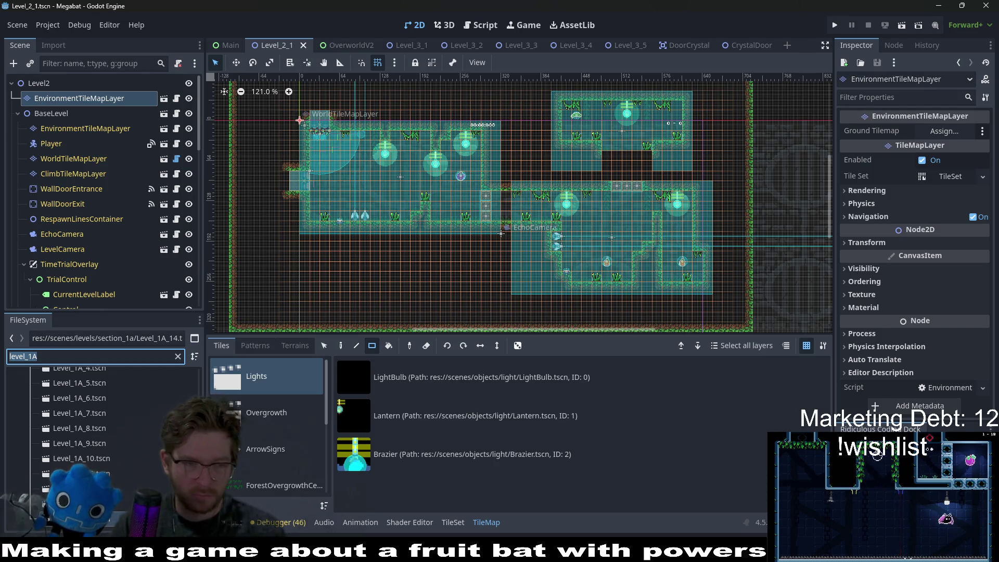
text(level_2_)
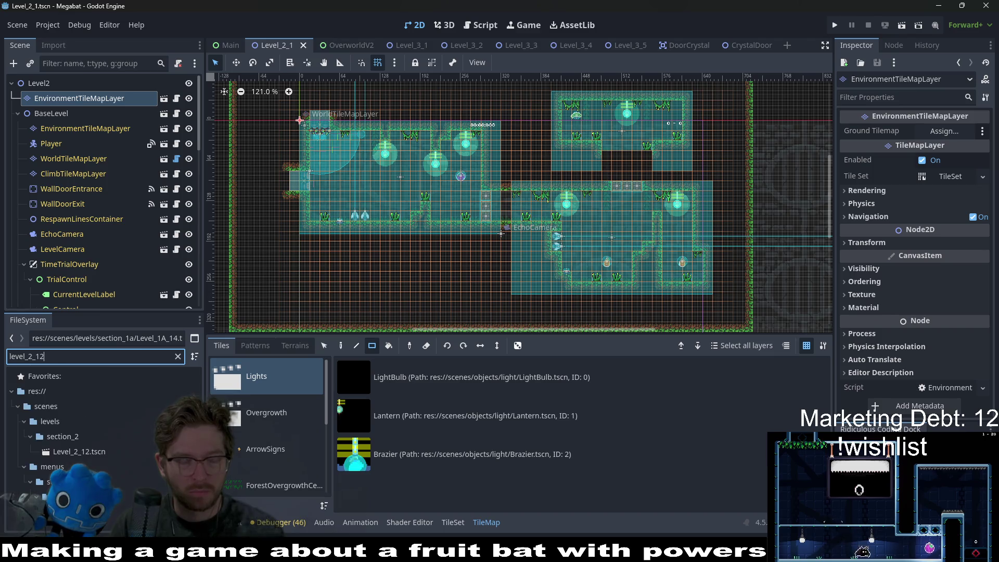
scroll(99, 427, up, 5)
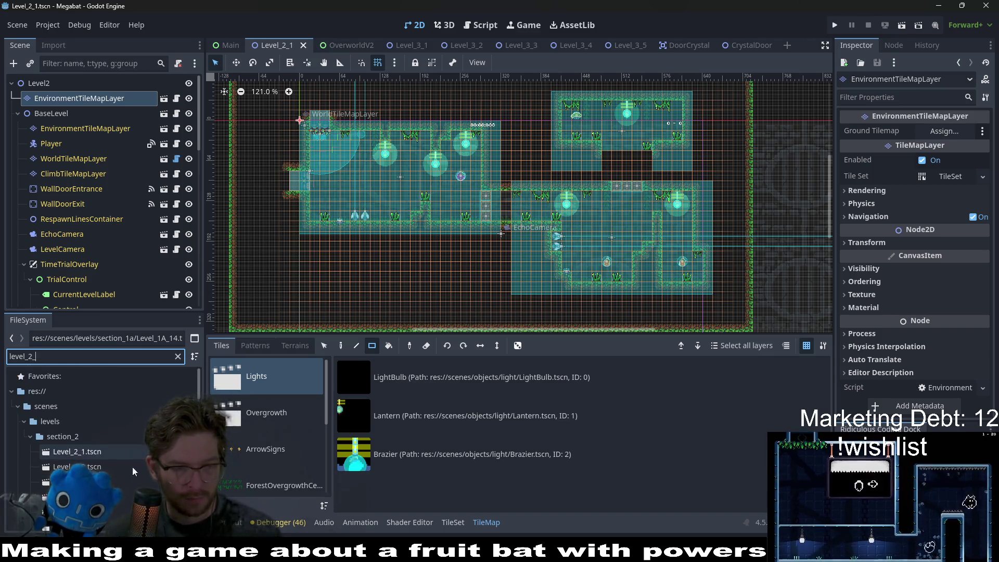
double_click(93, 466)
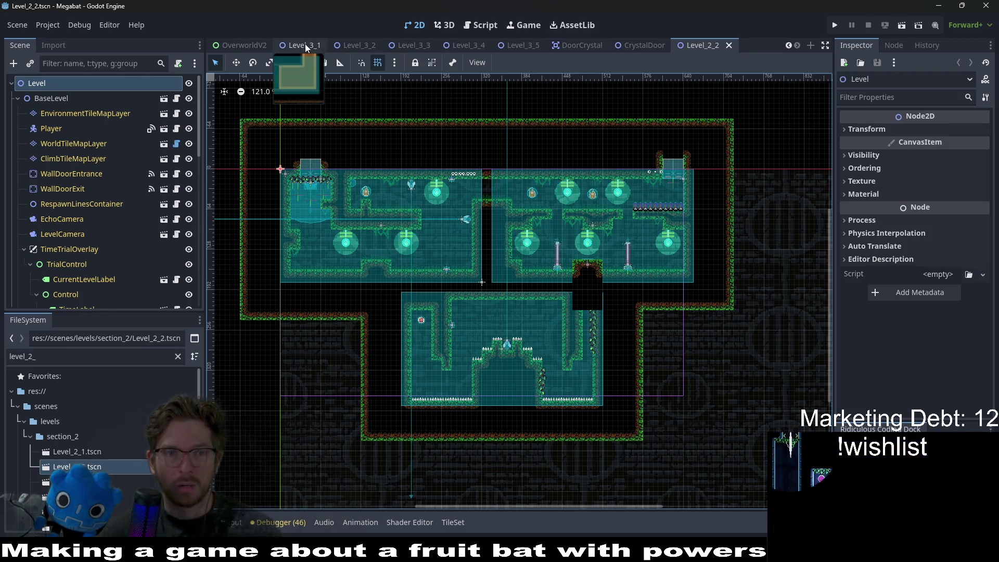
Glance over the Level_3_1 scene, check the Obsidian task board, and return to Godot
click(305, 44)
scroll(474, 158, up, 5)
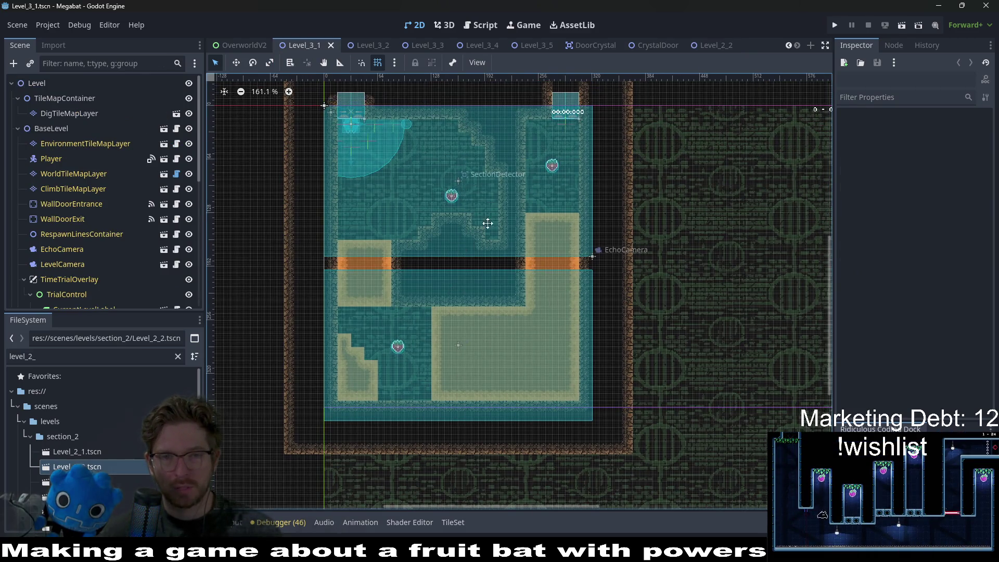
scroll(496, 263, left, 3)
scroll(599, 244, down, 5)
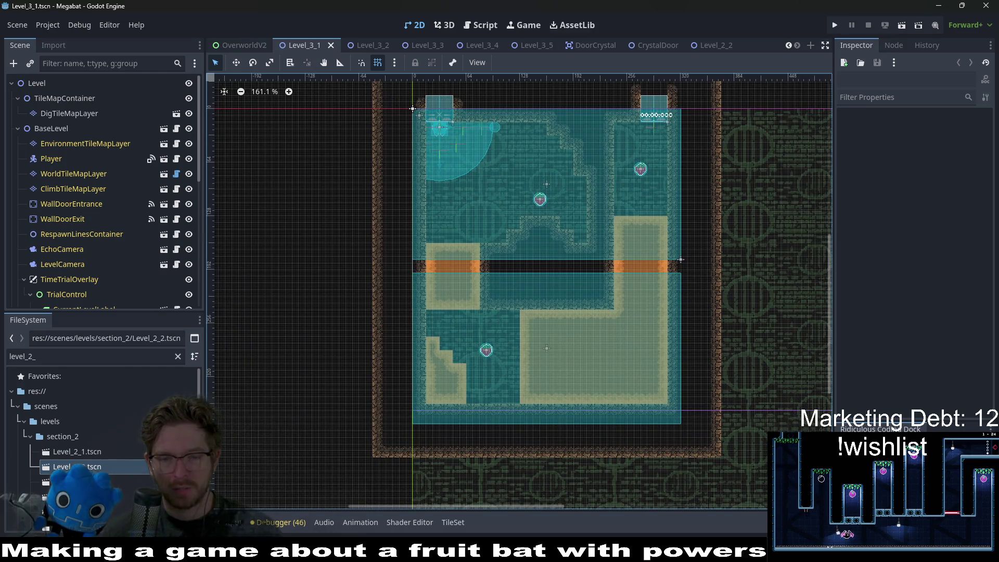
key(alt+Tab)
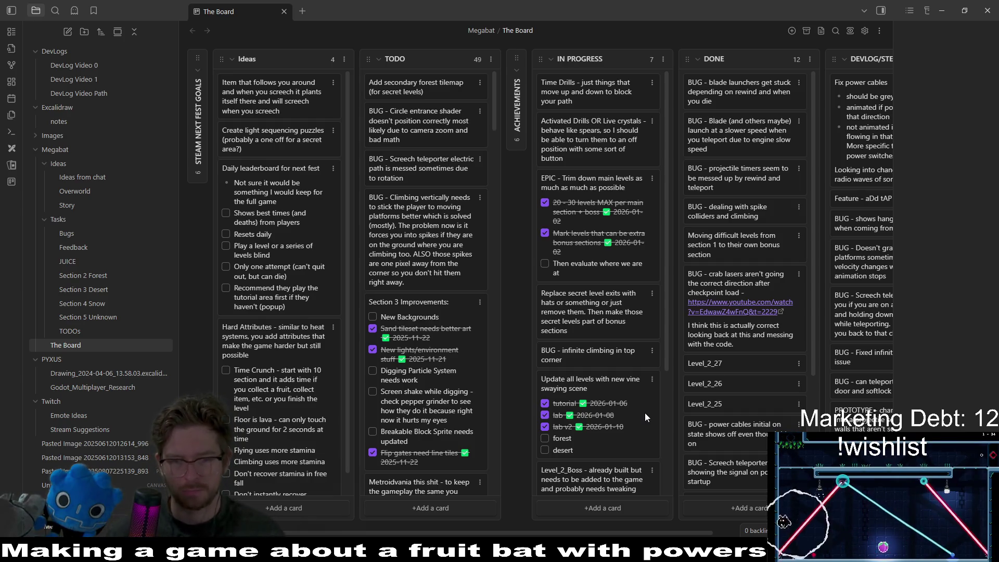
key(alt+Tab)
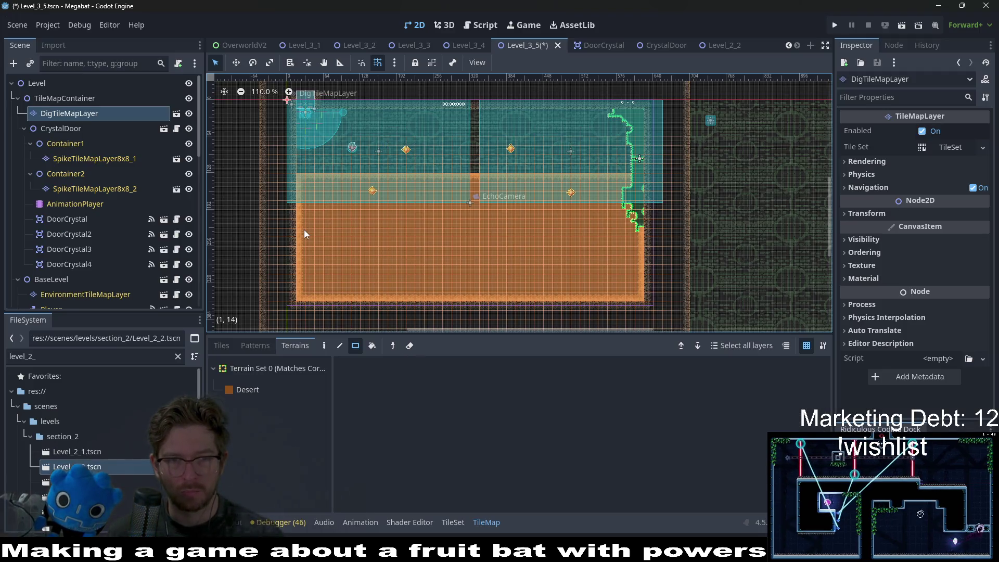
Undo an accidental Desert tile fill and toggle CrystalDoor's Editable Children off and back on
click(247, 390)
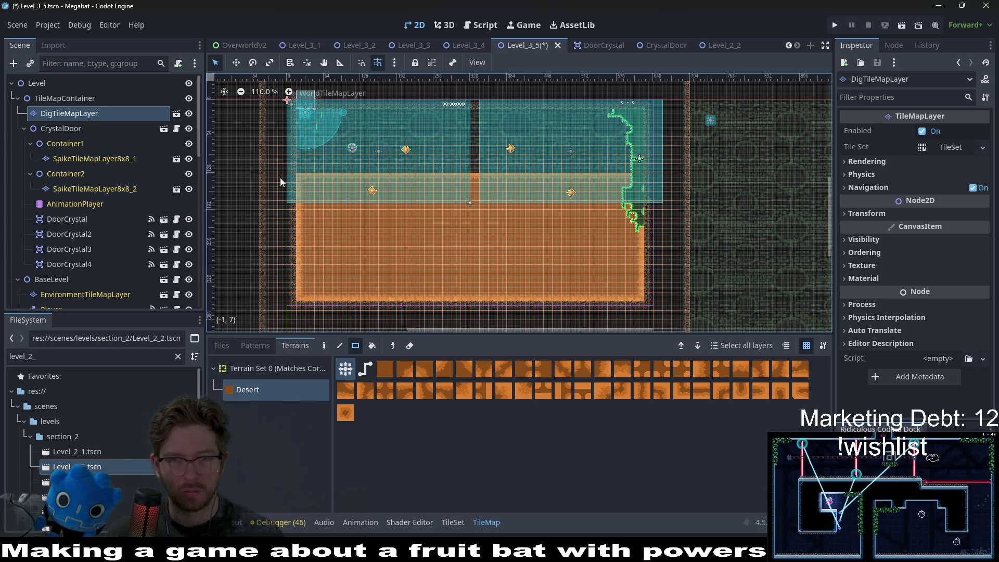
key(ctrl+z)
scroll(521, 235, up, 2)
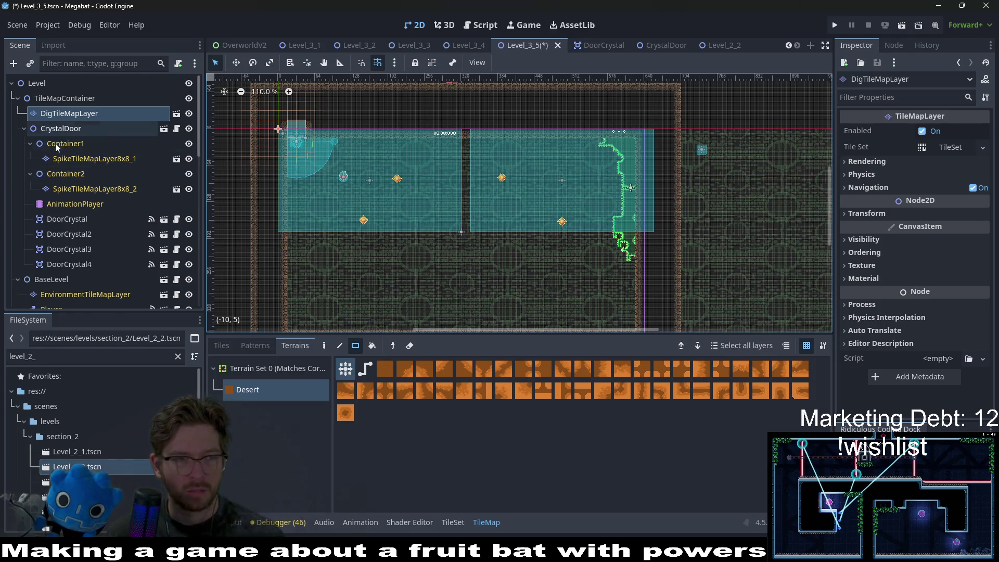
click(60, 129)
right_click(64, 131)
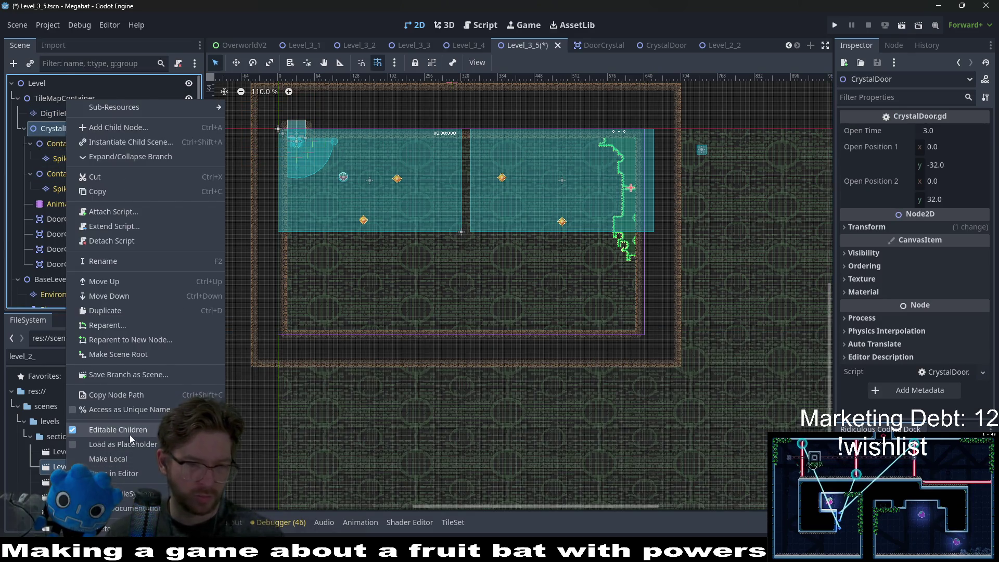
click(130, 435)
click(440, 288)
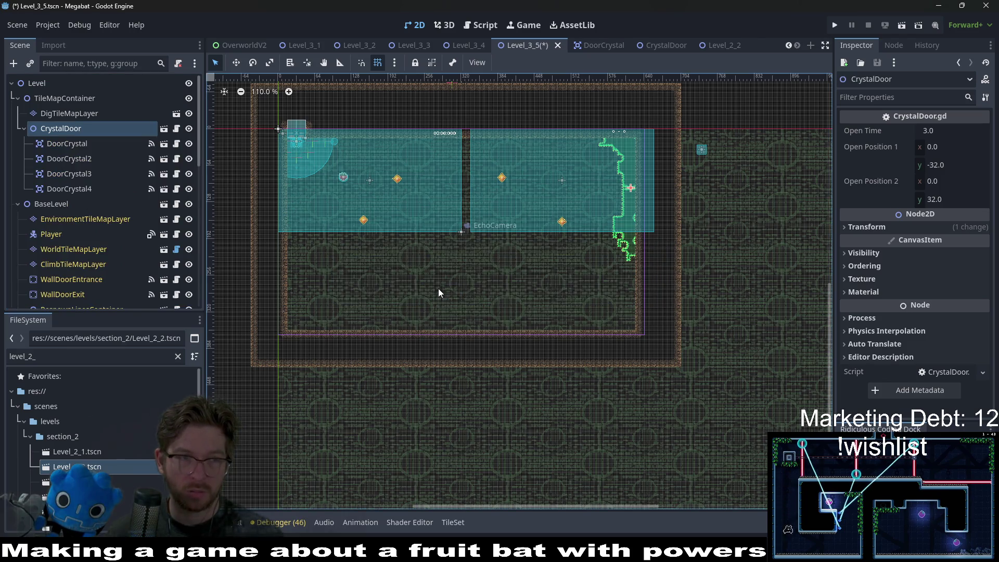
scroll(628, 189, up, 3)
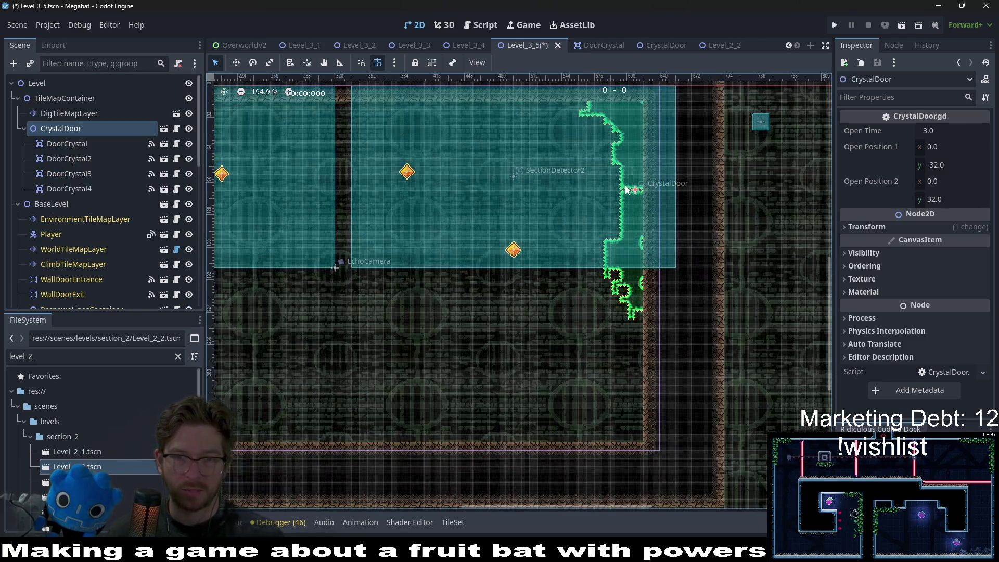
right_click(58, 134)
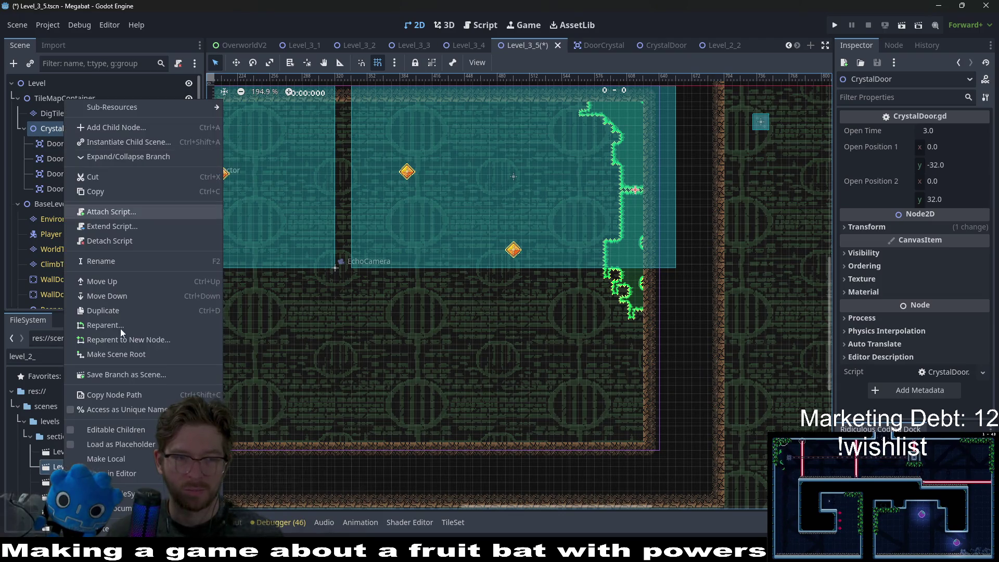
click(120, 431)
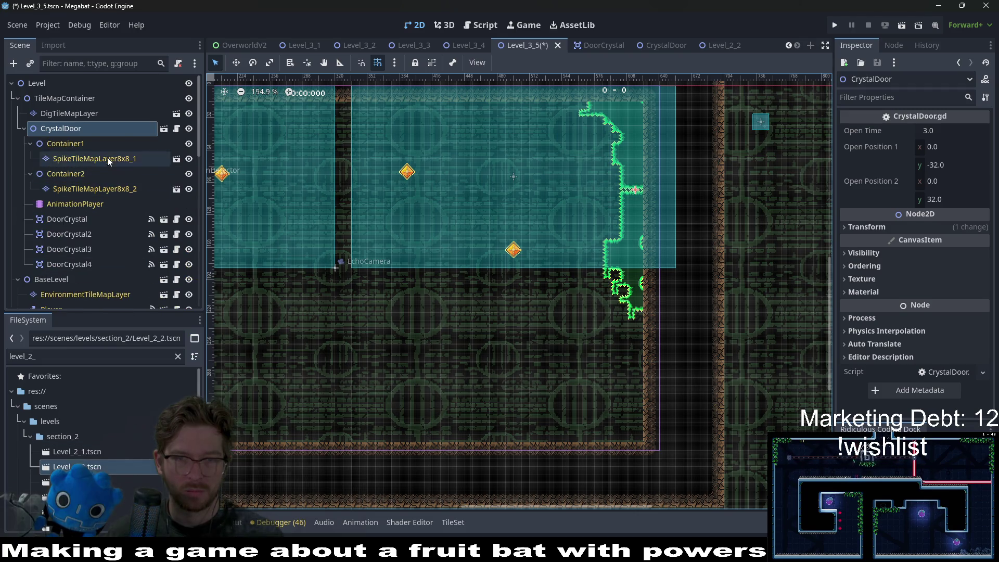
Inspect CrystalDoor's spike layer and scene, then delete the CrystalDoor node from Level_3_5
click(108, 157)
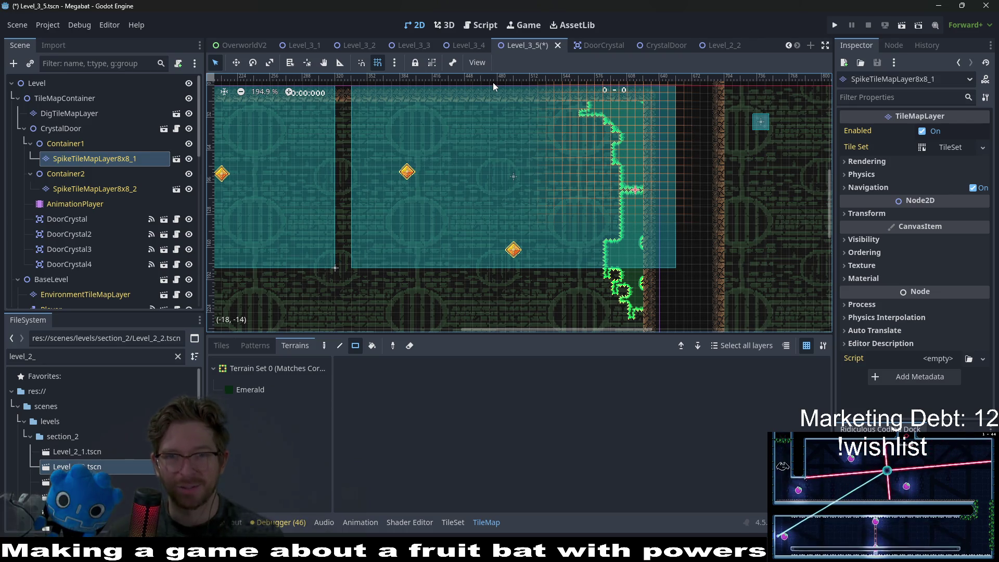
click(160, 129)
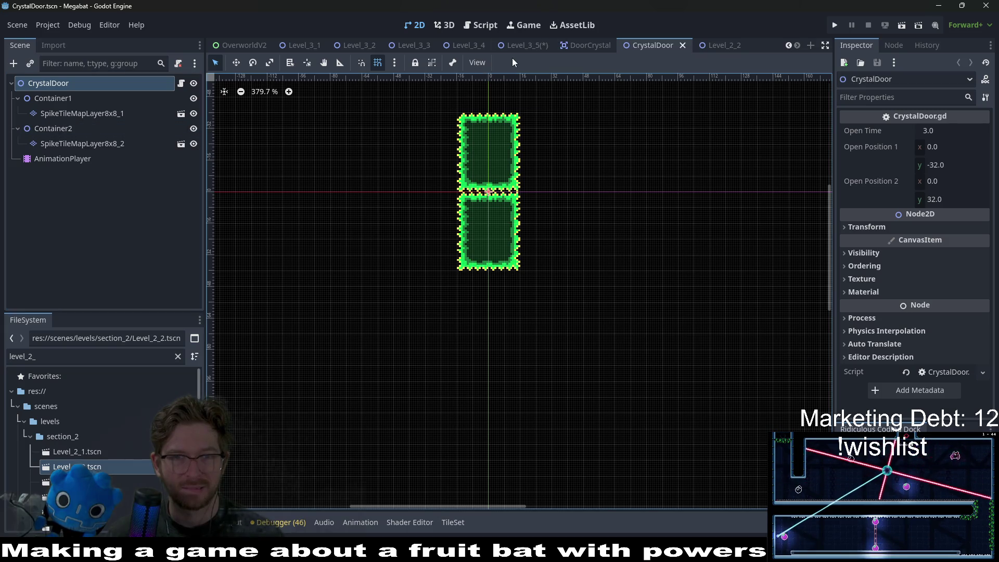
click(523, 47)
click(52, 129)
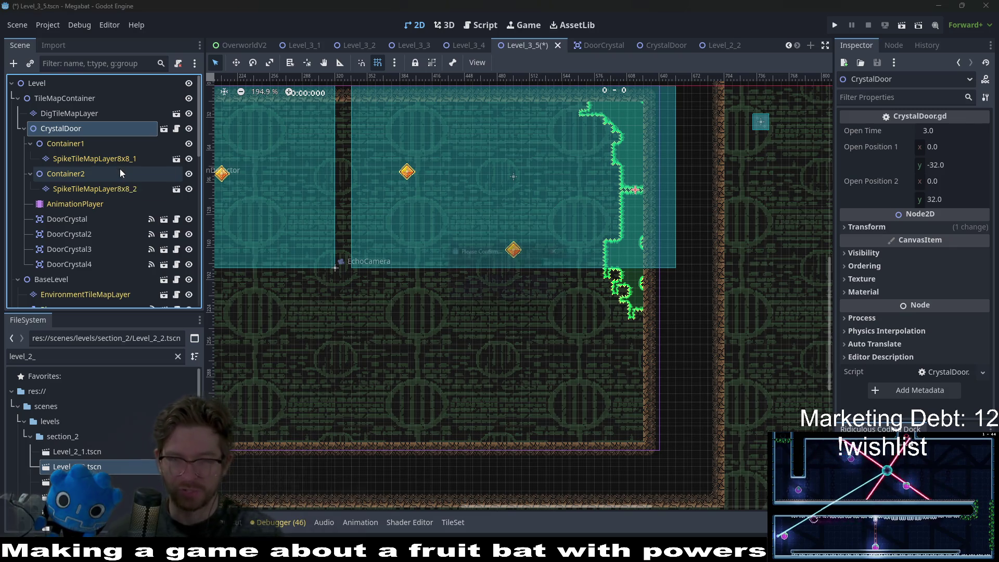
key(Delete)
scroll(410, 187, left, 3)
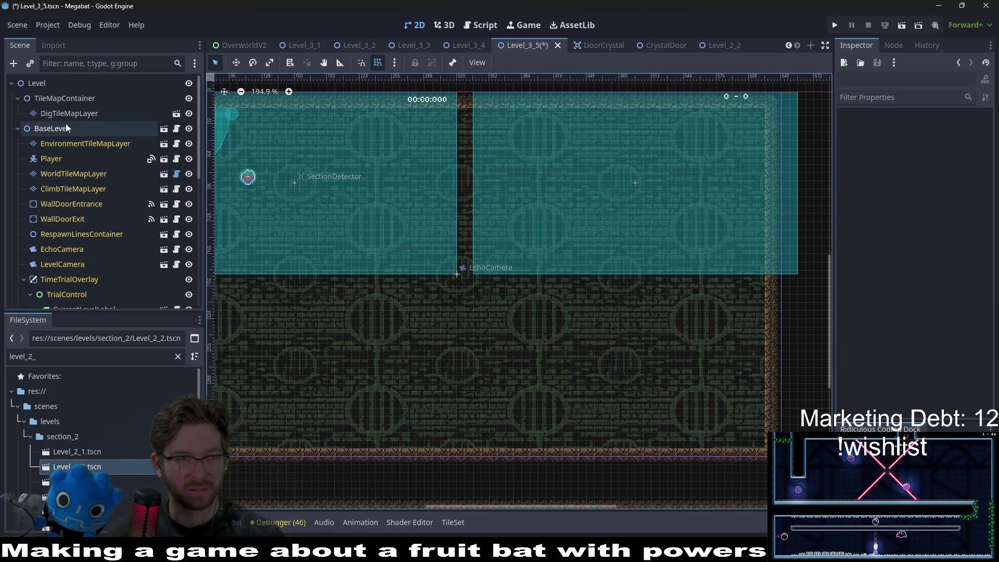
Select WorldTileMapLayer and paint a first patch of DESERT terrain
click(76, 143)
click(73, 174)
click(281, 476)
click(250, 433)
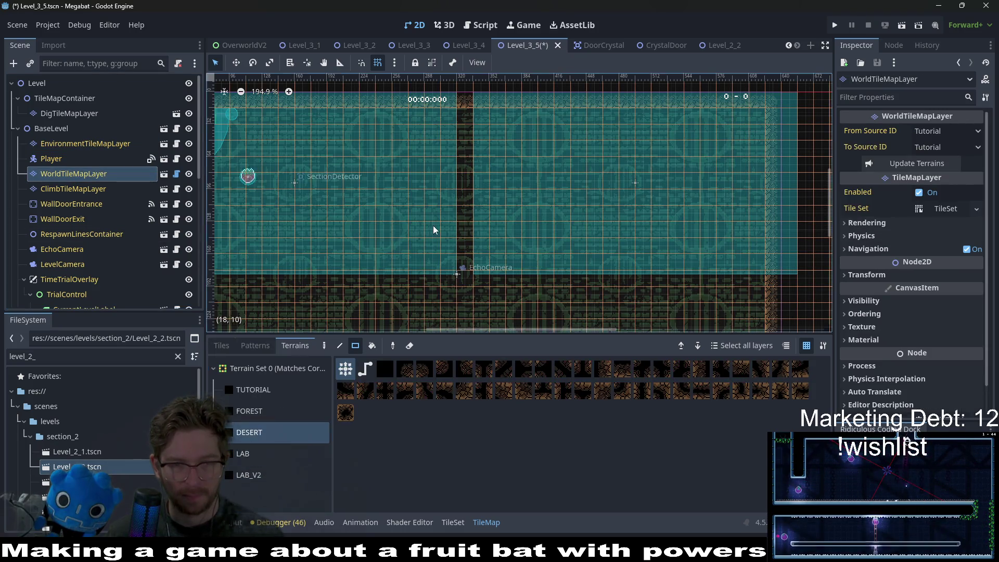
scroll(448, 229, down, 3)
scroll(489, 240, down, 3)
mouse_move(624, 289)
mouse_down()
mouse_move(564, 223)
mouse_move(554, 187)
mouse_up()
scroll(554, 187, up, 3)
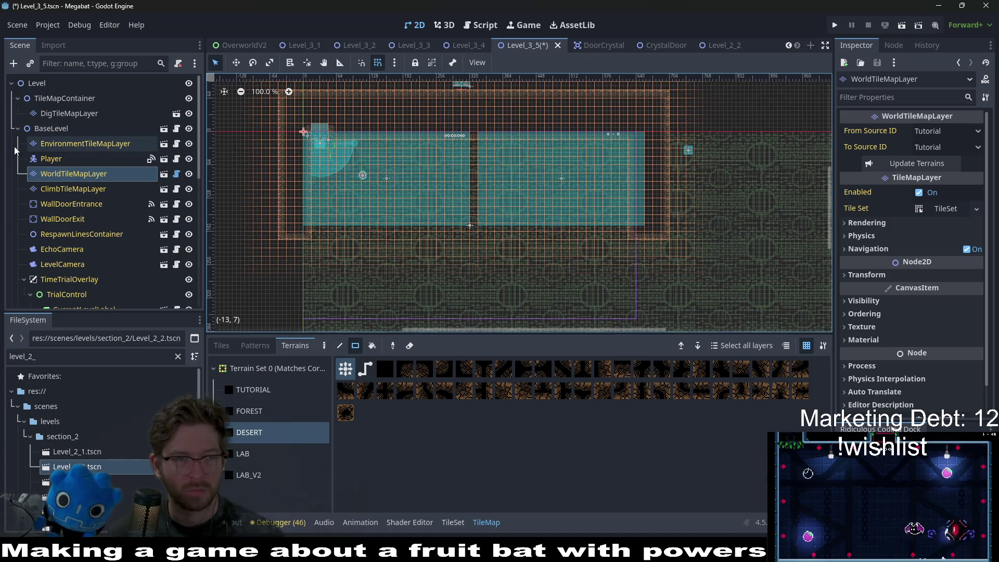
Set BaseLevel's Level Size to Medium 320 X 180 in the Inspector
click(69, 114)
click(85, 144)
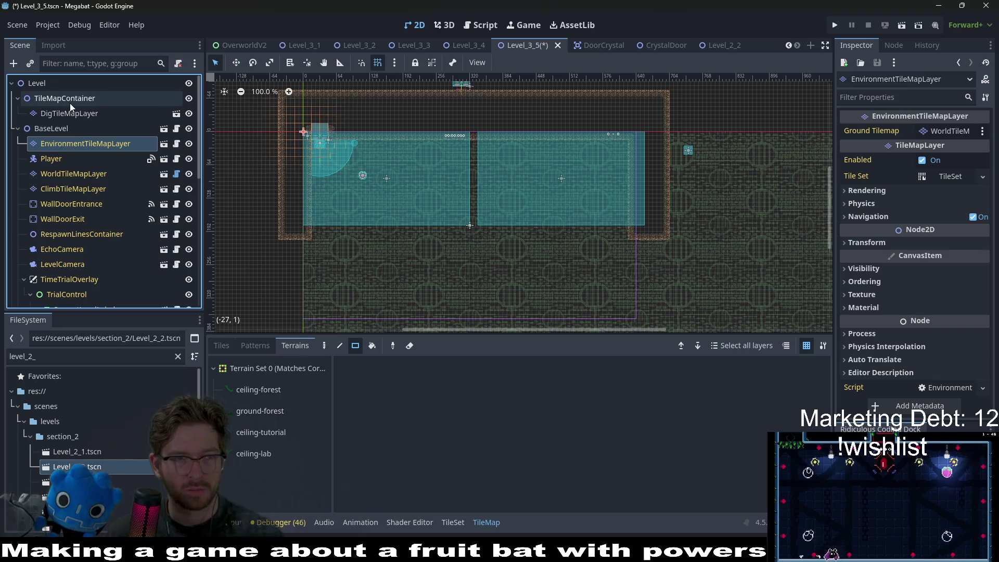
click(67, 131)
click(942, 132)
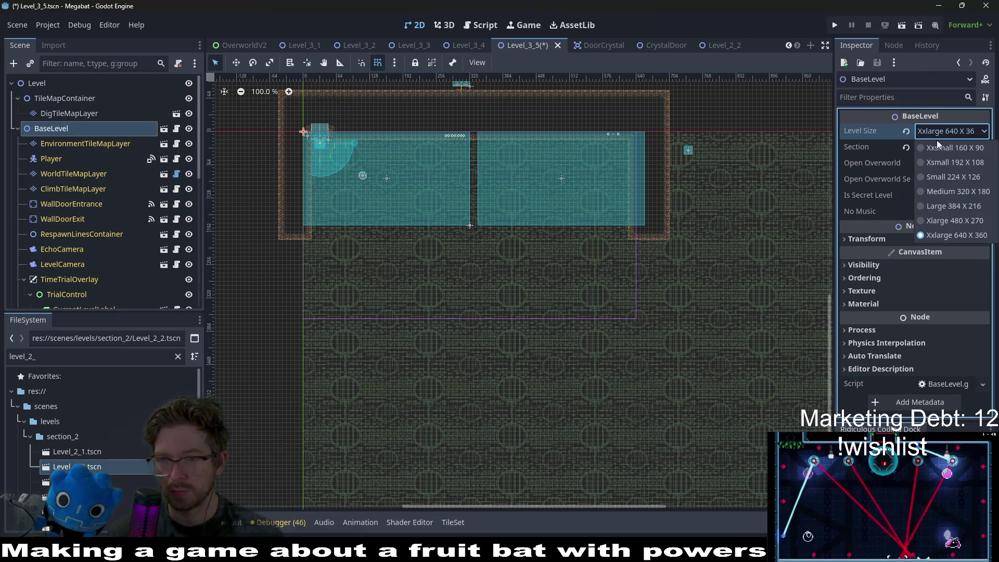
click(944, 178)
click(945, 132)
click(944, 189)
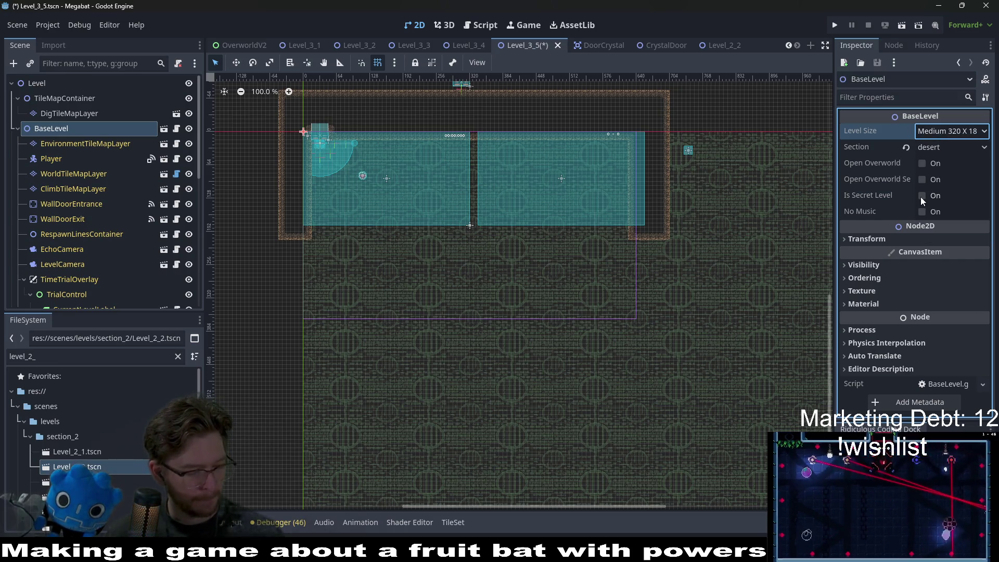
Paint a band of DESERT wall tiles along the bottom on WorldTileMapLayer
click(47, 144)
click(56, 184)
click(62, 174)
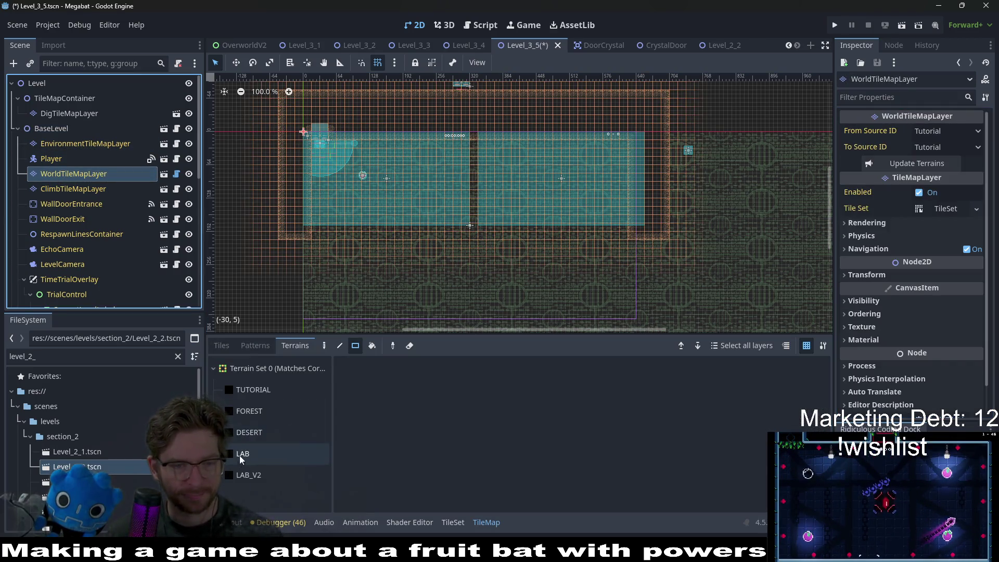
click(261, 432)
scroll(394, 252, up, 3)
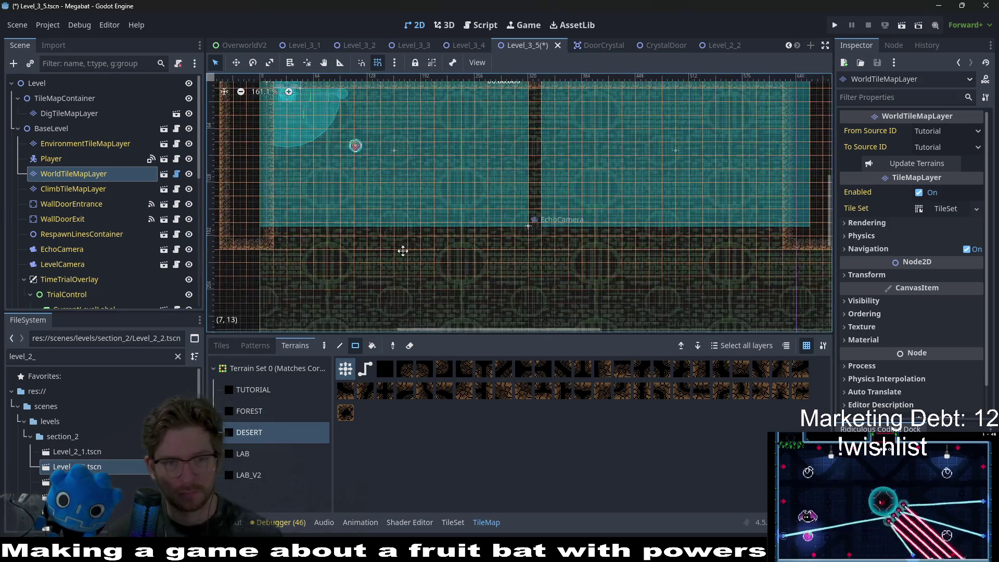
mouse_move(262, 203)
mouse_down()
mouse_move(491, 257)
mouse_move(771, 266)
mouse_move(765, 256)
mouse_up()
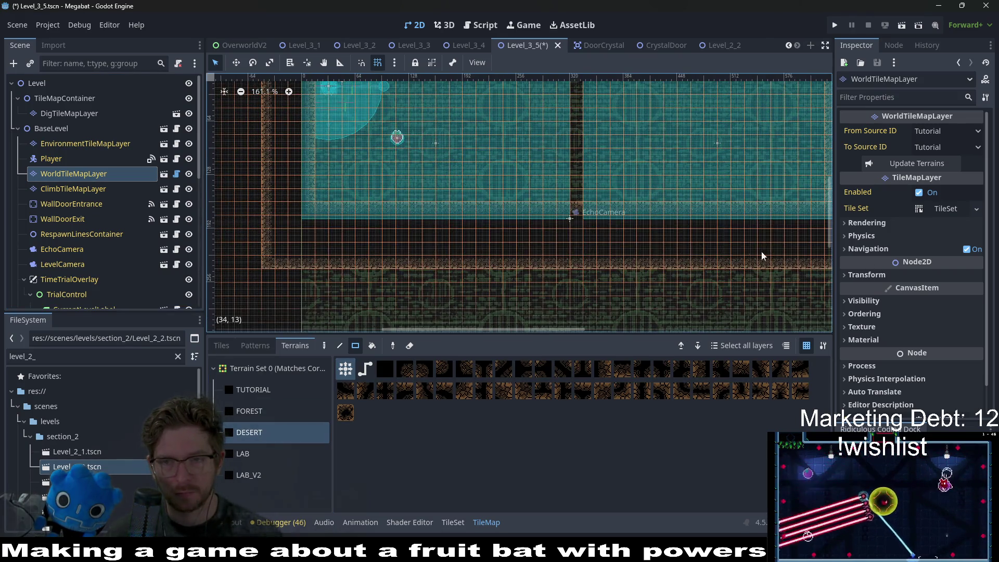
Fill a small remaining gap with DESERT terrain and look over the repainted level
scroll(676, 250, right, 4)
drag(670, 269, 670, 270)
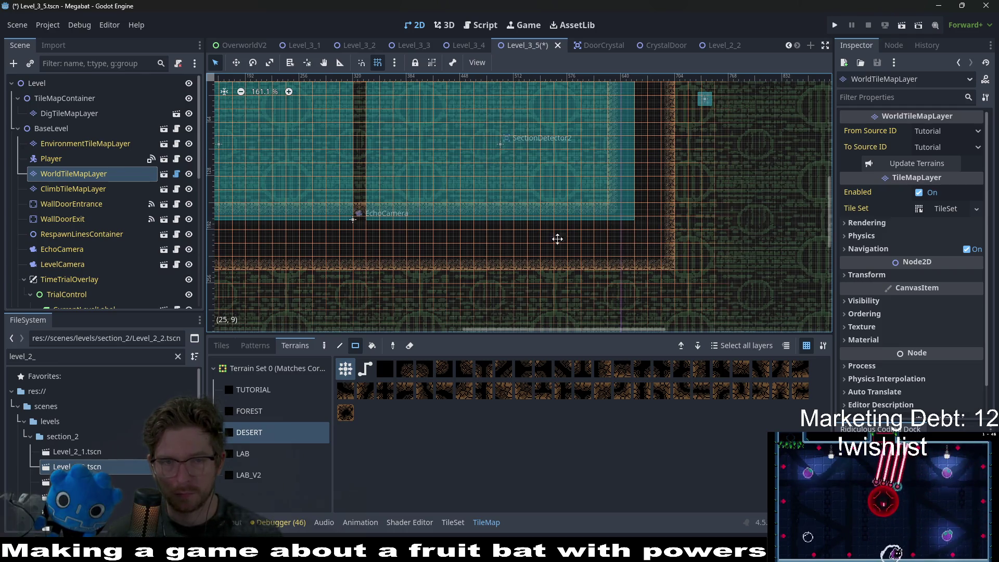
scroll(529, 230, up, 3)
scroll(312, 174, left, 2)
scroll(587, 203, left, 3)
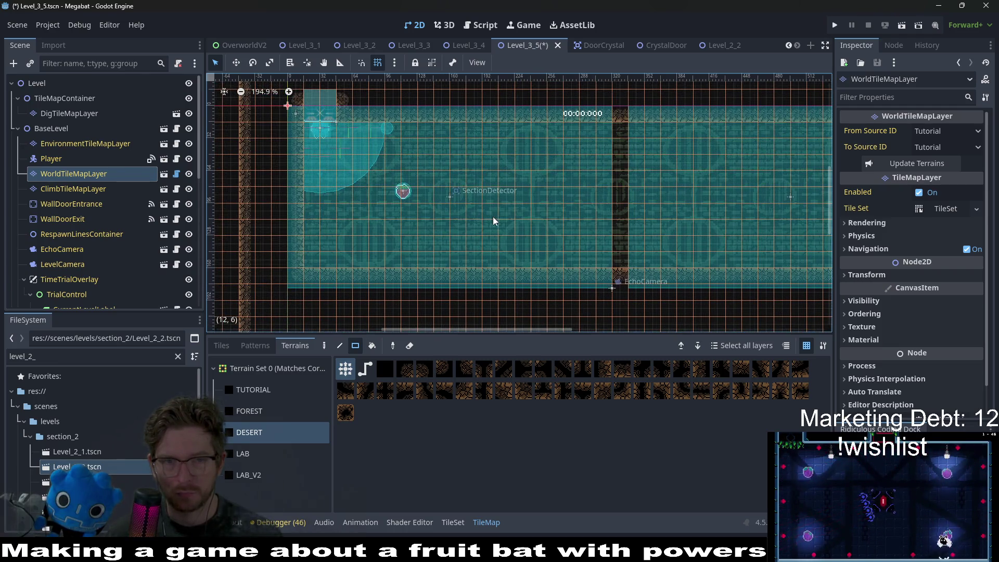
scroll(572, 197, right, 2)
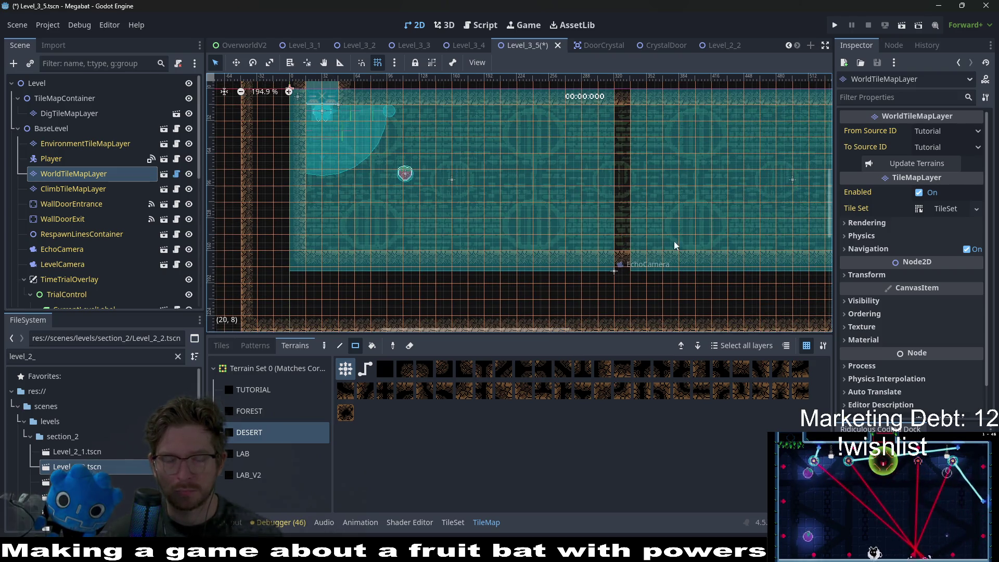
scroll(701, 205, down, 2)
scroll(574, 229, down, 3)
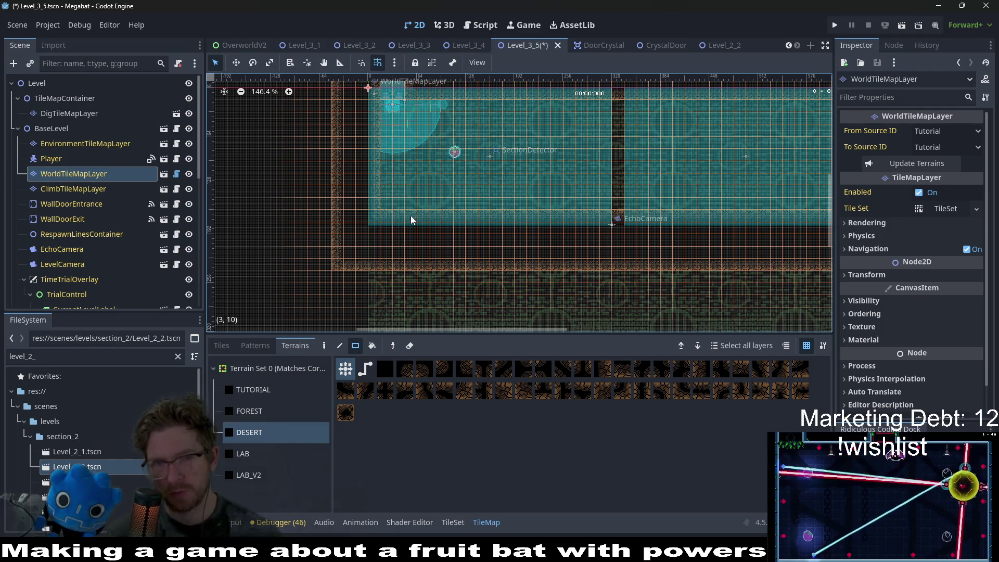
scroll(562, 218, up, 2)
scroll(562, 218, right, 2)
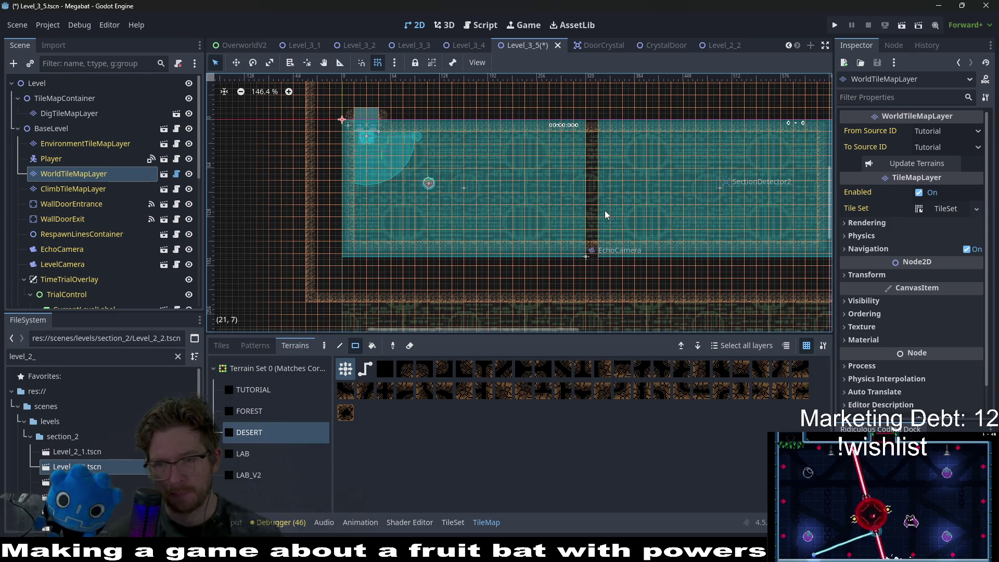
scroll(599, 203, right, 5)
scroll(593, 192, down, 2)
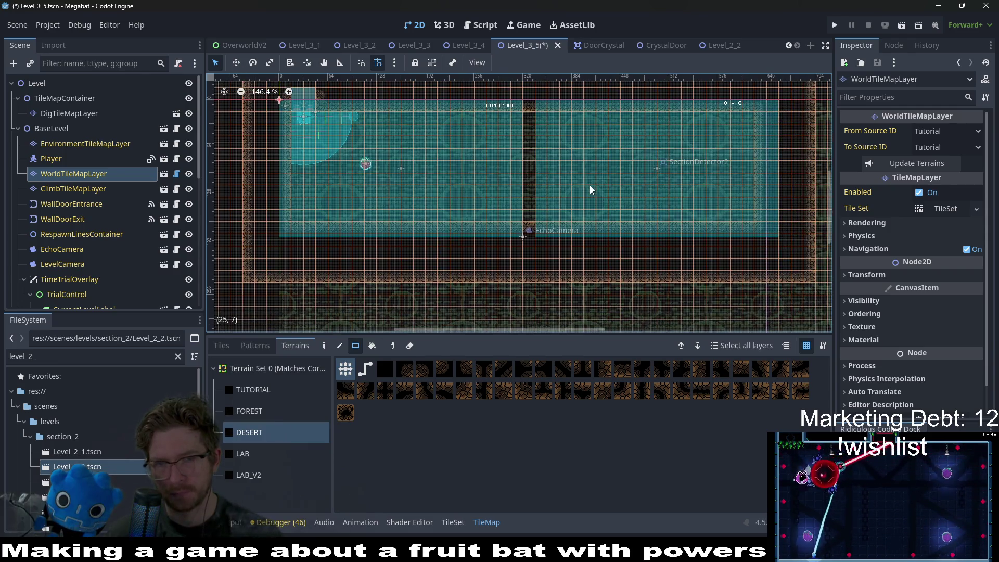
right_click(57, 99)
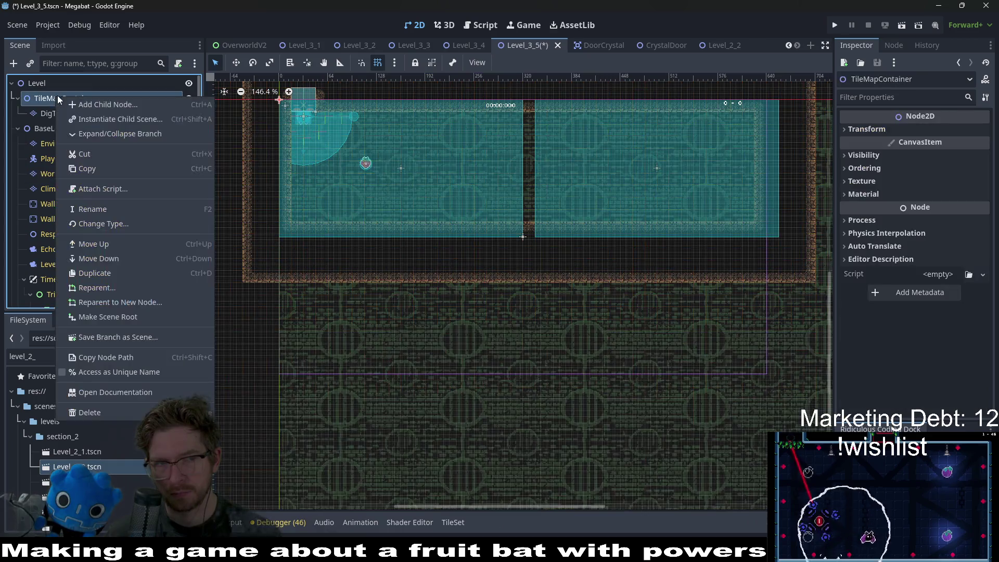
Instance CrystalDoor.tscn as a child of TileMapContainer in Level_3_5
click(108, 119)
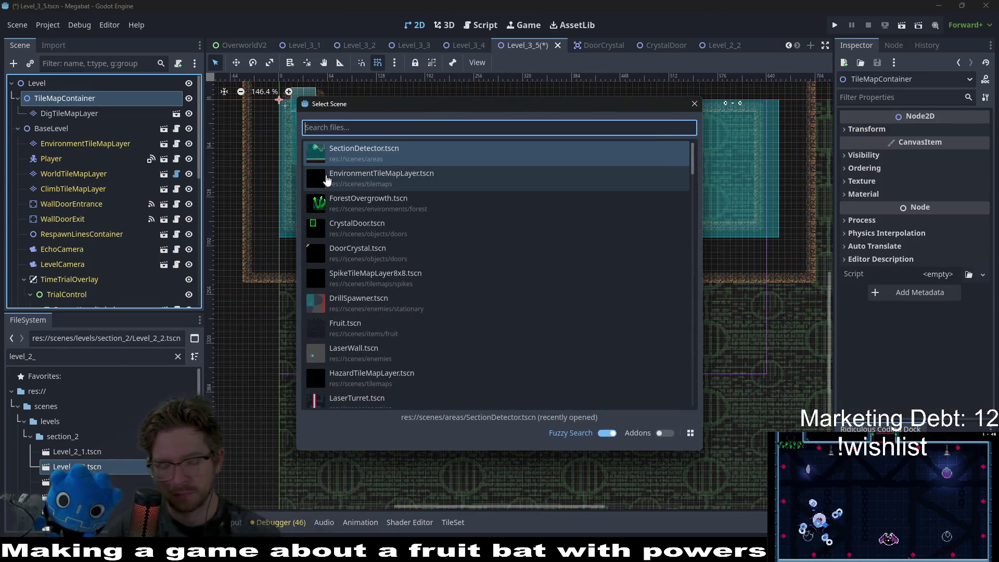
text(crystal)
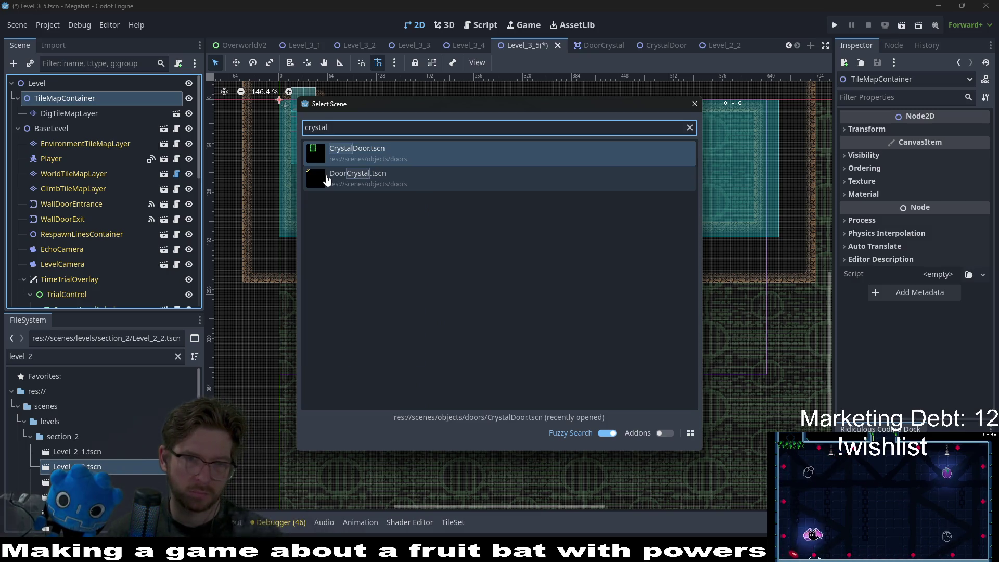
key(Return)
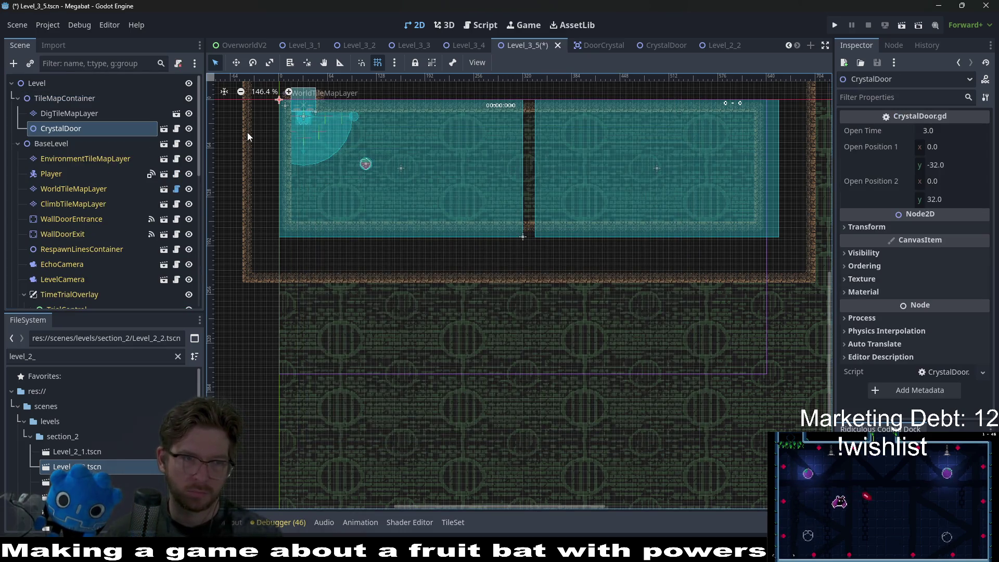
Quick-open the DoorCrystal.tscn scene by searching 'doorcry'
key(shift+alt+o)
text(doo)
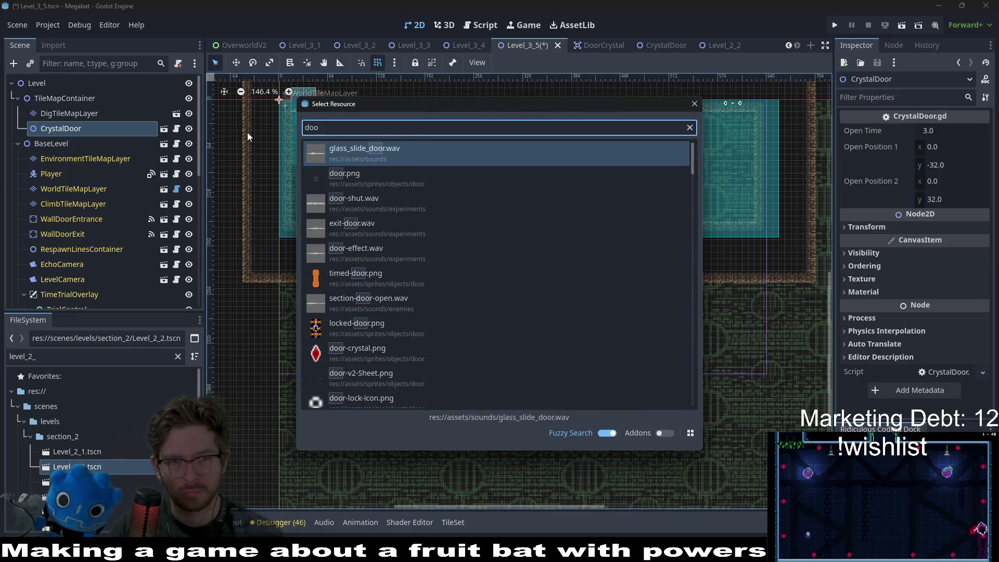
text(rcry)
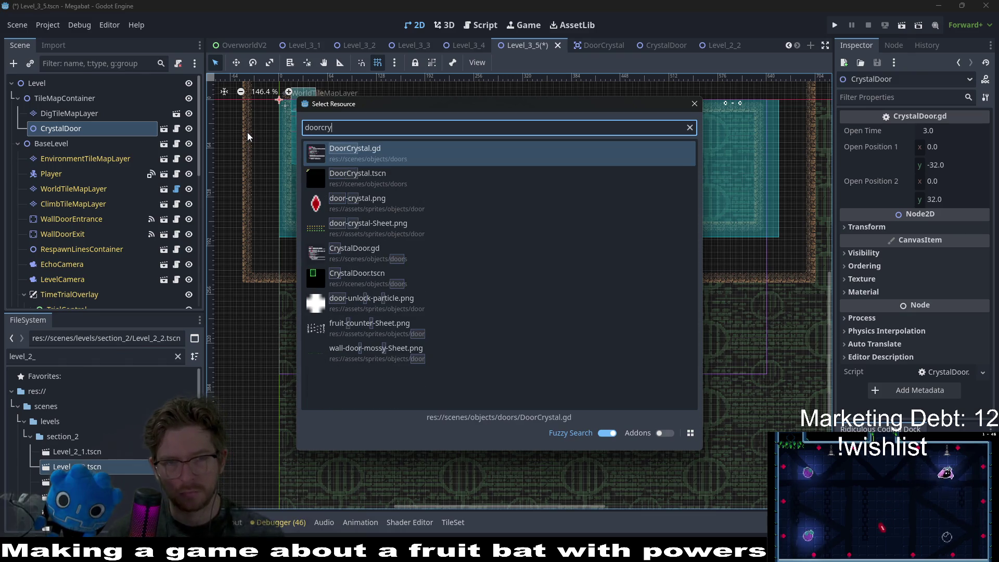
key(Down)
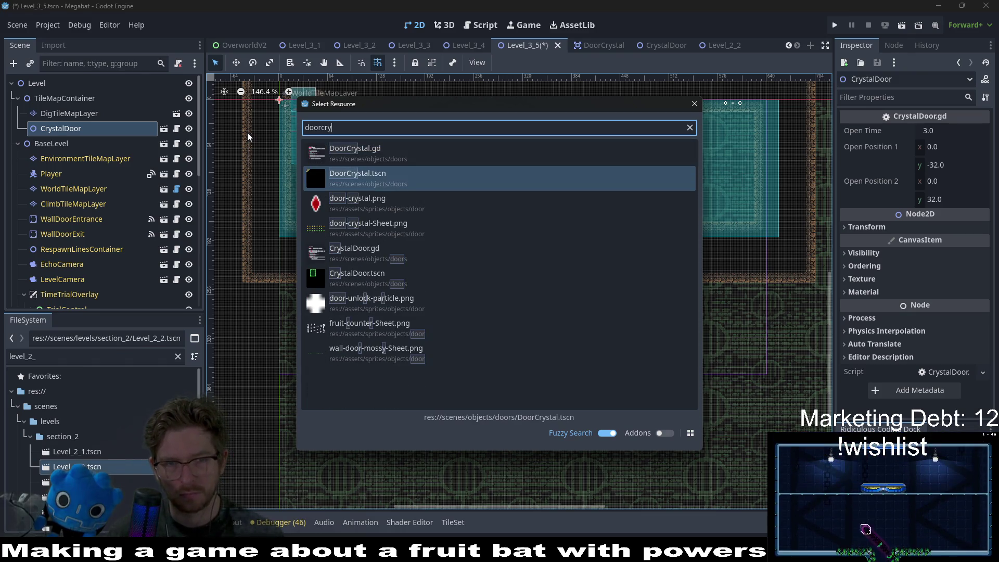
key(Return)
scroll(471, 113, down, 3)
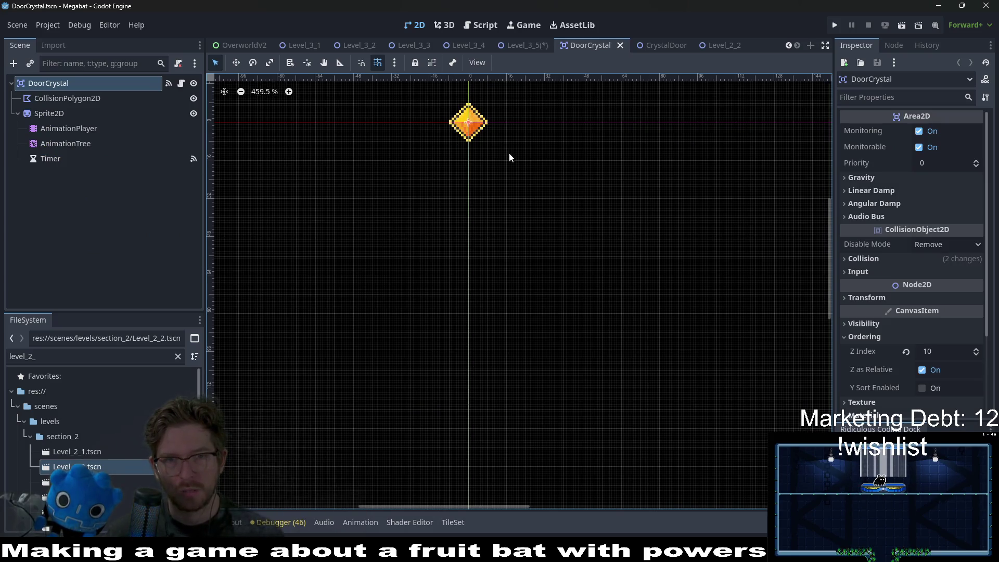
scroll(507, 152, up, 3)
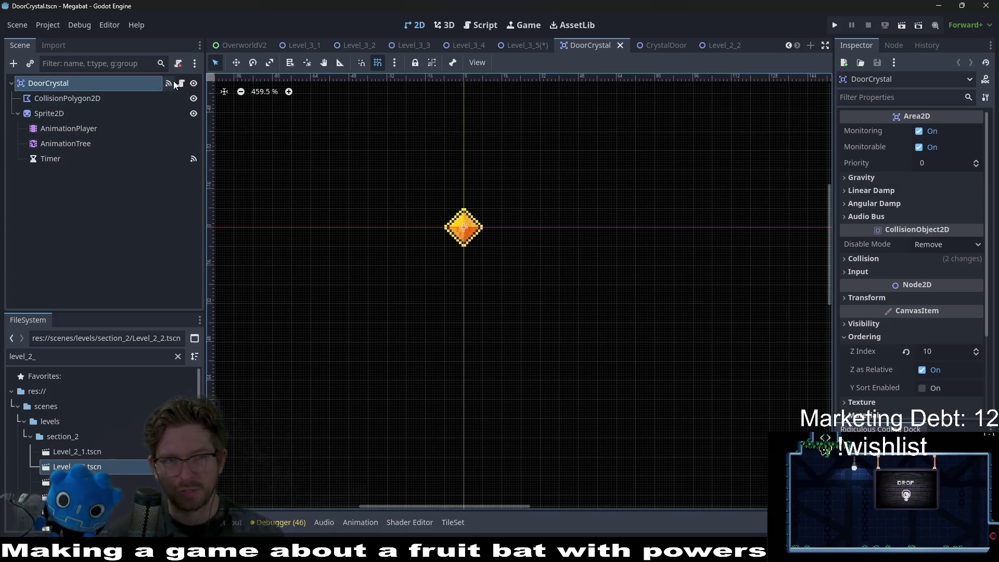
Rename the DoorCrystal root node to DoorCrystalKey
click(177, 81)
scroll(543, 174, up, 8)
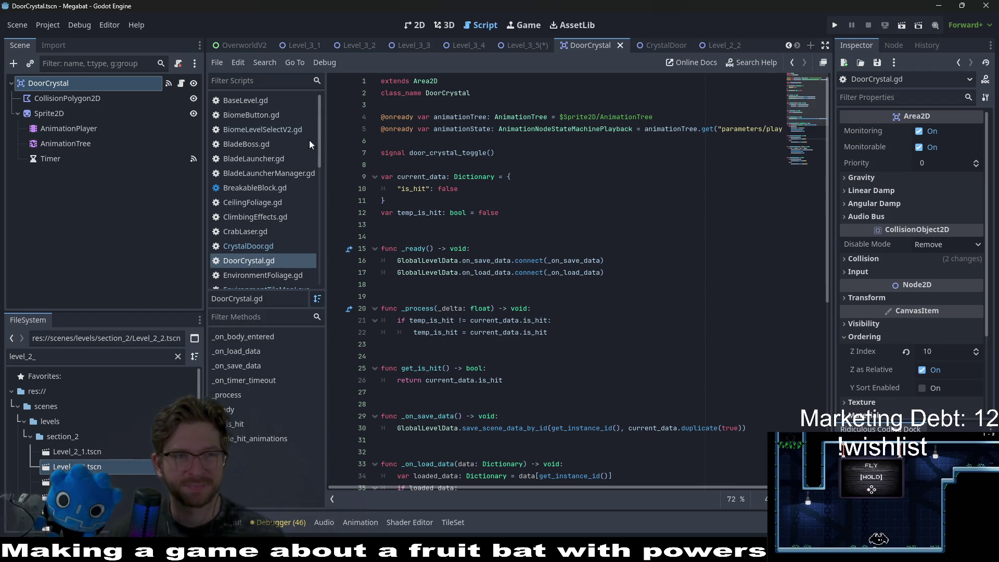
right_click(77, 83)
key(Escape)
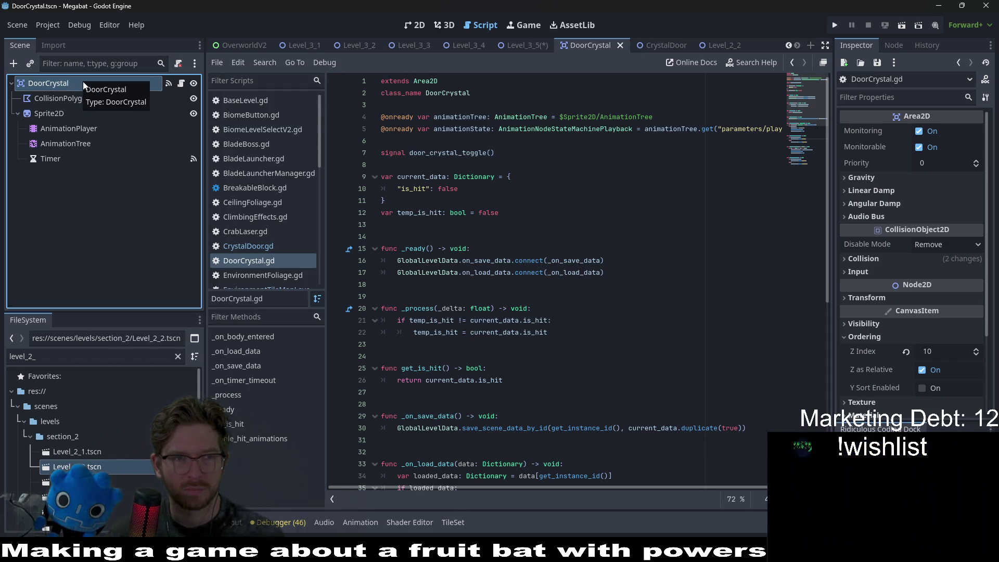
double_click(83, 81)
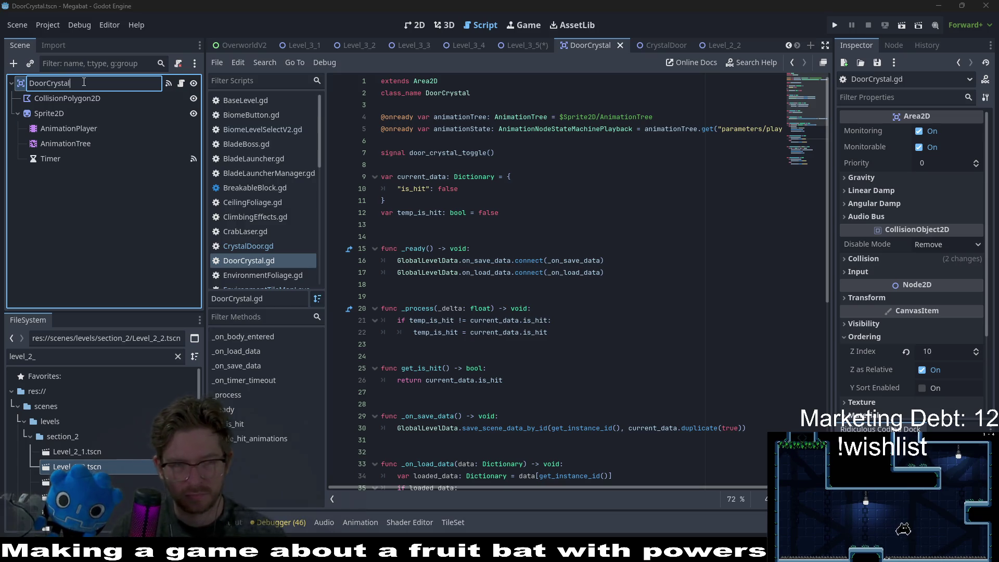
key(Return)
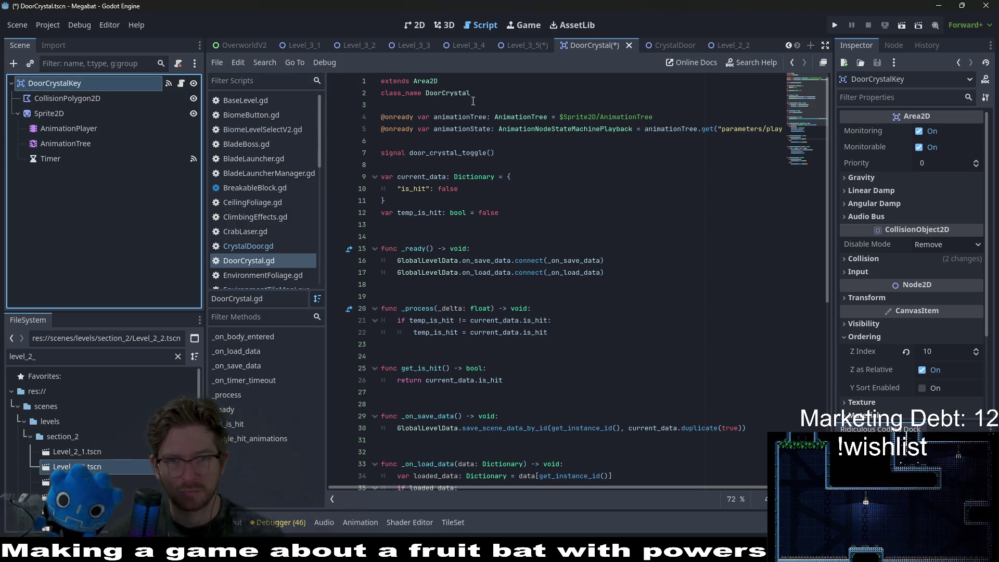
Select the DoorCrystal class name on script line 2 and start a Find in Files search for it
click(461, 95)
double_click(462, 93)
key(ctrl+shift+f)
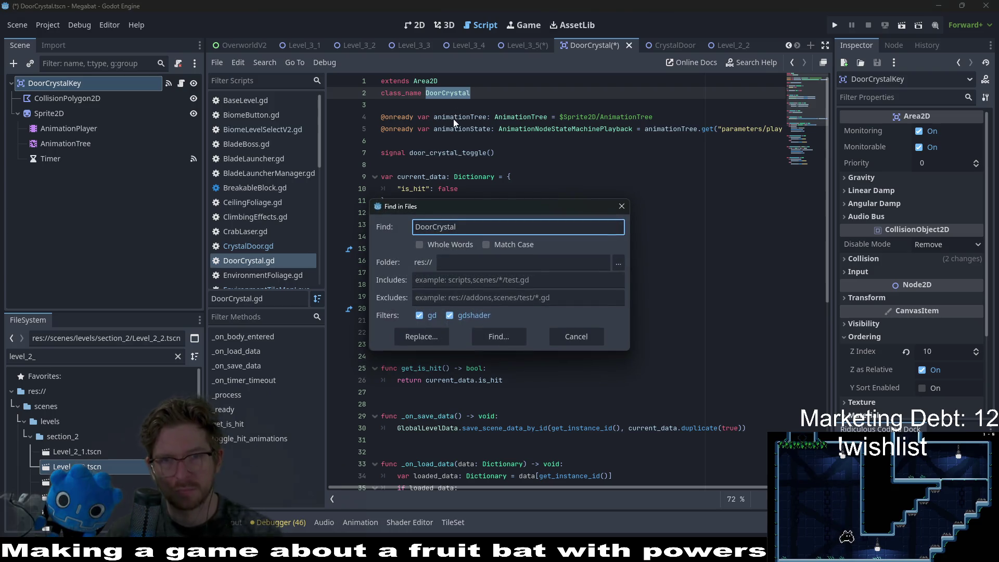
Replace all three DoorCrystal matches in the project with DoorCrystalKey
key(Return)
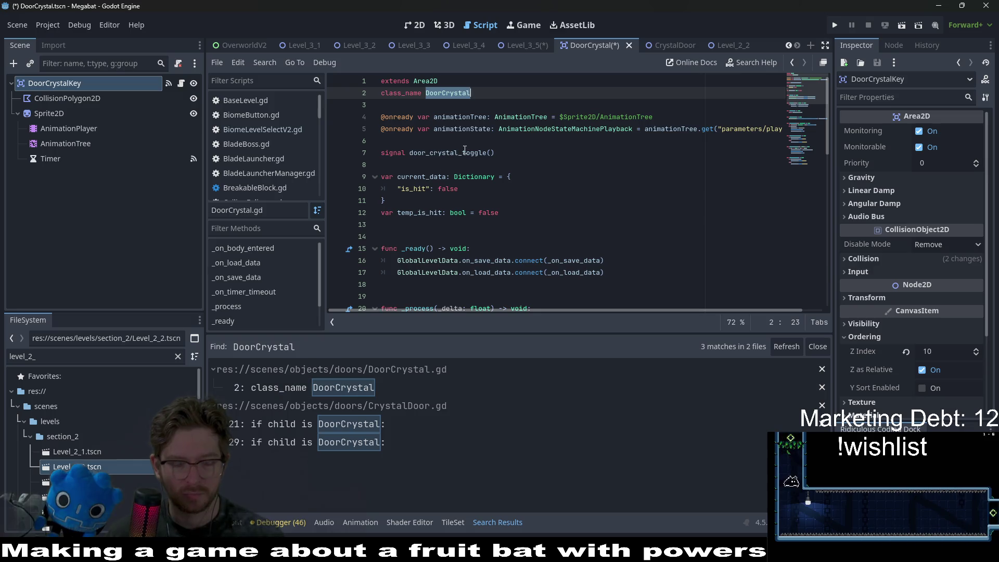
key(ctrl+shift+r)
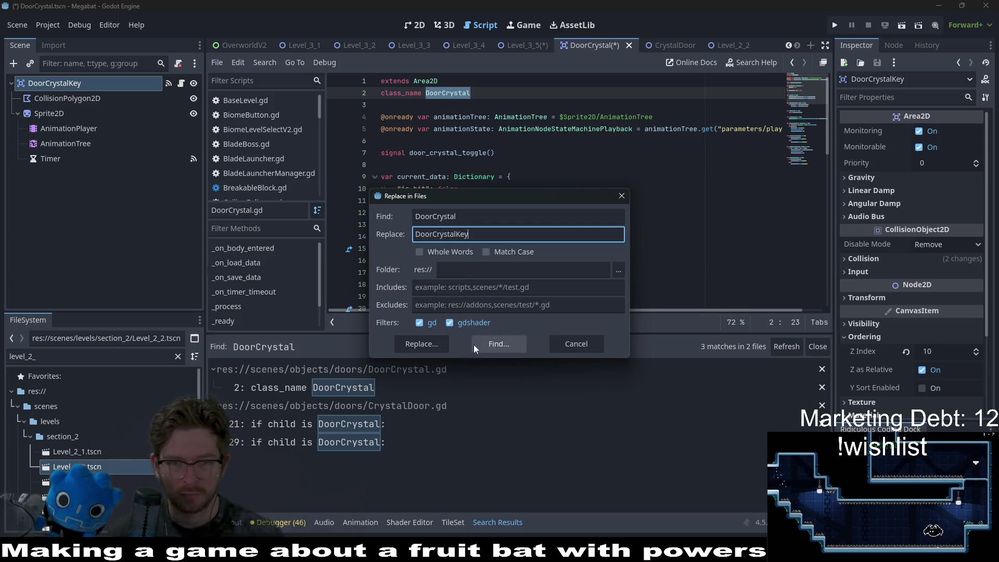
click(429, 346)
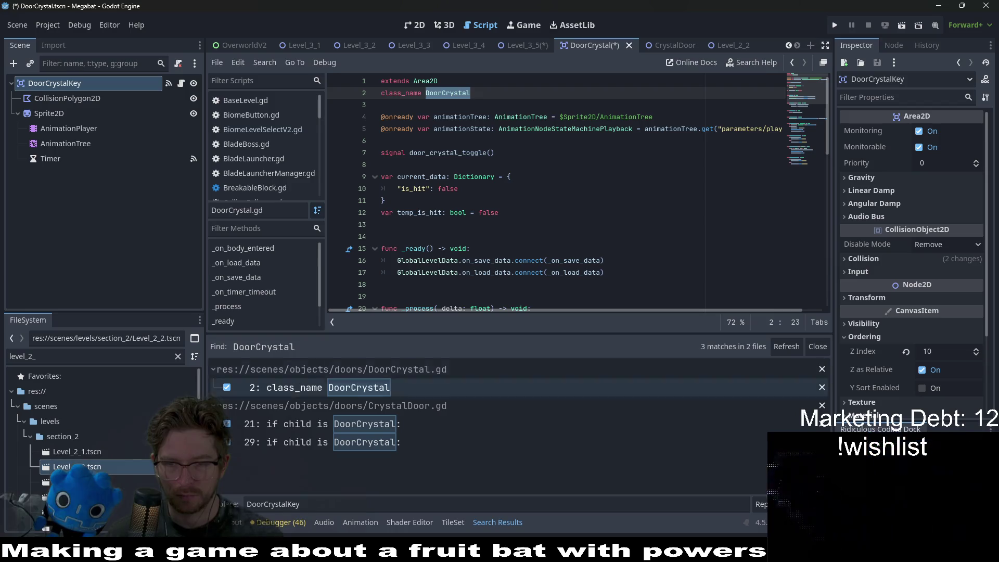
click(761, 504)
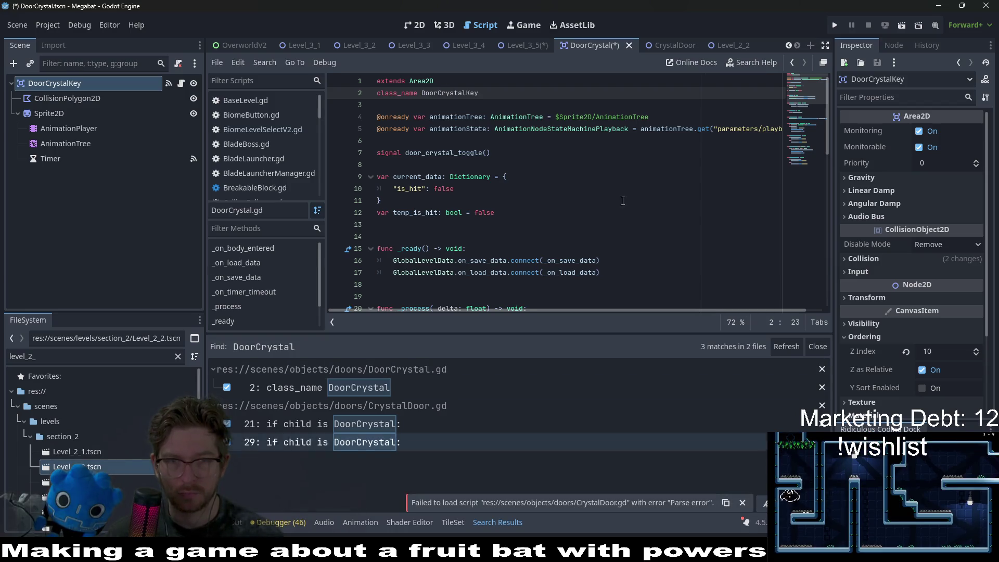
click(616, 181)
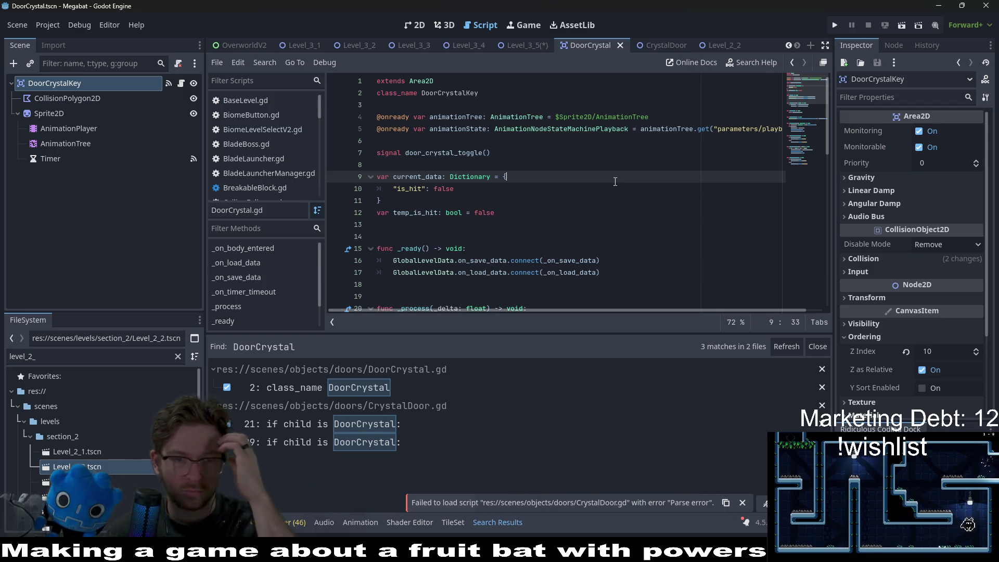
Review the updated class_name in DoorCrystal.gd and the line 21 reference in CrystalDoor.gd
click(370, 429)
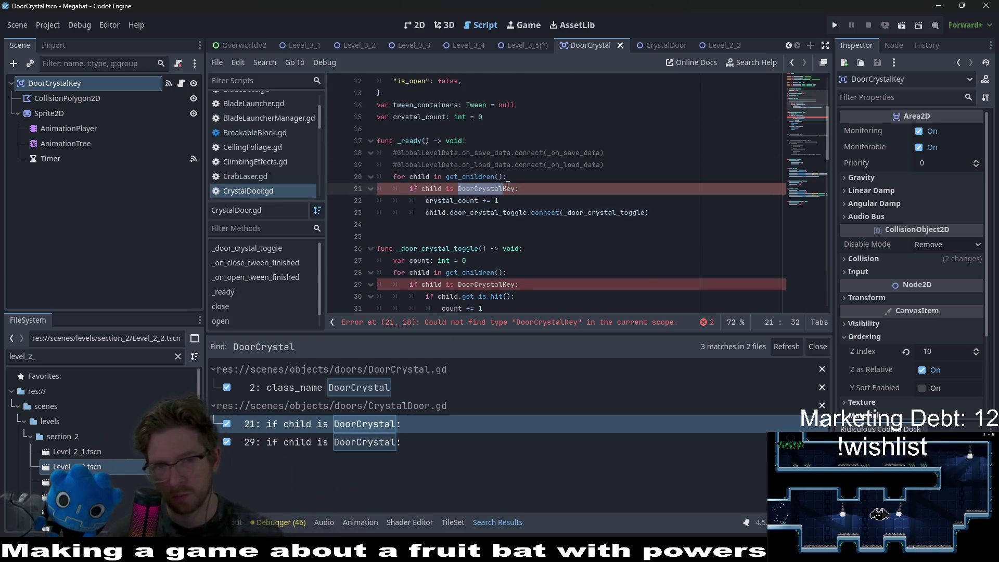
click(388, 392)
click(537, 190)
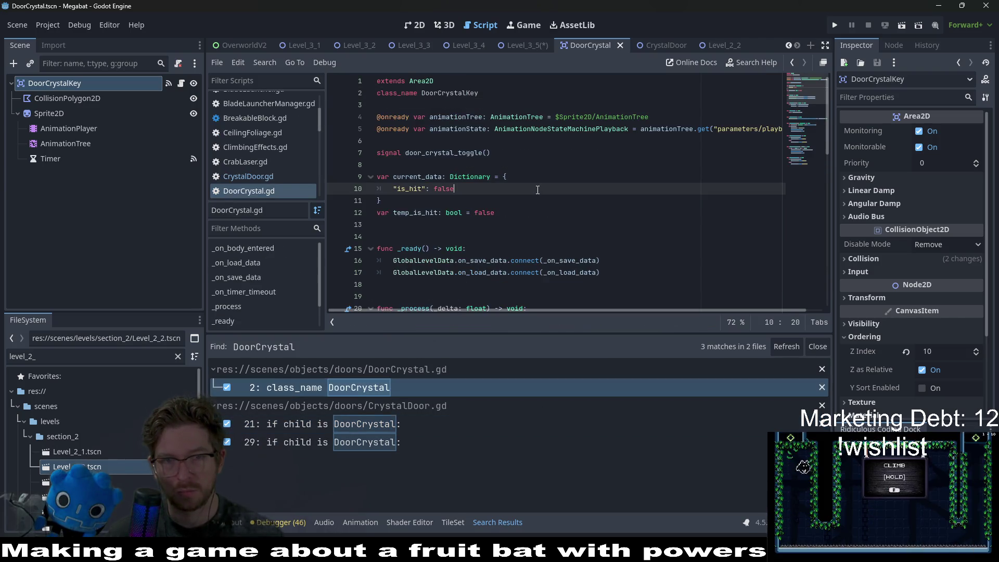
double_click(451, 94)
scroll(468, 156, down, 10)
click(248, 176)
scroll(551, 156, up, 2)
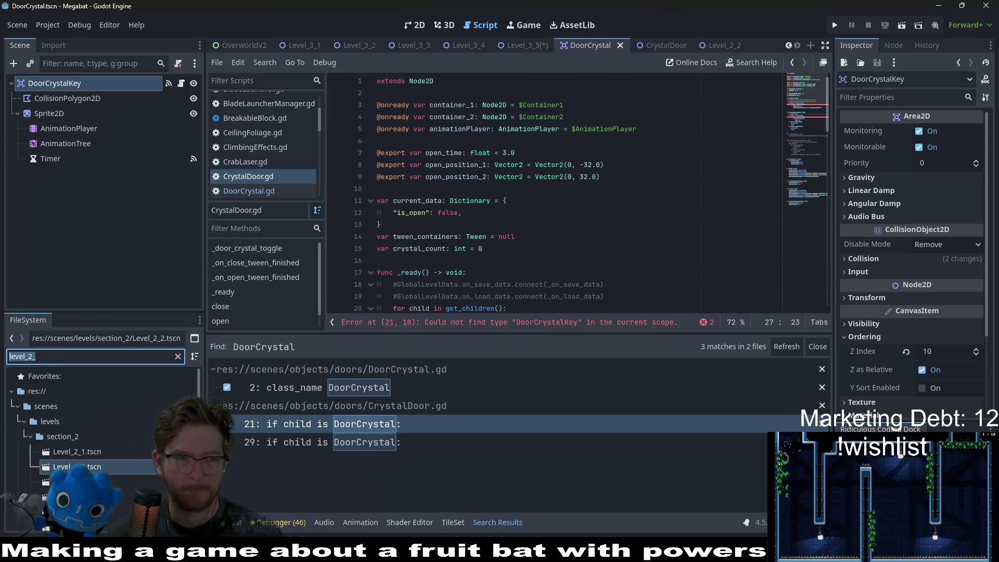
text(door)
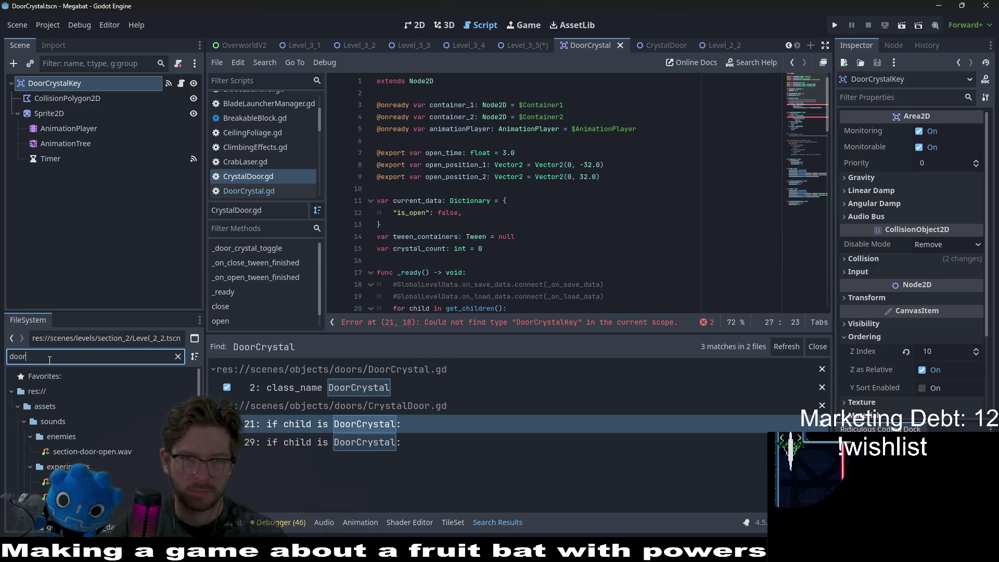
text(crys)
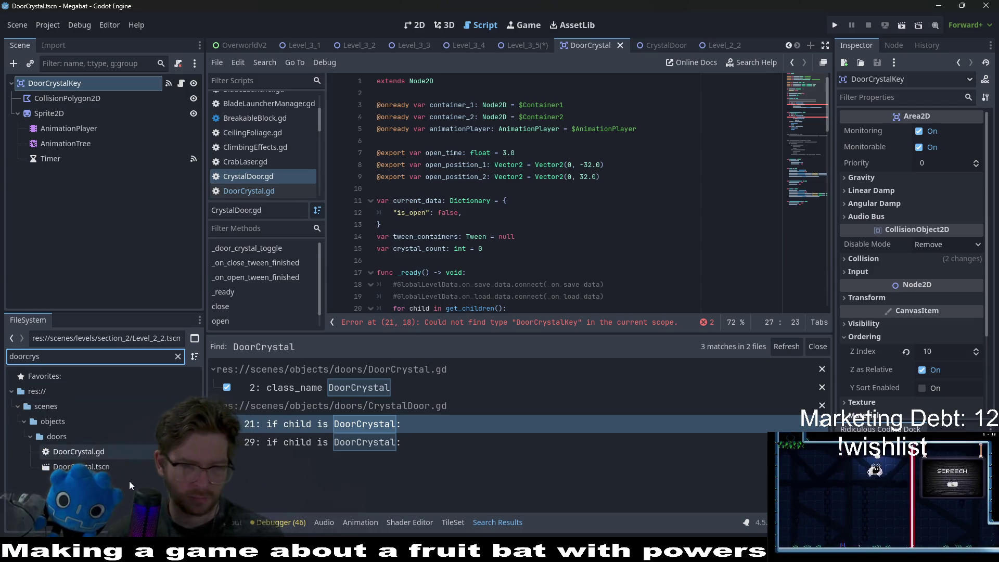
Rename the DoorCrystal scene file to DoorCrystalKey
click(90, 467)
right_click(90, 466)
click(123, 416)
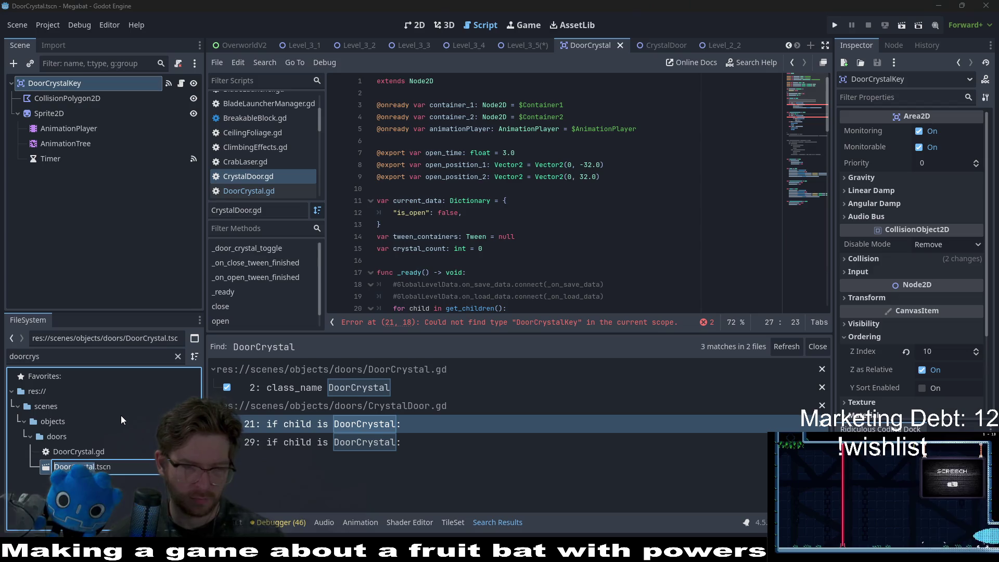
text(Key)
key(Return)
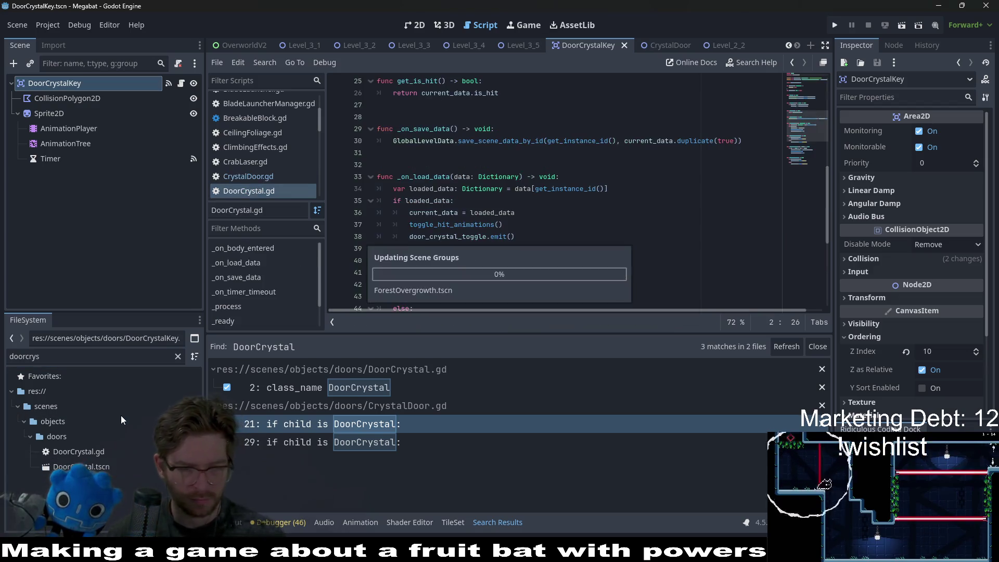
Rename the DoorCrystal.gd script to DoorCrystalKey.gd
right_click(105, 452)
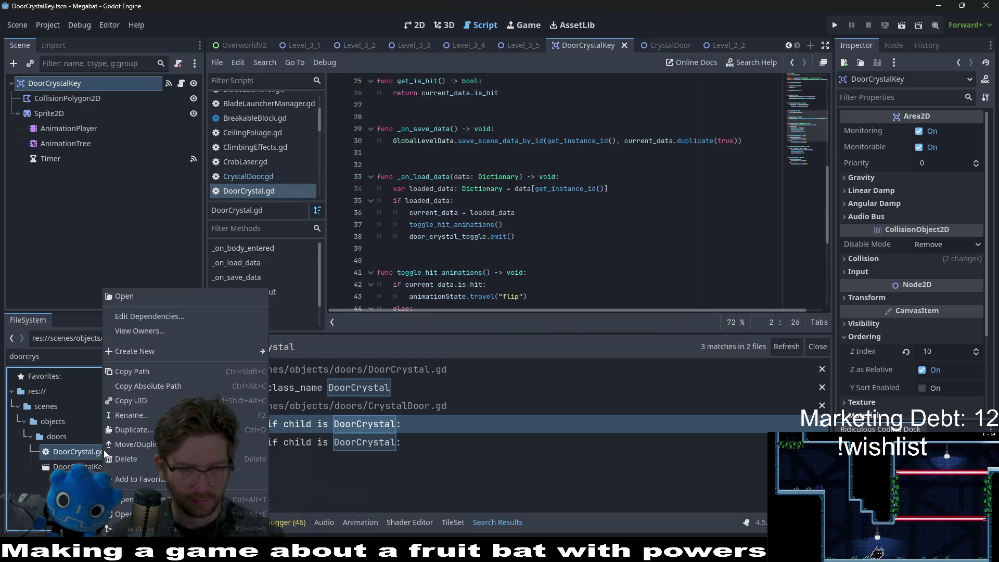
click(143, 413)
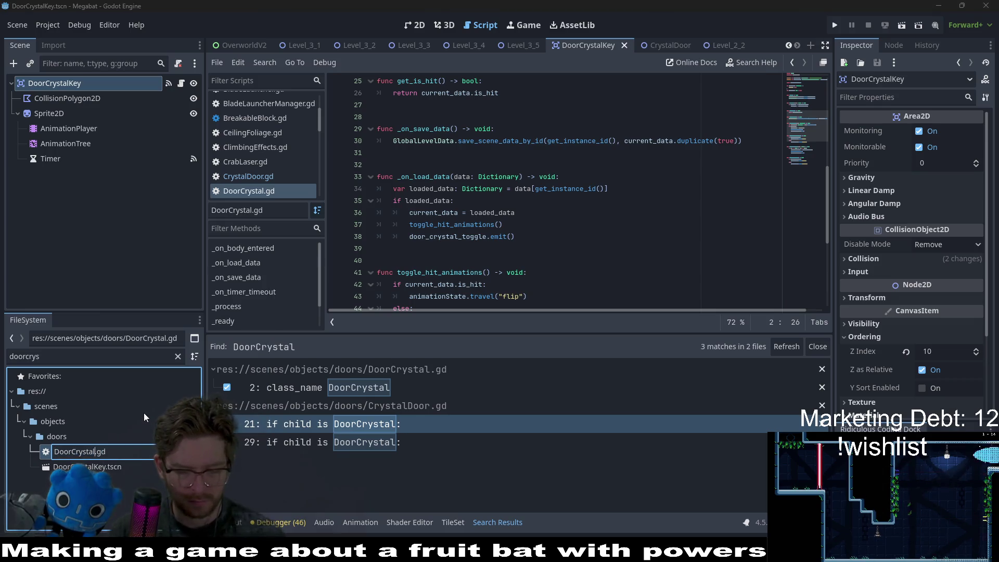
text(Key)
key(Return)
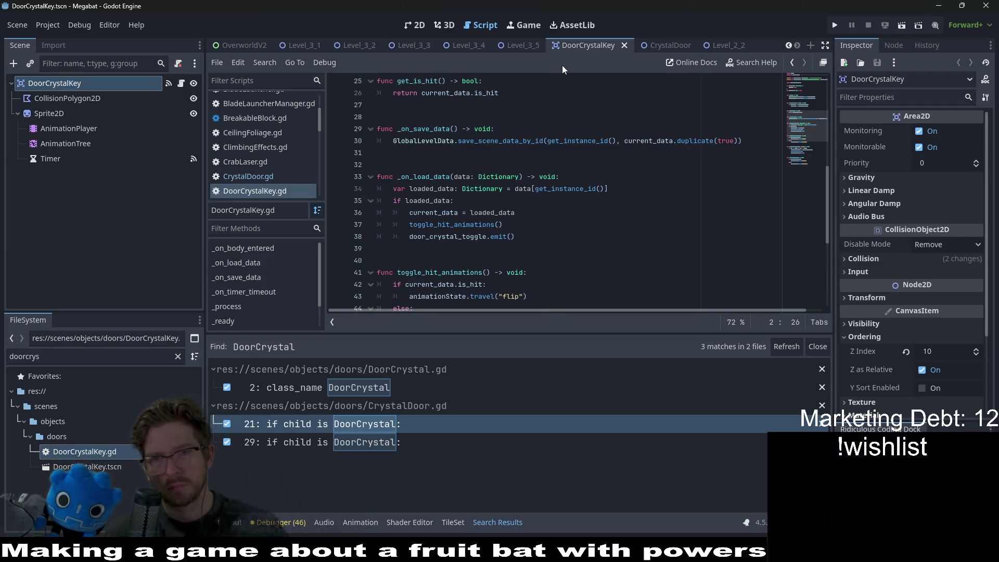
Review the CrystalDoor and DoorCrystalKey scenes, then show Level_3_5 in the 2D view
click(661, 42)
scroll(572, 192, down, 3)
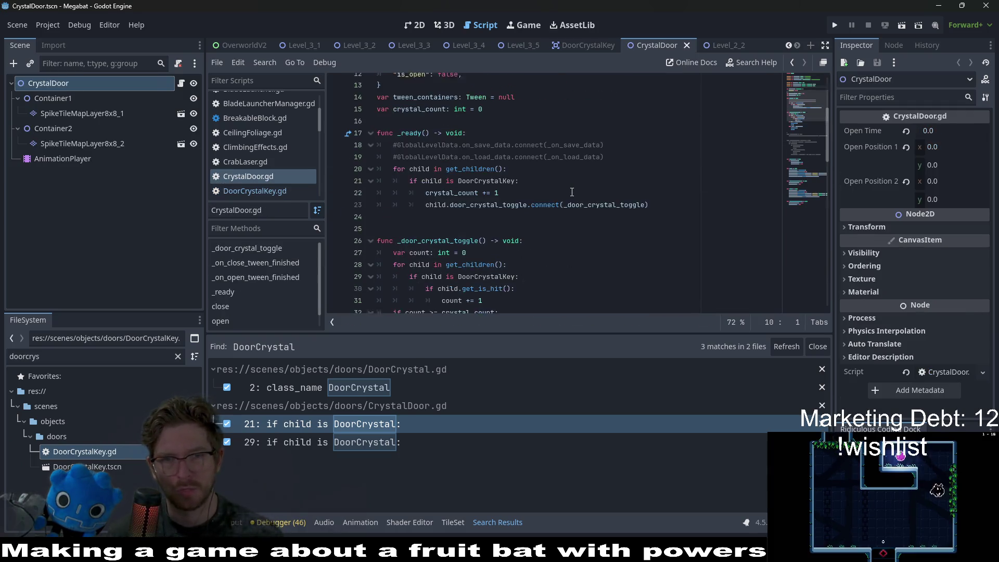
scroll(572, 192, up, 3)
scroll(745, 175, down, 10)
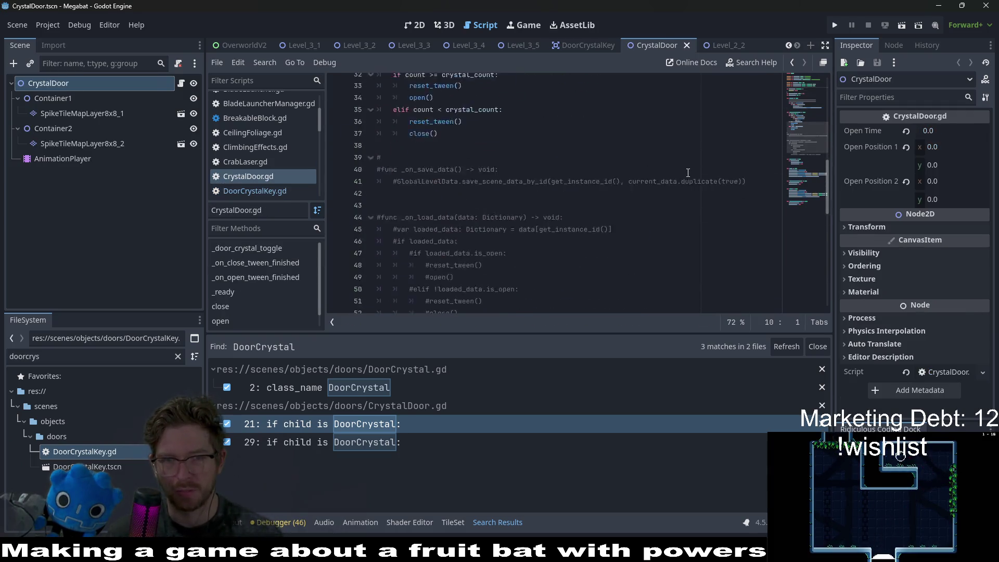
scroll(746, 175, up, 8)
click(598, 45)
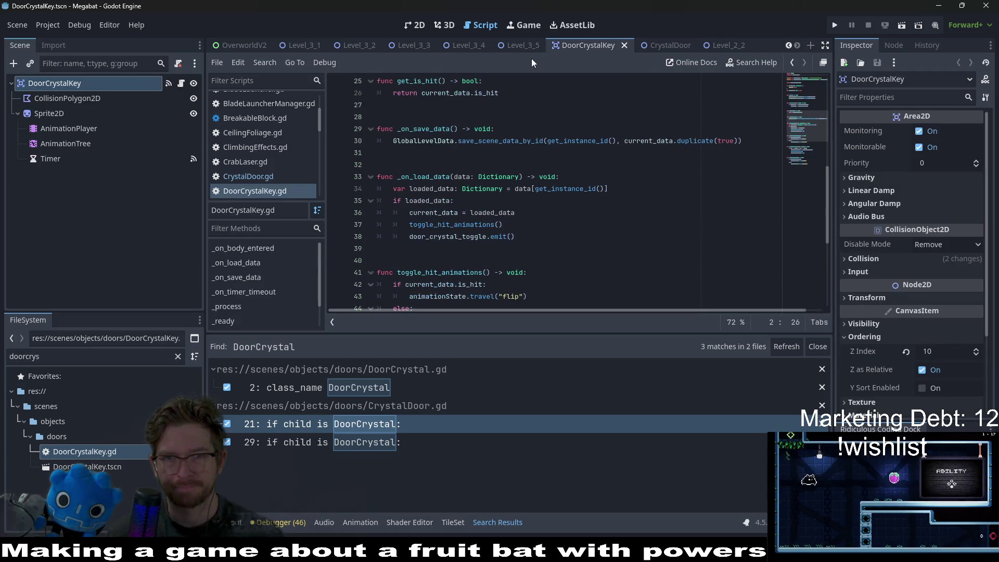
click(510, 45)
click(411, 25)
scroll(504, 176, up, 6)
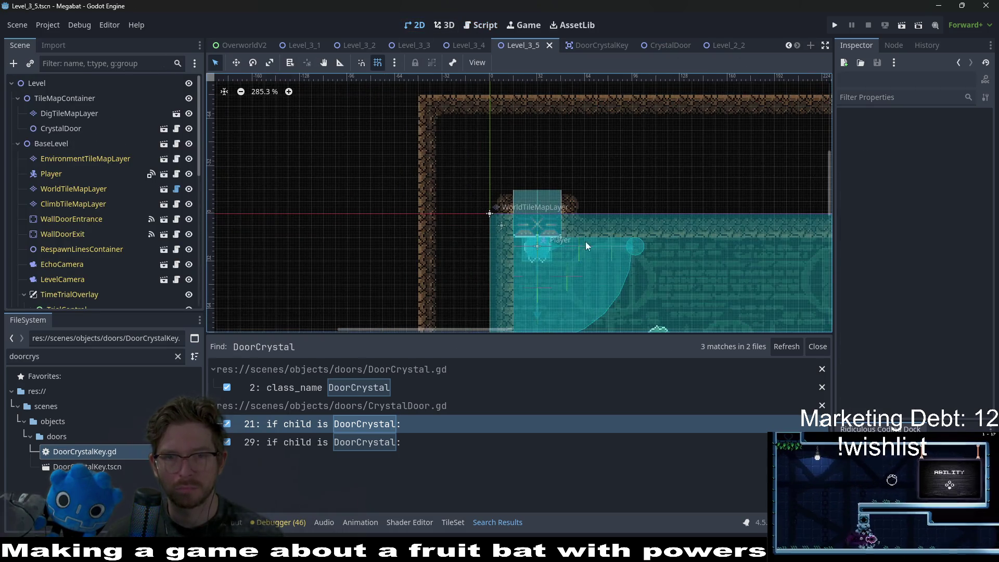
scroll(592, 167, down, 4)
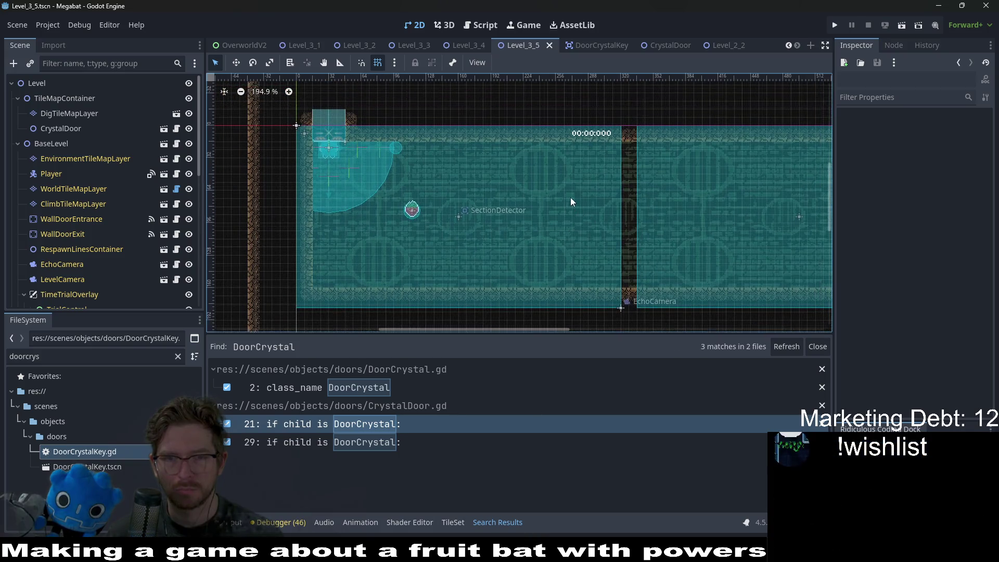
scroll(557, 191, down, 5)
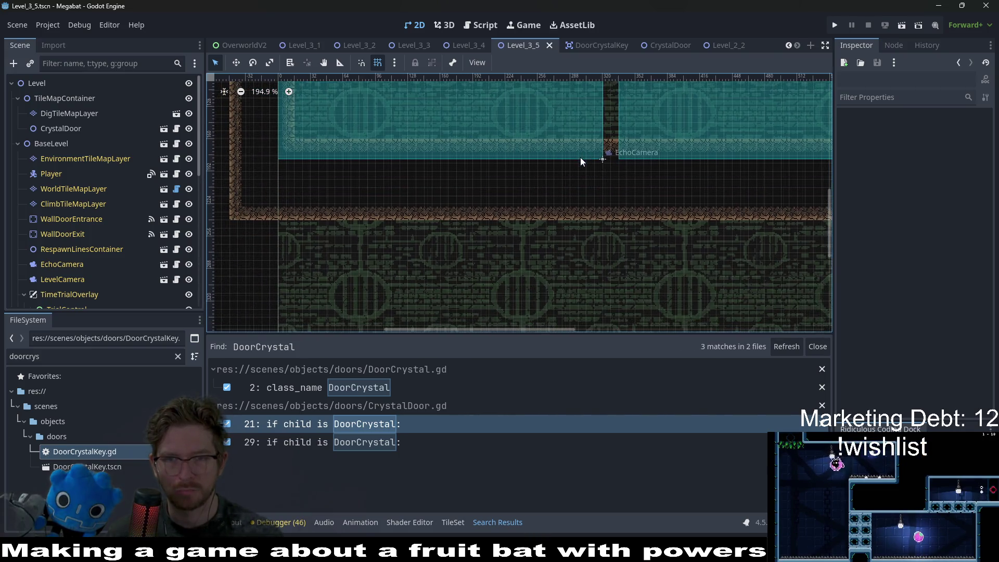
scroll(580, 161, down, 4)
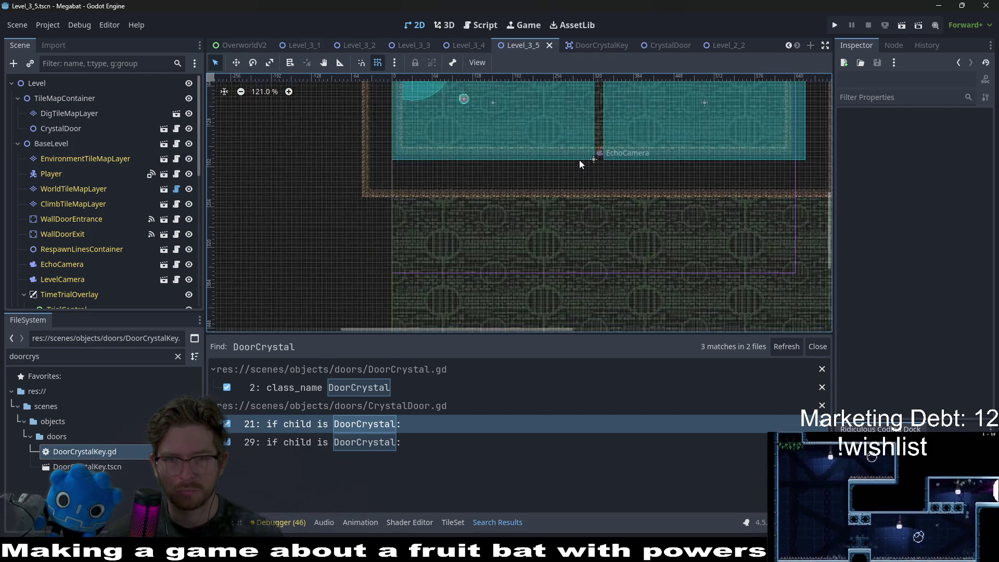
scroll(594, 197, up, 2)
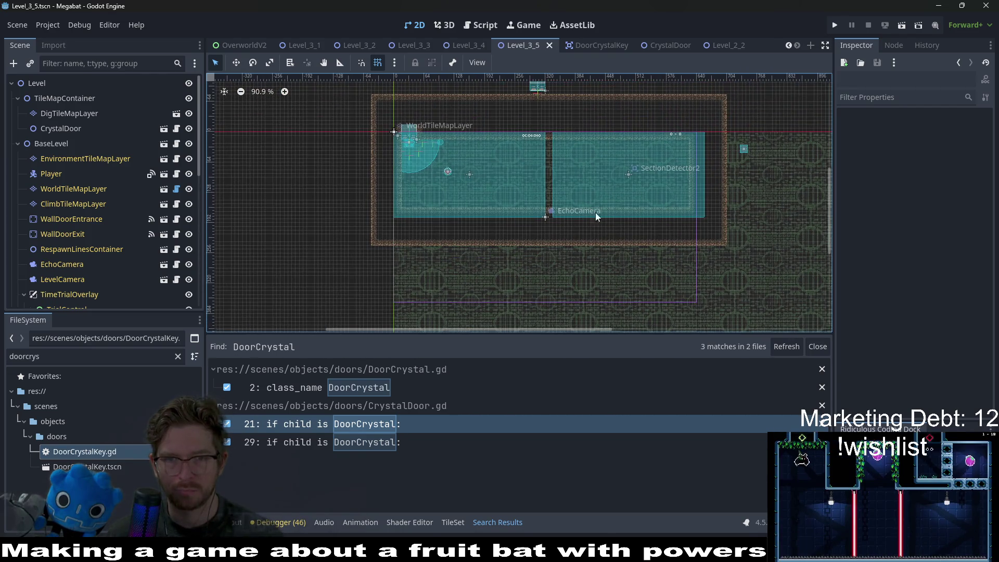
scroll(547, 177, up, 3)
scroll(675, 184, down, 3)
scroll(675, 184, left, 2)
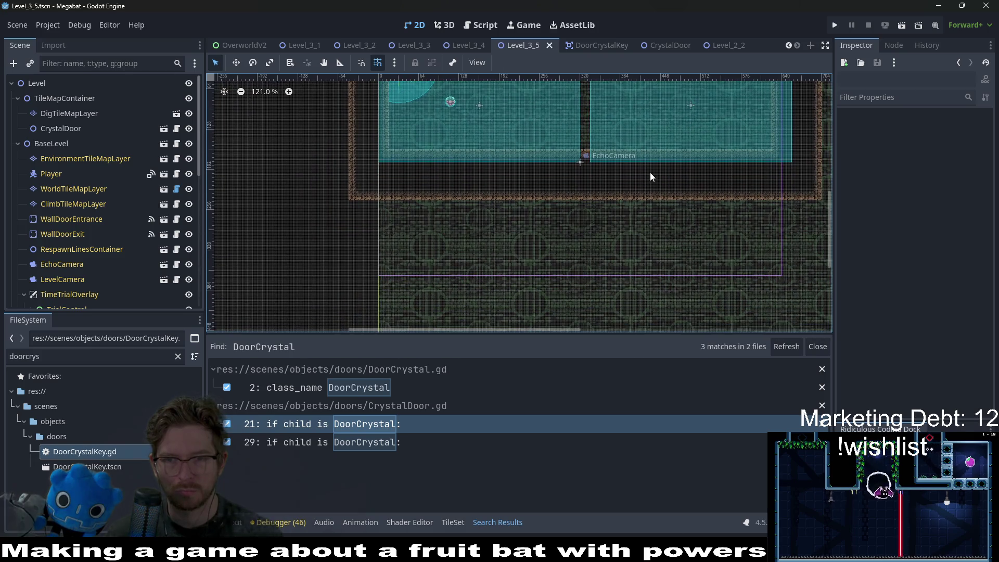
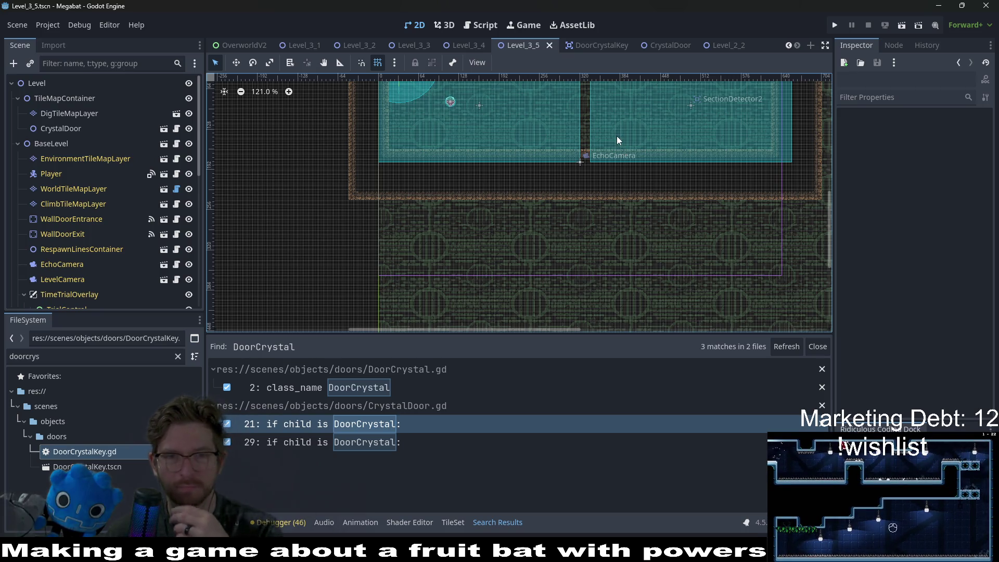
On DigTileMapLayer, paint a 5x1 strip of Desert dig terrain into the left room's floor
scroll(601, 186, up, 3)
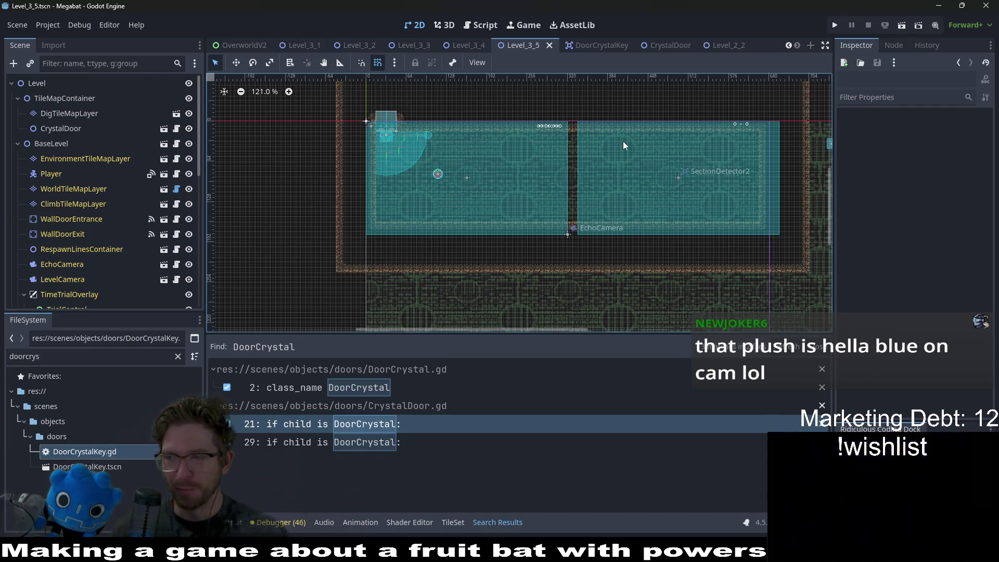
scroll(458, 208, up, 6)
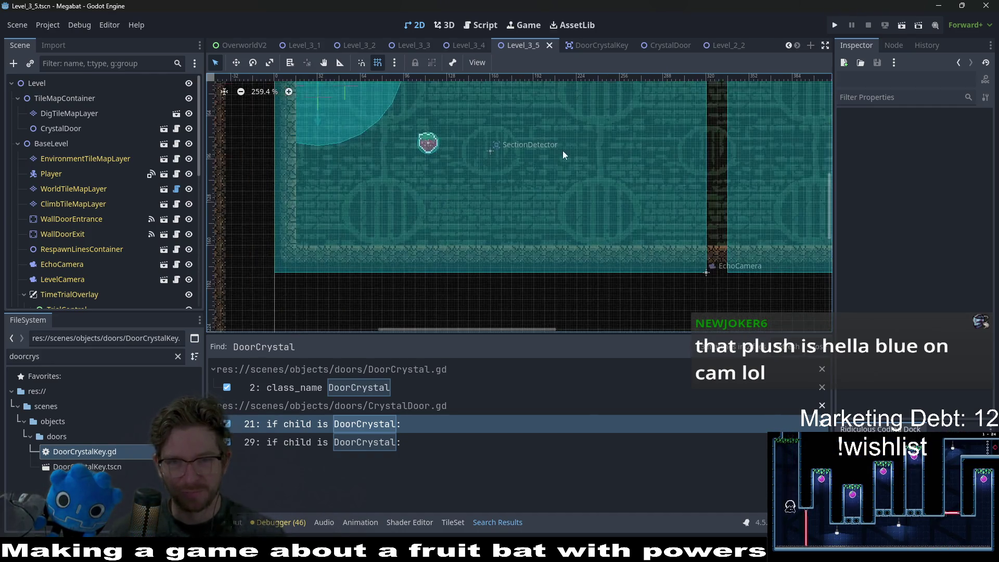
scroll(542, 206, down, 3)
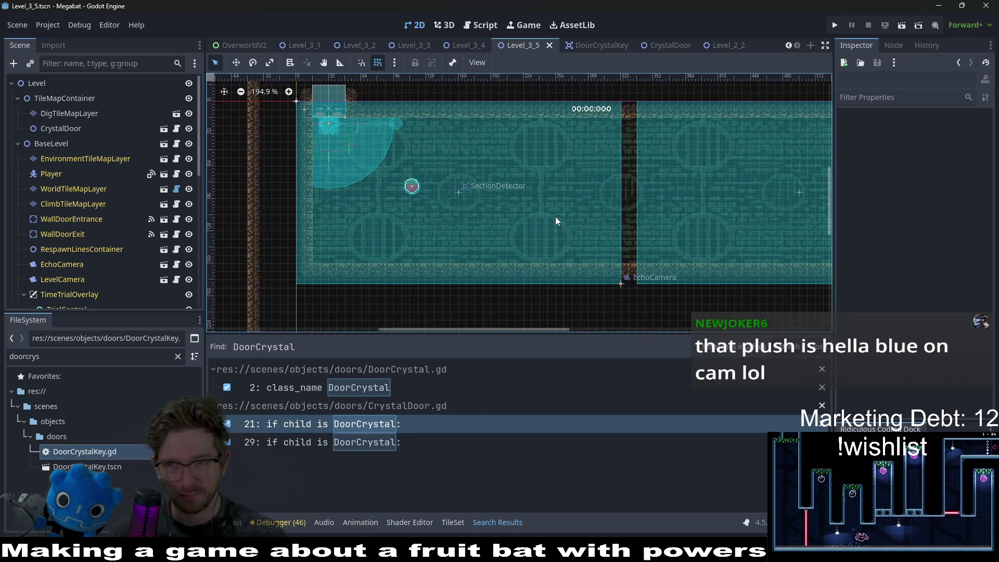
scroll(422, 216, up, 2)
click(63, 114)
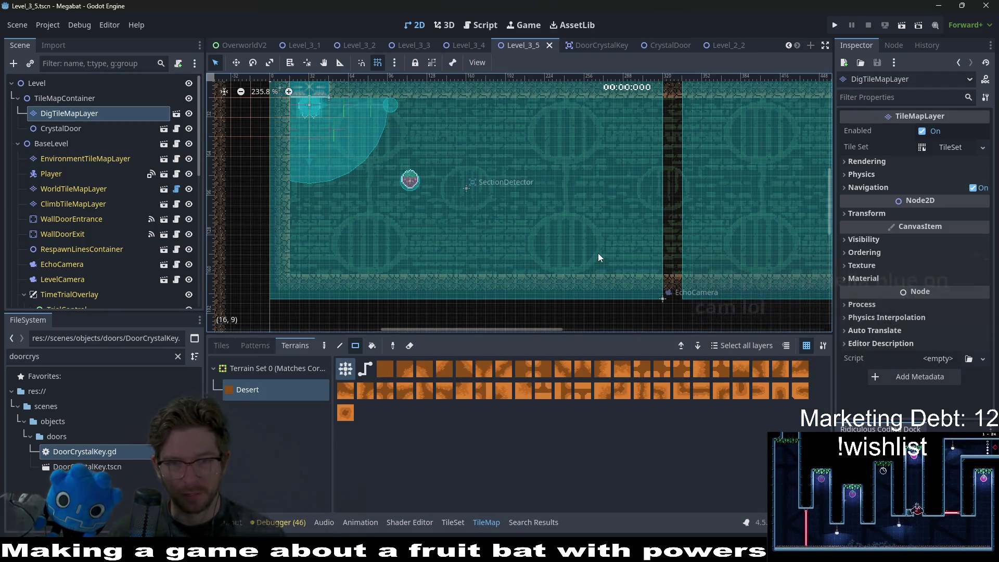
drag(619, 220, 653, 145)
mouse_move(452, 190)
mouse_down()
mouse_move(581, 197)
mouse_move(572, 156)
mouse_move(549, 291)
mouse_up()
scroll(546, 182, down, 3)
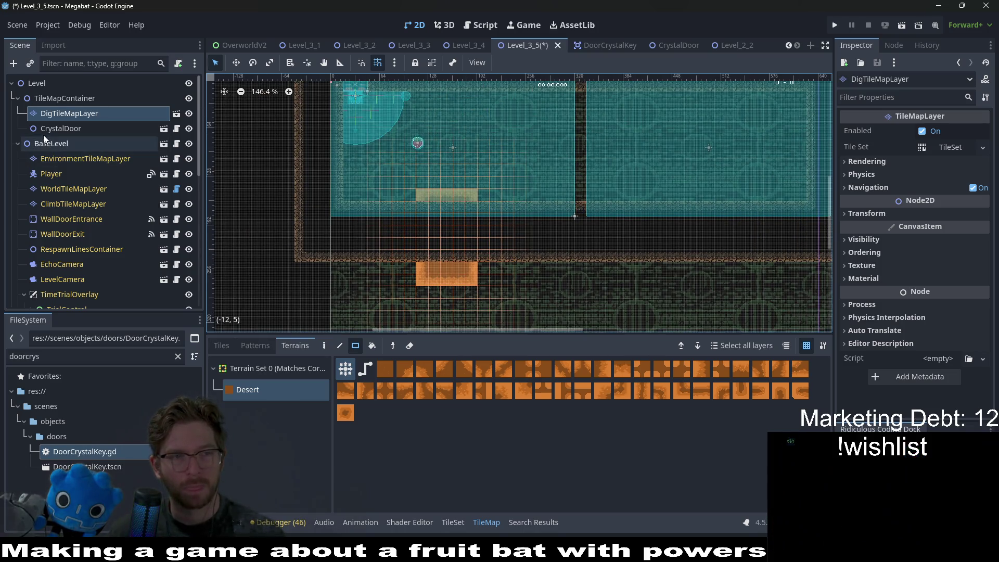
On WorldTileMapLayer, paint a 5x5 block of DESERT terrain below the new floor door
click(89, 193)
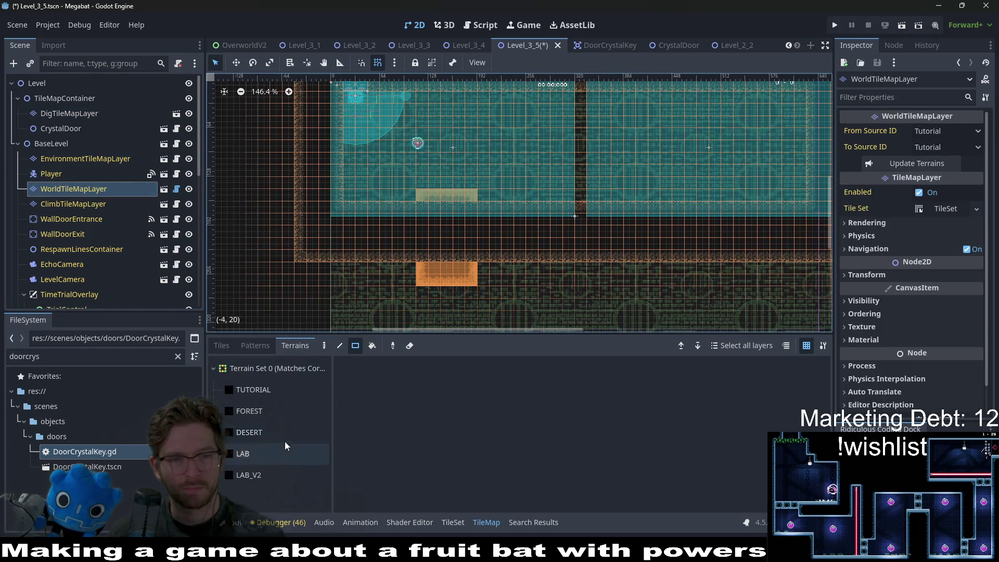
click(260, 475)
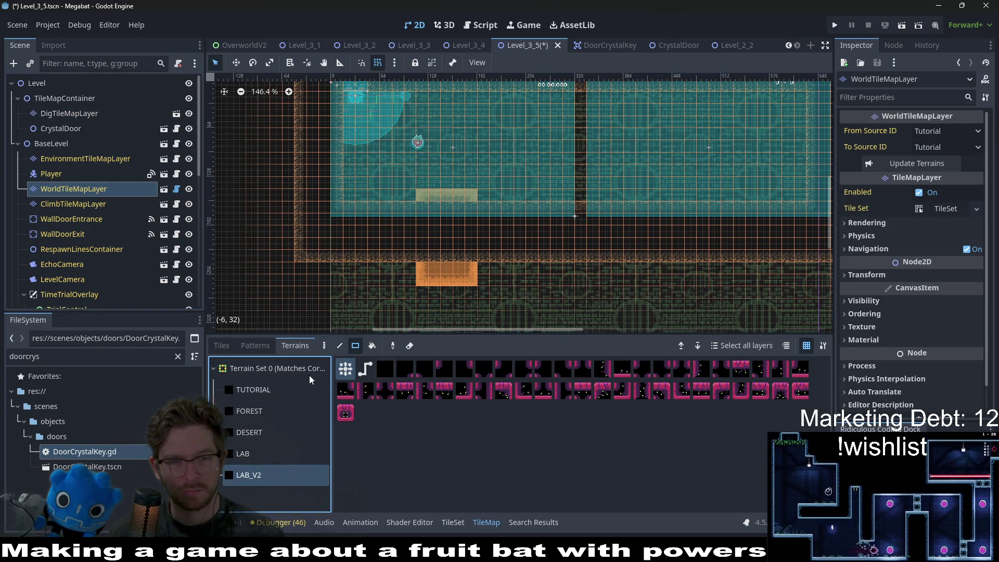
click(248, 457)
click(269, 435)
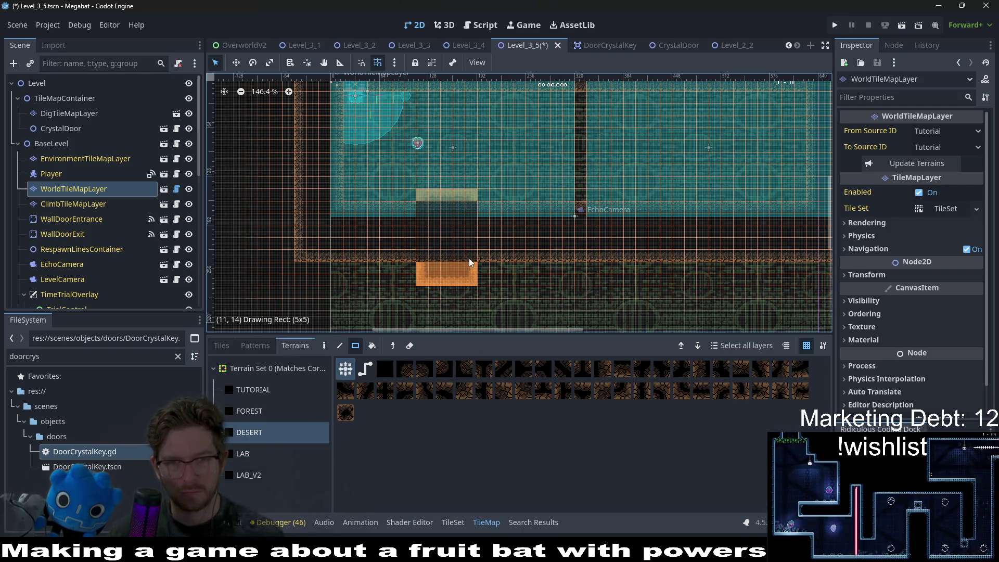
drag(469, 263, 470, 264)
scroll(515, 229, down, 3)
scroll(91, 272, down, 5)
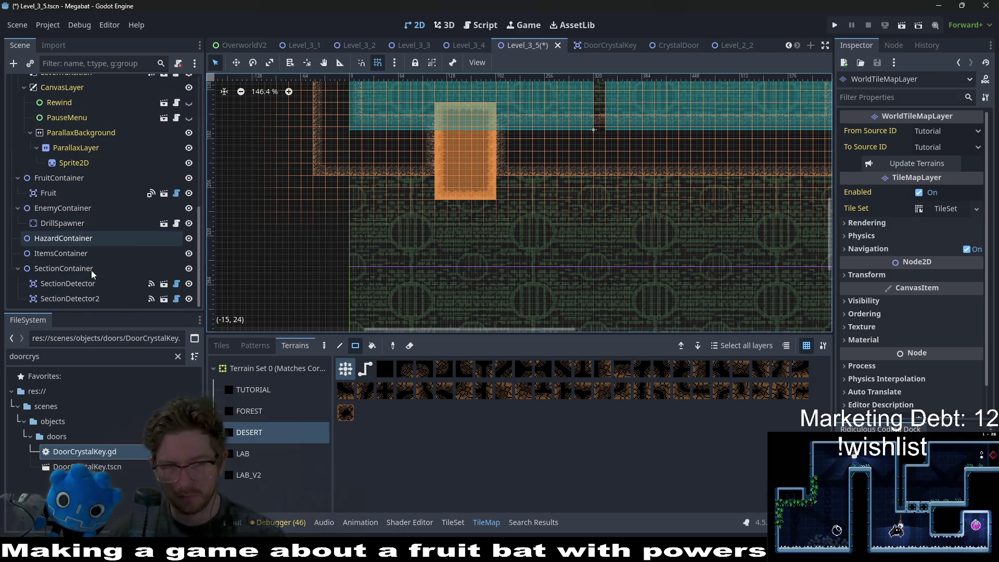
click(89, 298)
click(63, 268)
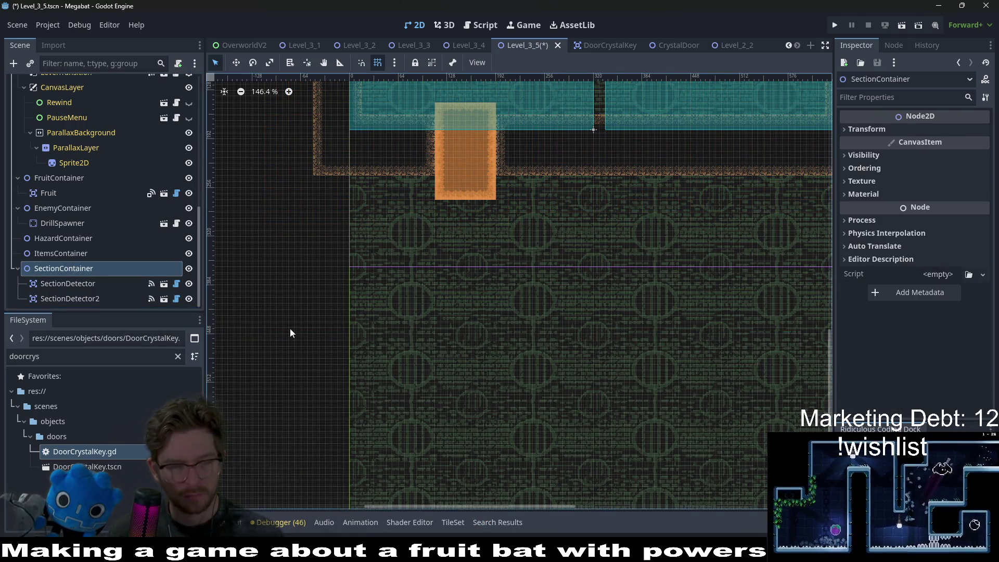
Instance SectionDetector.tscn under SectionContainer via a 'sectiondet' search
key(ctrl+shift+a)
text(sectopm)
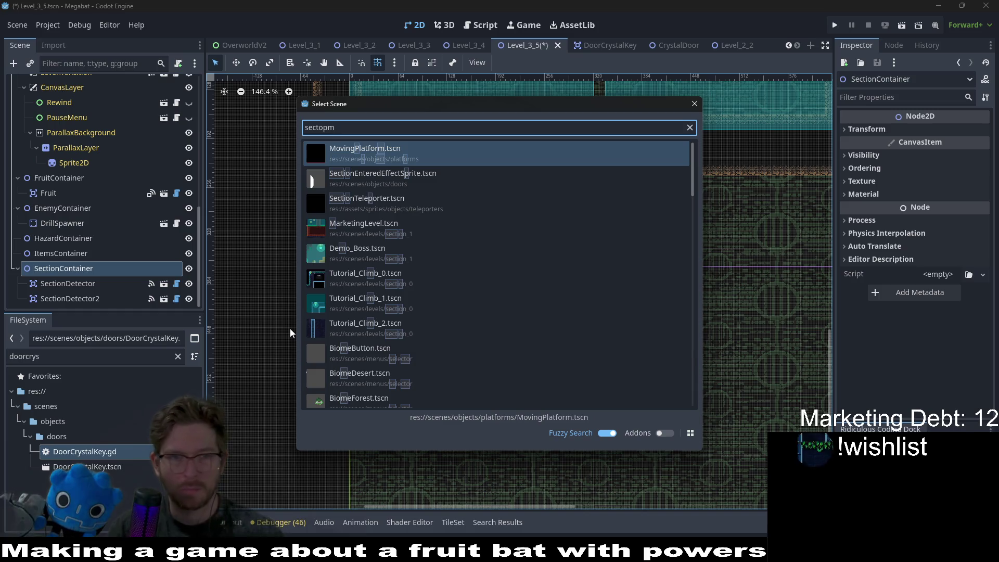
key(BackSpace)
key(BackSpace)
key(BackSpace)
text(iondet)
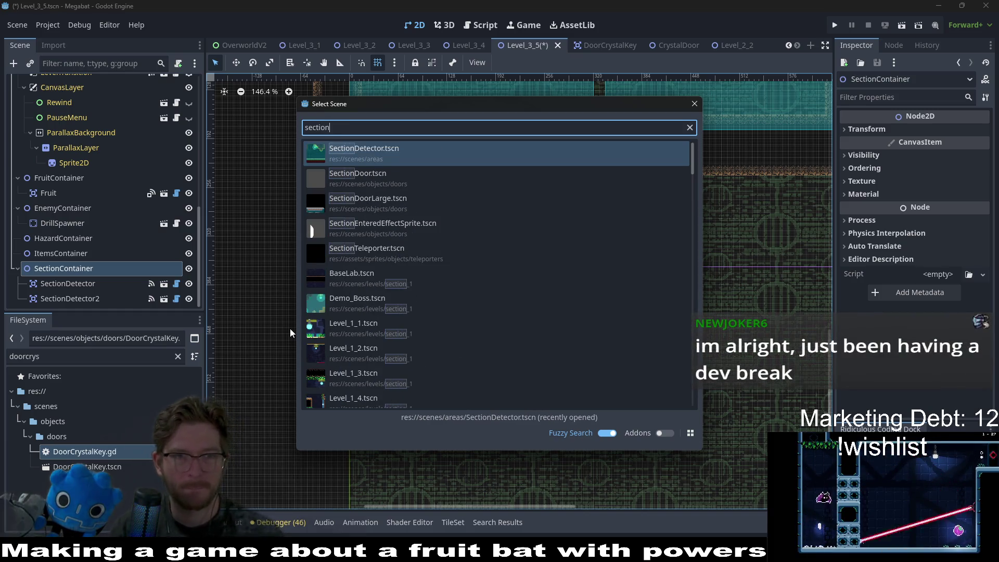
key(Return)
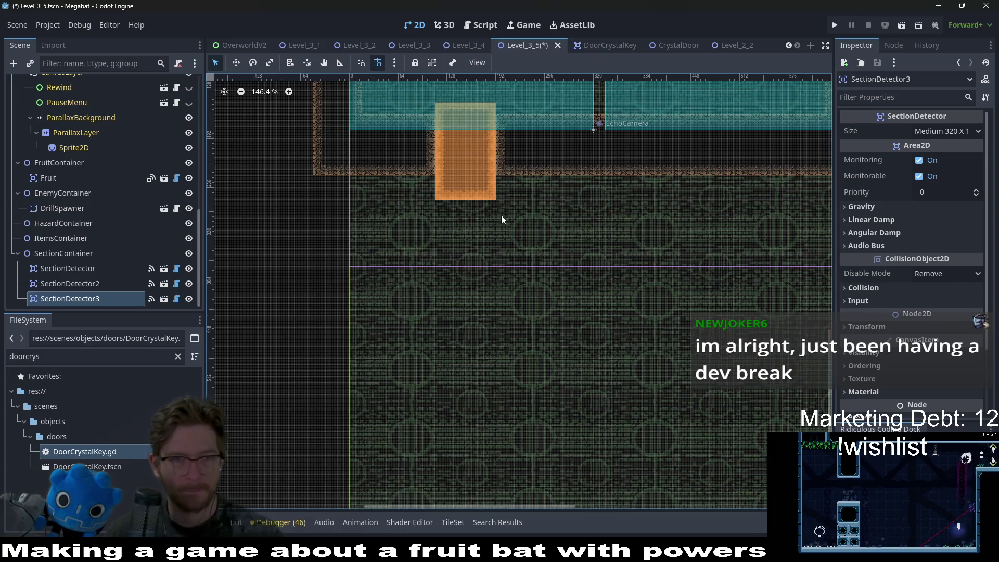
Move SectionDetector3 into the area just below the floor door
scroll(502, 219, down, 4)
key(w)
drag(509, 201, 494, 225)
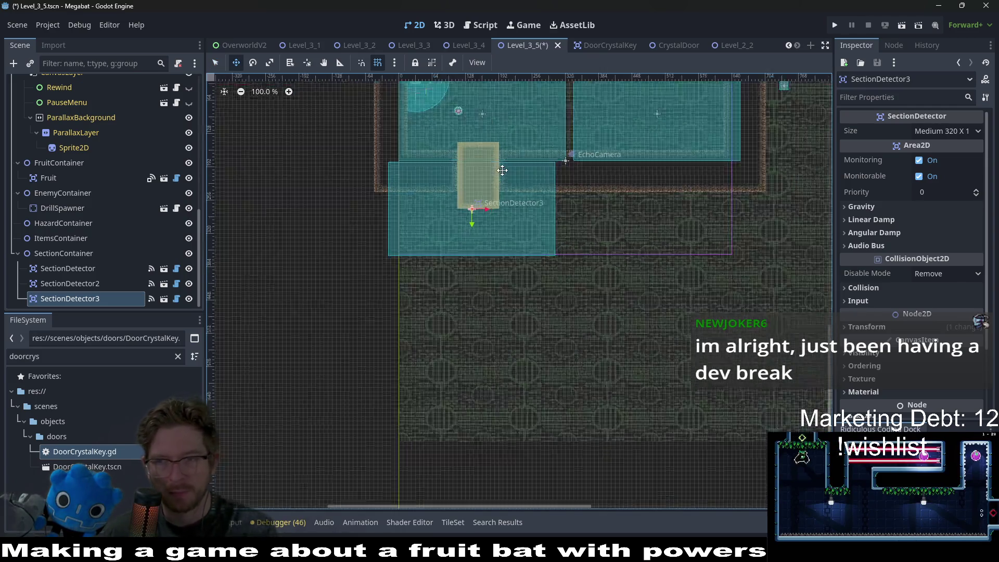
scroll(503, 185, up, 6)
scroll(485, 166, up, 6)
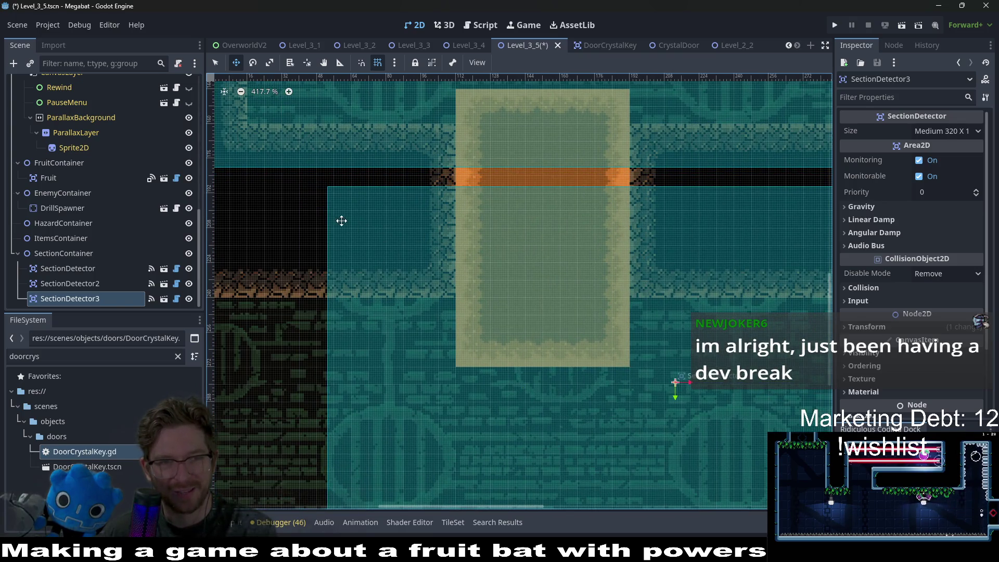
mouse_move(292, 226)
mouse_down()
mouse_move(435, 213)
mouse_move(415, 221)
mouse_up()
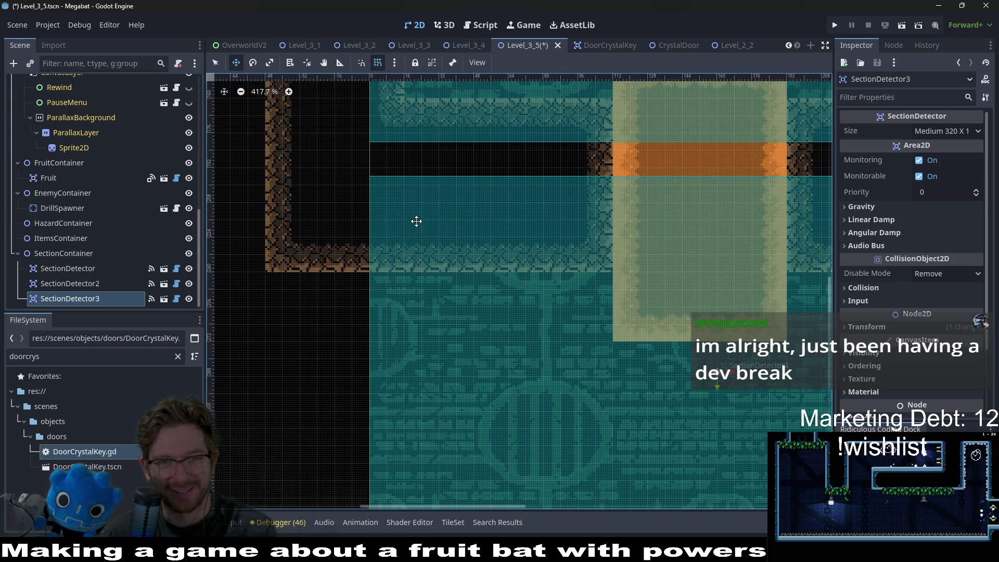
scroll(397, 188, up, 3)
scroll(420, 167, down, 11)
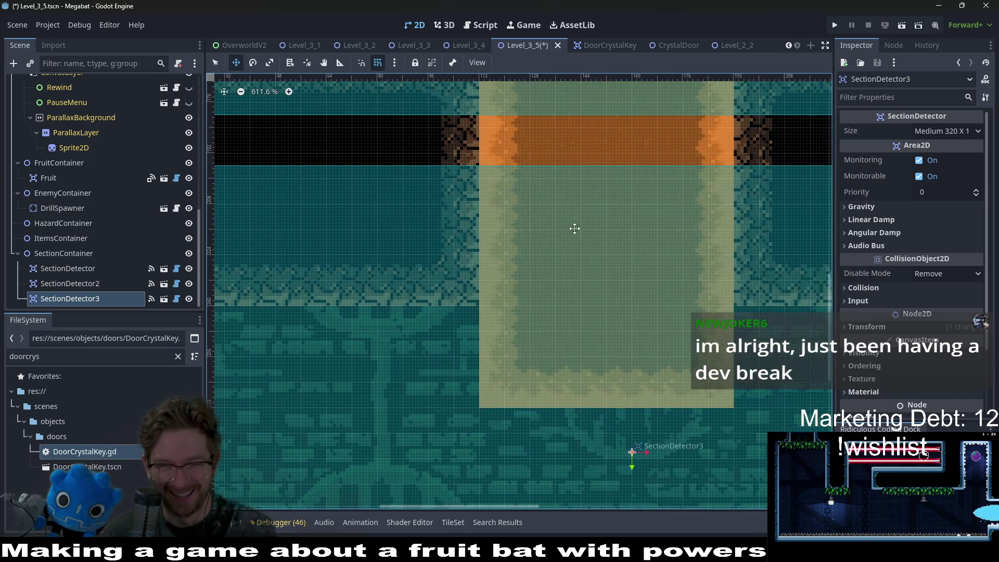
scroll(628, 251, down, 1)
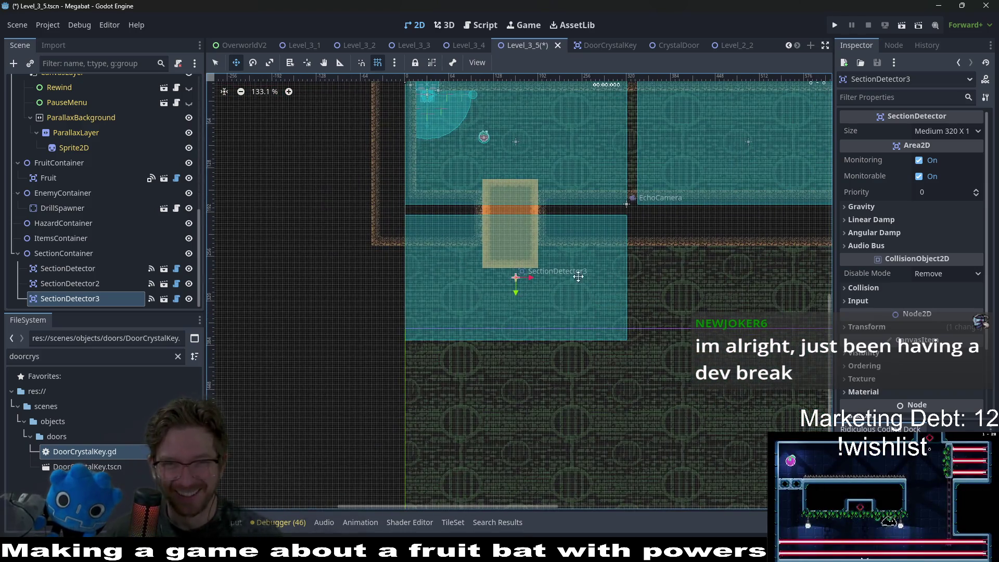
scroll(88, 134, up, 5)
scroll(89, 135, up, 3)
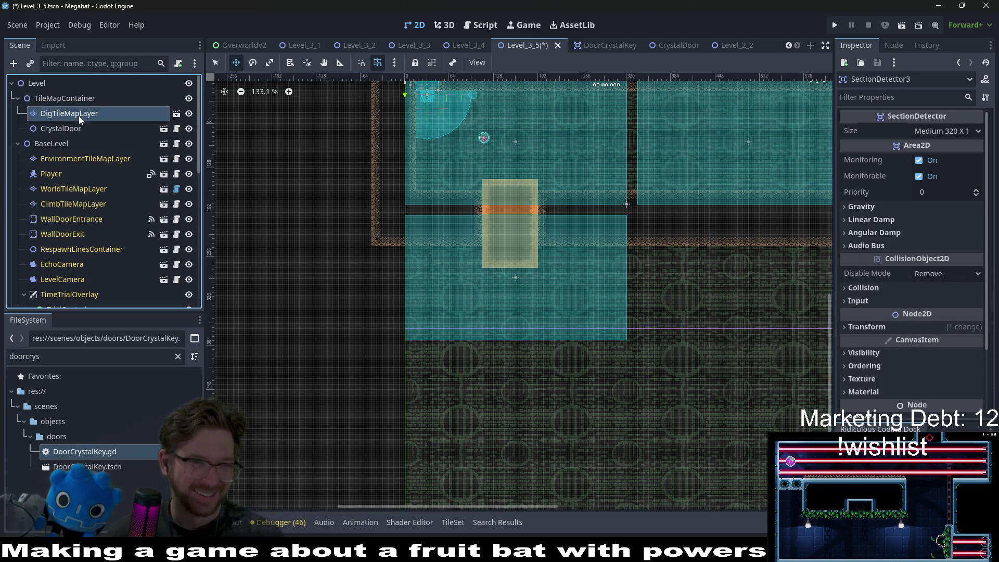
On WorldTileMapLayer, paint DESERT wall blocks on both sides of the lower room
click(78, 114)
click(76, 159)
click(76, 188)
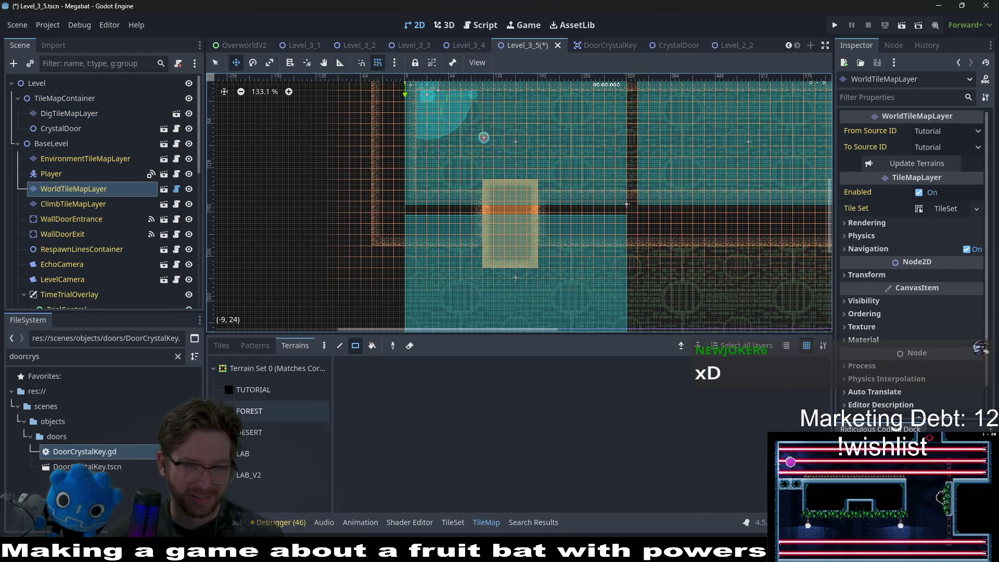
click(250, 412)
click(258, 428)
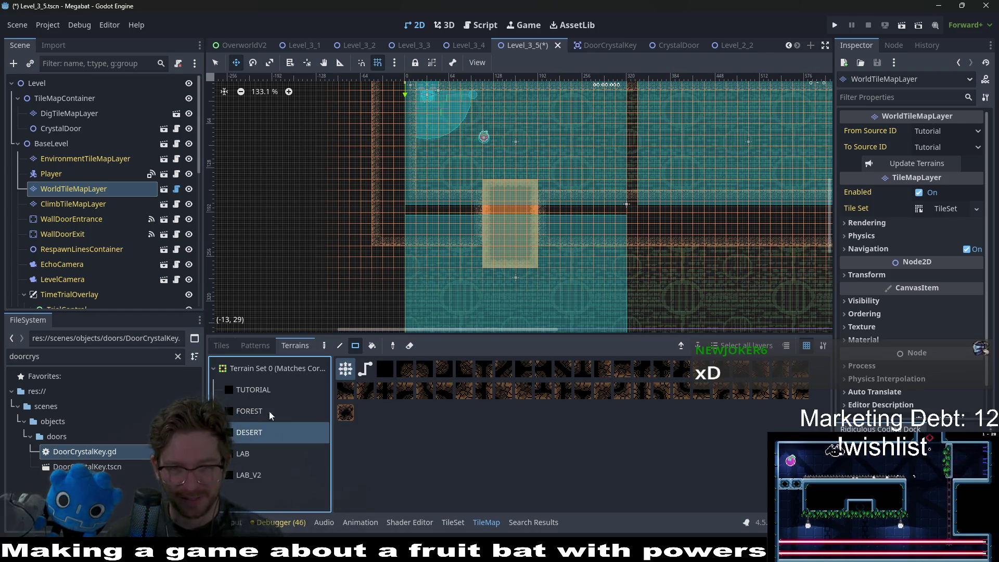
scroll(365, 178, up, 5)
mouse_move(366, 178)
mouse_down()
mouse_move(404, 221)
mouse_move(484, 224)
mouse_up()
drag(640, 169, 773, 210)
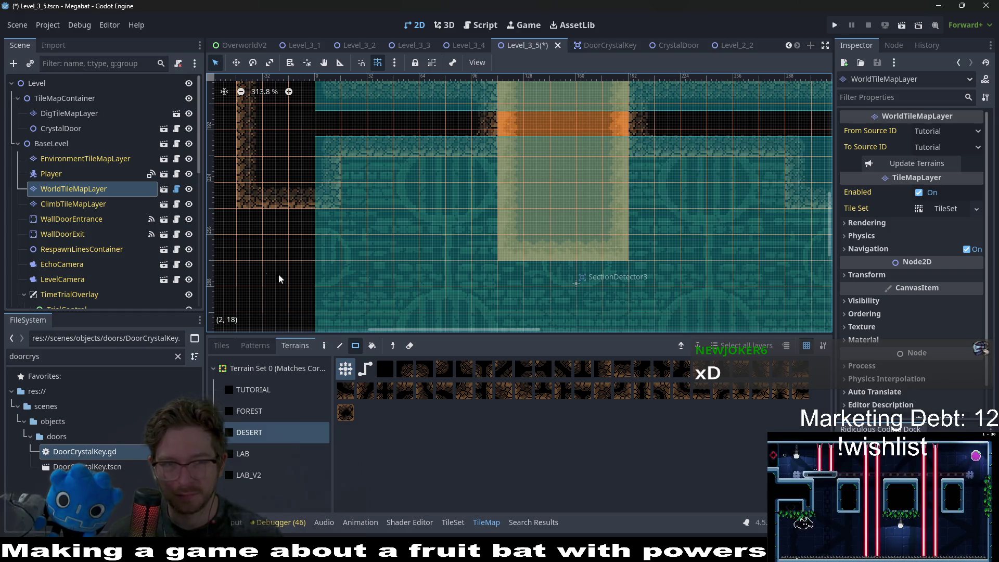
Paint a four-by-eight DESERT wall on the left and a wall along the lower room's right side
scroll(356, 167, down, 10)
mouse_move(328, 159)
mouse_down()
mouse_move(363, 257)
mouse_move(594, 271)
mouse_move(534, 321)
mouse_up()
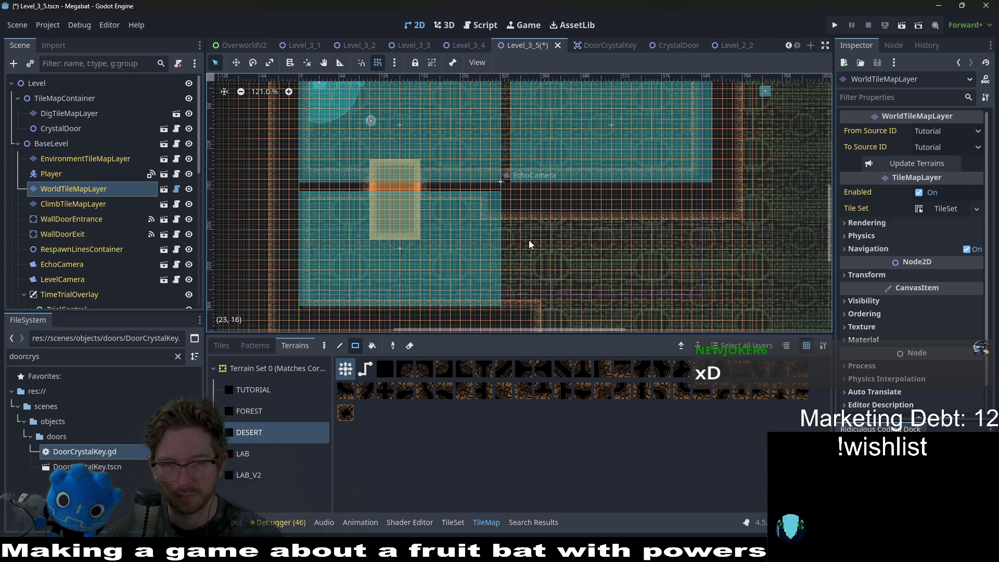
scroll(422, 247, up, 4)
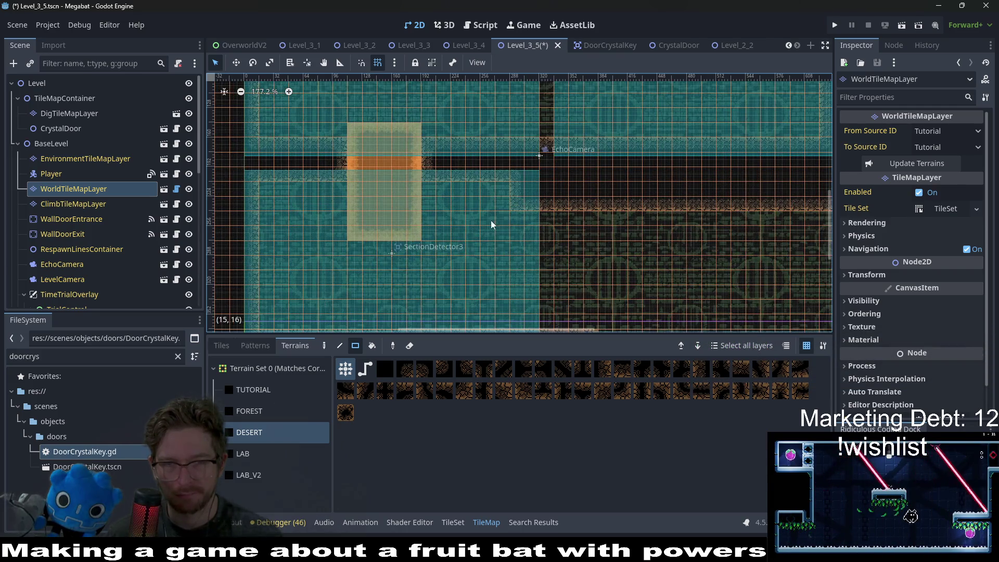
scroll(539, 277, up, 3)
drag(492, 94, 568, 231)
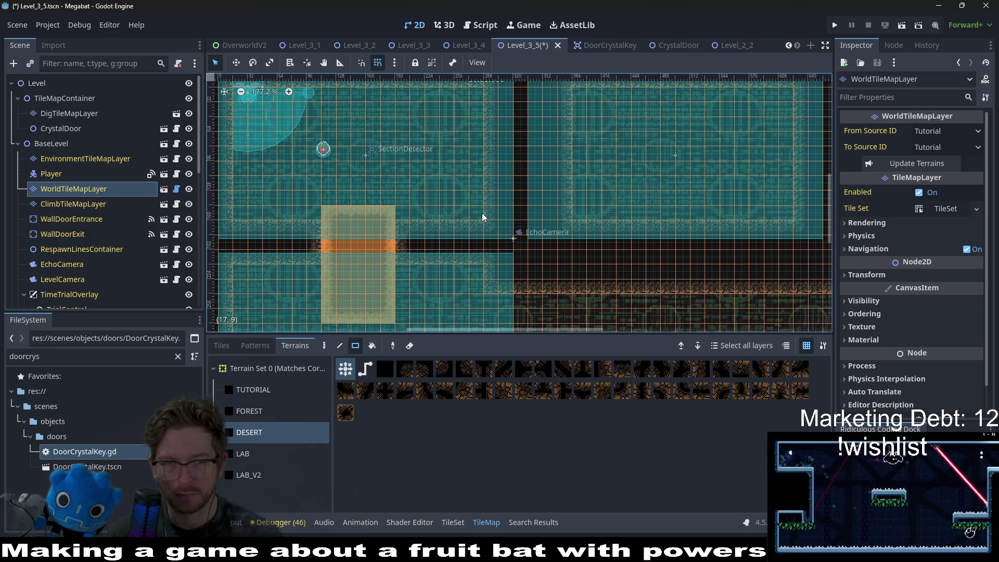
Check SectionDetector3's settings, which show Medium 320 X 1
scroll(560, 253, down, 3)
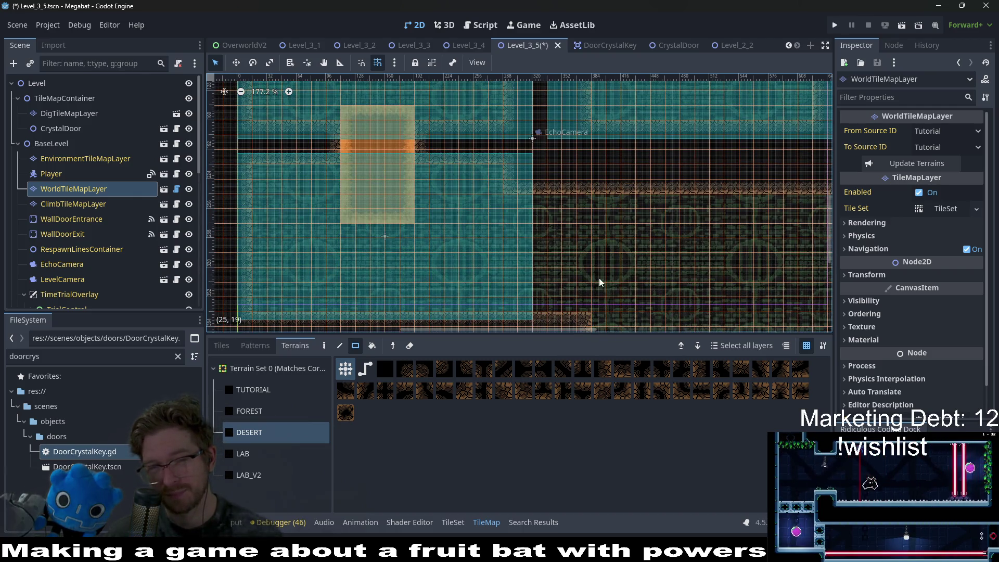
scroll(604, 279, down, 2)
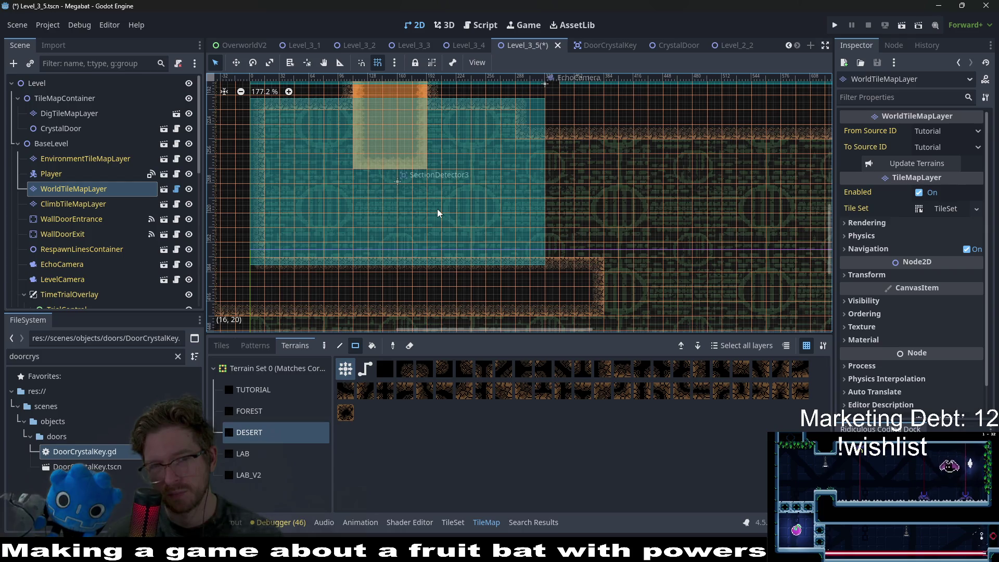
scroll(438, 212, down, 2)
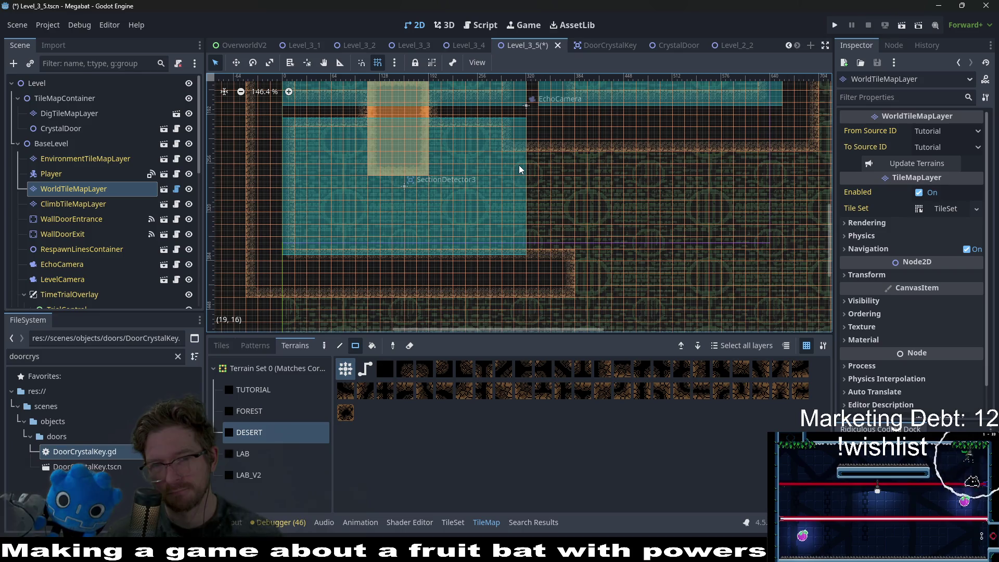
scroll(130, 284, down, 10)
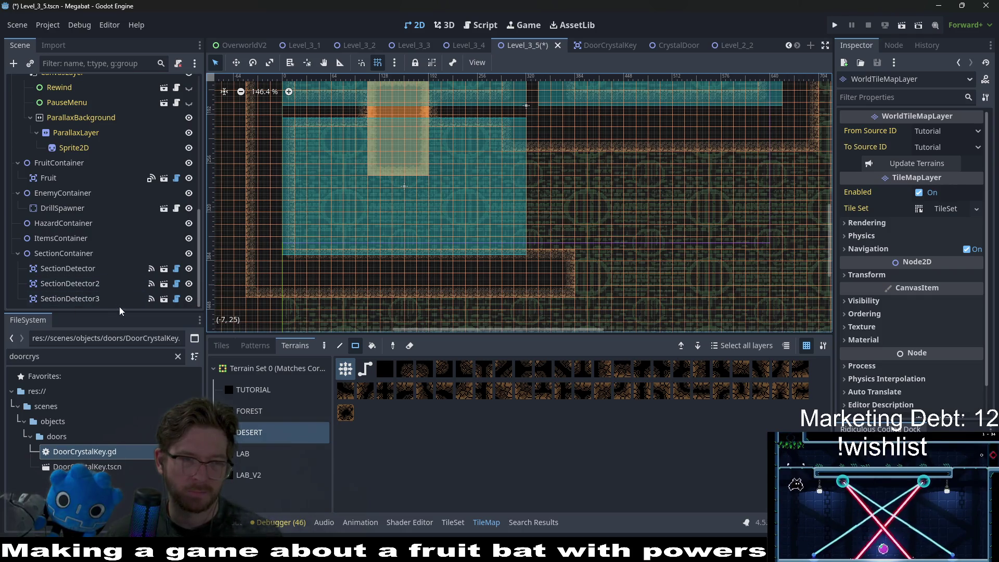
click(100, 297)
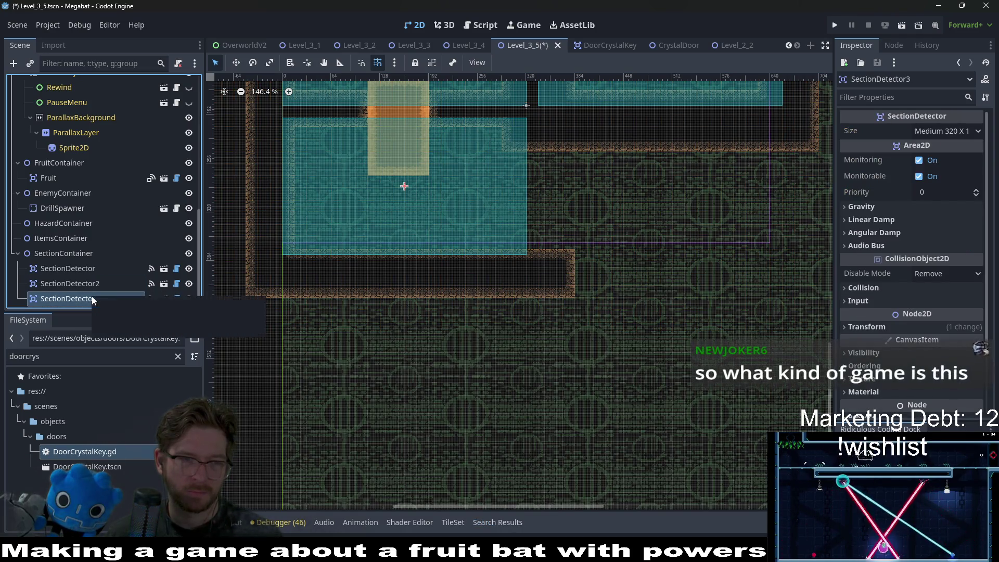
Instantiate a fourth SectionDetector.tscn as a child of SectionContainer via a 'sectio' search
click(71, 255)
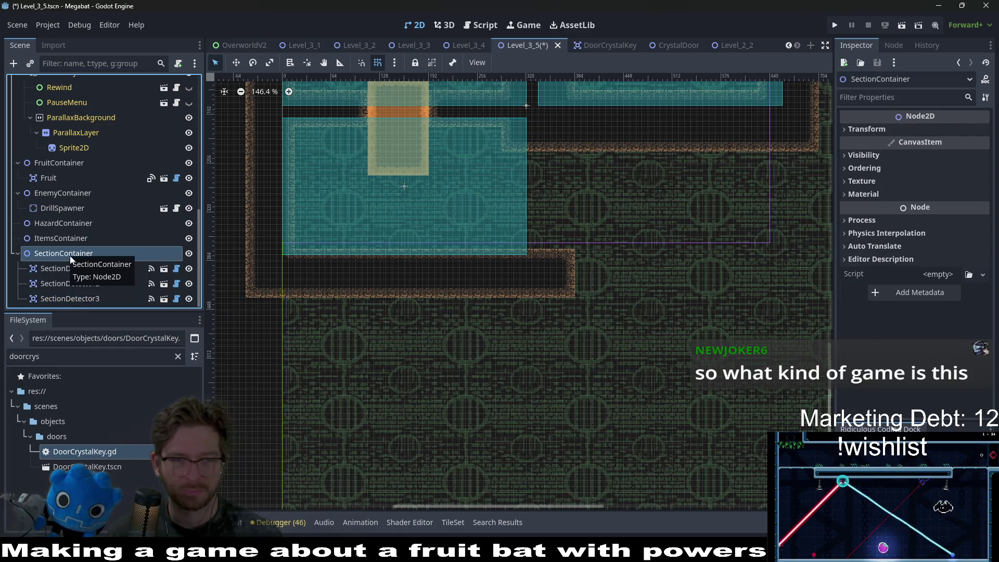
right_click(71, 259)
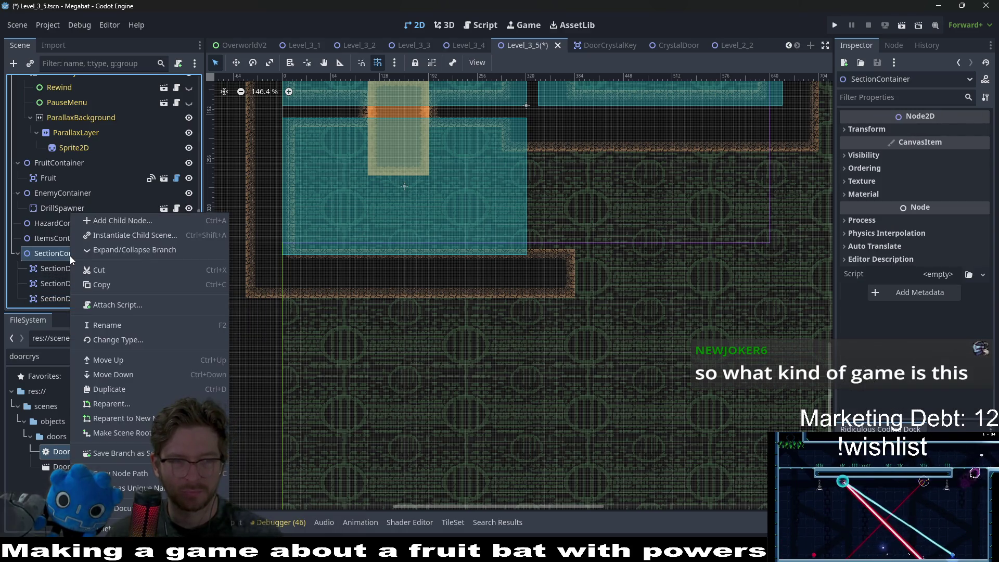
click(101, 238)
text(sectio)
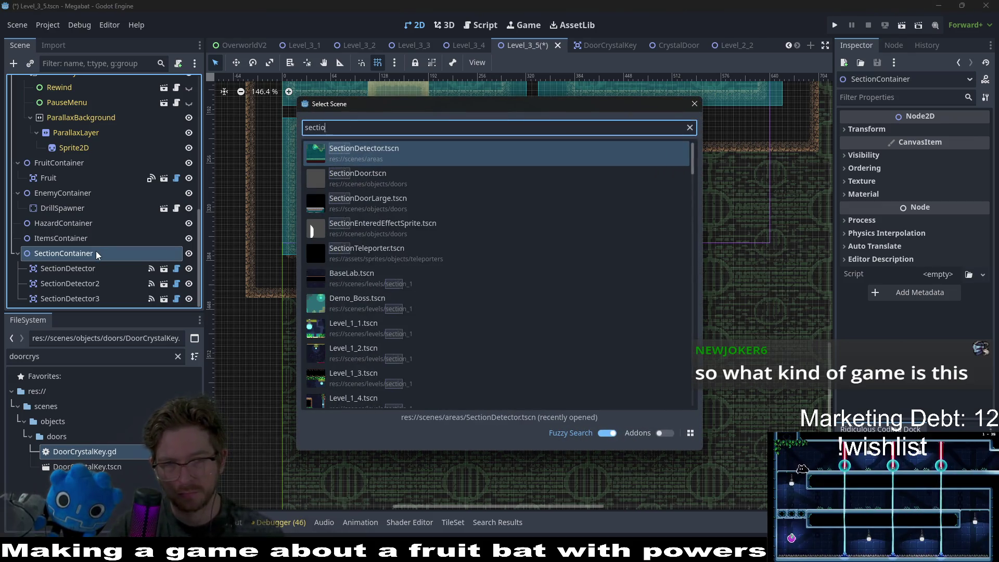
key(Return)
Move SectionDetector4 over the right-middle room and save Level_3_5
scroll(427, 255, up, 3)
scroll(427, 255, left, 3)
mouse_move(360, 171)
mouse_down()
mouse_move(586, 326)
mouse_move(526, 211)
mouse_up()
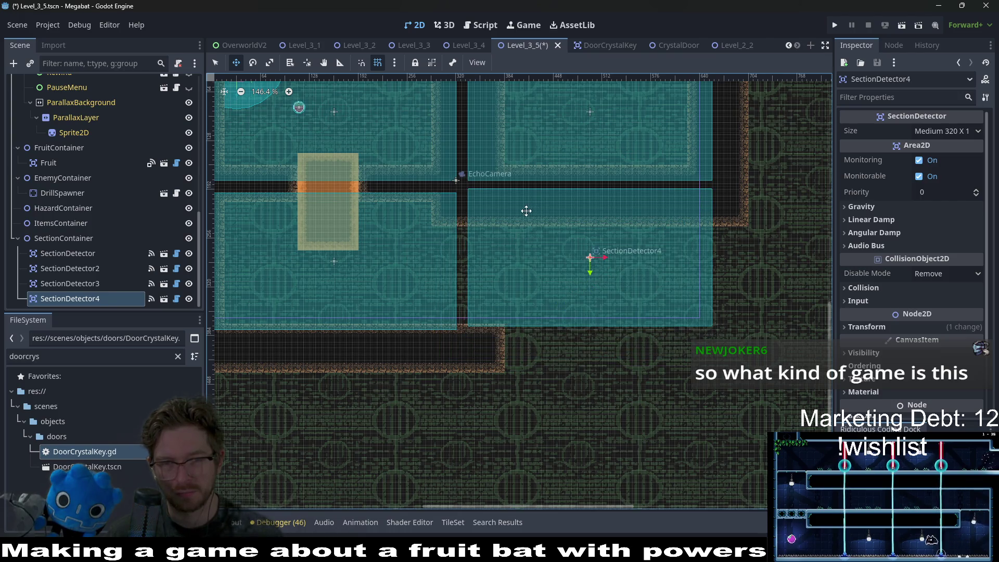
scroll(526, 211, up, 5)
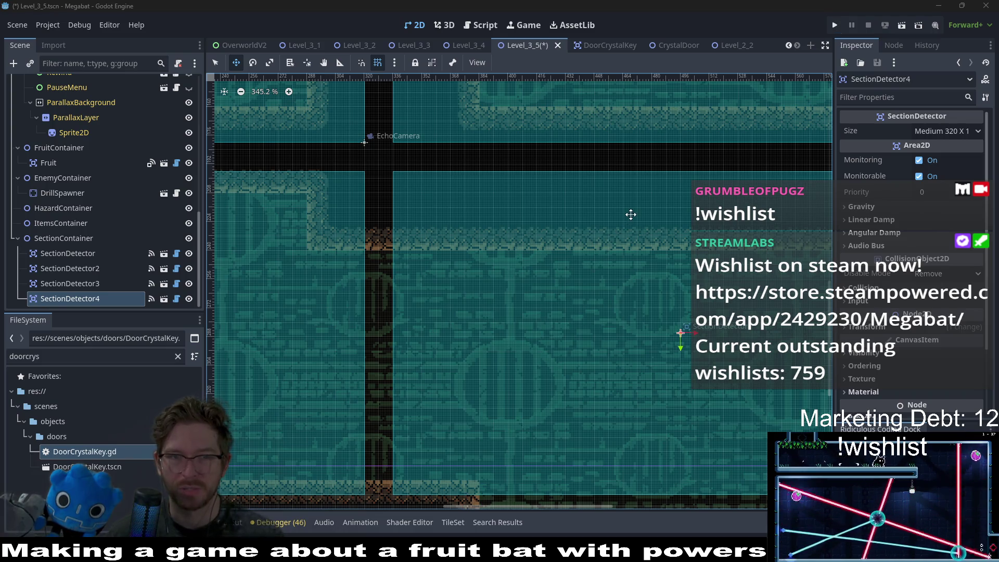
scroll(568, 169, up, 3)
scroll(592, 207, left, 2)
key(ctrl+s)
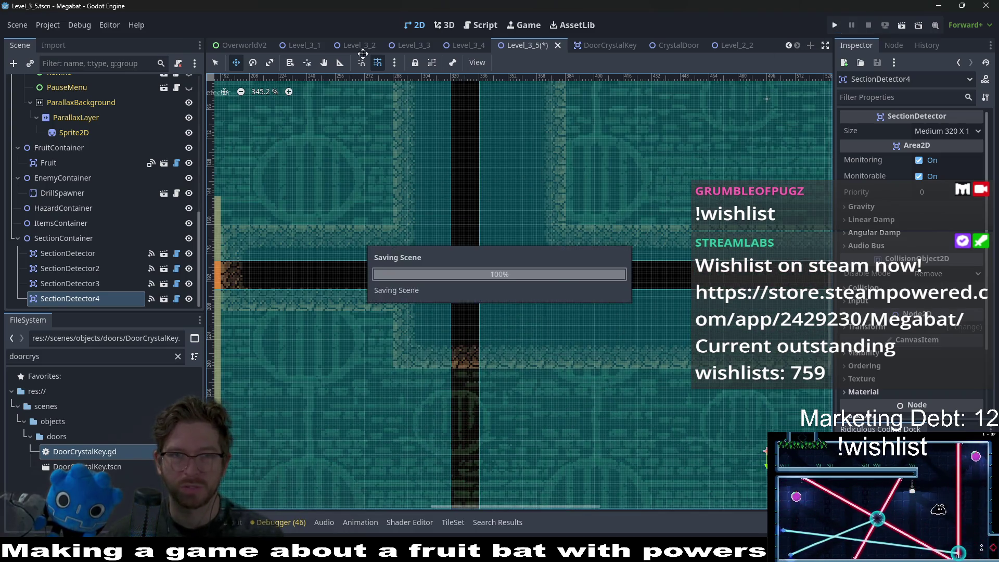
click(362, 46)
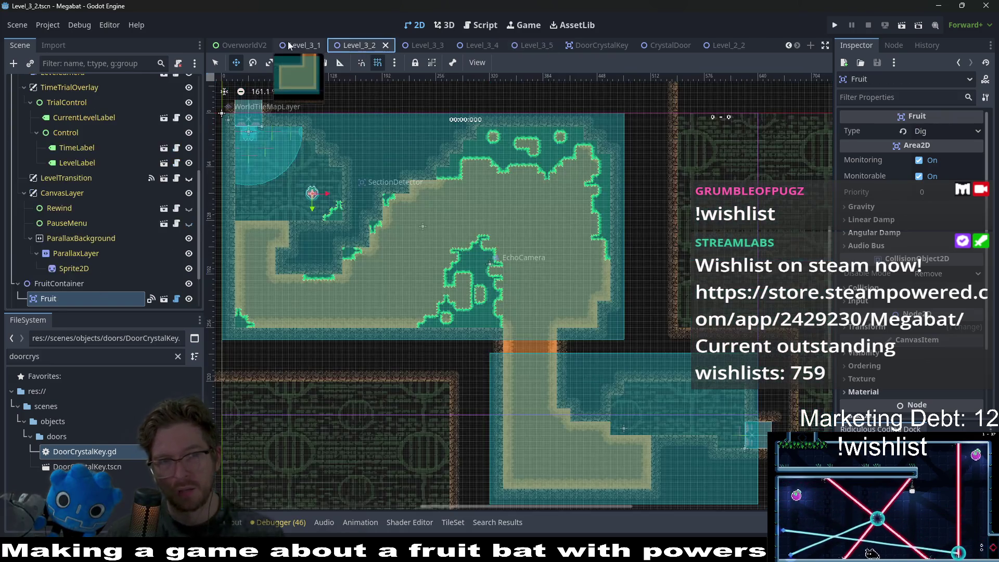
Switch to Level_3_1 and run the project until Megabat's title menu appears
click(298, 46)
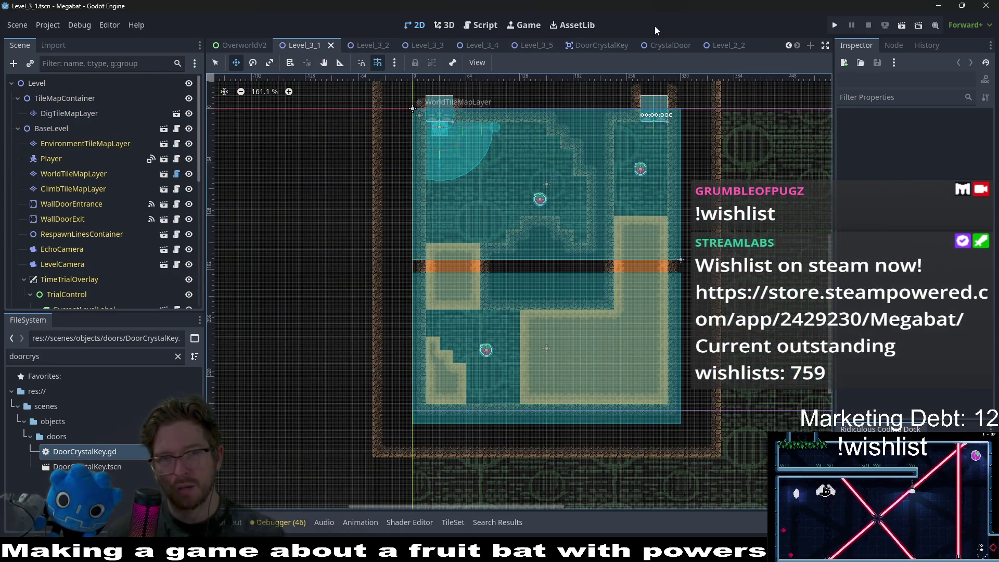
click(835, 25)
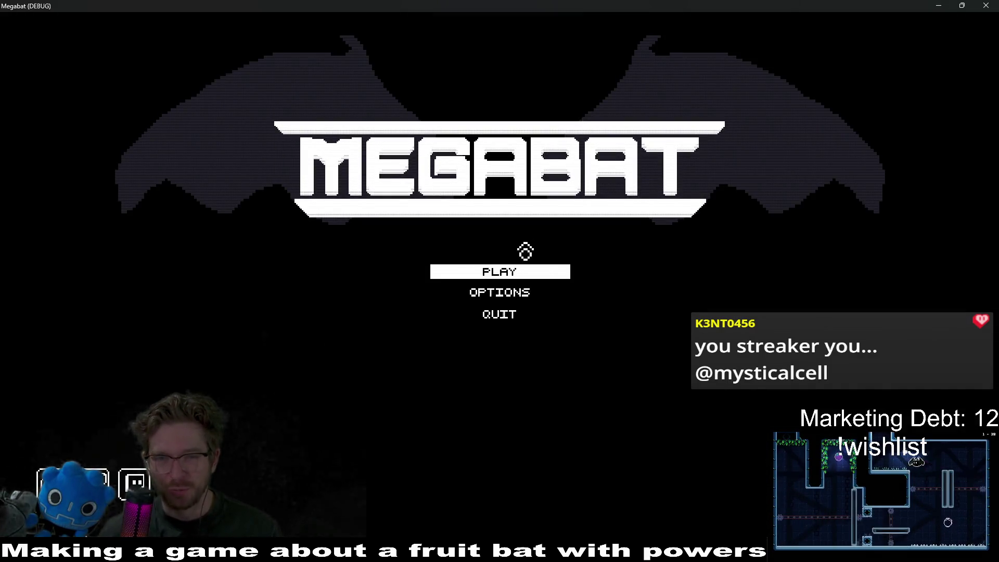
Load the Desert save profile and start level 01 of the second dome
click(472, 270)
click(468, 244)
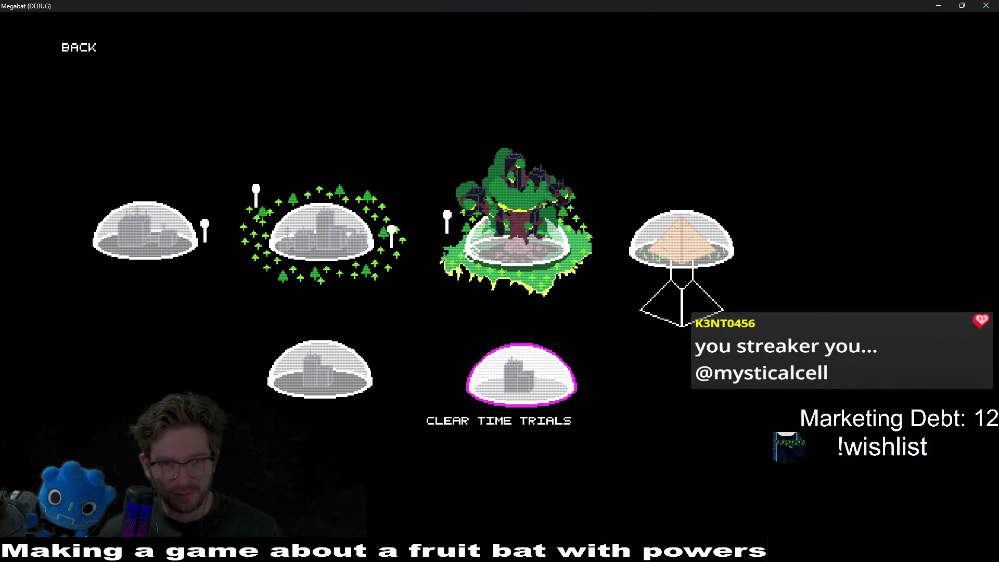
click(316, 245)
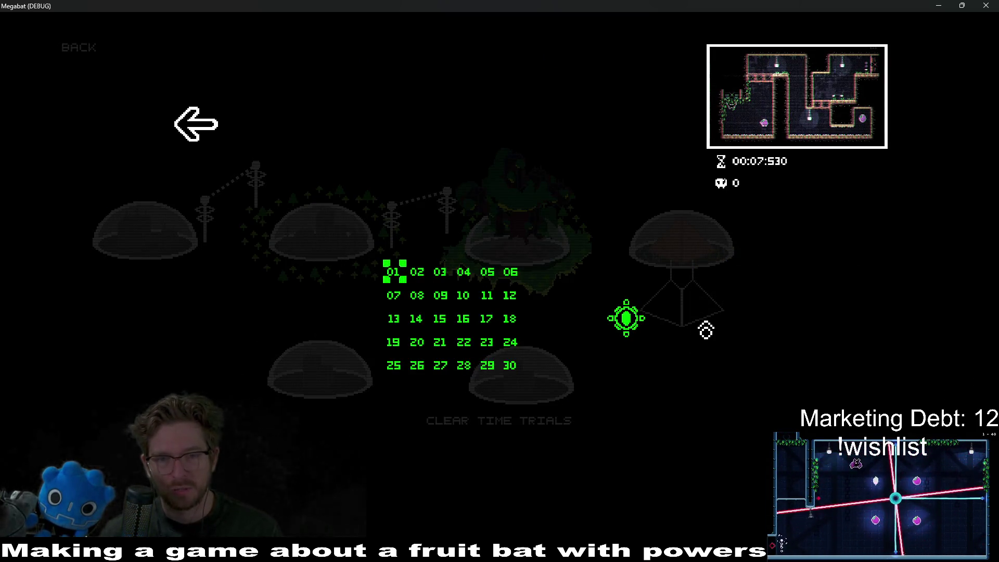
key(Return)
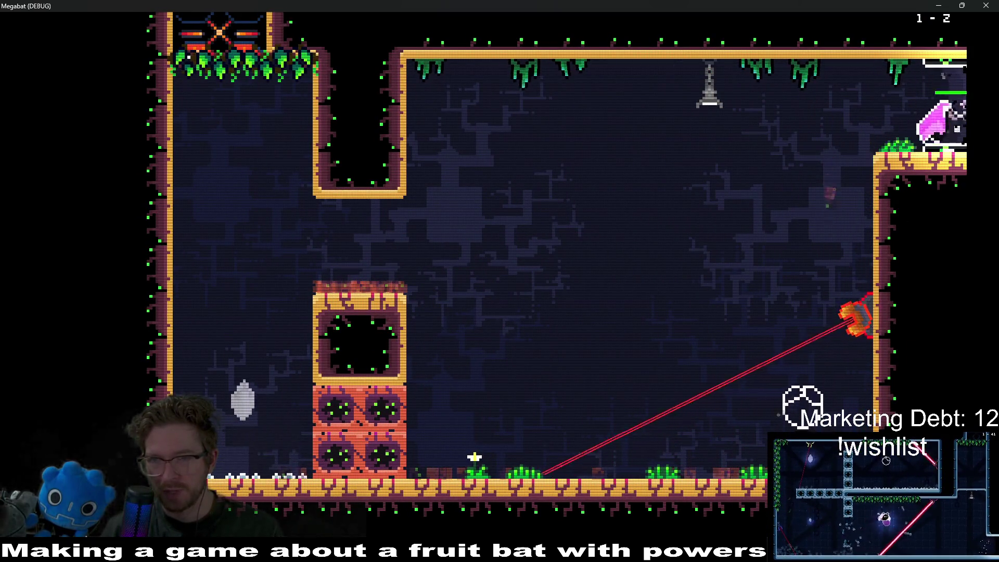
Pause, return to level select, and start level 02 of the forest dome
key(Escape)
key(Down)
key(Down)
key(Down)
key(Up)
key(Return)
key(Left)
key(Return)
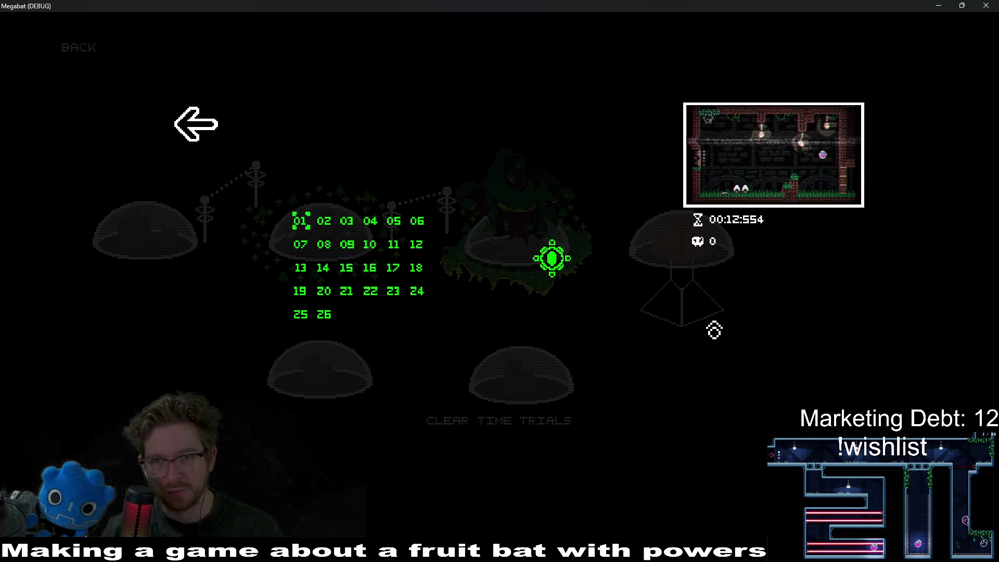
key(Right)
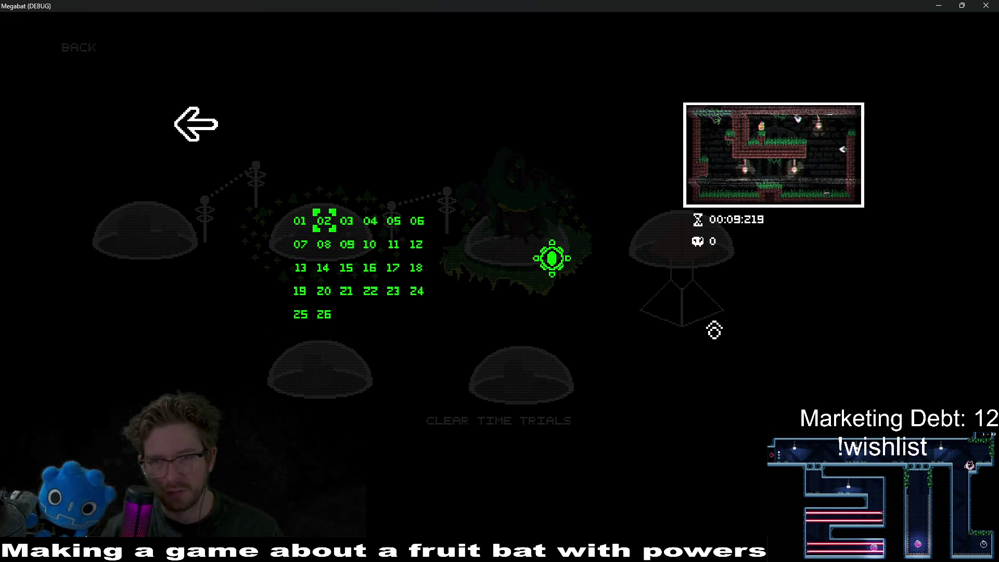
key(Return)
Fly the bat through the rooms past the lasers, eating the pear and reaching the upper room's ceiling
key(Right)
key(Up)
key(Left)
key(Right)
key(Right)
key(Down)
key(Up)
key(Right)
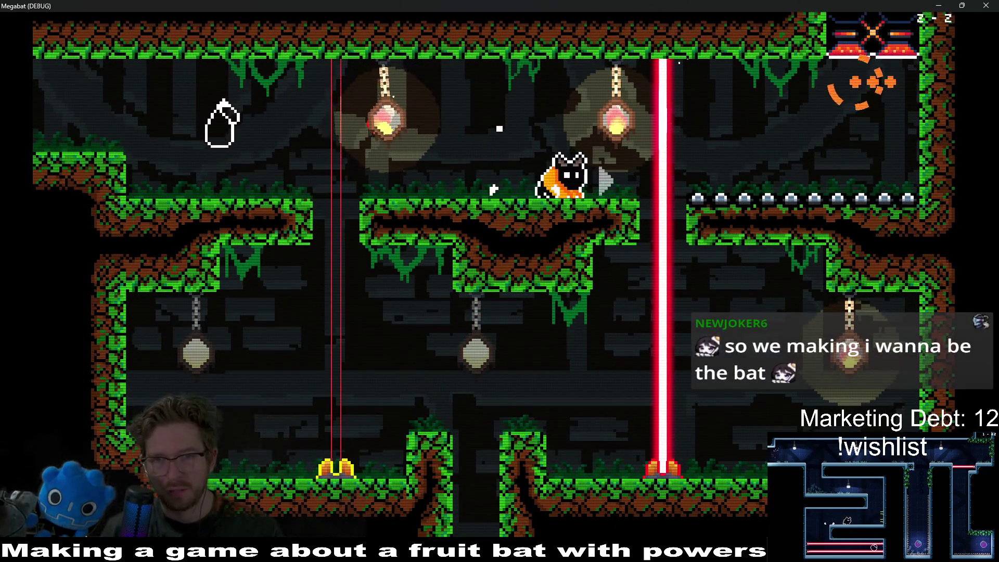
key(Up)
key(Right)
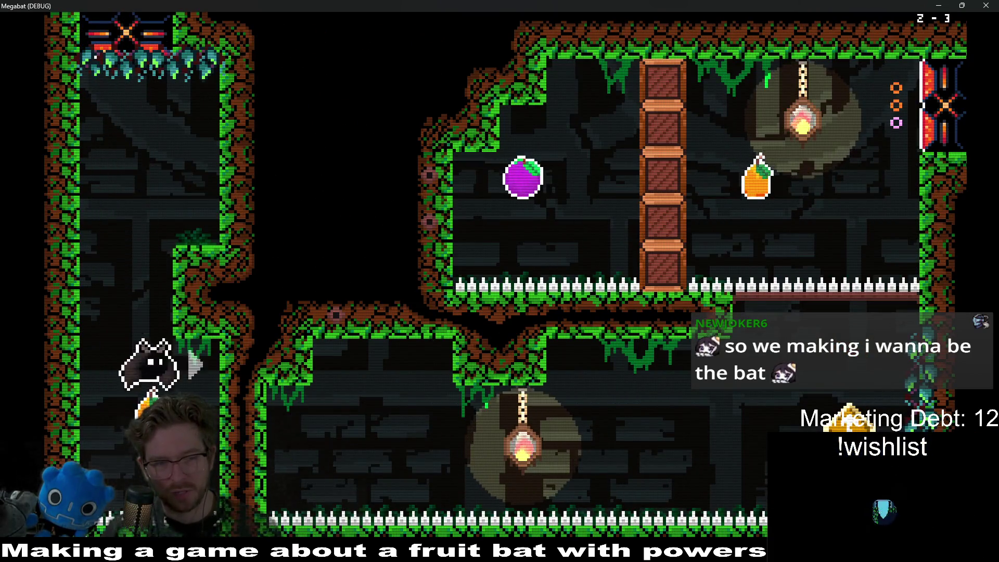
key(Right)
key(Up)
key(Left)
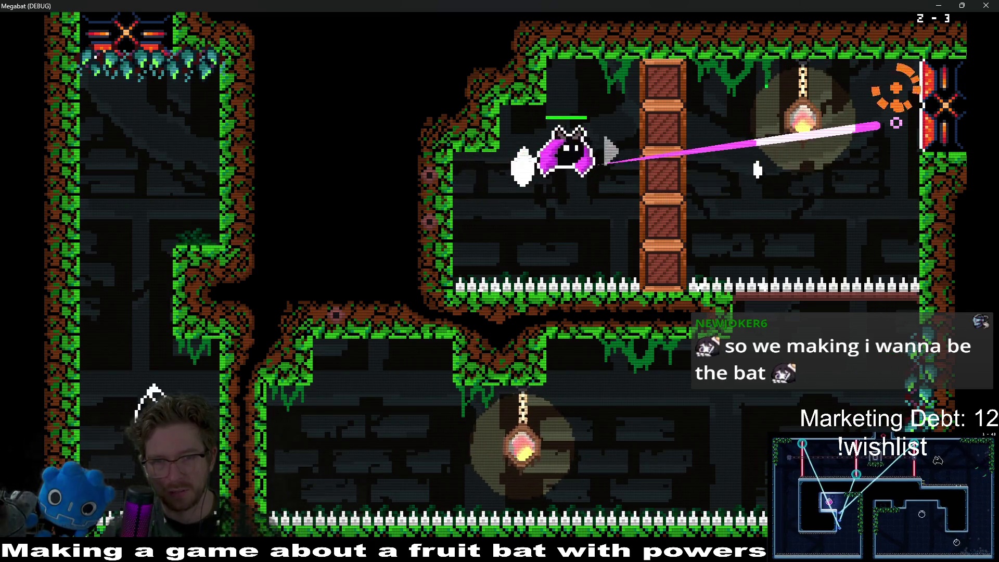
key(Up)
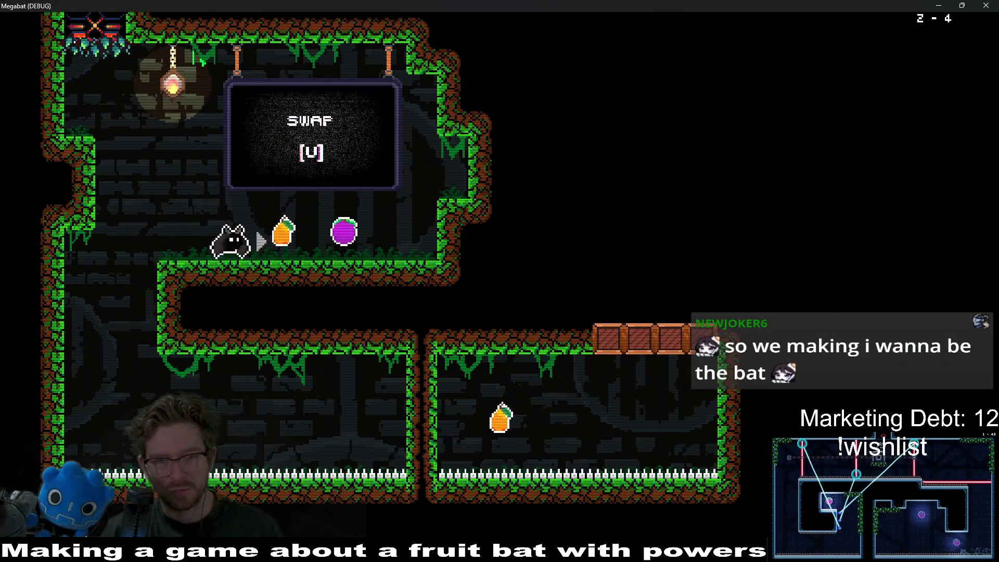
Swap bat forms to grab the pear, break the crates, and climb the shaft toward the exit
key(u)
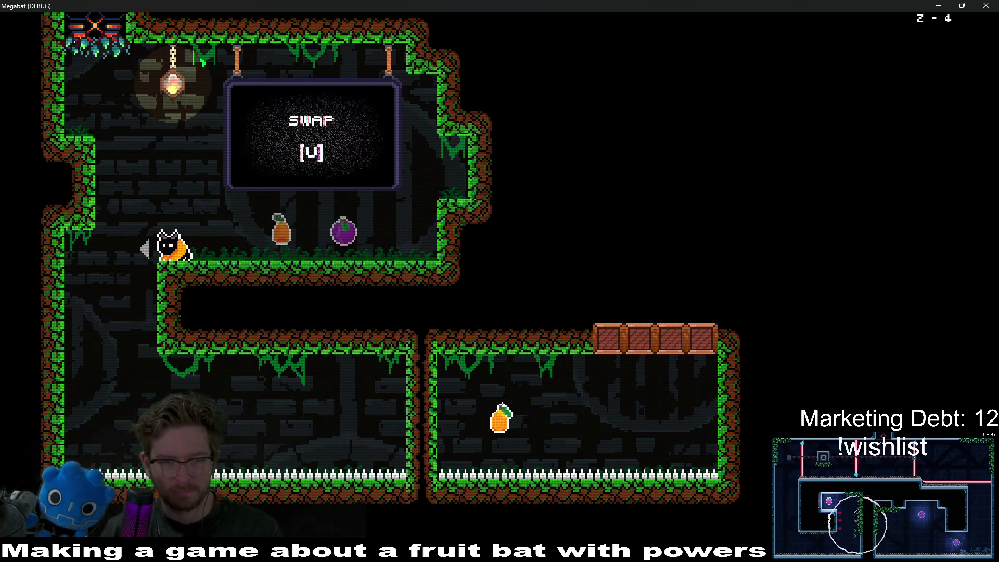
key(Right)
key(u)
key(Up)
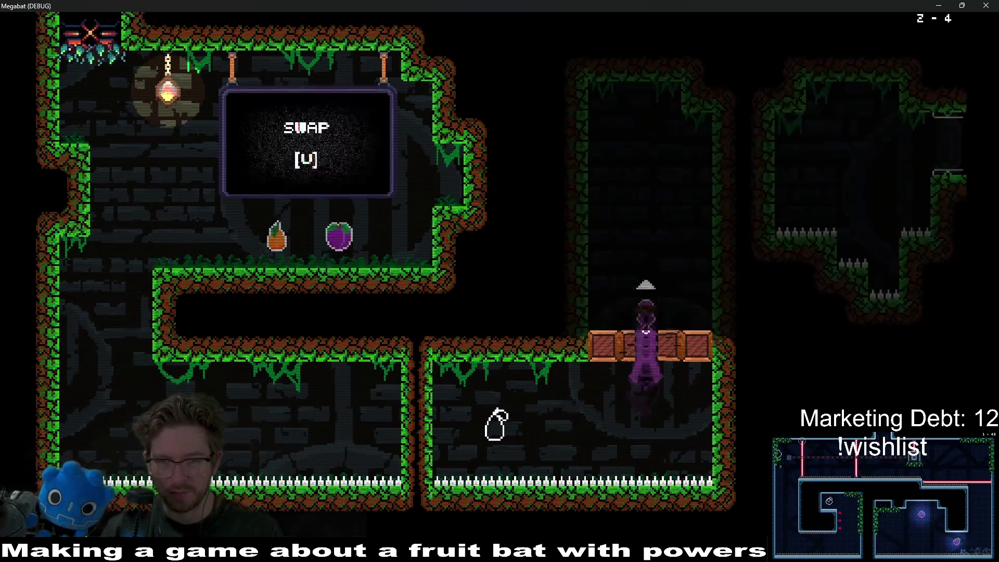
key(u)
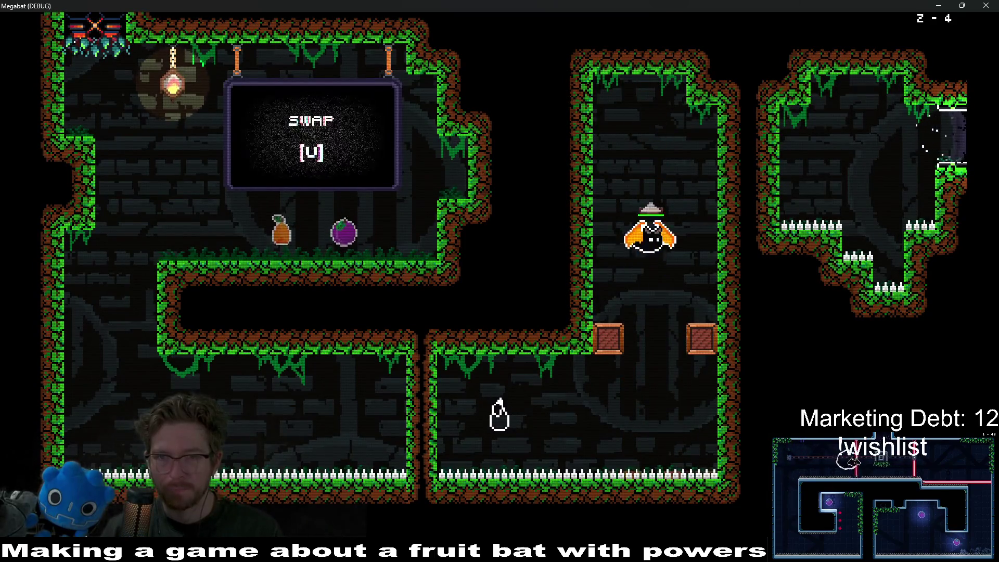
key(Up)
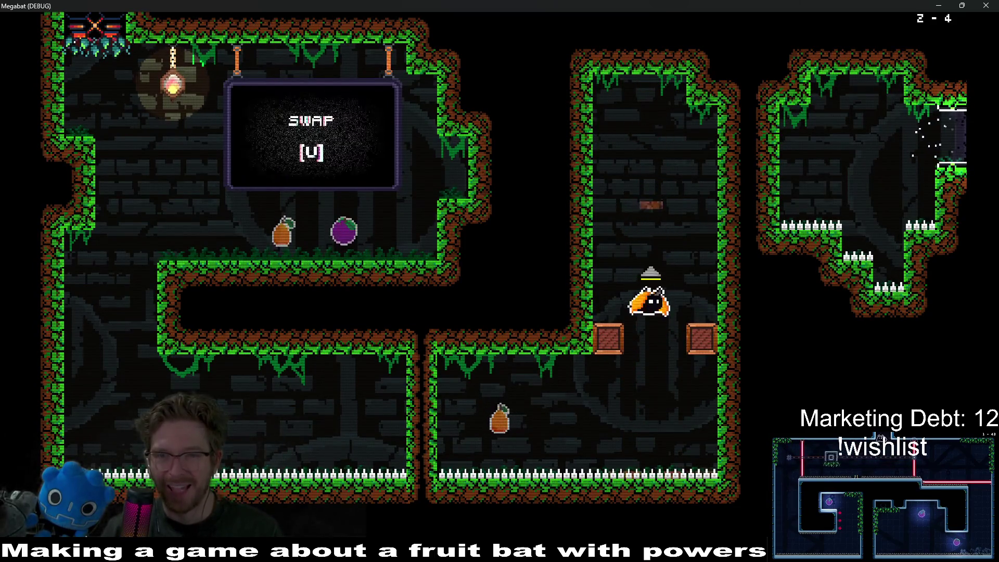
key(Up)
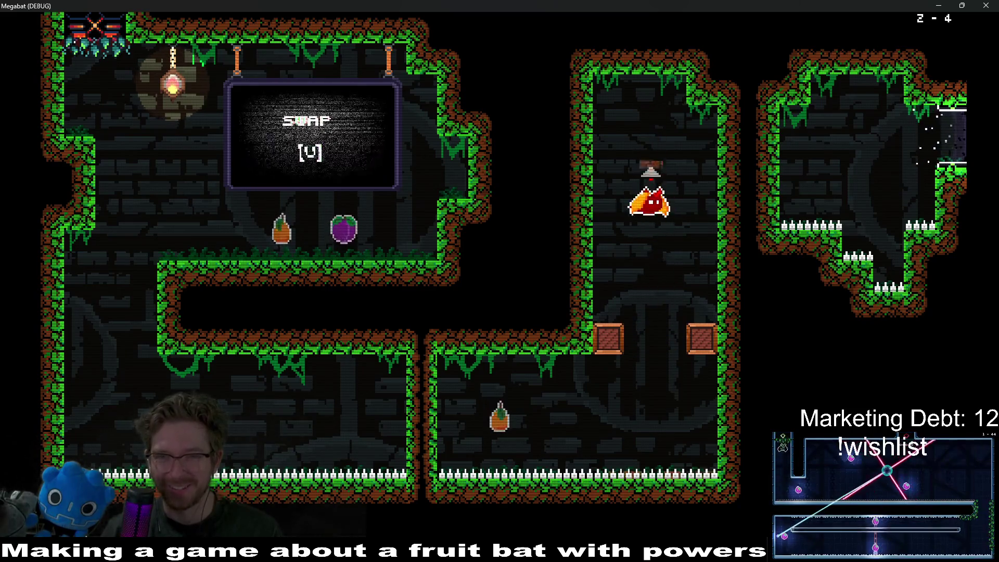
key(Up)
key(Left)
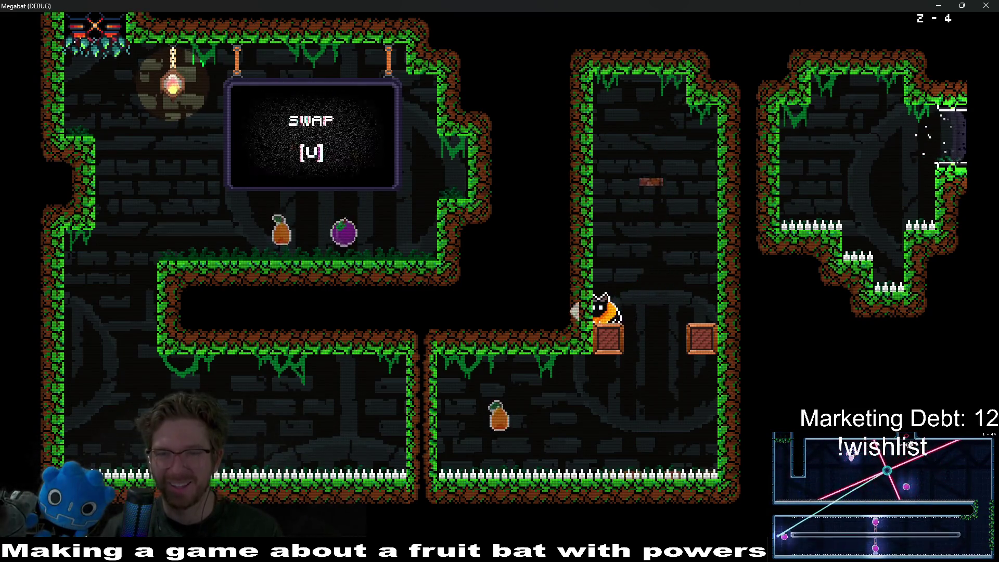
key(Right)
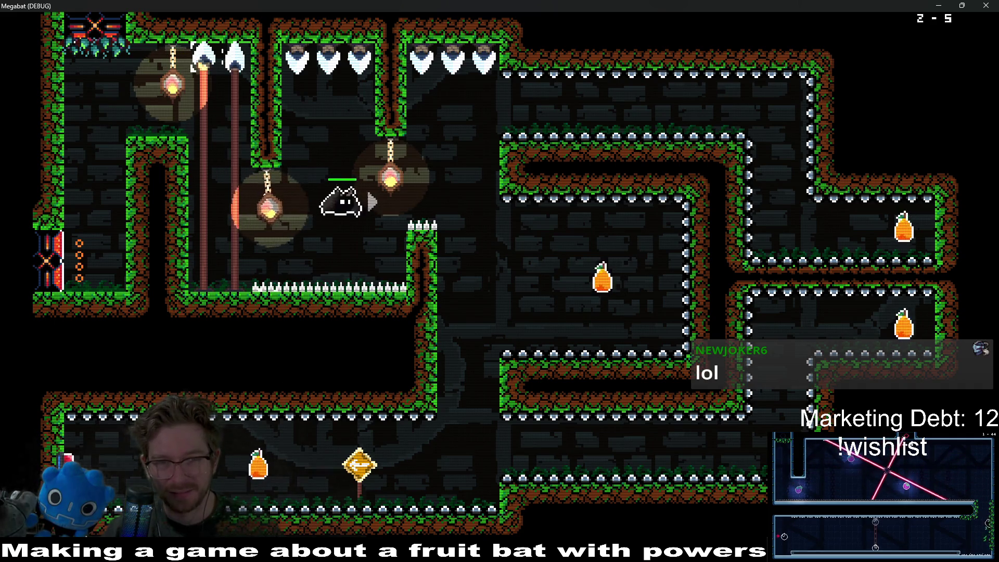
Collect the right-room fruit, drop down the spiked shaft, and fly along the bottom corridor
key(Right)
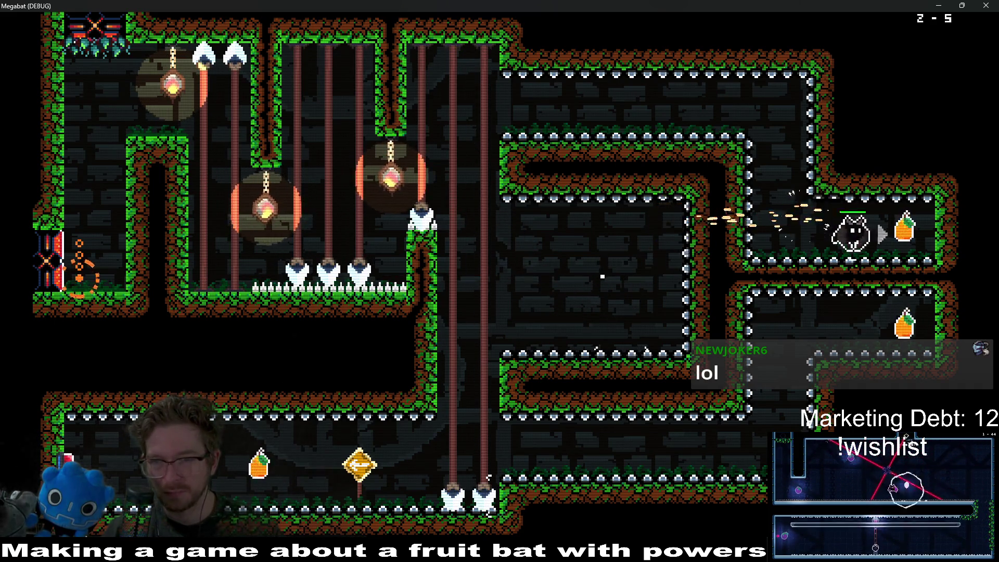
key(Left)
key(Down)
key(Left)
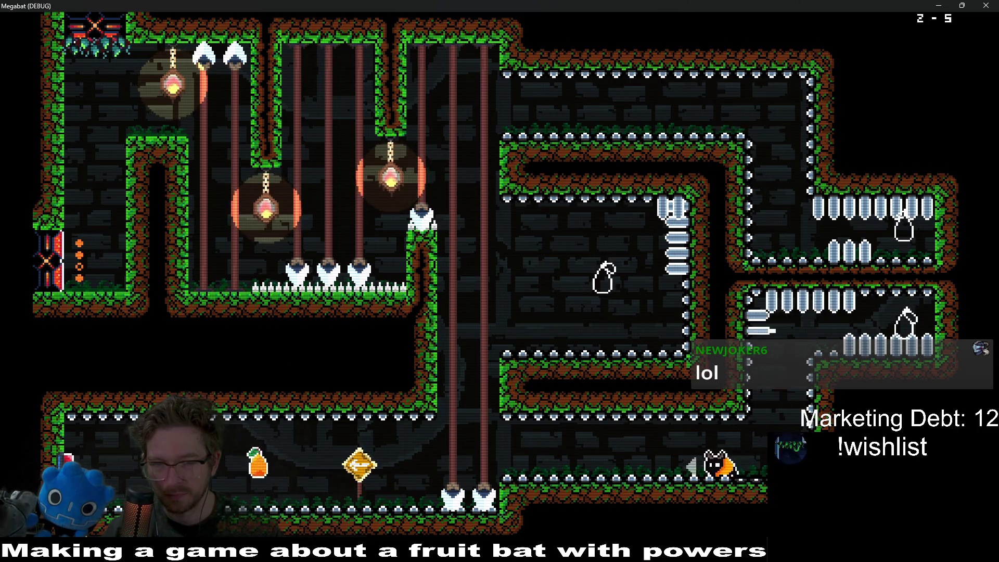
key(Left)
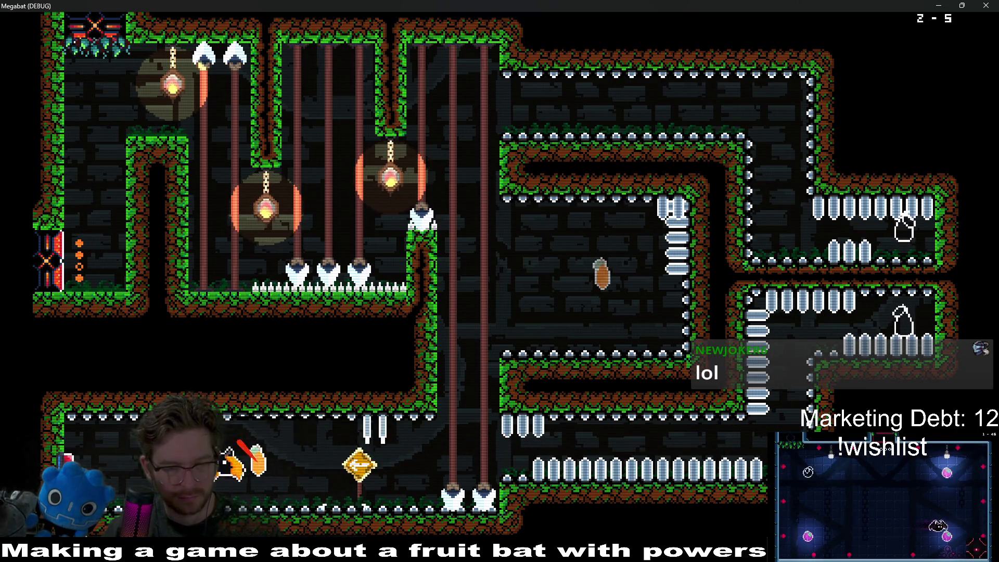
key(Left)
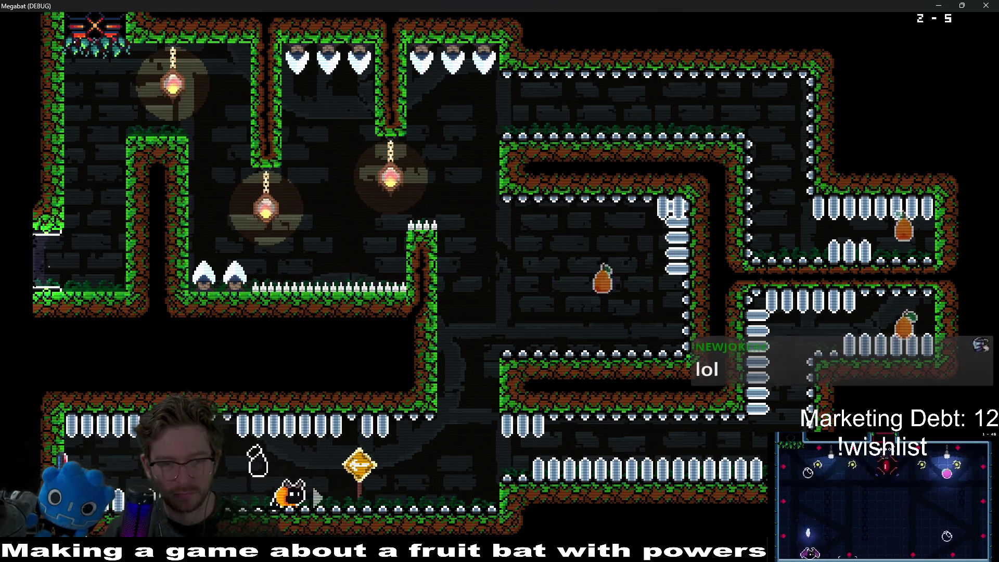
key(Right)
key(Up)
Loop through the middle room and left shaft, then fly up the right shaft and along the upper corridor
key(Right)
key(Left)
key(Up)
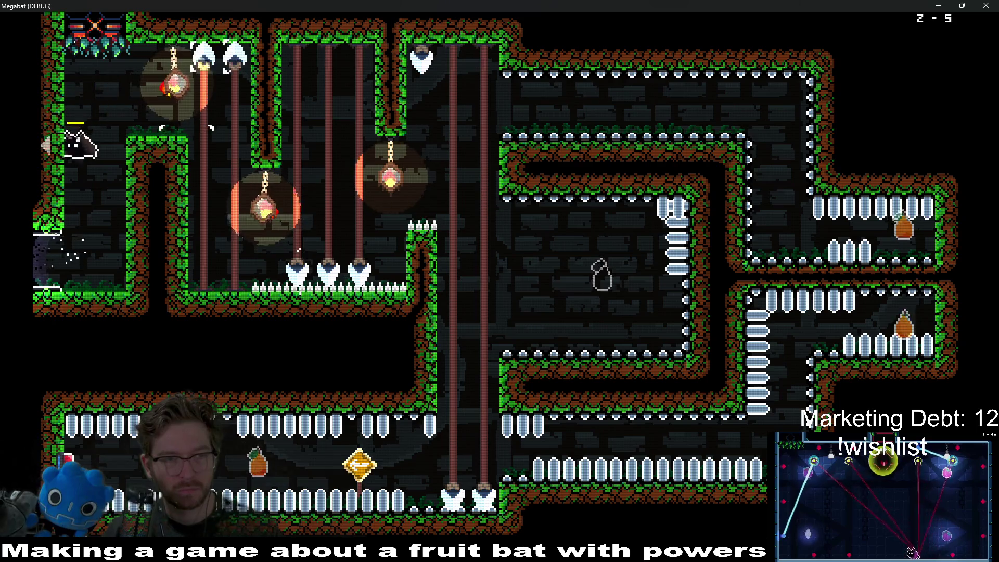
key(Down)
key(Left)
key(Down)
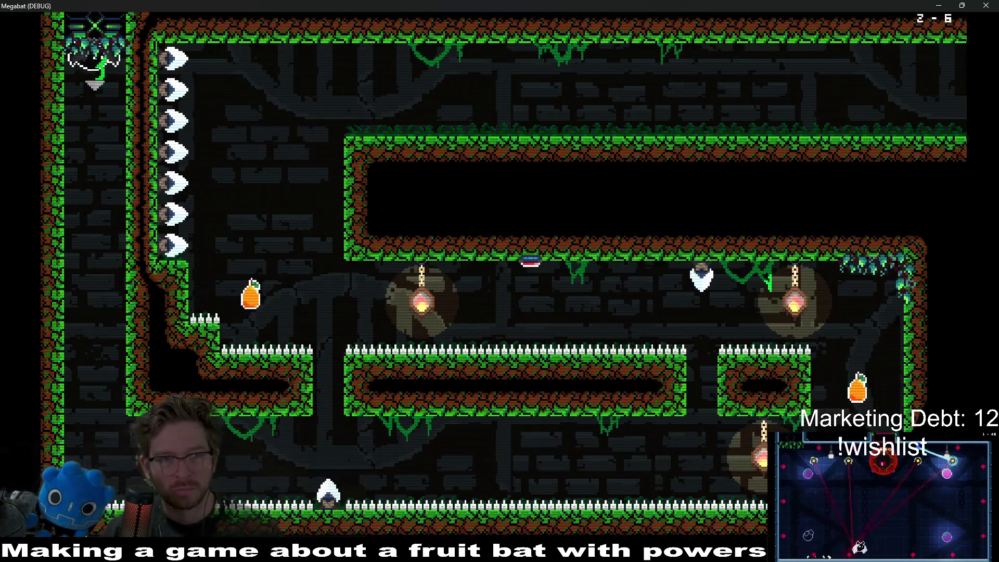
key(Right)
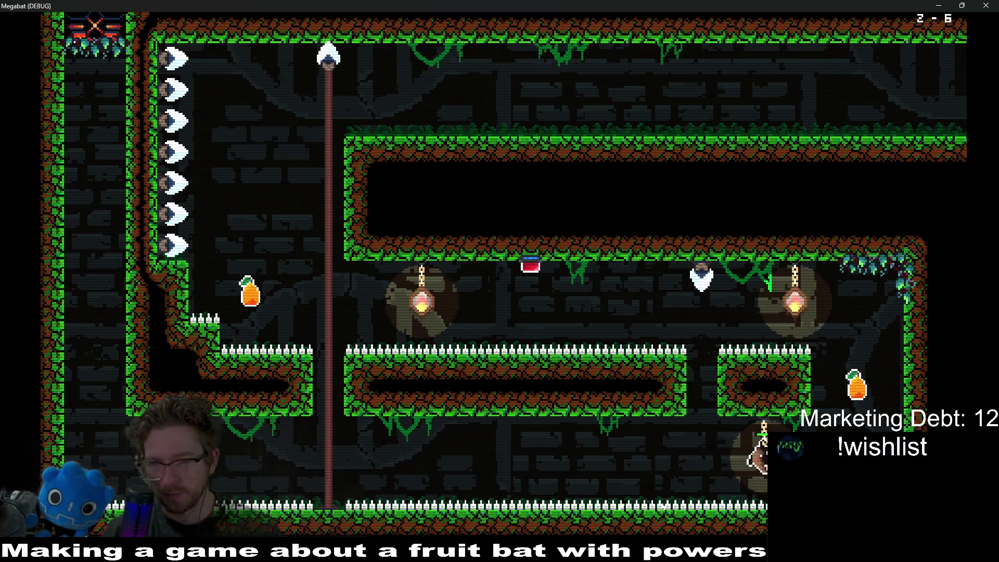
key(Up)
key(Left)
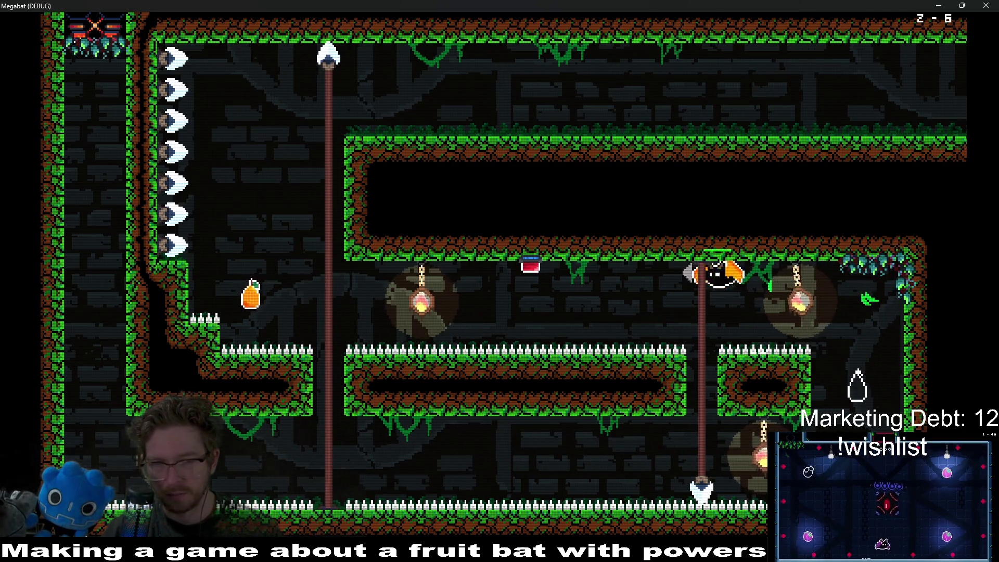
Pause the game and quit back to the editor
key(Escape)
key(Down)
key(Down)
key(Down)
key(Down)
key(Return)
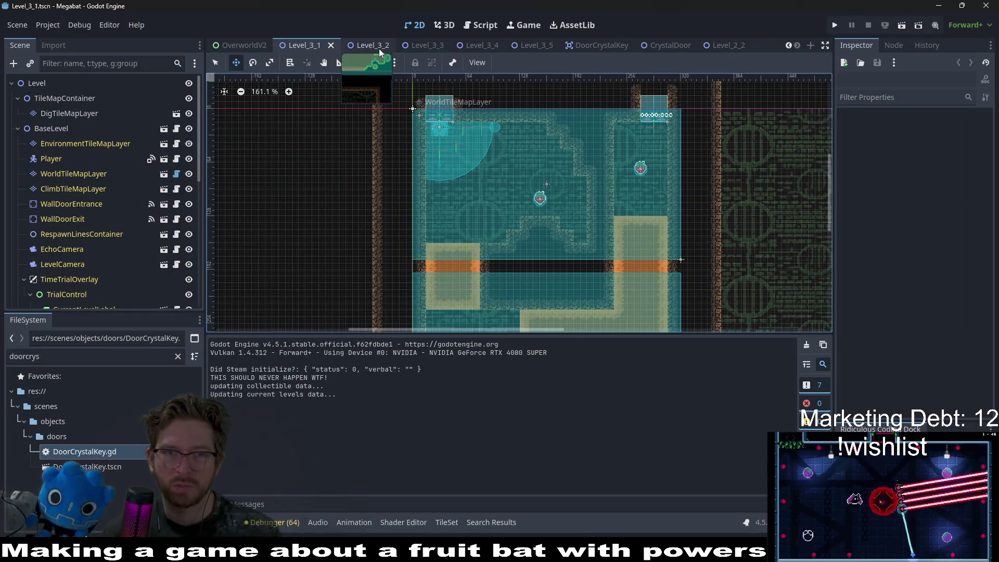
Run the current scene and fly the bat to the centre strawberry and into the dark room
click(903, 29)
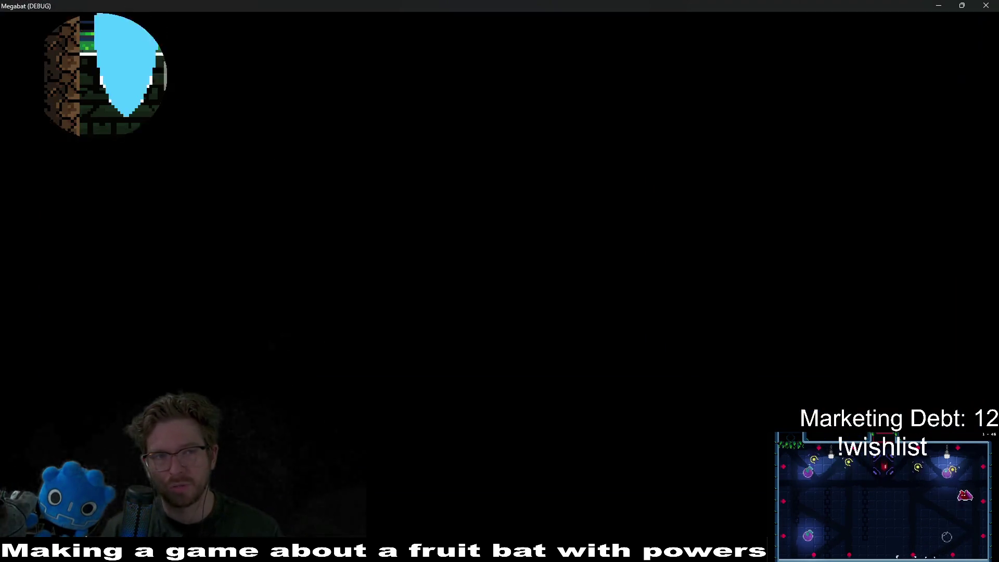
key(Right)
key(Left)
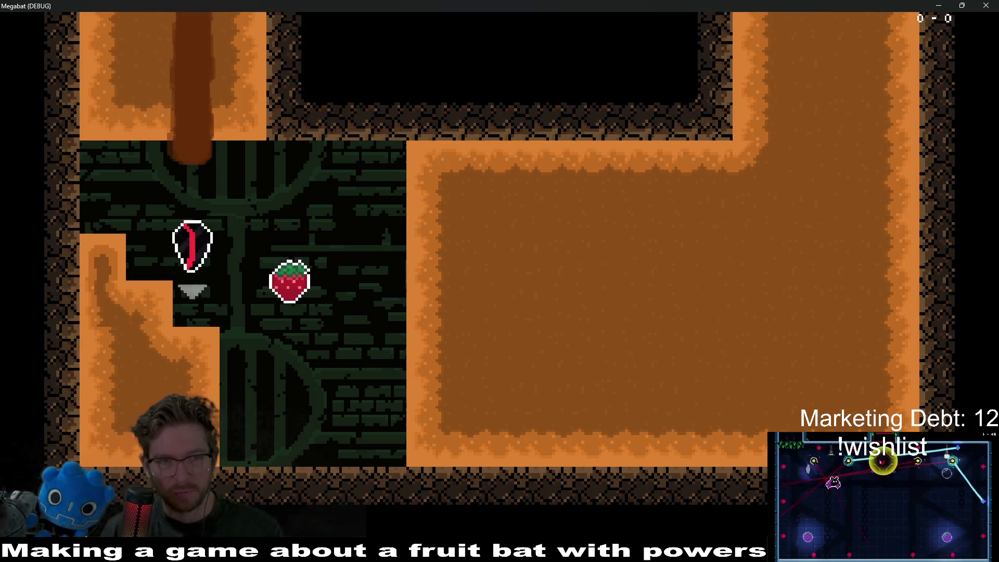
key(Up)
key(Right)
key(Left)
key(Up)
key(Right)
Dig through the orange sand, climb the top-right corridor, and grab the right room's strawberry before the exit
key(Down)
key(Left)
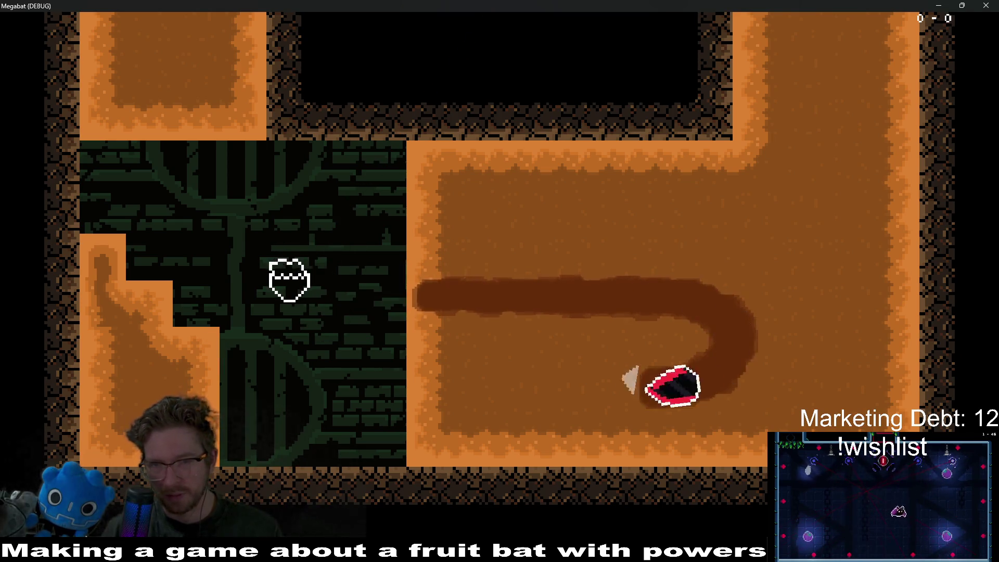
key(Up)
key(Right)
key(Up)
key(Up)
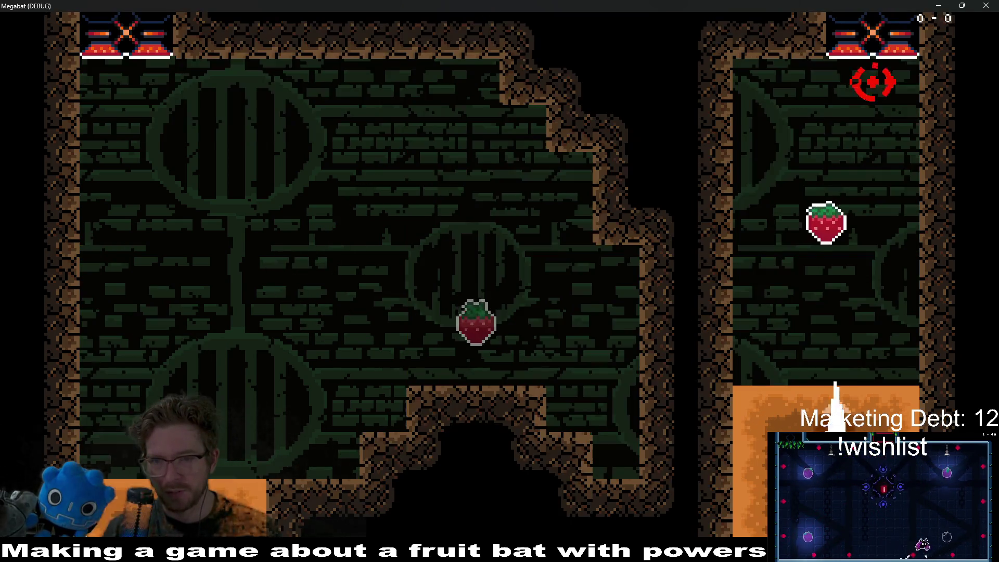
key(Down)
key(Up)
key(Up)
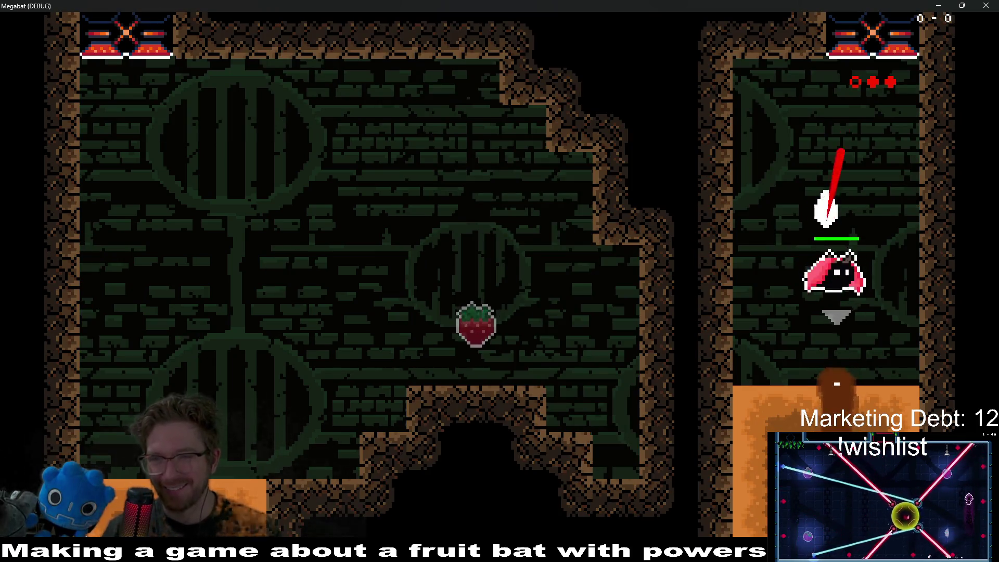
key(Right)
key(Down)
key(Left)
key(Up)
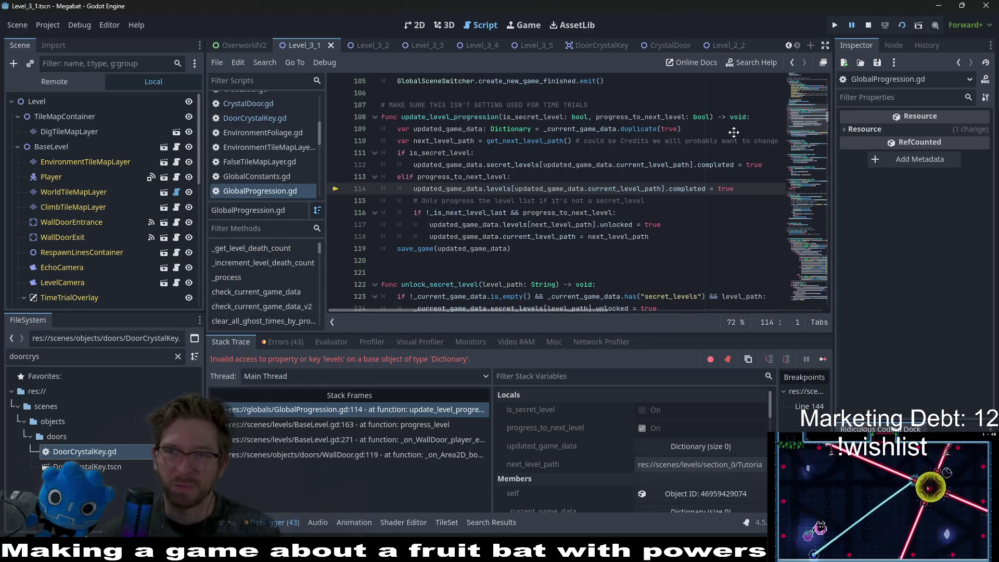
Stop the crashed game and bring up the Level_3_5 scene tab in the 2D view
click(868, 25)
click(417, 25)
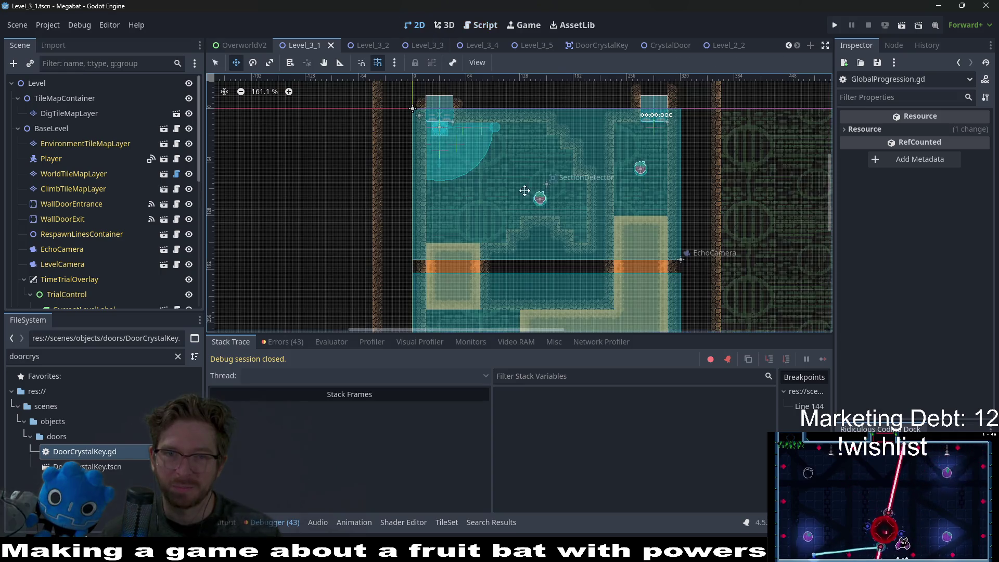
click(416, 45)
click(471, 45)
click(531, 45)
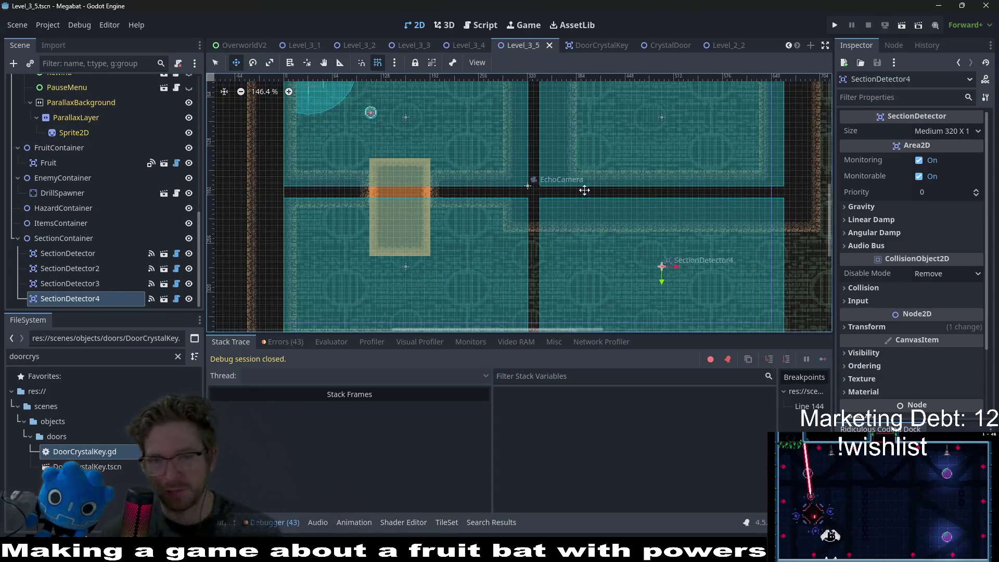
scroll(585, 198, down, 5)
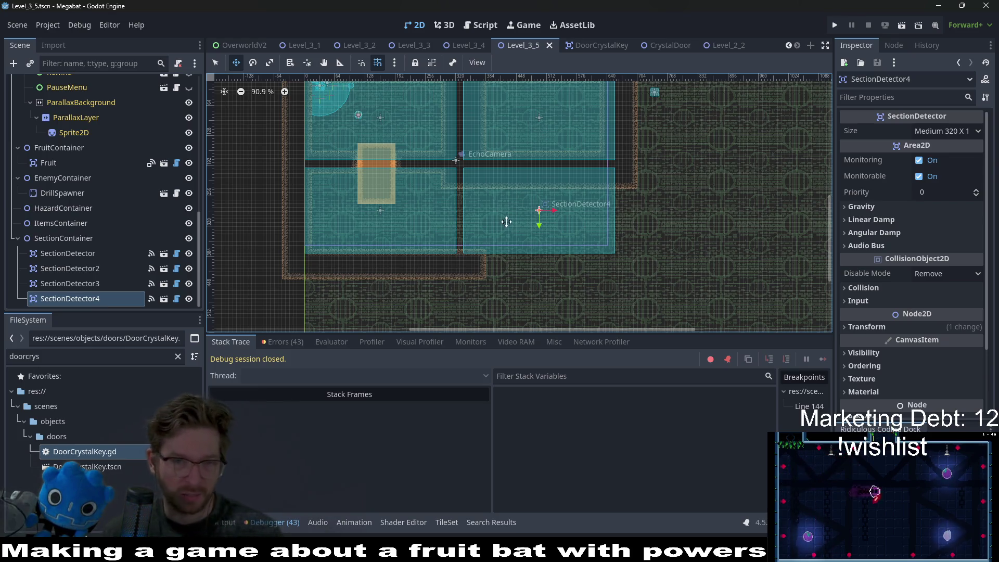
scroll(555, 253, up, 5)
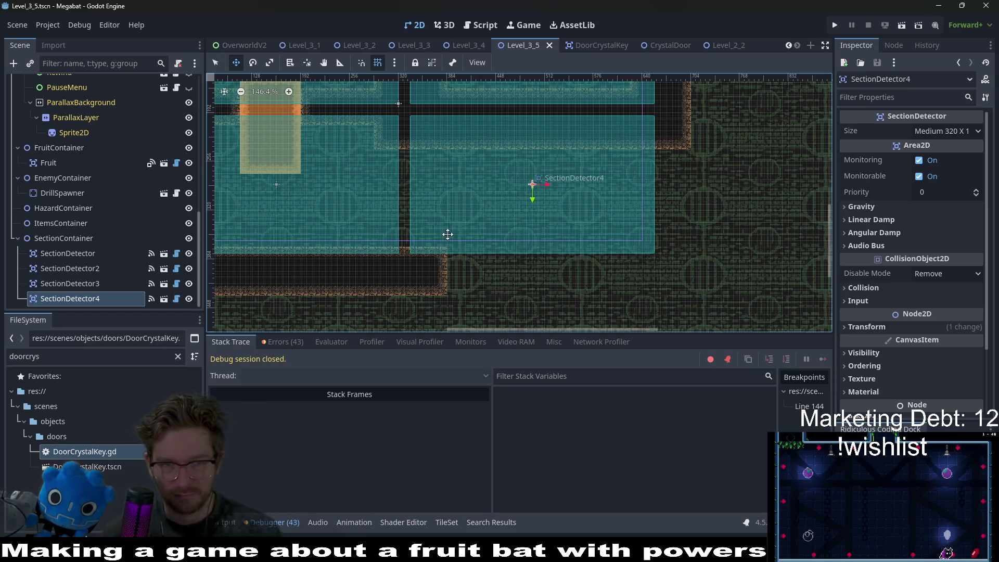
scroll(109, 156, up, 10)
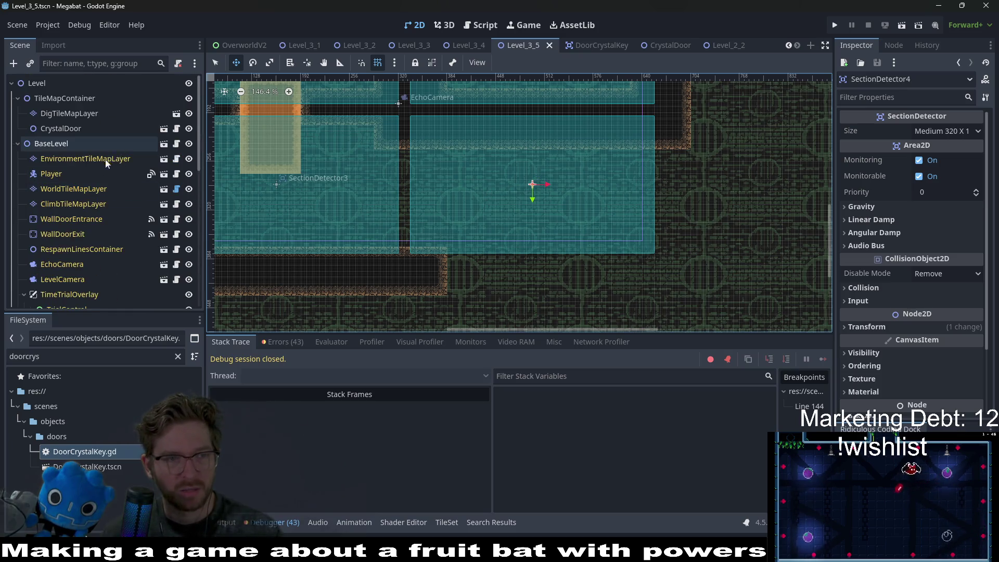
click(85, 113)
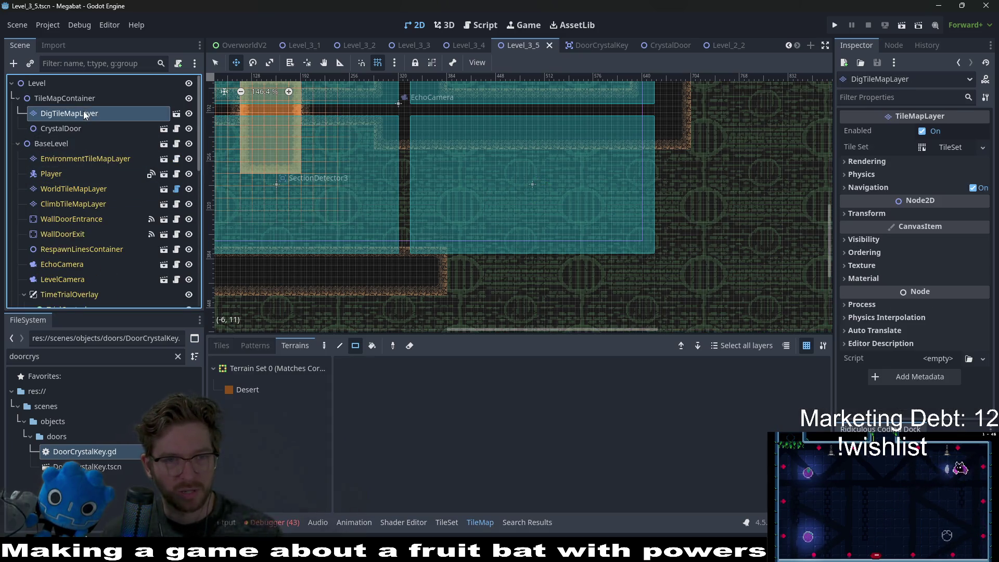
Select the WorldTileMapLayer and pick the DESERT terrain for painting
click(248, 391)
click(86, 158)
click(86, 174)
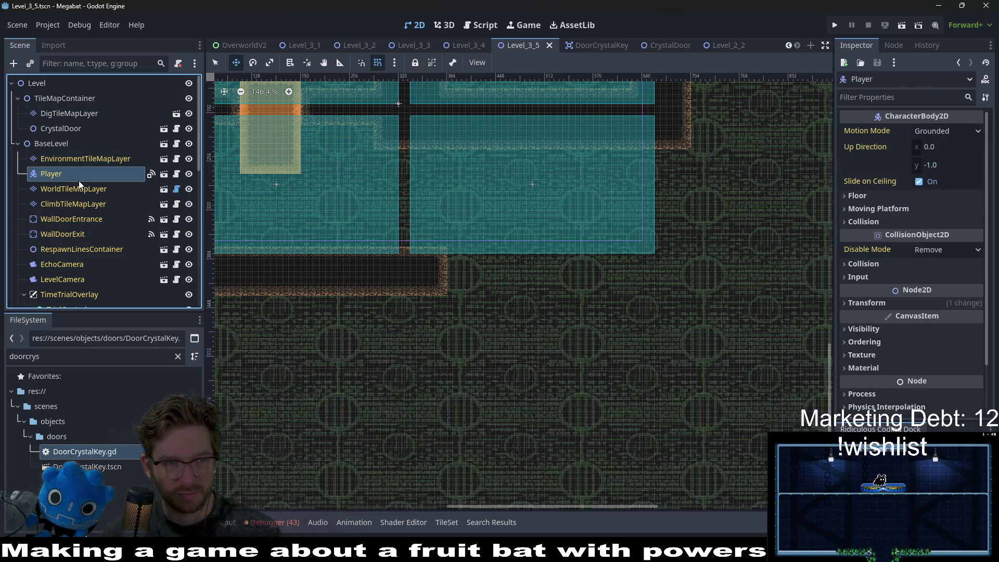
click(83, 189)
click(255, 432)
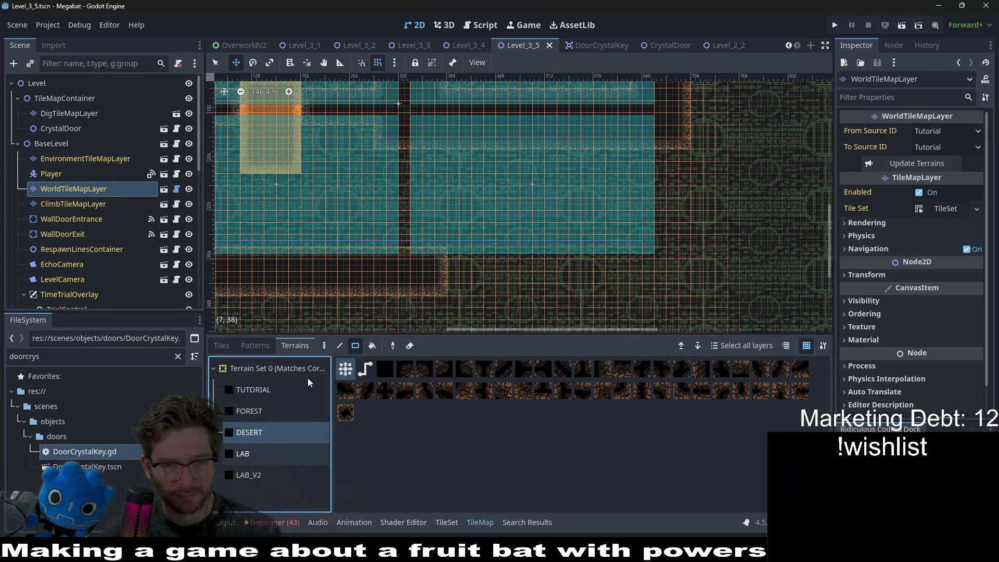
Paint desert wall rectangles across the upper rows, a bottom strip and the right column
scroll(422, 145, up, 3)
mouse_move(363, 139)
mouse_down()
mouse_move(603, 162)
mouse_move(793, 164)
mouse_up()
scroll(649, 159, down, 7)
scroll(649, 159, up, 4)
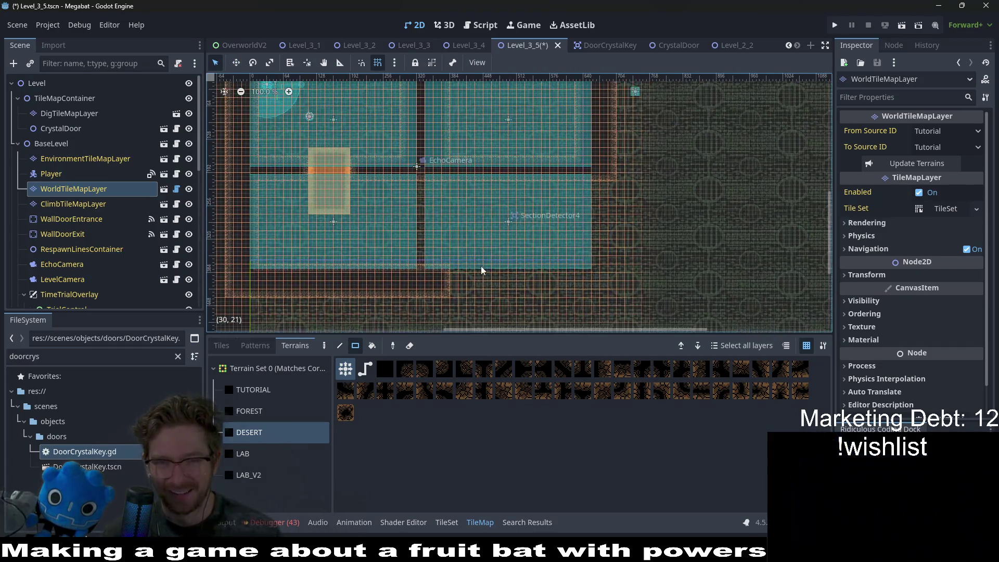
drag(428, 264, 640, 307)
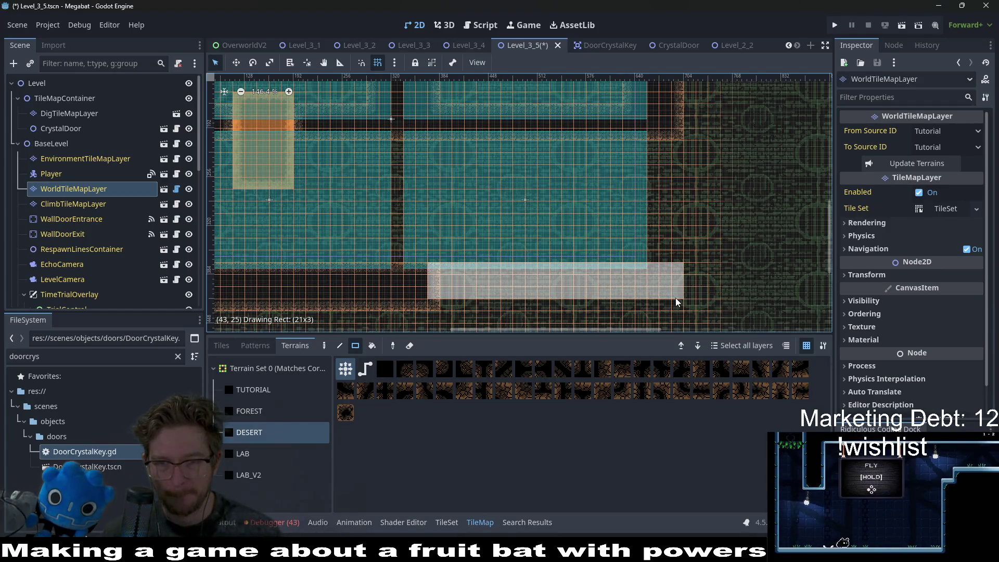
drag(610, 149, 645, 312)
scroll(497, 189, down, 5)
scroll(497, 190, up, 8)
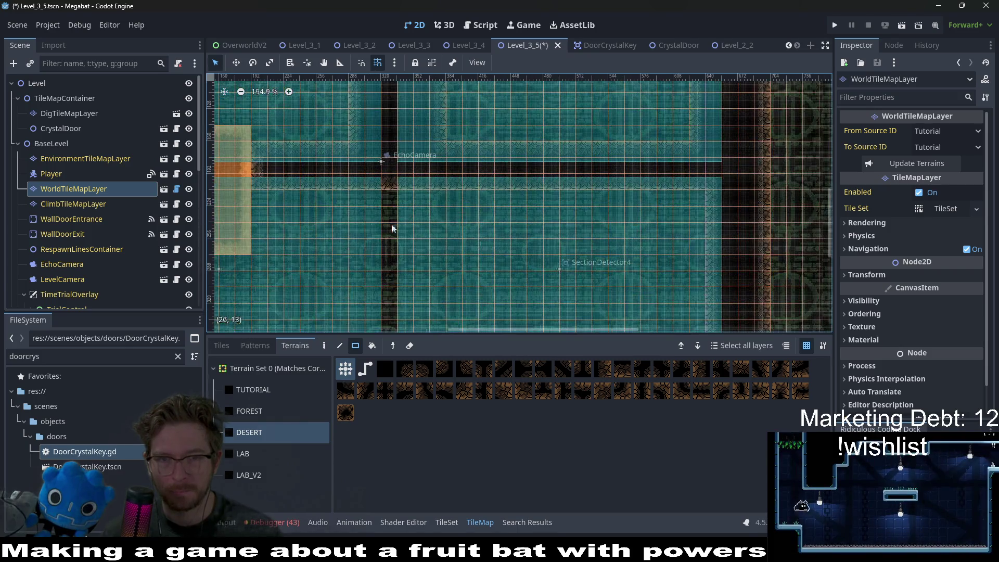
scroll(473, 191, down, 3)
scroll(539, 152, left, 4)
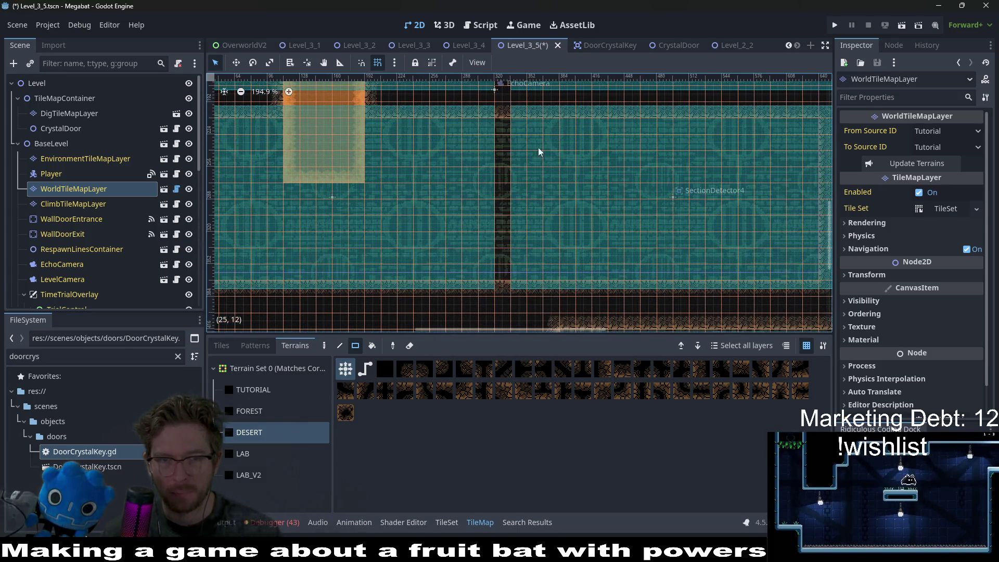
click(65, 113)
Select CrystalDoor, zoom in on it, and nudge it up with the Up arrow into the shaft
click(61, 129)
scroll(430, 151, down, 8)
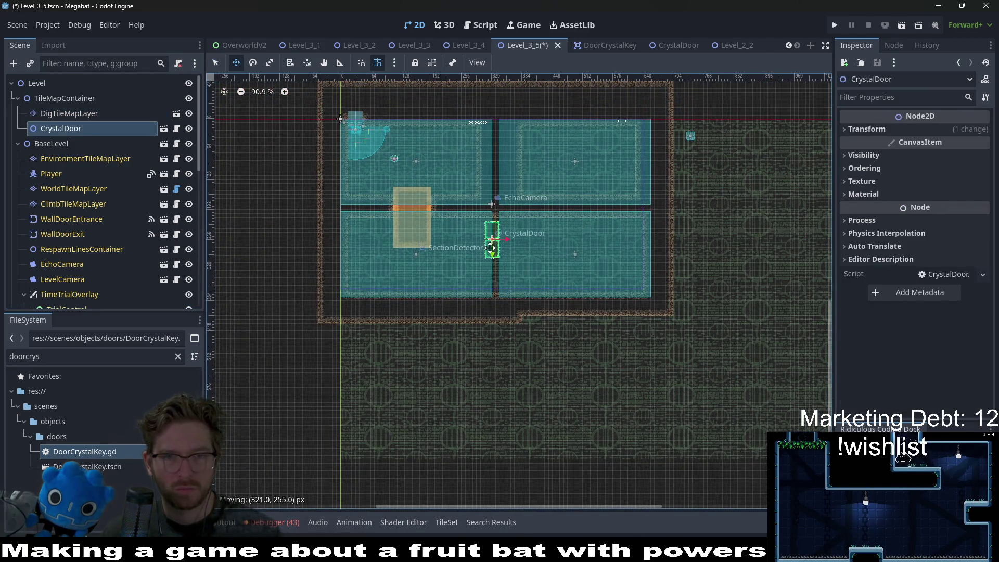
scroll(490, 248, up, 10)
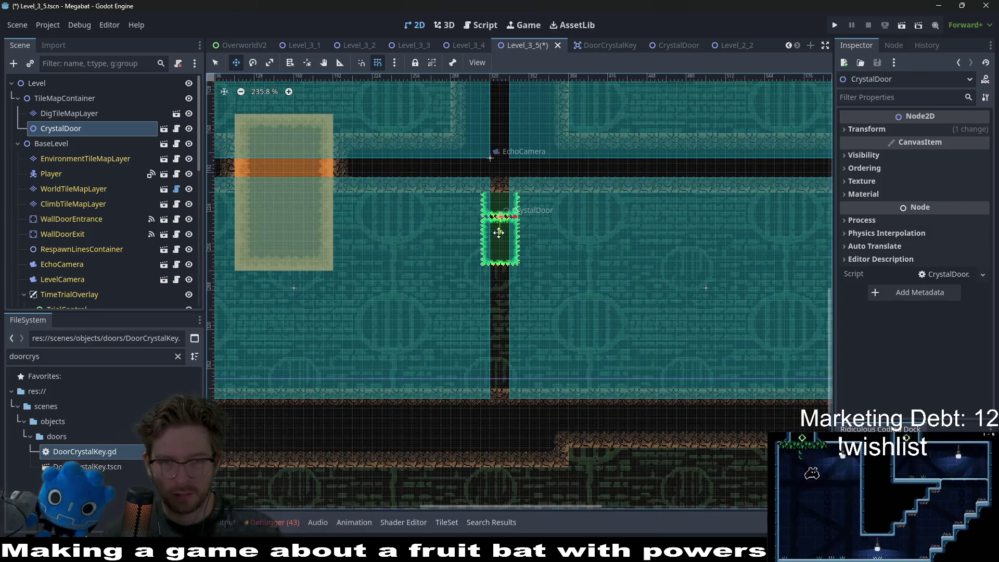
scroll(498, 233, up, 3)
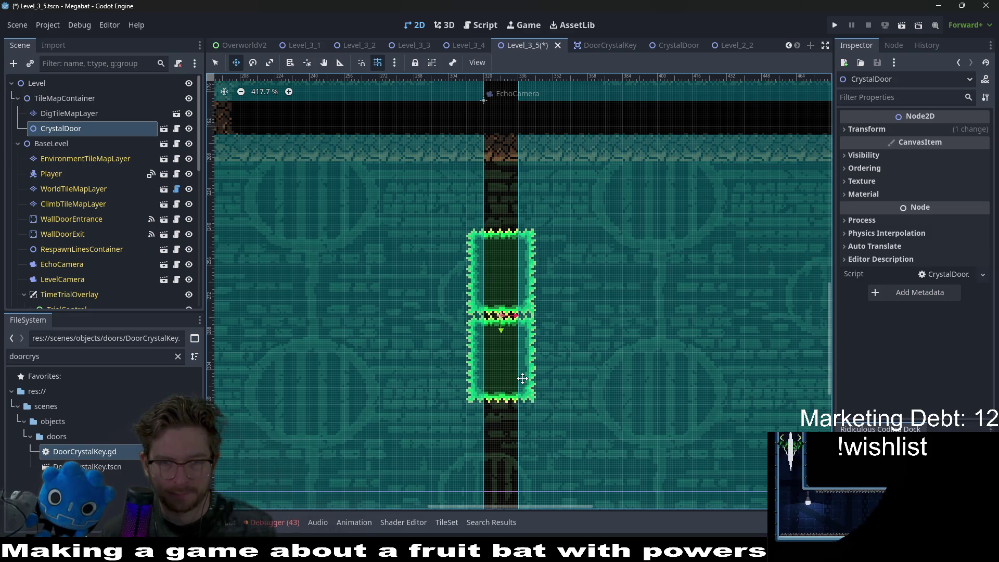
scroll(523, 378, down, 3)
scroll(544, 318, up, 2)
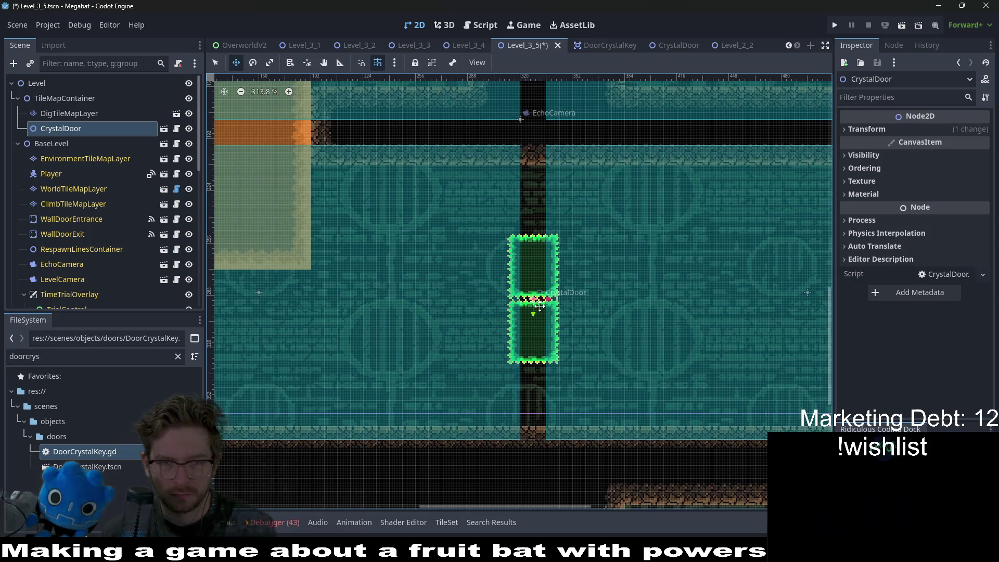
drag(539, 307, 571, 298)
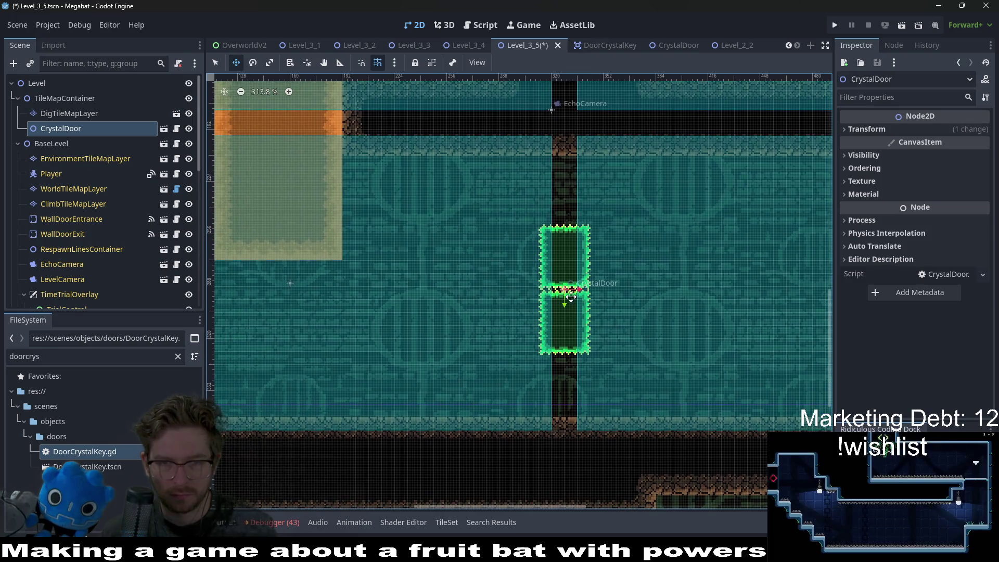
key(Up)
key(Up)
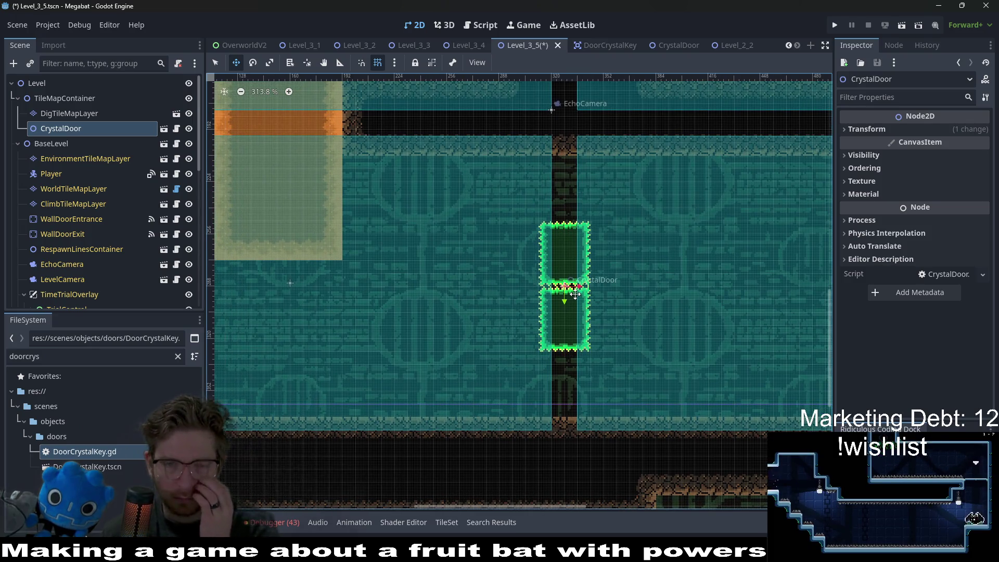
right_click(86, 128)
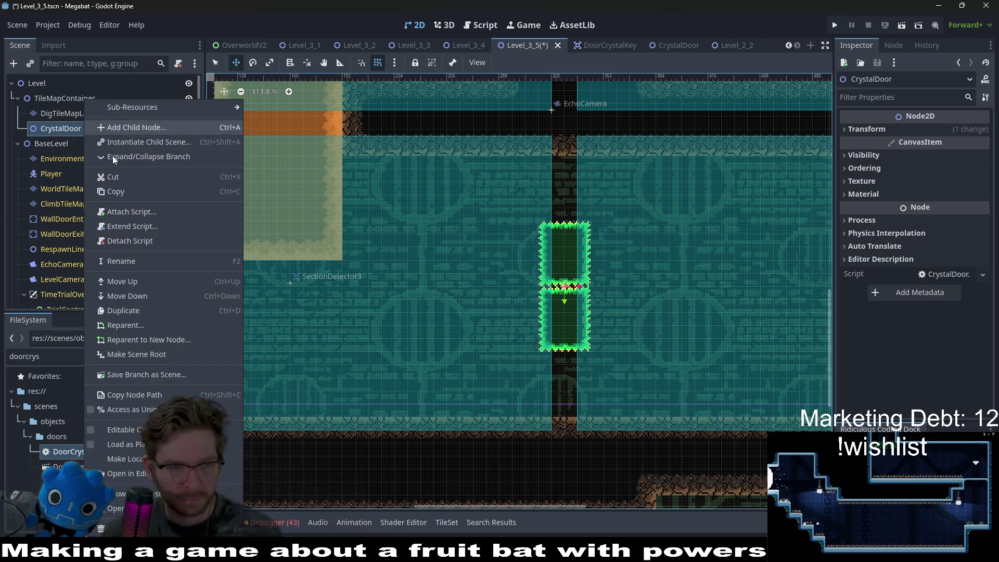
Make CrystalDoor's children editable and paint Emerald blocks on SpikeTileMapLayer8x8_1 around the shaft
click(120, 422)
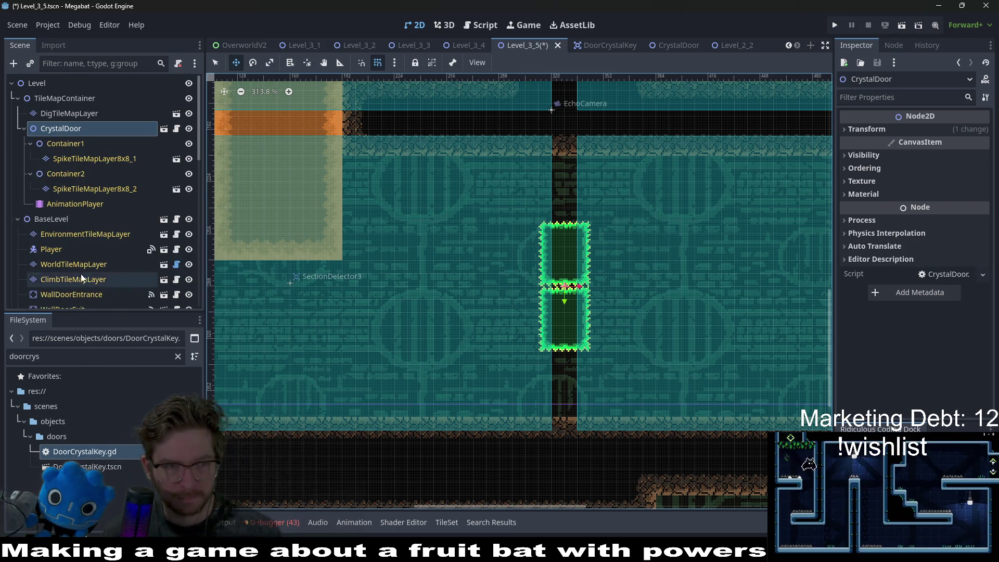
click(85, 158)
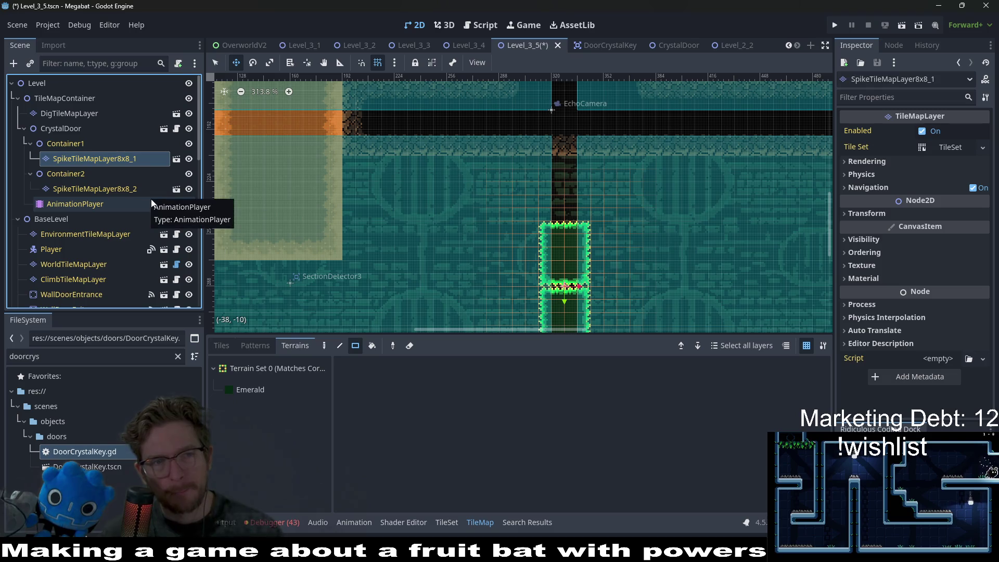
click(250, 389)
scroll(615, 197, up, 3)
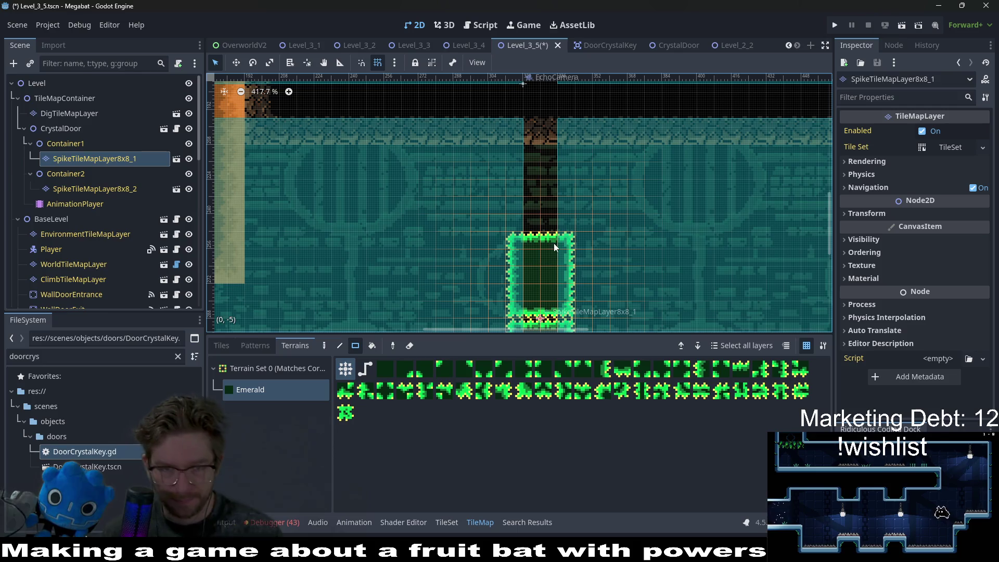
mouse_move(567, 234)
mouse_down()
mouse_move(492, 140)
mouse_move(461, 148)
mouse_move(444, 174)
mouse_up()
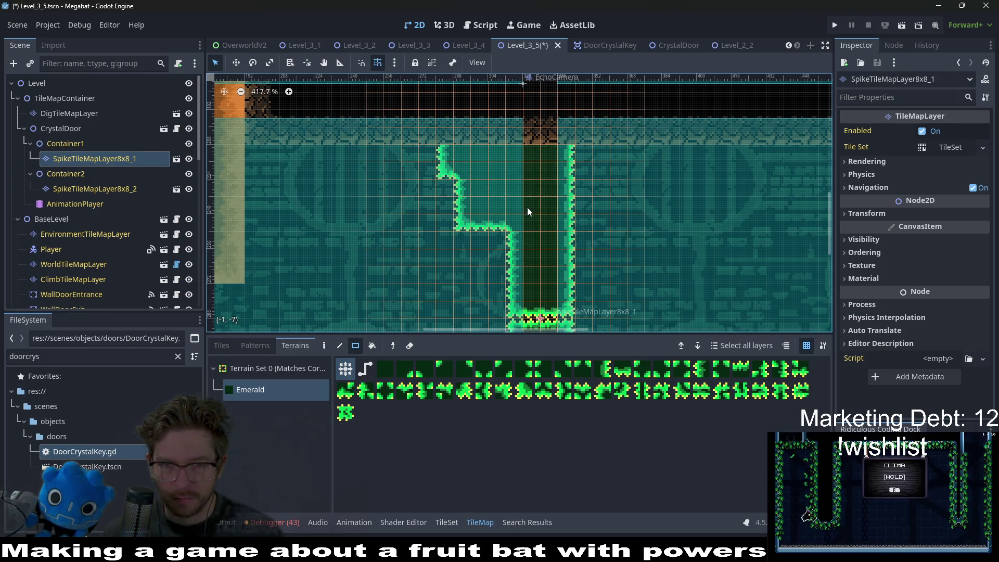
drag(582, 159, 627, 181)
scroll(604, 221, down, 2)
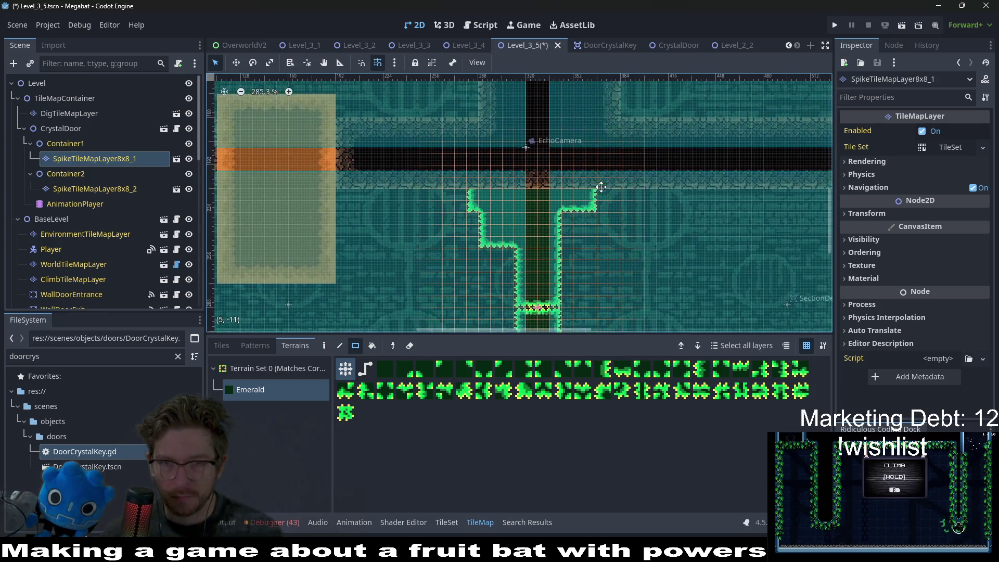
scroll(572, 198, up, 2)
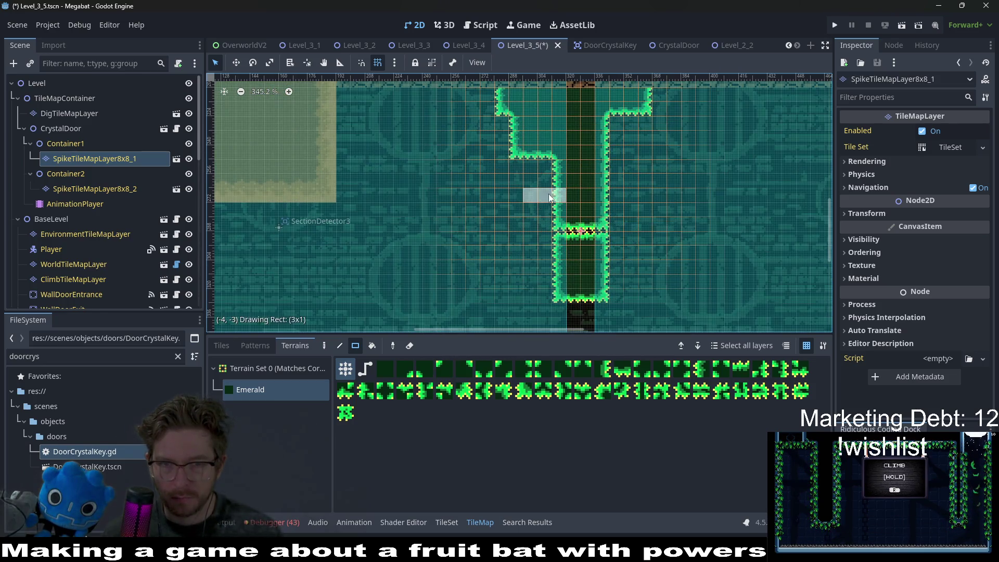
drag(546, 201, 547, 200)
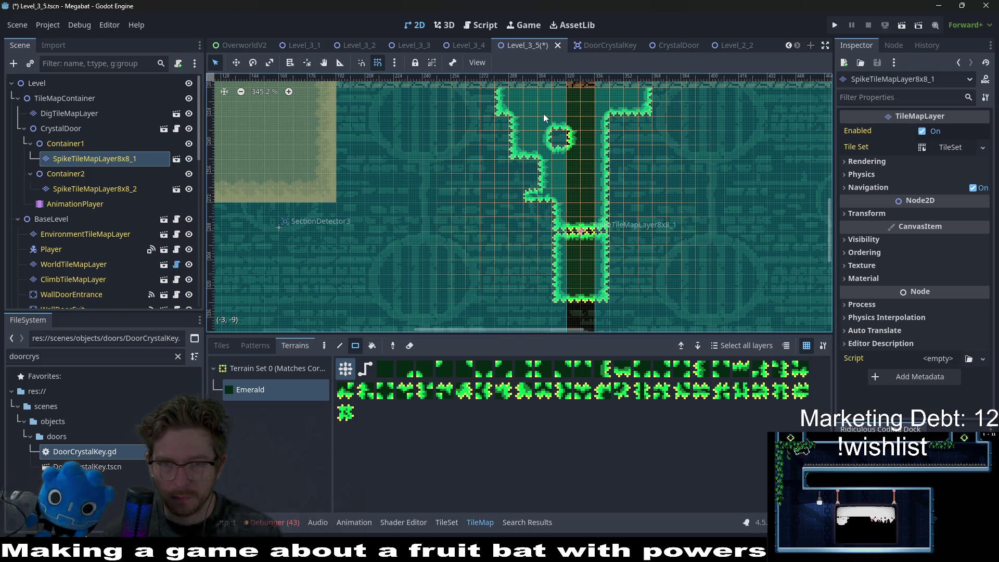
scroll(545, 112, down, 3)
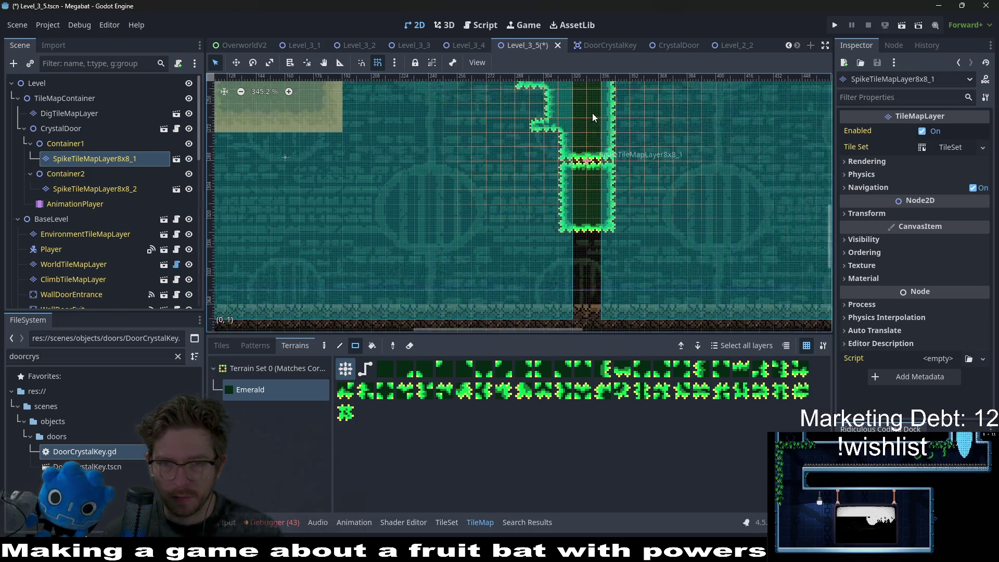
scroll(593, 181, up, 2)
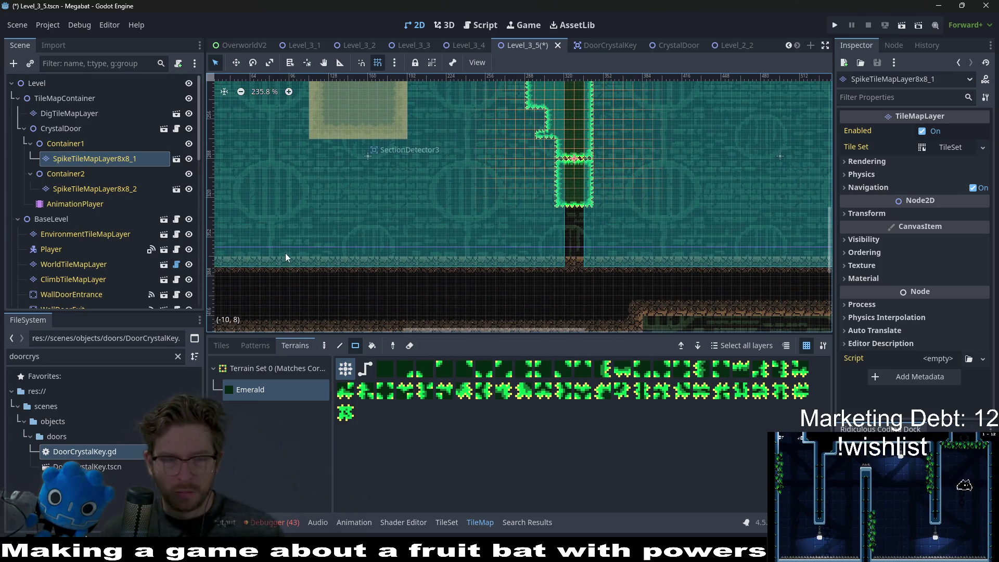
Paint Emerald terrain walls on SpikeTileMapLayer8x8_2 beside the shaft, reaching down to the floor
click(94, 189)
click(305, 399)
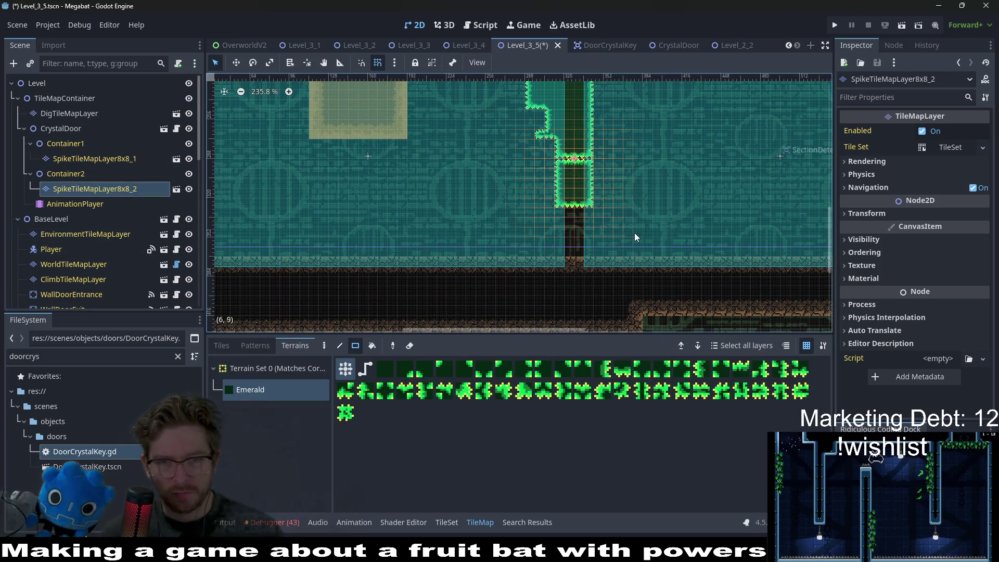
drag(532, 263, 539, 258)
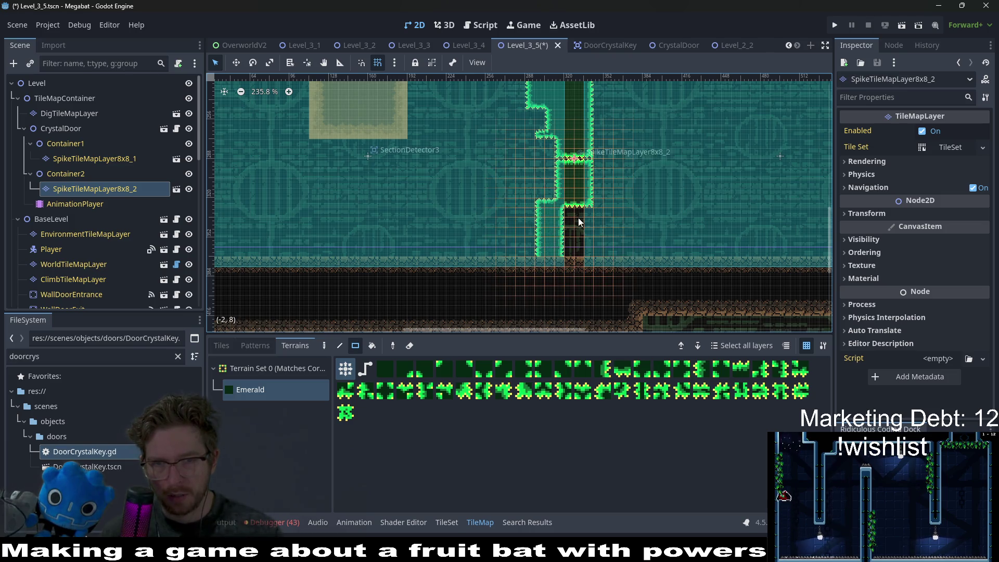
click(573, 220)
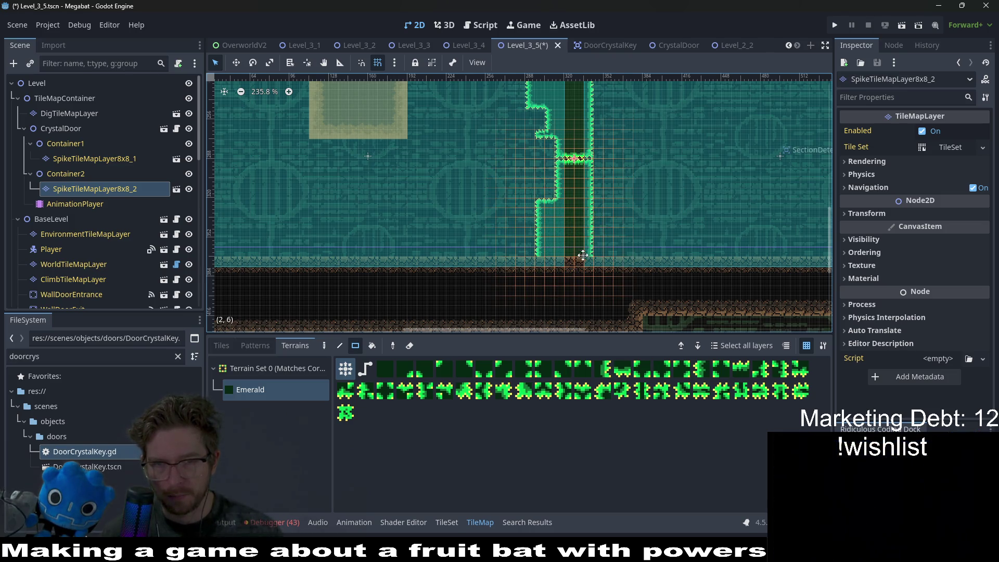
scroll(589, 249, up, 2)
drag(572, 287, 576, 291)
drag(583, 248, 581, 291)
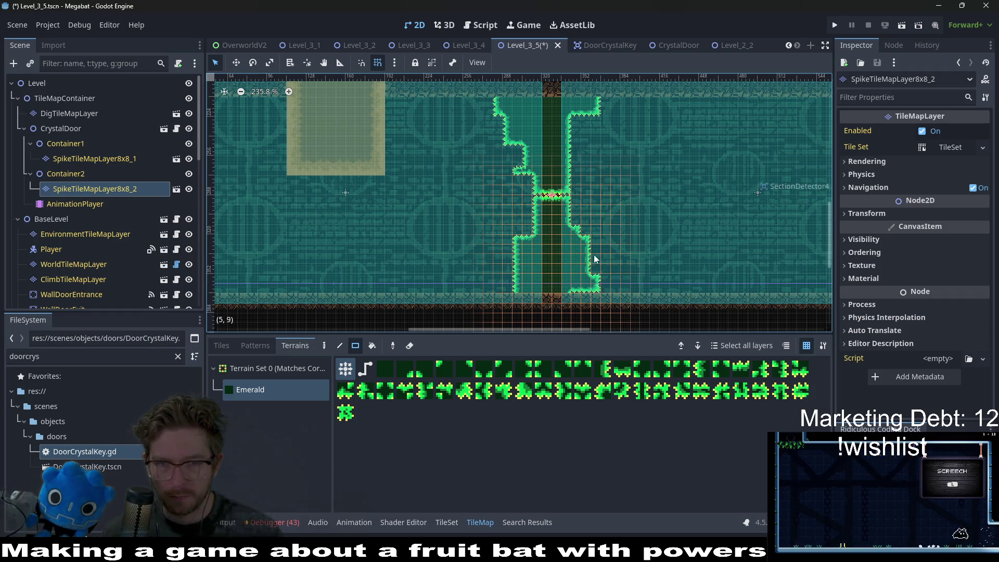
drag(582, 246, 583, 247)
drag(585, 246, 587, 246)
click(578, 237)
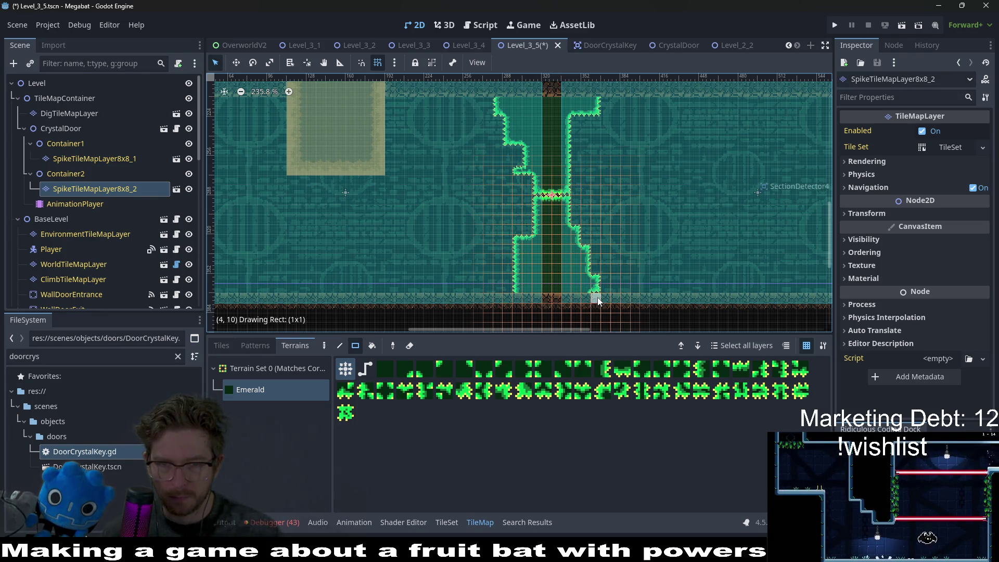
scroll(558, 203, down, 3)
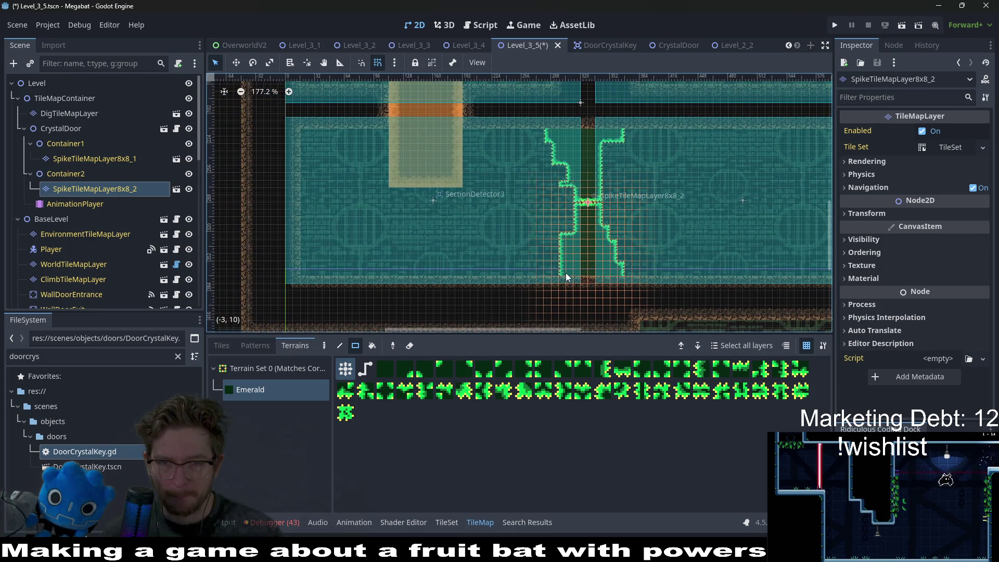
drag(554, 279, 556, 277)
scroll(567, 269, up, 3)
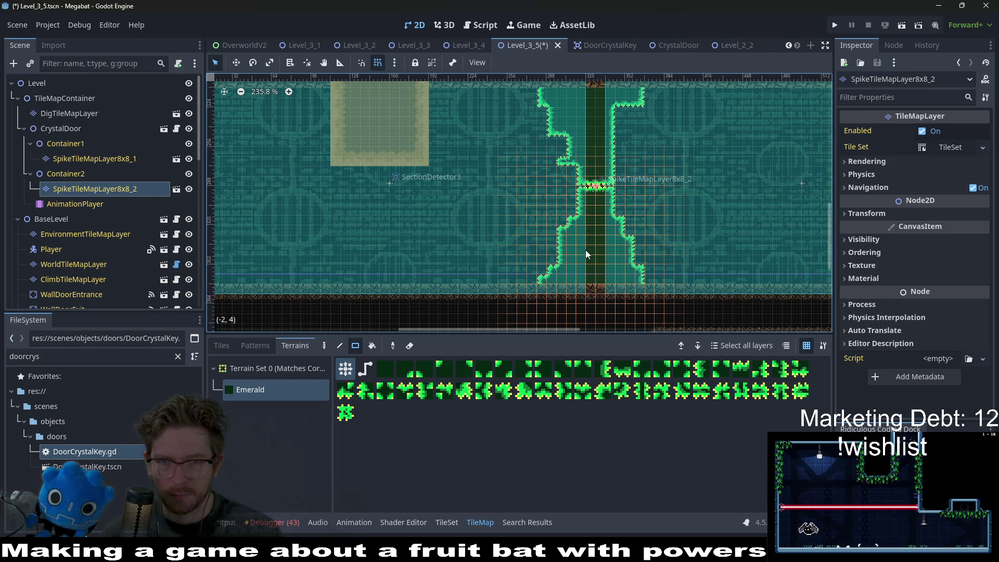
scroll(573, 168, down, 5)
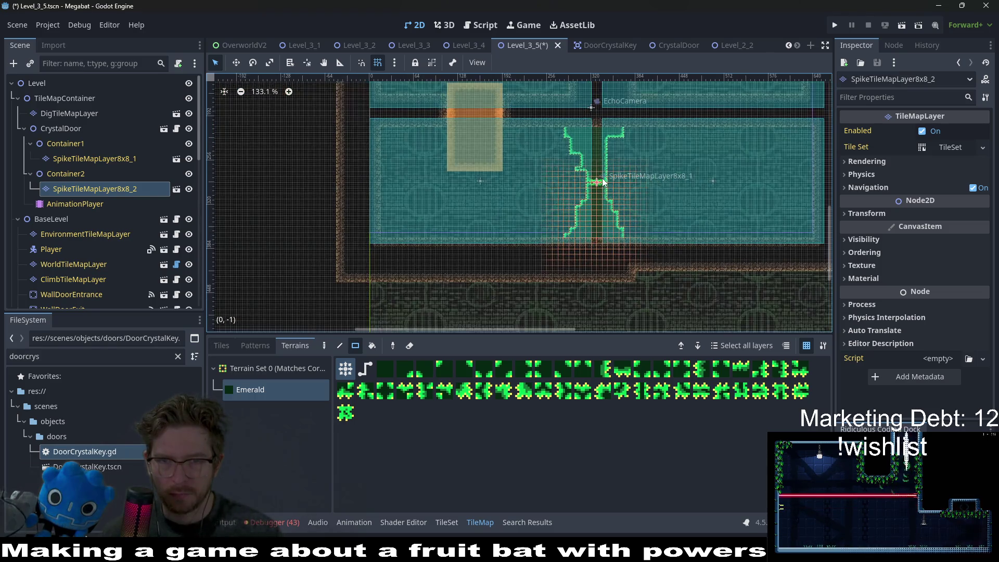
click(86, 204)
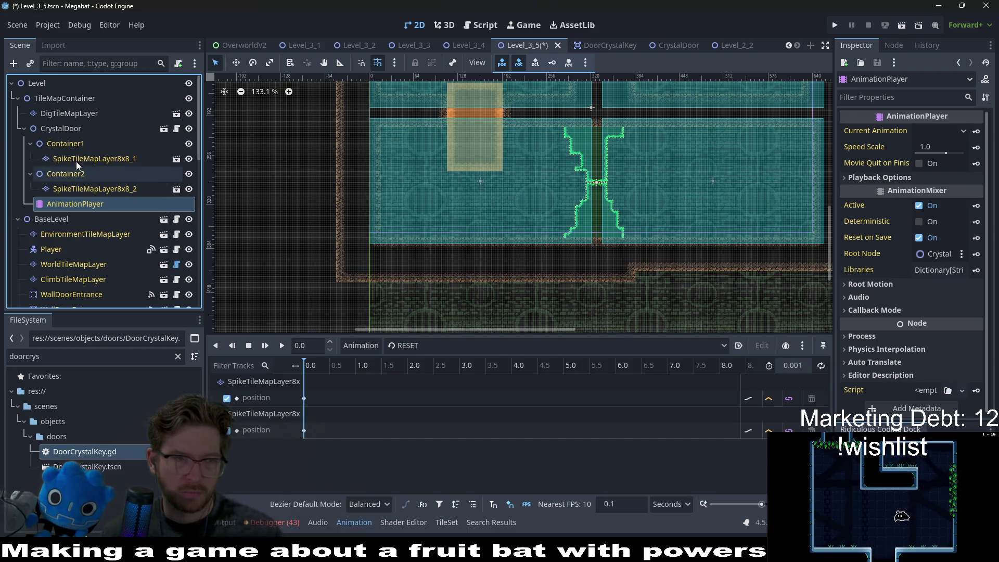
Select CrystalDoor, expand its Transform, and open CrystalDoor.gd to review open_time and open positions
click(104, 143)
click(118, 130)
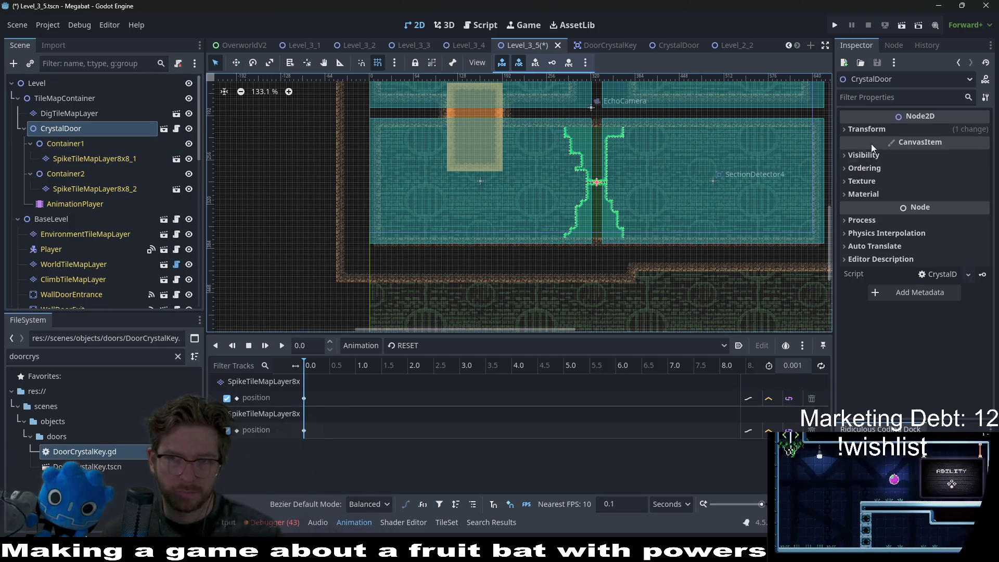
click(867, 129)
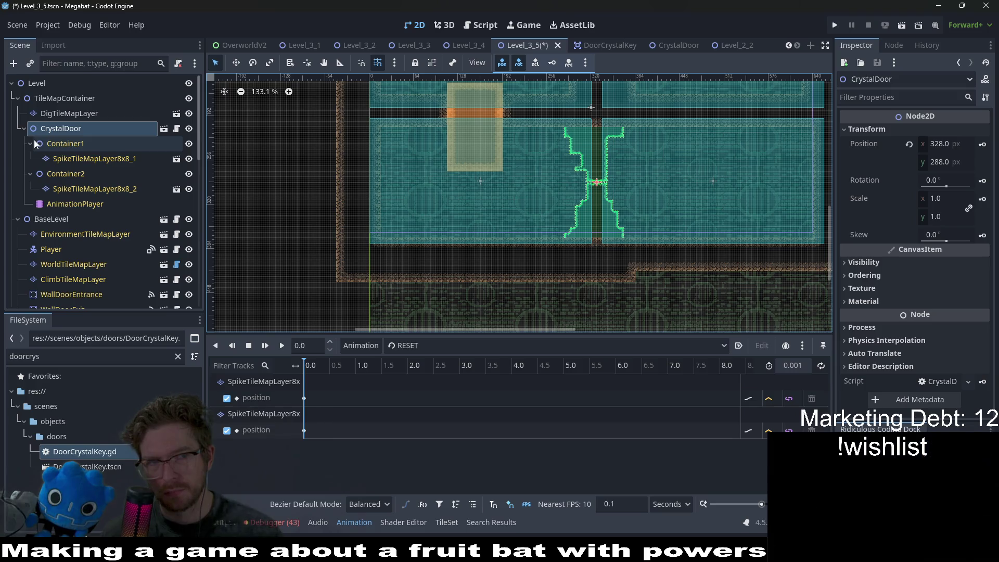
click(66, 114)
click(66, 131)
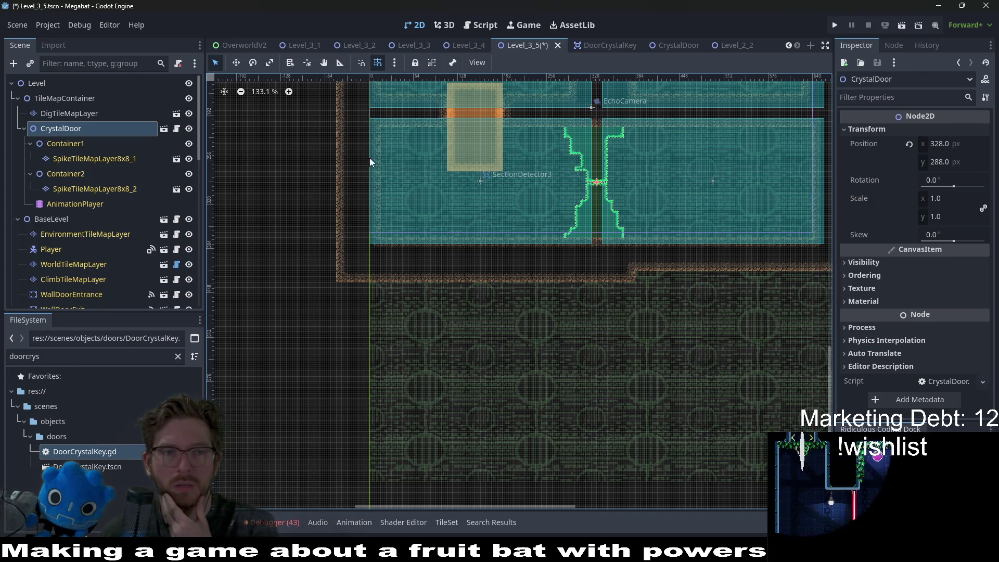
click(175, 129)
scroll(623, 231, up, 5)
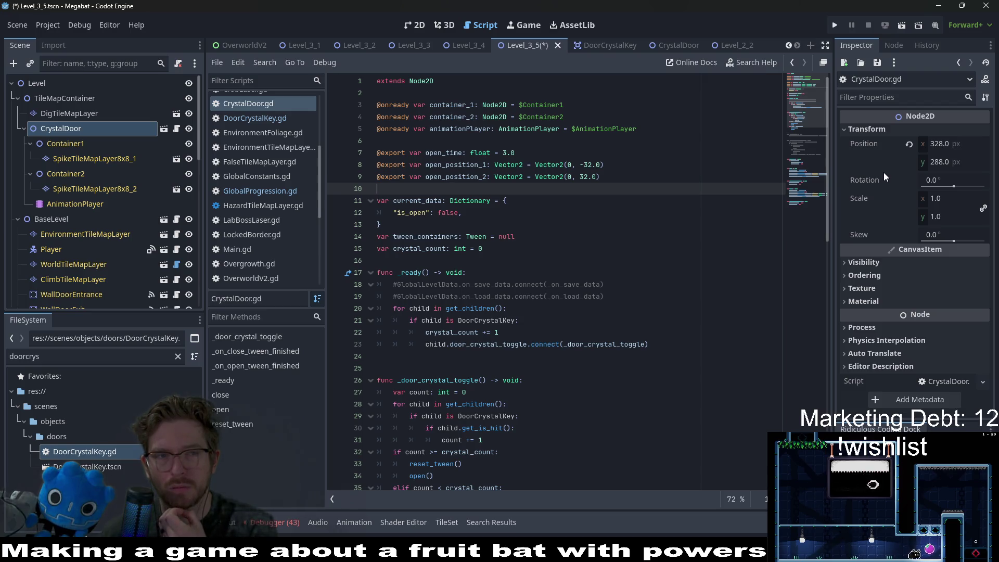
Select open_time in the script, save the level, and reload the current project
click(425, 152)
double_click(431, 153)
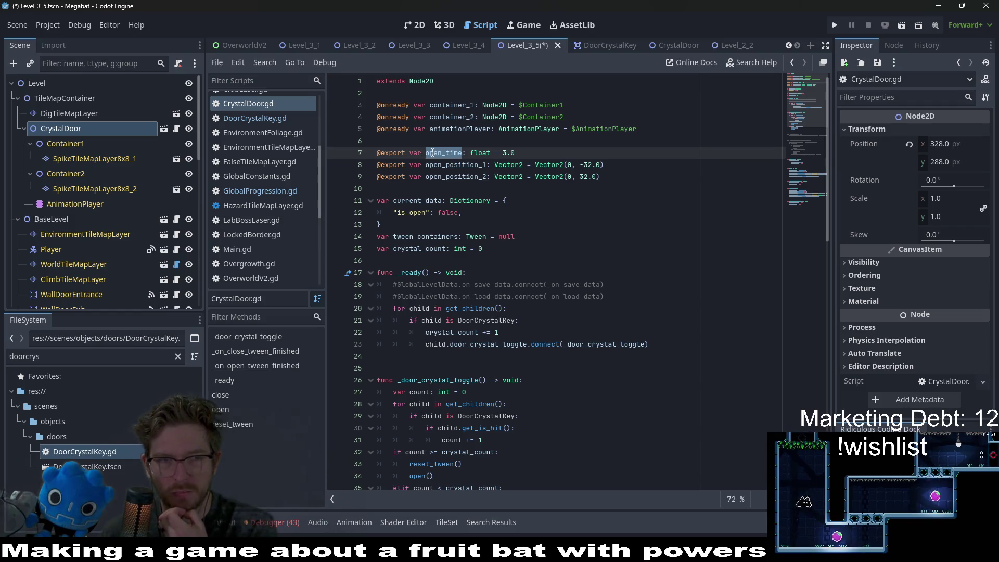
key(ctrl+s)
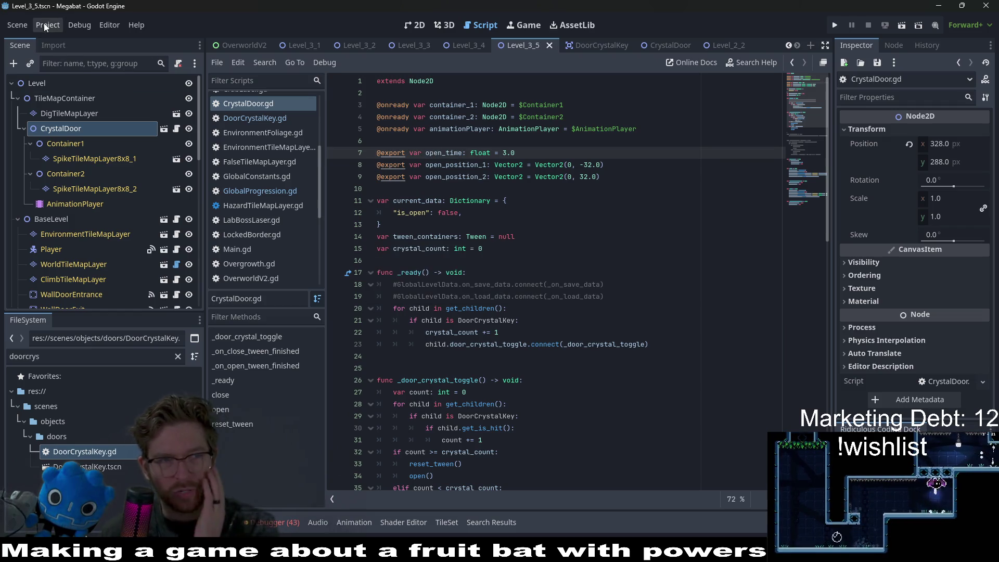
click(47, 25)
click(52, 179)
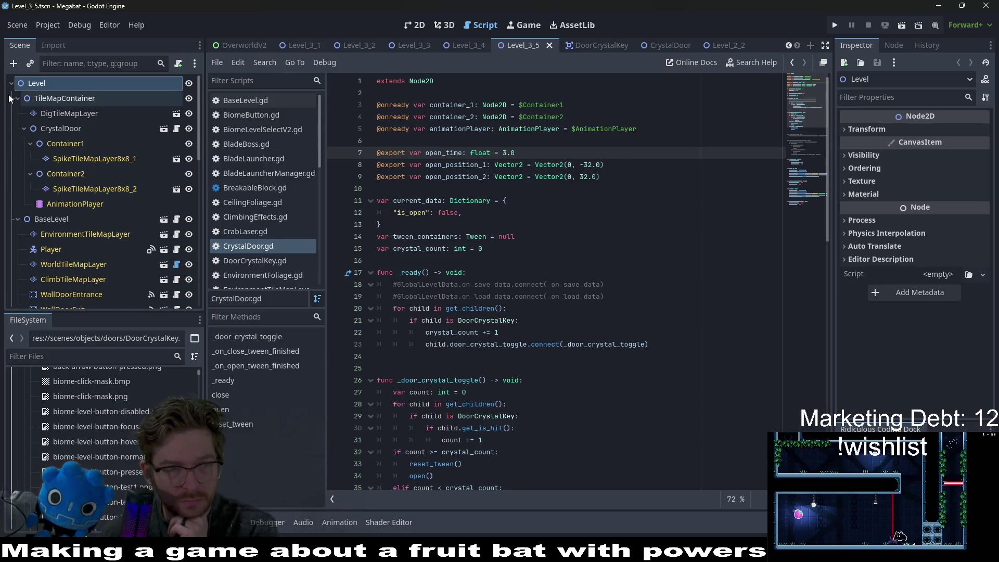
Reselect CrystalDoor to show its Open Time and Open Position properties, back in 2D
click(48, 116)
click(41, 127)
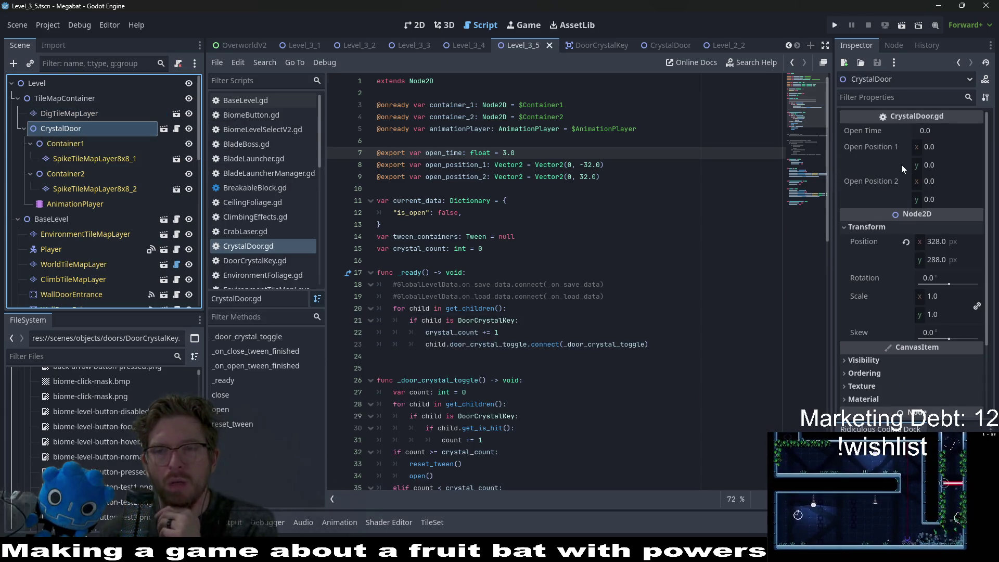
click(175, 129)
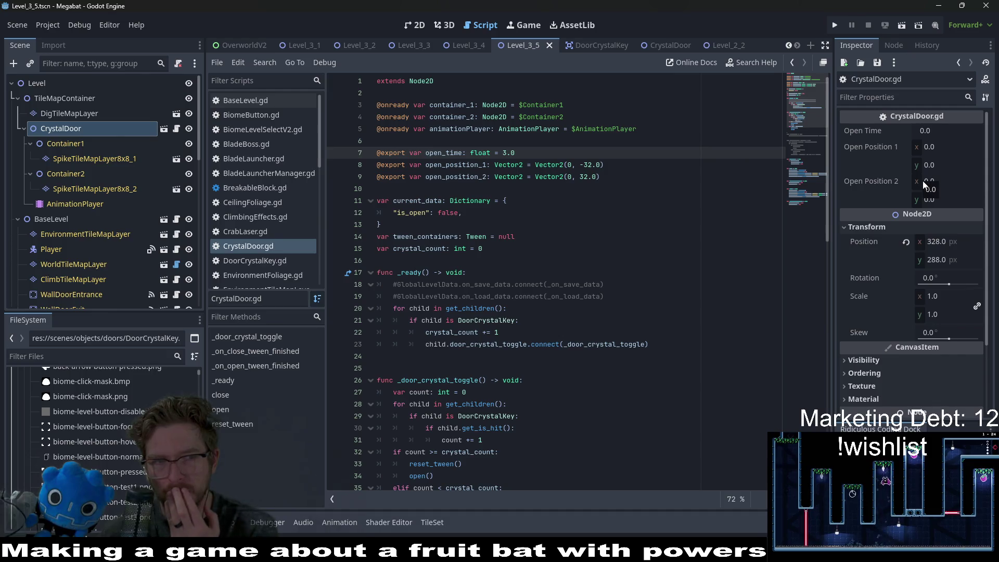
click(414, 25)
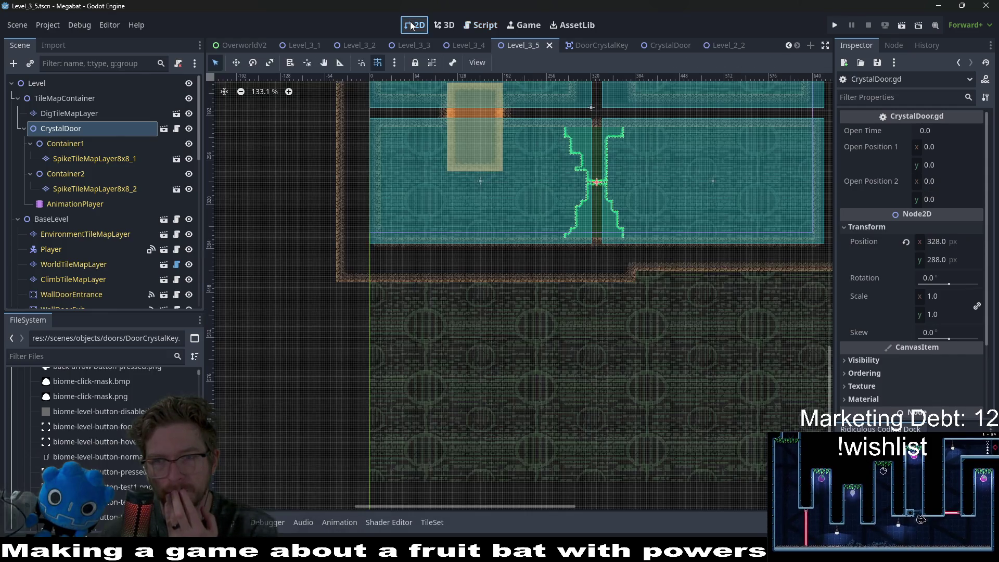
Set CrystalDoor's Open Time to 3.0, Open Position 1 to (0, -32) and Open Position 2 y to 32
click(959, 131)
text(3)
key(Return)
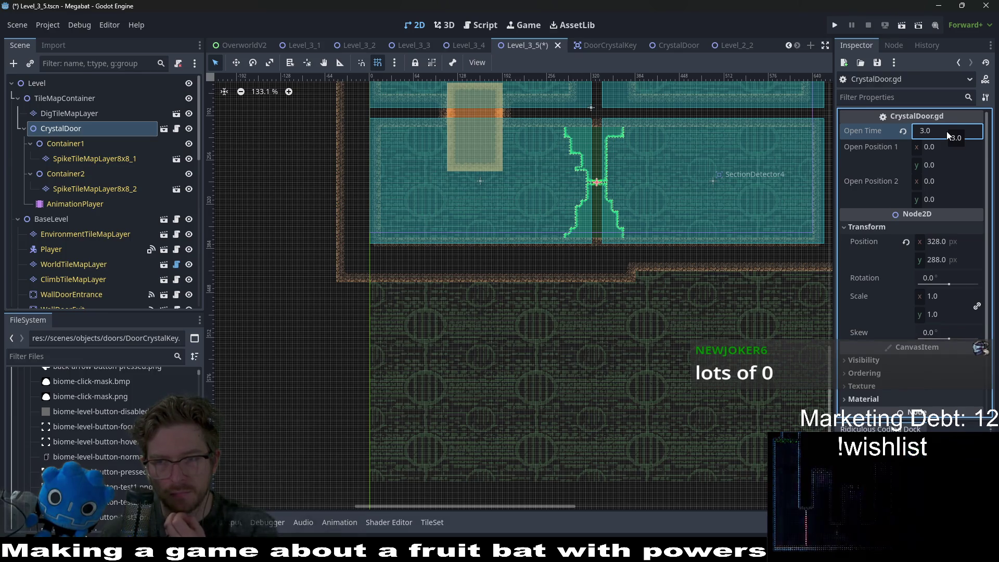
drag(943, 148, 904, 151)
click(904, 148)
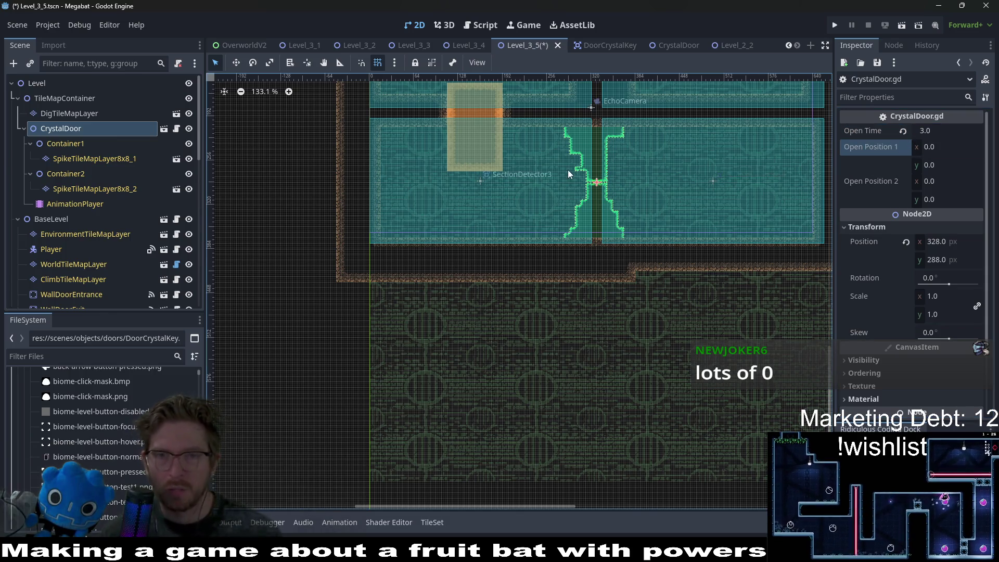
scroll(568, 174, up, 5)
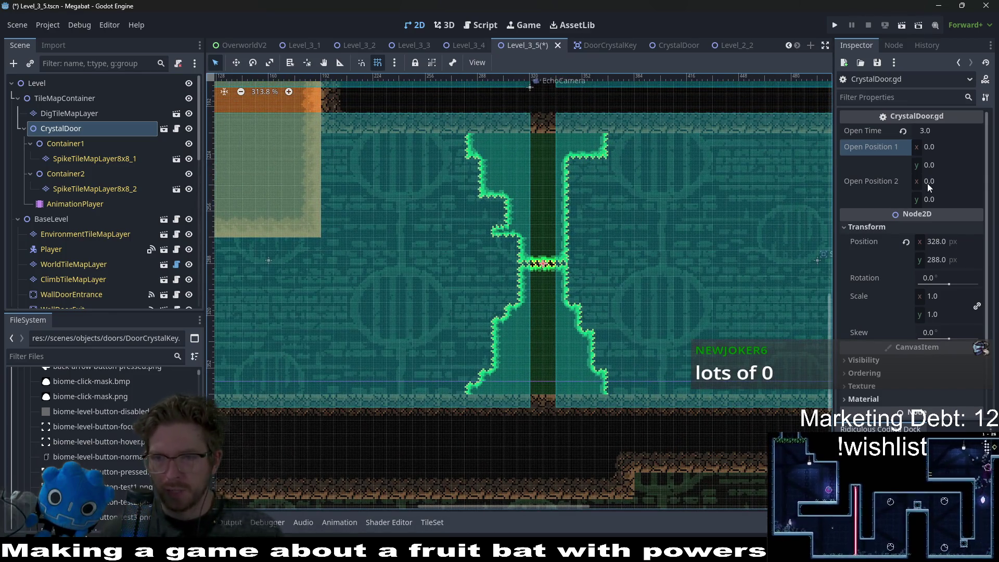
click(941, 165)
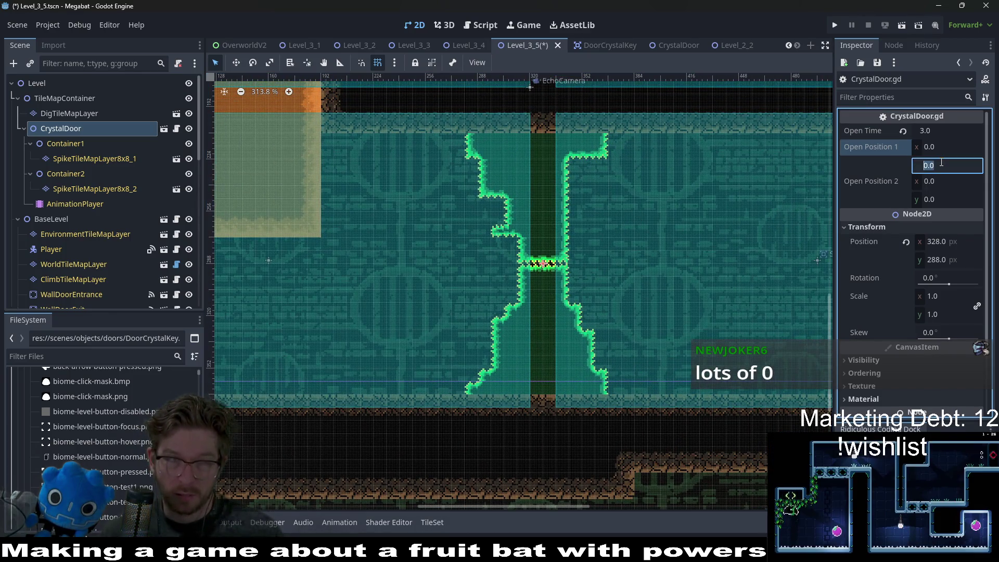
text(-32)
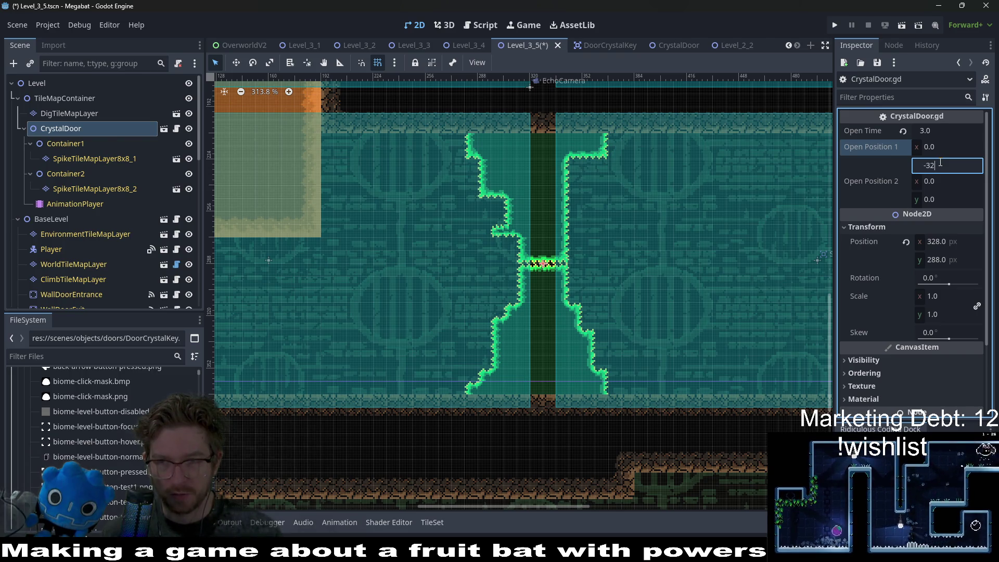
key(Return)
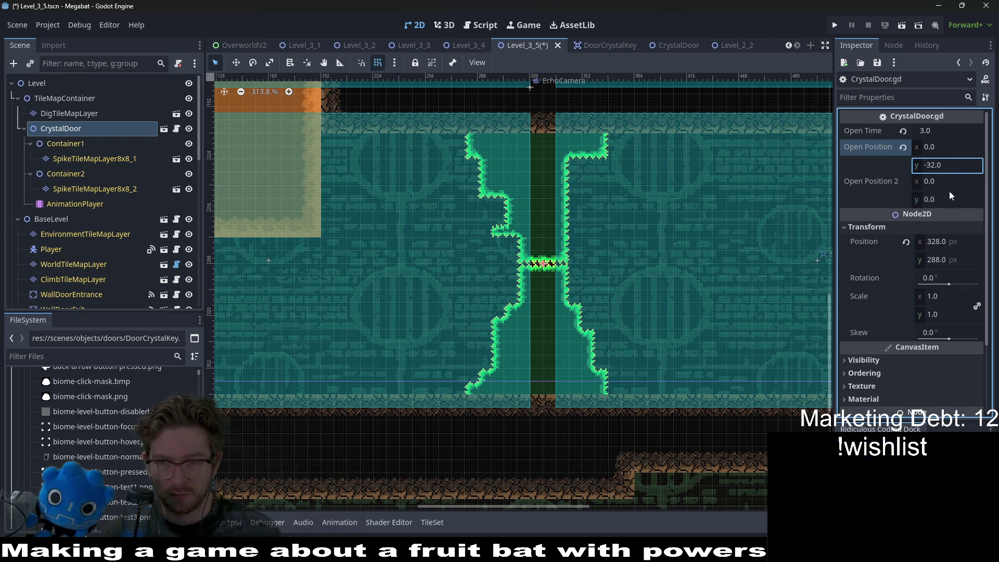
click(954, 199)
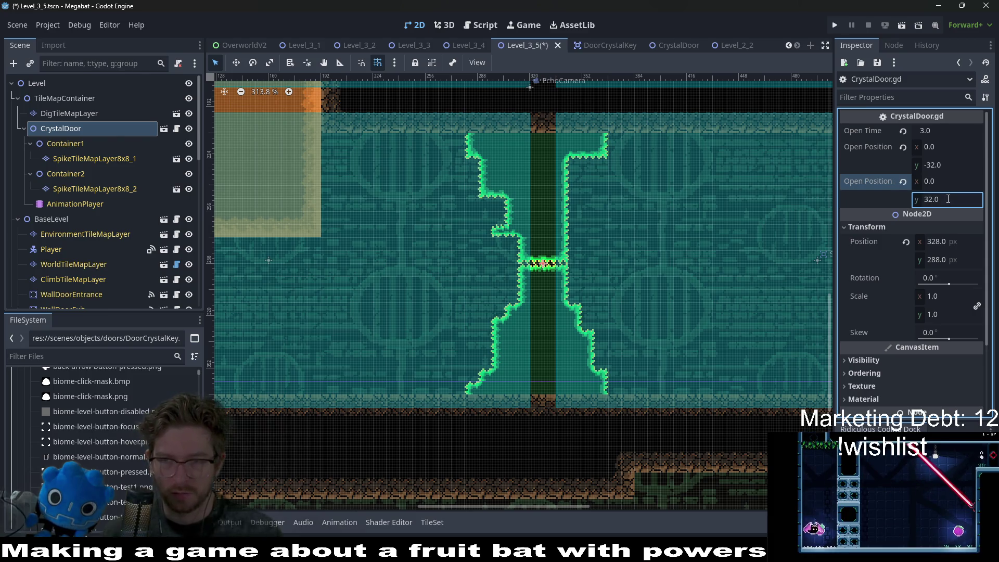
key(Return)
scroll(566, 271, down, 3)
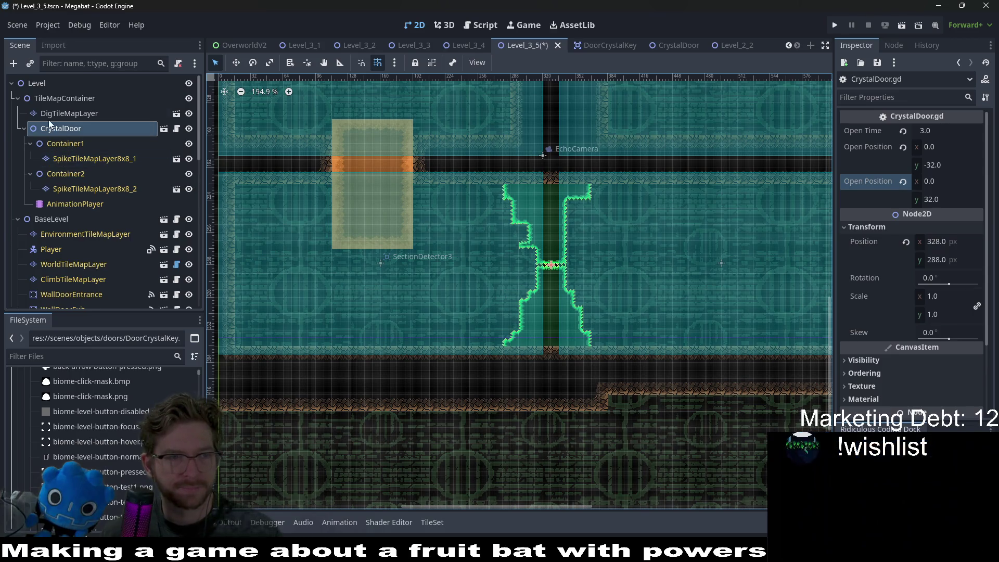
Instantiate DoorCrystalKey.tscn as a child scene of CrystalDoor
click(49, 99)
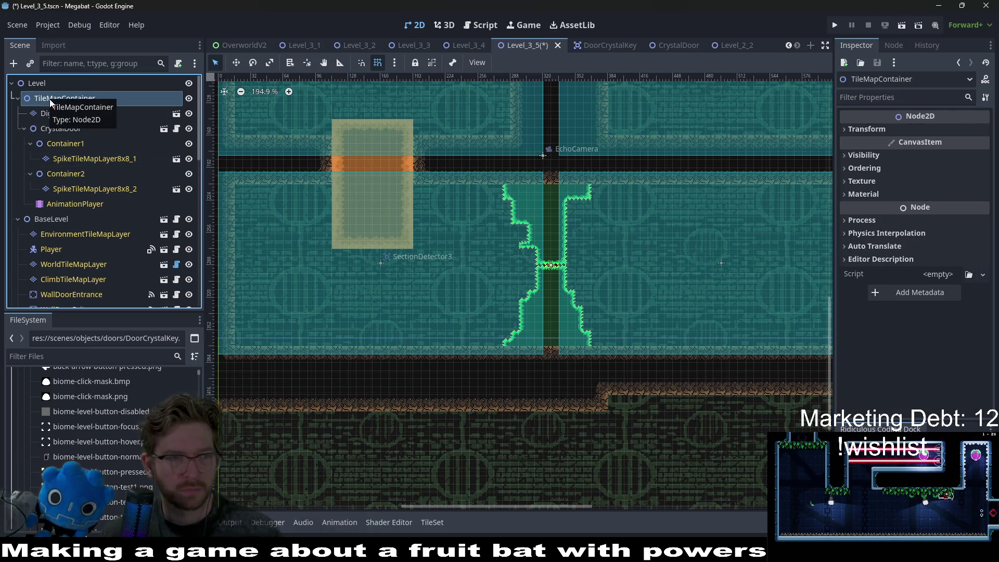
click(55, 127)
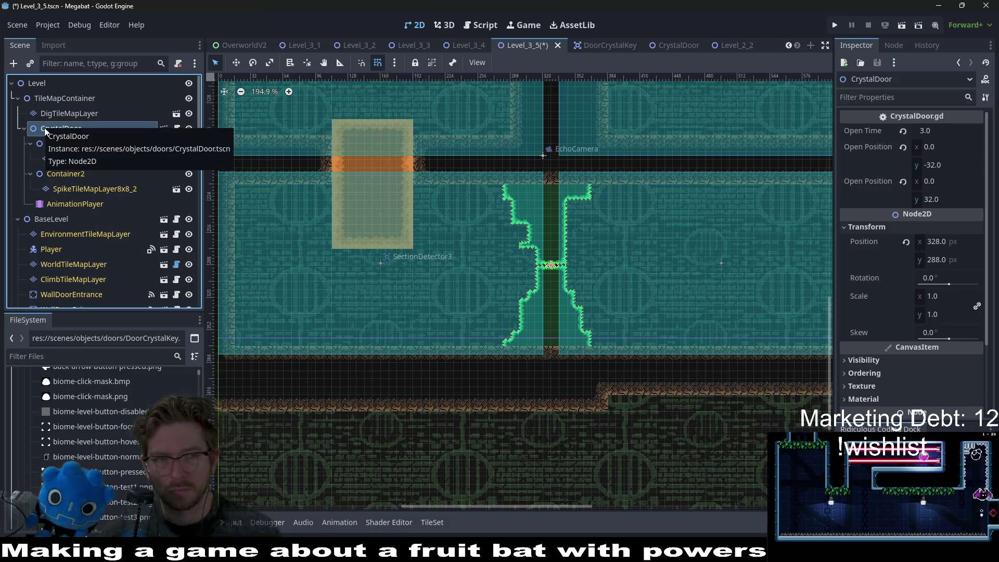
right_click(45, 127)
click(84, 142)
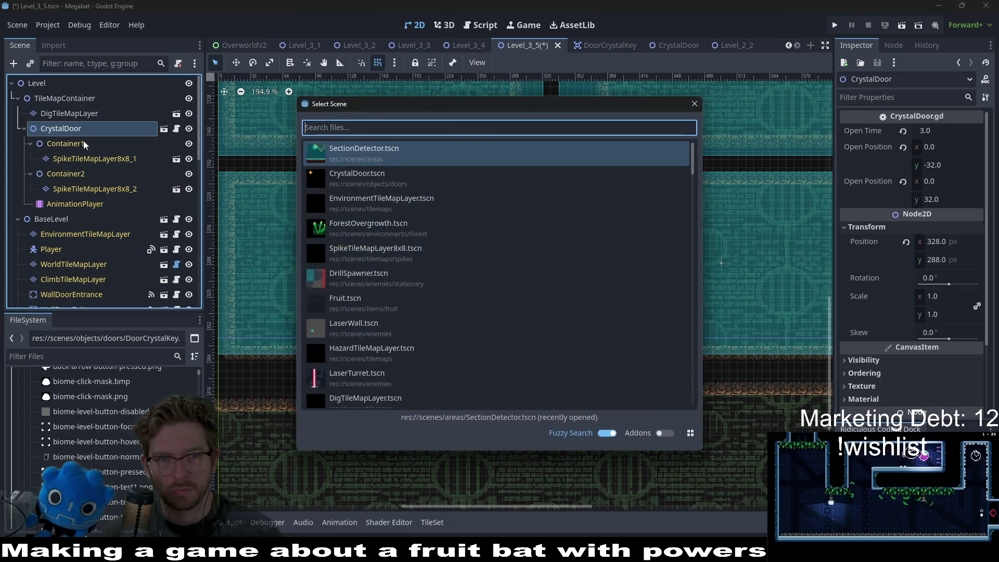
text(doo)
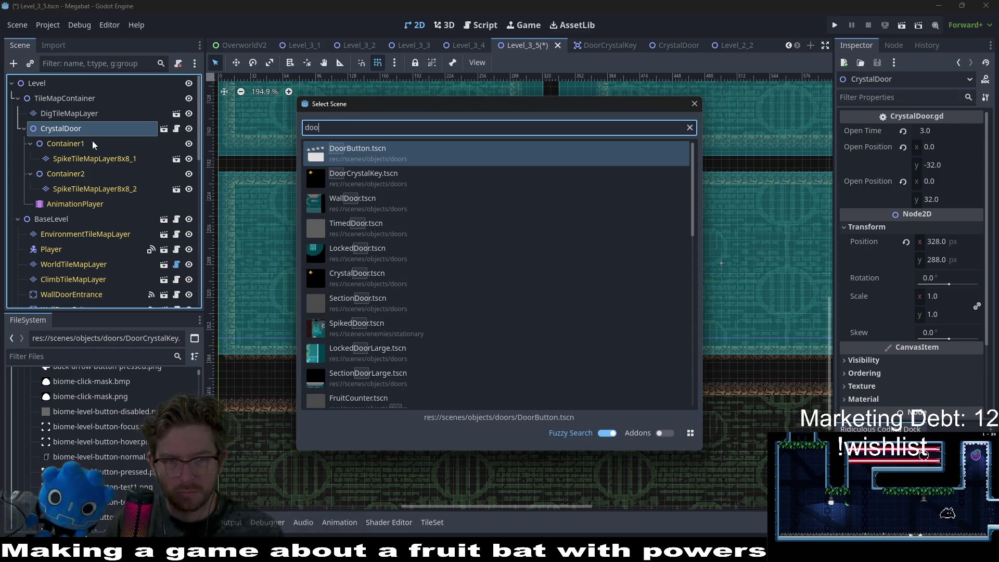
key(Down)
key(Return)
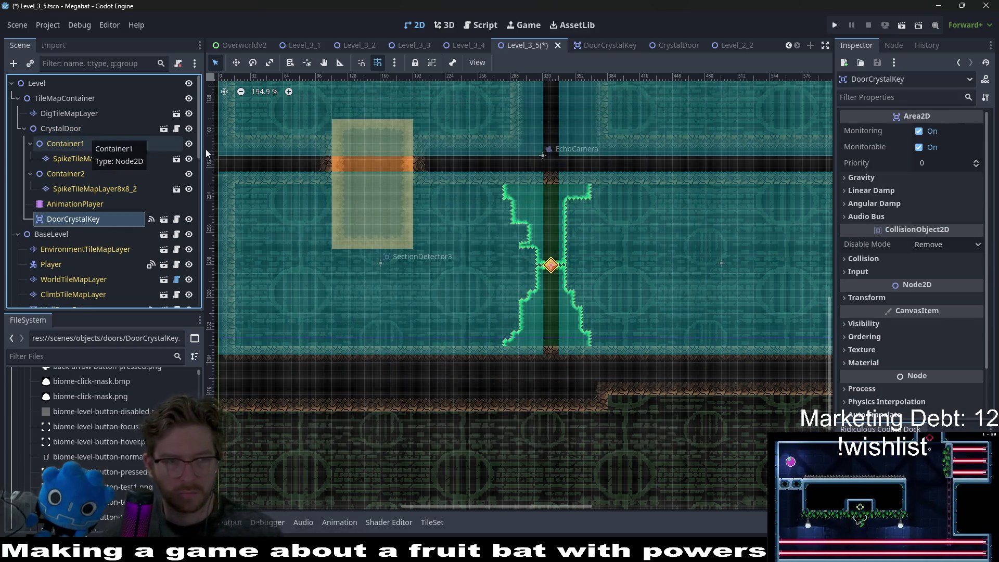
key(w)
Move the crystal key into the room's left part and duplicate it as DoorCrystalKey2
drag(513, 217, 471, 242)
mouse_move(456, 300)
mouse_down()
mouse_move(288, 303)
mouse_move(476, 296)
mouse_up()
key(ctrl+d)
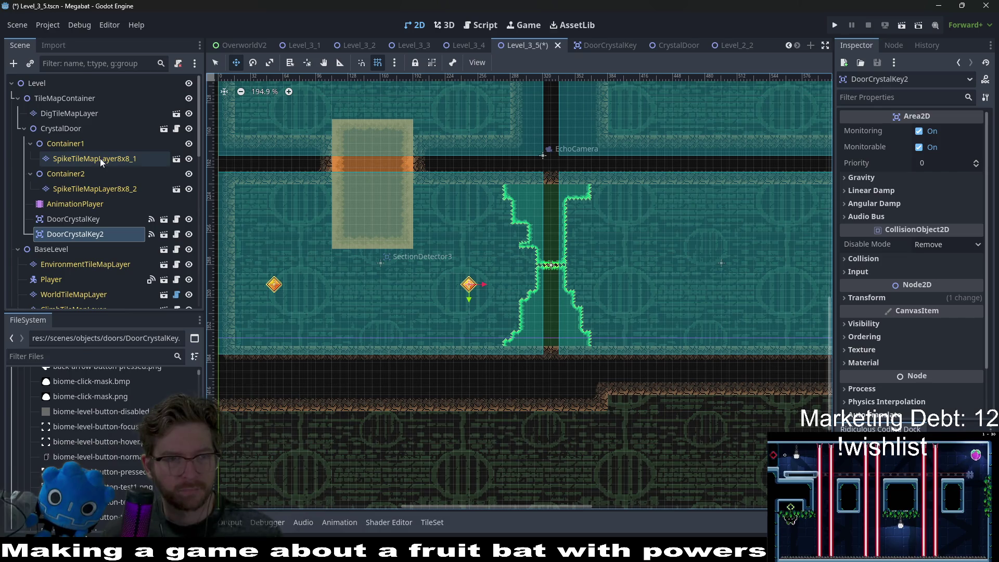
click(88, 113)
Pick the Desert terrain and brush-paint dig terrain across the upper-left room area
click(295, 345)
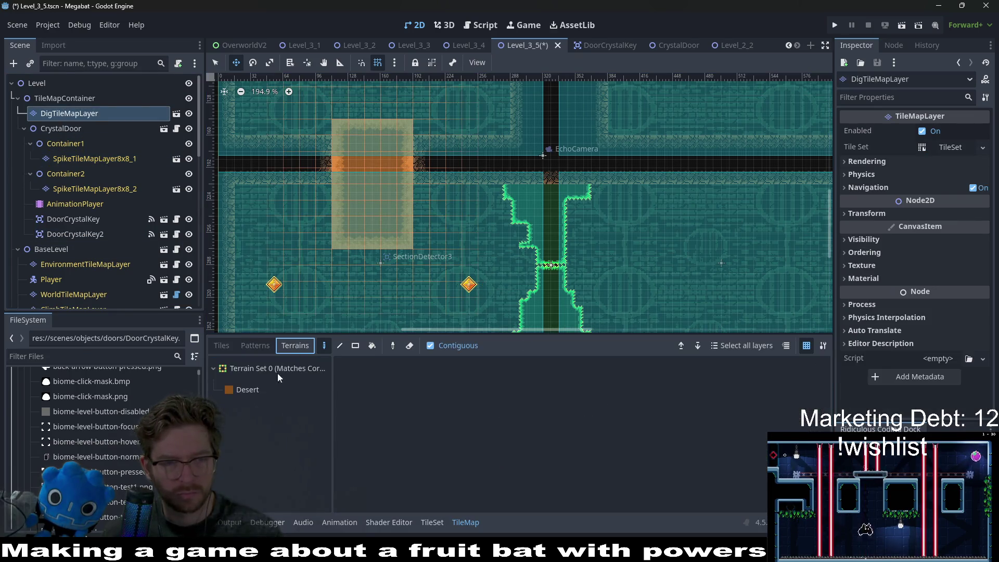
click(261, 389)
mouse_move(323, 192)
mouse_down()
mouse_move(274, 194)
mouse_move(328, 208)
mouse_up()
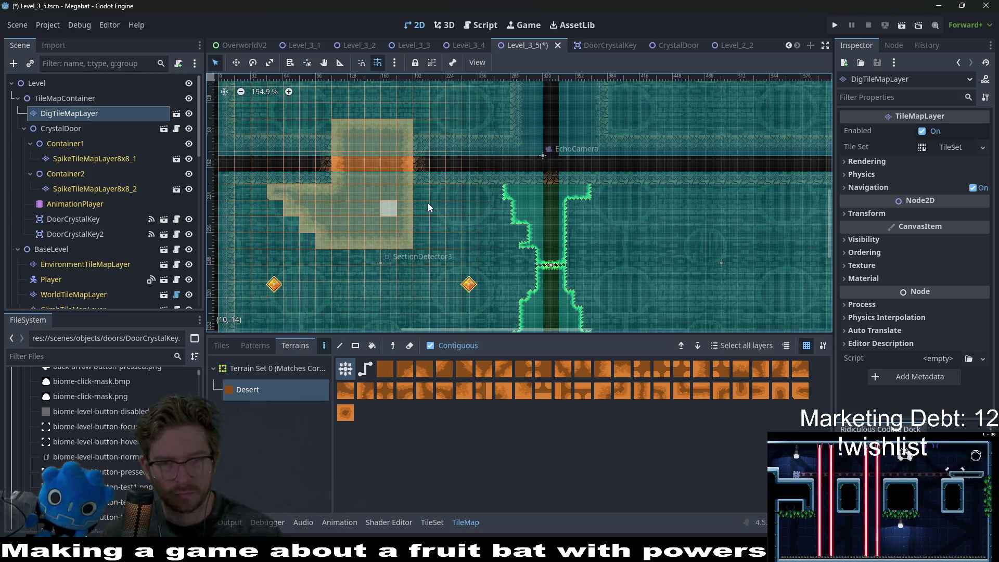
mouse_move(423, 192)
mouse_down()
mouse_move(431, 223)
mouse_move(467, 189)
mouse_up()
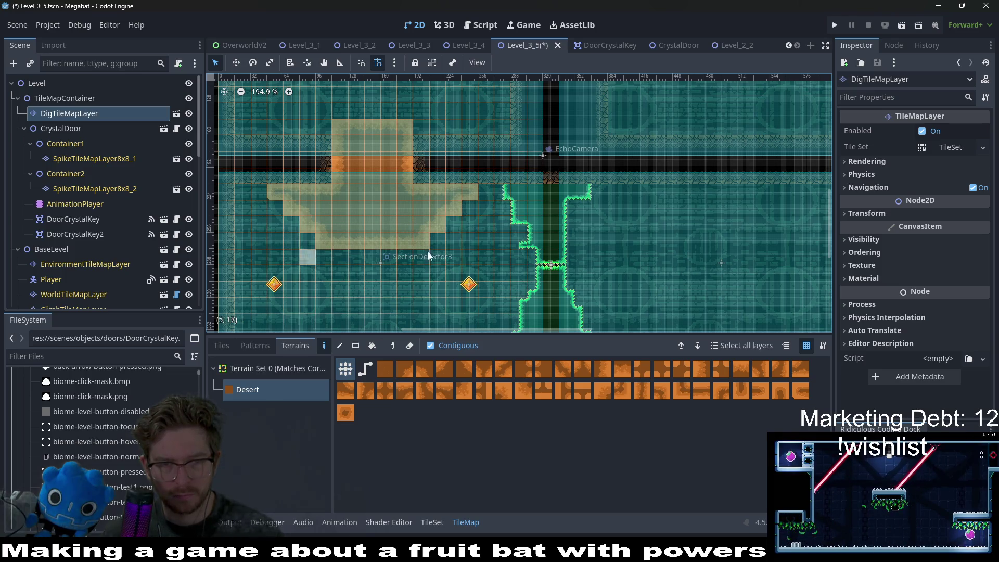
scroll(407, 258, down, 3)
scroll(421, 208, left, 1)
scroll(429, 166, right, 1)
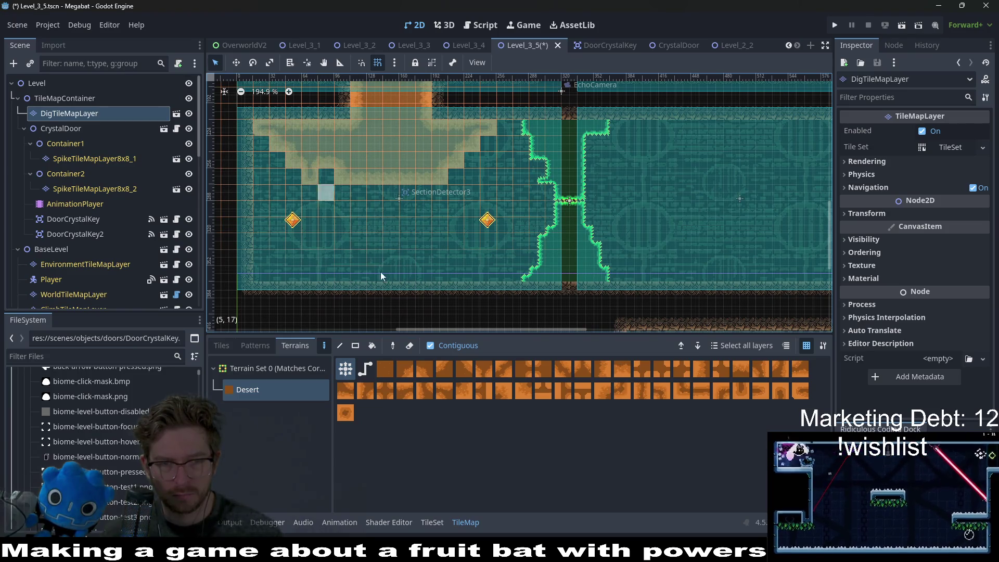
Fill the remaining room areas with Desert rectangles, including a 5x3 block, then save Level_3_5
key(r)
drag(326, 176, 252, 133)
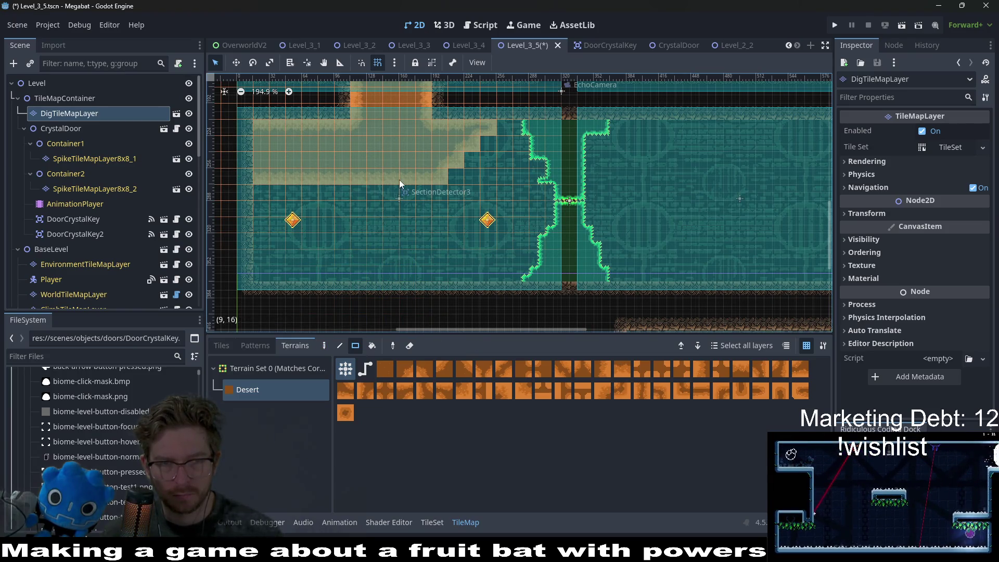
scroll(396, 151, up, 2)
scroll(396, 151, left, 4)
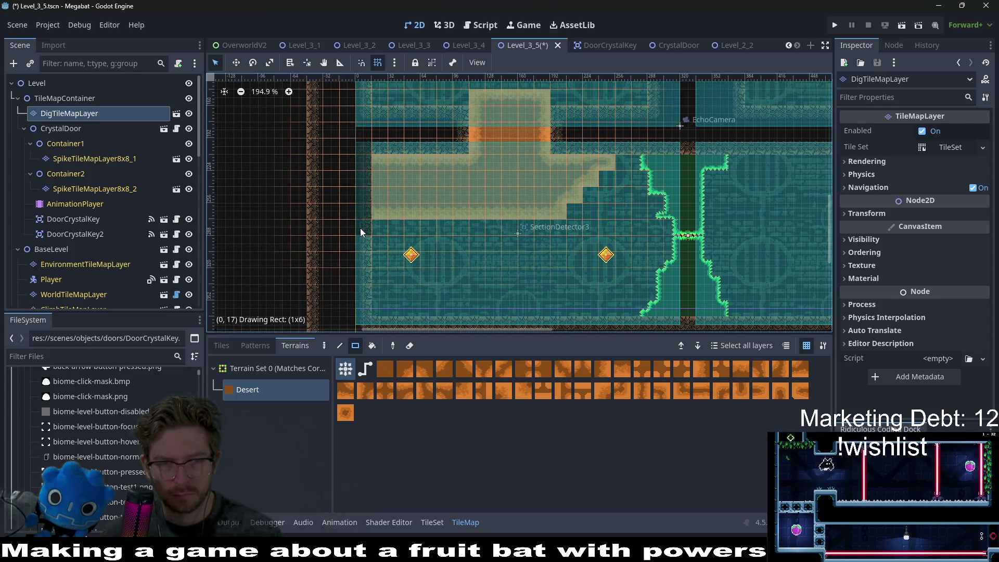
drag(360, 232, 360, 231)
scroll(520, 162, right, 4)
scroll(519, 163, down, 1)
drag(505, 142, 523, 147)
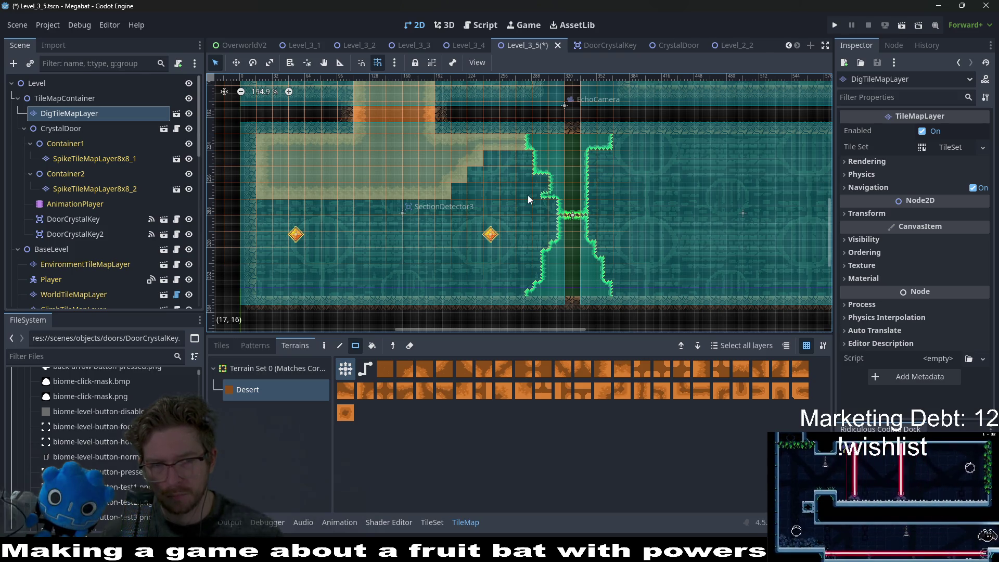
mouse_move(286, 251)
mouse_down()
mouse_move(323, 291)
mouse_move(323, 282)
mouse_move(319, 294)
mouse_up()
scroll(411, 249, down, 5)
scroll(315, 237, up, 2)
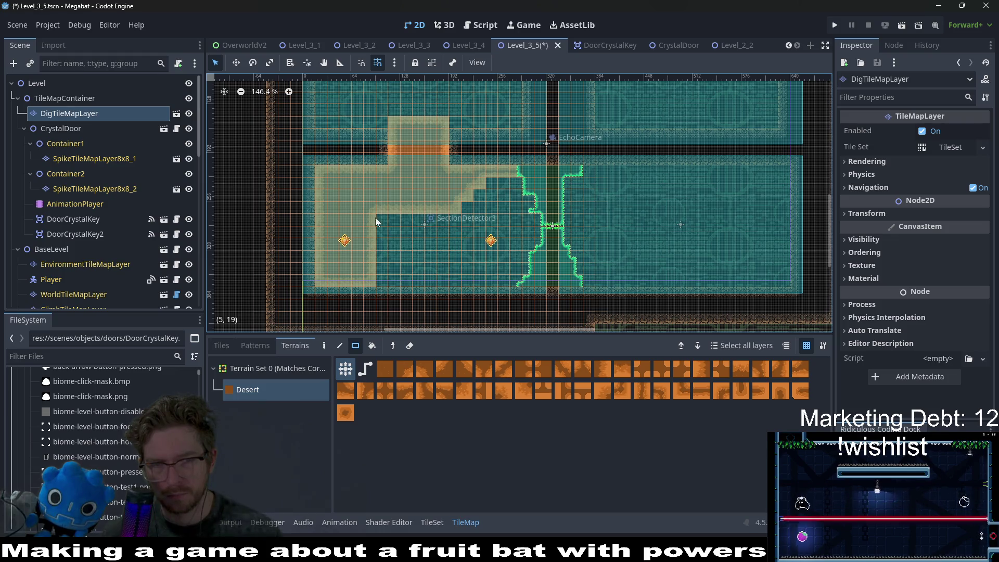
mouse_move(371, 171)
mouse_down()
mouse_move(723, 277)
mouse_move(783, 277)
mouse_up()
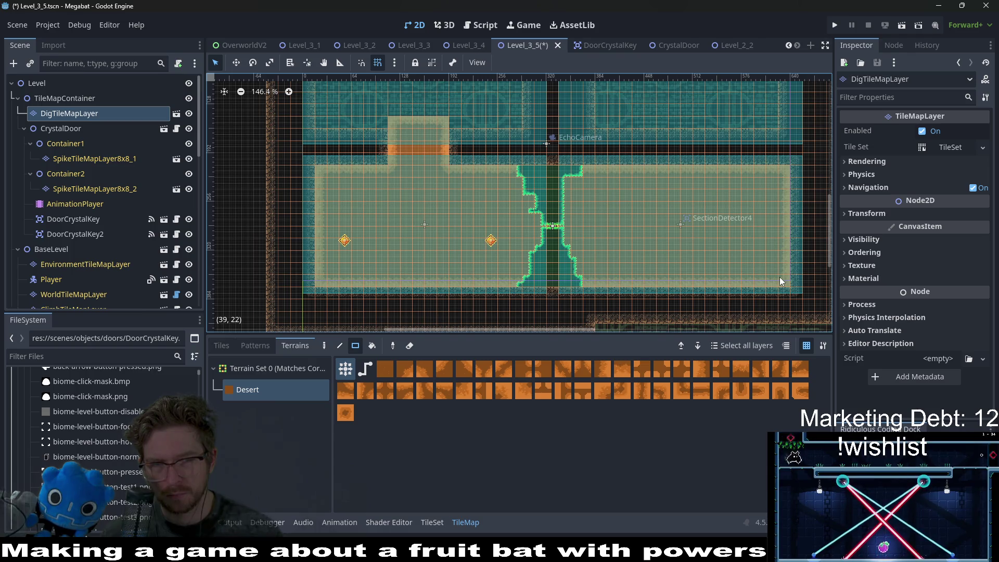
key(ctrl+s)
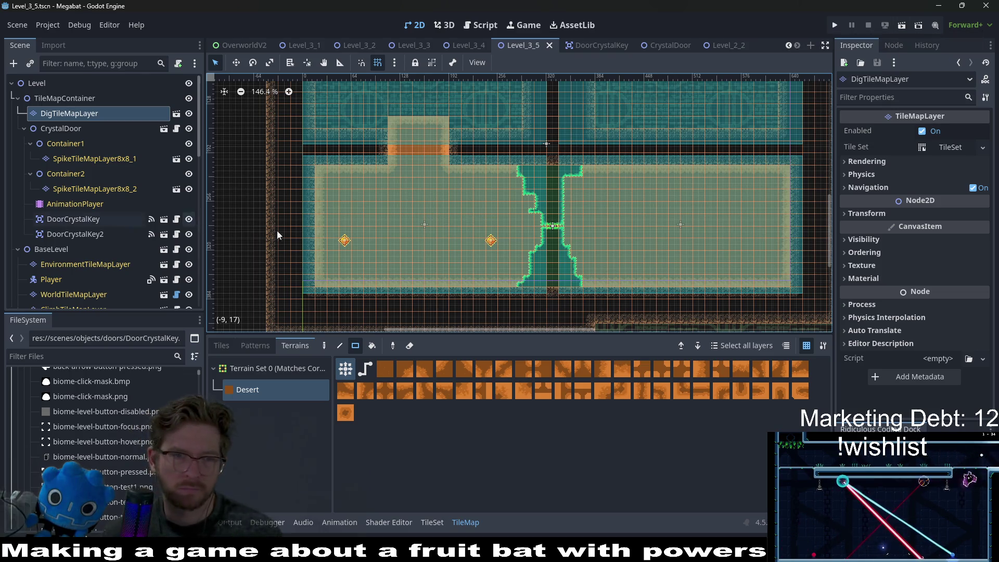
Select the WorldTileMapLayer and pick the DESERT terrain
scroll(67, 264, down, 5)
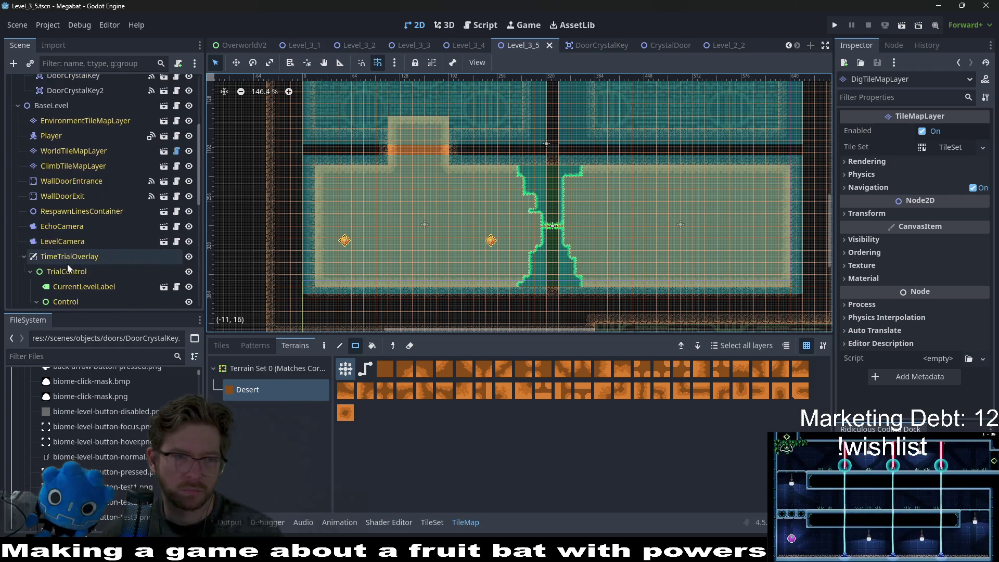
scroll(85, 219, up, 5)
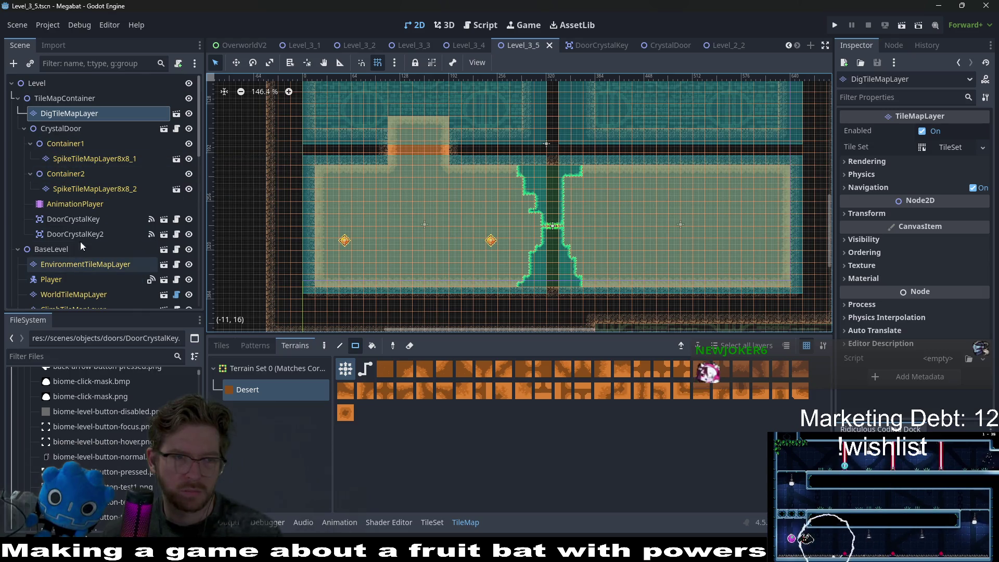
scroll(84, 245, down, 5)
click(78, 180)
click(79, 168)
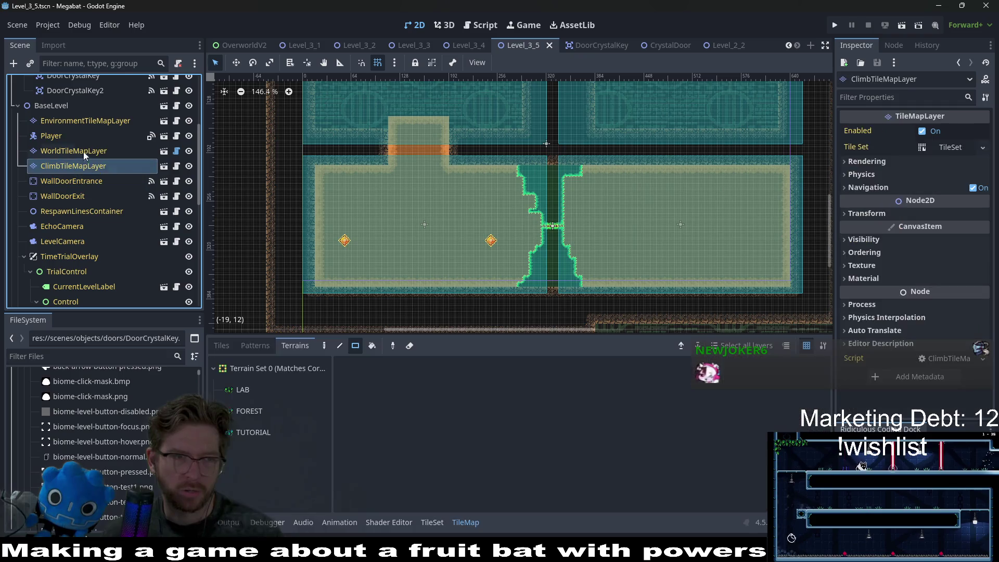
click(83, 152)
click(249, 433)
Paint a two-row desert wall strip jutting in from the room's left wall
scroll(343, 202, up, 5)
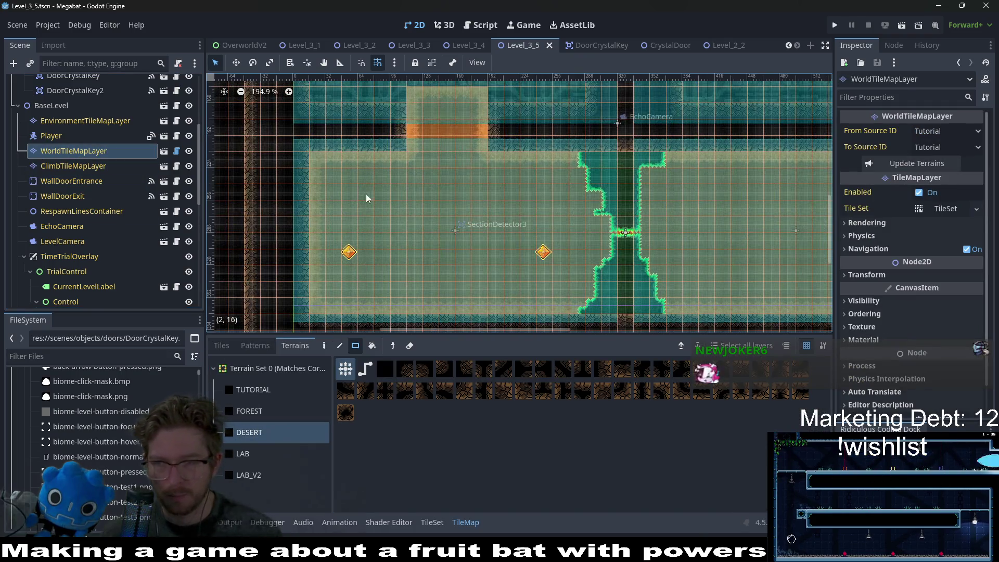
scroll(329, 247, down, 2)
drag(336, 177, 406, 183)
scroll(406, 182, down, 2)
drag(329, 164, 424, 172)
mouse_move(381, 207)
mouse_down()
mouse_move(406, 206)
mouse_move(424, 185)
mouse_move(445, 204)
mouse_up()
scroll(94, 283, down, 5)
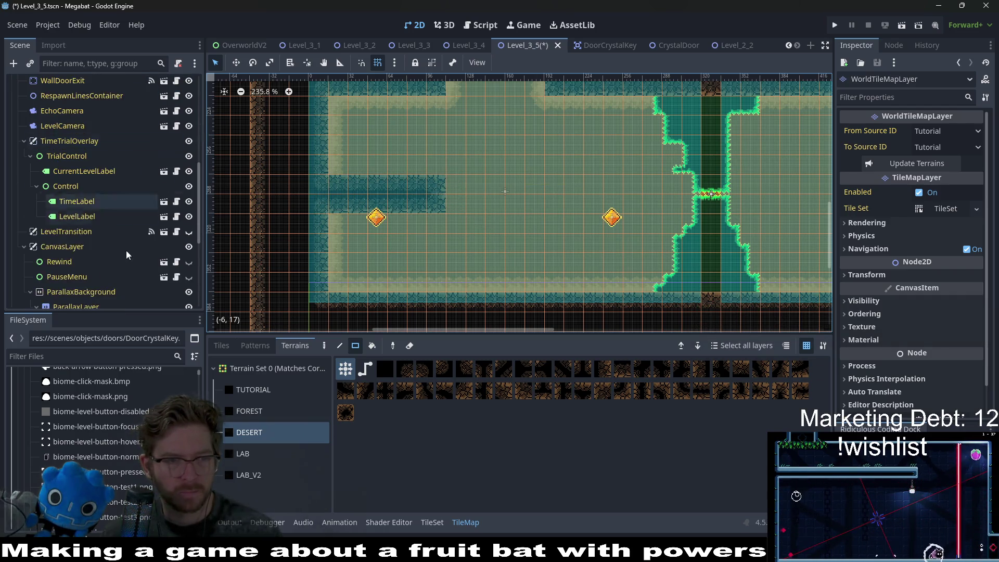
Delete the DrillSpawner node from the scene
click(78, 267)
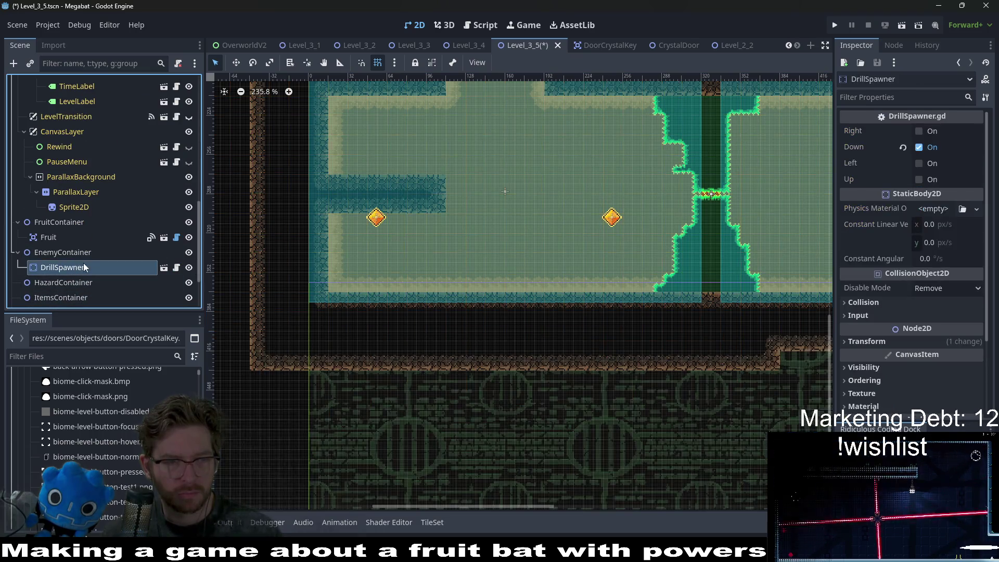
scroll(83, 255, up, 3)
scroll(86, 245, up, 3)
scroll(60, 268, down, 8)
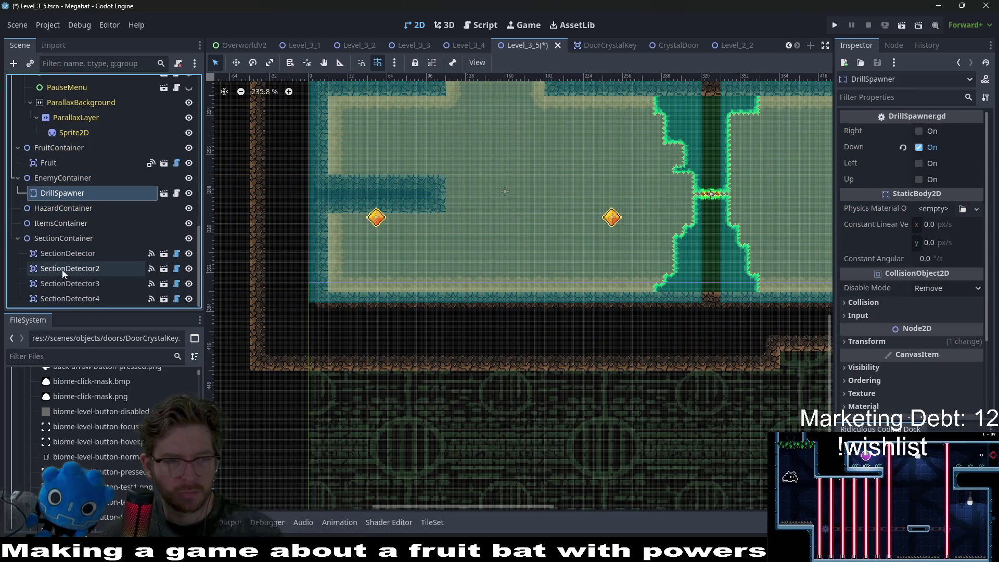
click(71, 194)
key(Delete)
key(Return)
Move the second crystal key below the first one
scroll(93, 179, up, 10)
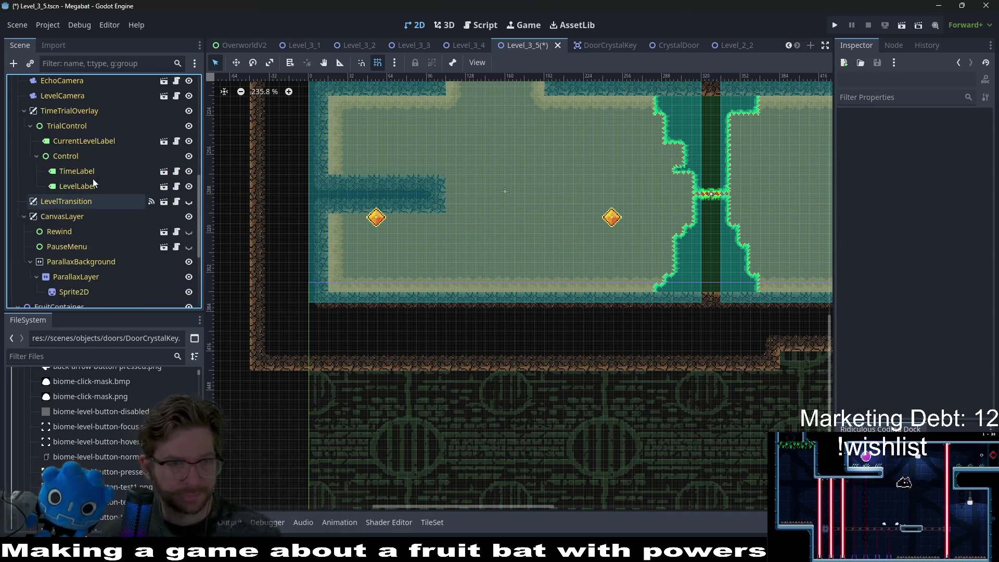
click(70, 219)
key(w)
scroll(416, 155, up, 2)
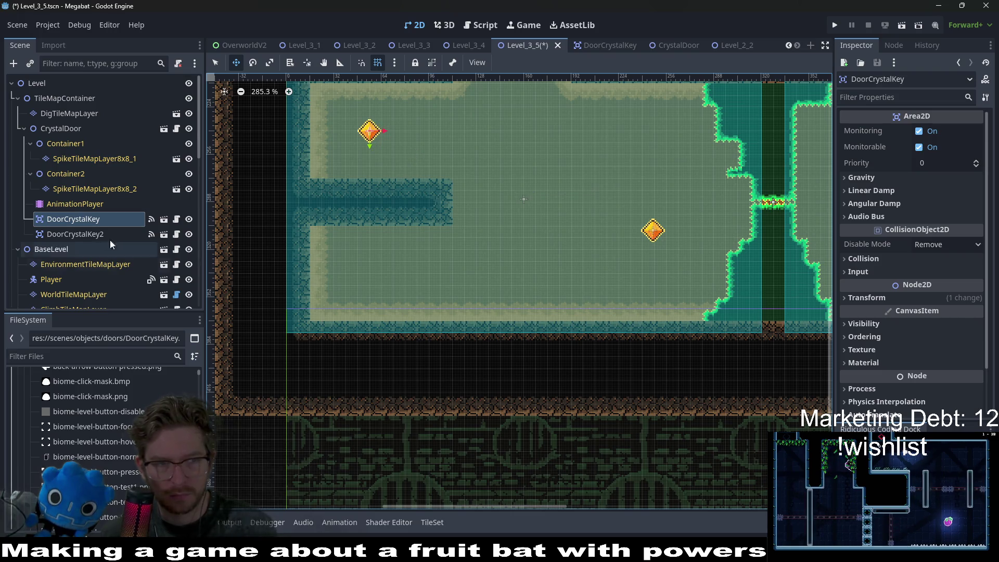
click(94, 234)
drag(639, 232, 355, 280)
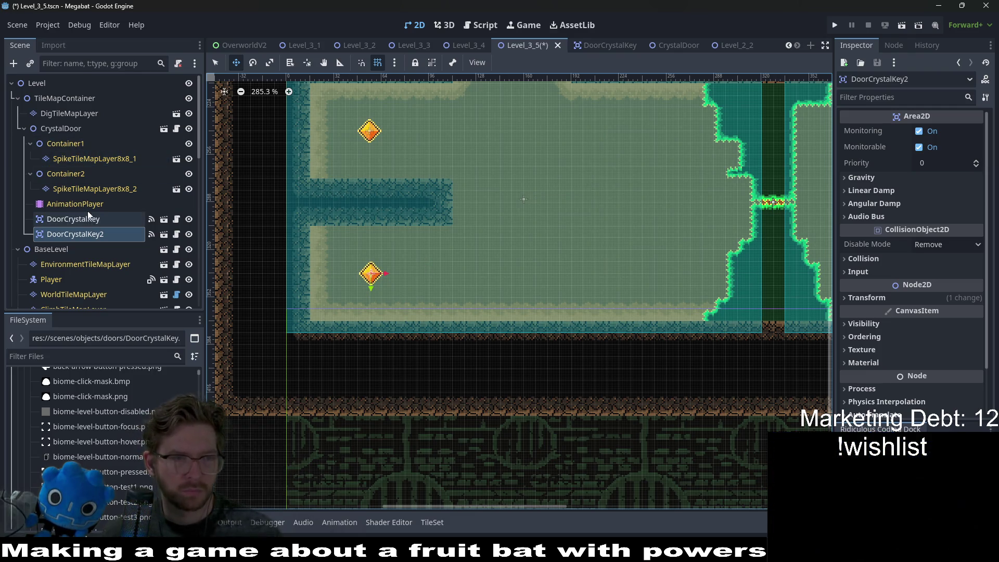
scroll(76, 220, down, 5)
Select the WorldTileMapLayer and pick its DESERT terrain
click(77, 166)
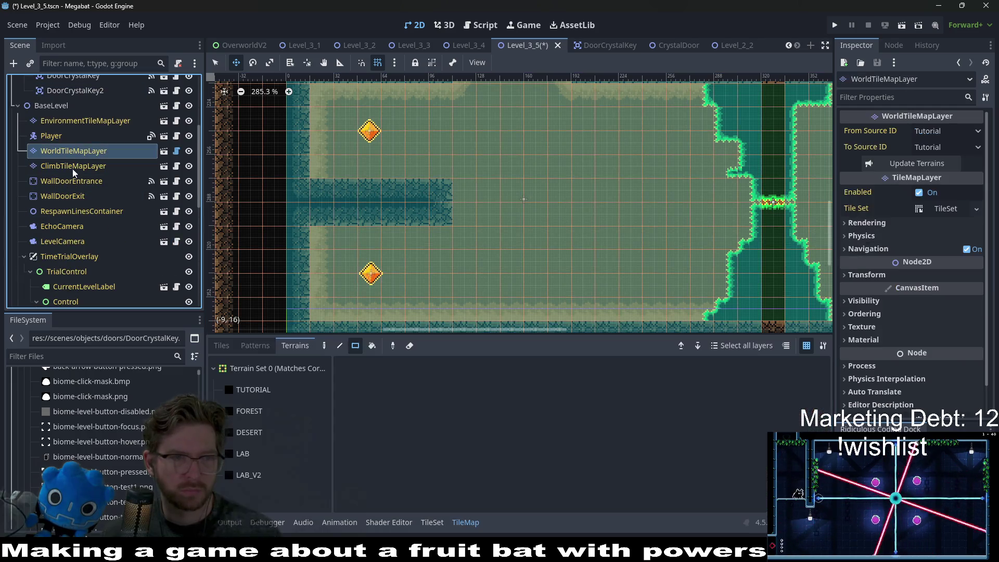
click(70, 182)
click(73, 151)
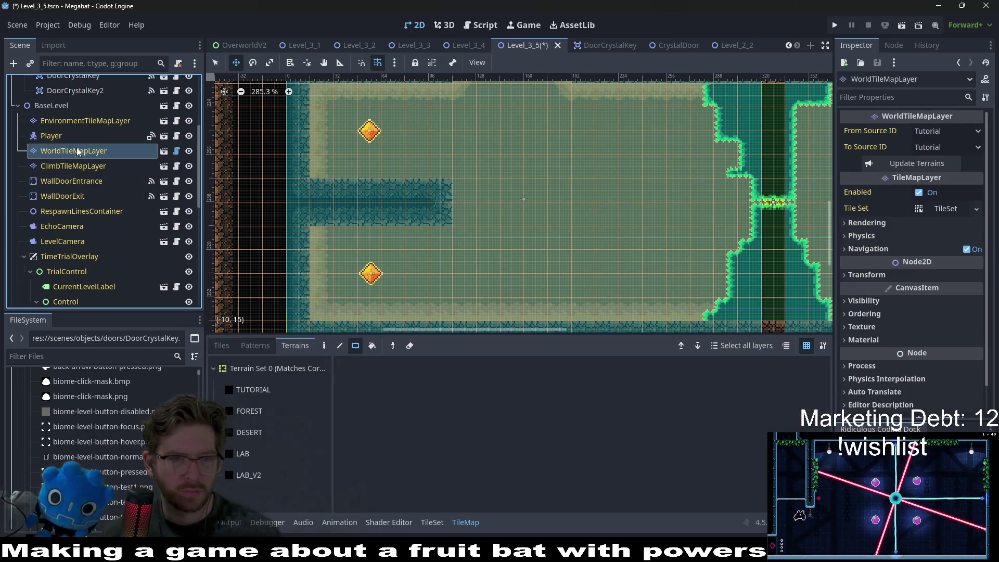
click(250, 432)
key(q)
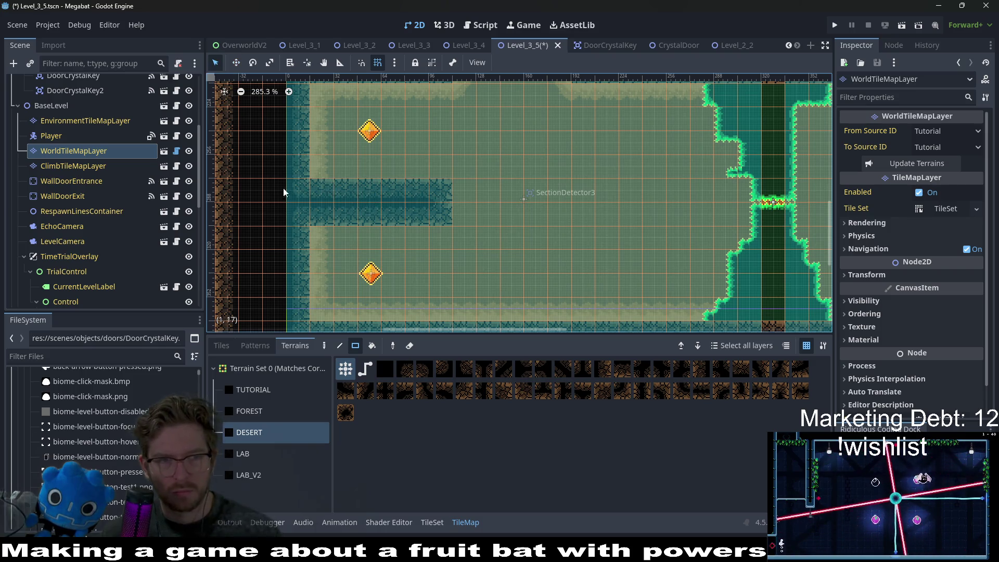
Fill the dark tunnel strip with Desert terrain on the DigTileMapLayer
scroll(80, 167, up, 4)
scroll(80, 167, up, 1)
click(68, 113)
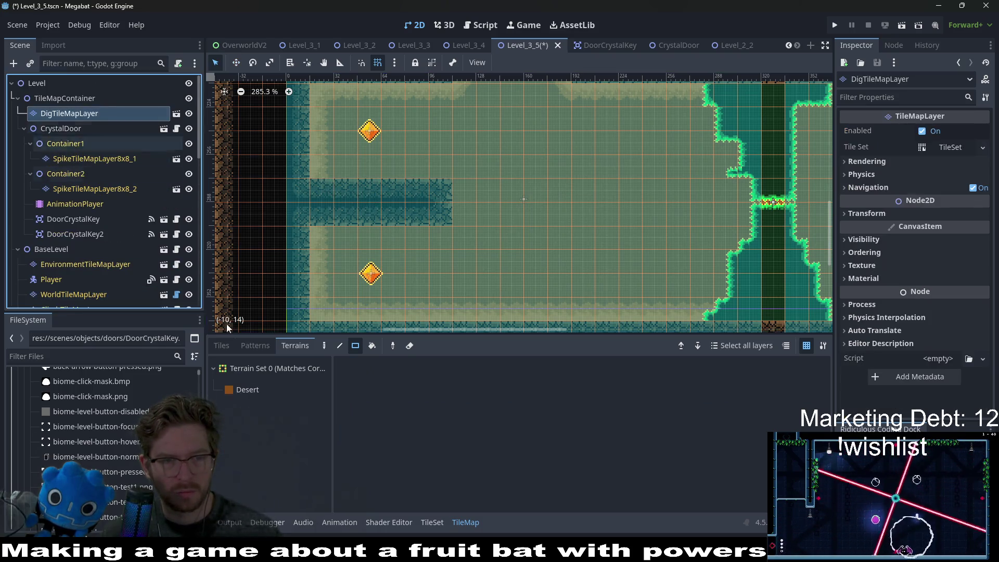
click(234, 389)
drag(331, 193, 451, 214)
Save the scene and run it to playtest
scroll(475, 211, down, 5)
key(ctrl+s)
click(905, 24)
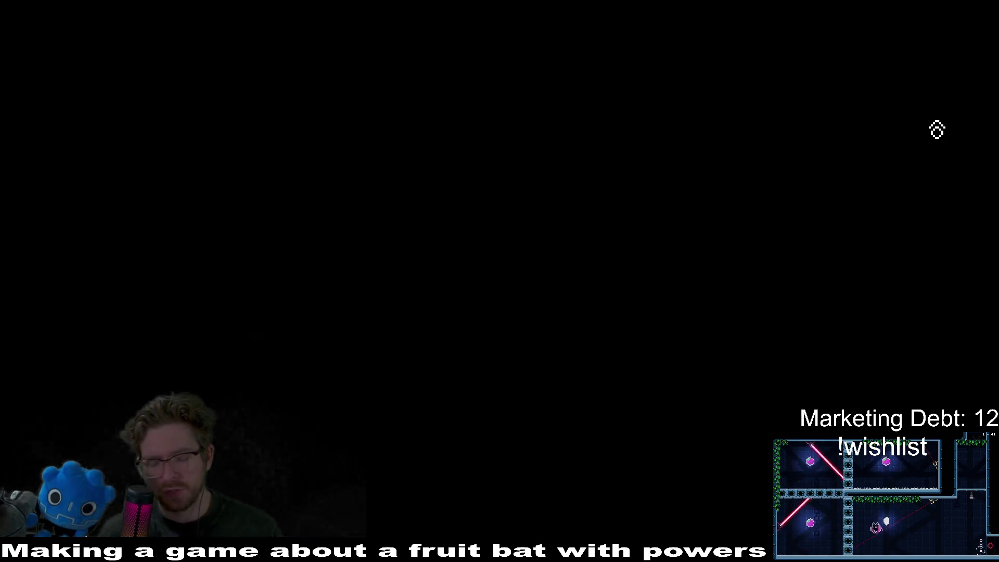
Steer the bat down into the cave room and left to collect the gem
key(Right)
key(Down)
key(Up)
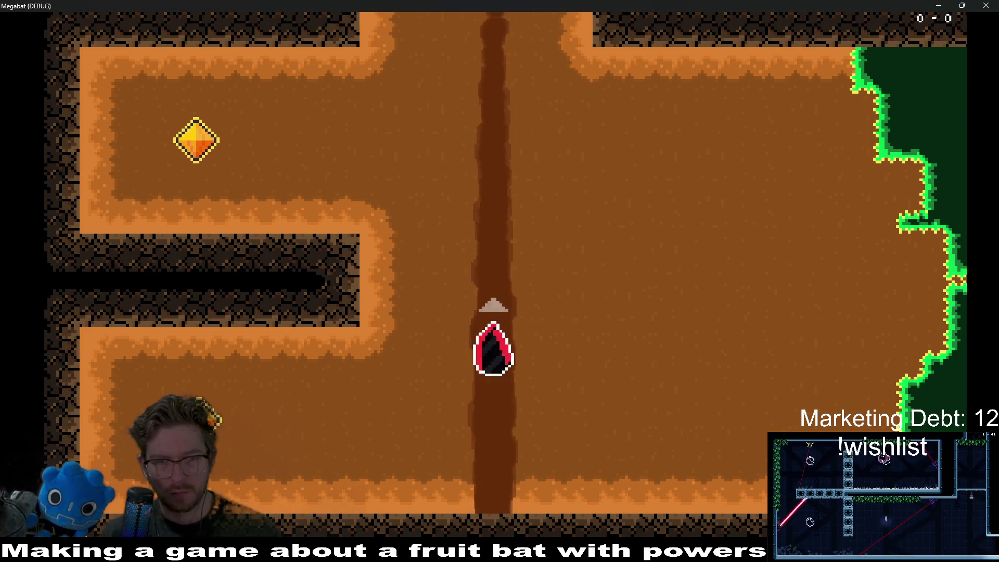
key(Left)
key(Up)
Loop the bat around the room, fly right into the next room, then close the game
key(Right)
key(Down)
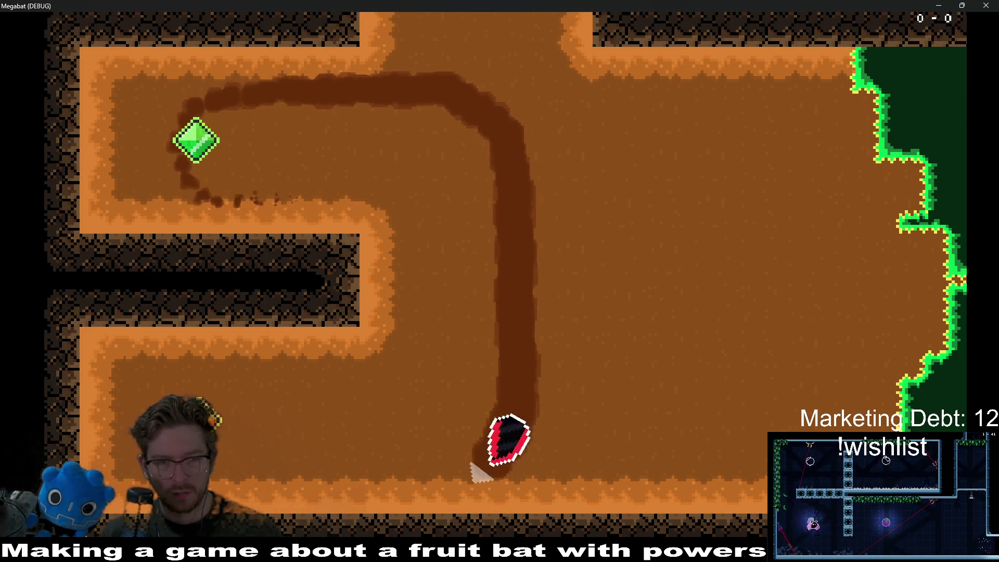
key(Left)
key(Right)
key(Up)
key(Left)
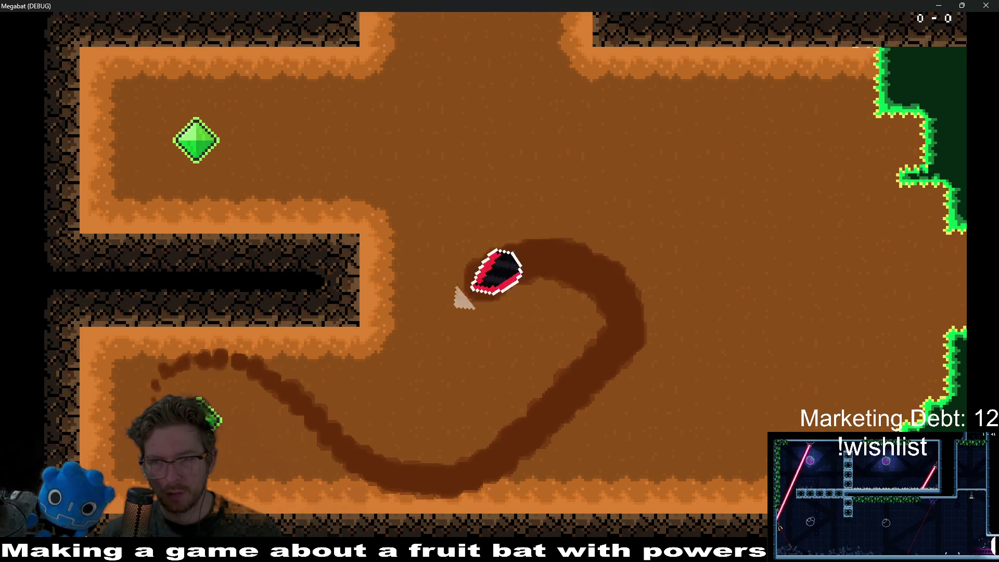
key(Down)
key(Right)
key(Up)
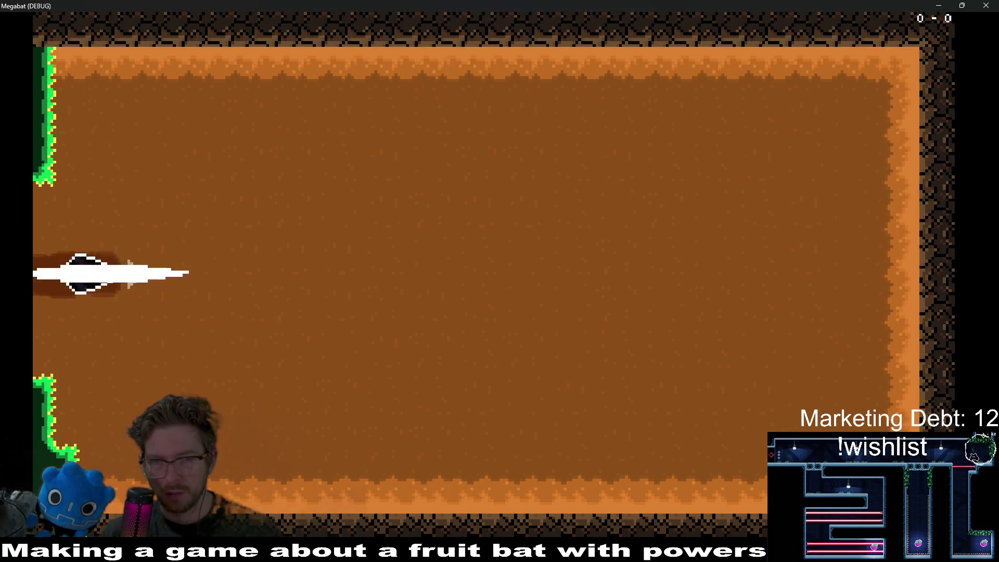
key(Up)
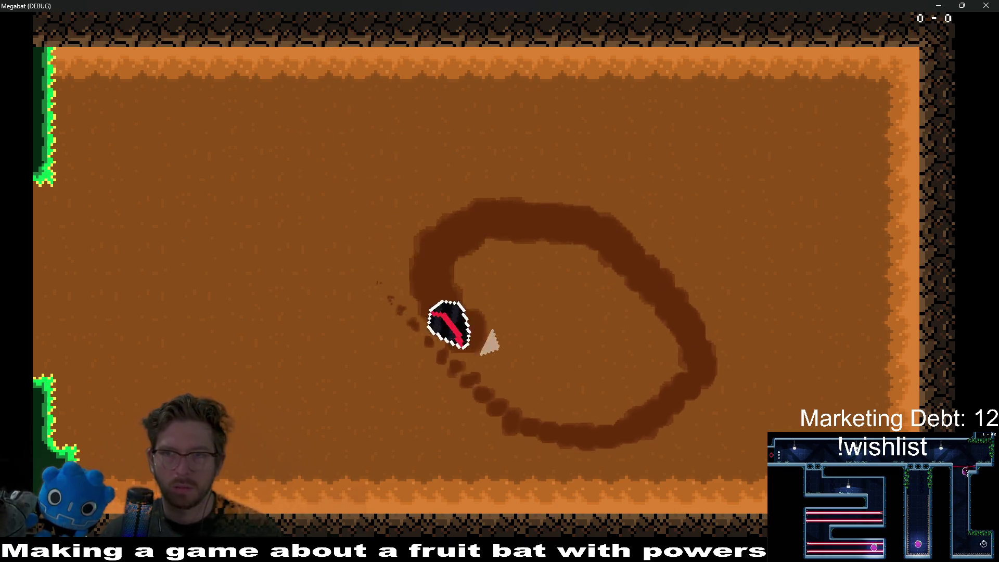
click(986, 5)
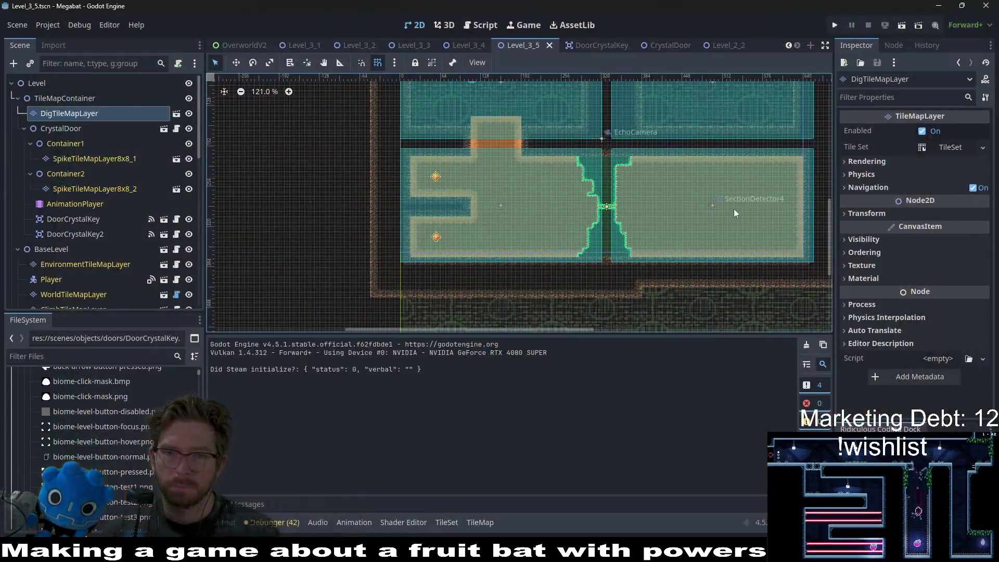
Paint a rectangle of Desert terrain on the DigTileMapLayer at the room's top
mouse_move(683, 212)
mouse_down()
mouse_move(593, 163)
mouse_move(689, 253)
mouse_move(656, 227)
mouse_up()
scroll(607, 226, up, 5)
scroll(600, 240, left, 3)
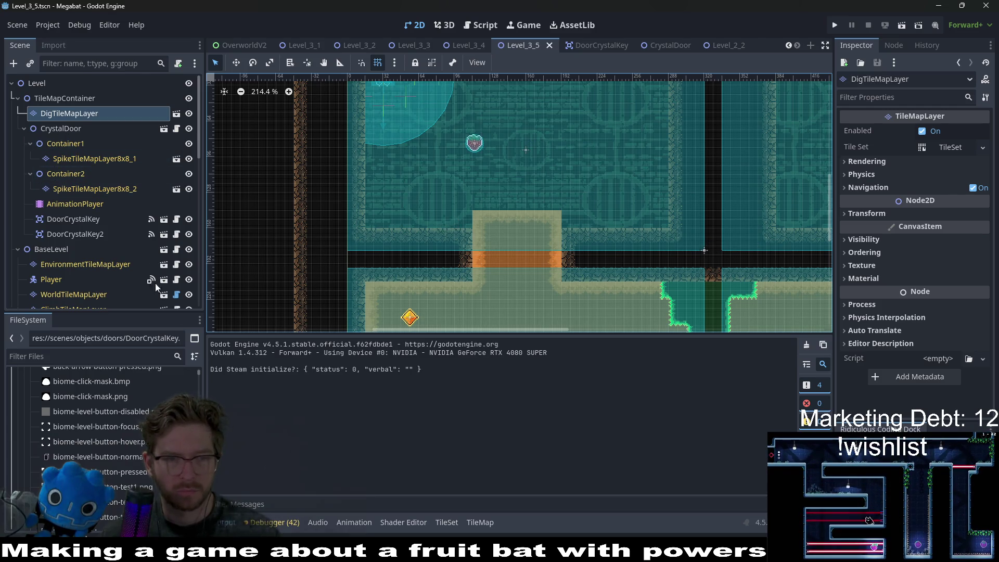
click(68, 114)
click(247, 390)
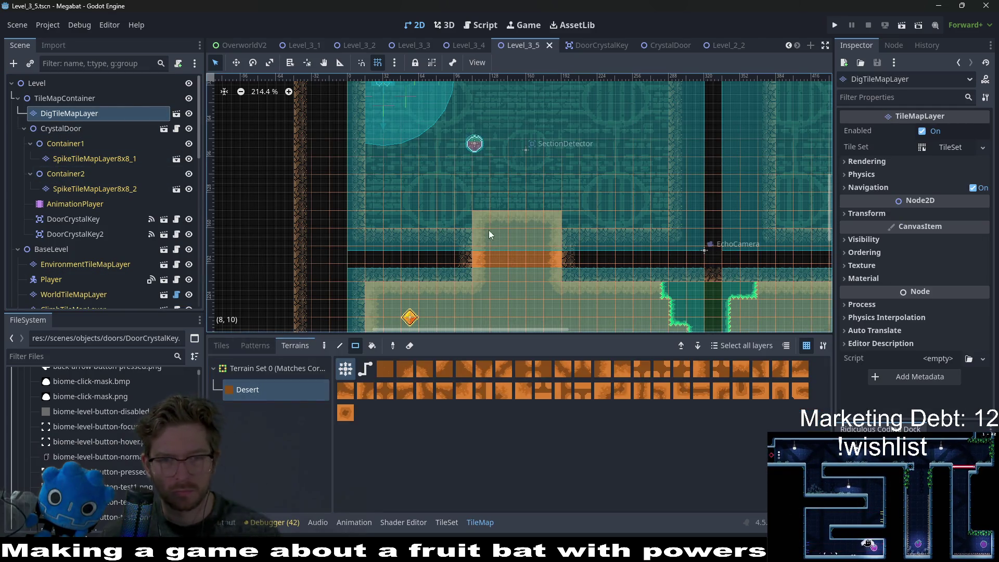
drag(478, 214, 610, 245)
Pan and zoom around the level to review the painted Desert terrain
scroll(610, 246, down, 6)
scroll(625, 224, right, 8)
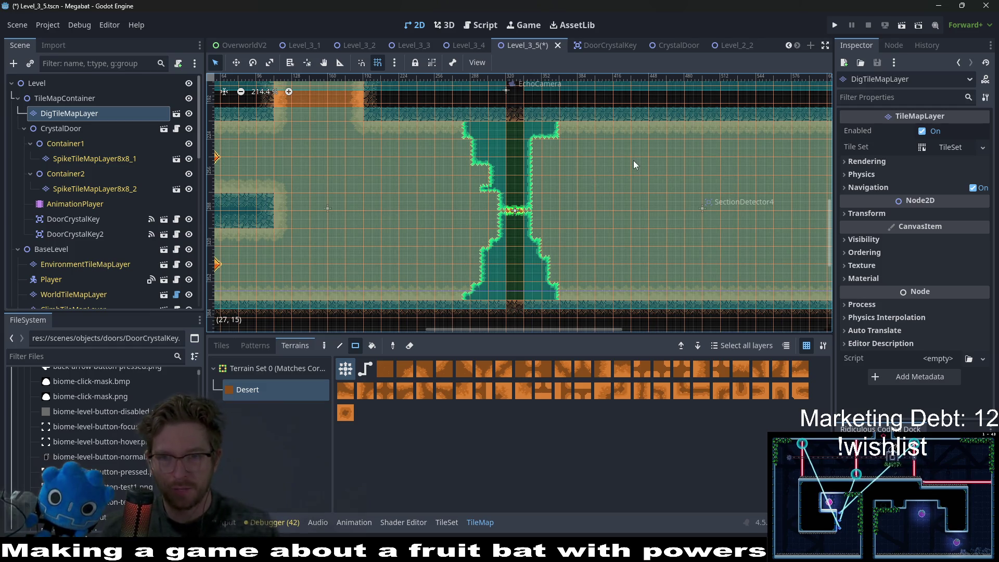
scroll(633, 160, up, 3)
scroll(501, 140, down, 5)
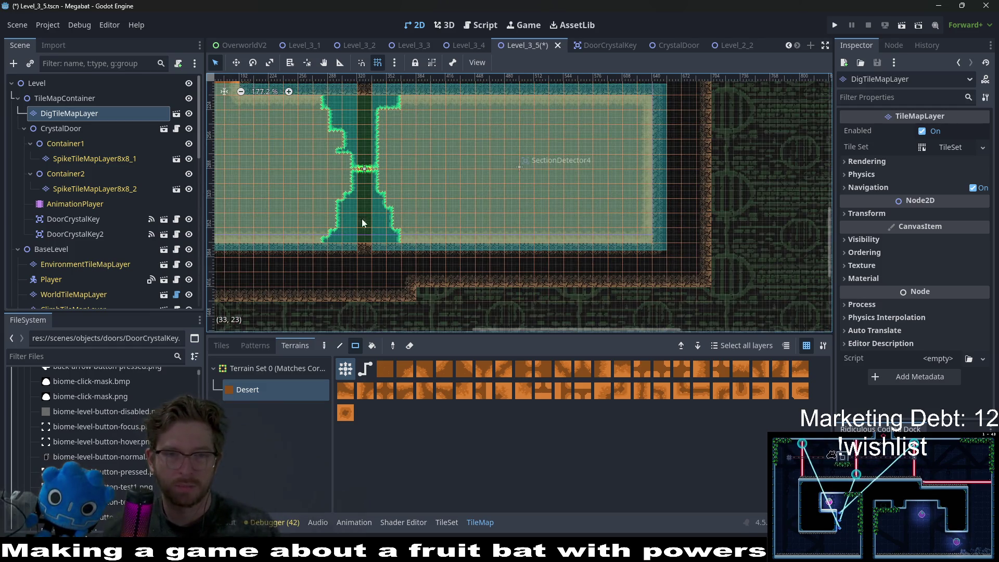
scroll(98, 246, down, 3)
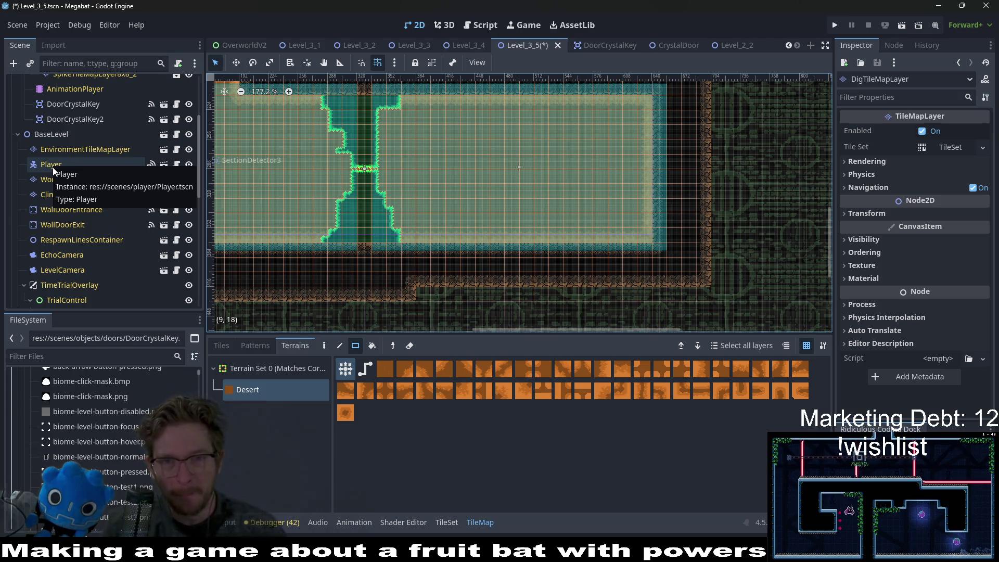
scroll(525, 235, up, 4)
scroll(525, 240, up, 5)
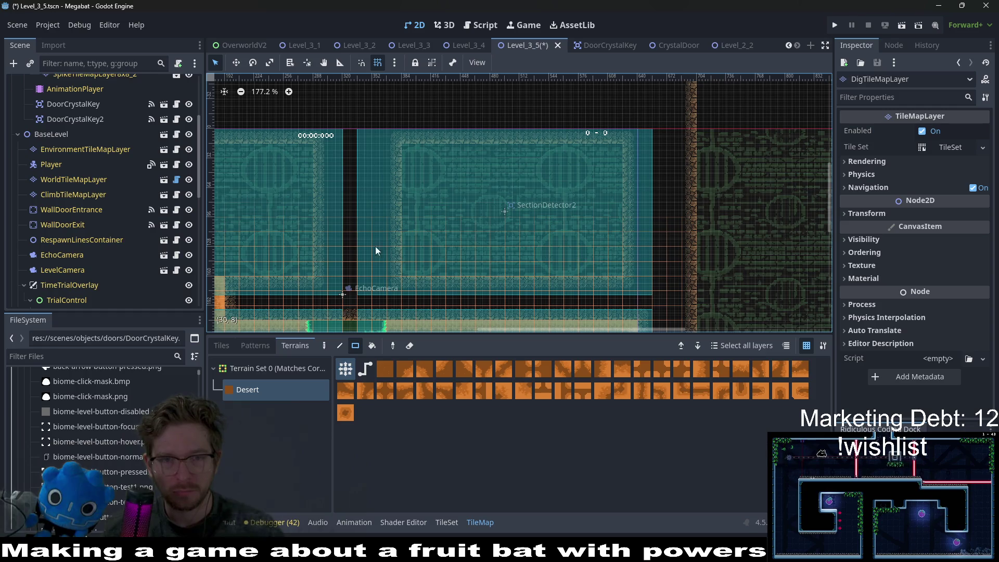
scroll(498, 161, down, 2)
scroll(644, 233, down, 2)
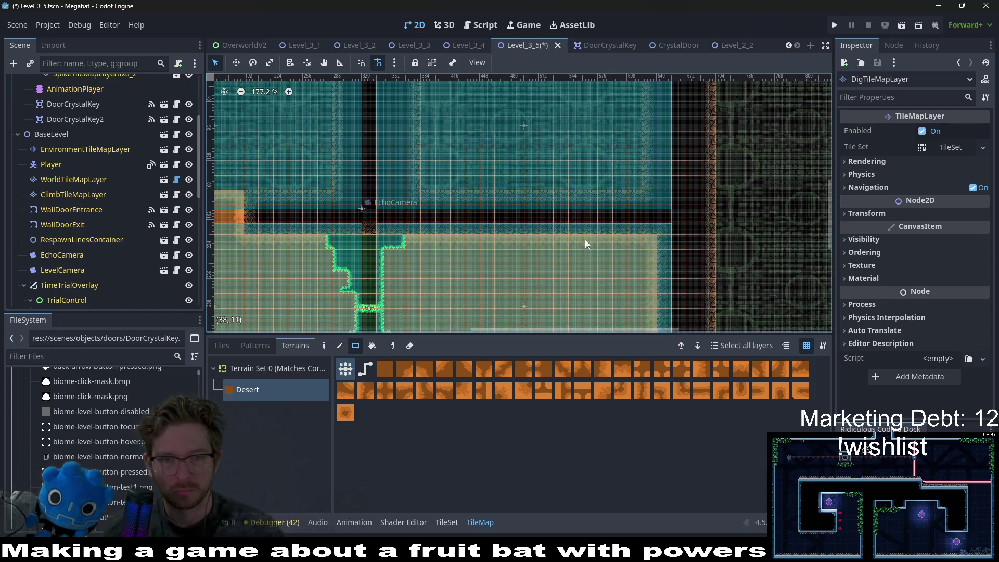
scroll(650, 230, left, 4)
scroll(489, 231, down, 1)
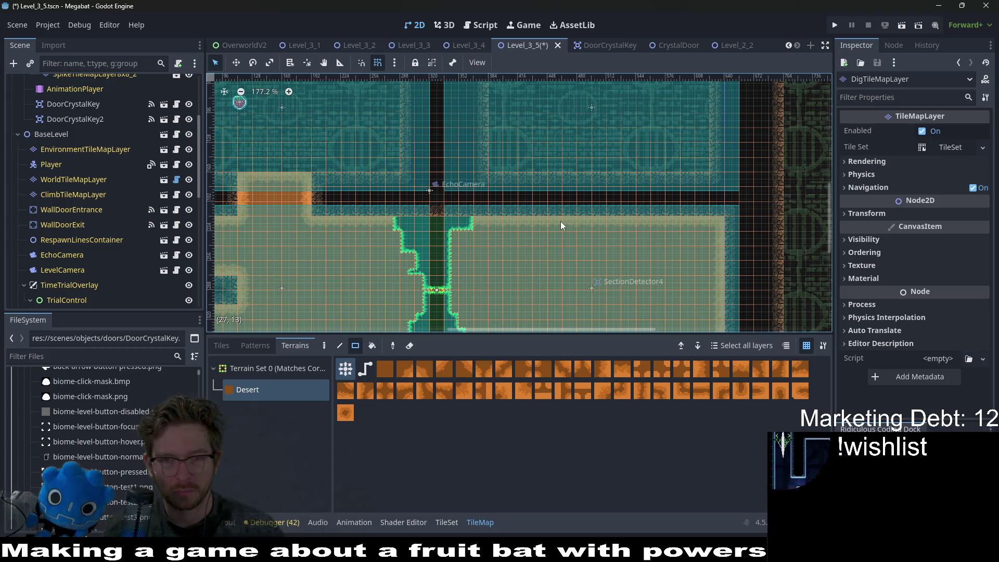
scroll(561, 221, down, 3)
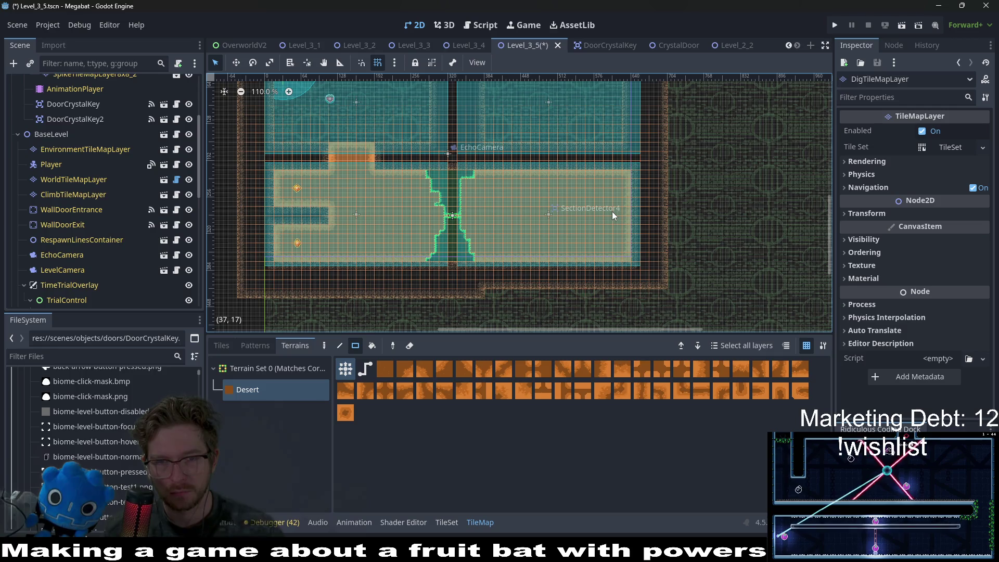
scroll(63, 195, down, 5)
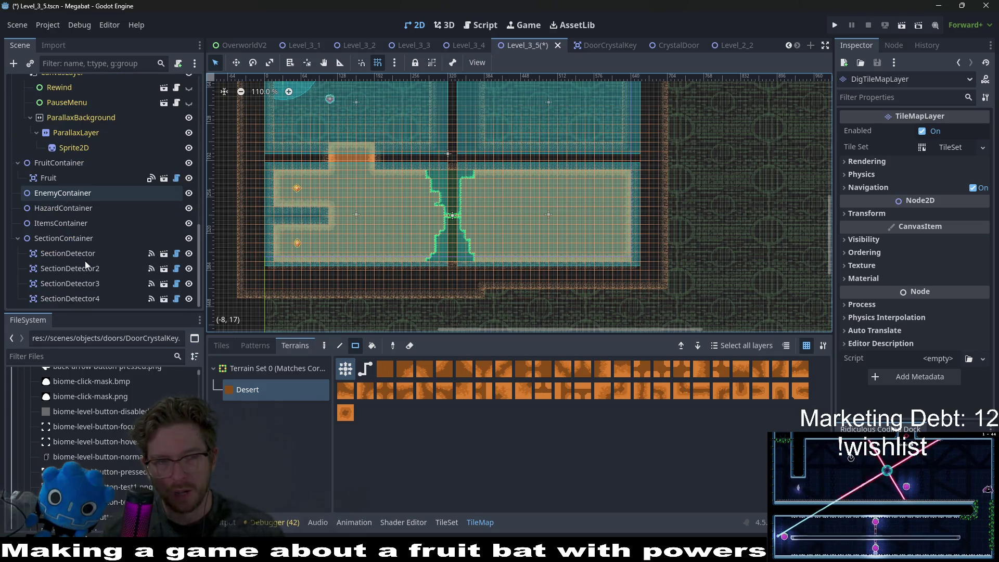
click(86, 281)
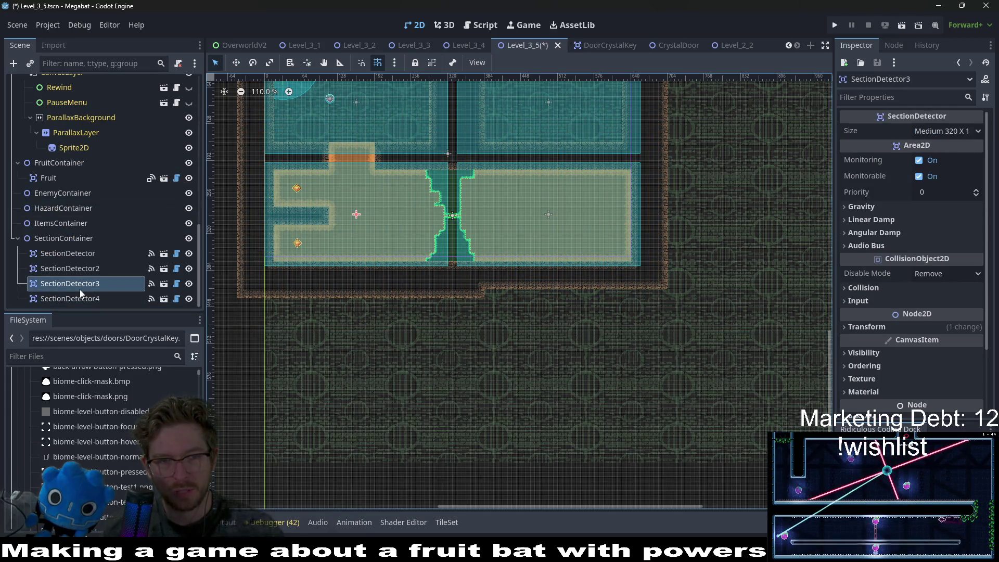
click(73, 300)
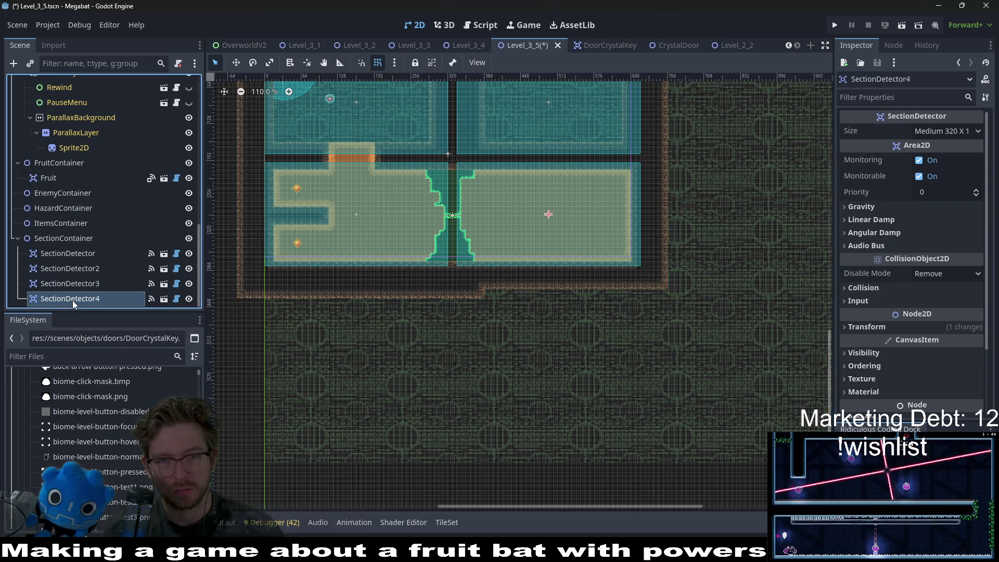
click(955, 132)
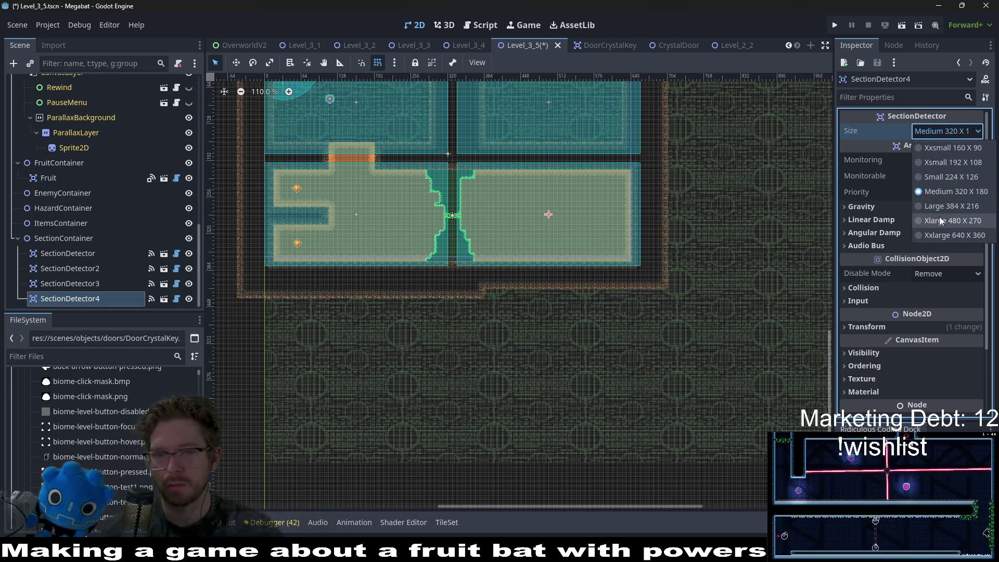
click(939, 221)
scroll(564, 255, up, 5)
key(w)
mouse_move(410, 118)
mouse_down()
mouse_move(501, 182)
mouse_move(486, 187)
mouse_up()
scroll(468, 203, up, 3)
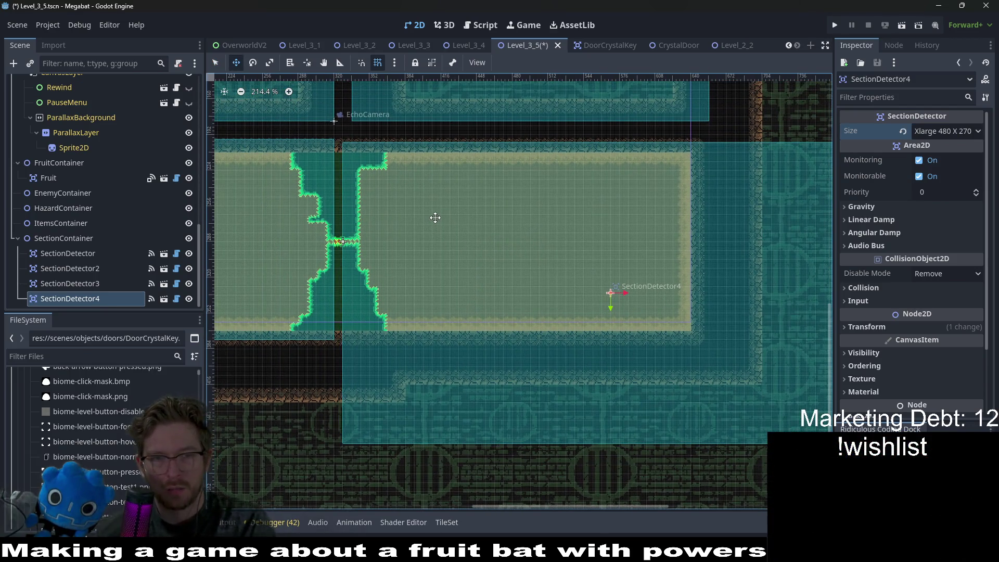
key(Right)
key(Right)
key(Right)
key(Up)
key(Up)
key(Up)
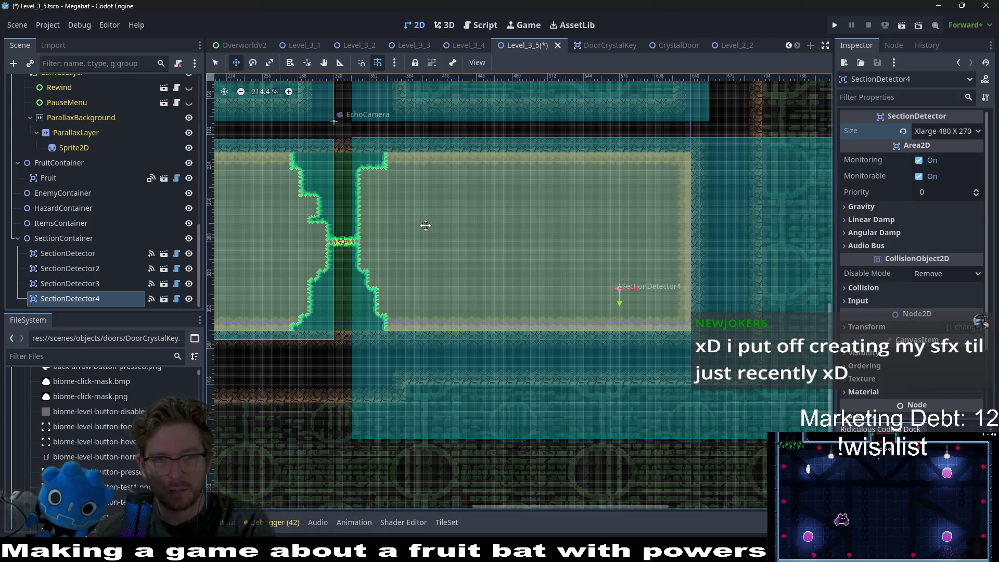
key(Down)
key(Down)
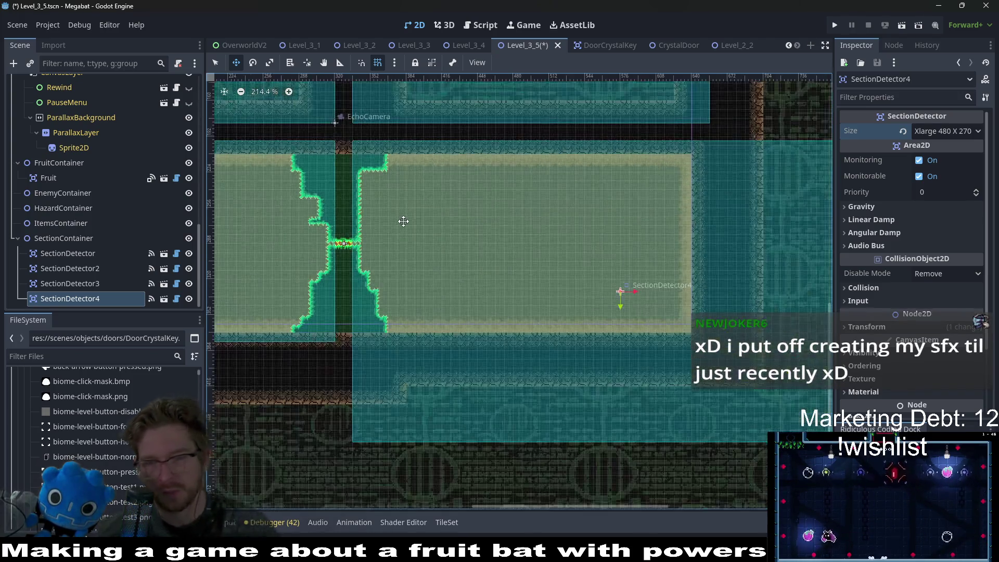
scroll(403, 221, down, 5)
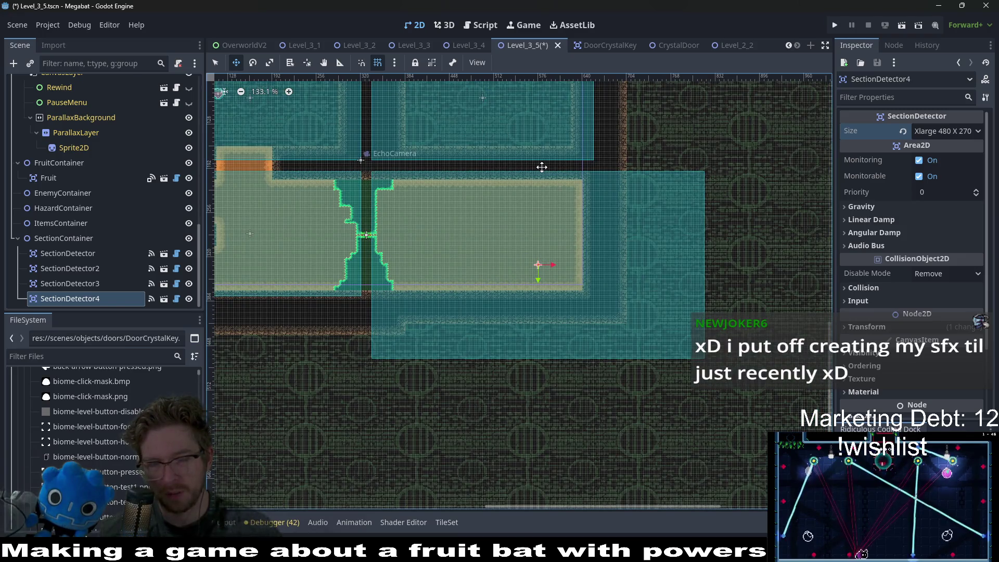
drag(539, 166, 564, 246)
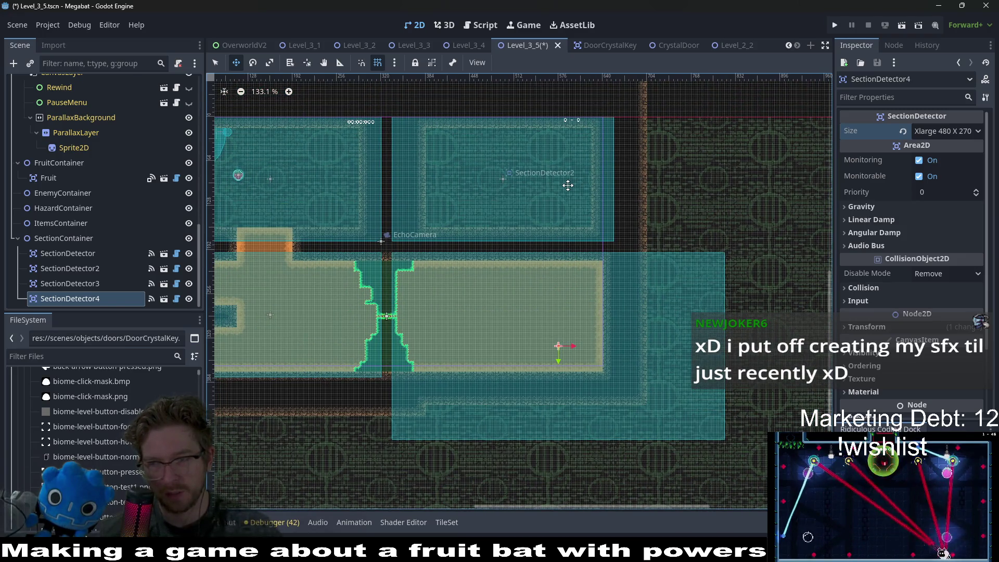
drag(620, 303, 589, 267)
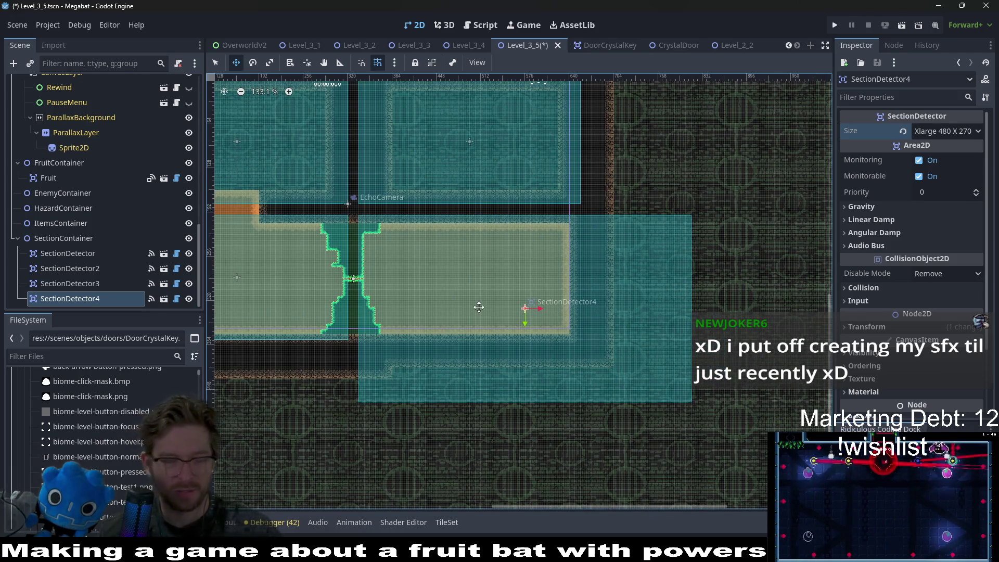
drag(437, 279, 452, 206)
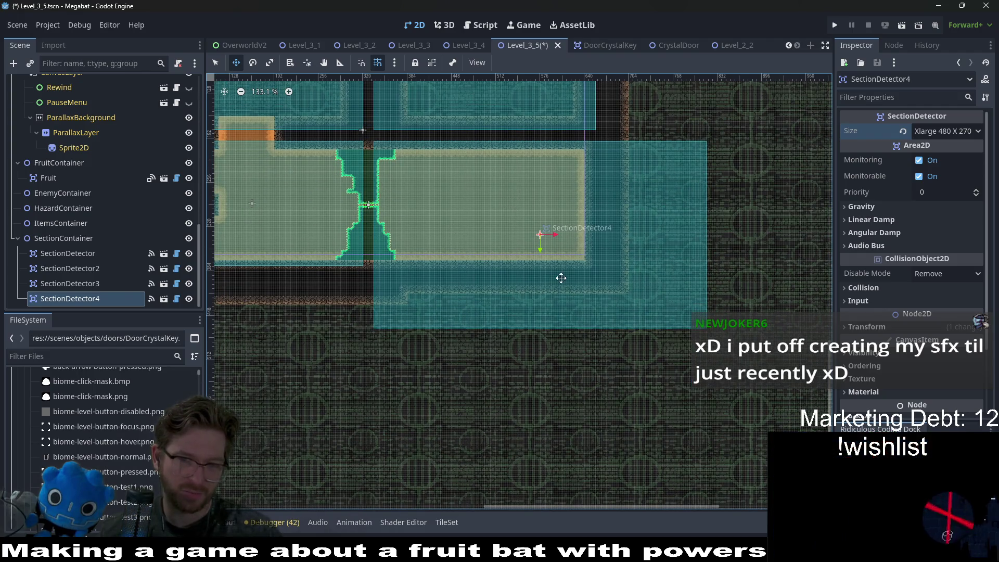
scroll(89, 150, up, 10)
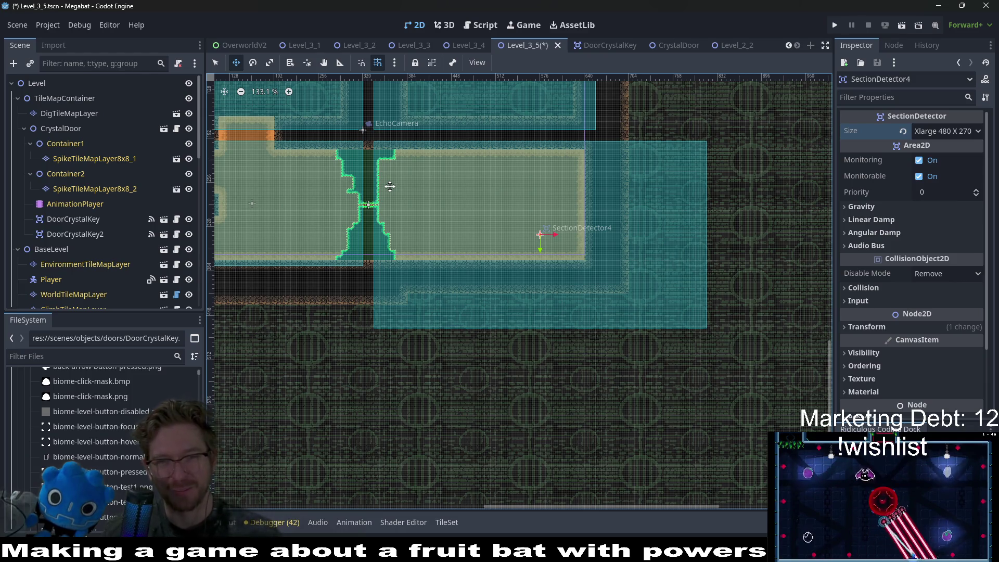
scroll(333, 196, down, 1)
scroll(441, 235, up, 3)
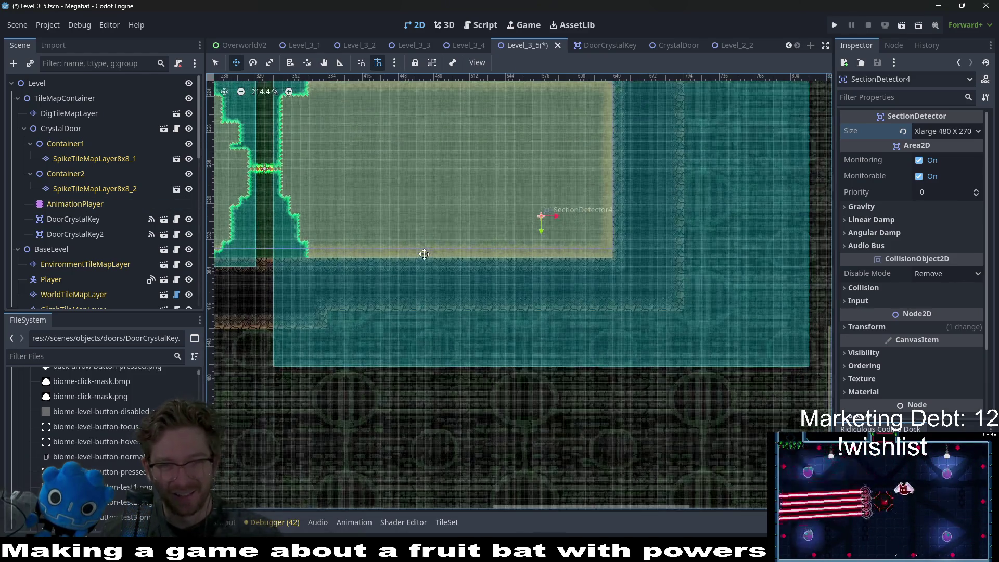
scroll(89, 188, down, 3)
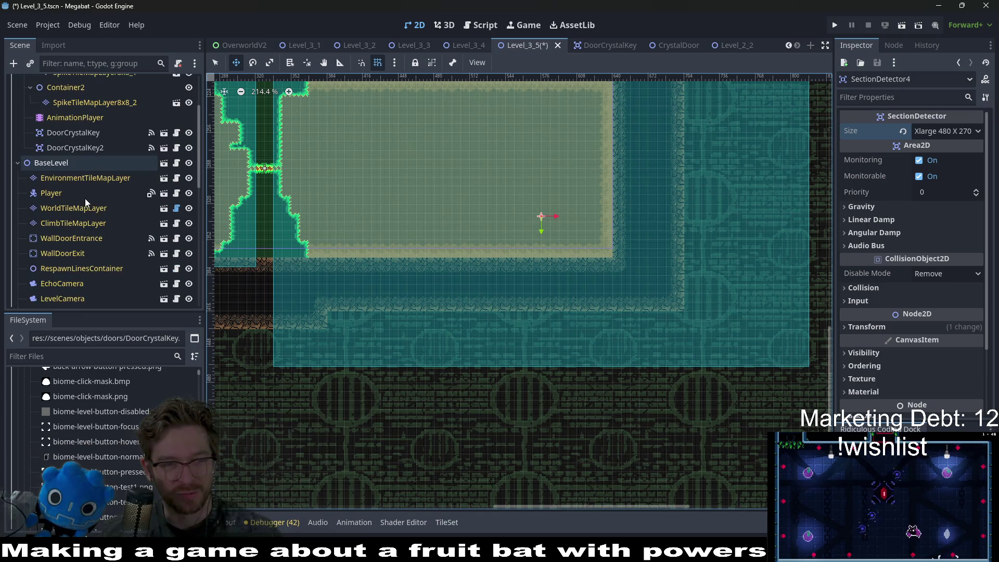
click(54, 241)
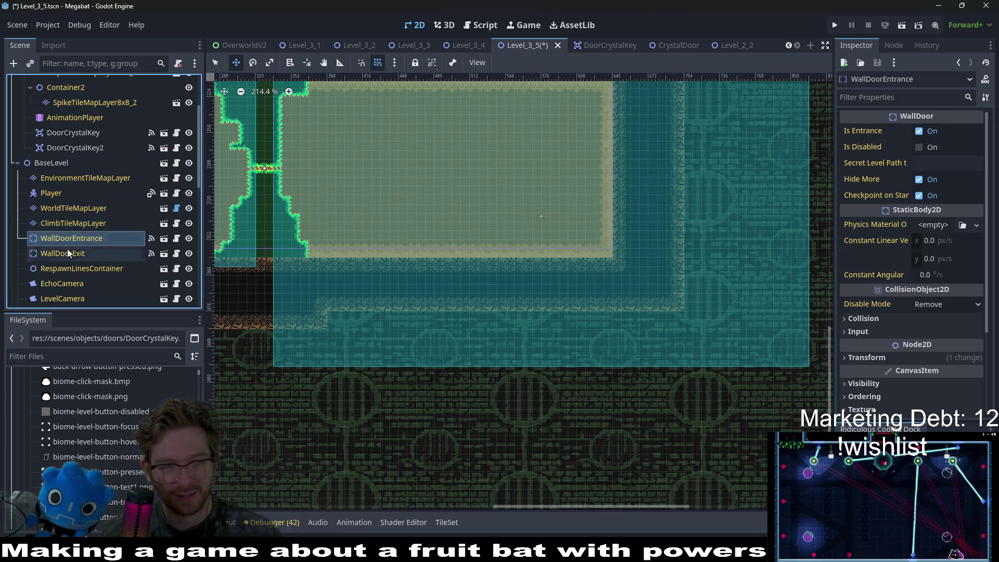
click(71, 254)
click(72, 268)
click(76, 237)
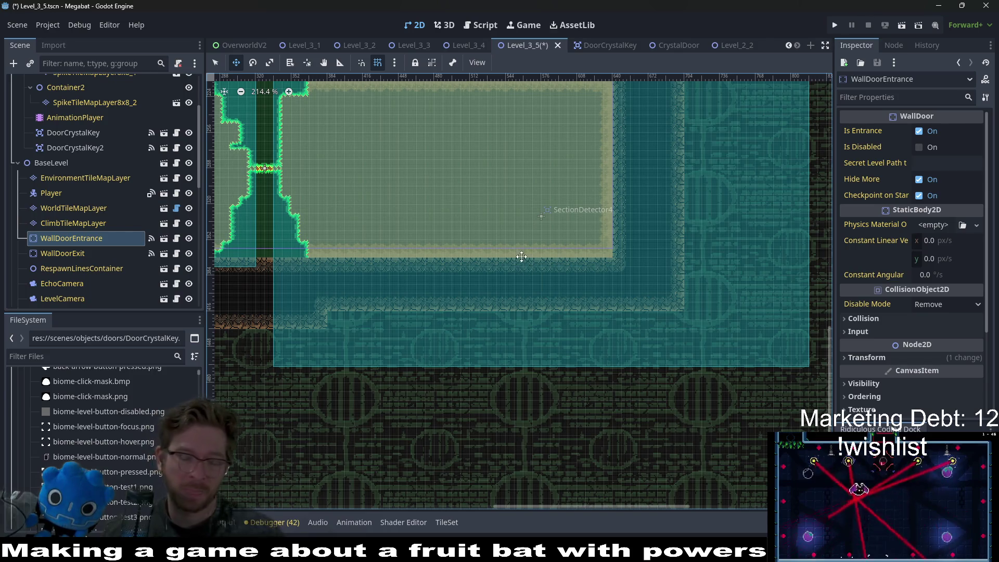
scroll(521, 257, down, 4)
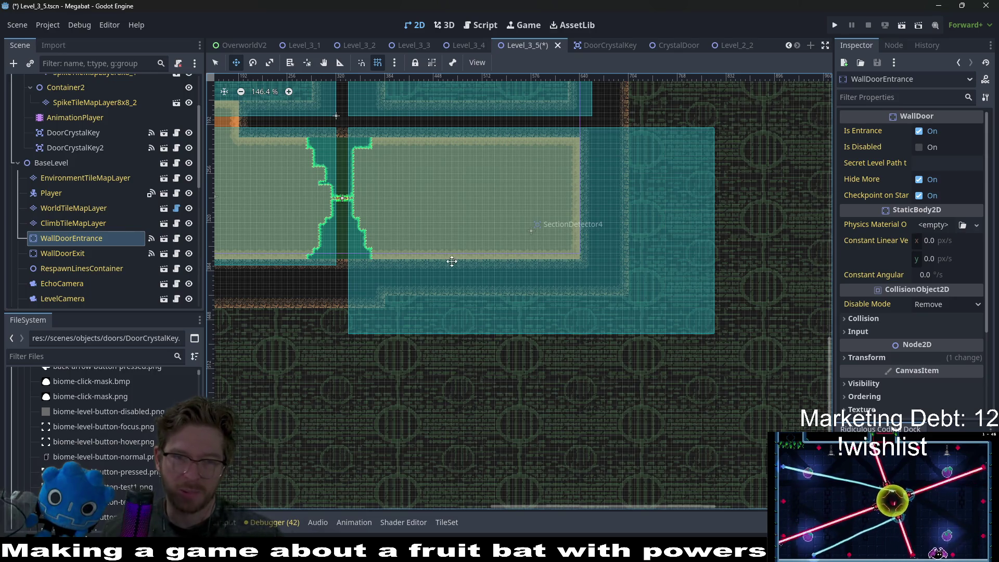
Select WorldTileMapLayer to show terrain set 0 with DESERT in the TileMap panel
scroll(534, 294, up, 2)
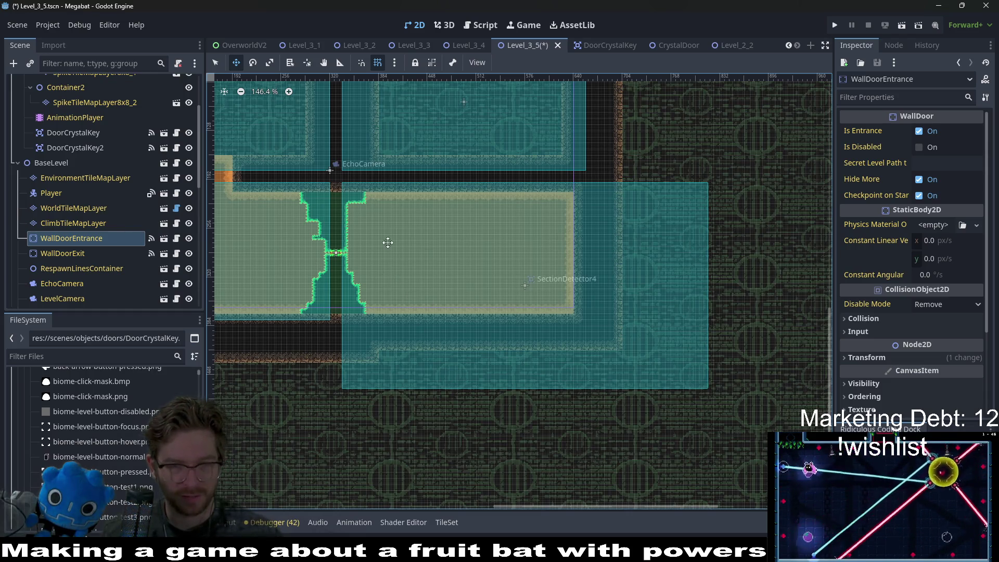
scroll(71, 191, up, 5)
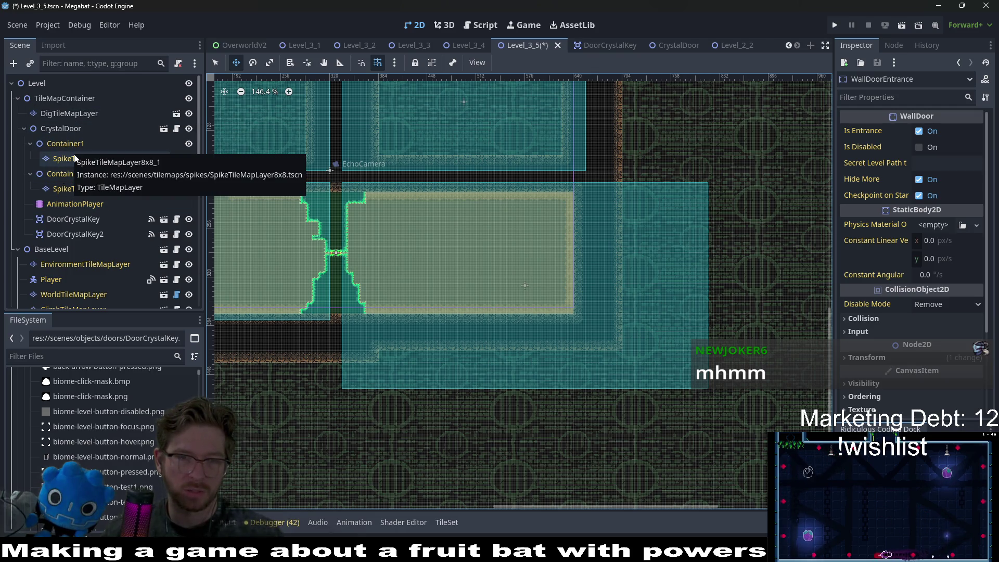
scroll(85, 233, down, 3)
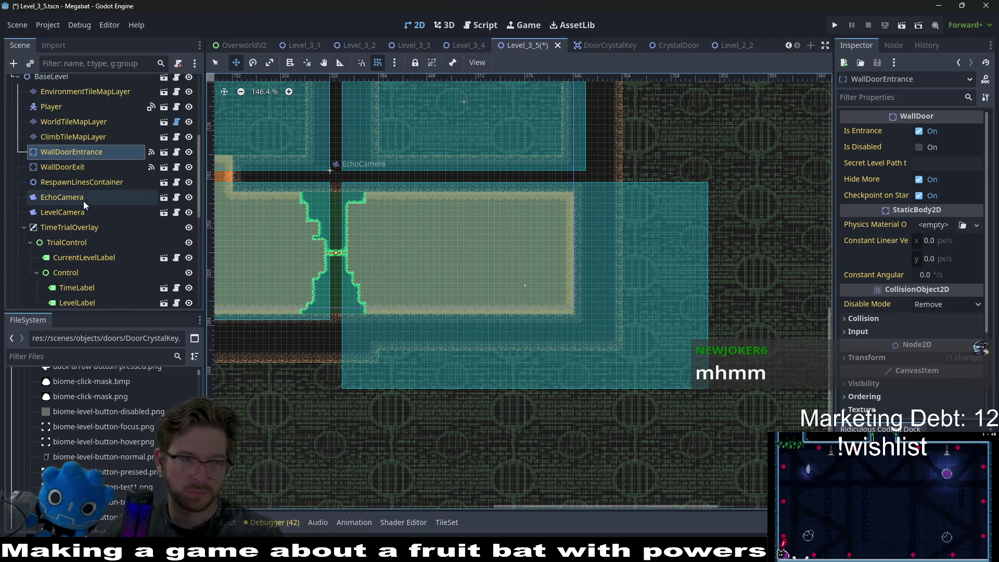
click(79, 169)
click(78, 121)
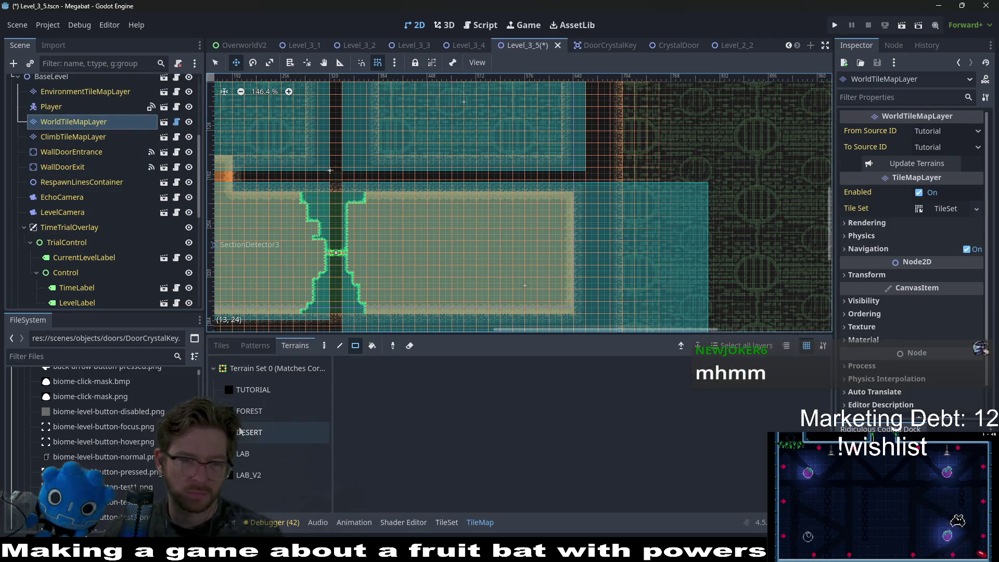
Paint DESERT wall rectangles right of the shaft and beside the room
click(273, 432)
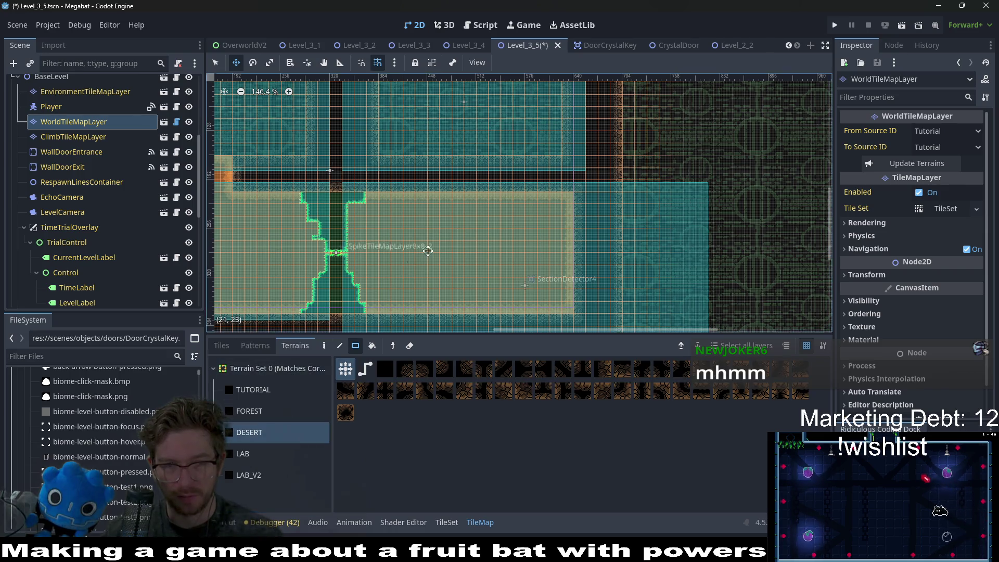
scroll(490, 146, down, 4)
key(q)
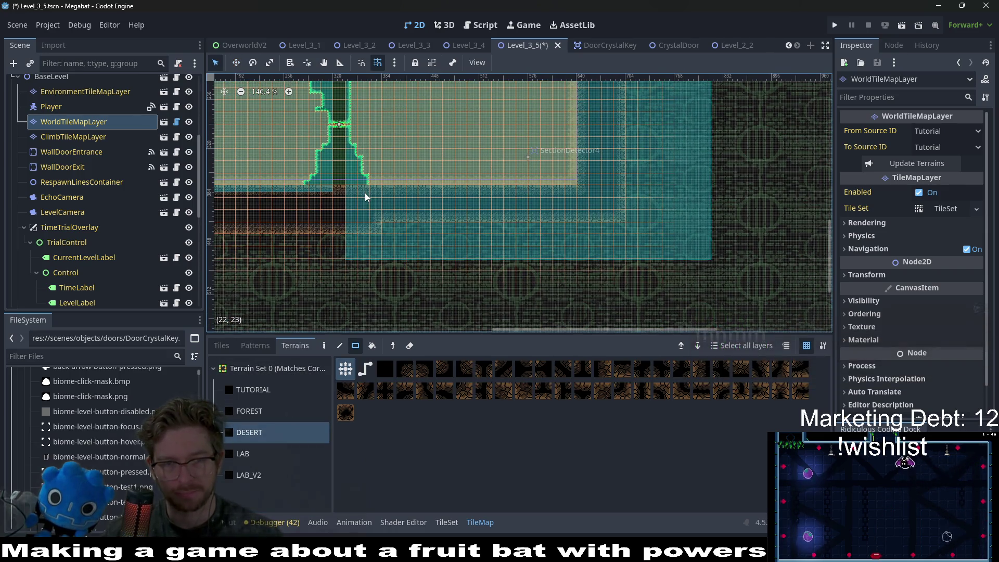
scroll(639, 227, down, 1)
scroll(629, 232, up, 3)
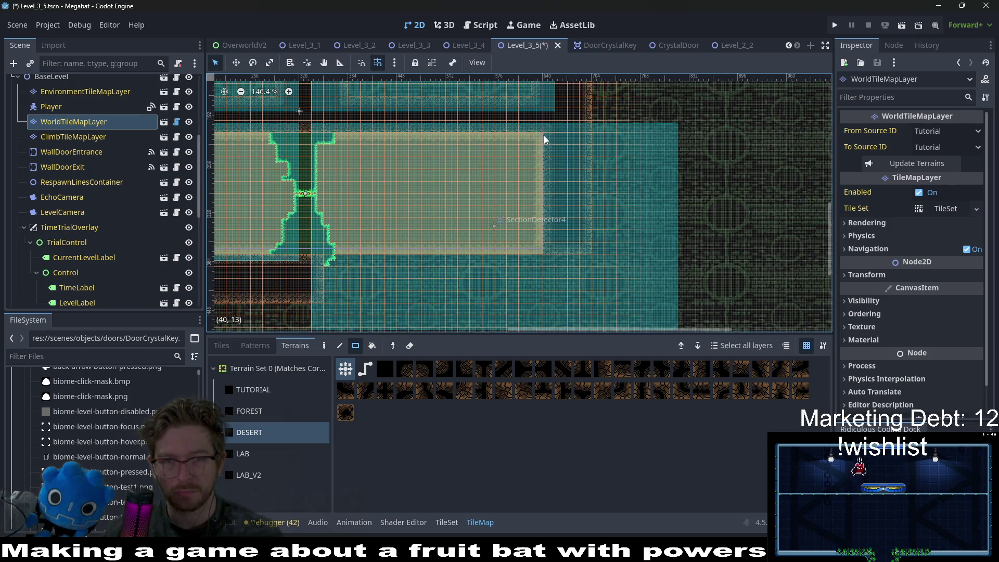
scroll(381, 245, down, 2)
mouse_move(359, 214)
mouse_down()
mouse_move(358, 279)
mouse_move(382, 305)
mouse_up()
drag(333, 229, 361, 311)
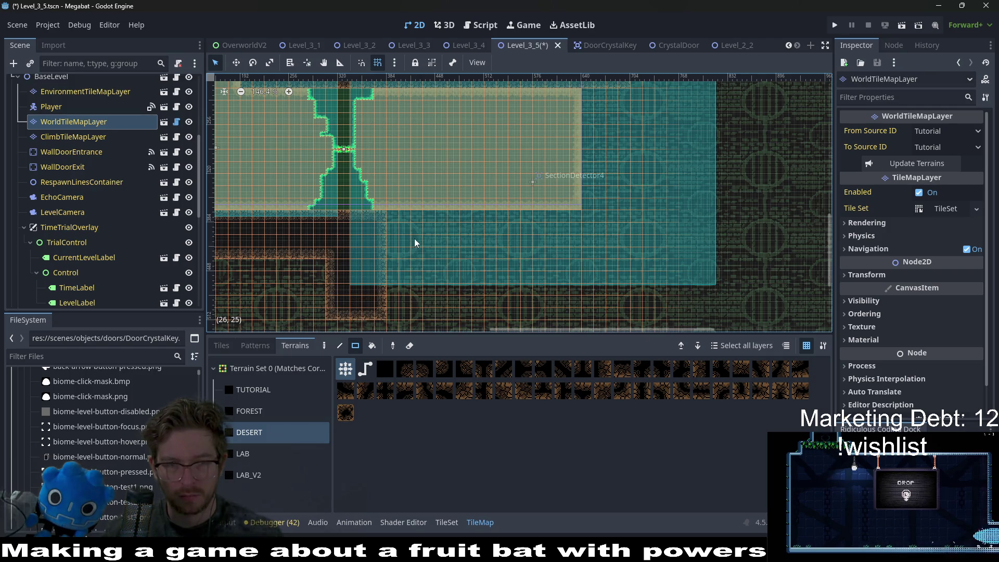
Extend the desert walls down the room's right edge and along its floor
scroll(416, 242, down, 1)
scroll(411, 208, up, 4)
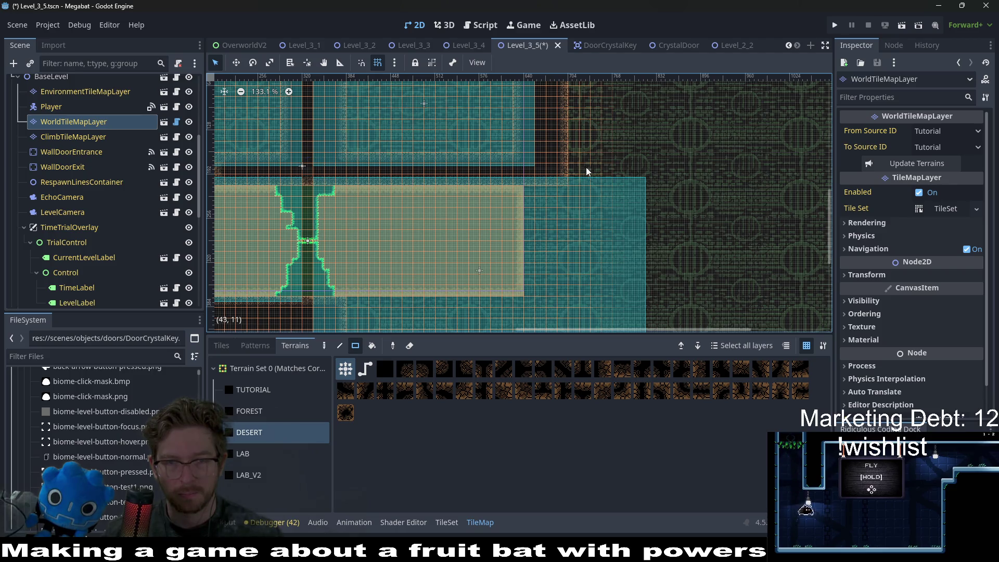
drag(525, 160, 655, 177)
scroll(668, 198, down, 3)
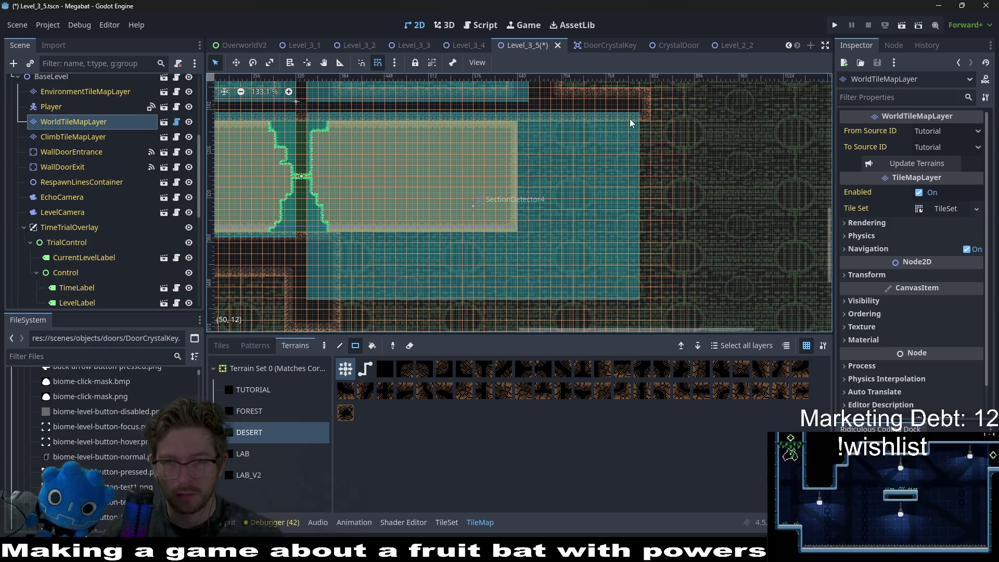
drag(634, 99, 622, 301)
scroll(450, 245, down, 4)
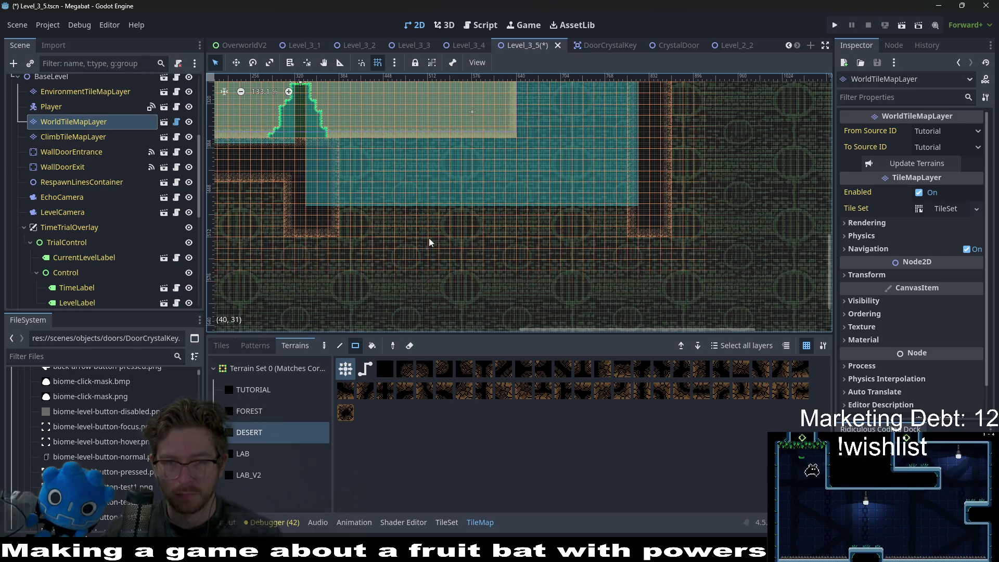
drag(313, 206, 670, 247)
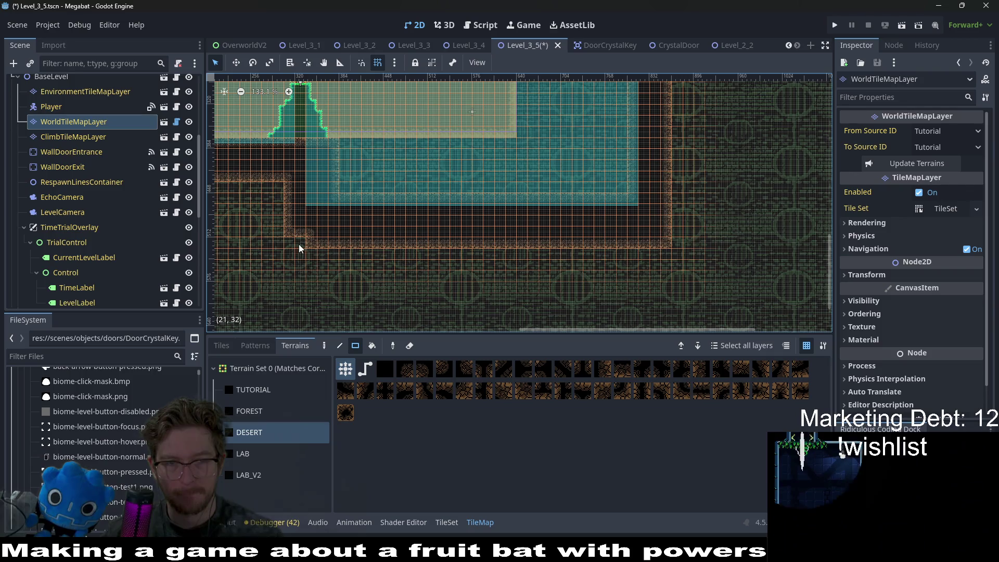
click(289, 244)
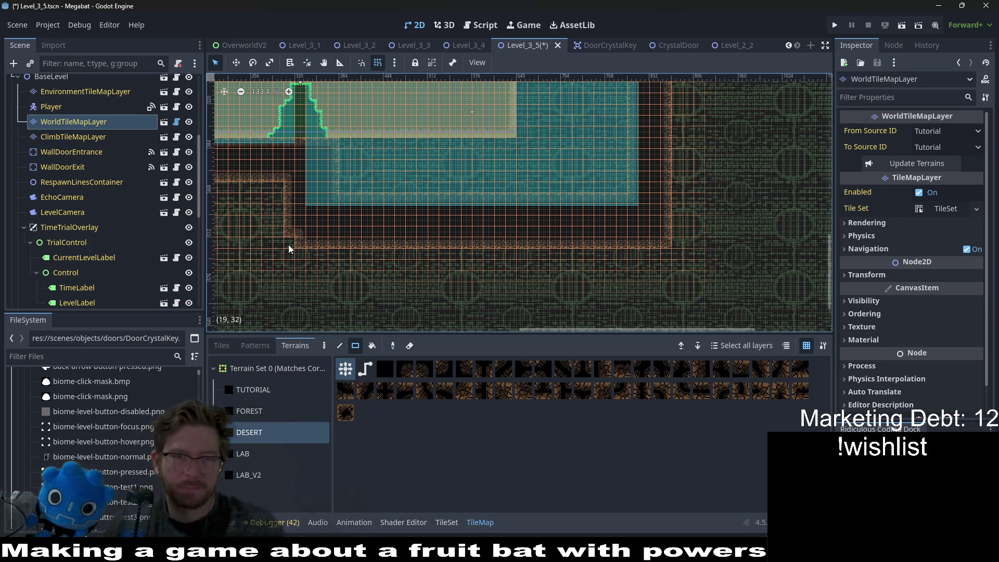
Fill the room with a 26x15 rectangle of Desert terrain on the DigTileMapLayer
scroll(495, 207, up, 3)
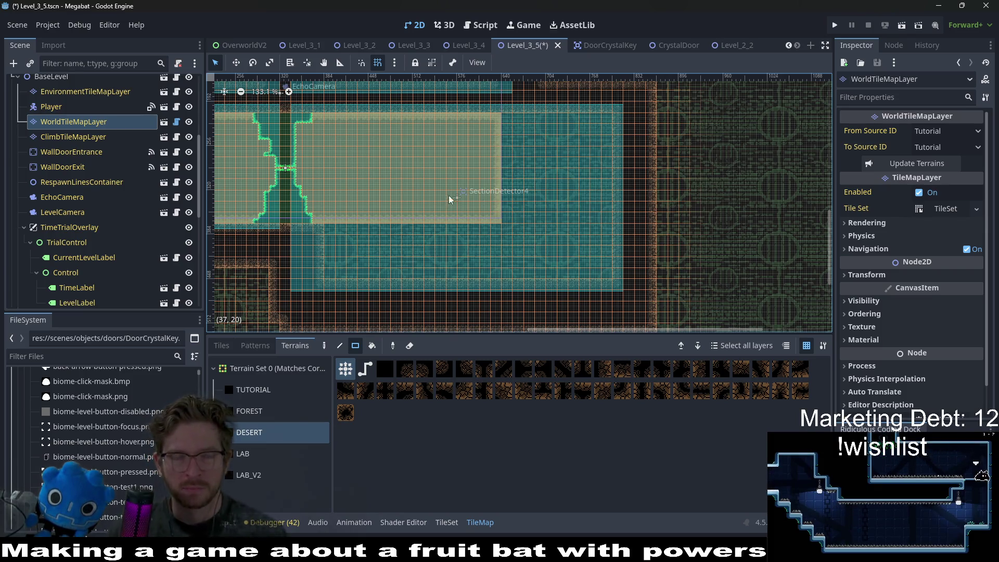
scroll(456, 195, down, 4)
mouse_move(461, 185)
mouse_down()
mouse_move(465, 236)
mouse_move(467, 186)
mouse_up()
scroll(86, 147, up, 5)
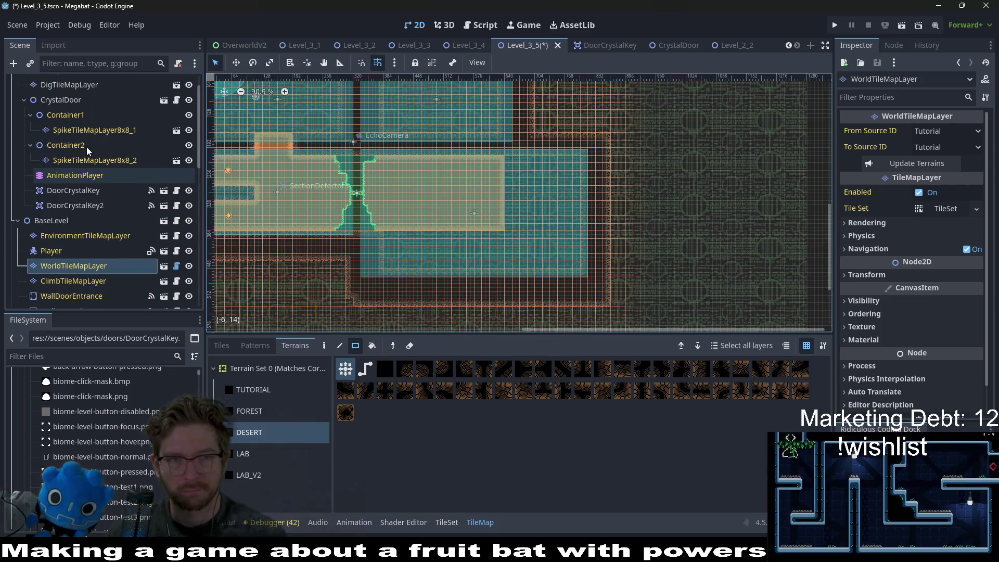
scroll(86, 147, up, 2)
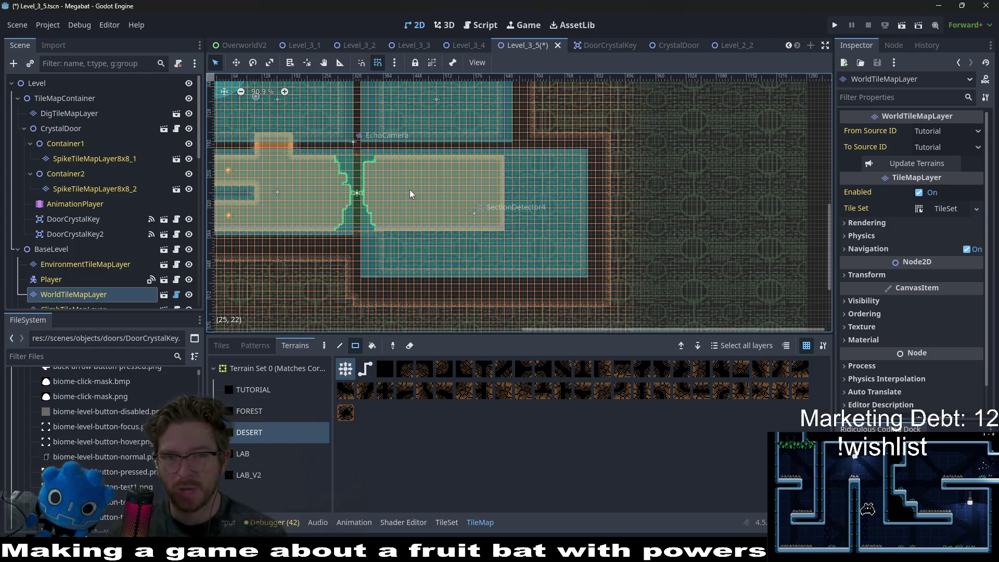
scroll(436, 153, up, 5)
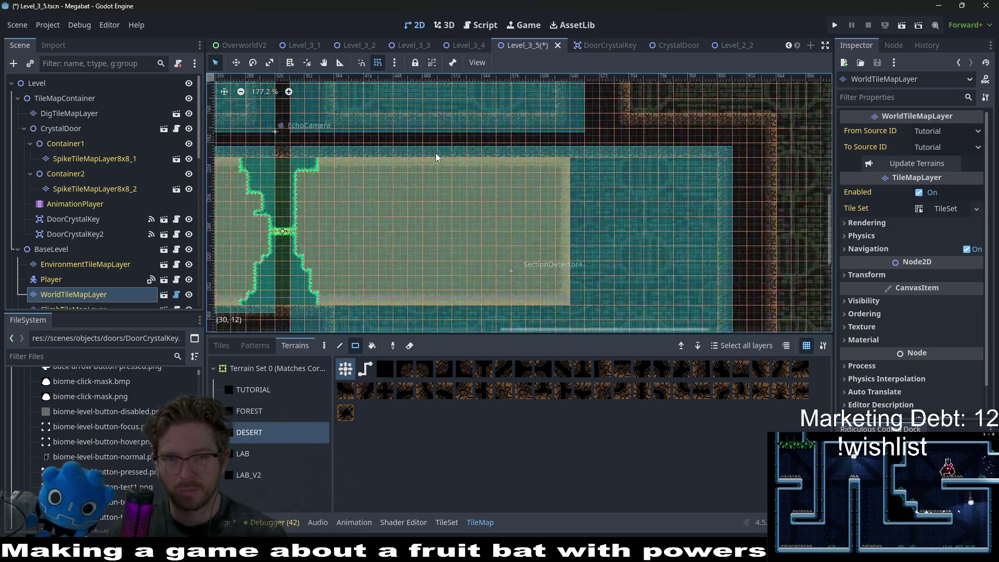
scroll(466, 209, down, 4)
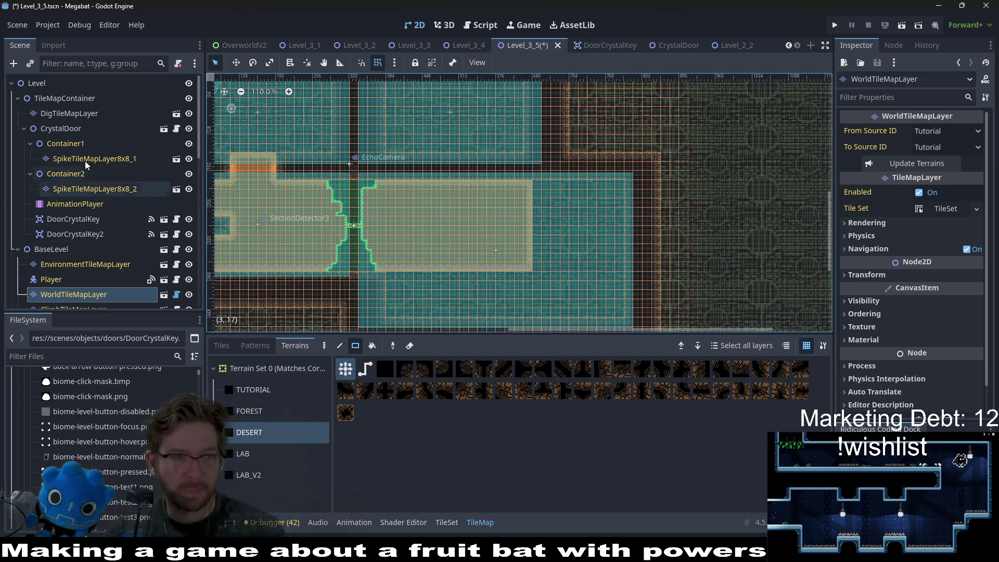
click(69, 113)
click(256, 398)
scroll(347, 129, down, 2)
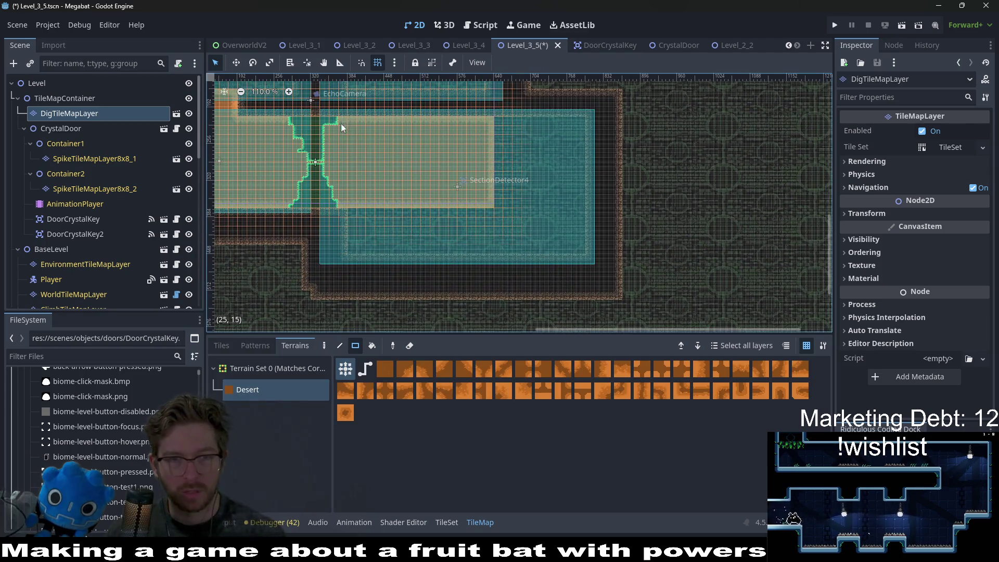
drag(377, 184, 580, 247)
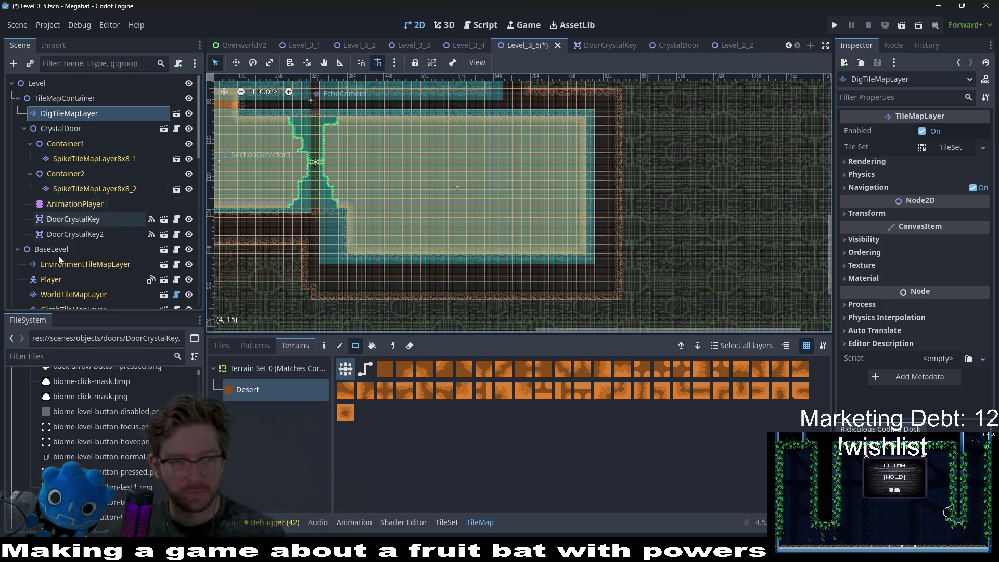
scroll(72, 225, down, 2)
scroll(72, 226, down, 3)
key(ctrl+shift+a)
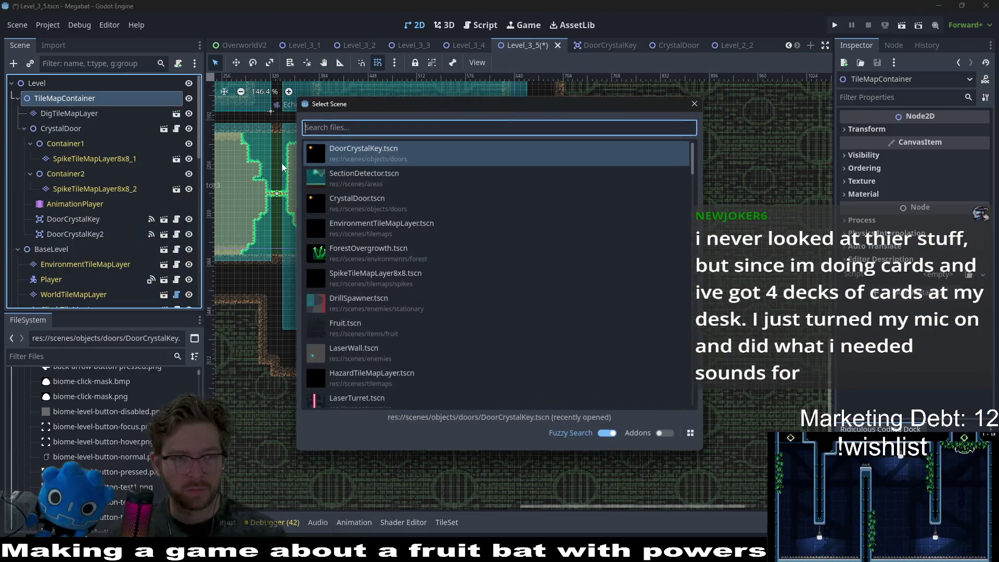
Instance the CrystalDoor scene as CrystalDoor2 in the upper middle of the room
text(crystal)
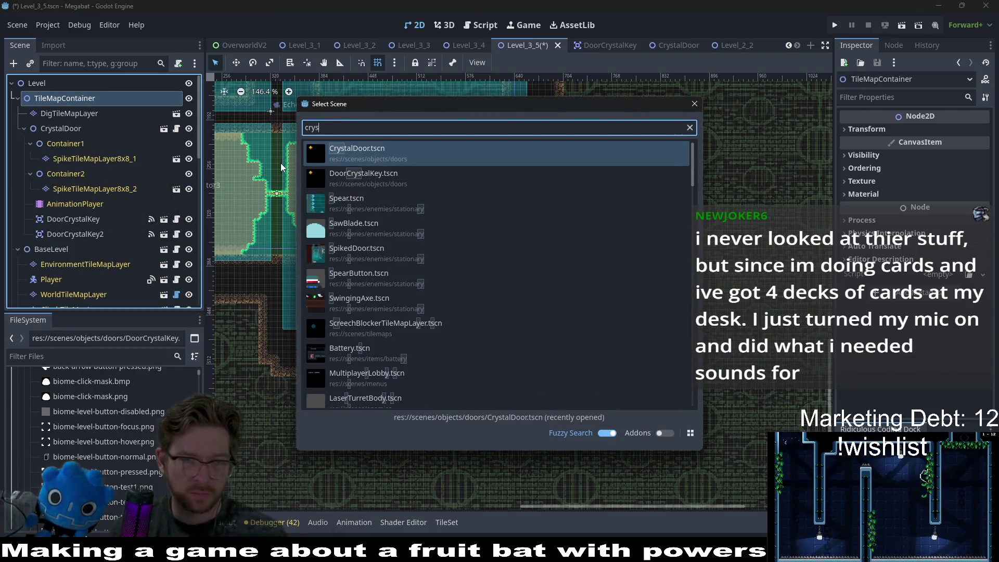
key(Return)
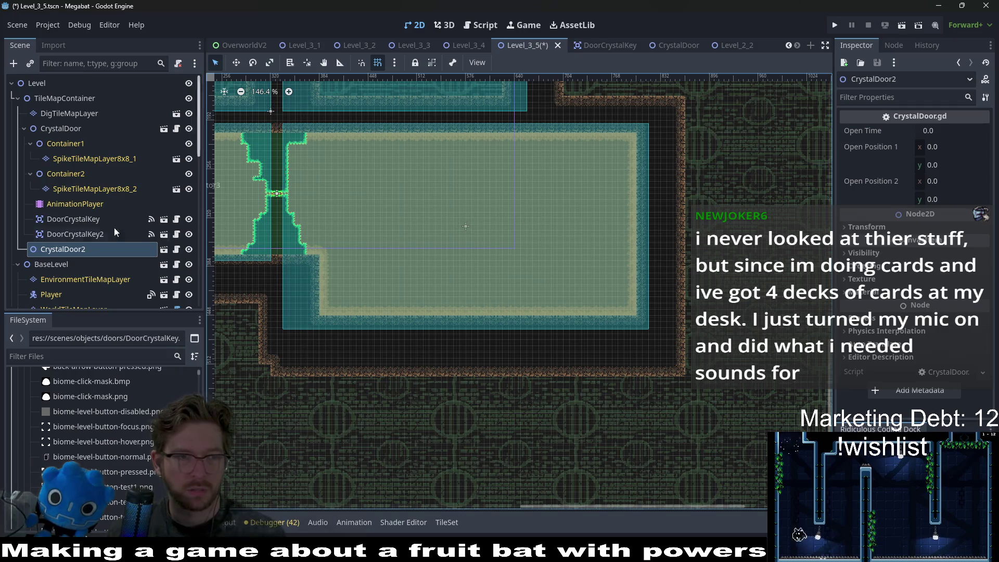
key(w)
drag(497, 207, 517, 189)
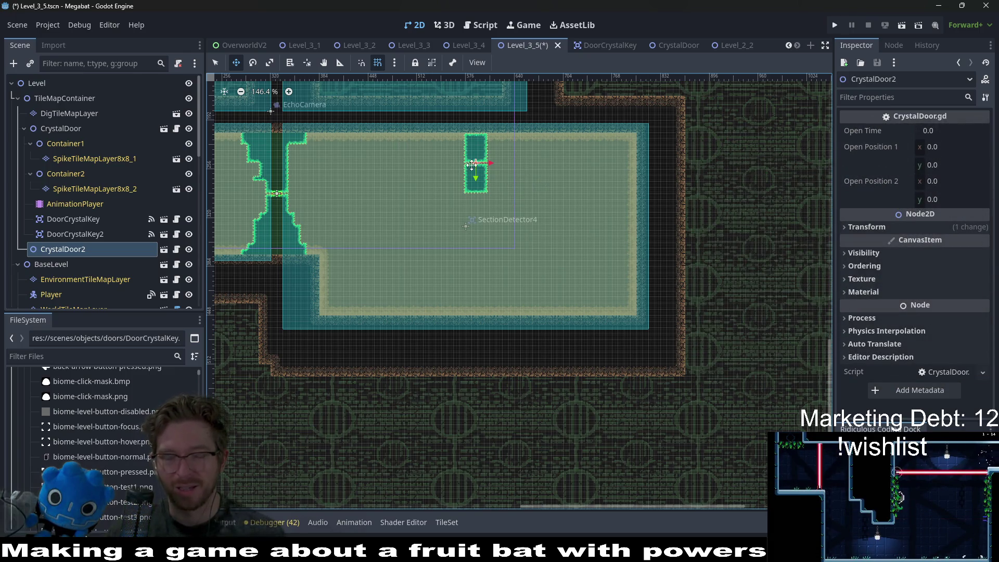
Zoom in and out to check CrystalDoor2's placement in the room
scroll(505, 119, up, 5)
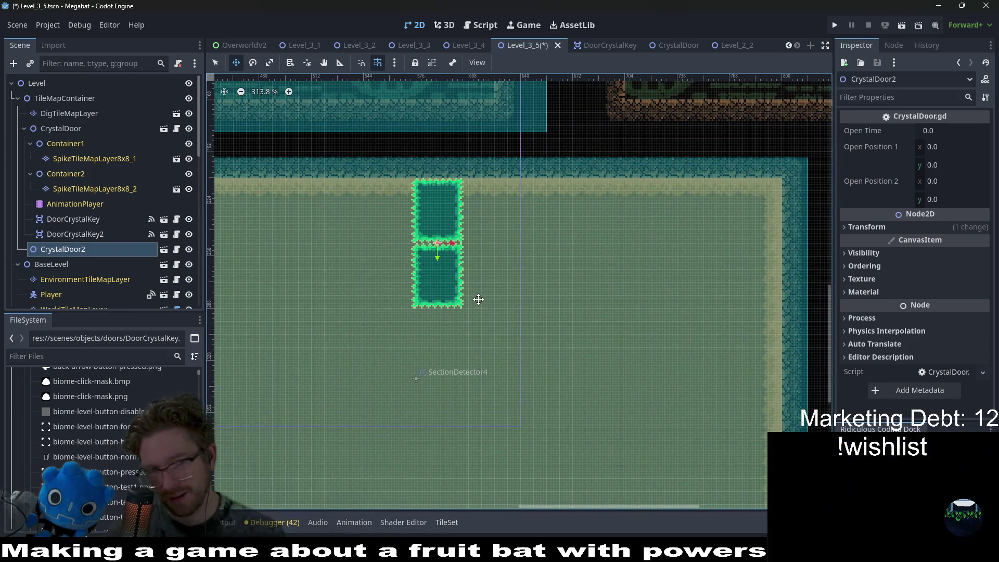
scroll(543, 223, down, 4)
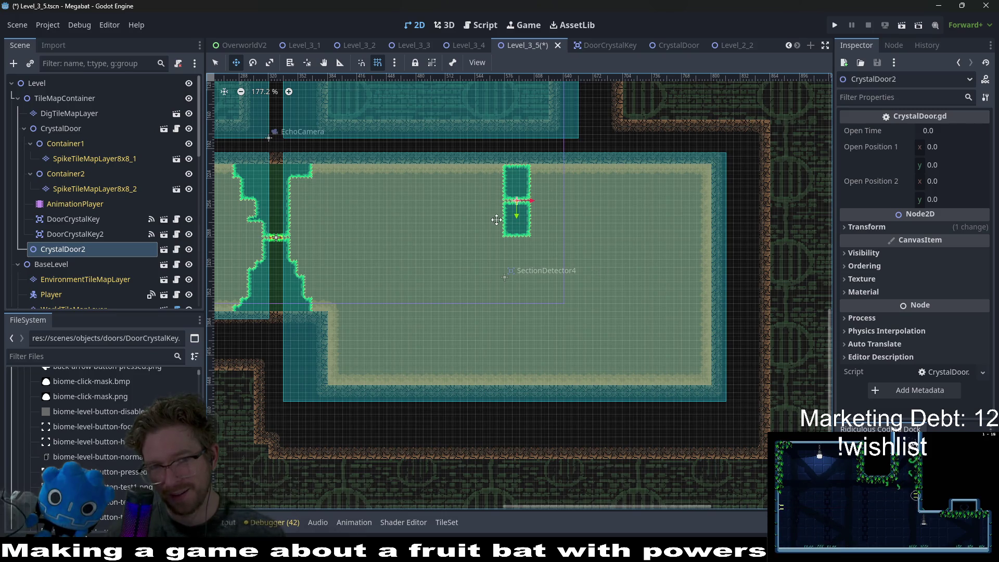
scroll(496, 219, up, 4)
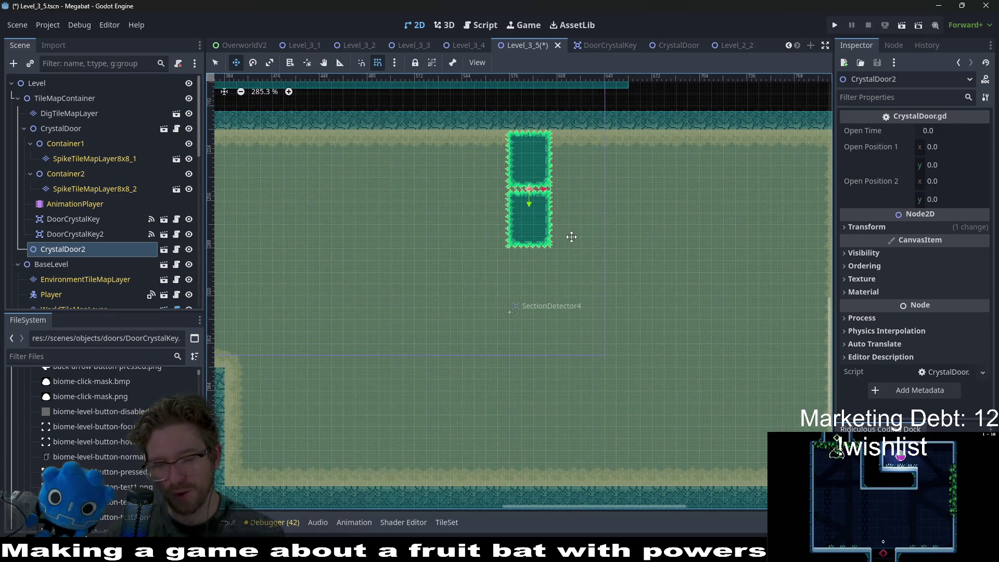
scroll(572, 236, down, 3)
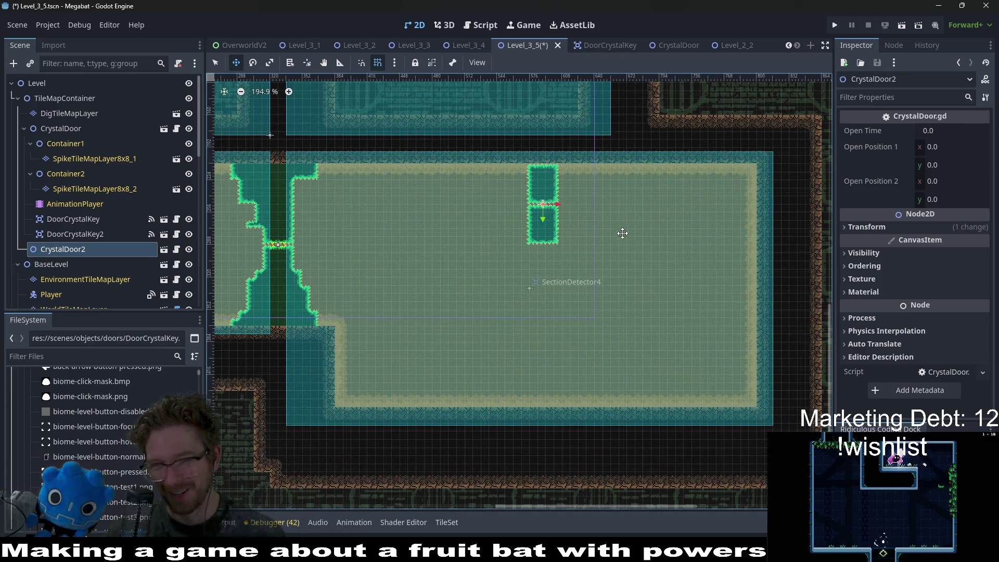
scroll(623, 235, up, 4)
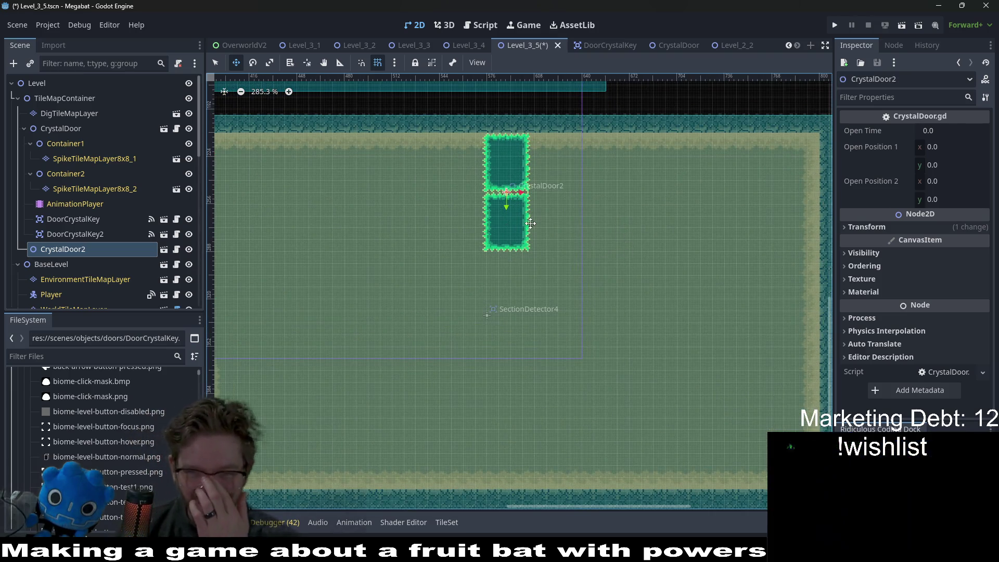
scroll(539, 224, down, 3)
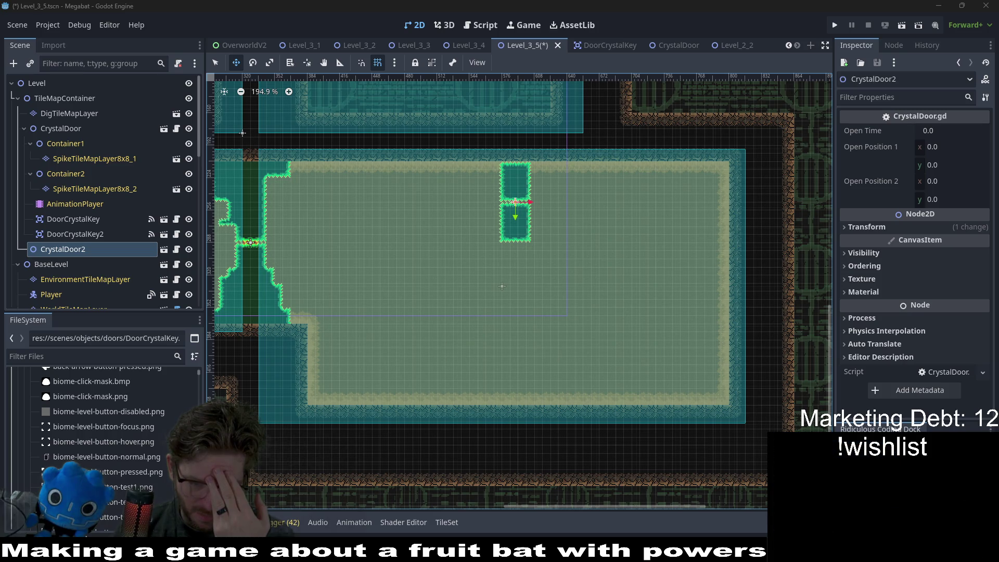
key(super)
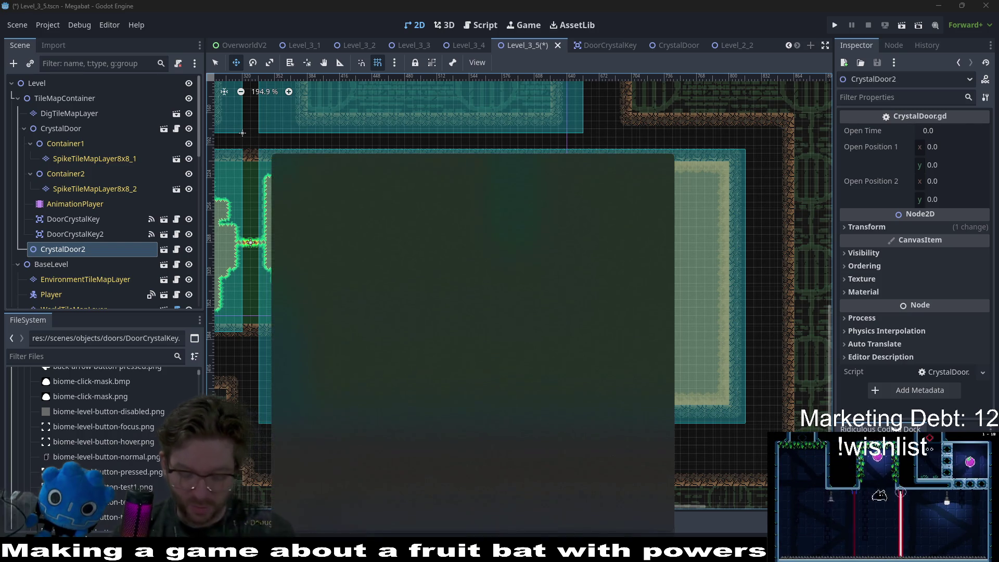
Launch itch, log in with the saved profile, and open ChipTone from the Library
text(itch)
key(Return)
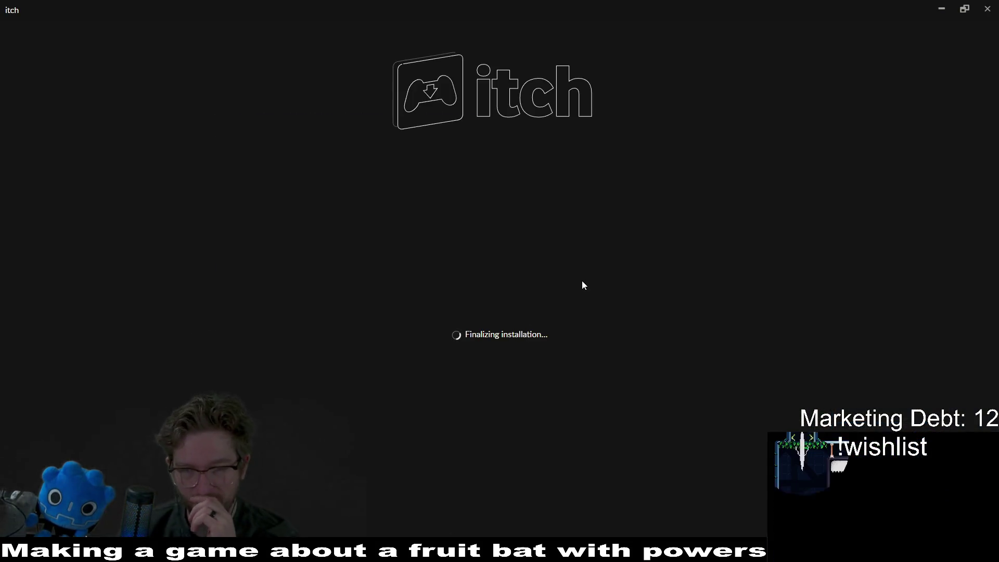
click(521, 320)
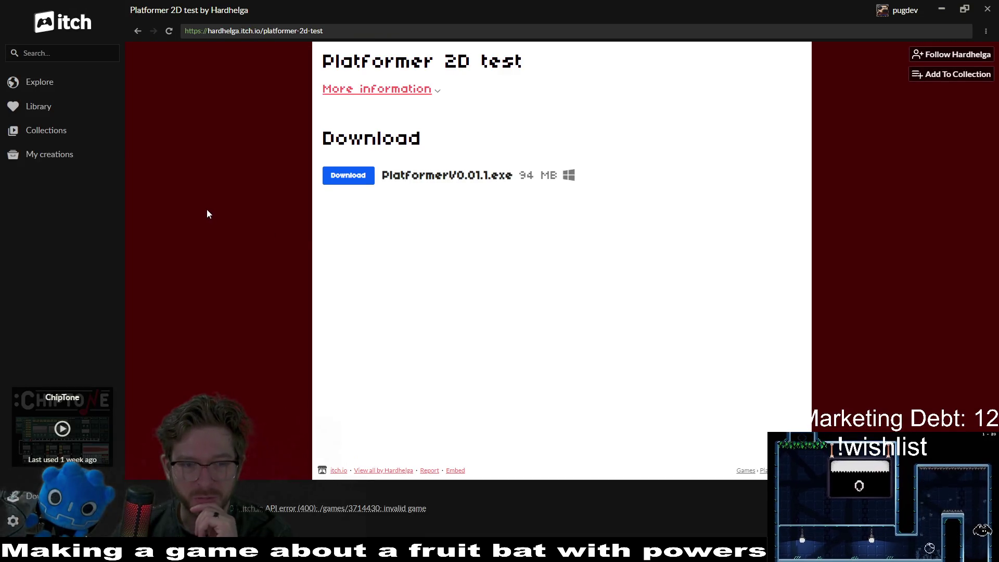
click(46, 107)
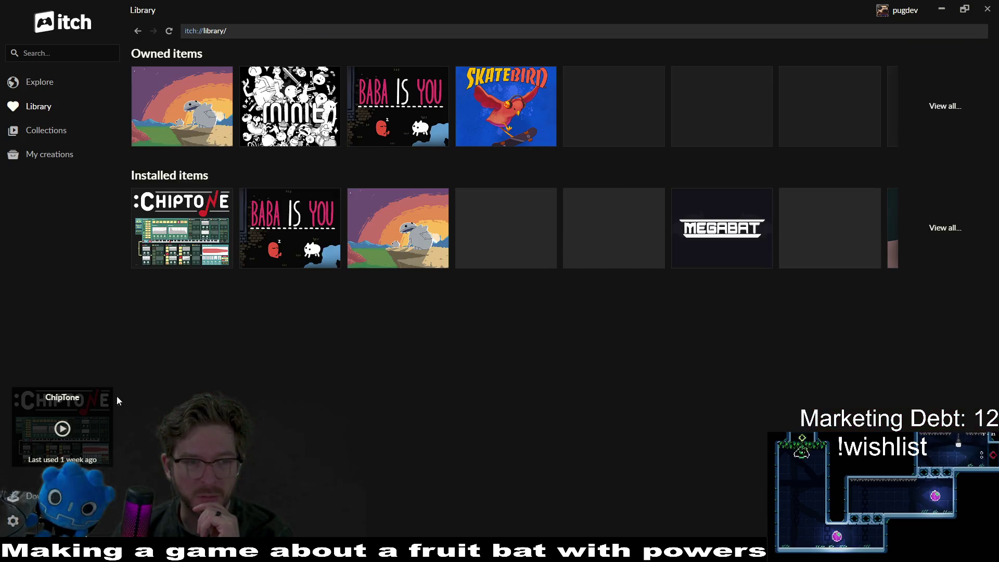
click(180, 234)
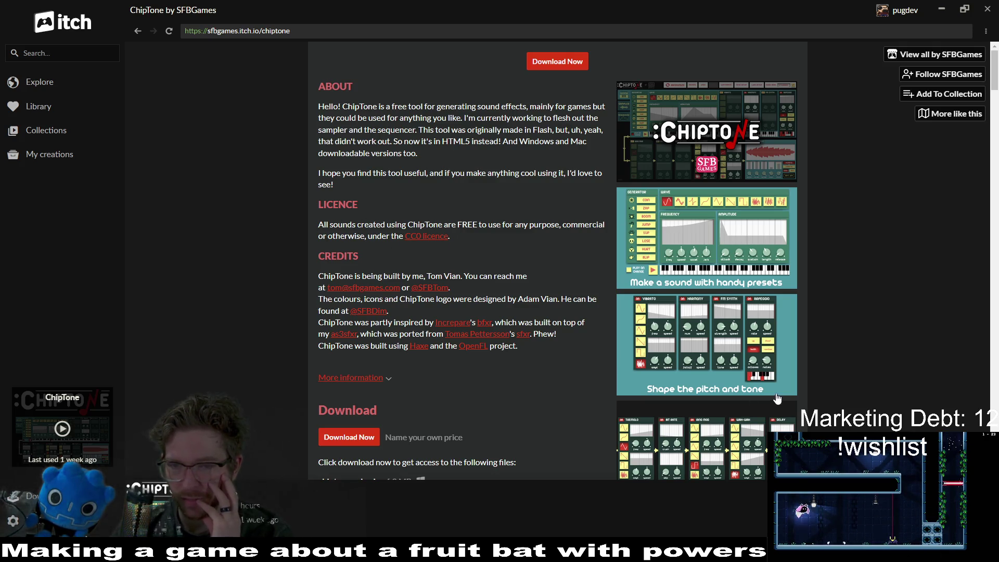
Scroll down through the comments on the ChipTone page
scroll(690, 186, down, 20)
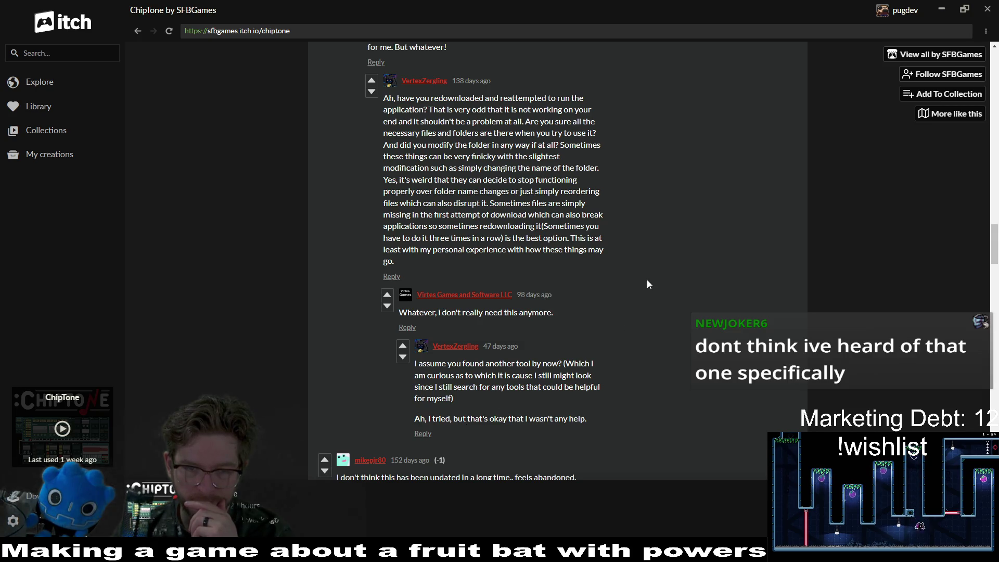
scroll(648, 284, down, 2)
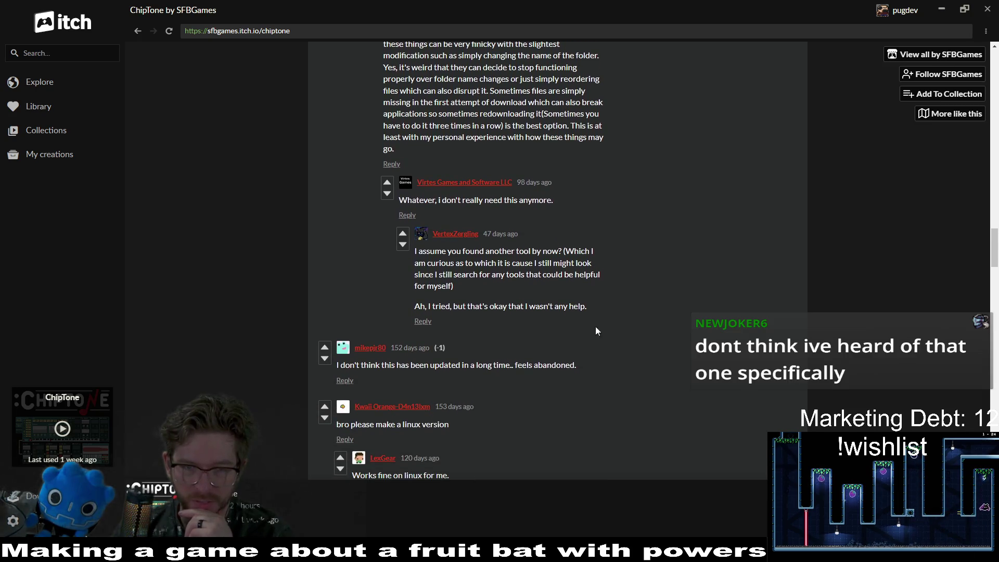
scroll(687, 258, up, 1)
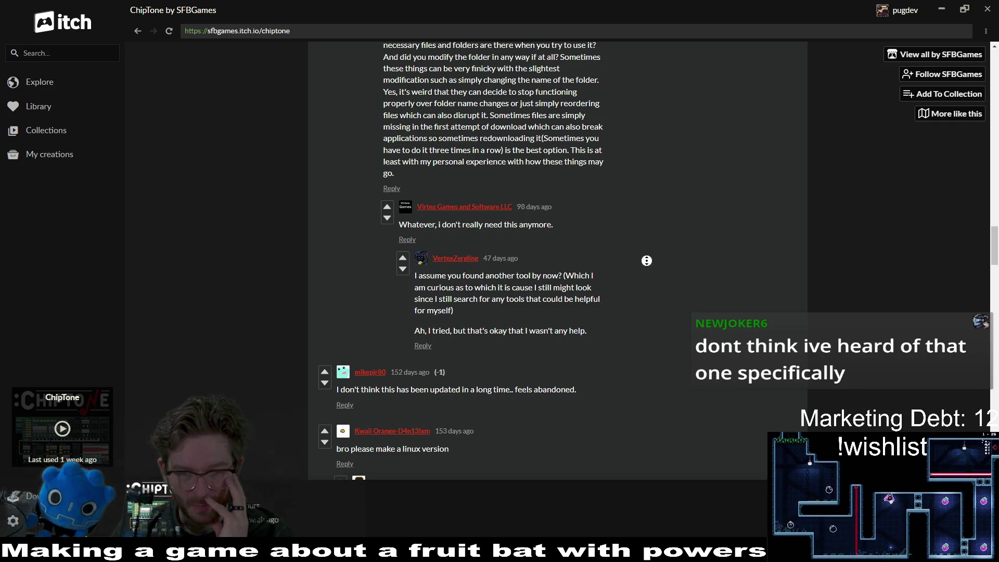
scroll(486, 294, down, 2)
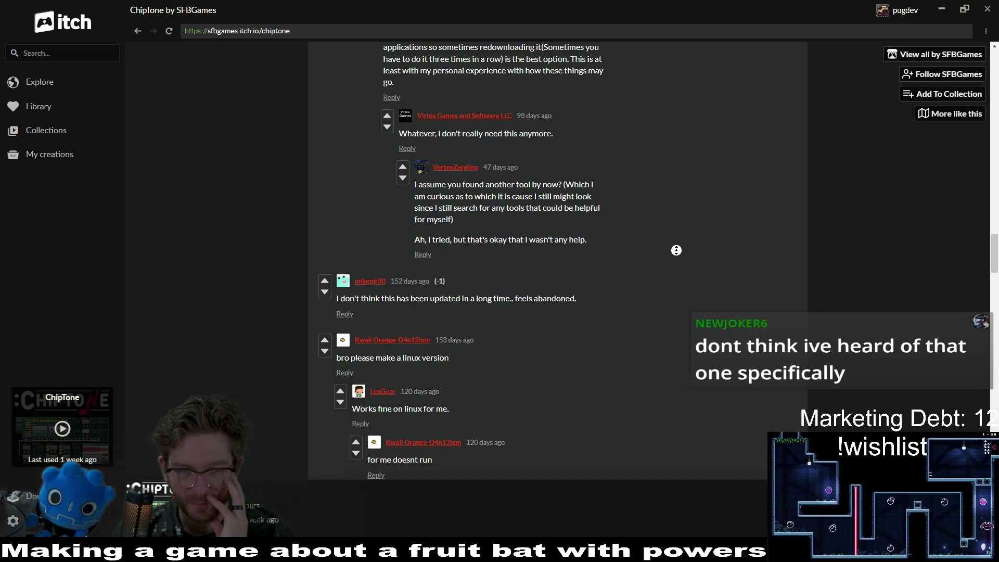
middle_click(679, 264)
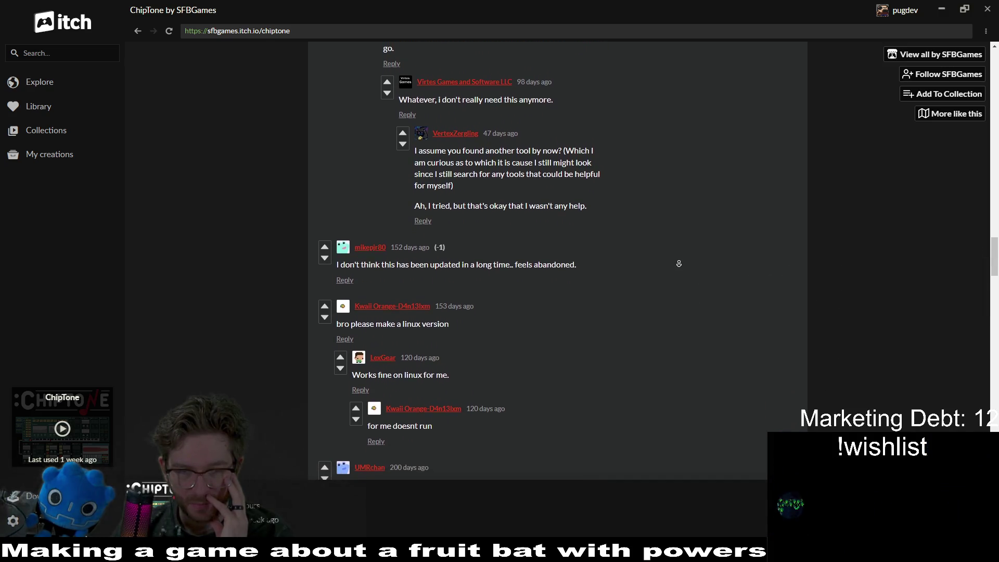
middle_click(677, 279)
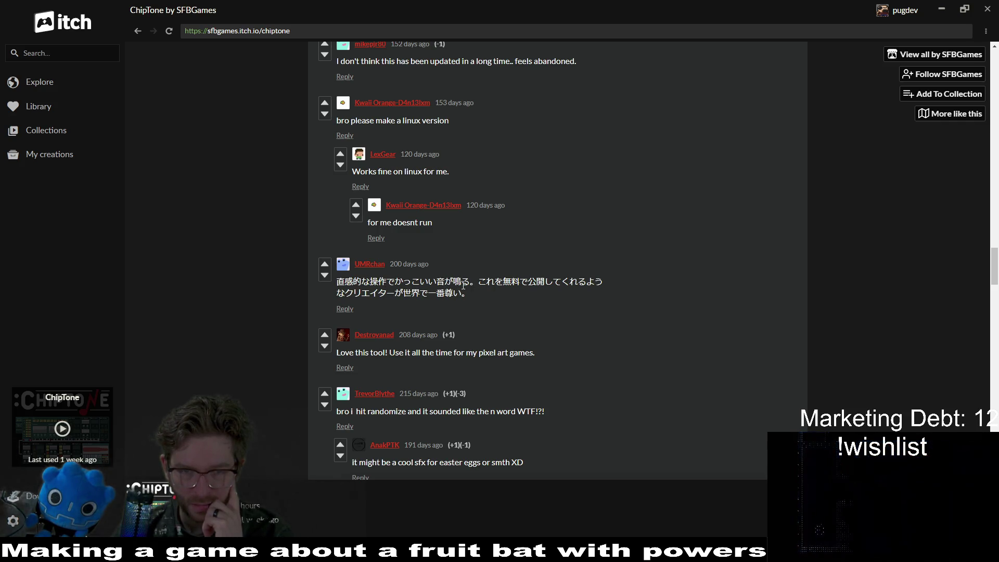
Select phrases in the Japanese comment, including 一番尊い。, then deselect them
drag(378, 282, 447, 282)
click(548, 308)
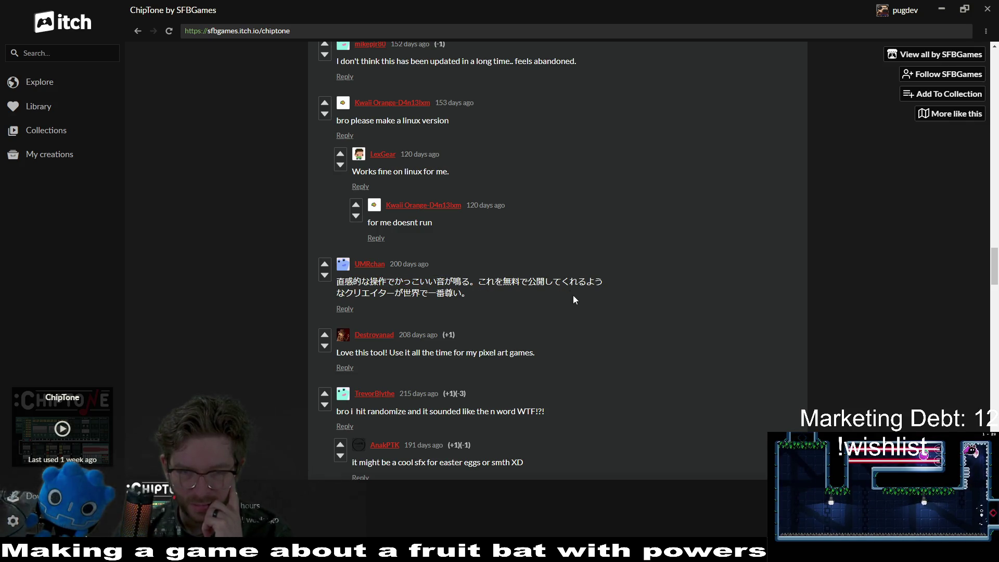
drag(503, 281, 511, 284)
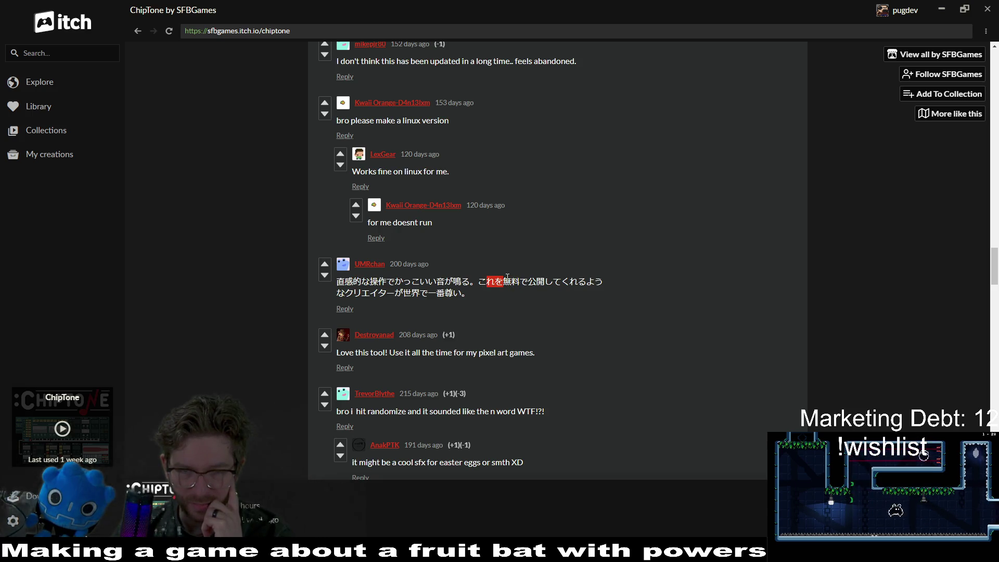
click(518, 277)
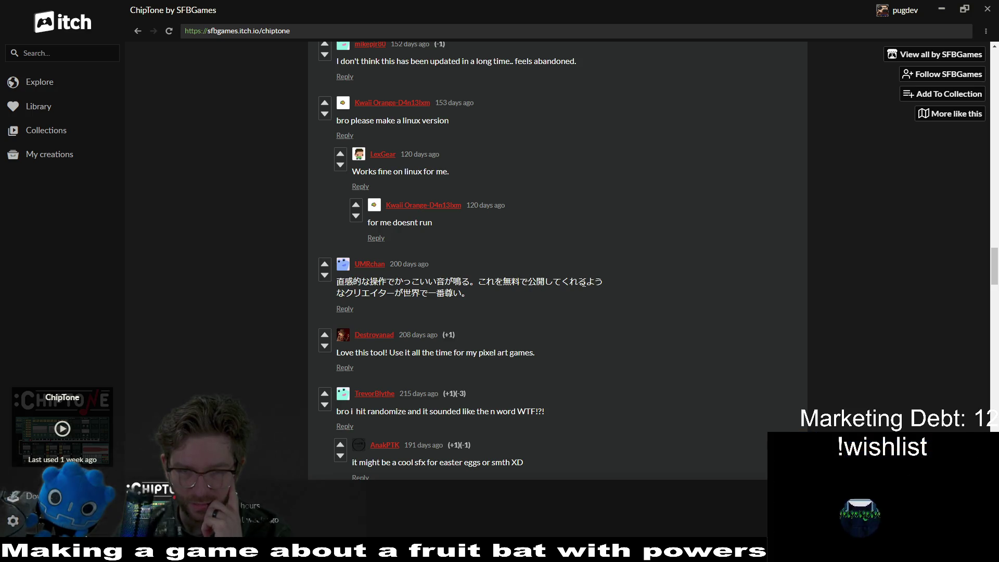
drag(429, 293, 495, 295)
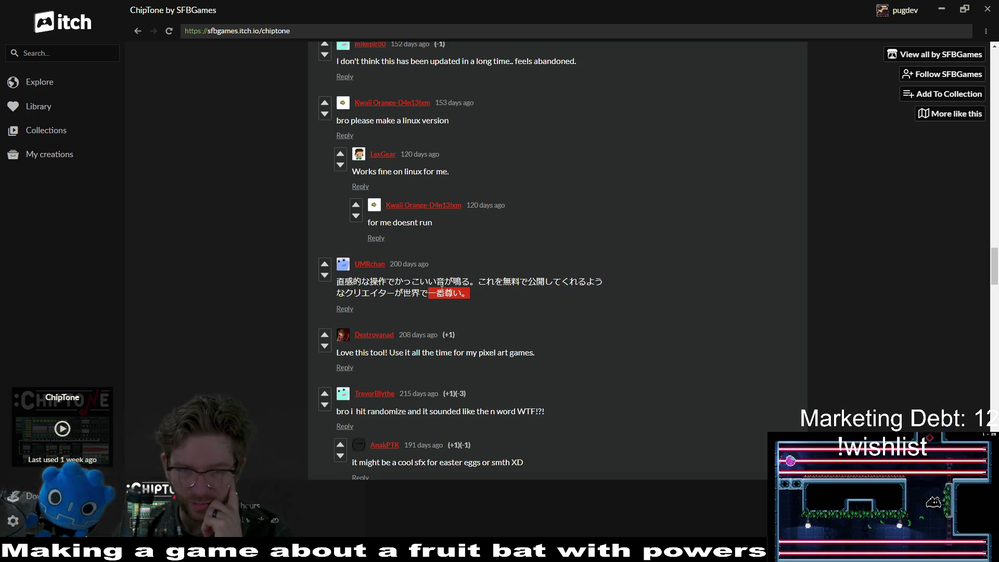
click(495, 295)
Return to the top of the page and minimise itch to reveal Godot
middle_click(710, 274)
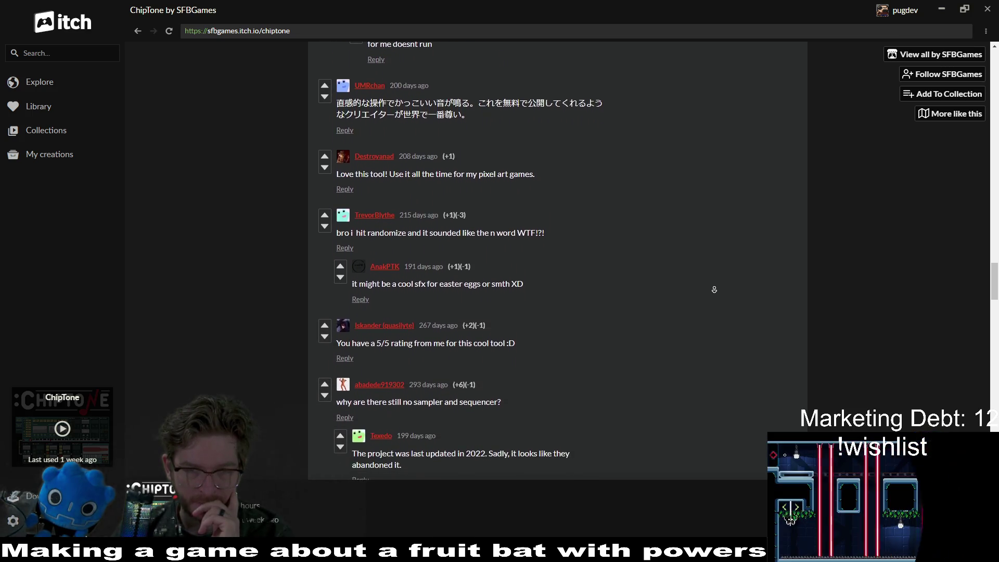
middle_click(714, 290)
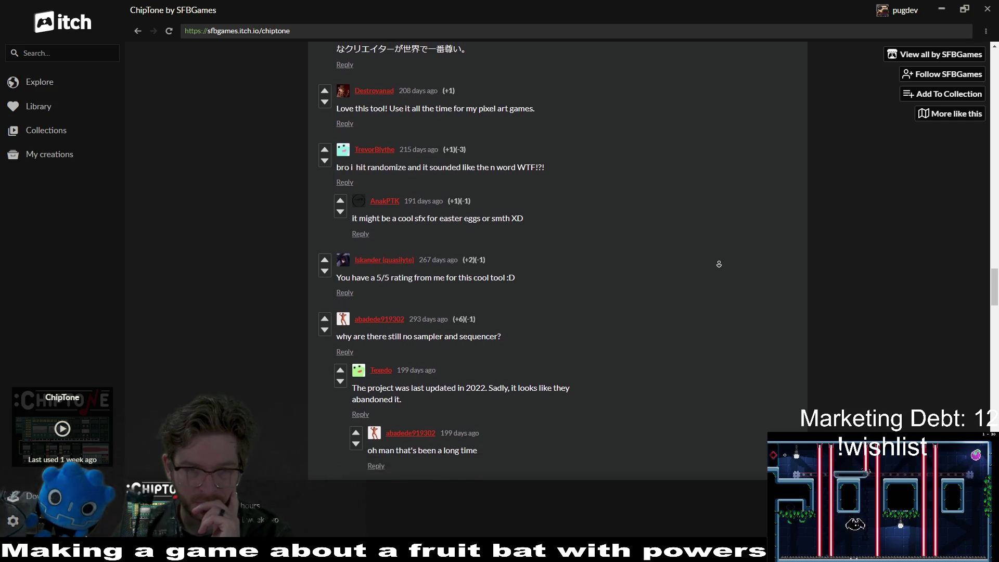
middle_click(719, 262)
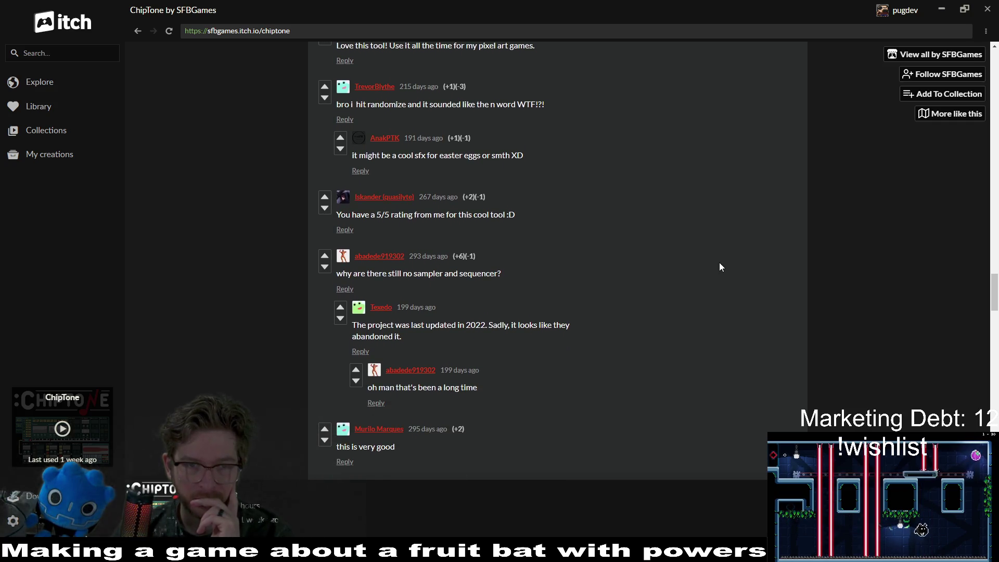
scroll(719, 262, up, 20)
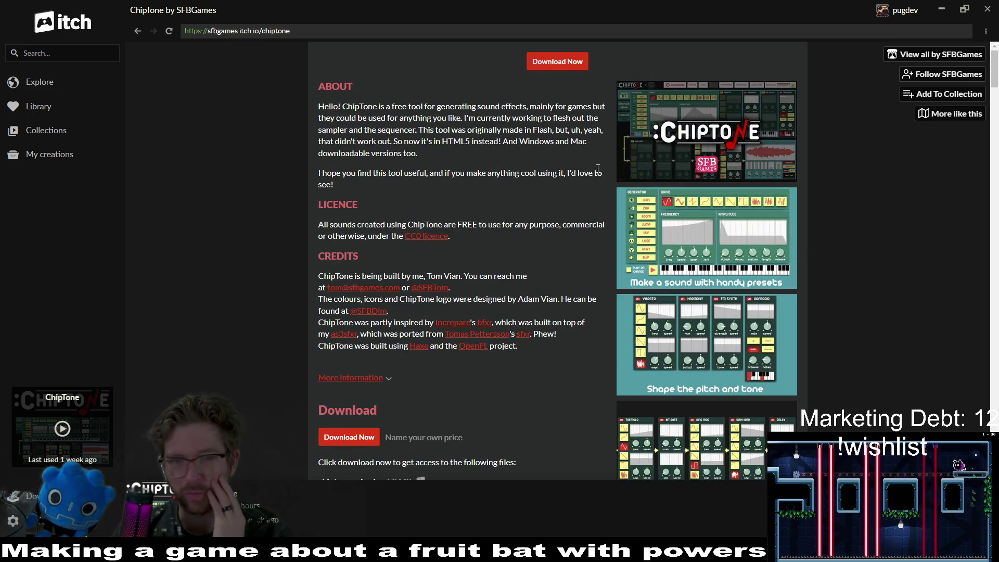
click(942, 9)
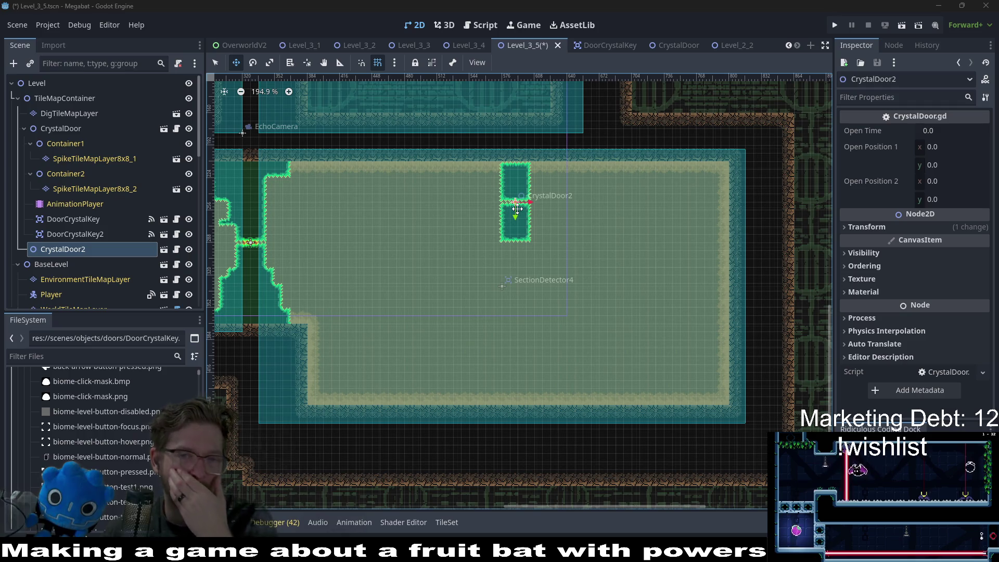
Make CrystalDoor2's children editable and choose Emerald terrain on its first SpikeTileMapLayer
mouse_move(519, 202)
mouse_down()
mouse_move(480, 161)
mouse_move(505, 216)
mouse_move(542, 225)
mouse_move(509, 218)
mouse_move(492, 177)
mouse_move(462, 271)
mouse_up()
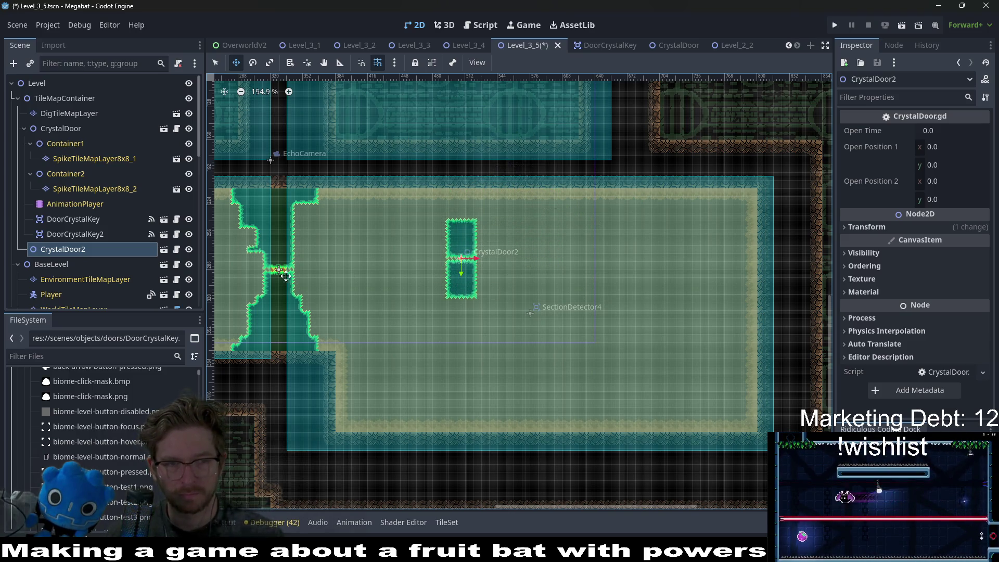
right_click(70, 244)
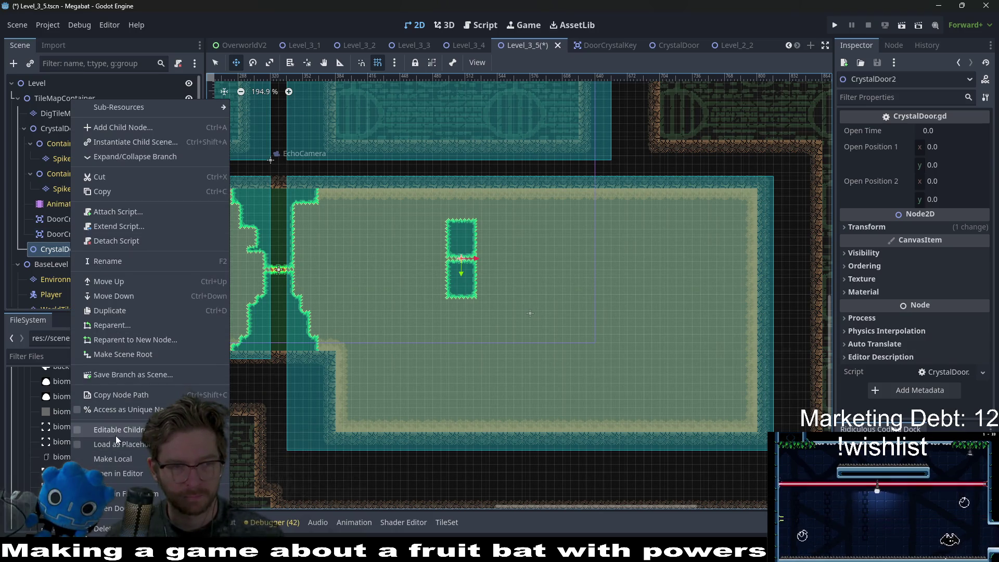
click(116, 441)
click(91, 222)
scroll(463, 262, up, 2)
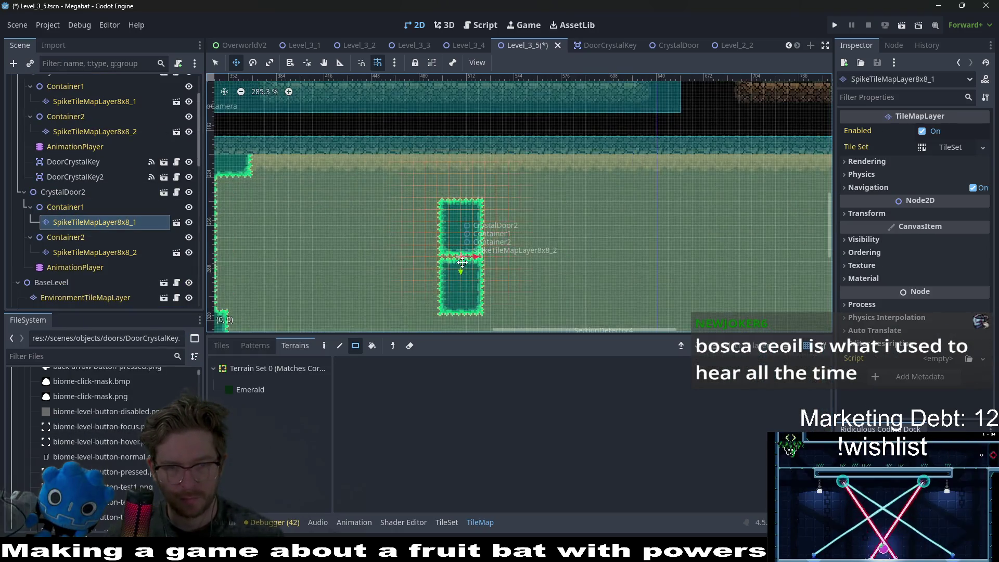
scroll(463, 263, up, 2)
click(269, 390)
scroll(512, 210, down, 1)
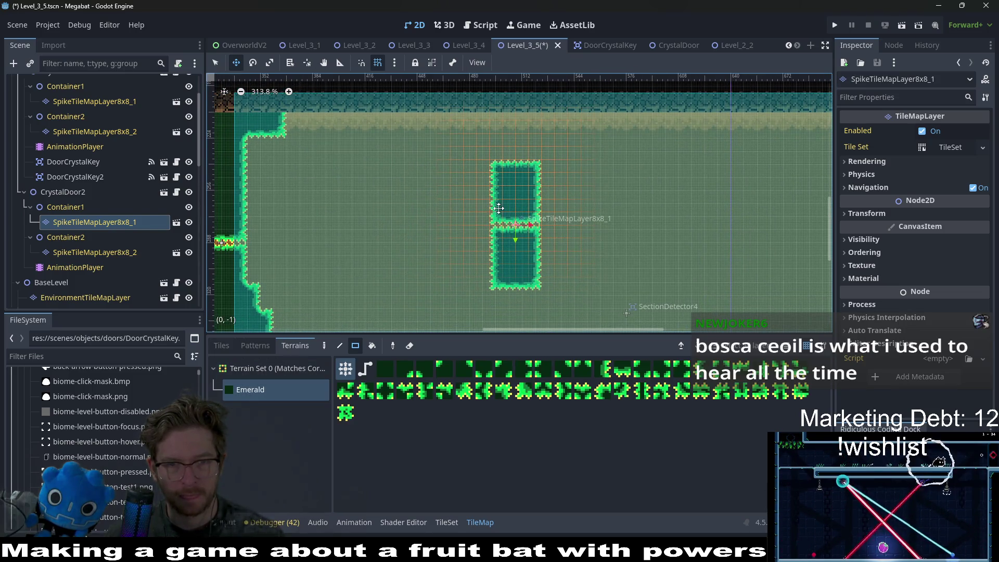
key(q)
Paint the first spike layer as tall Emerald rectangles, a 3x10 block then a 5x9 block
drag(485, 219, 484, 213)
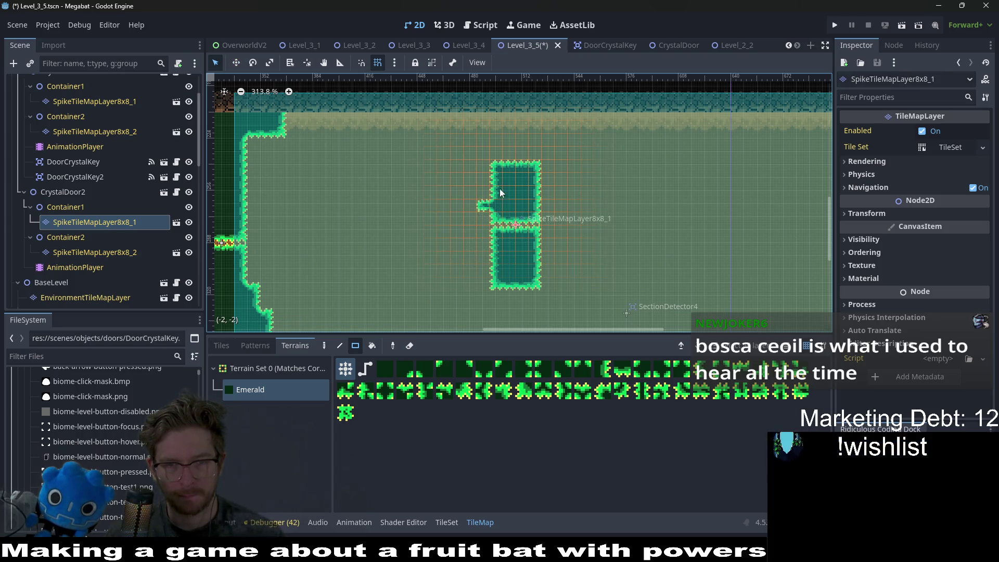
drag(490, 168, 510, 288)
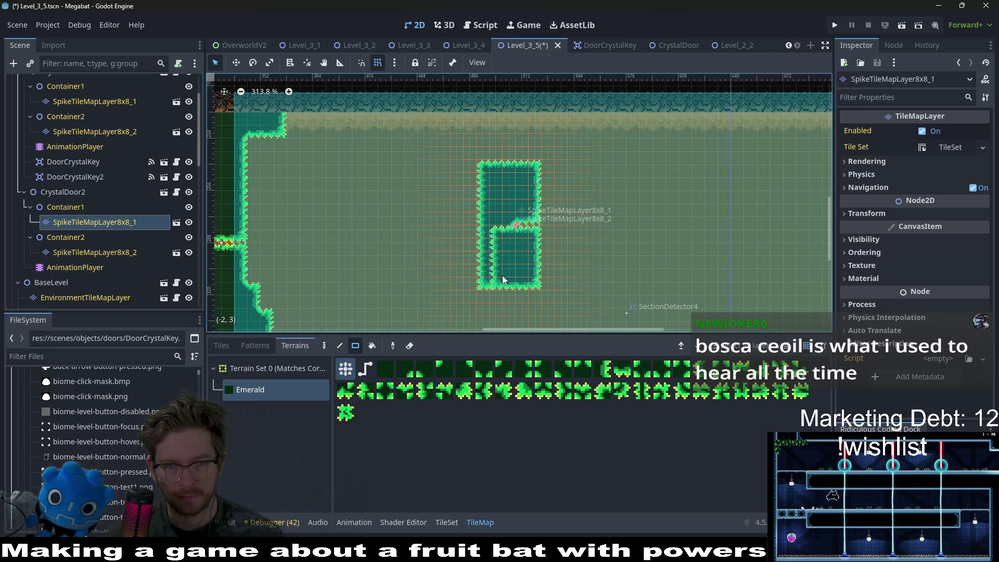
drag(529, 221, 511, 167)
drag(513, 220, 504, 170)
drag(502, 289, 442, 164)
On the second spike layer, draw side-by-side Emerald rectangles of 10x7 and 7x9
click(94, 253)
click(250, 390)
drag(452, 214, 591, 298)
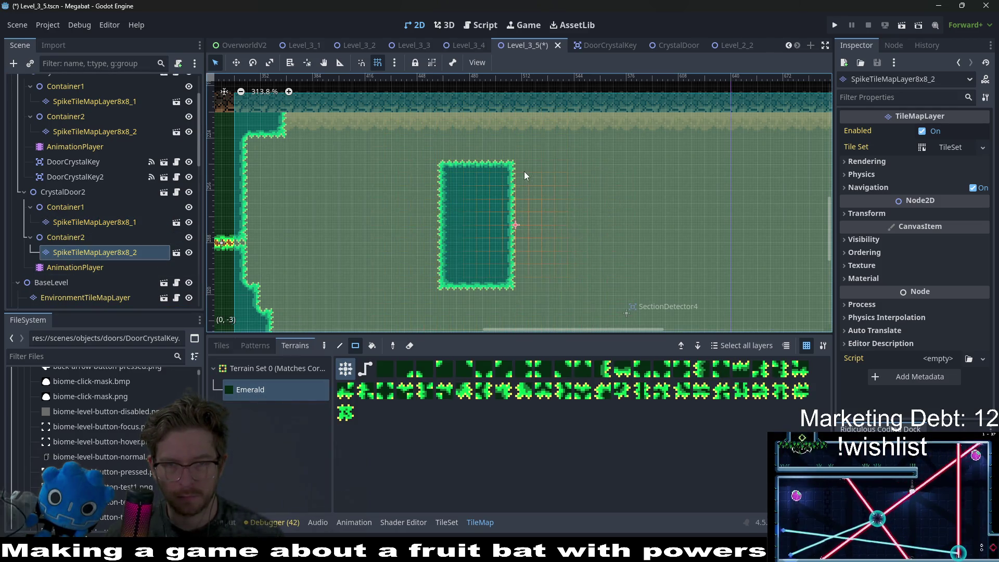
mouse_move(523, 165)
mouse_down()
mouse_move(564, 258)
mouse_move(613, 281)
mouse_move(592, 283)
mouse_up()
Move CrystalDoor2 up to the room's top edge
scroll(559, 245, down, 2)
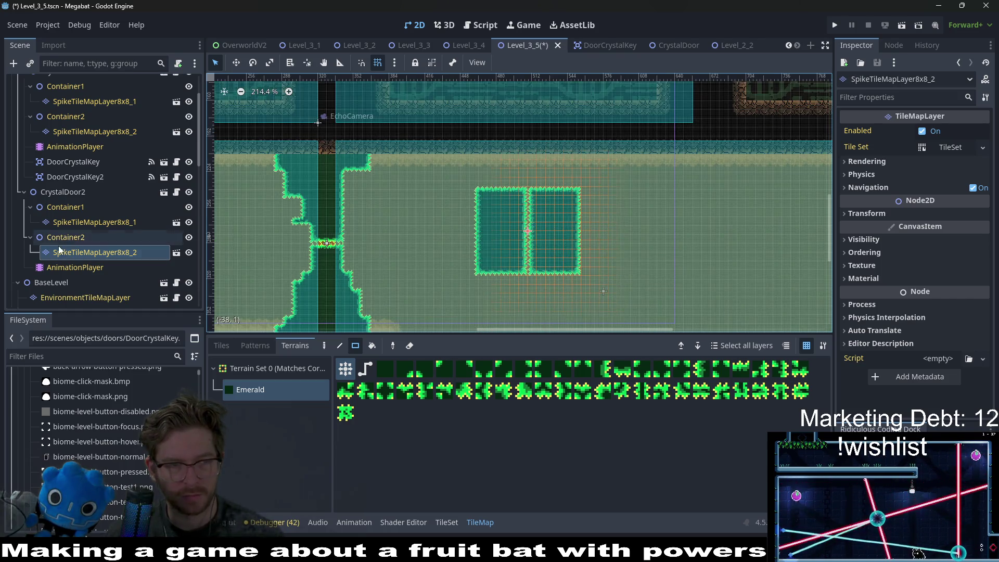
click(65, 192)
key(w)
mouse_move(560, 245)
mouse_down()
mouse_move(562, 127)
mouse_move(504, 221)
mouse_move(491, 224)
mouse_move(521, 223)
mouse_up()
Shift CrystalDoor2's spikes slightly right, then nudge them down and left with arrow keys
scroll(603, 202, down, 3)
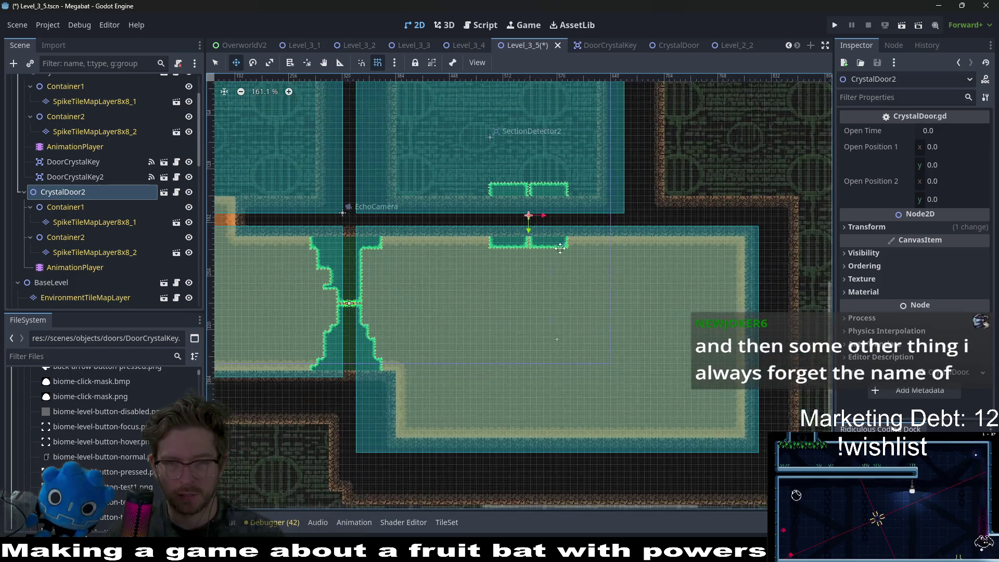
scroll(567, 243, up, 2)
scroll(567, 243, right, 2)
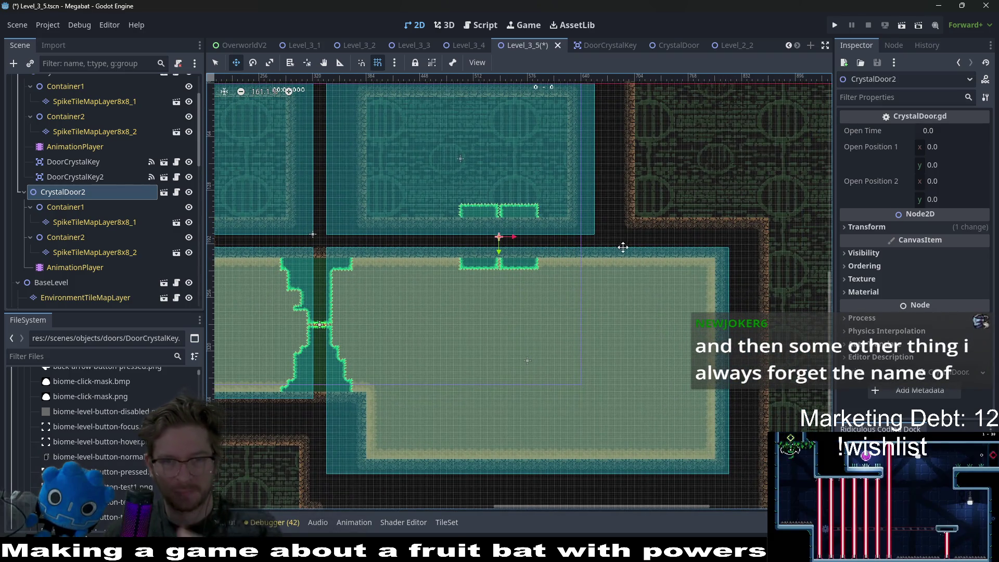
scroll(621, 247, right, 3)
drag(444, 241, 463, 243)
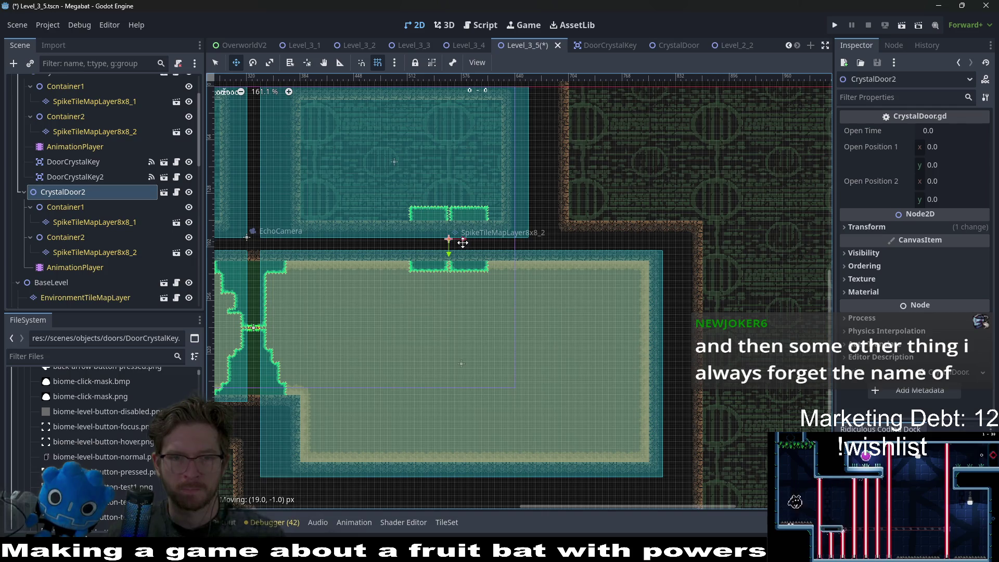
scroll(463, 242, up, 8)
key(Down)
key(Down)
key(Down)
key(Left)
key(Down)
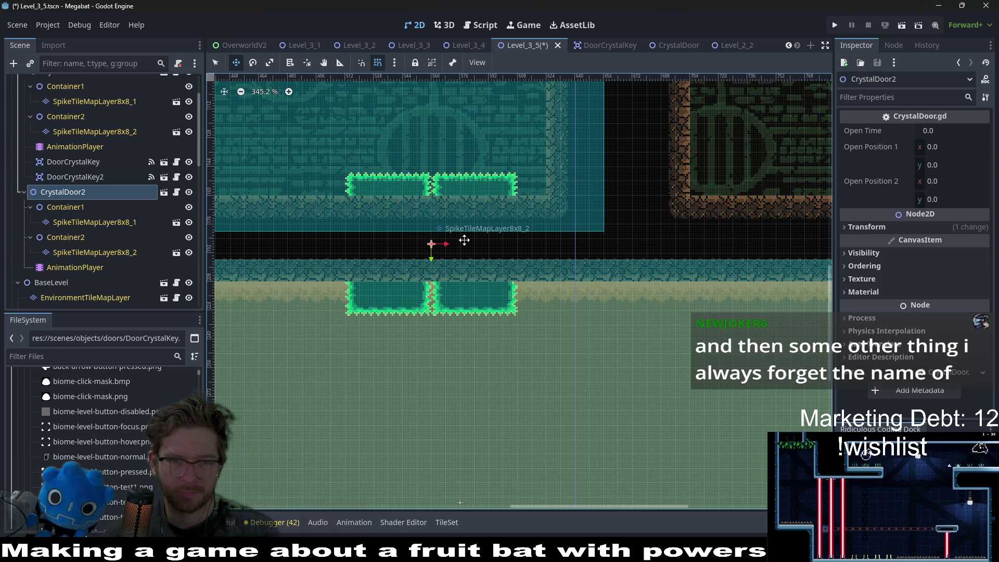
scroll(463, 240, down, 5)
key(Left)
key(Left)
Drag the spike blocks down onto the desert room's floor and nudge them left and up into place
scroll(588, 281, down, 4)
scroll(354, 103, down, 2)
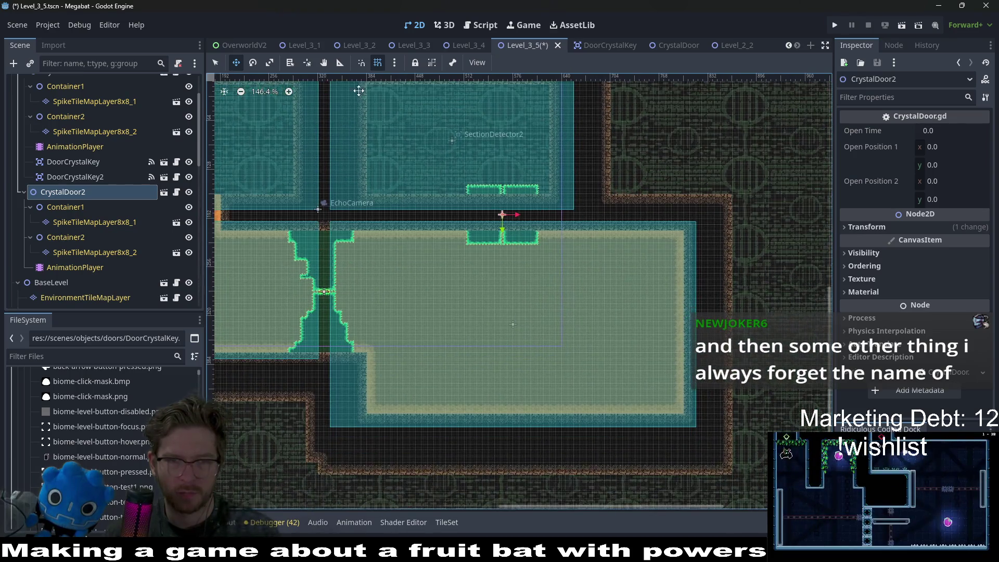
scroll(604, 201, down, 2)
scroll(590, 223, up, 3)
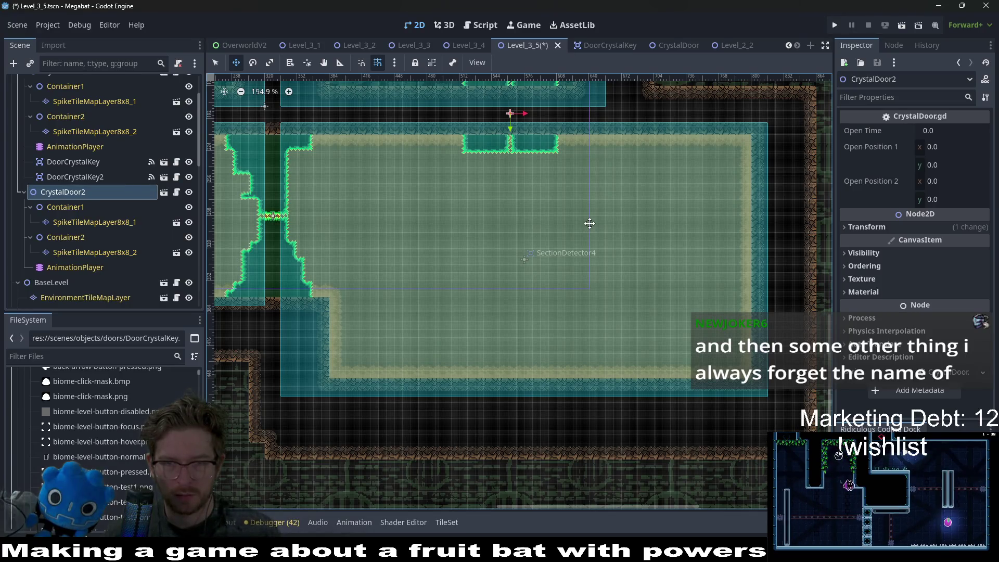
scroll(588, 198, down, 5)
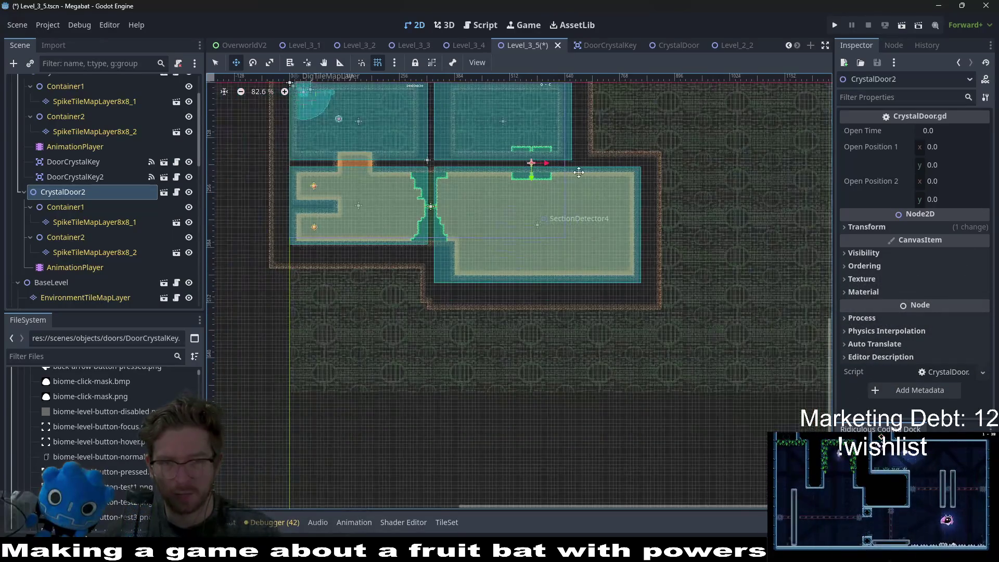
mouse_move(560, 161)
mouse_down()
mouse_move(553, 340)
mouse_move(552, 302)
mouse_up()
scroll(553, 302, up, 12)
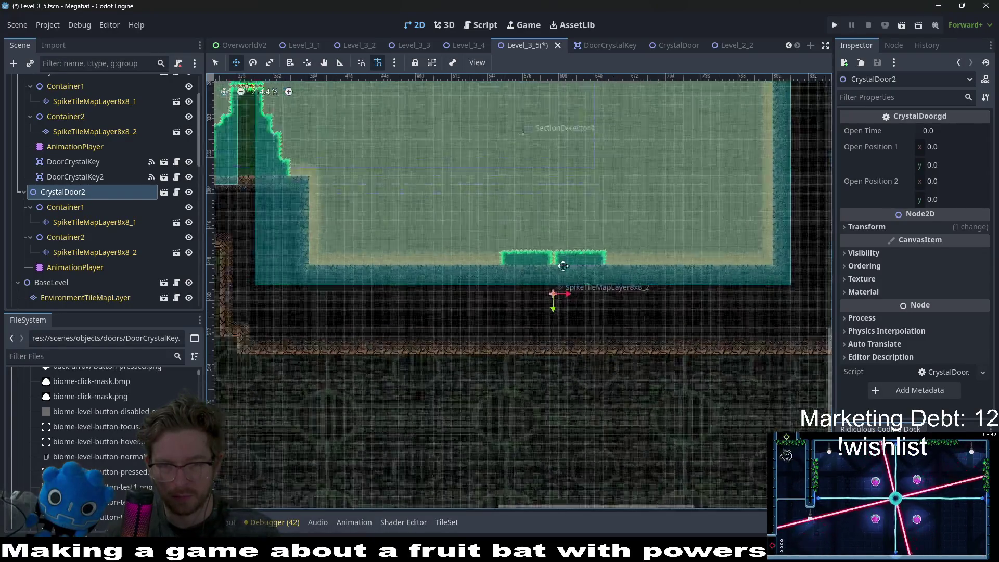
key(Left)
key(Left)
key(Left)
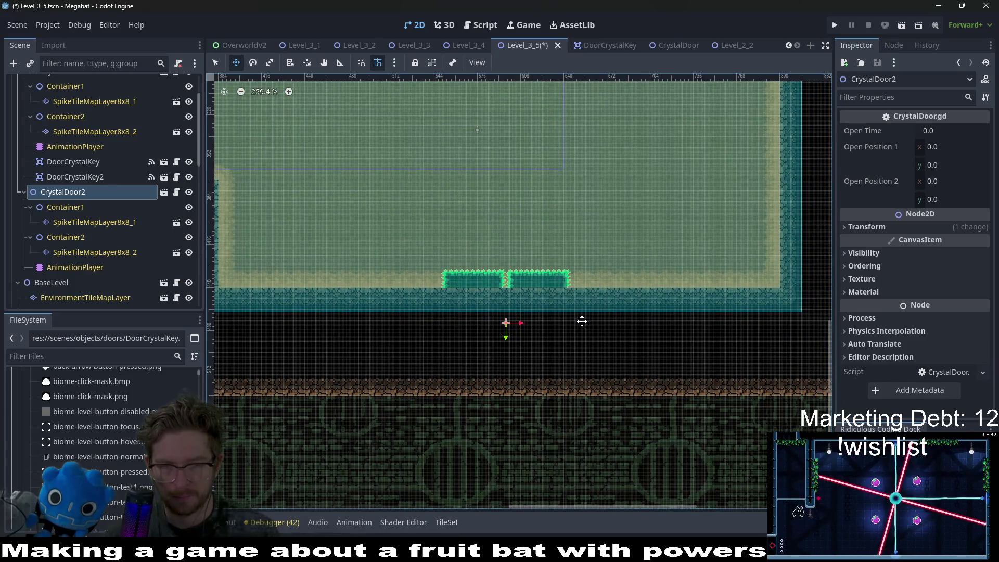
key(Left)
key(Left)
key(Up)
key(Up)
key(Up)
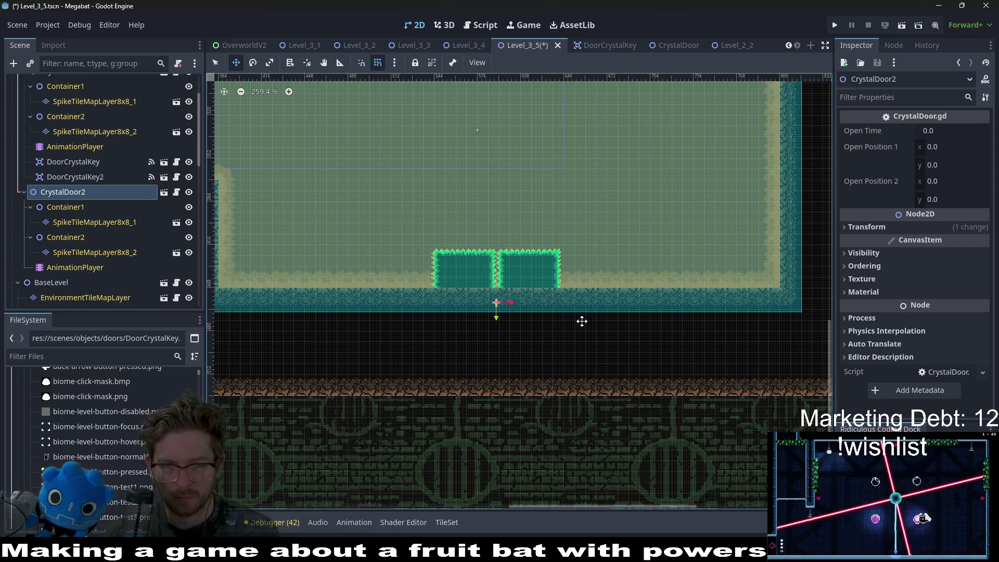
Select the second section detector in the Scene tree
scroll(582, 321, down, 4)
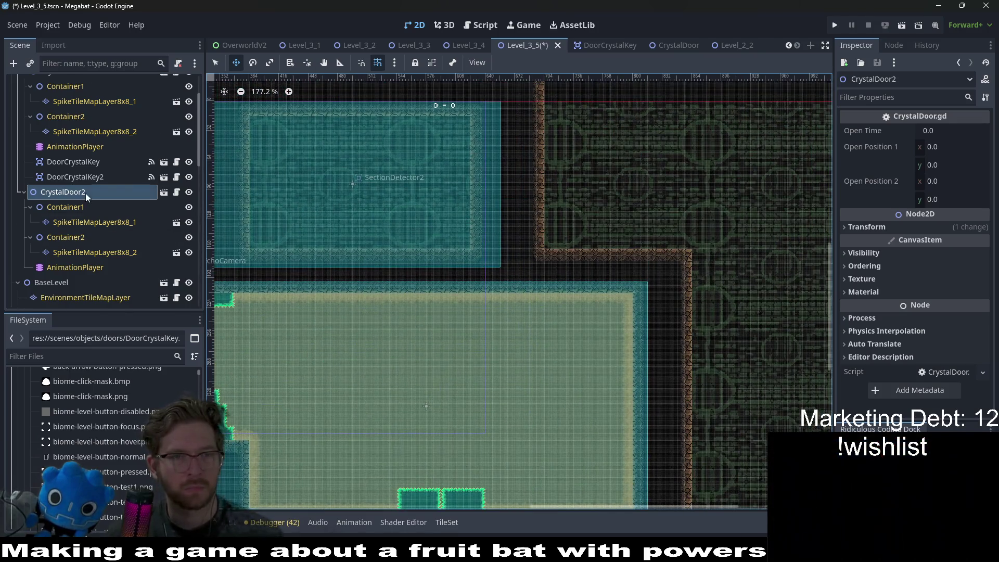
scroll(85, 193, up, 2)
scroll(92, 183, down, 10)
click(89, 268)
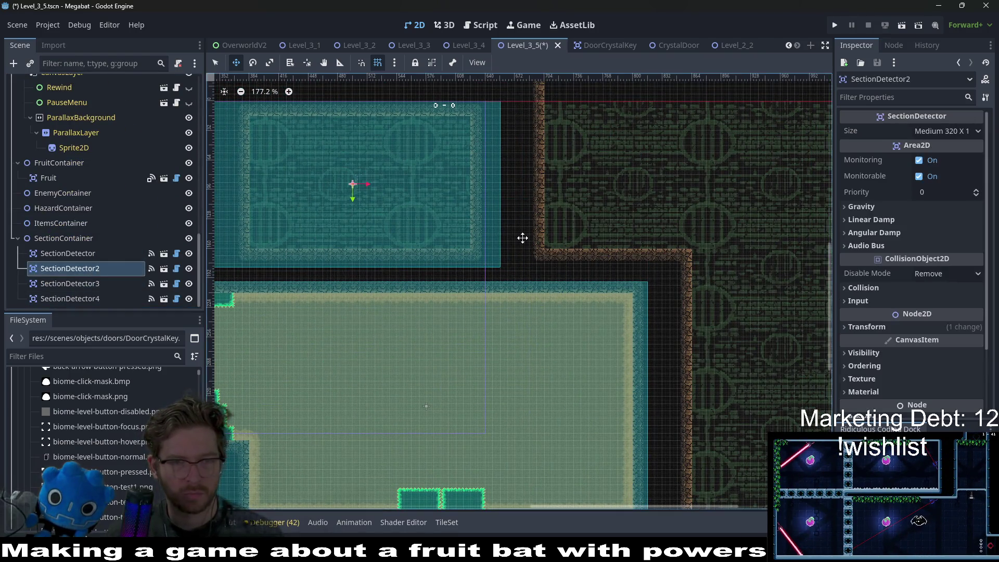
Drag SectionDetector2 below the desert room and fine-tune its top edge with arrow keys
scroll(525, 235, down, 4)
mouse_move(466, 158)
mouse_down()
mouse_move(502, 364)
mouse_move(513, 360)
mouse_up()
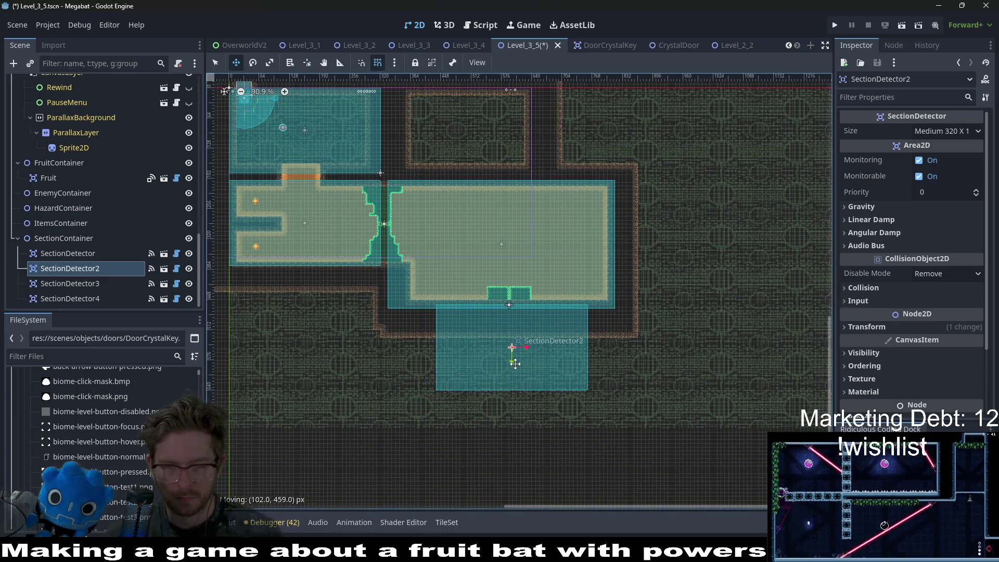
scroll(513, 307, up, 4)
key(Down)
key(Down)
key(Down)
key(Left)
key(Left)
key(Down)
key(Down)
key(Down)
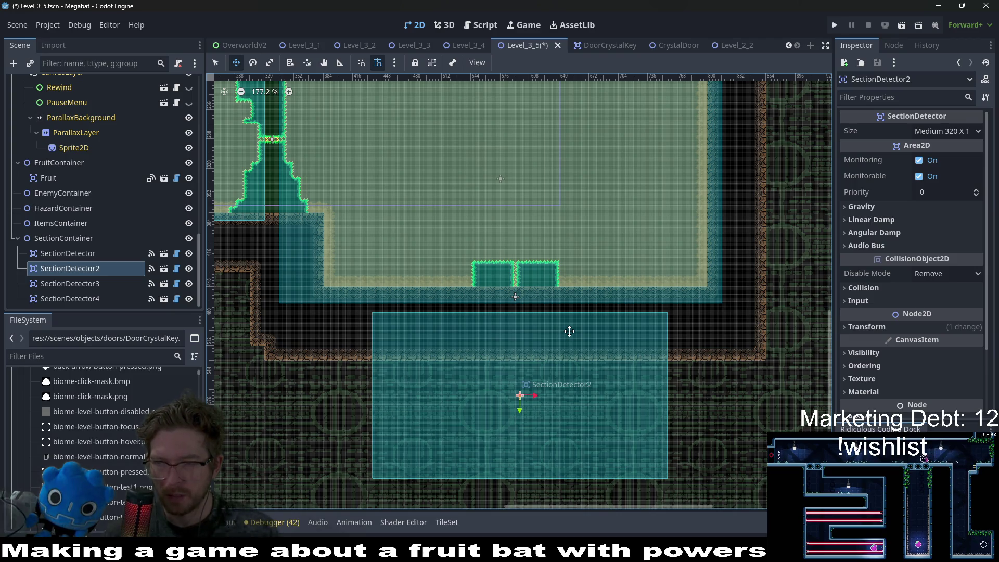
scroll(517, 317, up, 5)
key(Down)
key(Left)
key(Left)
key(Left)
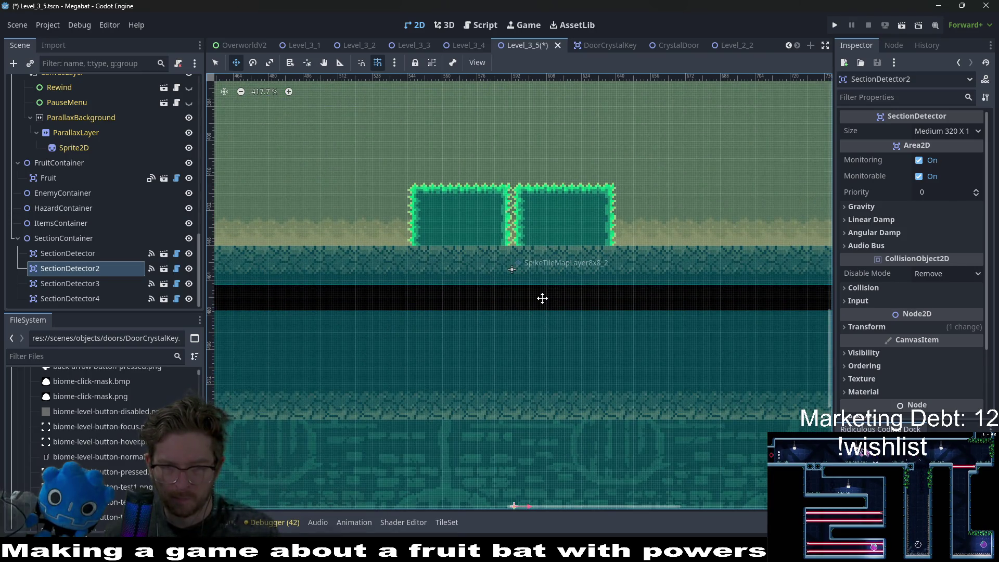
Select the DigTileMapLayer for terrain painting
scroll(543, 300, down, 4)
scroll(543, 302, down, 3)
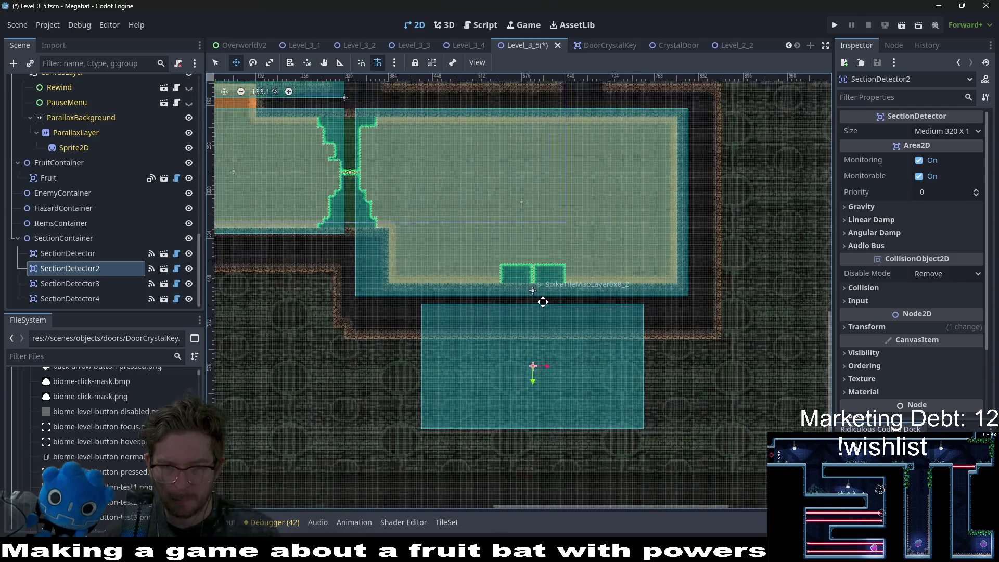
scroll(122, 224, up, 10)
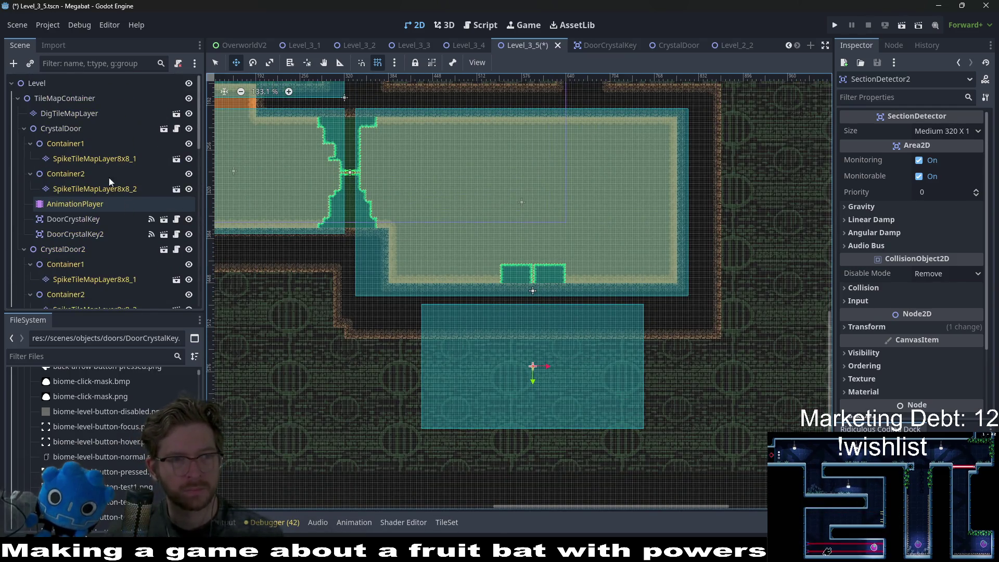
click(91, 115)
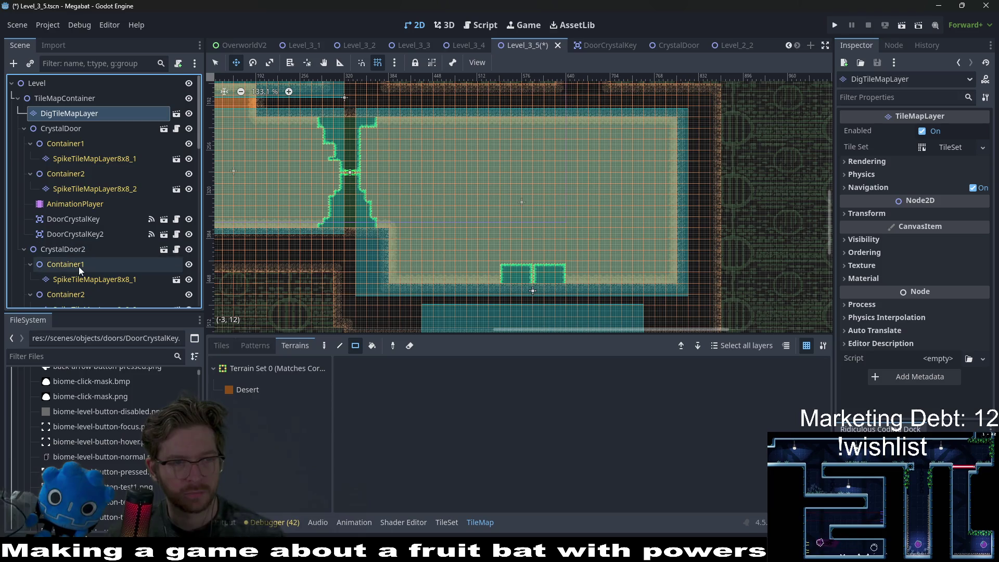
Select WorldTileMapLayer with the DESERT terrain and bring the area below the room into view
scroll(83, 270, down, 5)
click(80, 242)
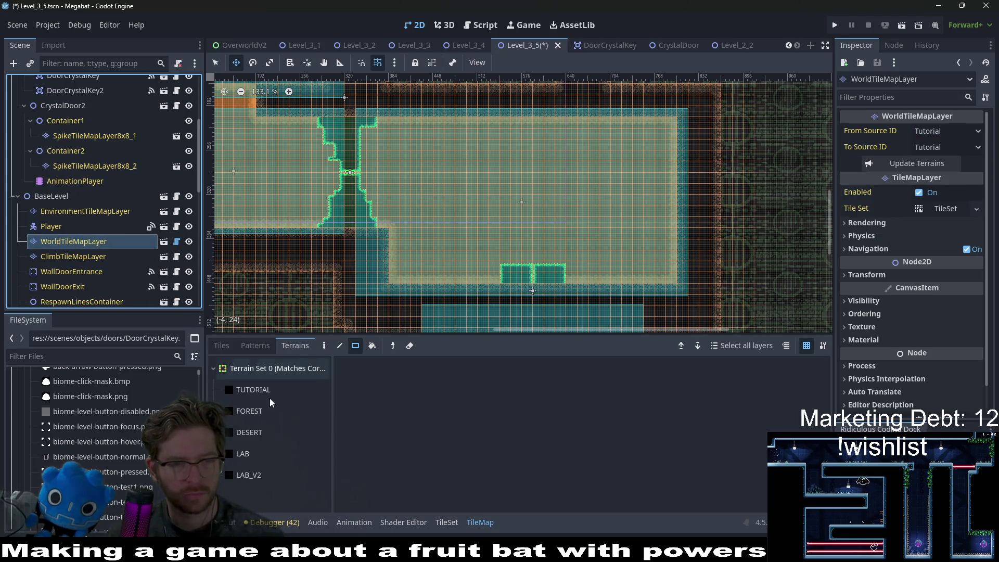
click(250, 433)
scroll(523, 198, down, 4)
drag(565, 109, 503, 263)
key(q)
Paint desert tile rows and the left and right desert walls, widening the right wall one column
drag(374, 258, 599, 259)
drag(500, 235, 530, 185)
scroll(530, 186, up, 5)
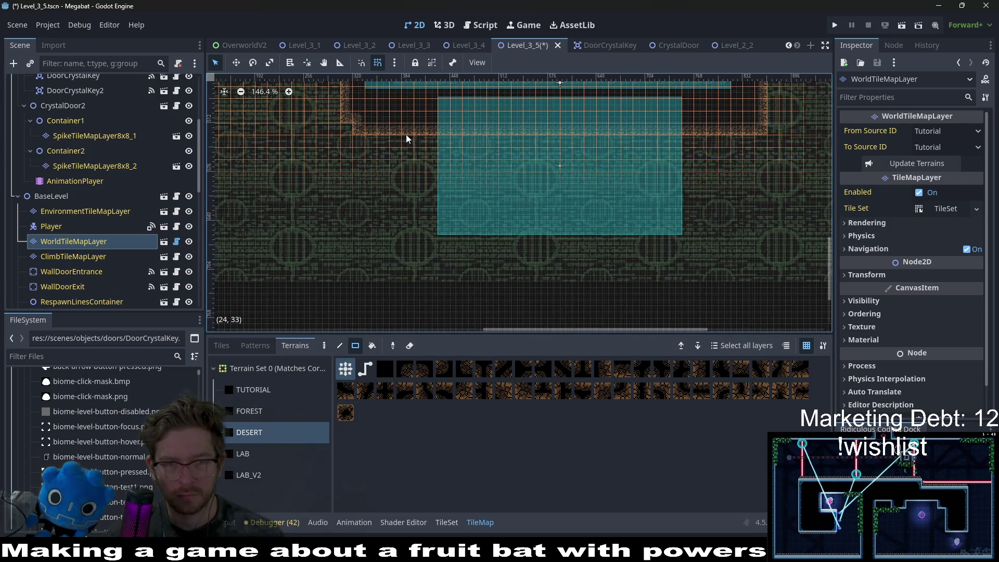
mouse_move(398, 117)
mouse_down()
mouse_move(432, 242)
mouse_move(445, 245)
mouse_up()
drag(731, 178, 638, 215)
drag(592, 141, 612, 276)
drag(627, 172, 631, 281)
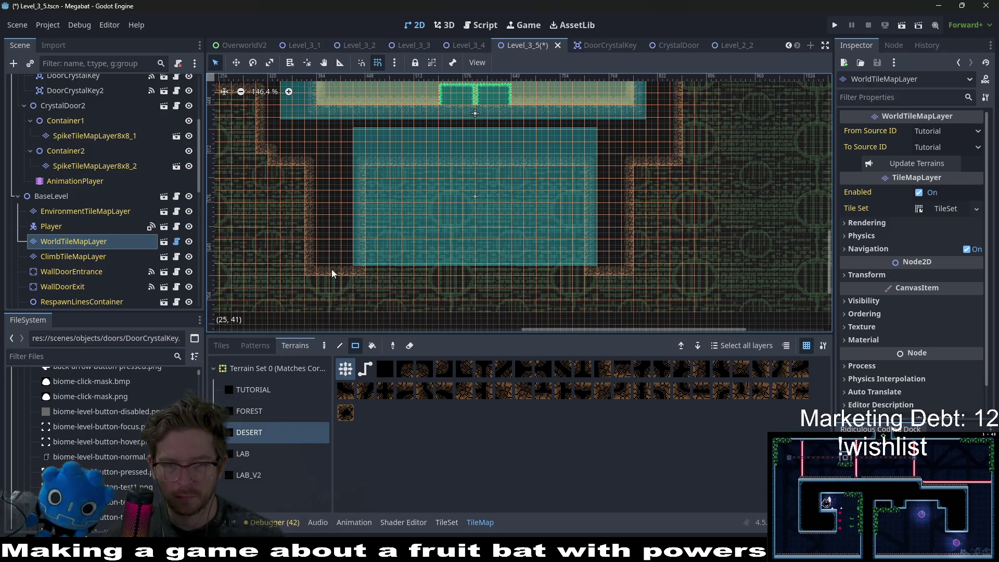
Paint the desert floor row along the bottom and fill desert tiles beneath the floor spikes
drag(311, 264, 630, 302)
scroll(581, 230, down, 5)
scroll(531, 218, up, 3)
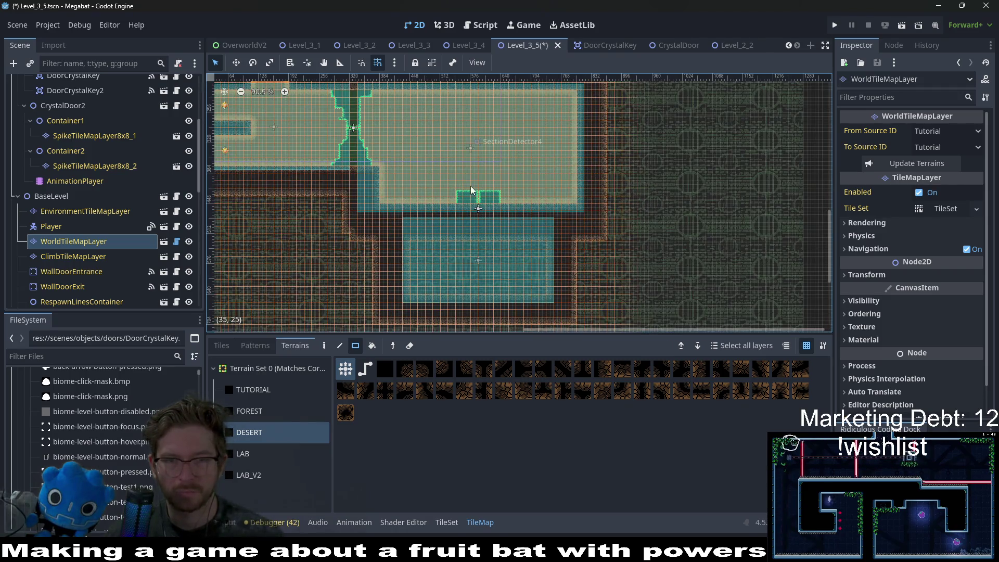
scroll(491, 236, up, 3)
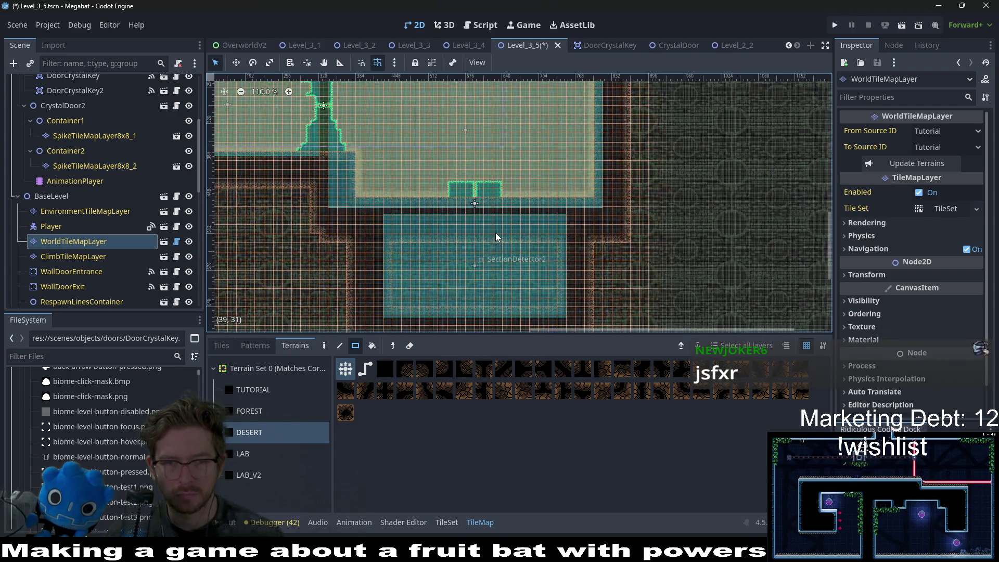
drag(419, 146, 498, 266)
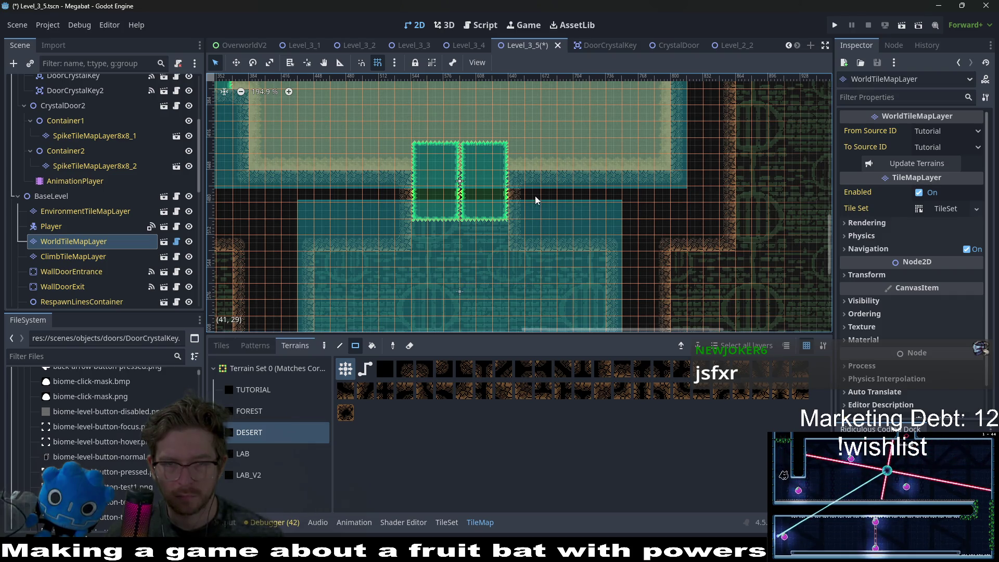
Look over the painted desert area, then return to the itch app's ChipTone page
scroll(521, 292, up, 3)
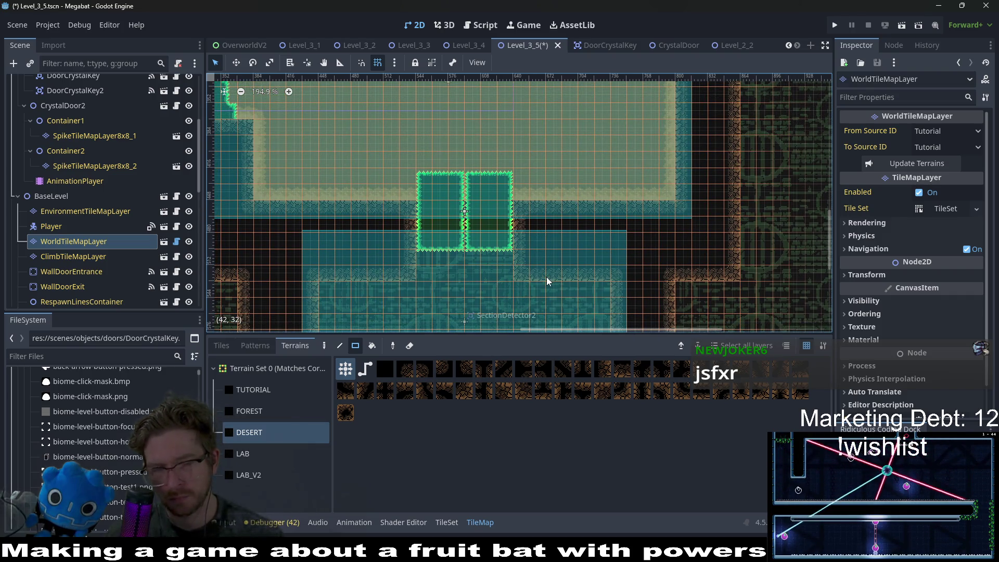
scroll(491, 229, up, 5)
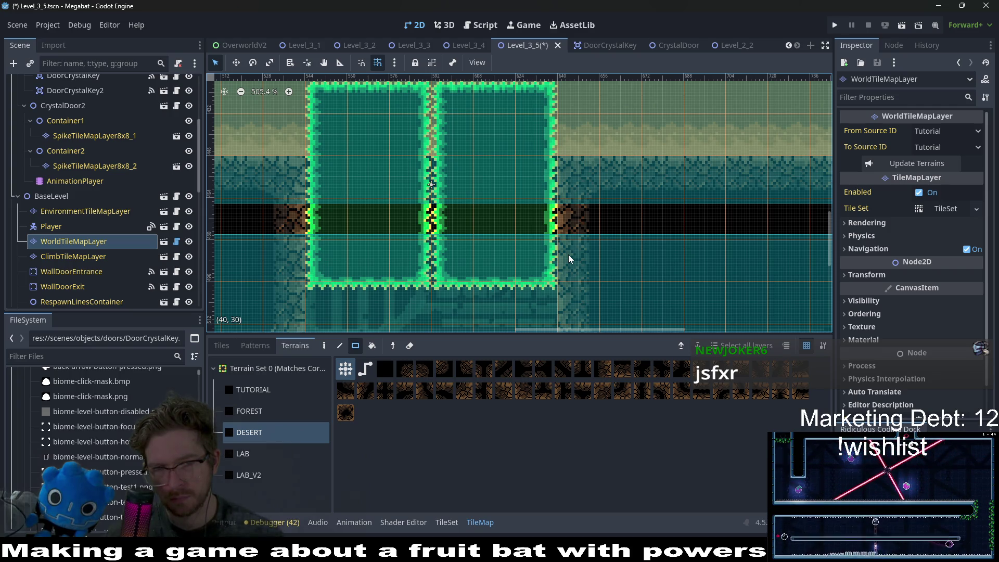
scroll(568, 258, down, 5)
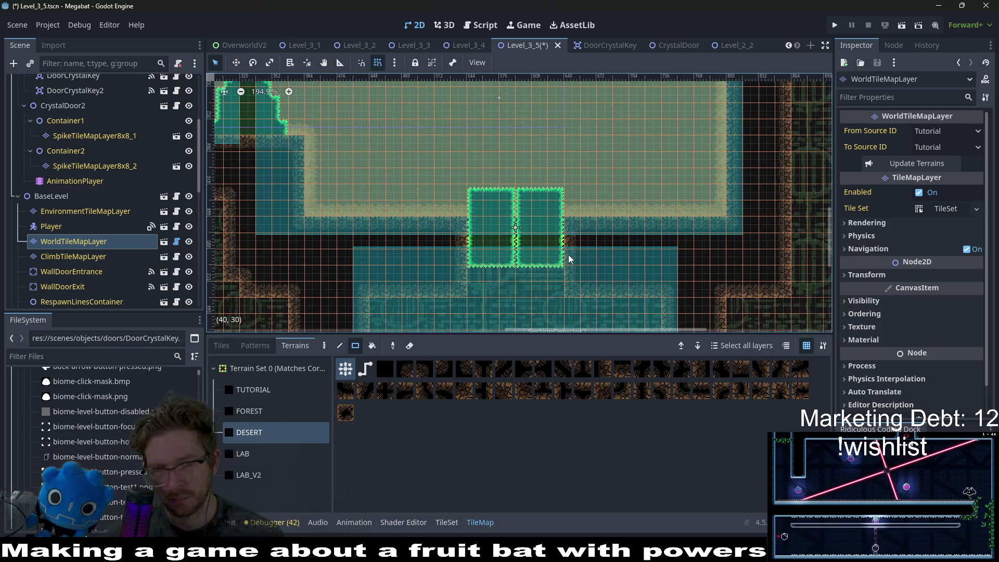
scroll(559, 255, up, 3)
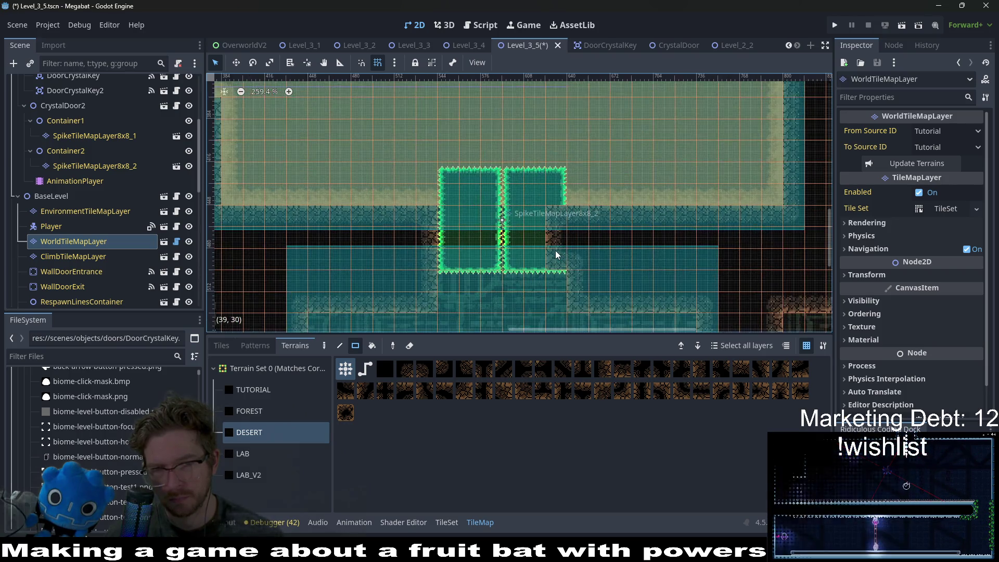
scroll(555, 254, down, 3)
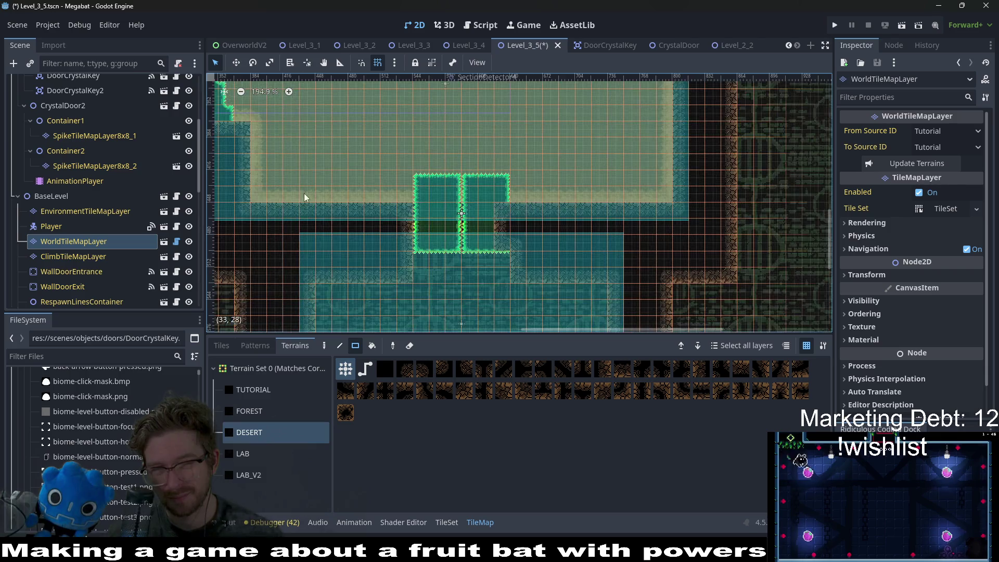
scroll(520, 252, left, 5)
scroll(521, 252, up, 2)
scroll(529, 234, up, 3)
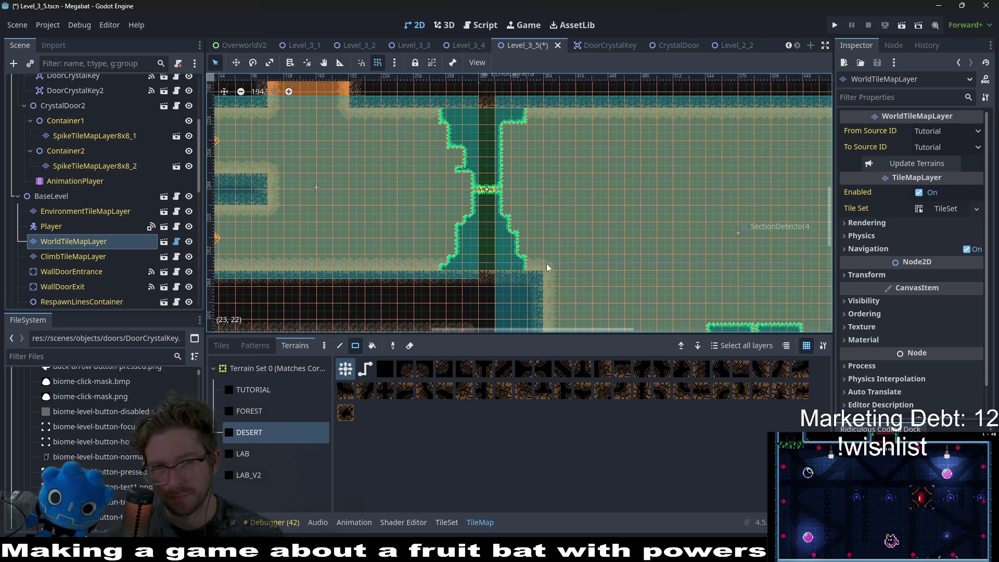
scroll(648, 283, right, 10)
scroll(647, 282, down, 5)
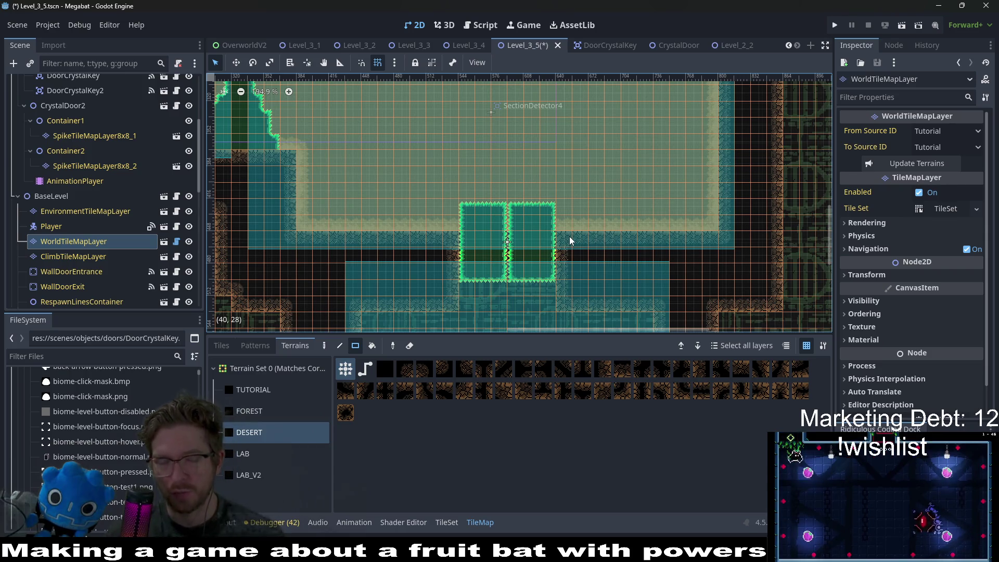
key(alt+Tab)
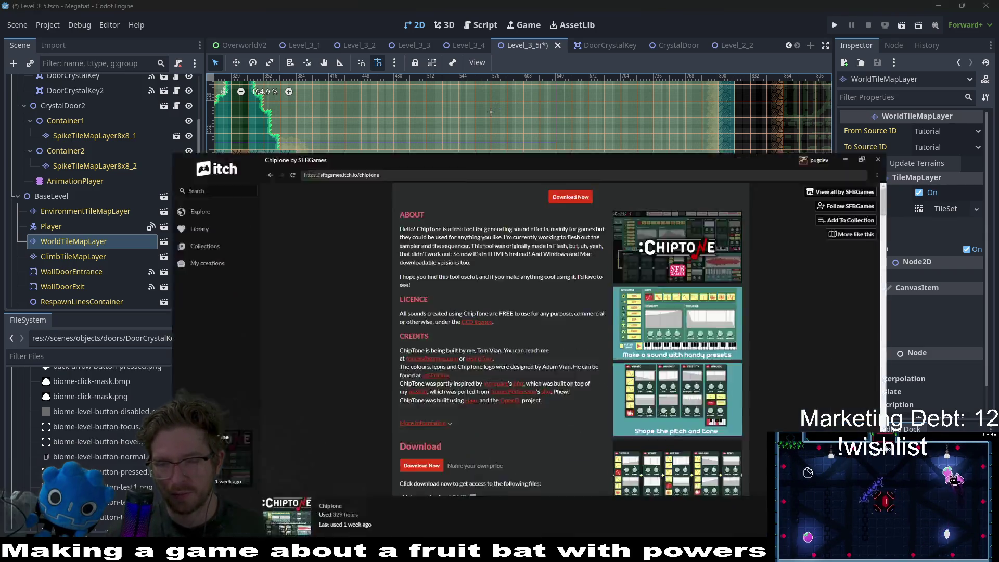
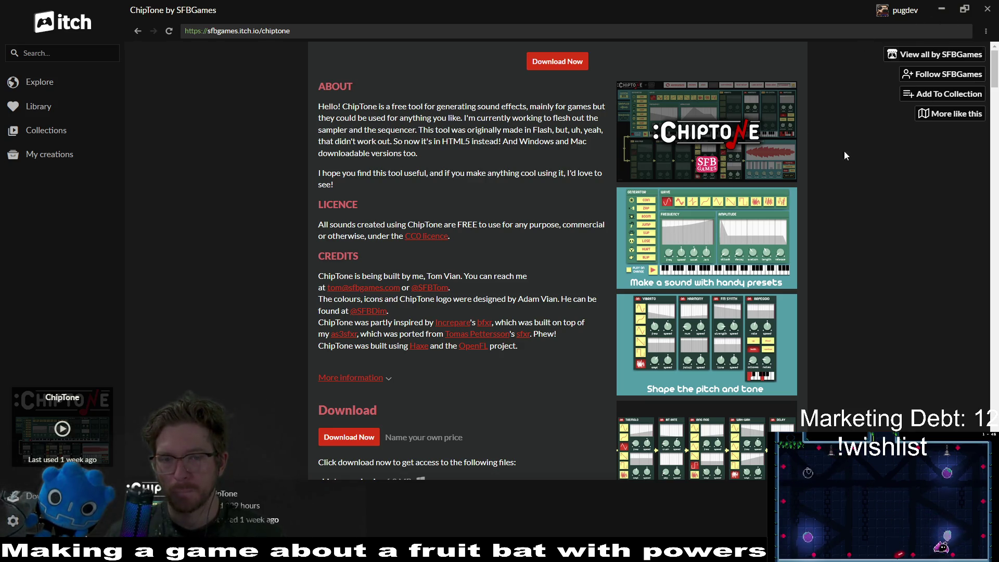
Minimize the itch.io ChipTone window to bring the Godot editor back into view
click(941, 9)
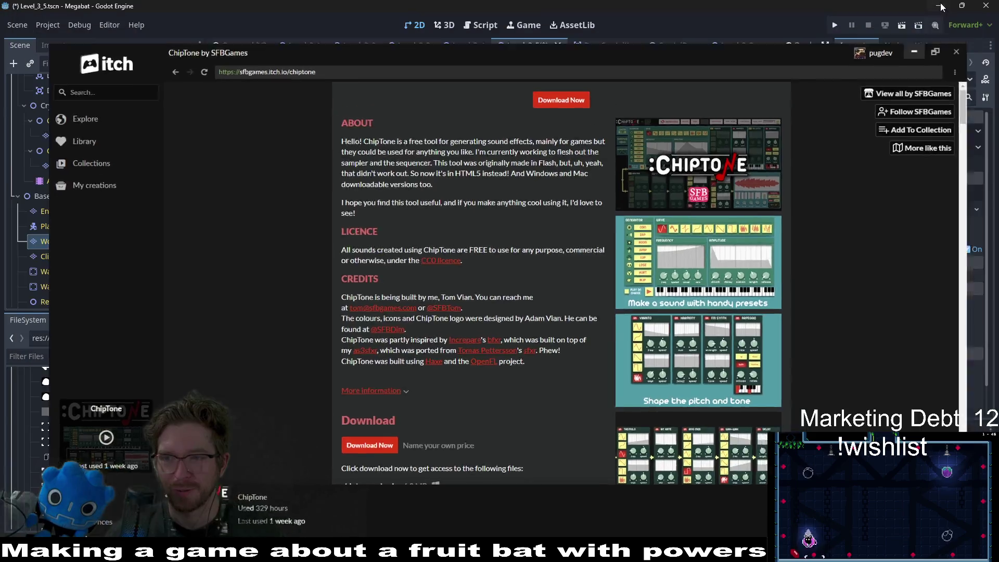
Add a DoorCrystalKey.tscn instance under CrystalDoor2 and place it at the room's upper right
scroll(579, 277, up, 3)
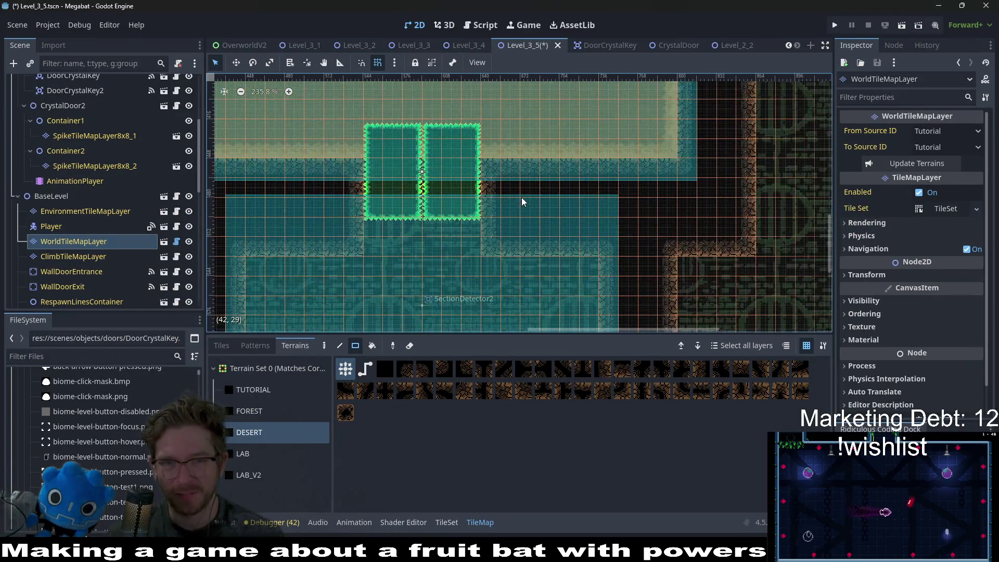
scroll(521, 203, up, 2)
scroll(521, 203, left, 2)
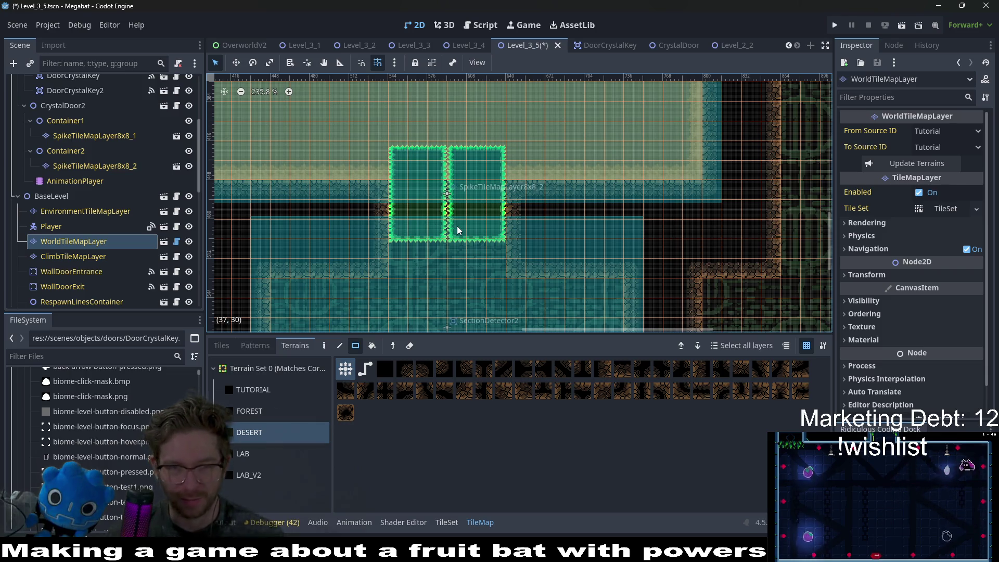
scroll(538, 216, down, 3)
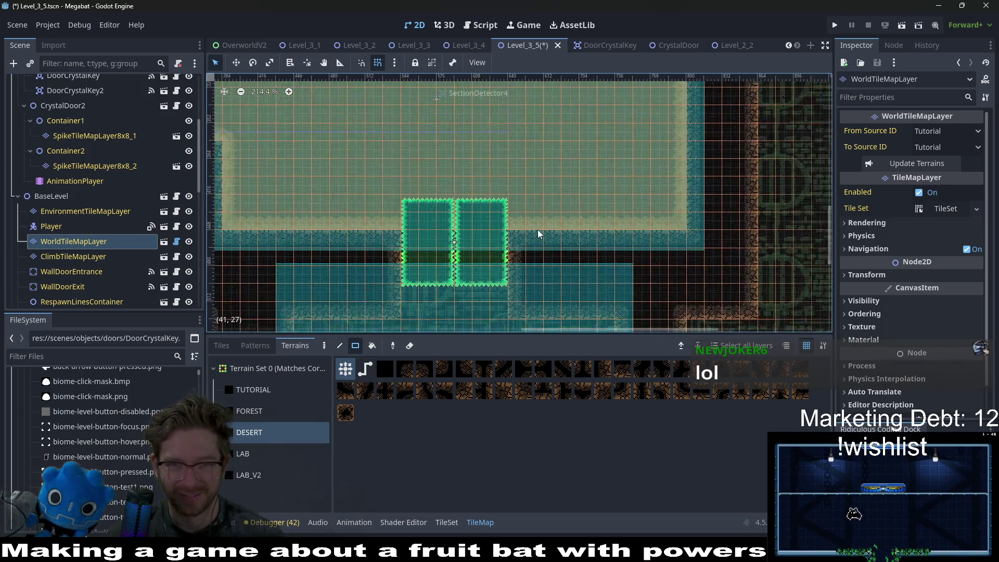
scroll(102, 172, up, 5)
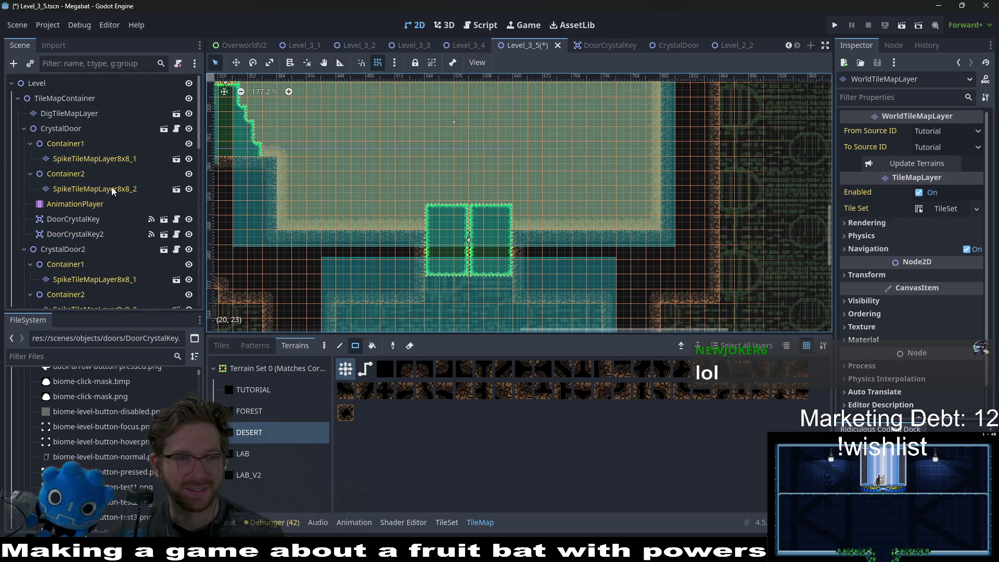
right_click(63, 249)
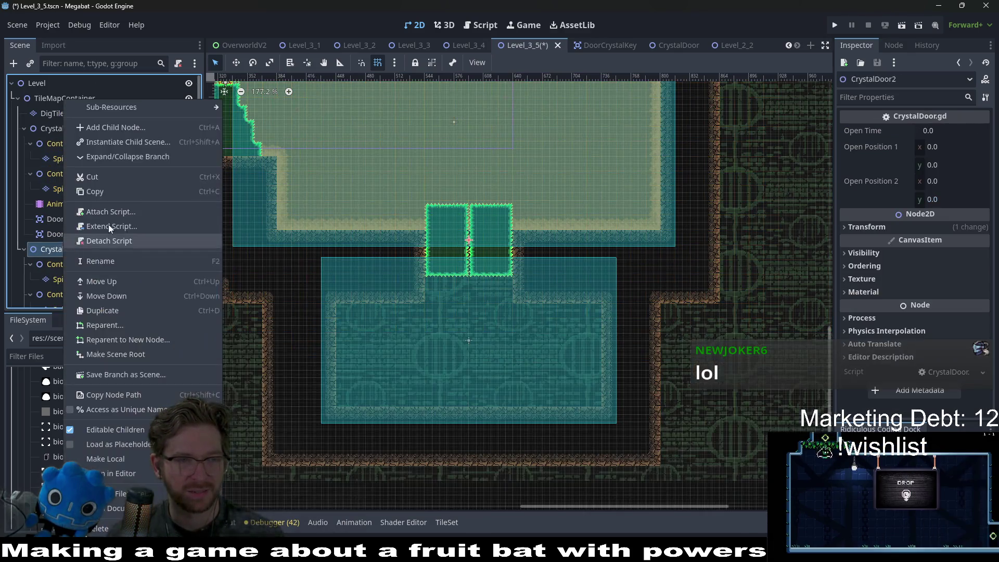
click(130, 142)
text(crystal)
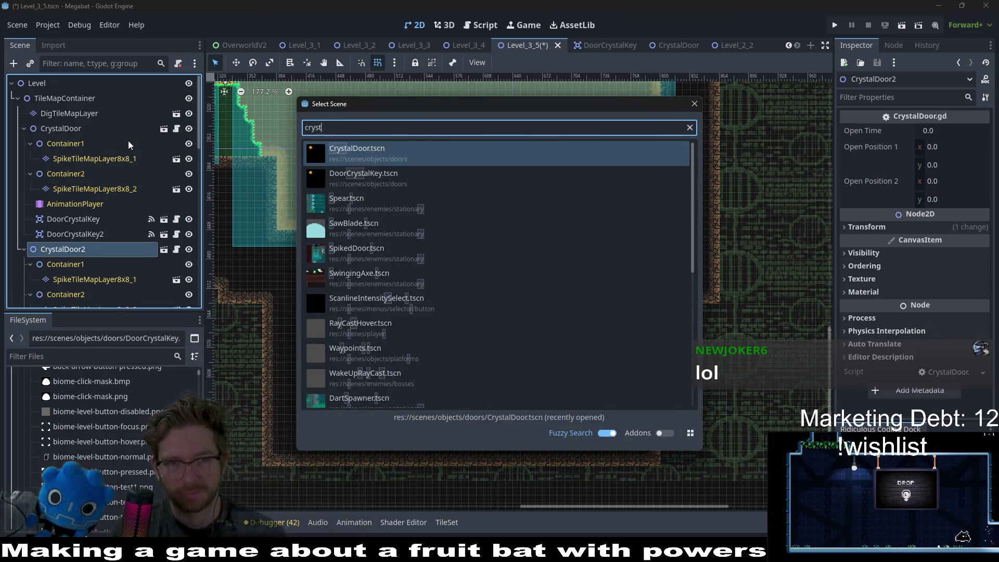
key(Down)
key(Return)
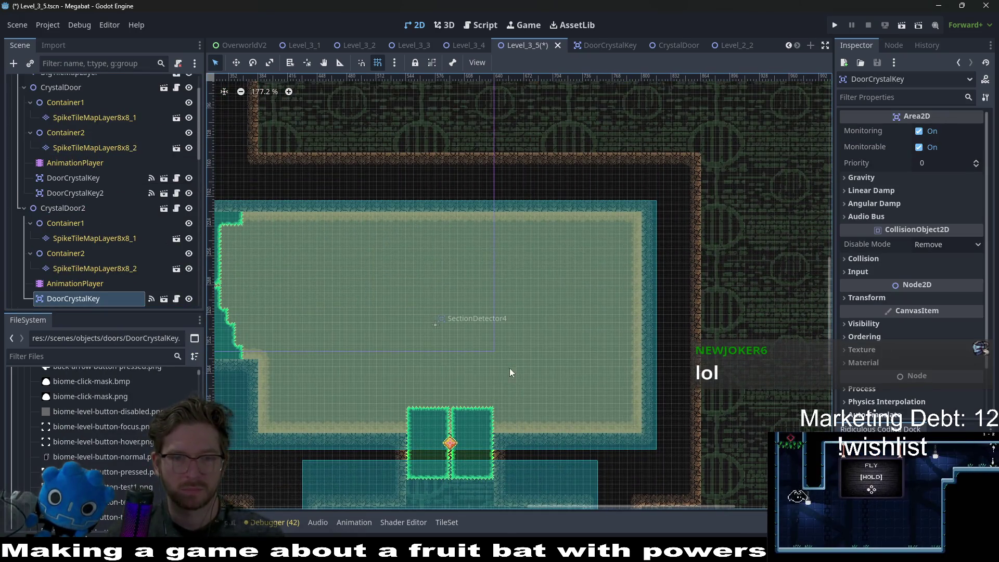
key(w)
mouse_move(450, 443)
mouse_down()
mouse_move(558, 346)
mouse_move(375, 257)
mouse_move(319, 263)
mouse_move(613, 258)
mouse_move(591, 250)
mouse_move(711, 227)
mouse_up()
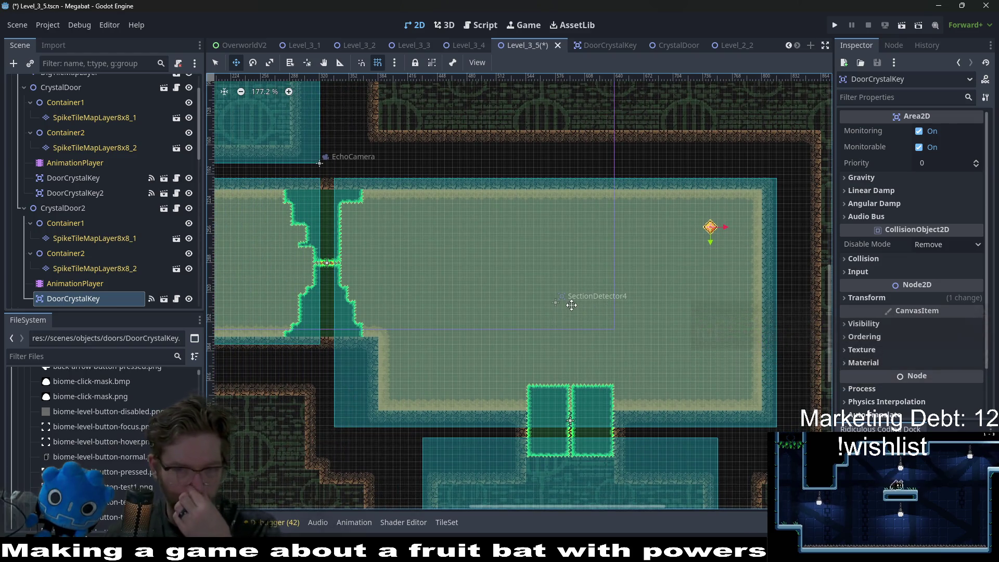
Duplicate the crystal key twice, moving the first copy to the room's lower right
key(ctrl+d)
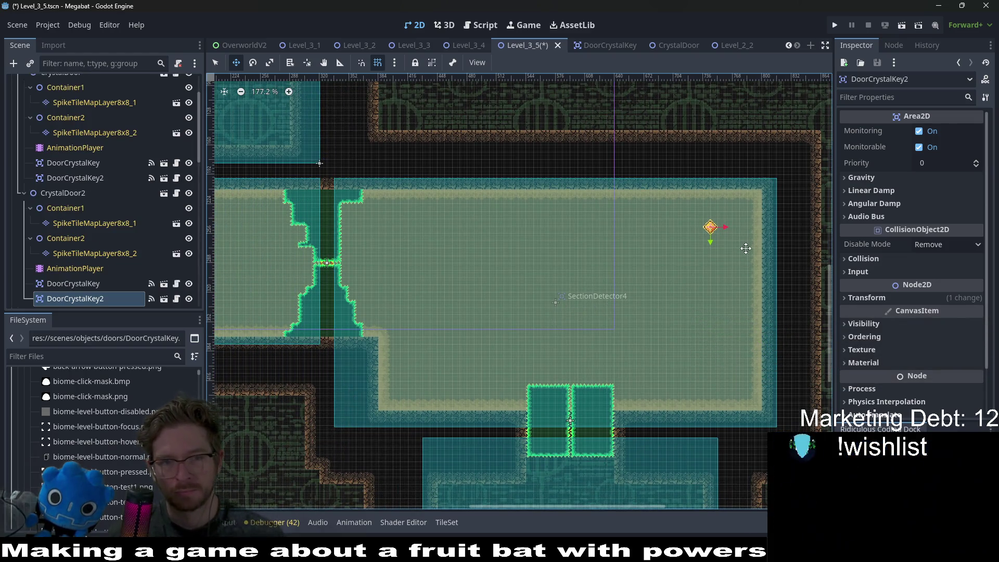
mouse_move(745, 248)
mouse_down()
mouse_move(746, 386)
mouse_move(638, 391)
mouse_move(462, 365)
mouse_move(438, 371)
mouse_up()
key(ctrl+d)
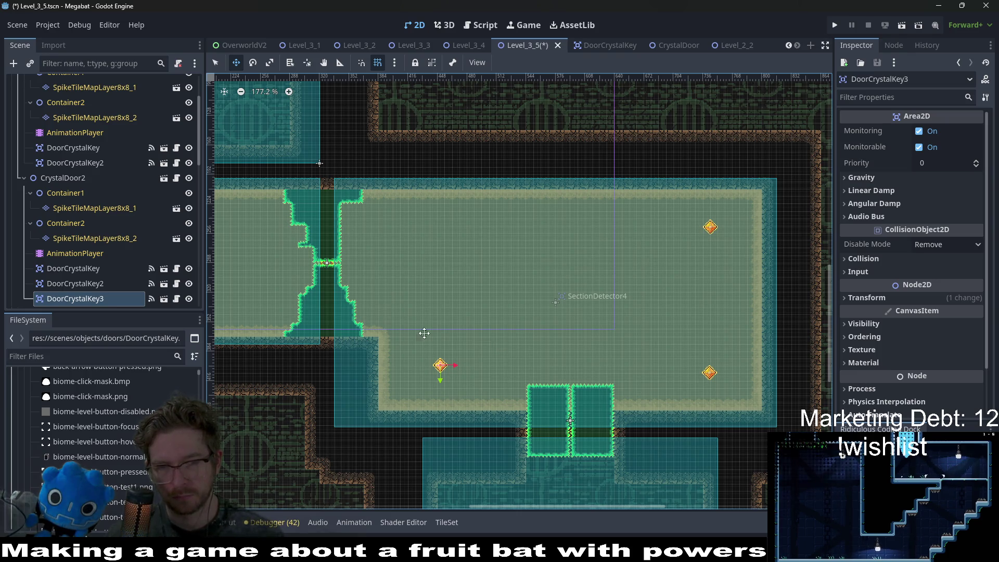
scroll(145, 207, up, 3)
right_click(95, 99)
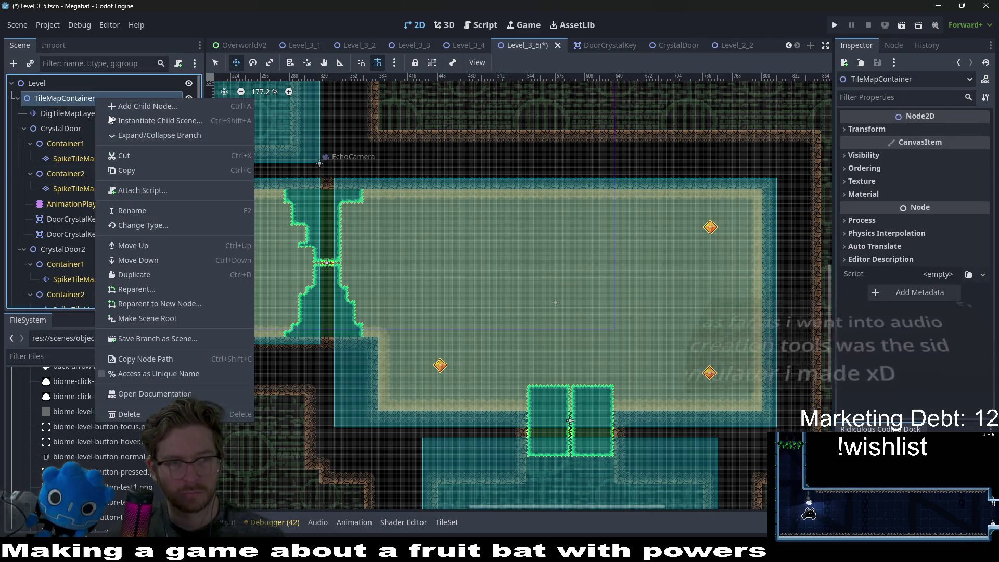
Add a SpikeTileMapLayer8x8.tscn instance under TileMapContainer and pick the Emerald terrain
click(111, 117)
text(c)
key(BackSpace)
text(spike)
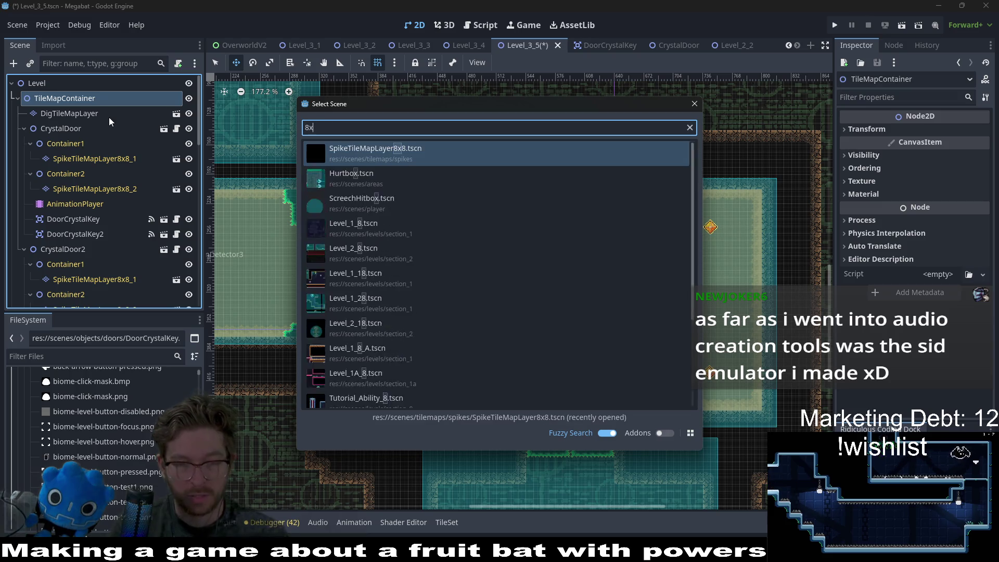
key(Return)
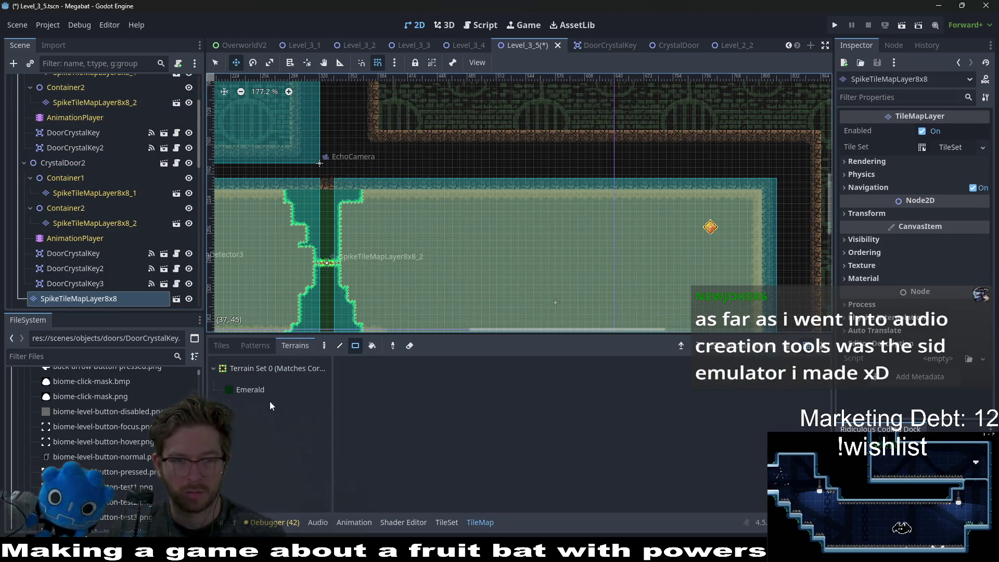
click(273, 389)
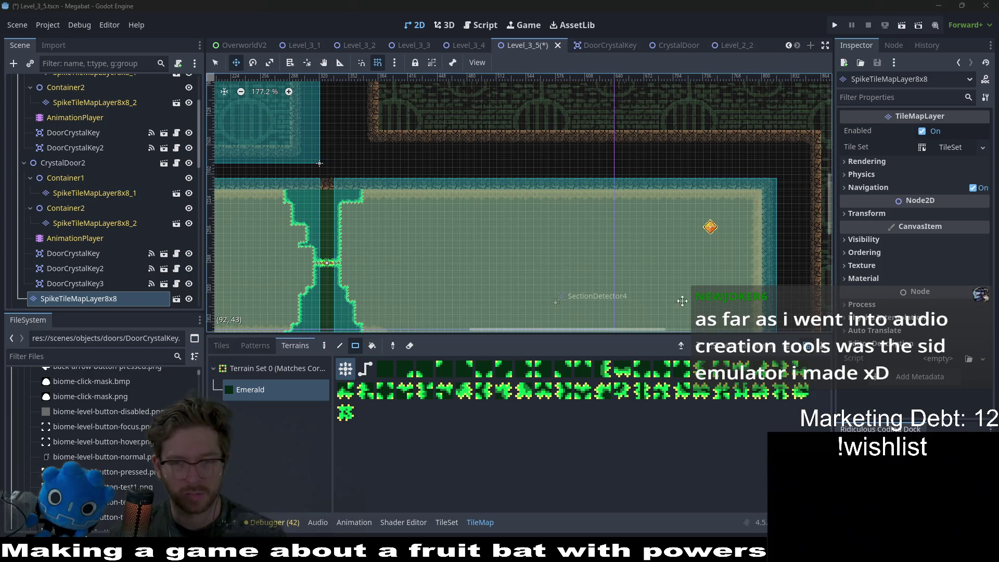
Paint a small square of Emerald spikes near the middle of the key room
key(f)
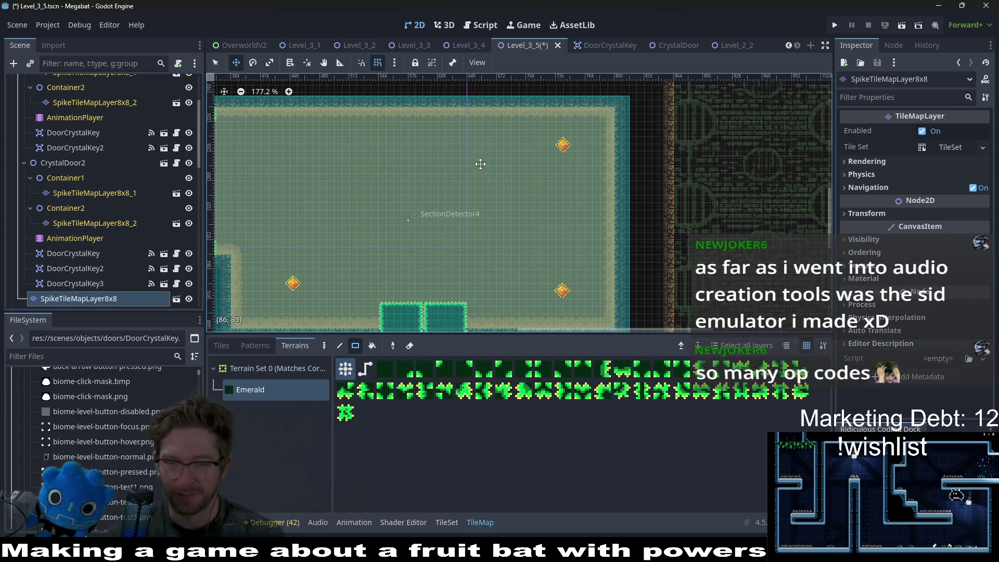
scroll(478, 167, down, 2)
scroll(477, 167, left, 2)
scroll(565, 175, up, 4)
scroll(565, 175, right, 1)
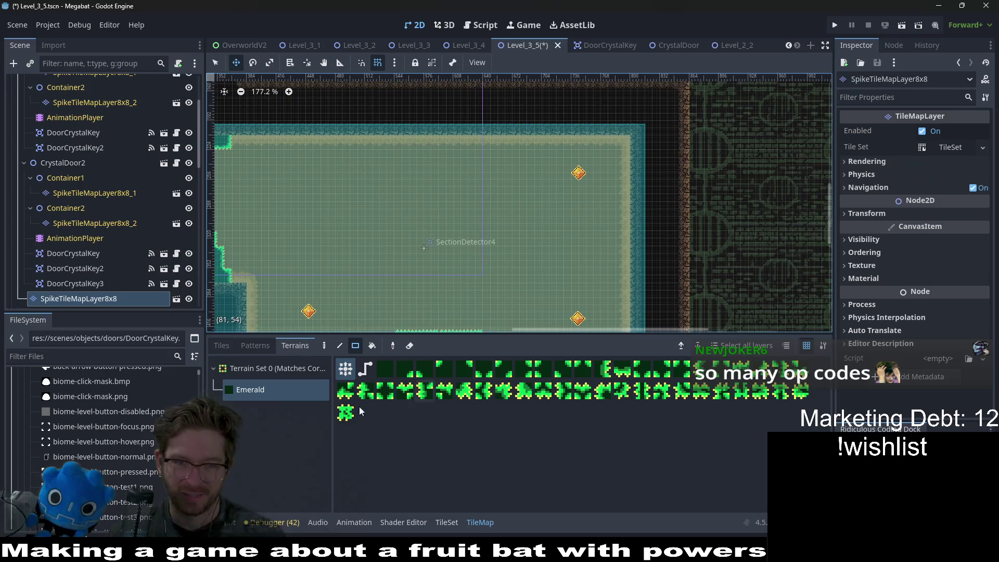
scroll(575, 188, down, 3)
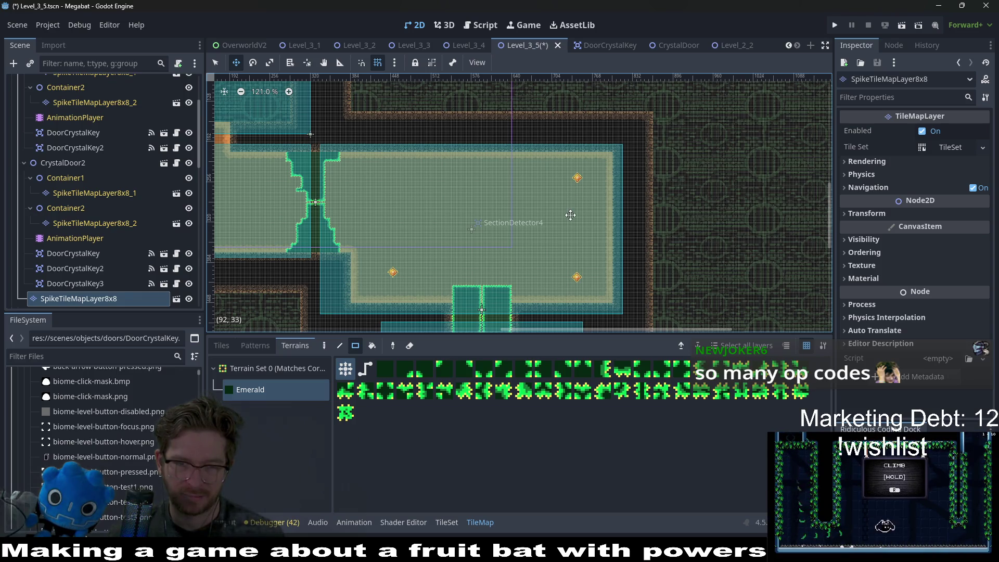
scroll(470, 229, up, 2)
key(q)
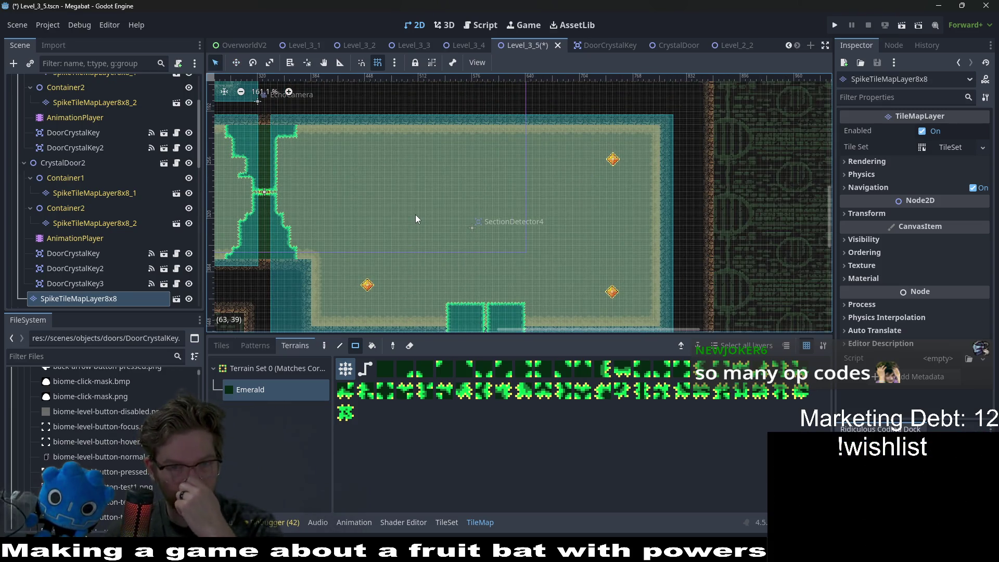
mouse_move(418, 202)
mouse_down()
mouse_move(438, 217)
mouse_move(504, 176)
mouse_up()
Pan and zoom out to review the spike block alongside the neighbouring rooms
scroll(441, 214, up, 2)
scroll(503, 176, down, 4)
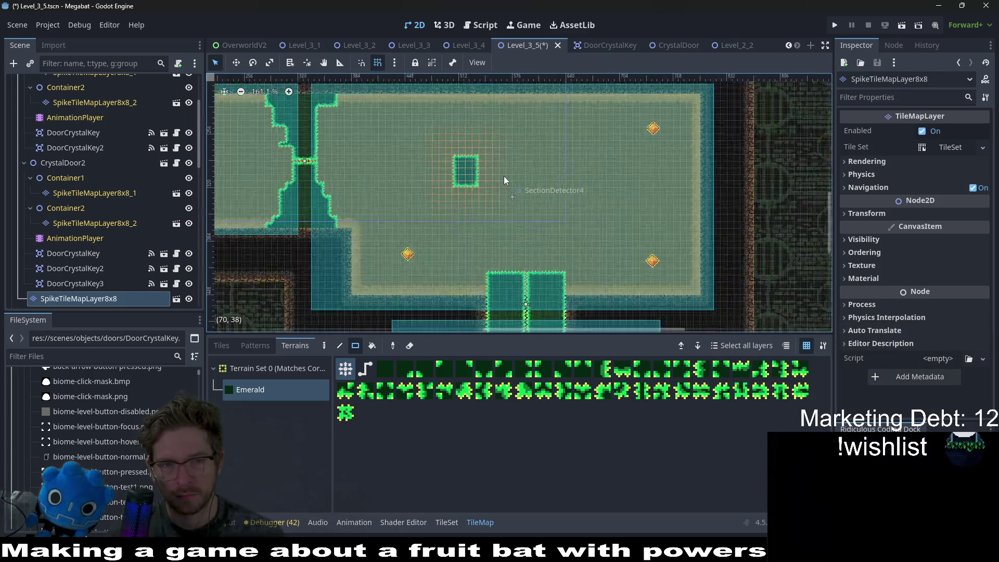
scroll(504, 176, down, 4)
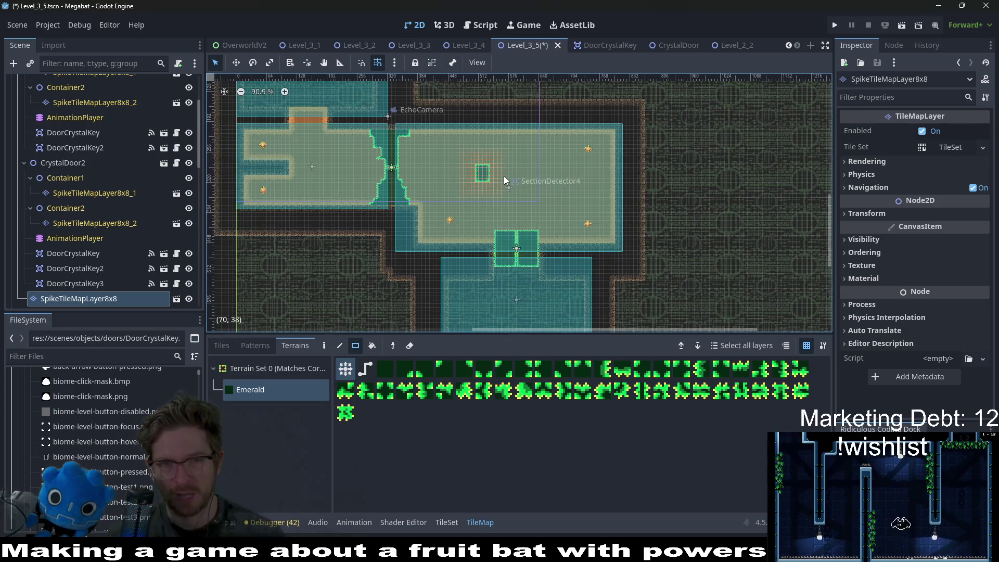
drag(427, 169, 503, 216)
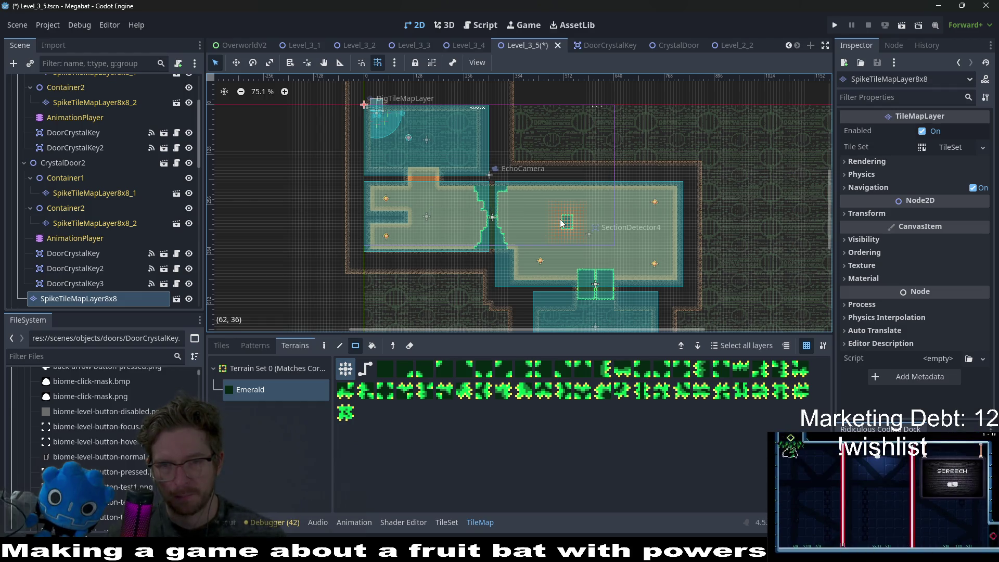
scroll(560, 219, up, 4)
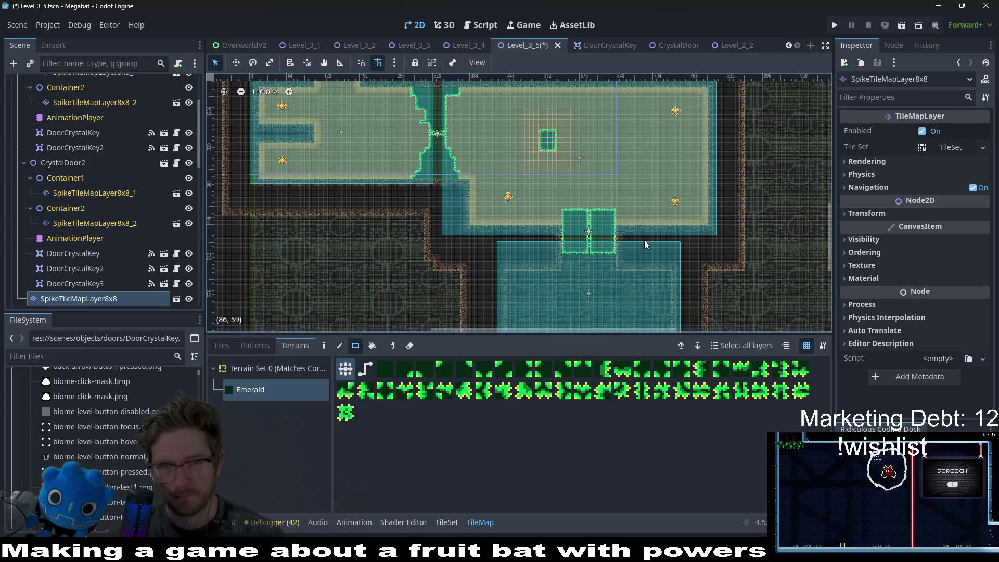
scroll(550, 157, down, 3)
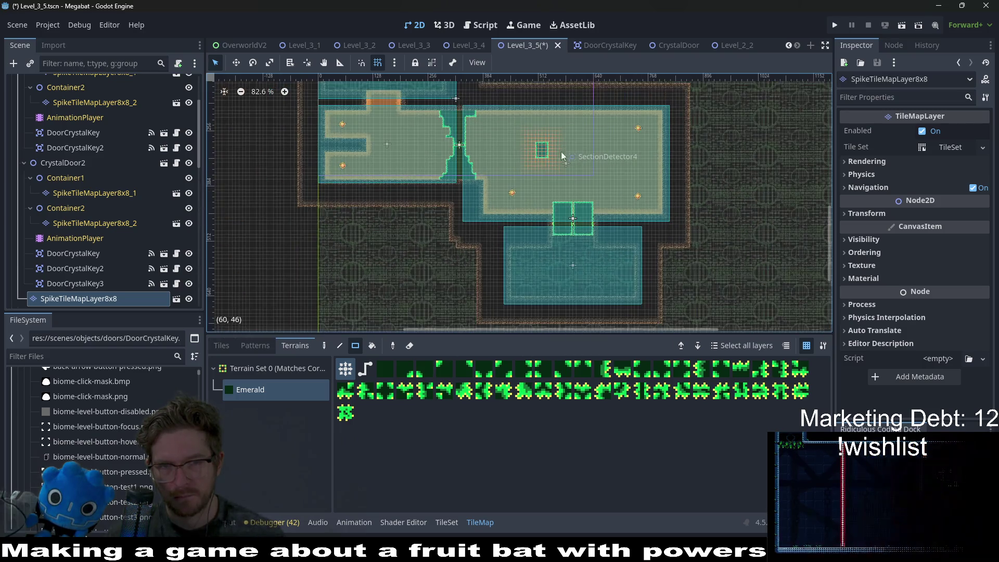
scroll(500, 233, up, 2)
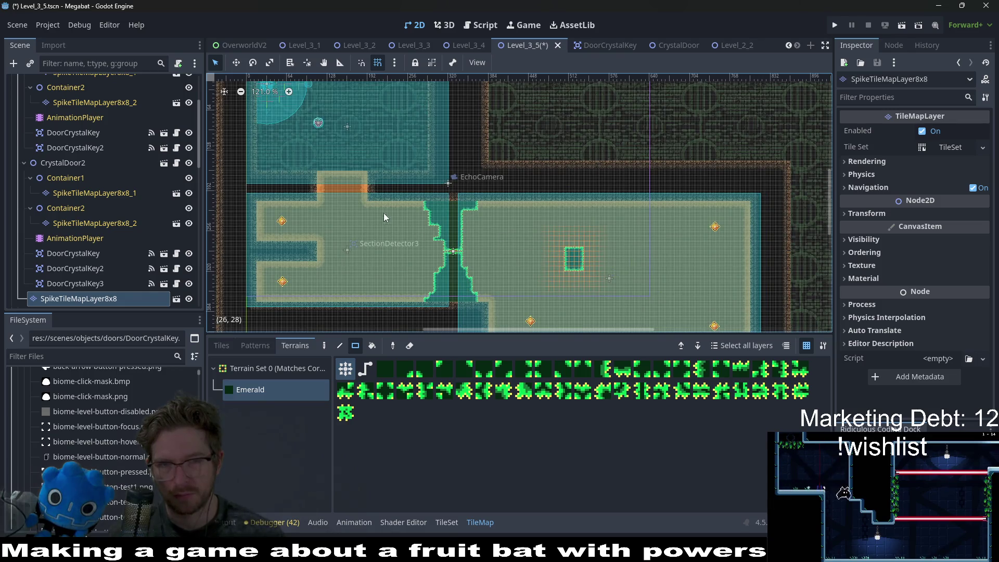
scroll(470, 180, up, 2)
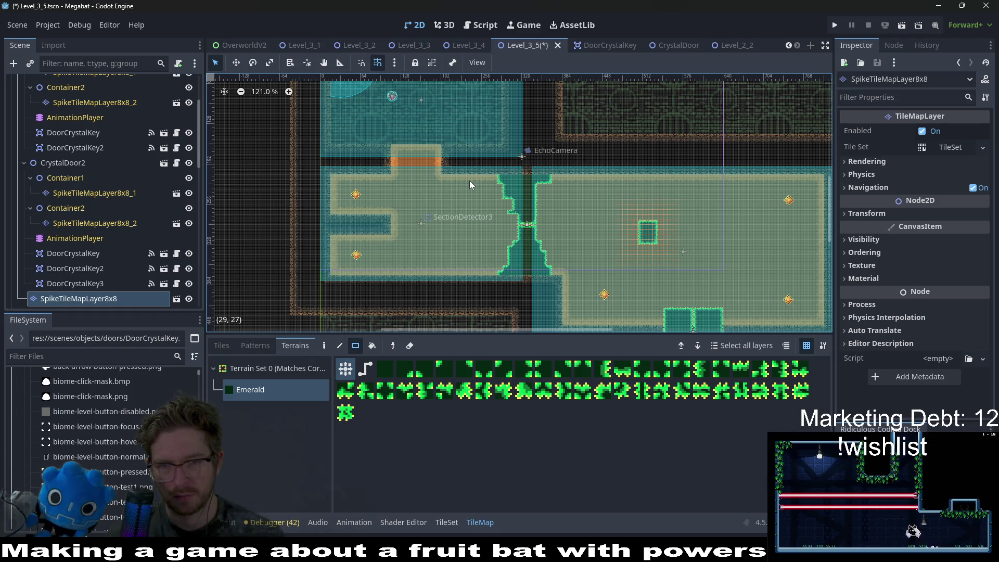
scroll(469, 181, down, 2)
drag(653, 232, 567, 194)
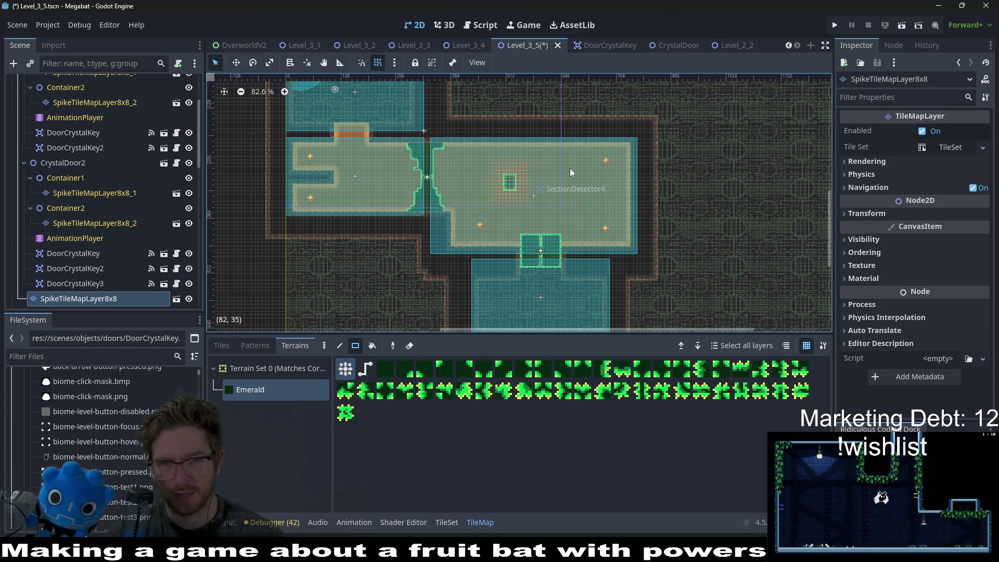
Deselect the spike layer, look over the crystal door rooms, and save Level_3_5 with Ctrl+S
click(558, 199)
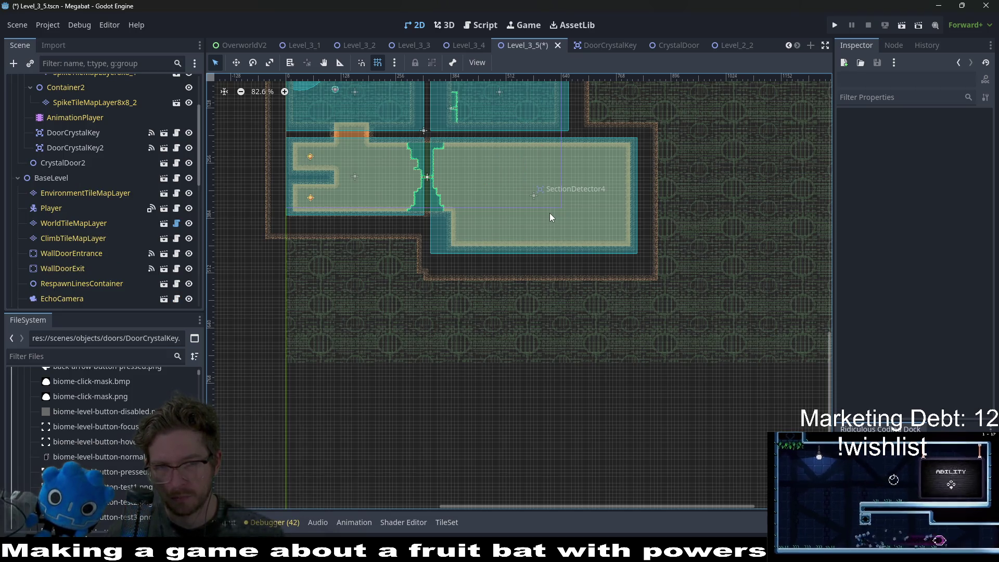
scroll(560, 202, up, 2)
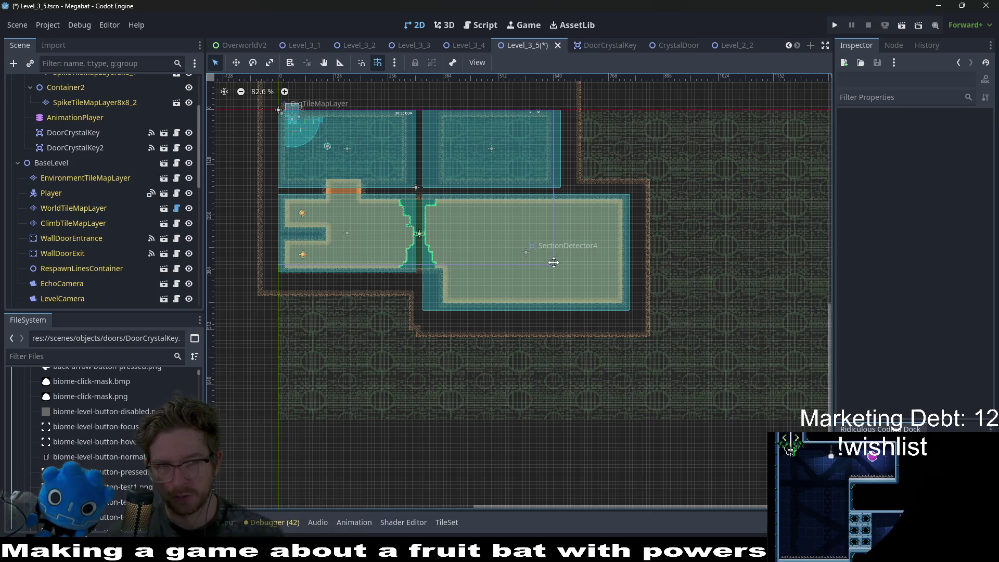
scroll(553, 262, up, 1)
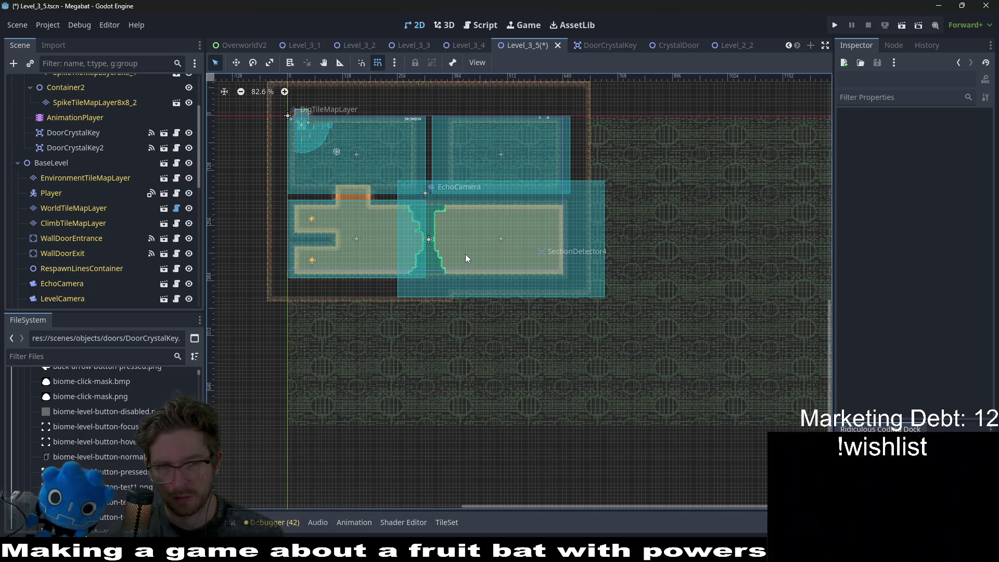
key(ctrl+s)
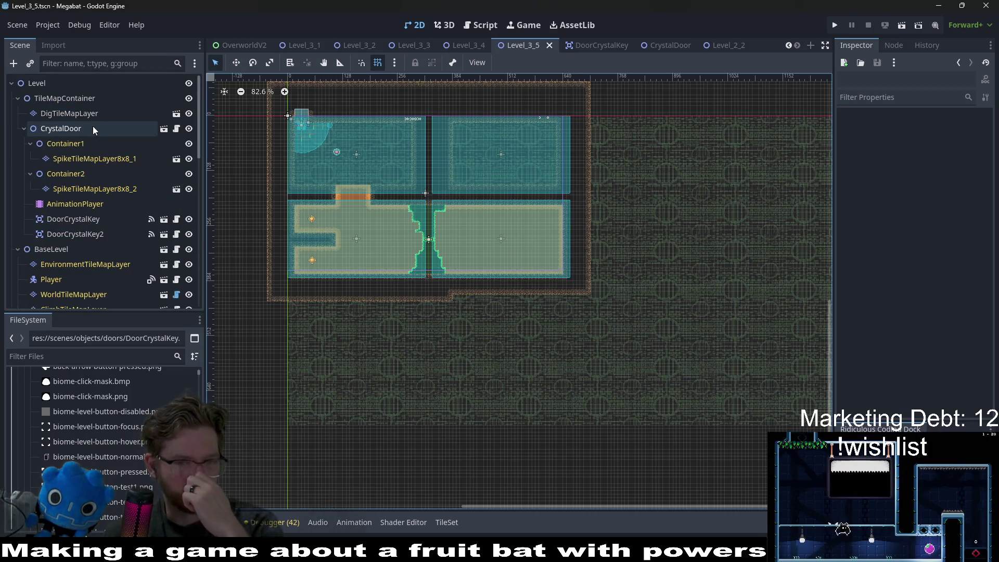
Select WorldTileMapLayer and choose the DESERT terrain for painting walls
scroll(520, 171, up, 4)
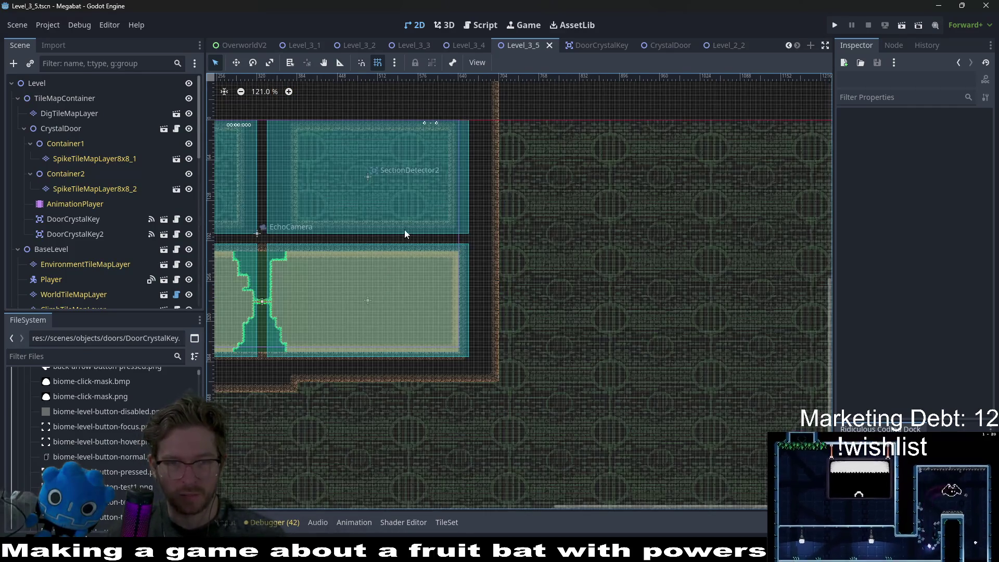
click(76, 113)
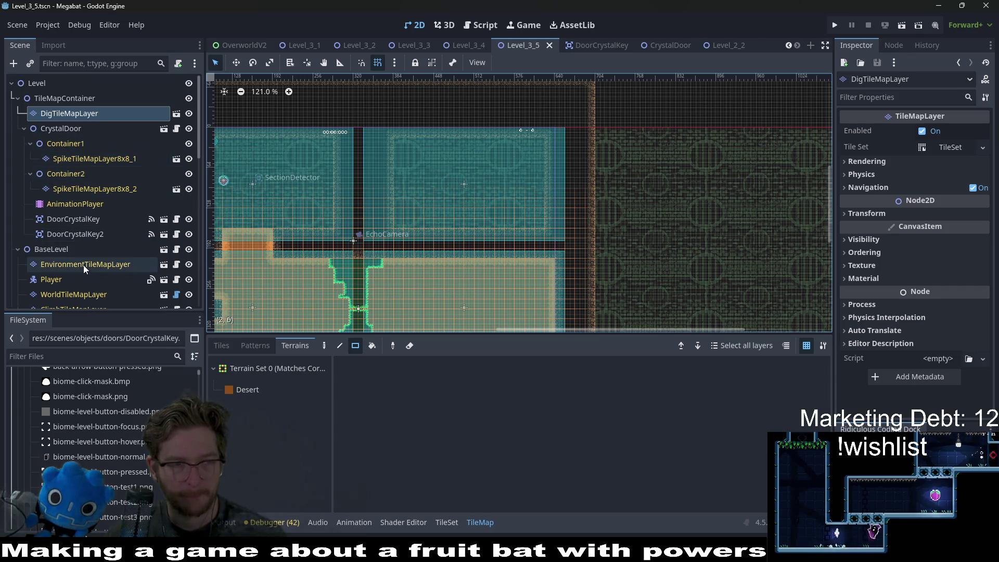
click(76, 294)
click(260, 389)
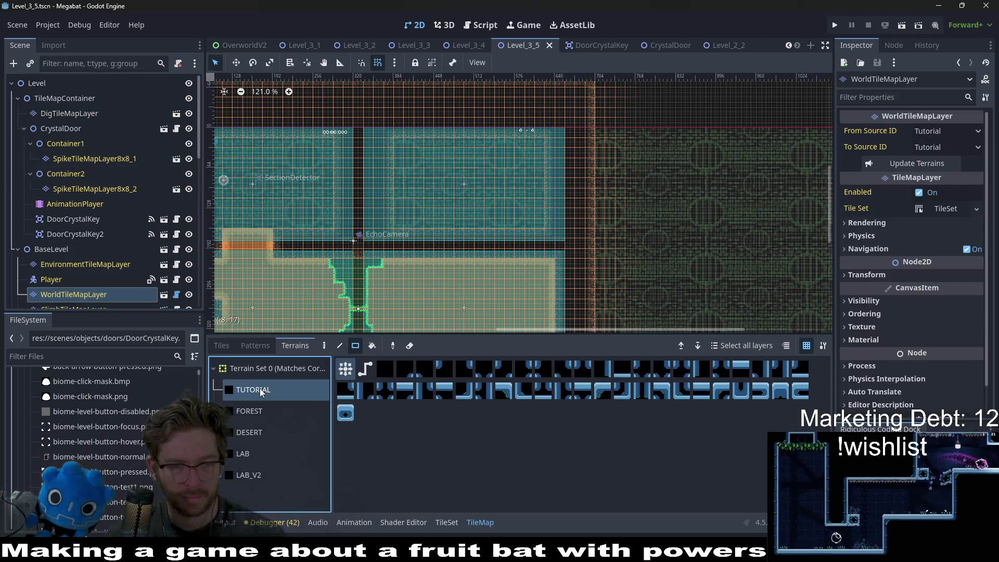
click(256, 443)
Paint desert tiles and carve a wall column extending down from the right room's ceiling
scroll(532, 150, up, 3)
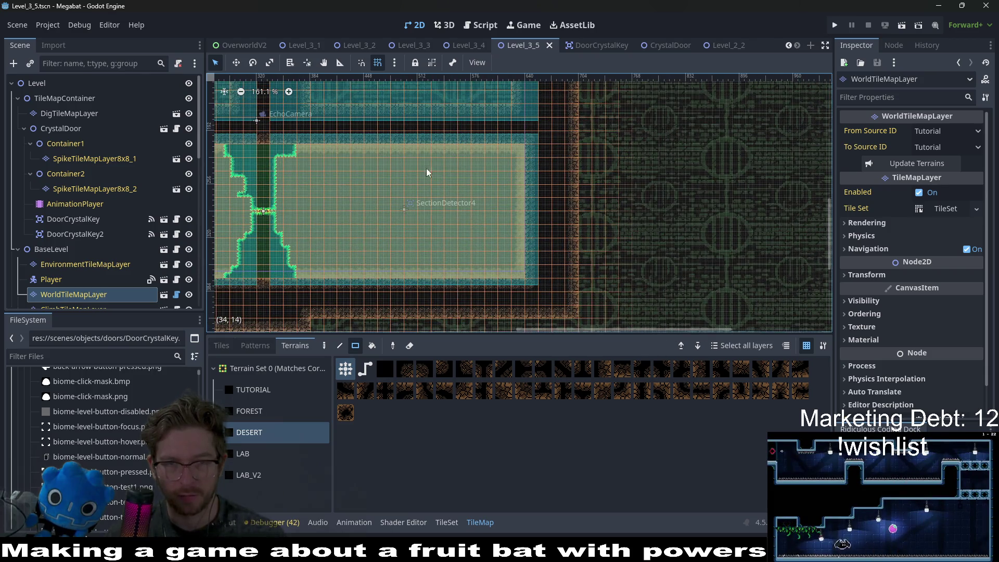
scroll(458, 141, left, 3)
scroll(474, 148, up, 1)
mouse_move(486, 116)
mouse_down()
mouse_move(521, 169)
mouse_move(483, 125)
mouse_up()
right_click(511, 147)
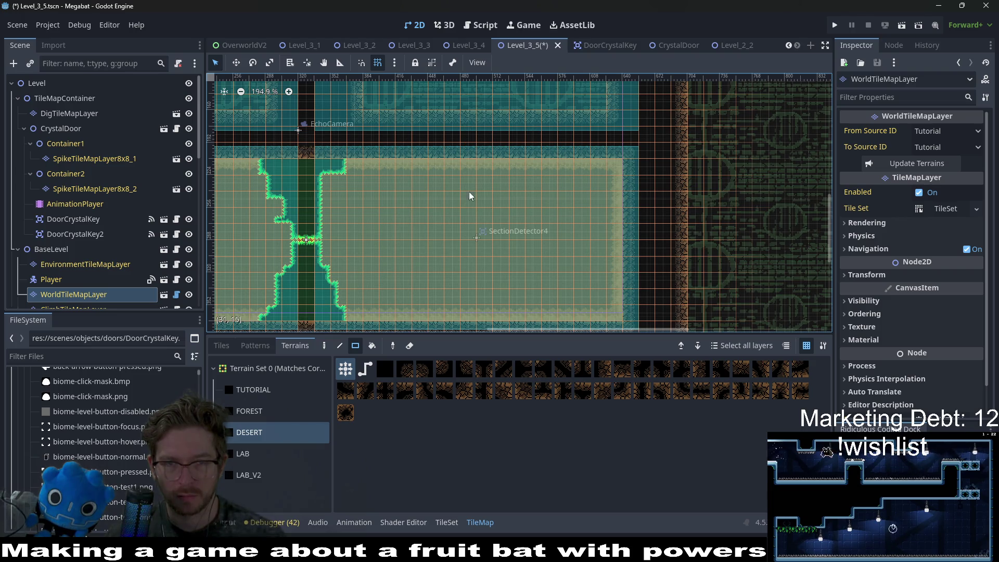
right_click(471, 174)
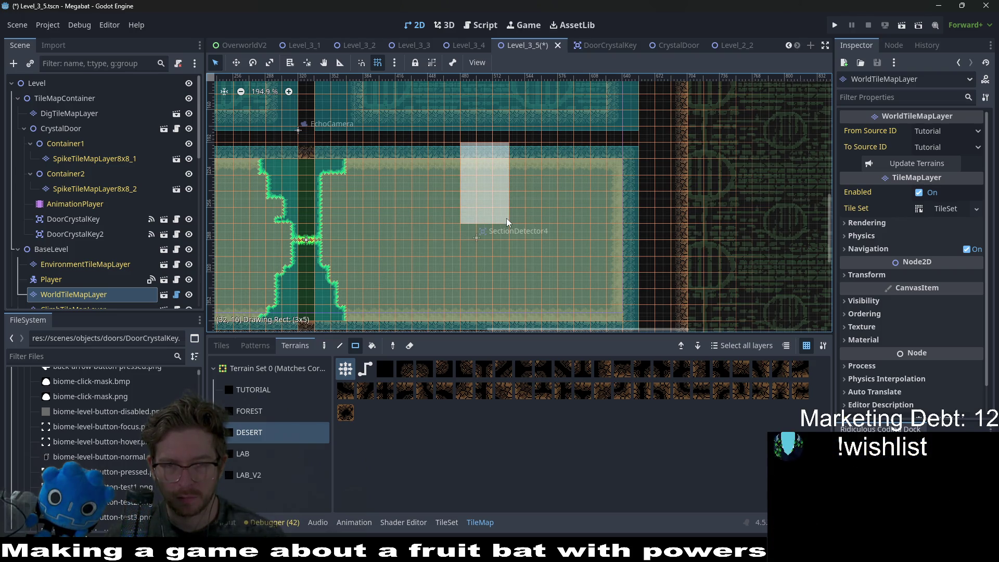
right_click(507, 218)
right_click(484, 229)
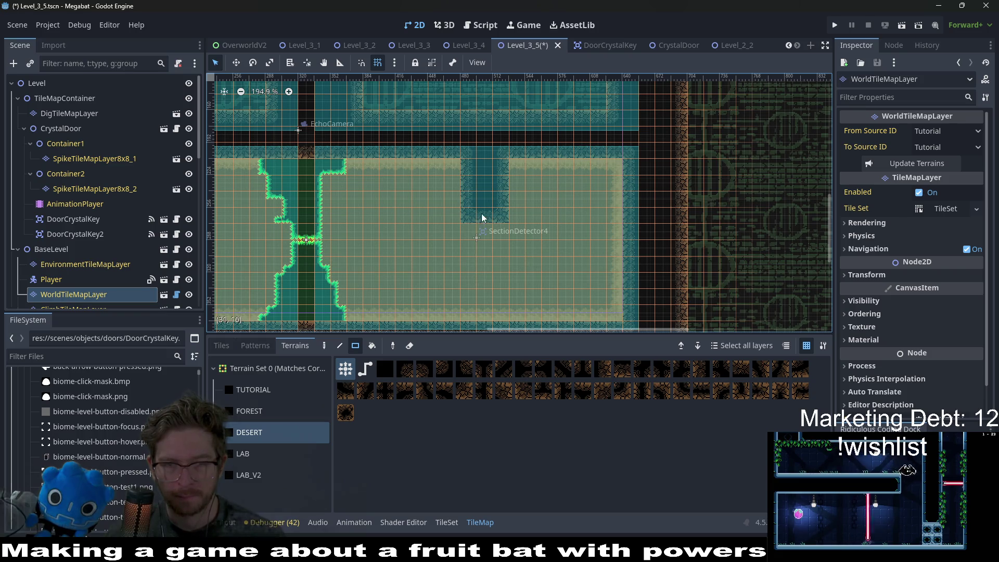
Reshape the column's edges, lower the ceiling across the open area, and fill a 2x1 gap
scroll(541, 250, down, 2)
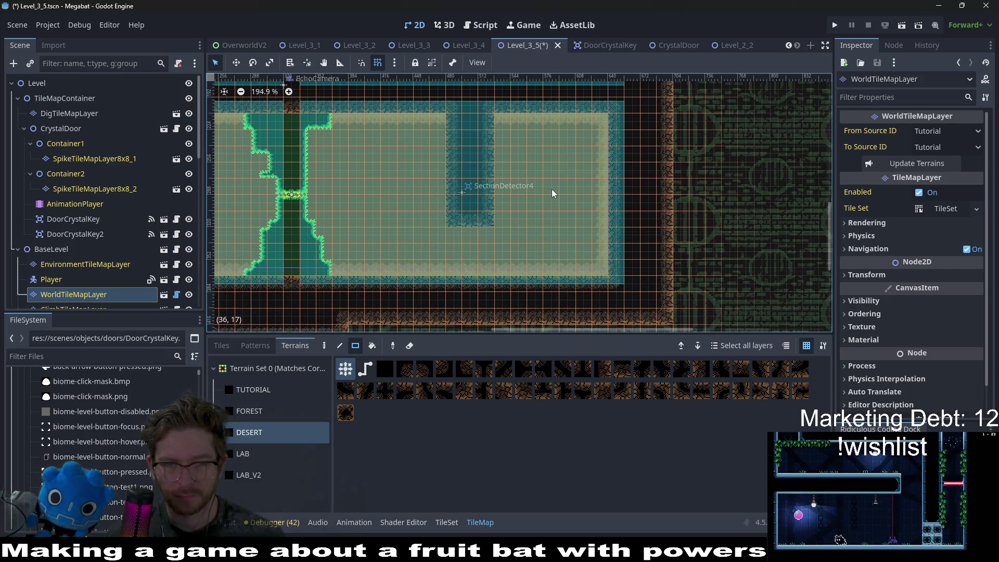
scroll(531, 195, up, 4)
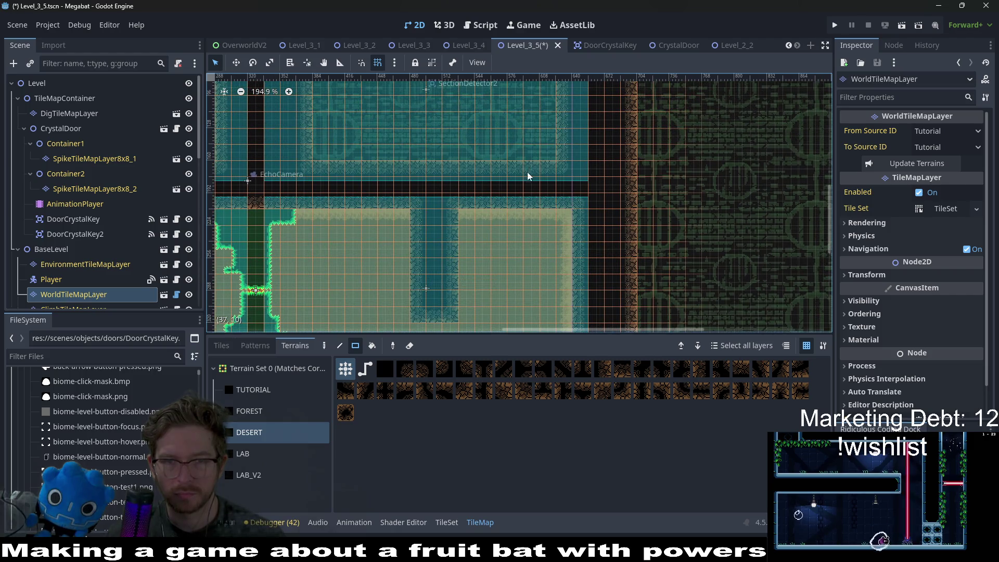
mouse_move(515, 156)
mouse_down()
mouse_move(543, 210)
mouse_move(529, 210)
mouse_up()
scroll(518, 205, up, 2)
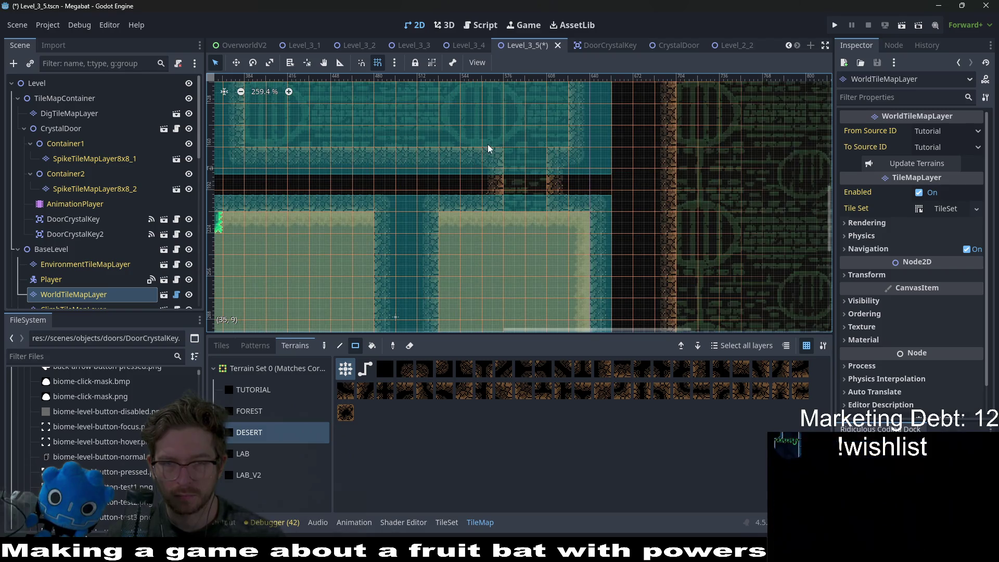
drag(489, 149, 498, 223)
scroll(519, 227, down, 2)
drag(460, 181, 591, 190)
drag(495, 196, 497, 196)
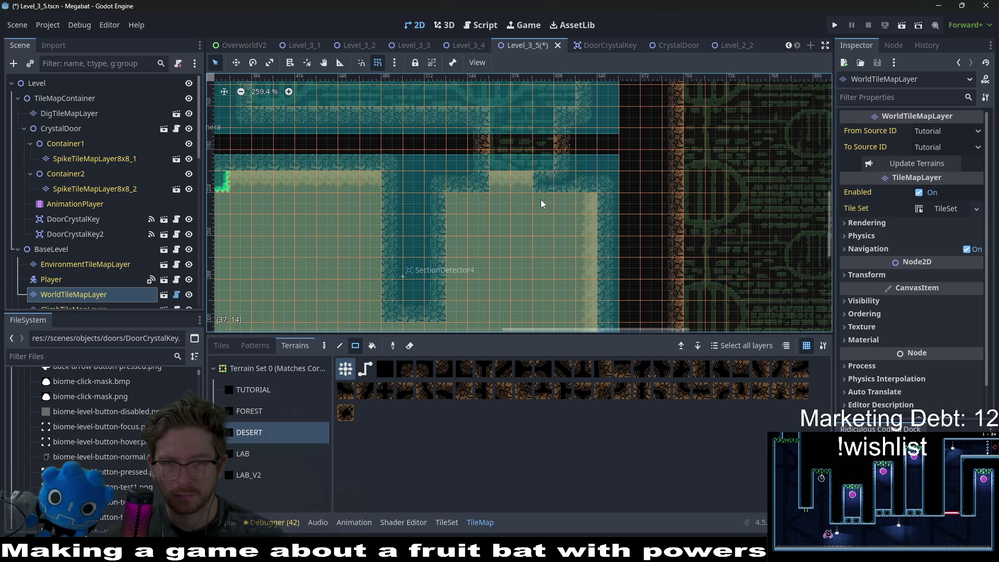
scroll(505, 223, down, 2)
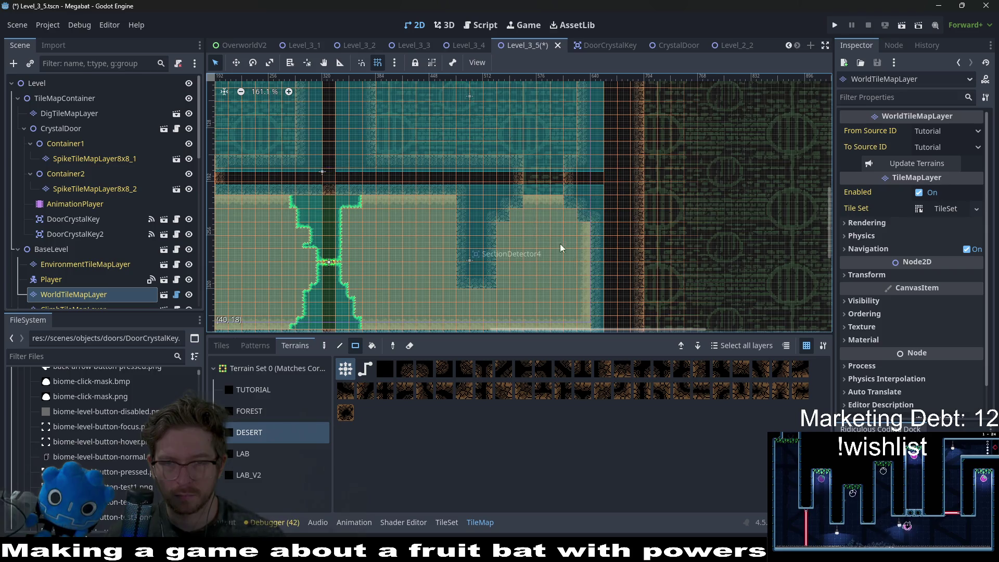
scroll(559, 232, down, 2)
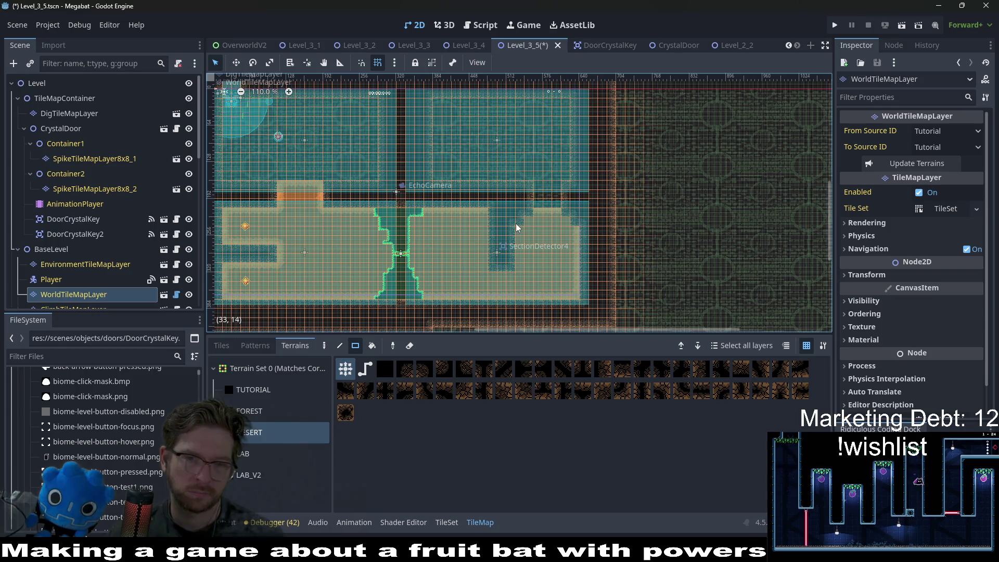
scroll(527, 193, up, 3)
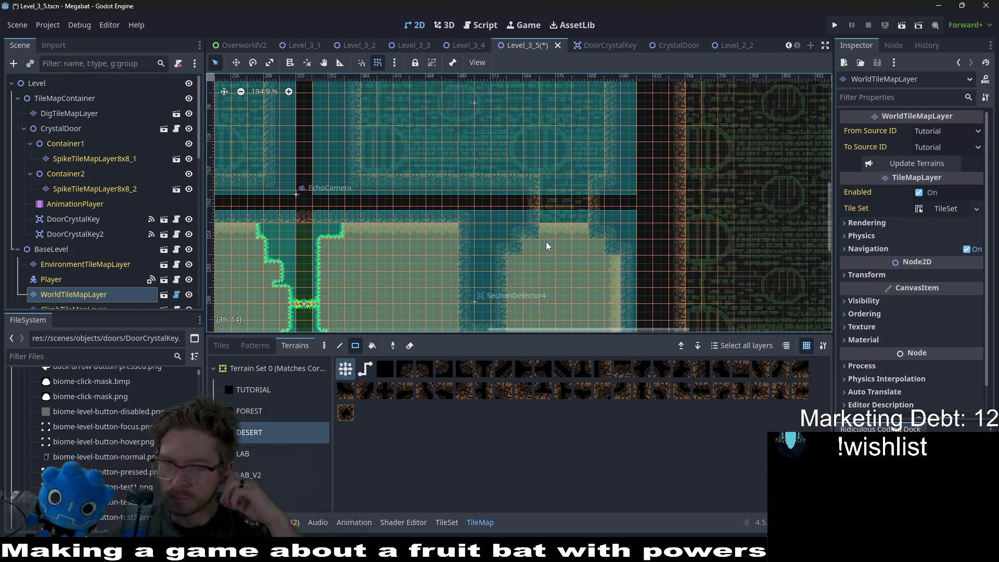
scroll(546, 246, down, 5)
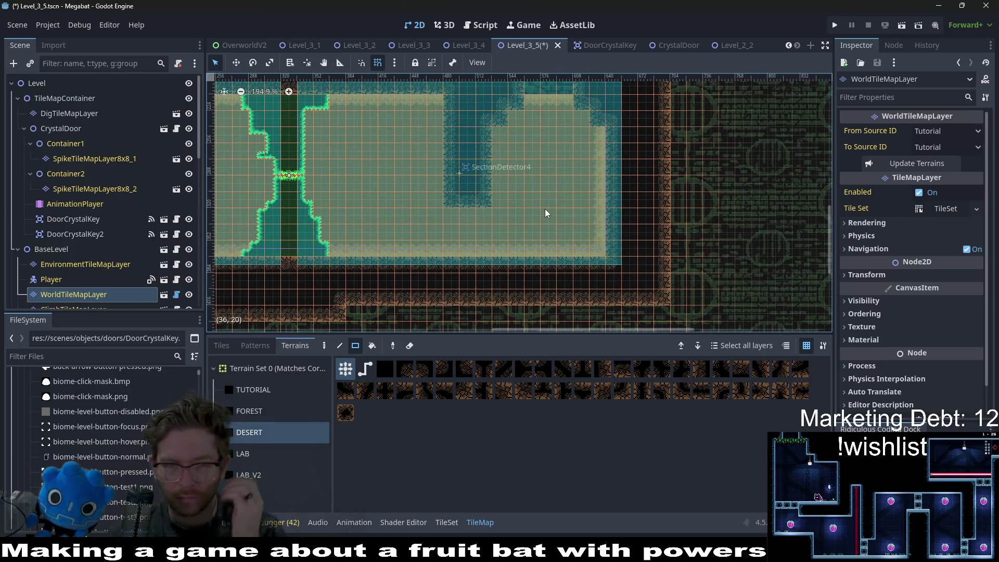
scroll(521, 203, up, 1)
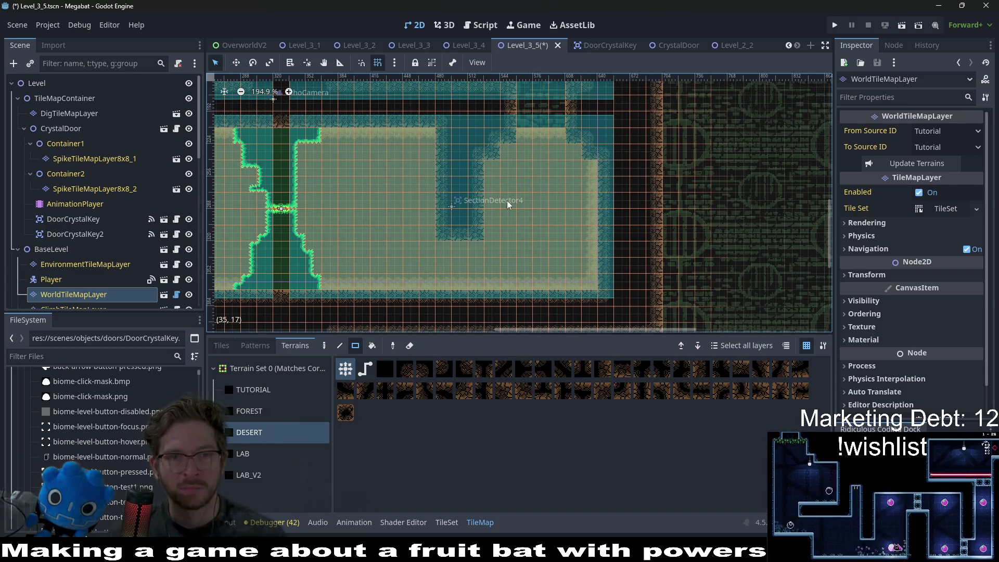
scroll(518, 205, down, 2)
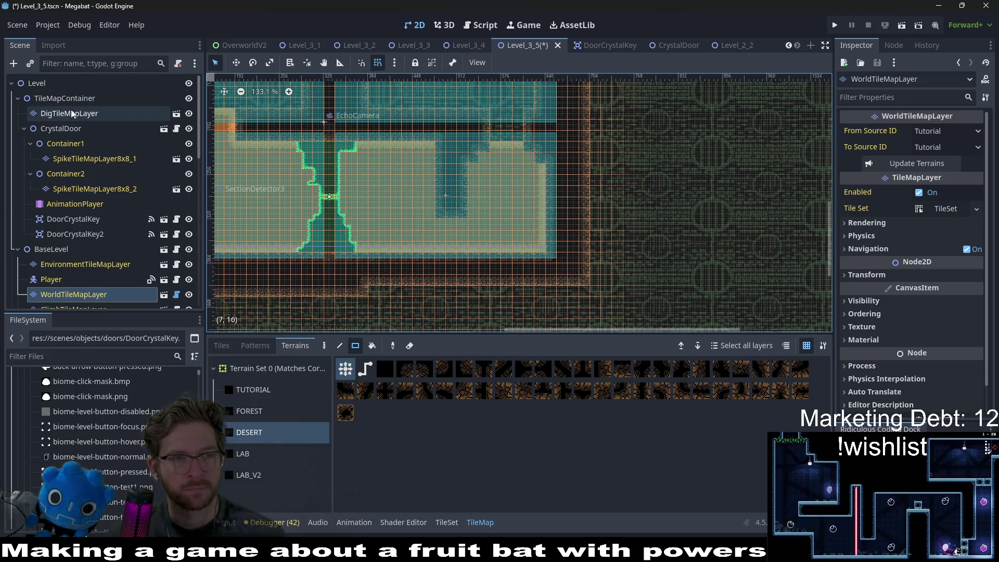
click(72, 114)
Instance SpikeTileMapLayer8x8.tscn under TileMapContainer and select the Emerald terrain
right_click(59, 100)
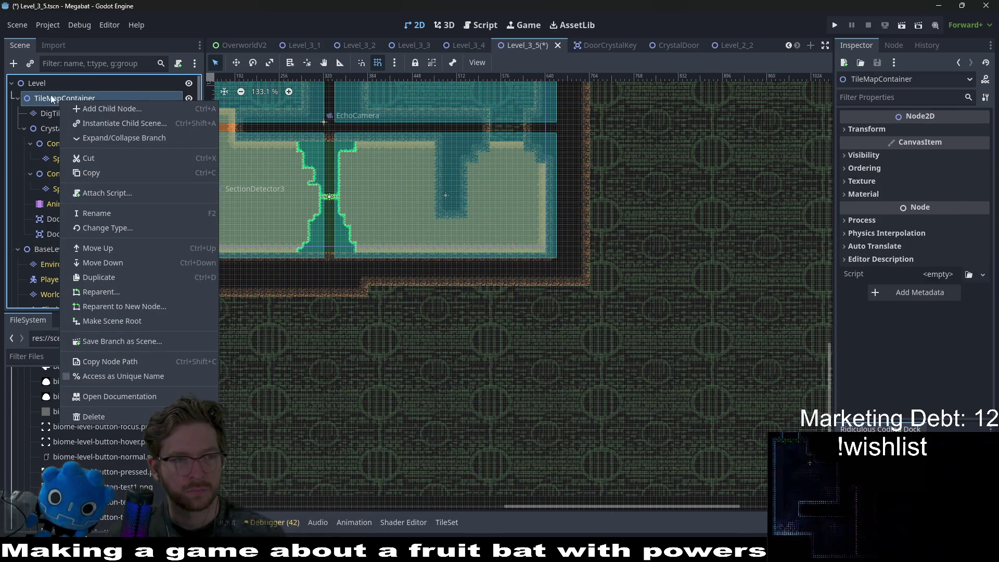
click(33, 88)
right_click(43, 83)
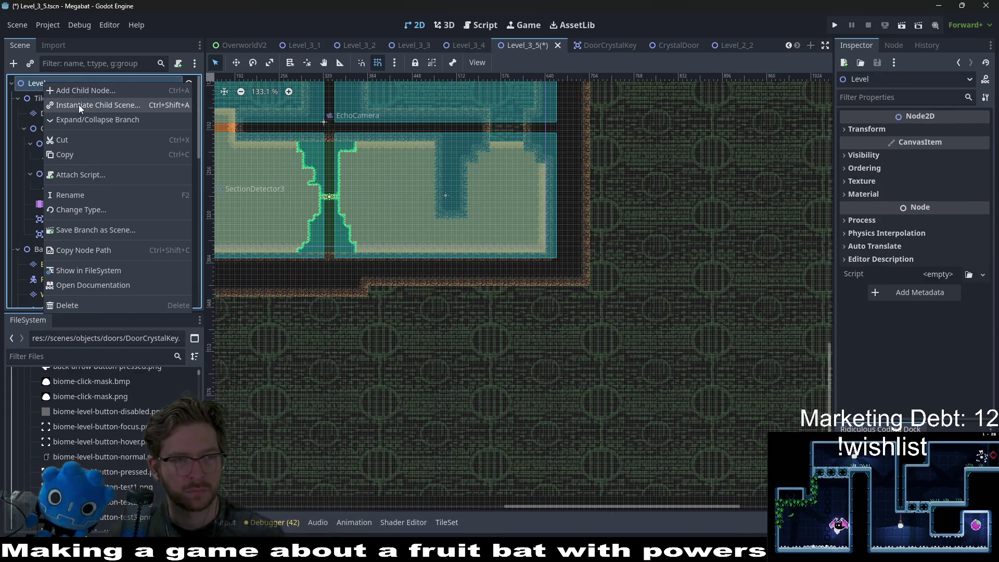
click(79, 105)
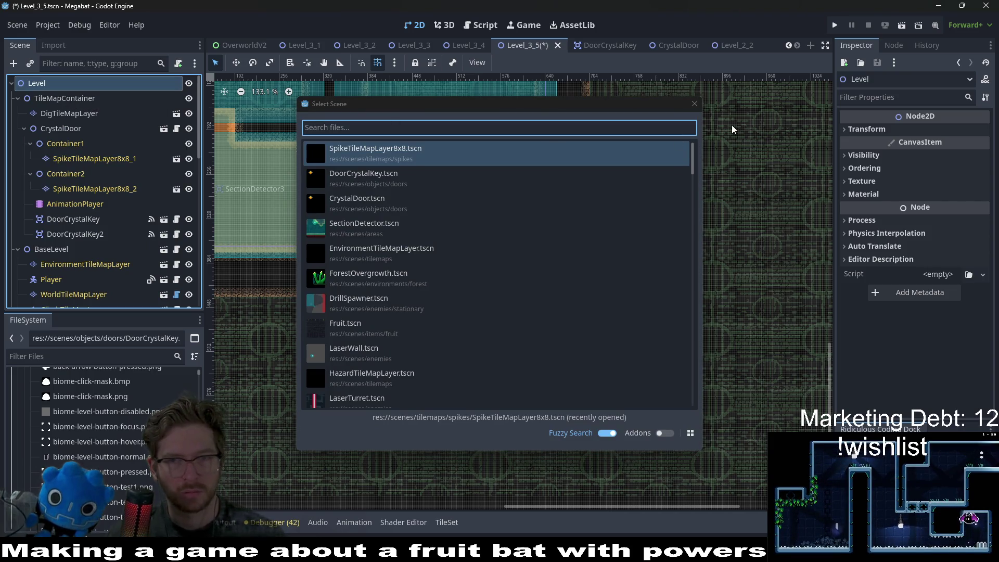
key(Escape)
right_click(76, 99)
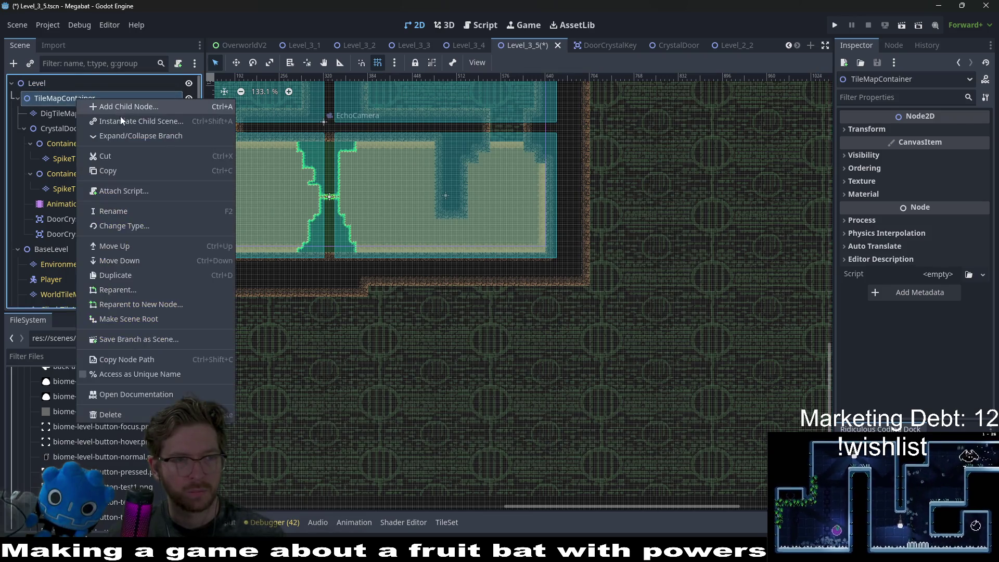
click(121, 121)
text(cry)
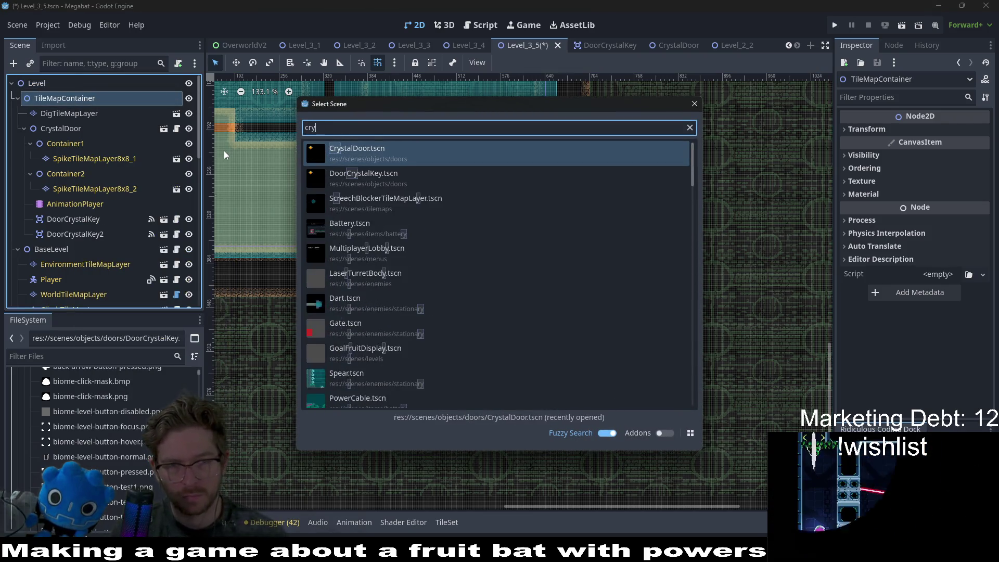
key(BackSpace)
key(BackSpace)
key(BackSpace)
text(spike)
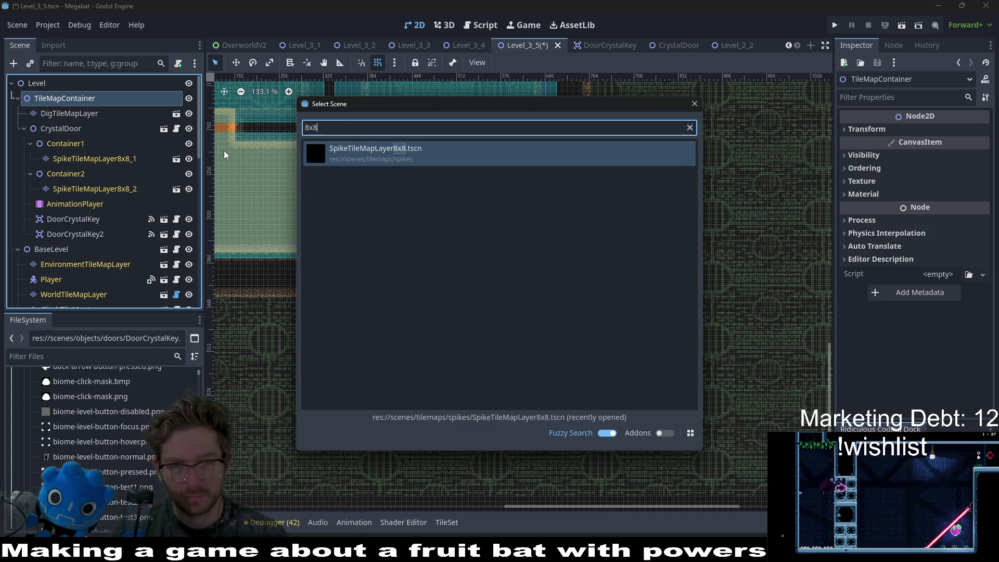
key(Return)
click(251, 395)
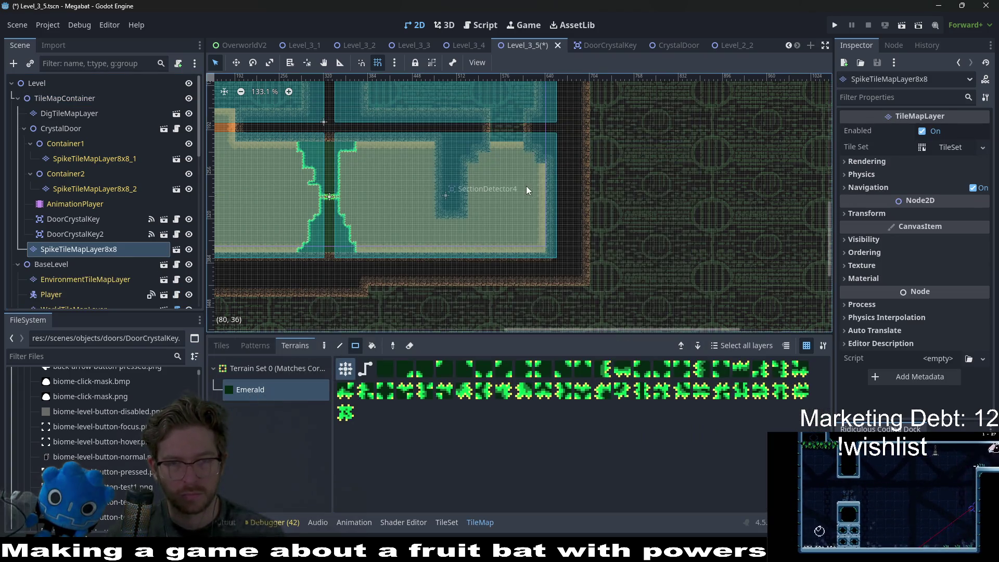
Paint Emerald spikes on the upper-right ledge and the right wall corner
scroll(528, 186, up, 8)
scroll(532, 175, up, 1)
drag(532, 175, 515, 122)
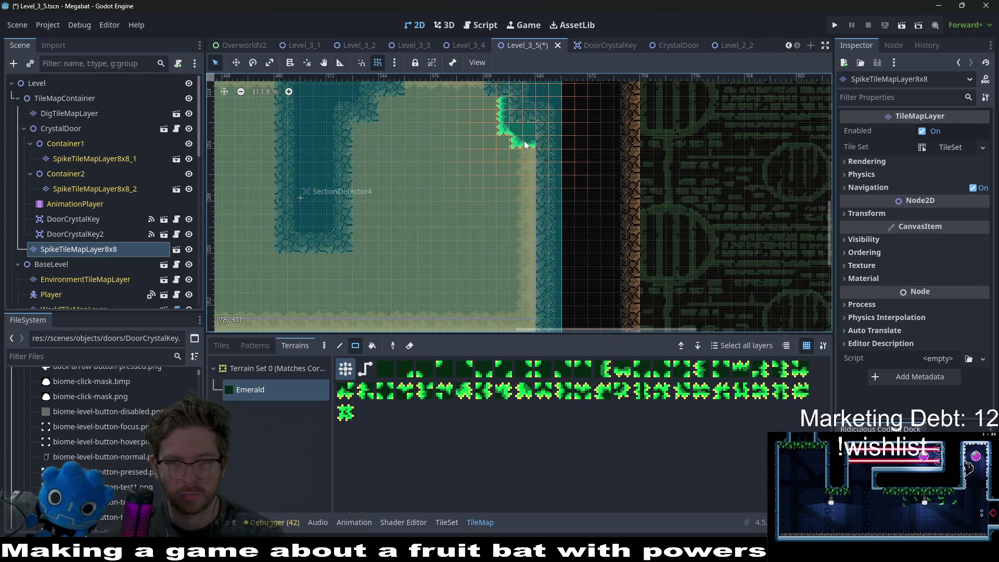
scroll(523, 141, down, 2)
mouse_move(398, 99)
mouse_down()
mouse_move(412, 128)
mouse_move(387, 156)
mouse_up()
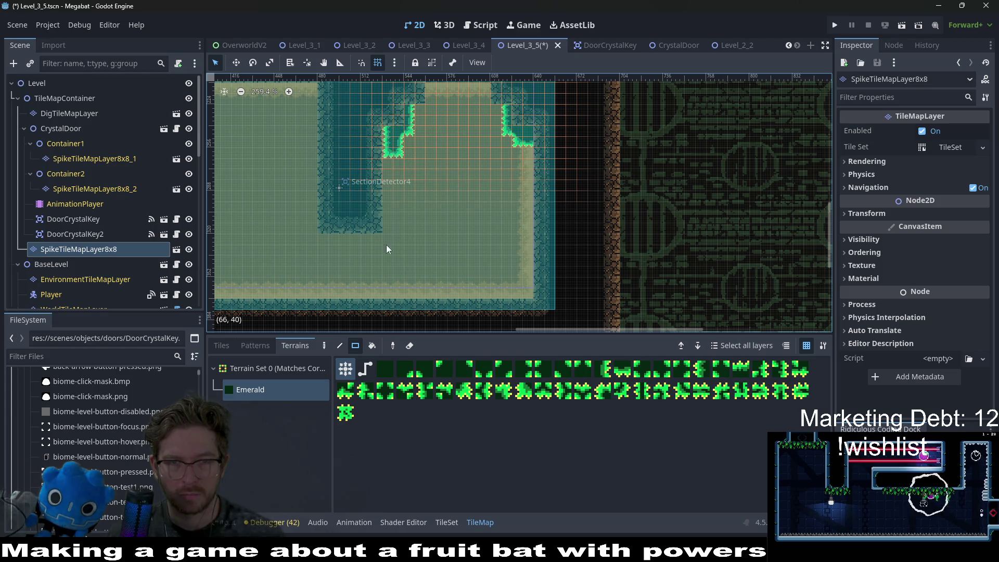
scroll(387, 244, left, 3)
scroll(455, 107, up, 1)
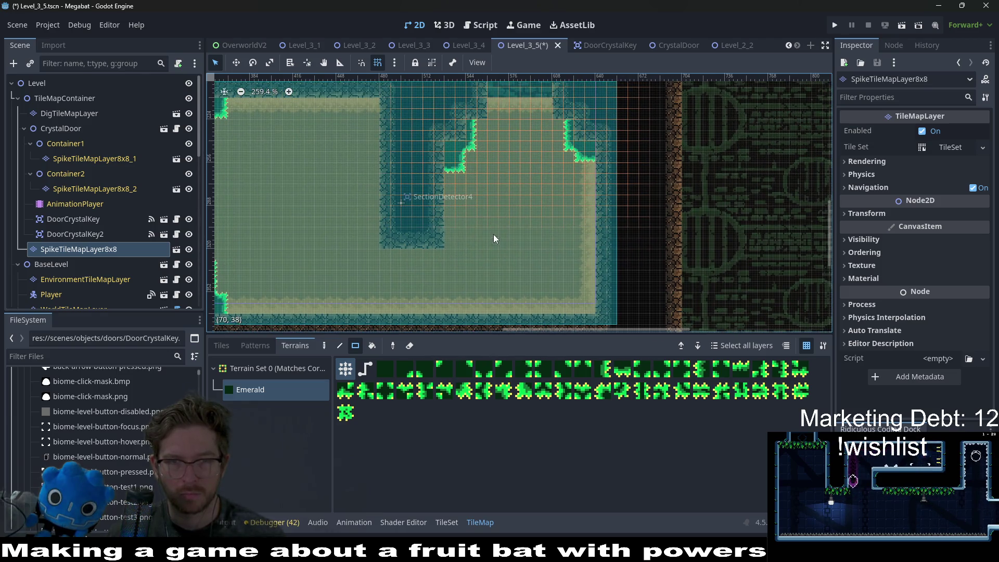
scroll(493, 239, down, 3)
mouse_move(552, 216)
mouse_down()
mouse_move(588, 264)
mouse_move(576, 241)
mouse_move(582, 217)
mouse_move(567, 225)
mouse_up()
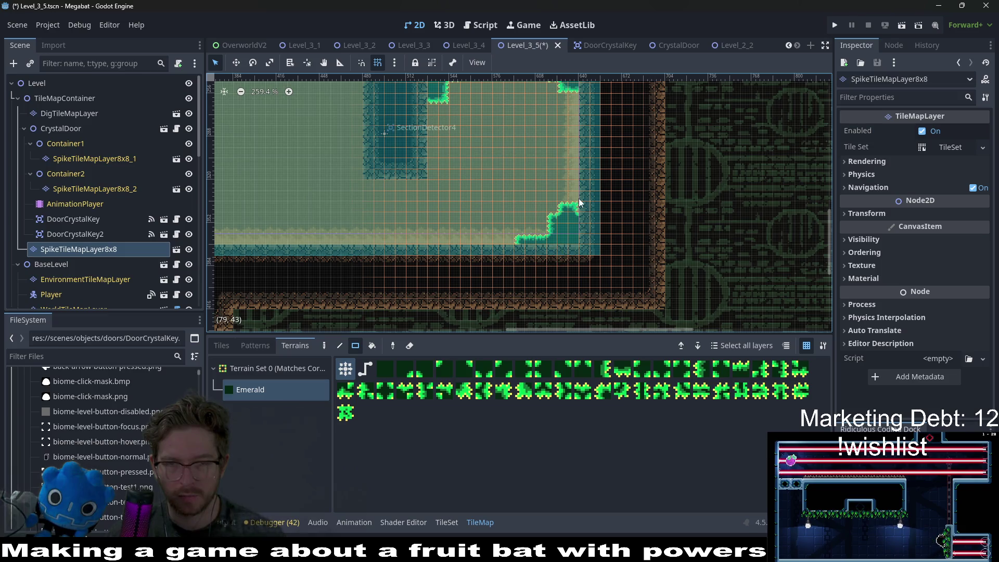
Add Emerald spikes along the room's top ledge
scroll(582, 190, up, 4)
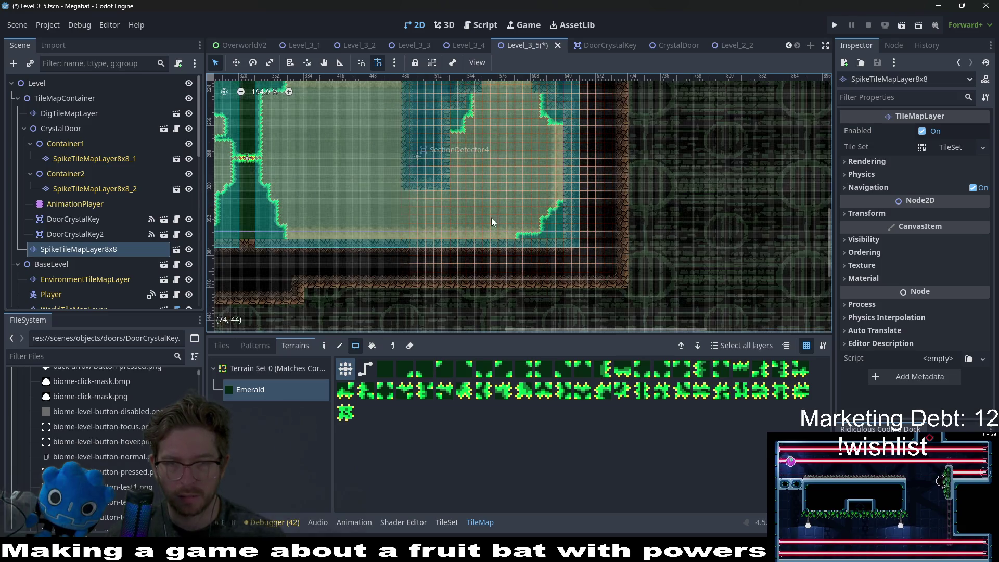
scroll(504, 222, left, 5)
scroll(459, 243, up, 2)
scroll(494, 170, up, 3)
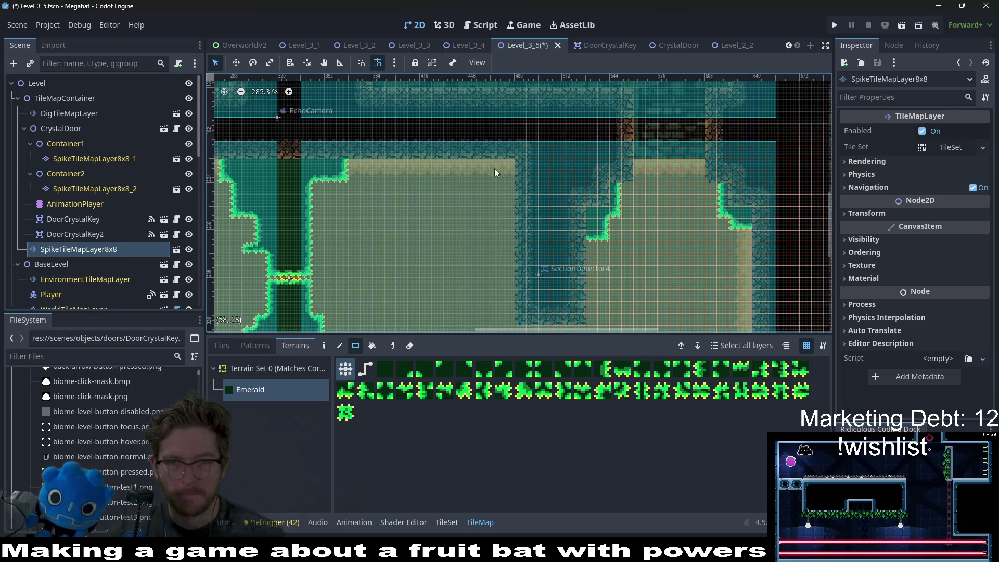
mouse_move(478, 144)
mouse_down()
mouse_move(514, 166)
mouse_move(510, 180)
mouse_up()
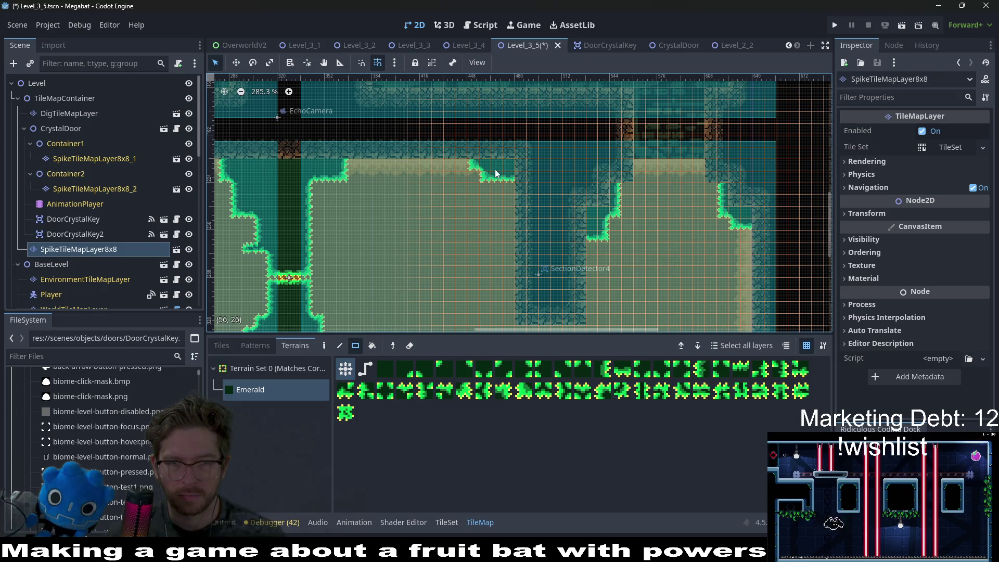
scroll(495, 174, down, 4)
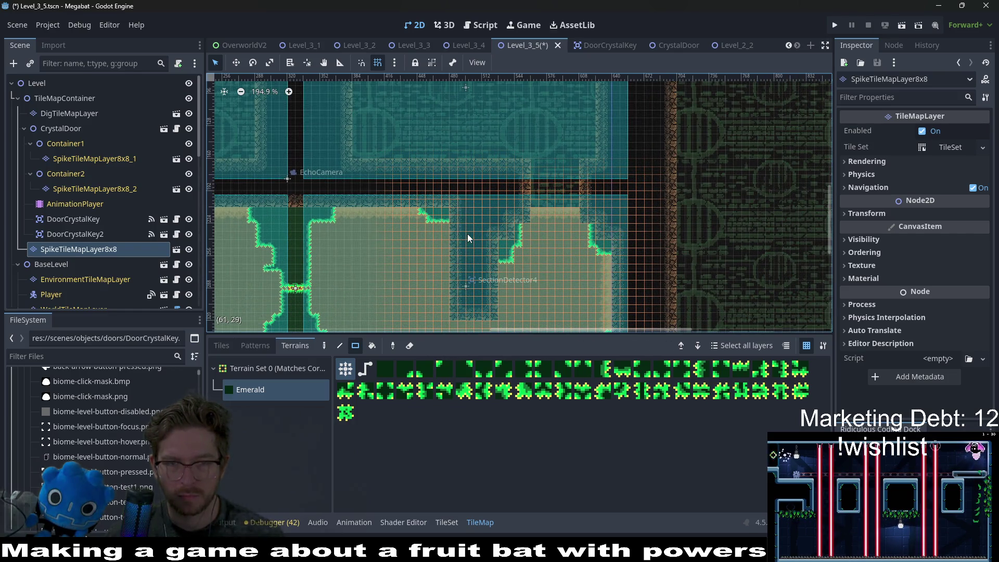
scroll(484, 229, down, 5)
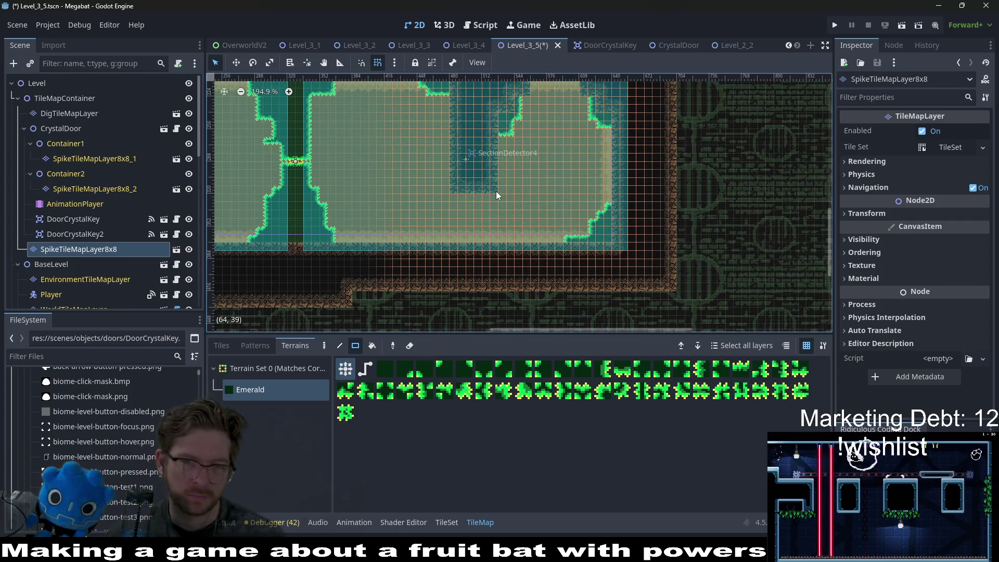
scroll(439, 149, up, 5)
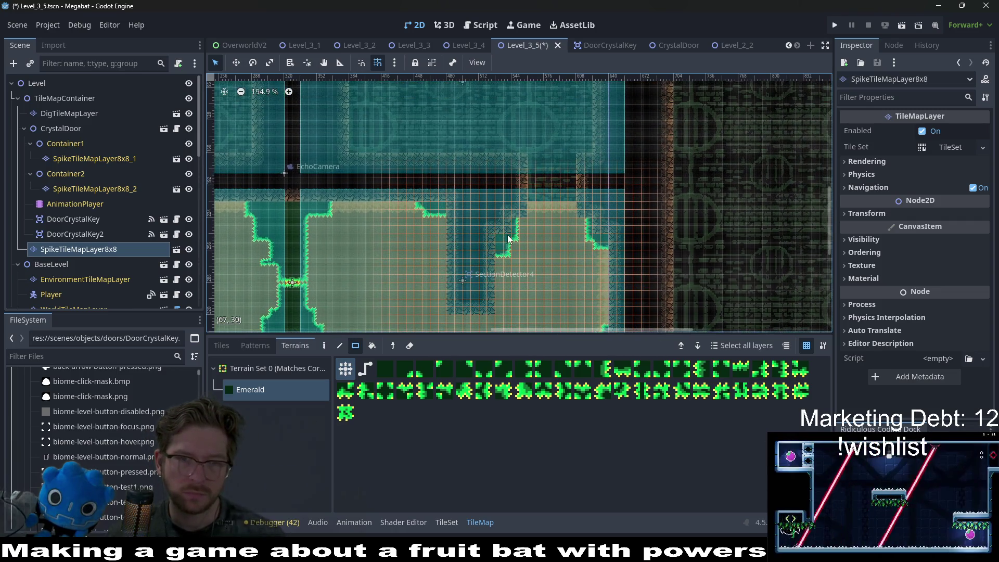
scroll(557, 188, up, 2)
scroll(558, 189, right, 2)
click(69, 113)
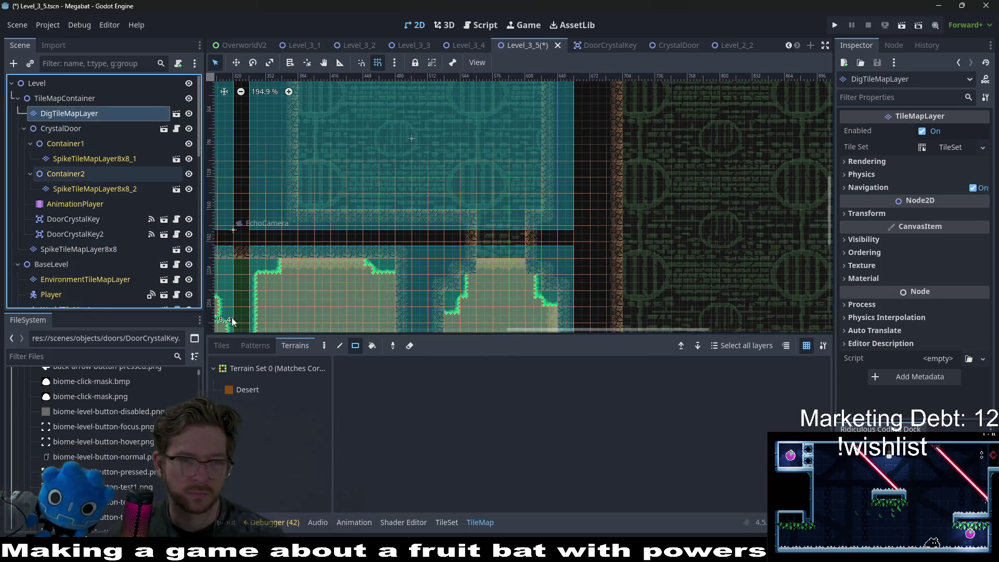
Pick the Desert terrain and fill the passage between the rooms with a 3x3 block of dig tiles
click(249, 396)
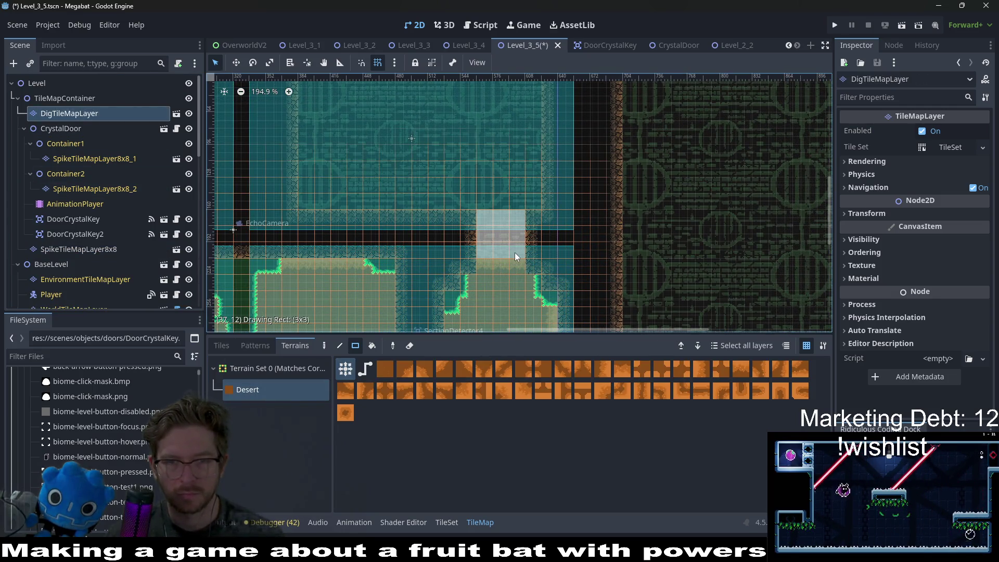
drag(513, 253, 517, 252)
scroll(496, 248, down, 4)
scroll(496, 245, up, 1)
scroll(487, 159, up, 1)
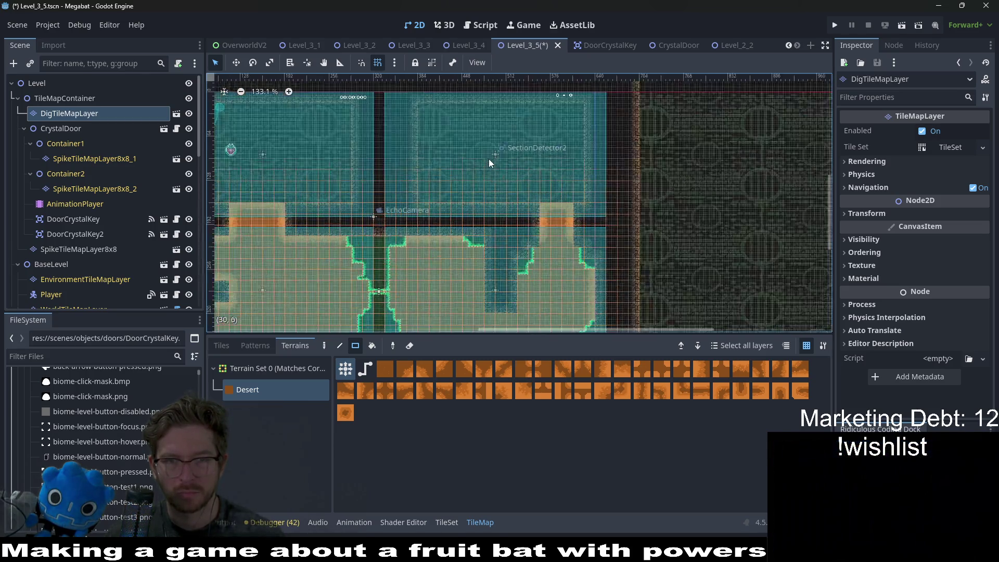
scroll(487, 159, up, 1)
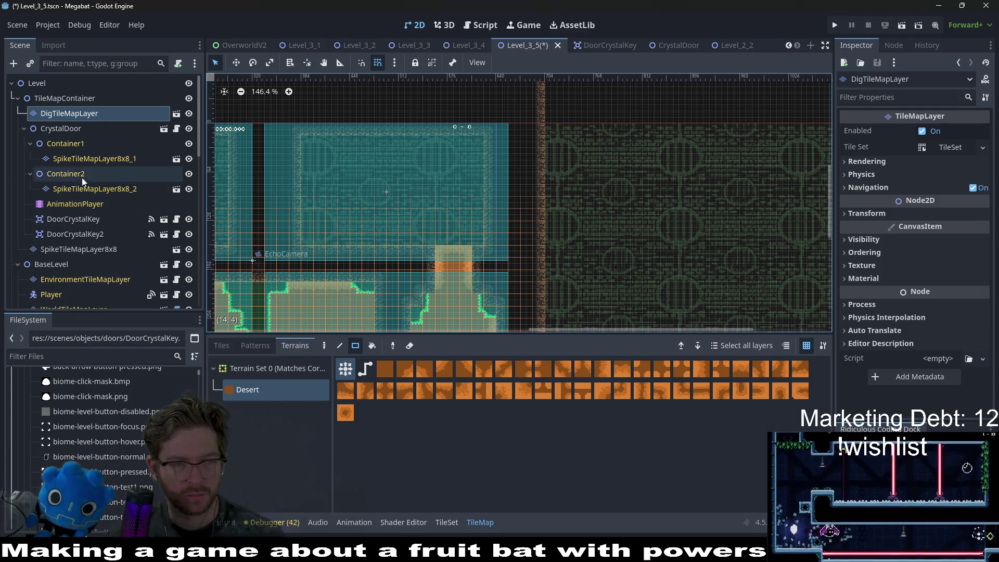
scroll(90, 268, down, 10)
click(64, 300)
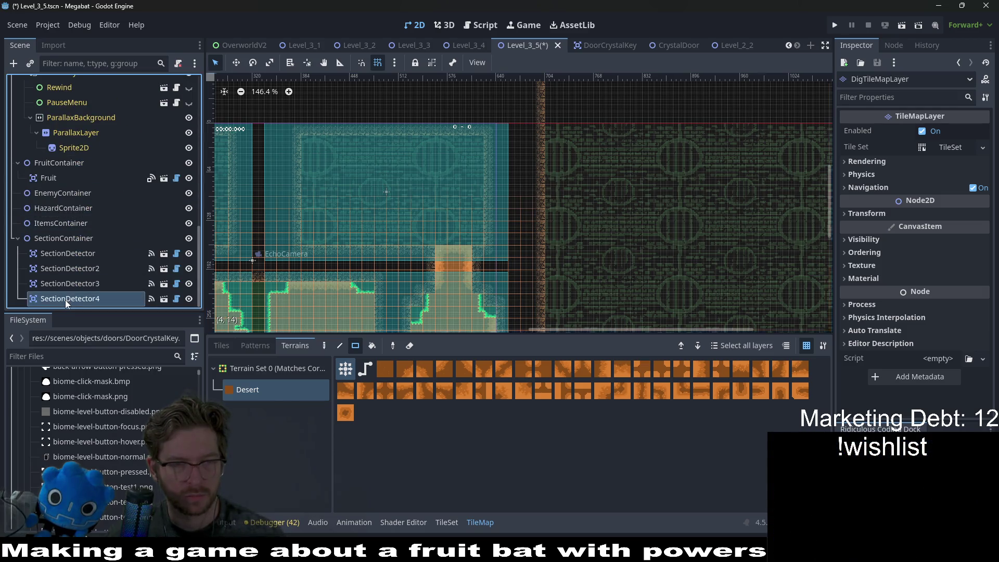
Set SectionDetector2's size to Small 224 X 126 and drag it over the upper room
click(70, 269)
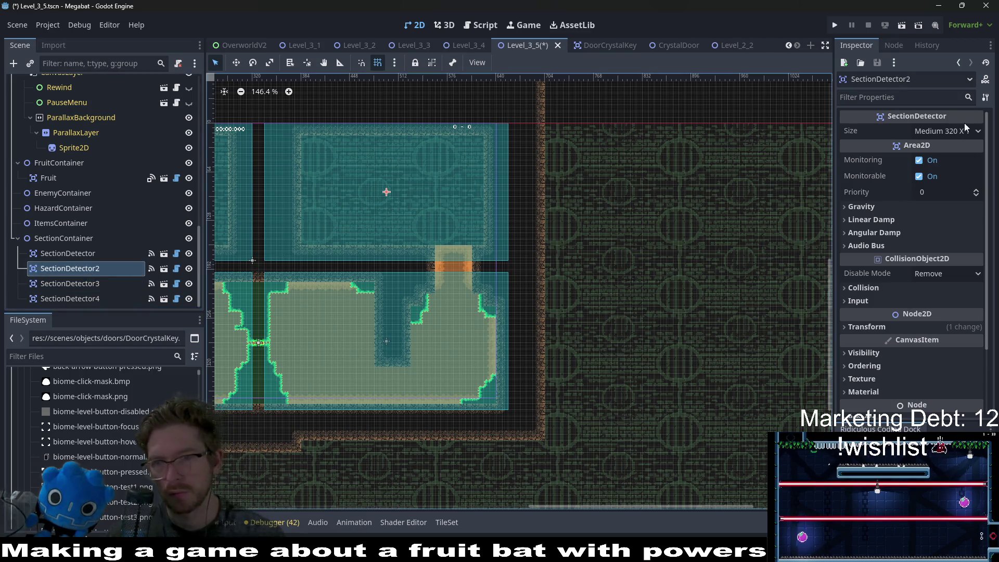
click(948, 132)
click(944, 176)
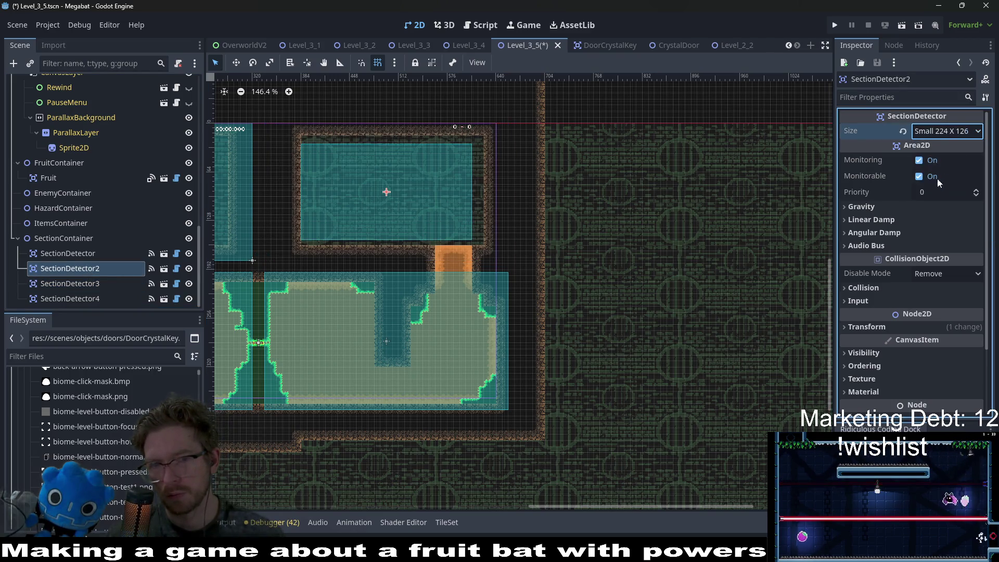
key(w)
mouse_move(396, 206)
mouse_down()
mouse_move(455, 221)
mouse_move(446, 218)
mouse_move(566, 192)
mouse_up()
Nudge SectionDetector2 with the arrow keys until it aligns with the upper room
scroll(446, 216, up, 4)
scroll(512, 187, up, 2)
key(Left)
key(Down)
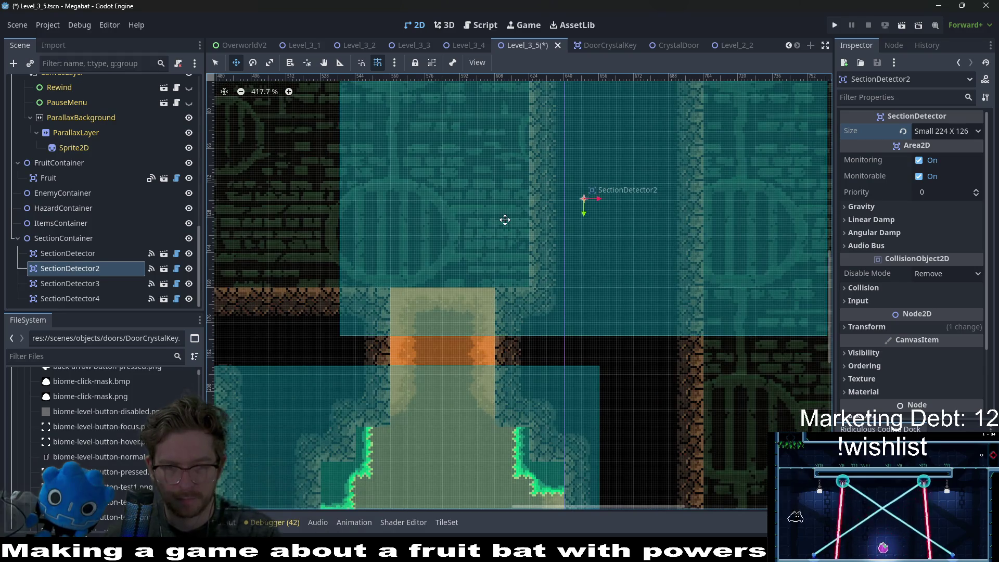
key(Left)
key(Down)
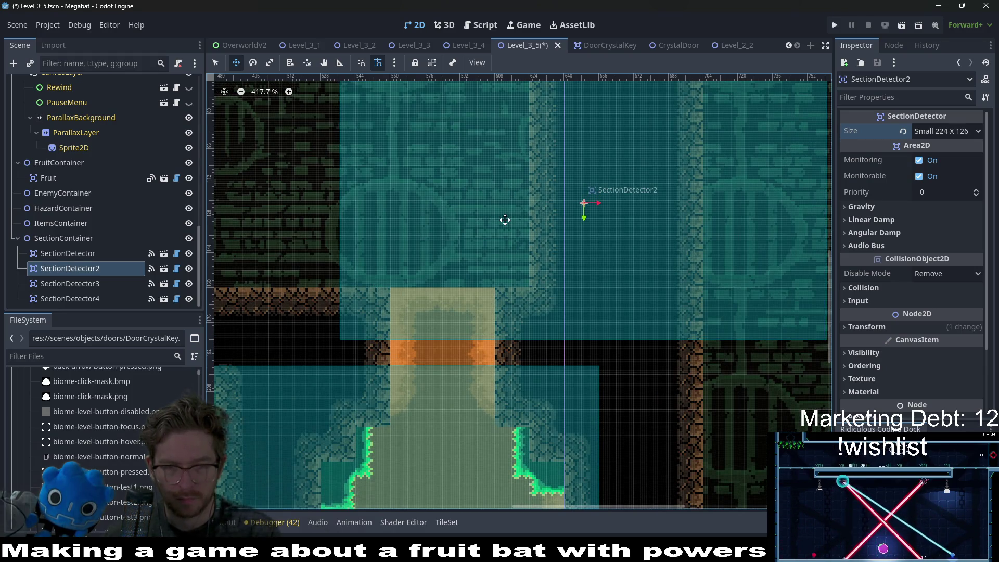
key(Right)
key(Right)
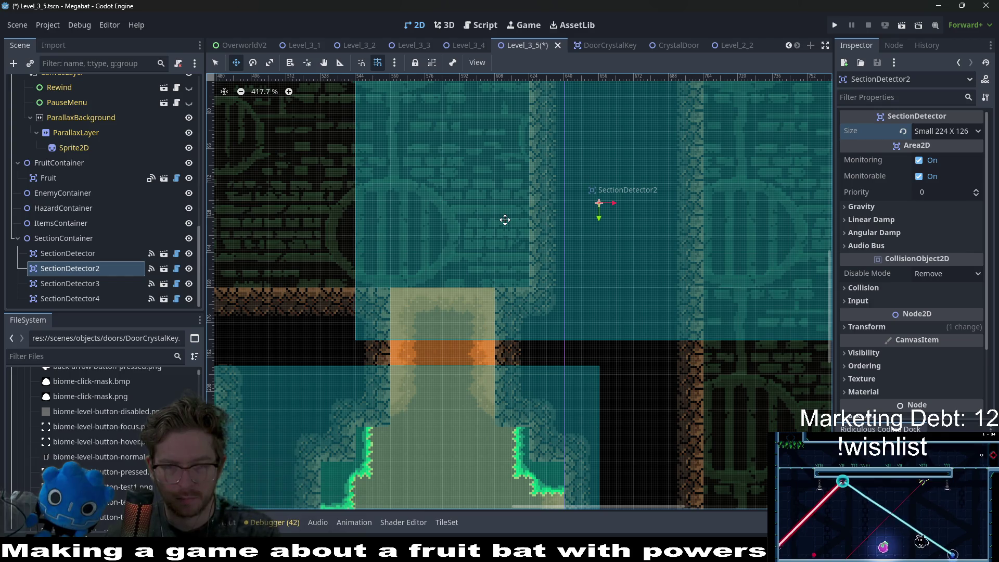
key(Left)
key(Left)
key(Left)
scroll(505, 219, down, 4)
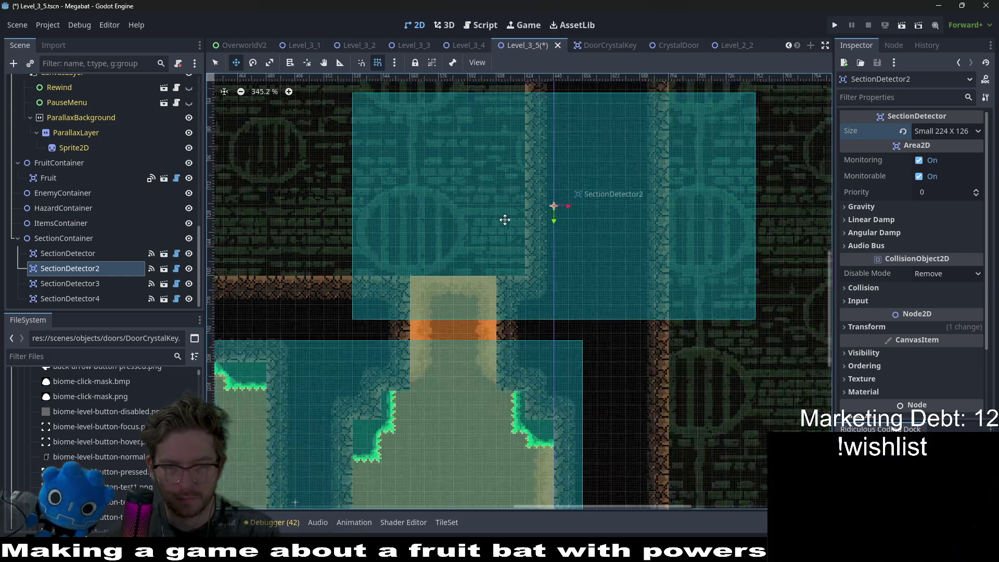
scroll(505, 220, up, 3)
scroll(92, 196, up, 10)
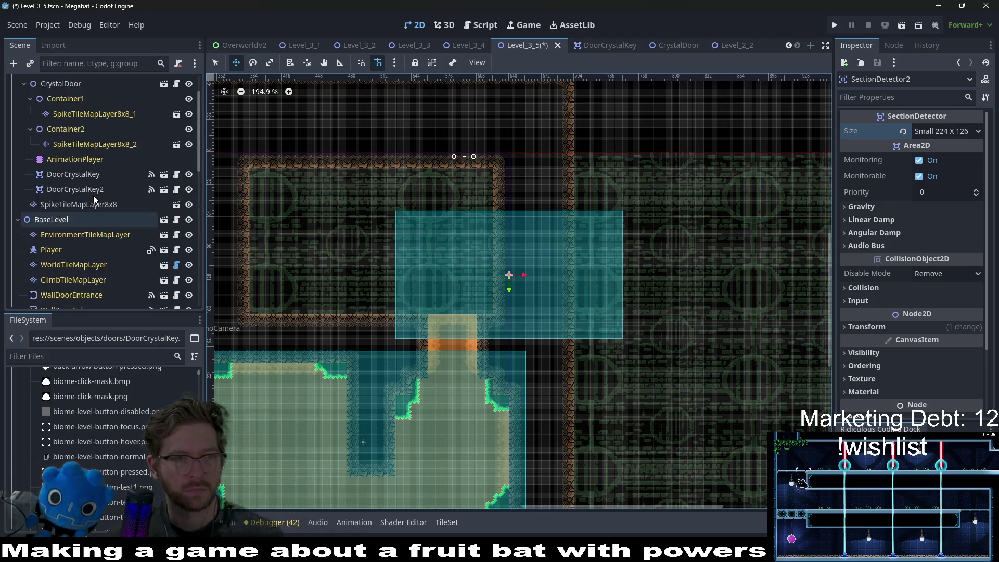
click(73, 113)
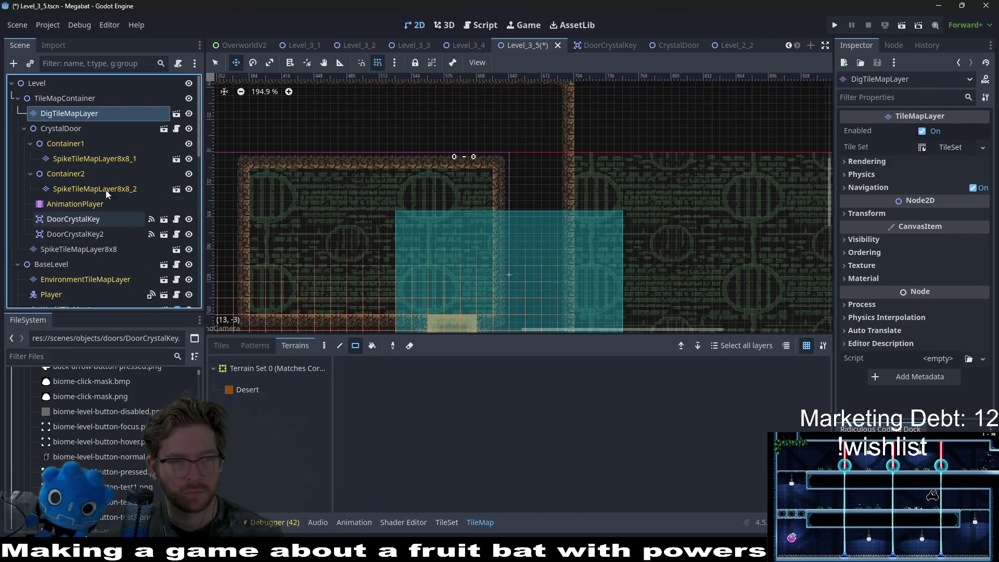
On WorldTileMapLayer, paint DESERT terrain walls: a tall block and a wide strip along the top
scroll(80, 245, down, 6)
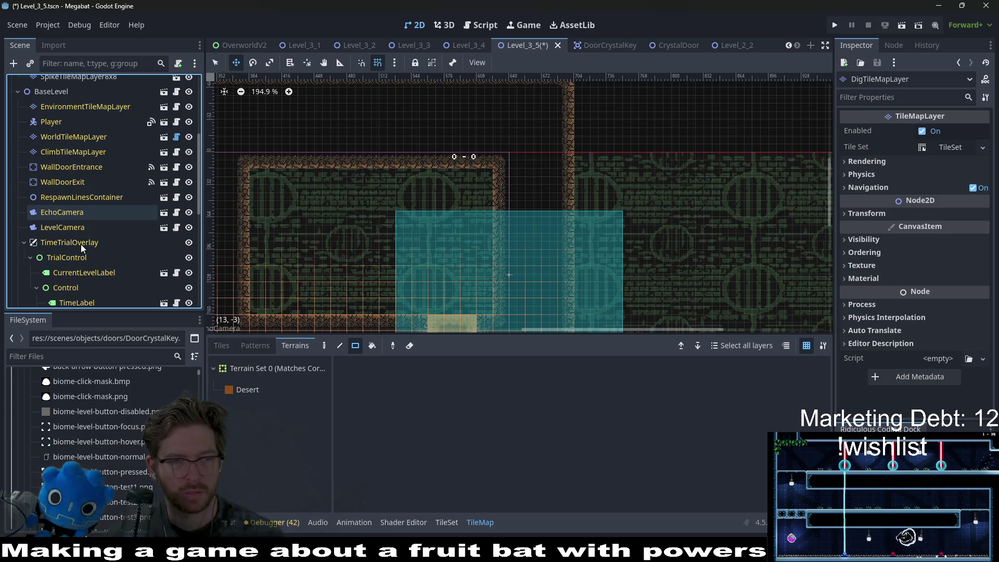
click(73, 136)
click(262, 411)
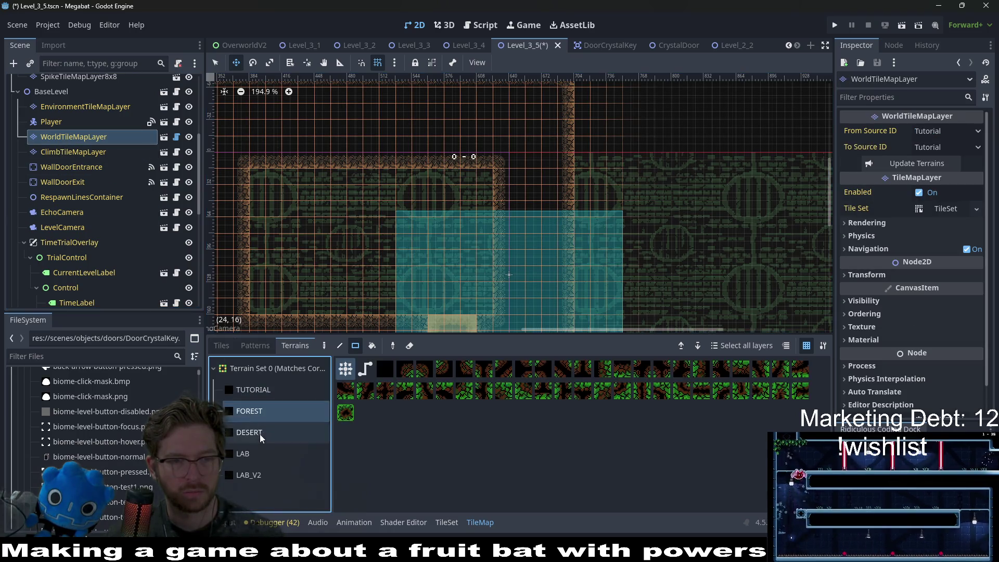
click(260, 433)
scroll(382, 186, down, 4)
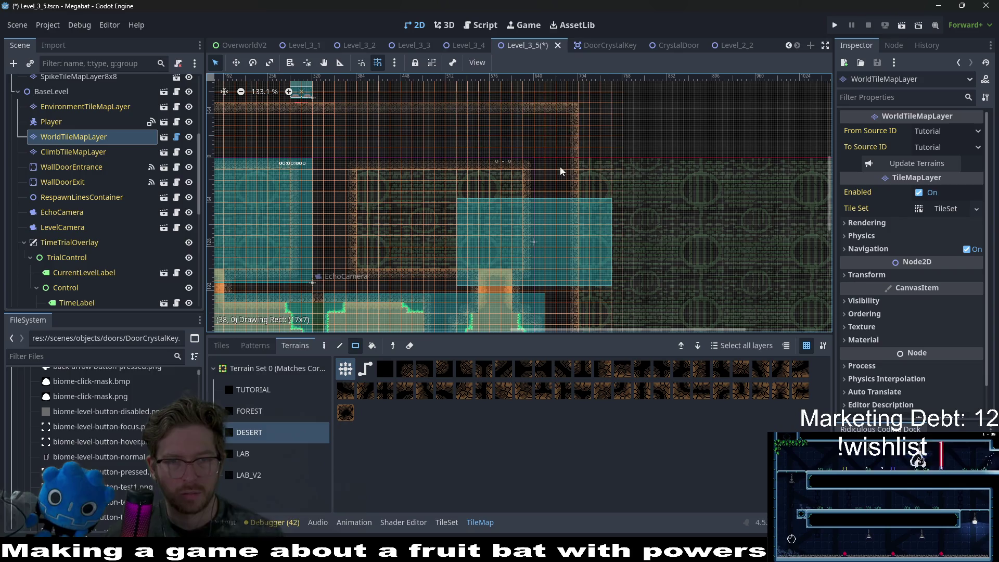
scroll(461, 229, up, 3)
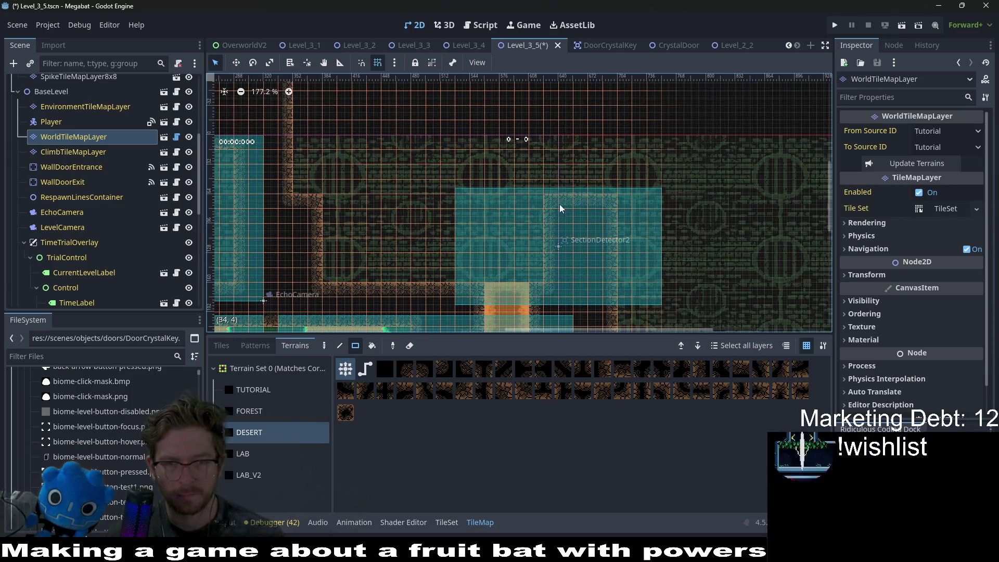
scroll(476, 265, down, 1)
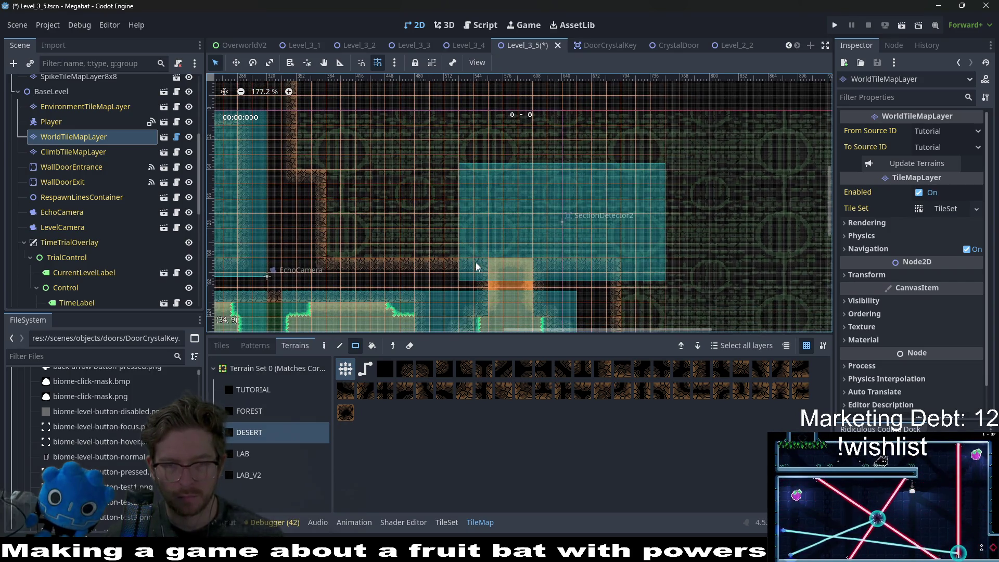
drag(479, 279, 435, 164)
mouse_move(433, 120)
mouse_down()
mouse_move(580, 159)
mouse_move(708, 165)
mouse_up()
Paint more desert wall to the right of the room and patch the small gap
scroll(568, 151, right, 2)
scroll(567, 151, down, 1)
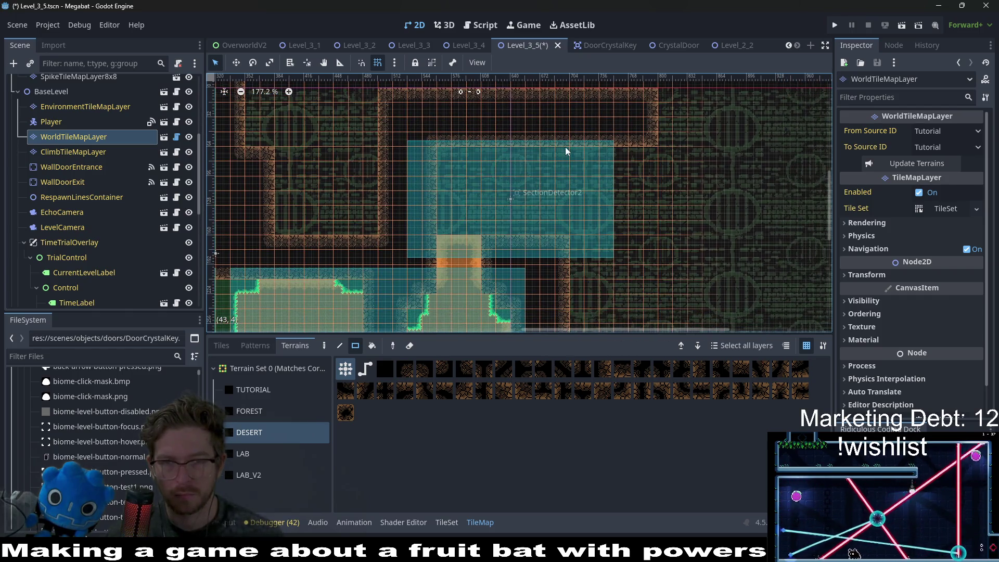
drag(547, 245, 660, 276)
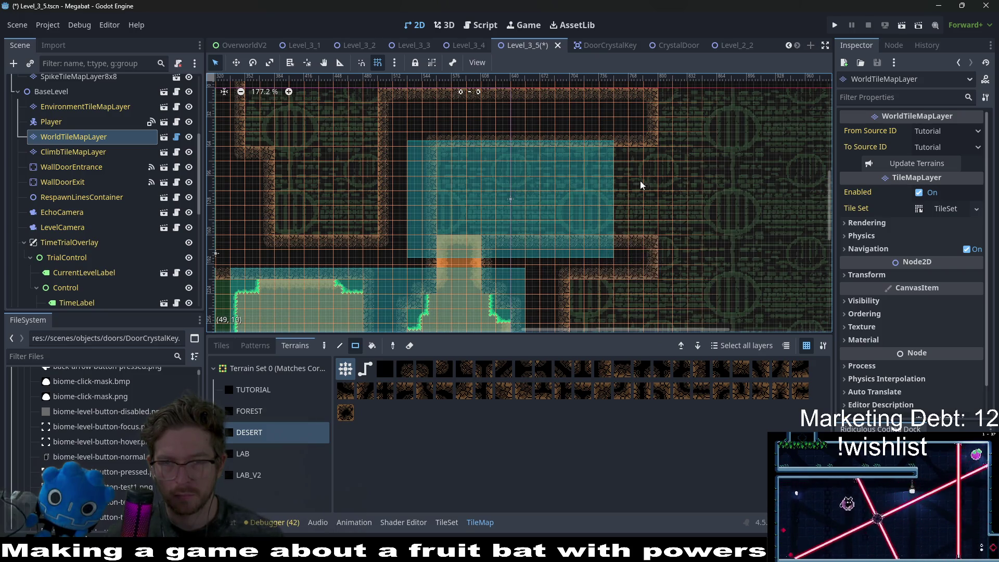
mouse_move(613, 143)
mouse_down()
mouse_move(652, 259)
mouse_move(654, 250)
mouse_up()
scroll(654, 245, down, 3)
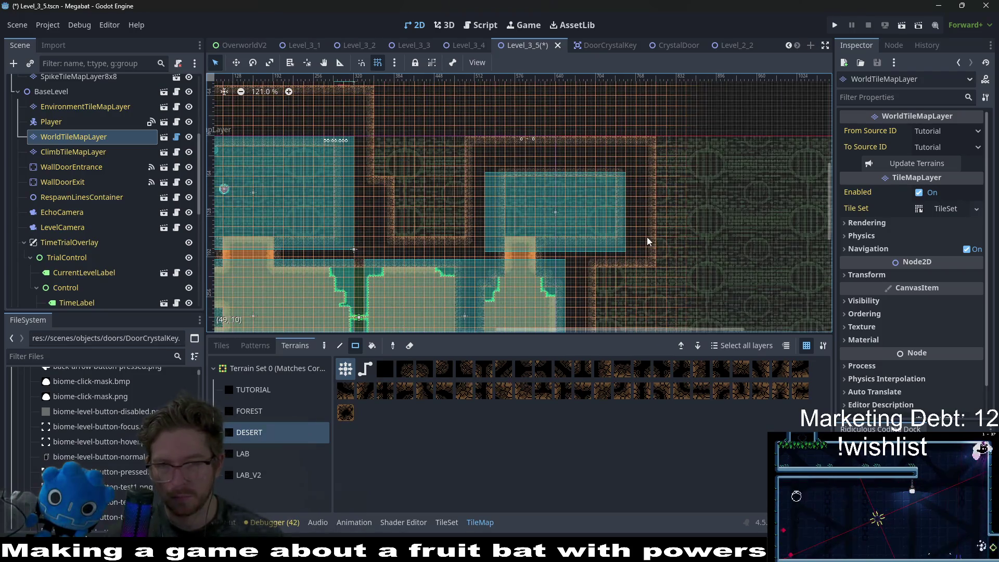
scroll(625, 234, up, 7)
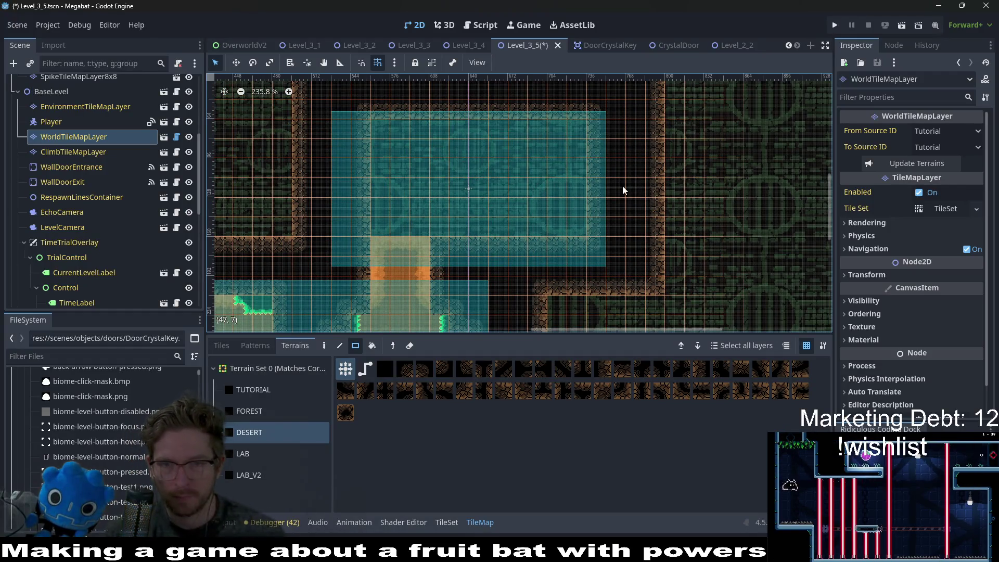
drag(620, 182, 627, 214)
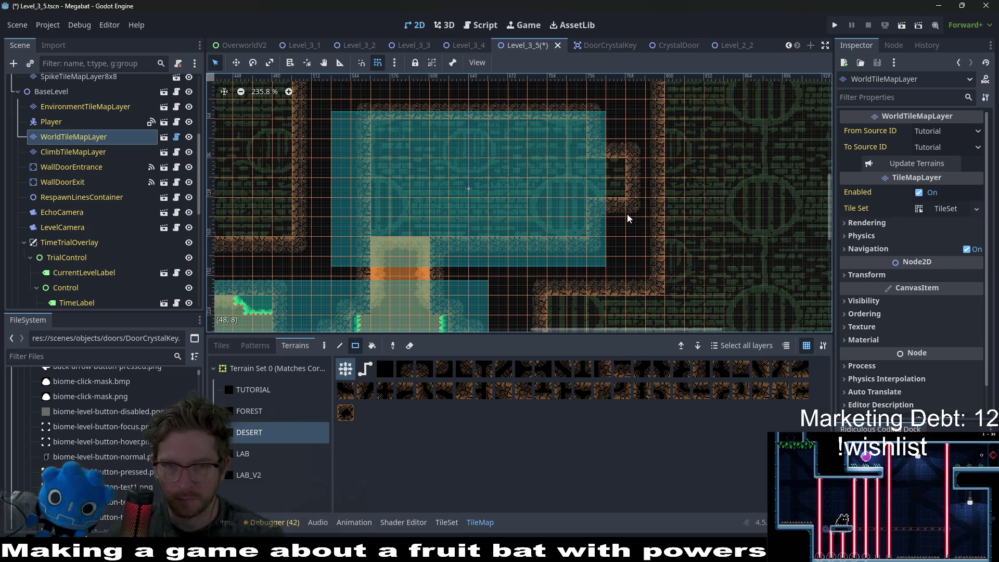
Move the WallDoorExit node beside the right room
click(73, 182)
key(w)
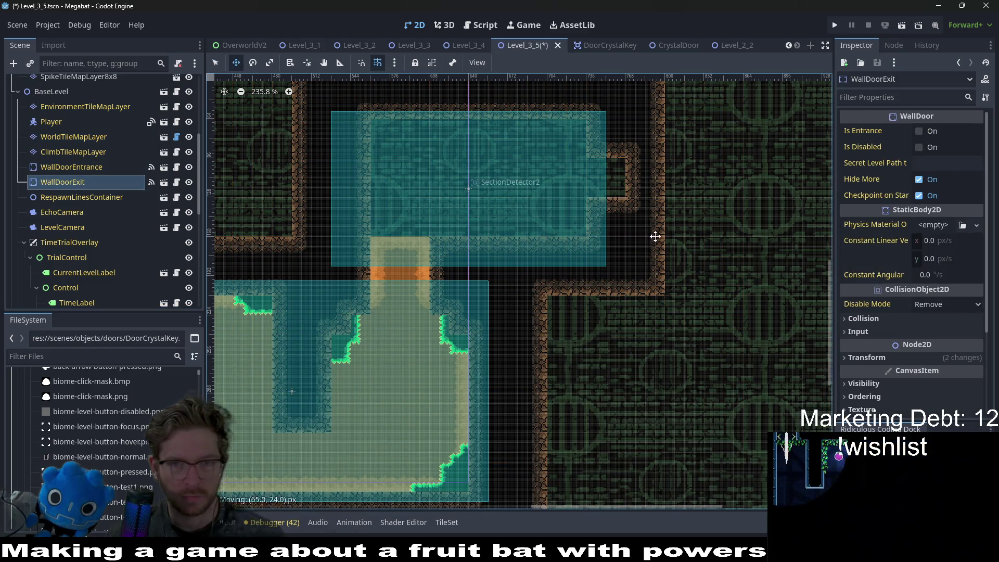
drag(705, 185, 695, 203)
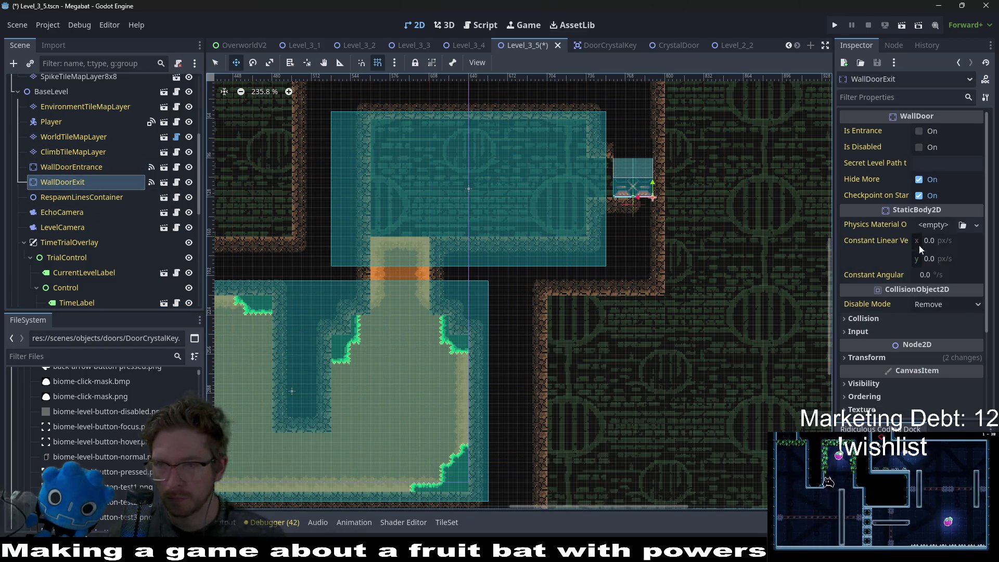
Set the exit door's Transform rotation to 270 degrees
click(899, 359)
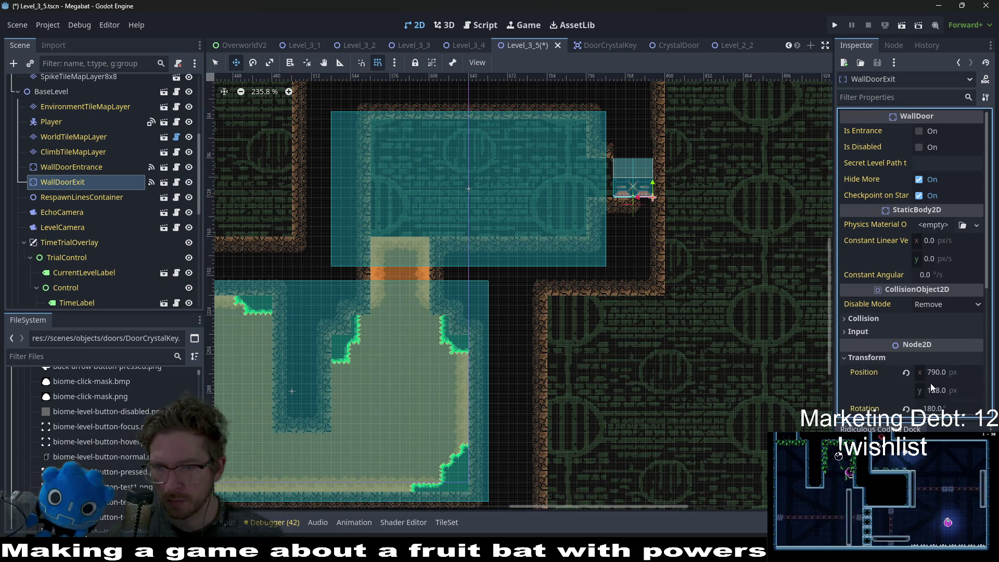
click(938, 410)
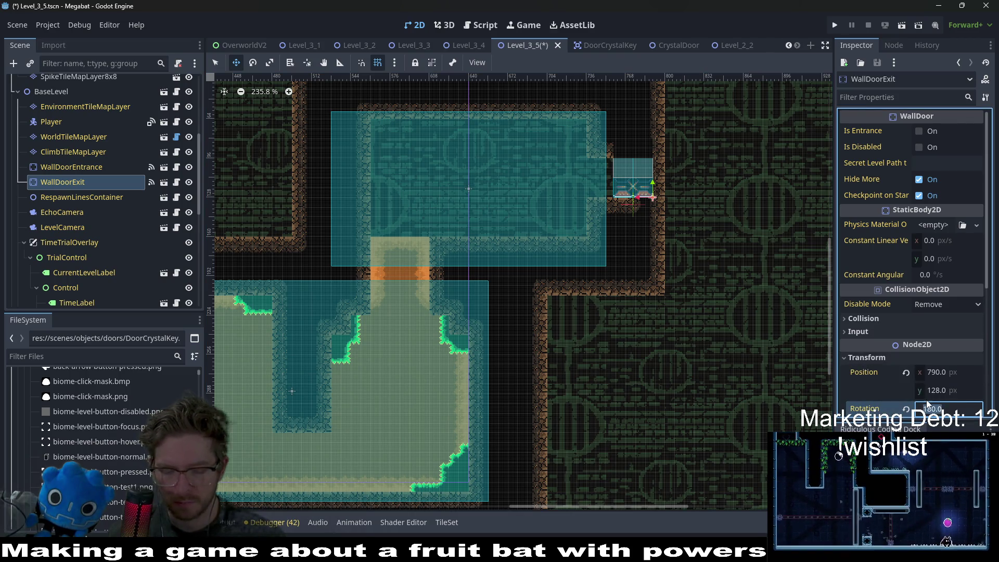
key(Return)
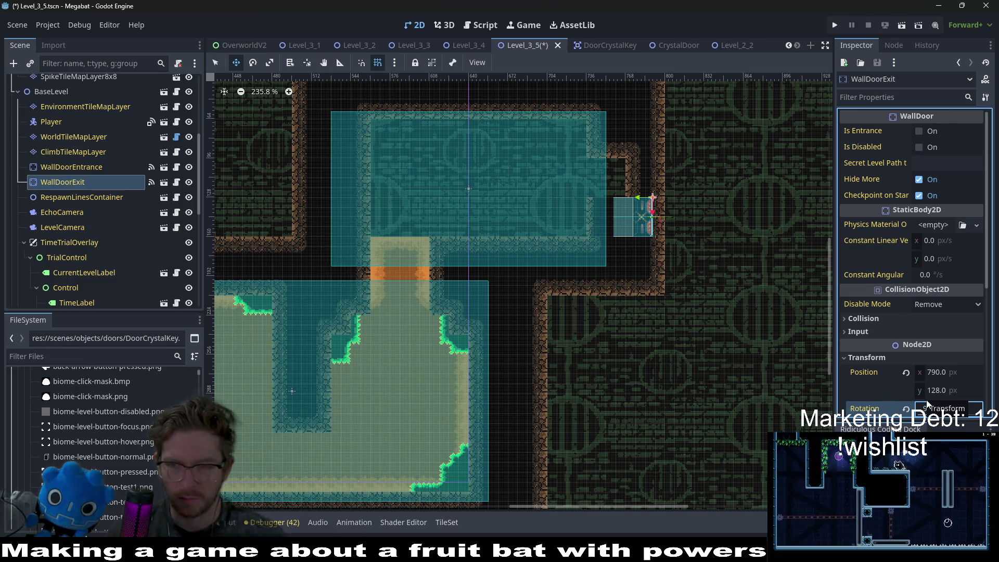
click(929, 409)
text(2)
key(Return)
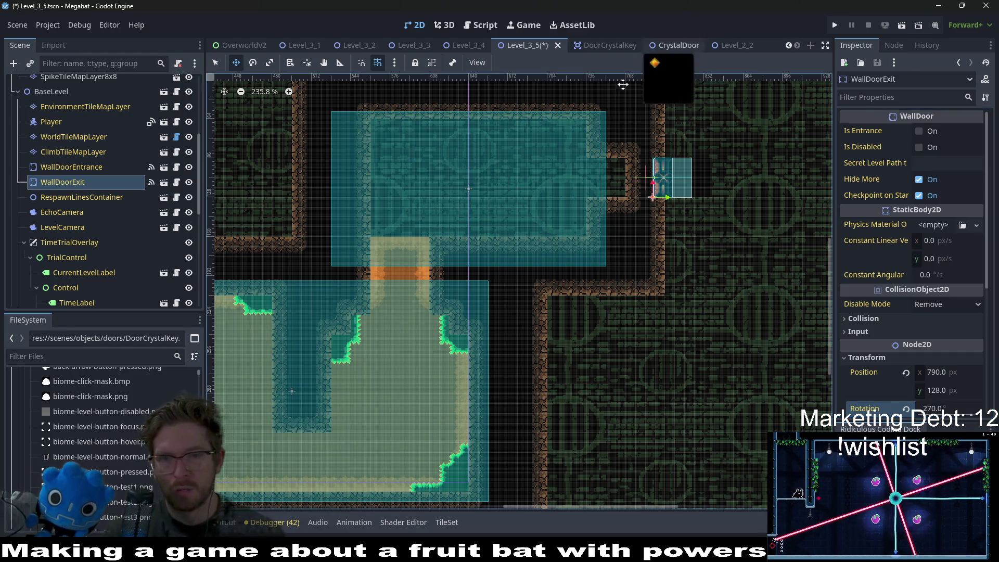
Move WallDoorExit left into the wall opening at 736, 128 and save Level_3_5
scroll(646, 172, up, 5)
drag(695, 188, 575, 185)
scroll(575, 185, up, 2)
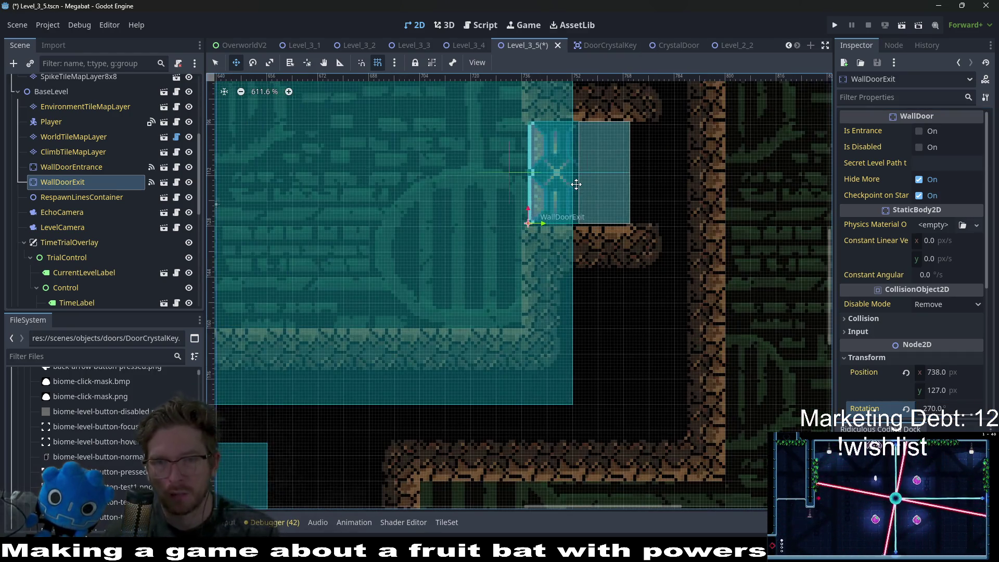
scroll(576, 184, down, 8)
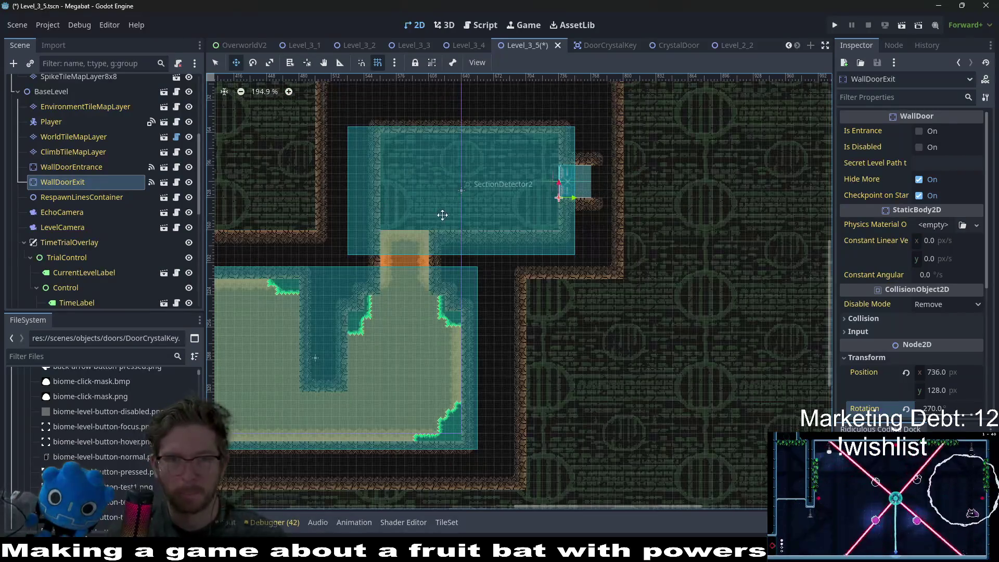
scroll(631, 210, down, 5)
key(ctrl+s)
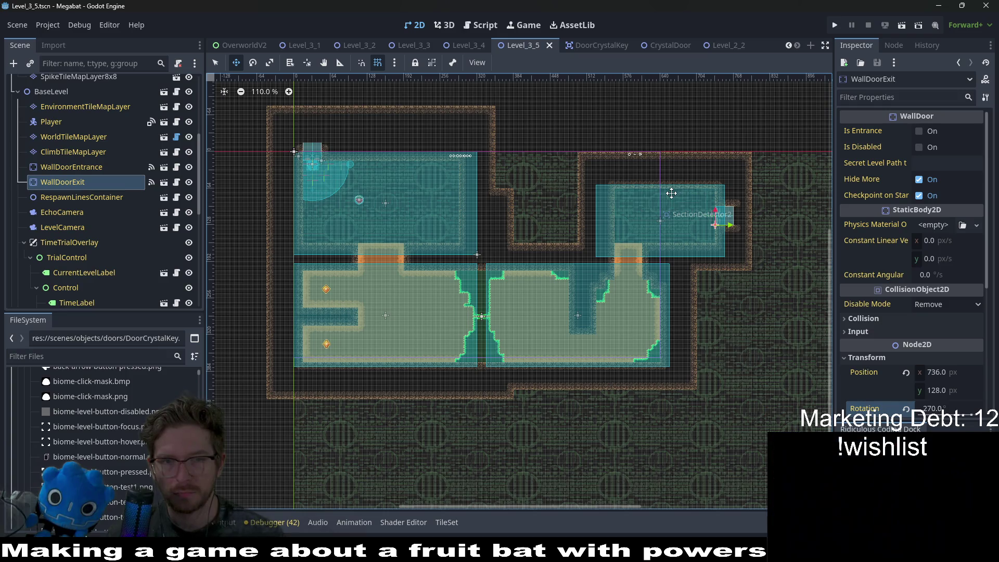
Paint small DESERT wall blocks in the upper-left room on WorldTileMapLayer
scroll(95, 207, up, 5)
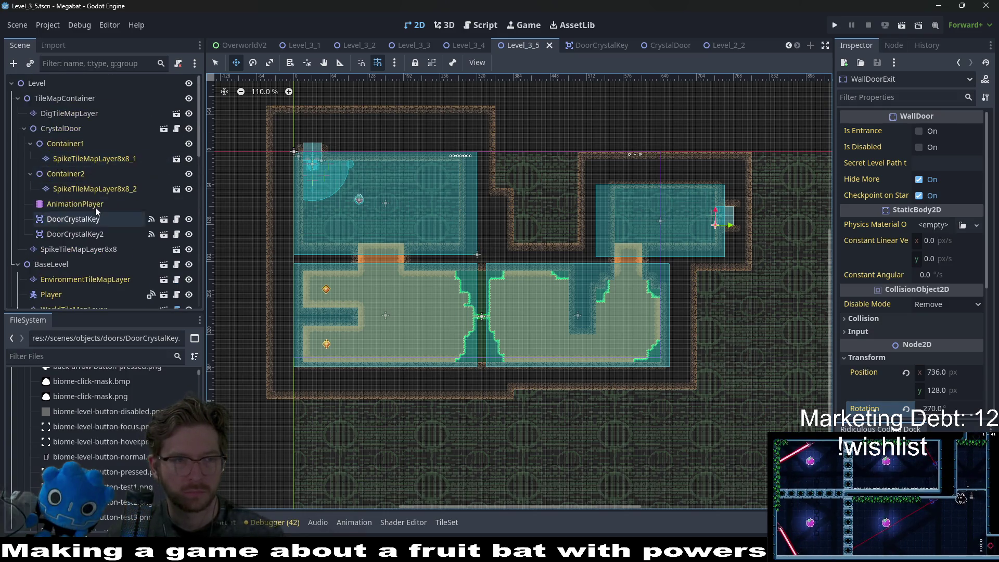
scroll(83, 193, down, 5)
click(73, 124)
click(73, 138)
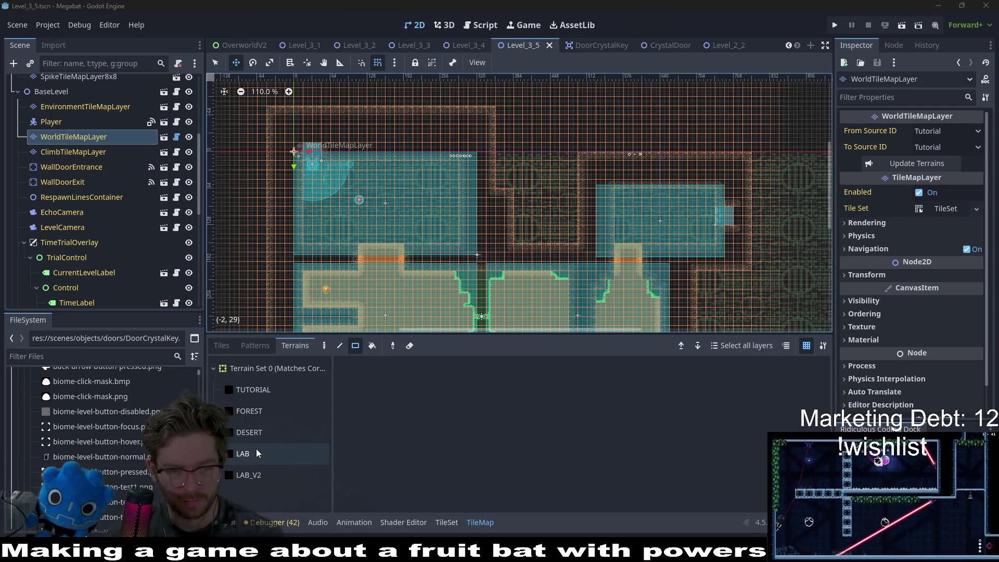
click(255, 433)
scroll(443, 196, up, 3)
drag(439, 159, 458, 214)
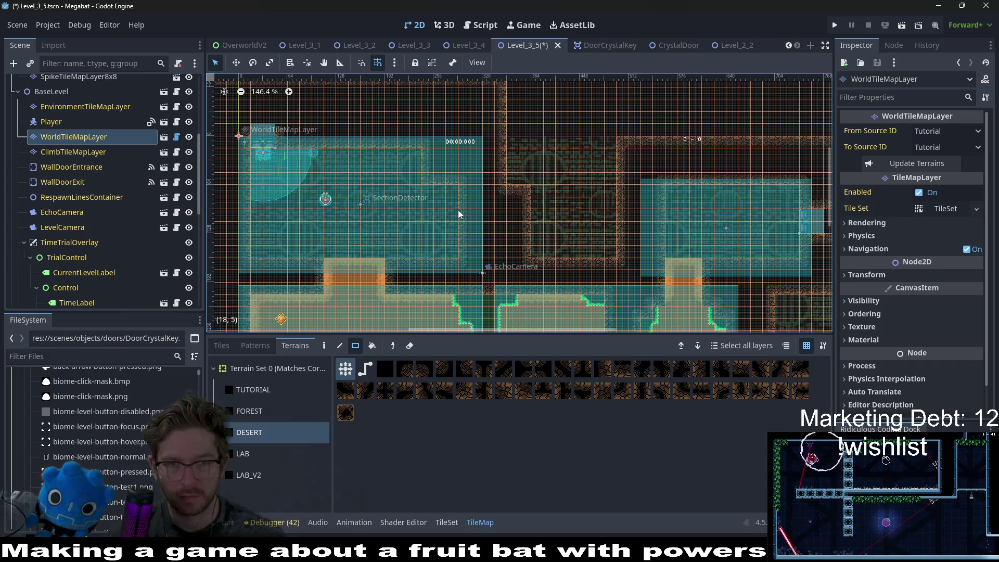
drag(451, 264, 452, 260)
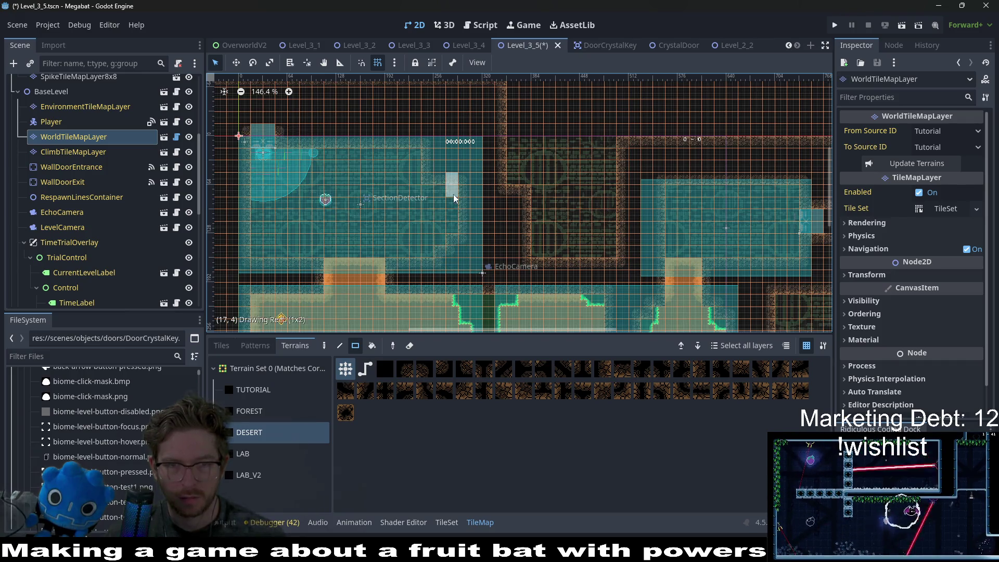
scroll(333, 229, left, 2)
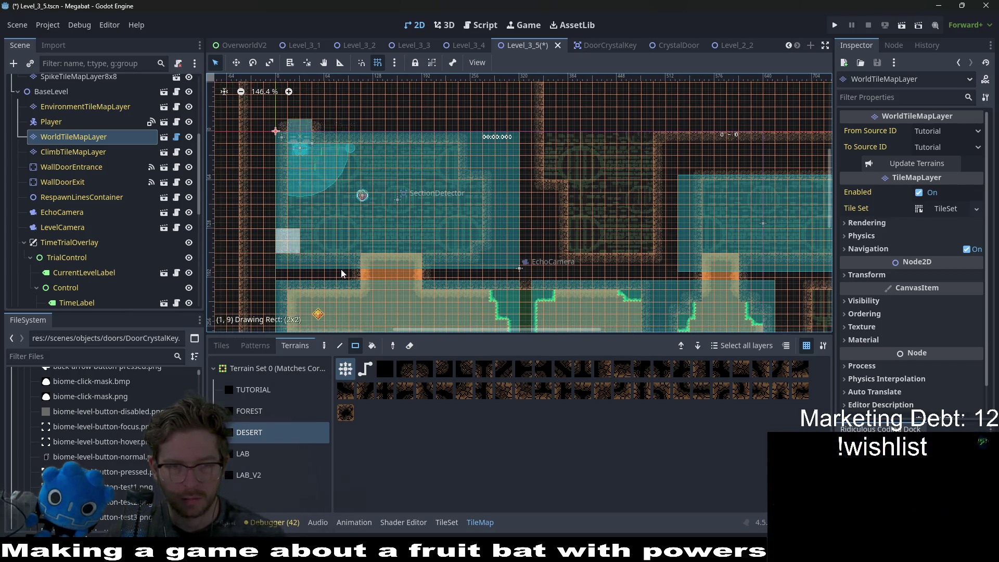
drag(337, 273, 337, 258)
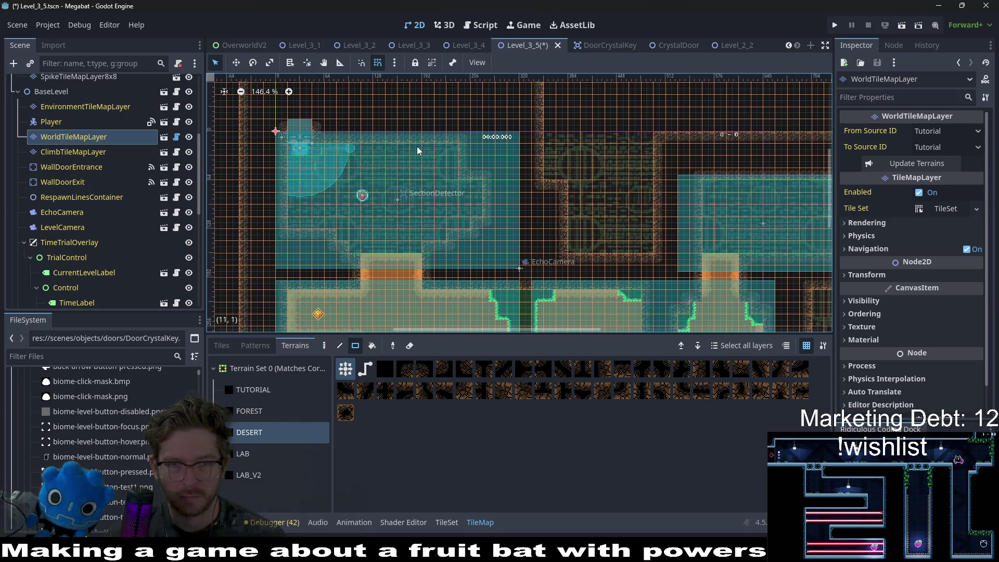
Save Level_3_5 and launch the current scene to playtest it
scroll(417, 151, down, 2)
key(ctrl+s)
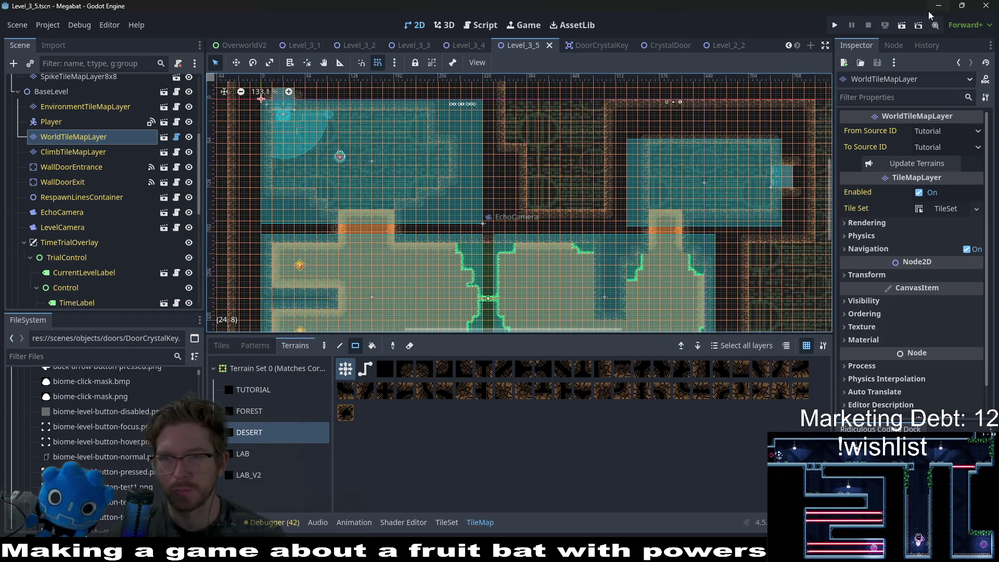
click(902, 30)
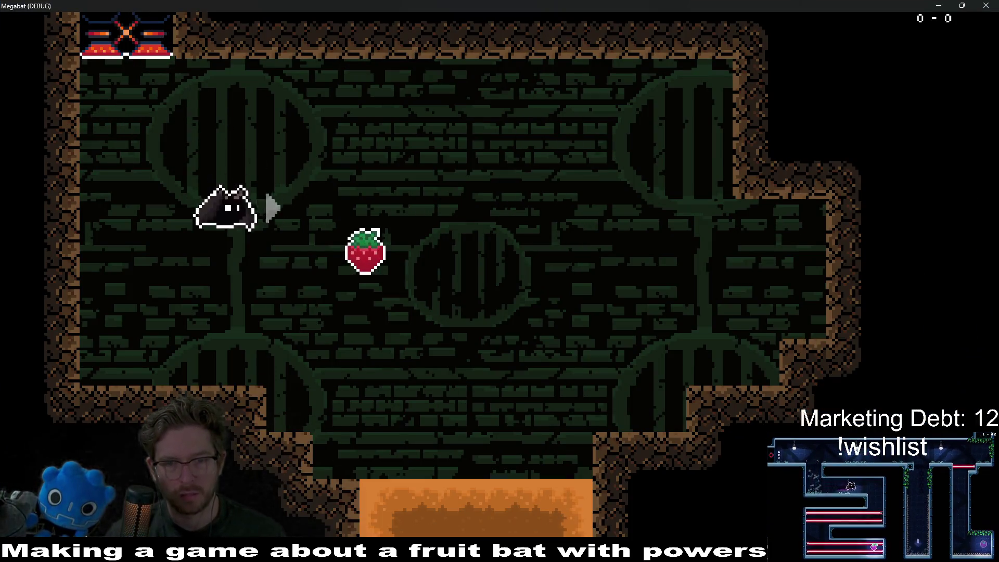
Fly the bat down, burrow through the dirt, loop around the green gem, and enter the next room
key(Down)
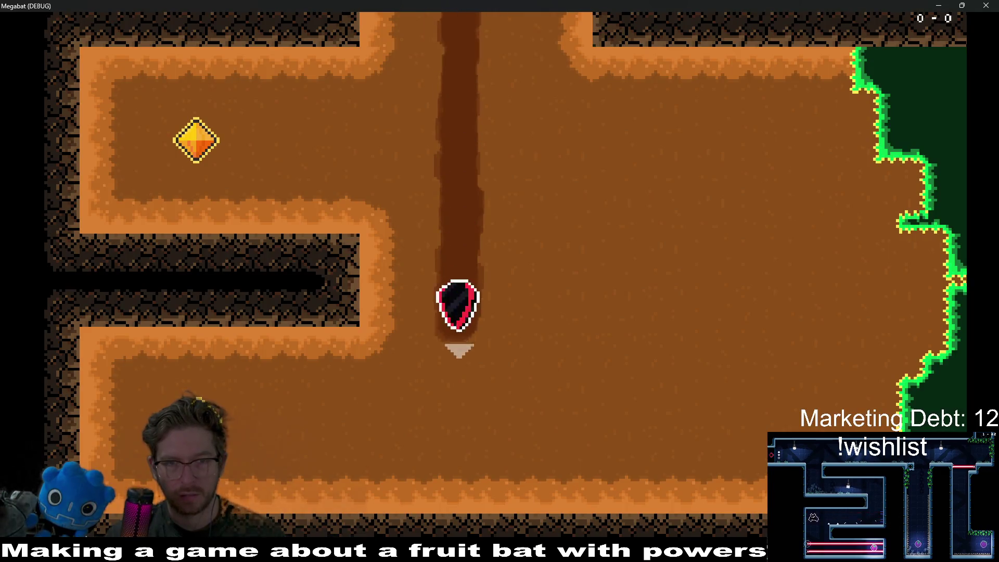
key(Right)
key(Left)
key(Right)
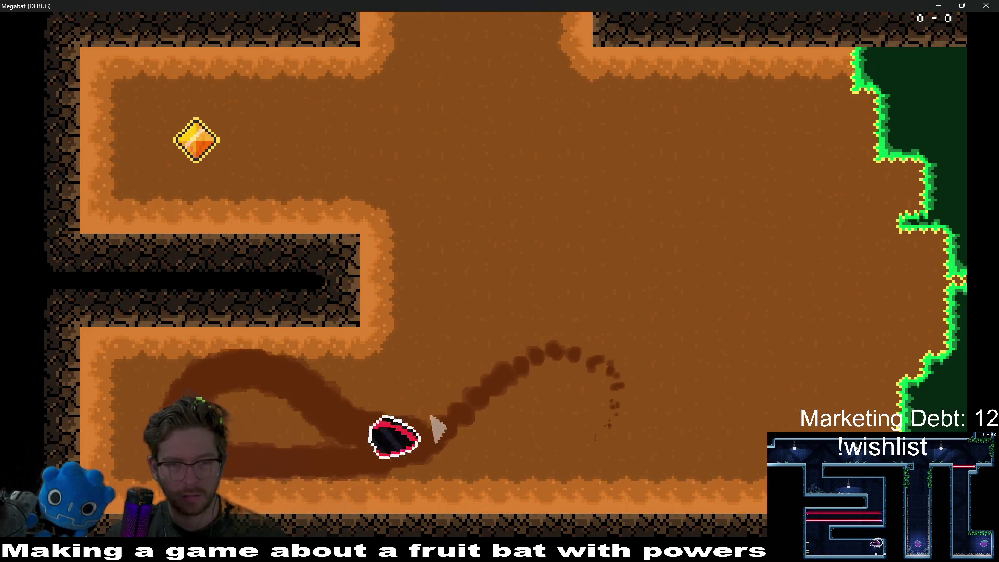
key(Up)
key(Left)
key(Right)
key(Down)
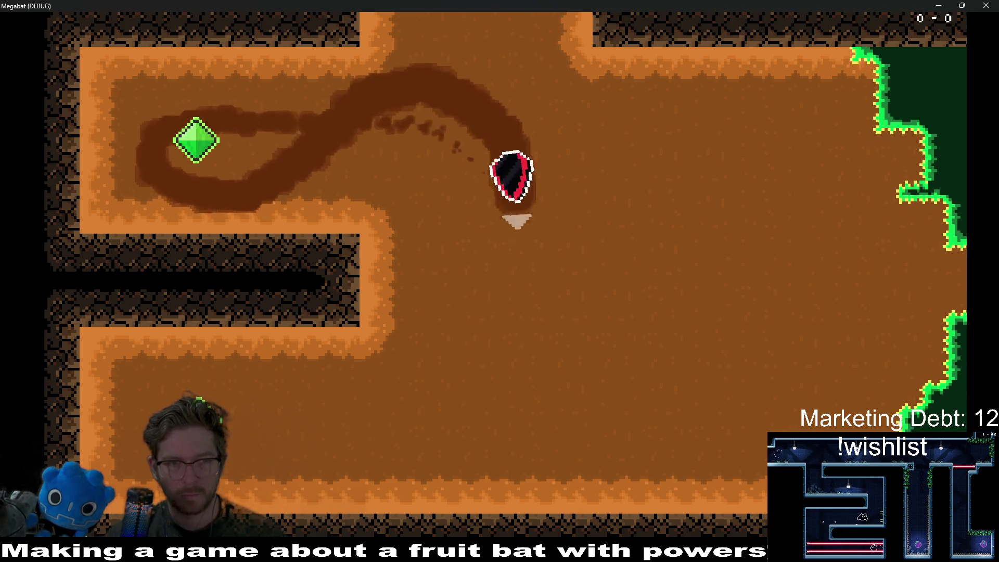
key(Right)
key(Left)
key(Right)
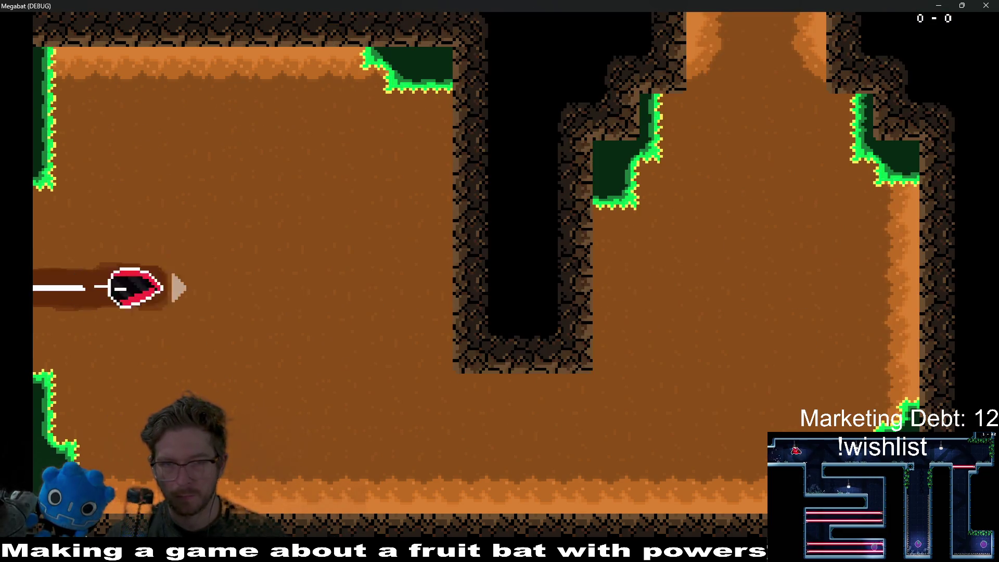
key(Down)
Dig loops through the right room, fly up into the next room, then pause and quit the game
key(Up)
key(Left)
key(Down)
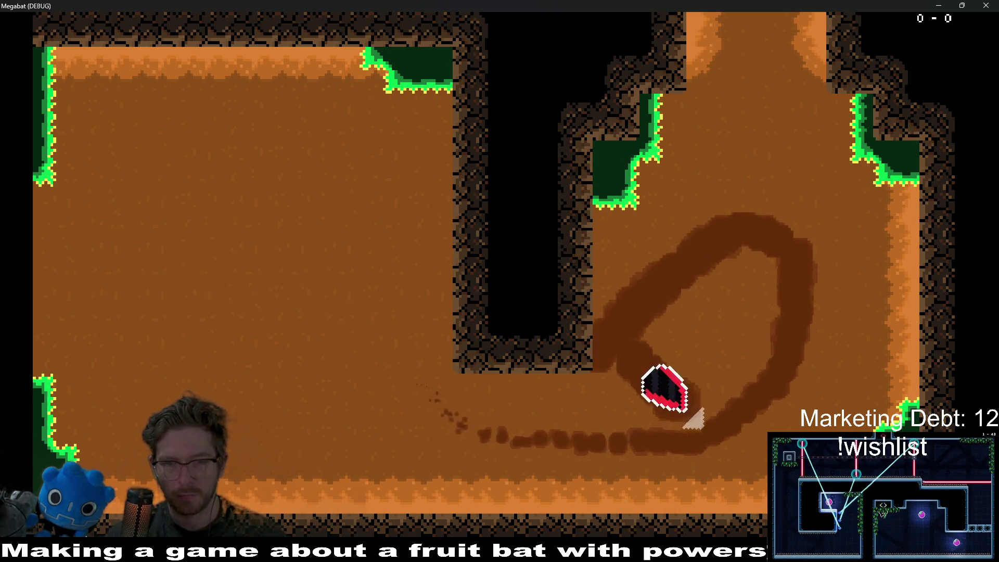
key(Left)
key(Up)
key(Right)
key(Left)
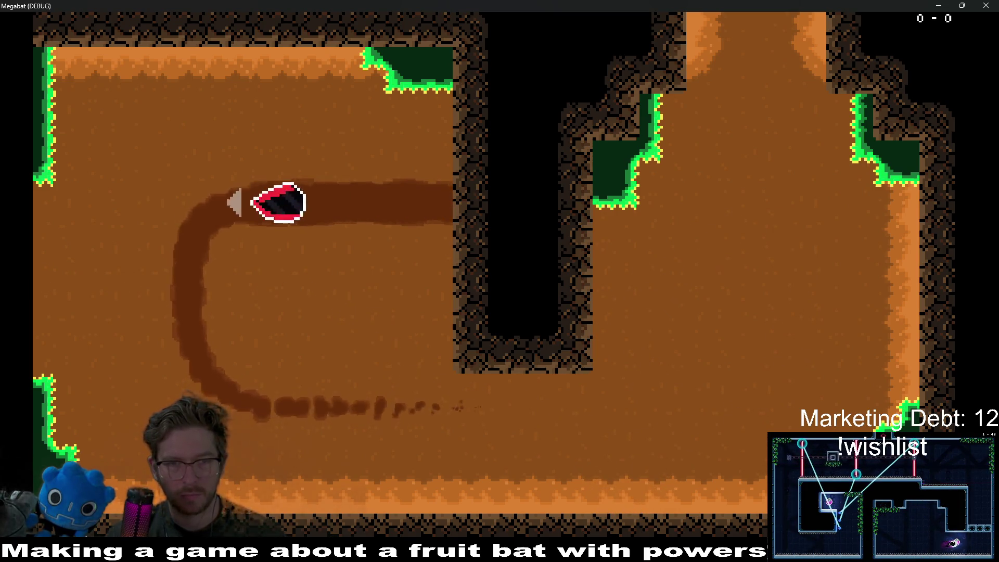
key(Down)
key(Right)
key(Up)
key(Left)
key(Up)
key(Down)
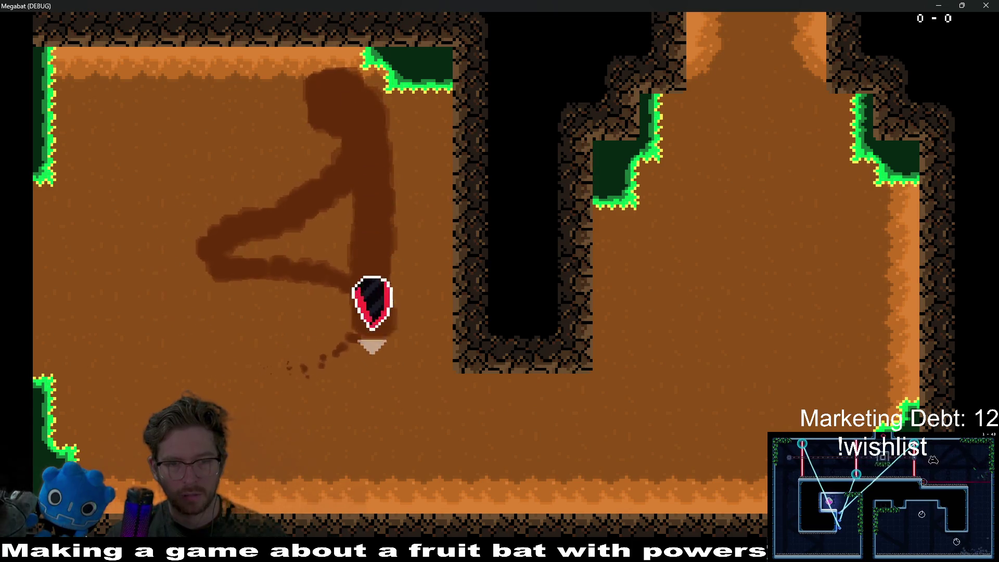
key(Right)
key(Up)
key(Right)
key(Left)
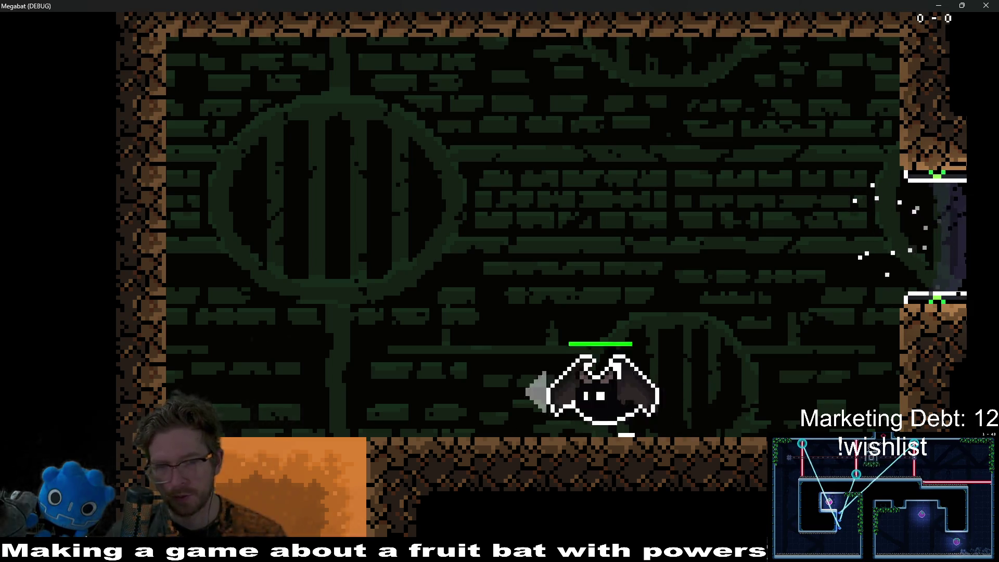
key(Right)
key(Escape)
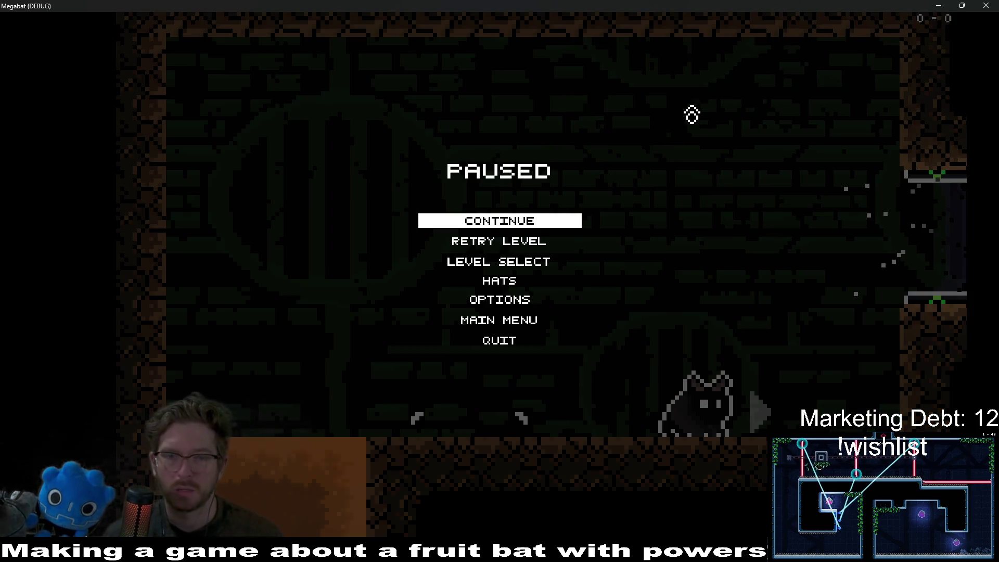
click(502, 343)
Fill the notch beside the right room's shaft with desert terrain on DigTileMapLayer
scroll(567, 193, down, 3)
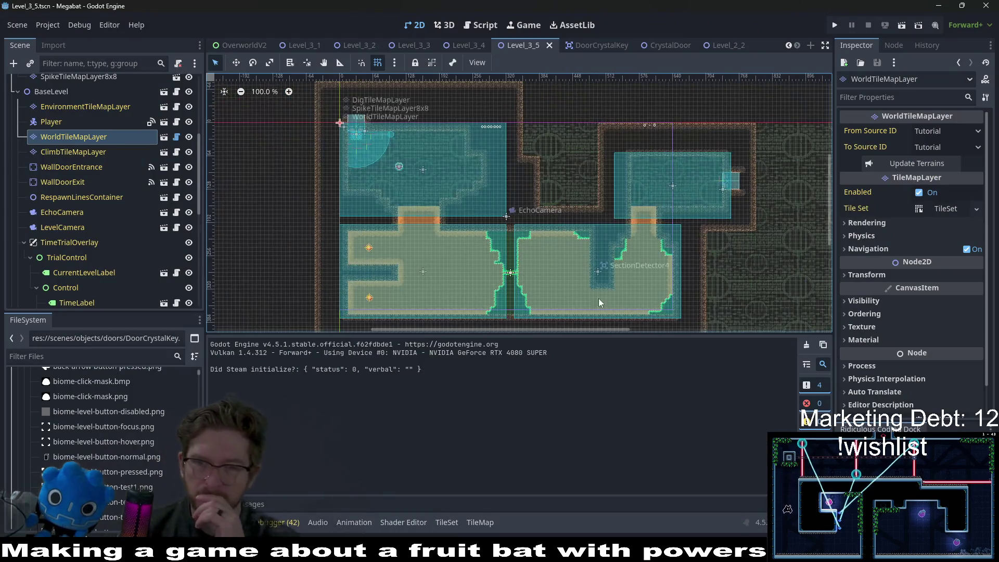
scroll(520, 230, up, 8)
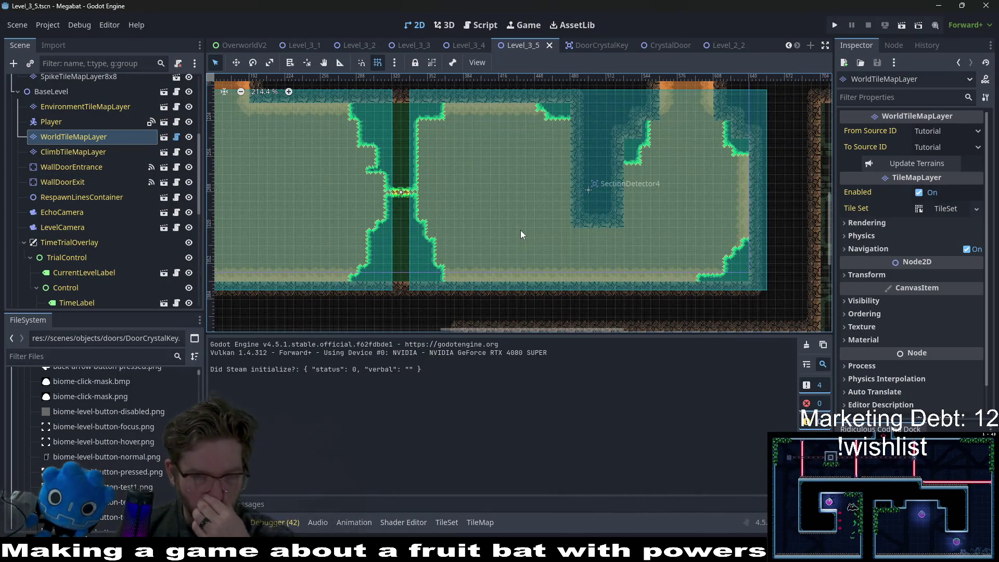
key(ctrl+z)
click(554, 221)
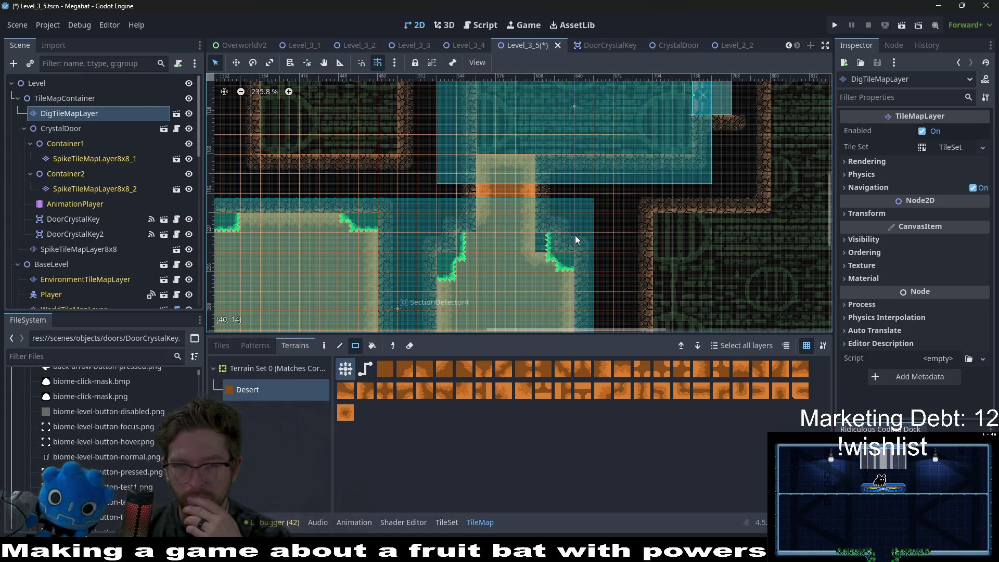
drag(555, 195, 579, 264)
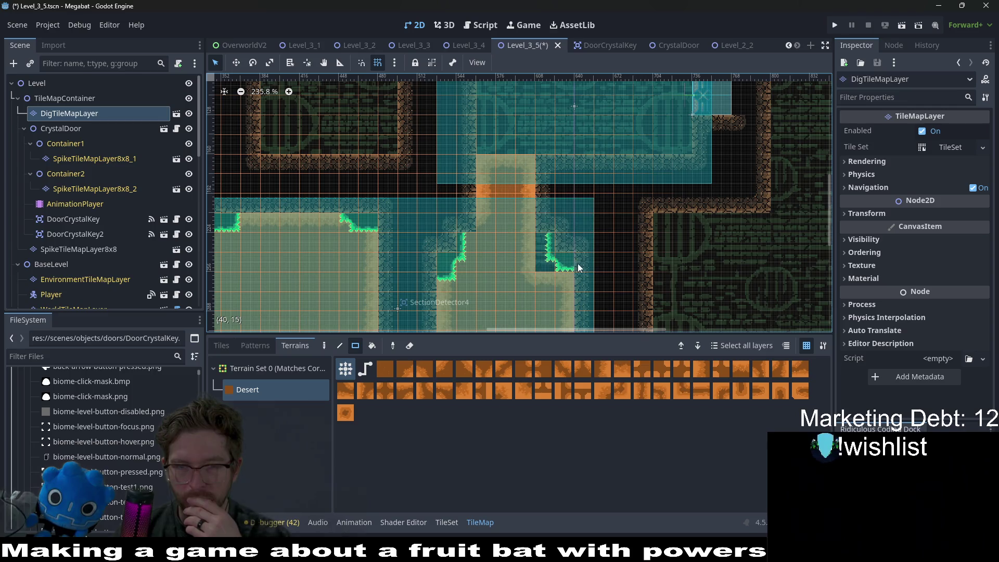
Paint desert wall along the shaft's left side and save Level_3_5
click(544, 248)
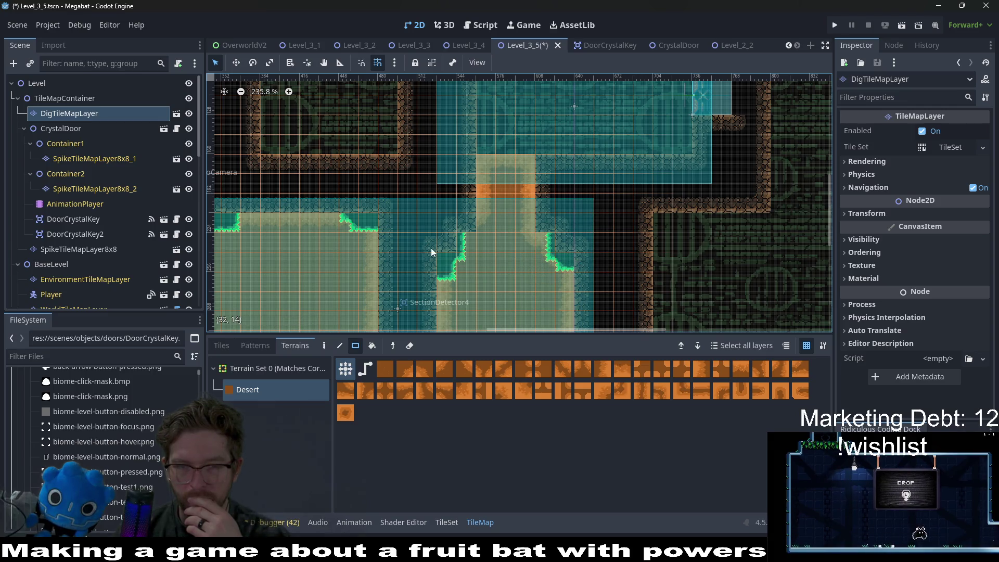
drag(416, 203, 465, 264)
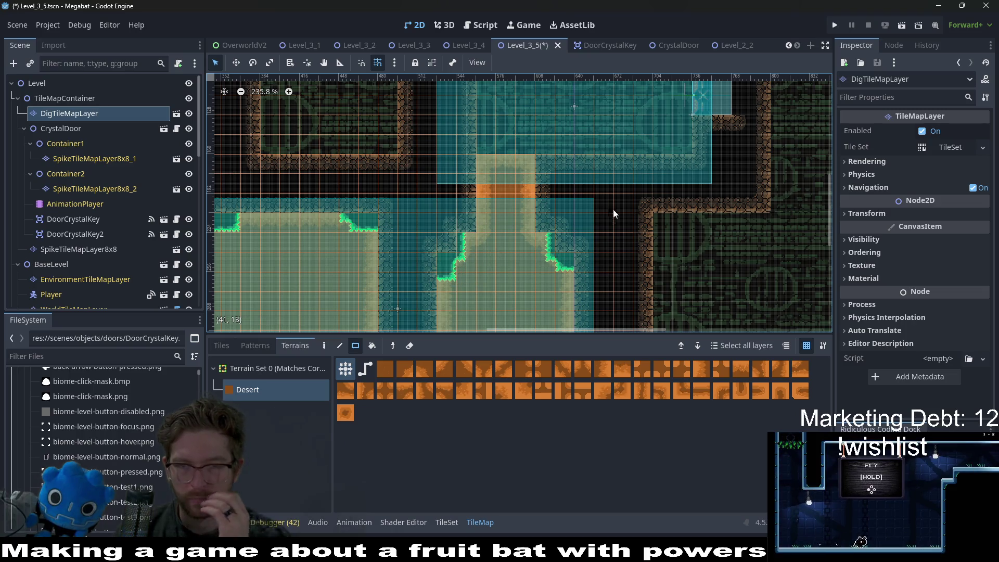
scroll(625, 199, down, 1)
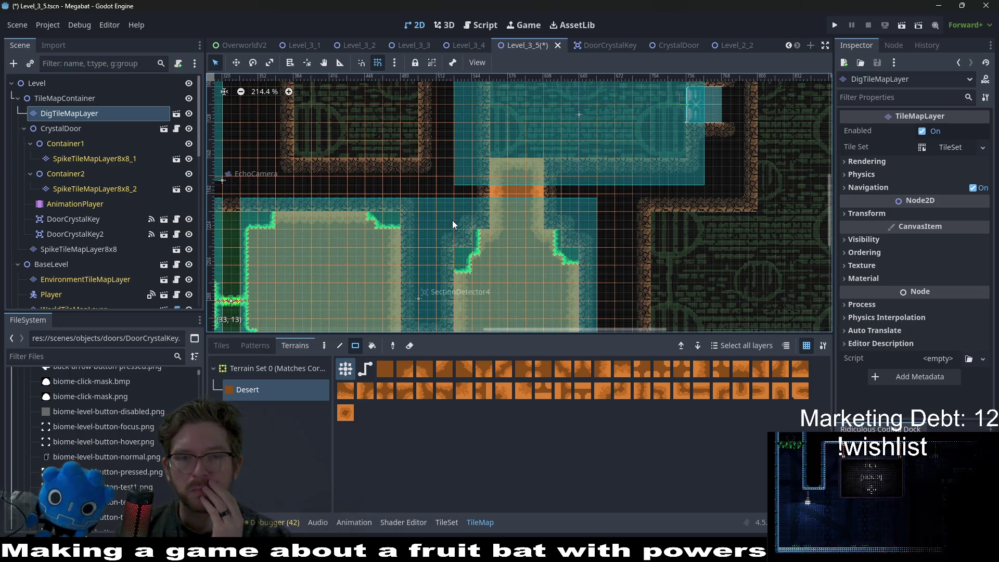
scroll(468, 223, down, 8)
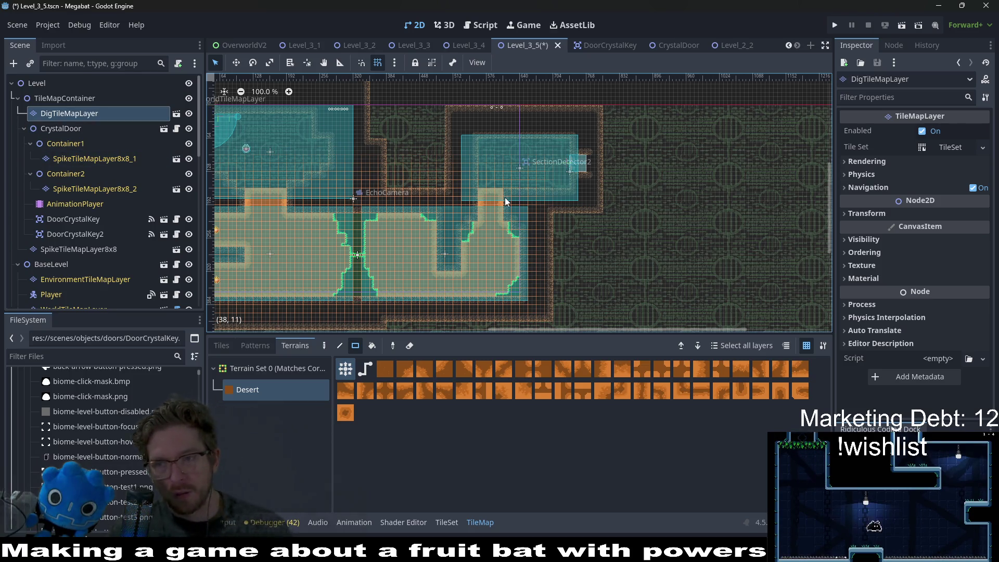
scroll(505, 197, down, 3)
key(ctrl+s)
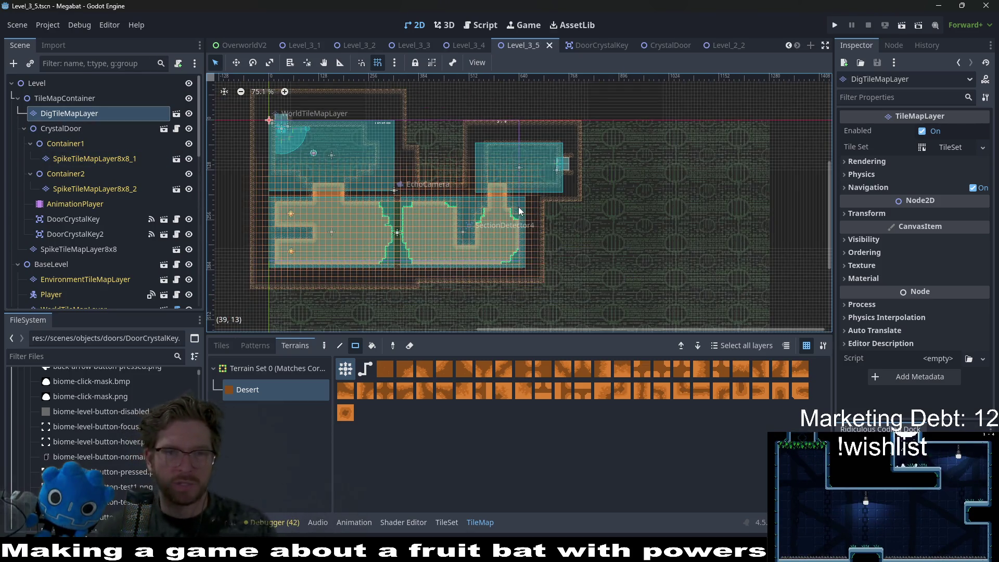
Filter the FileSystem dock for 'based' to find BaseDesert.tscn
click(60, 355)
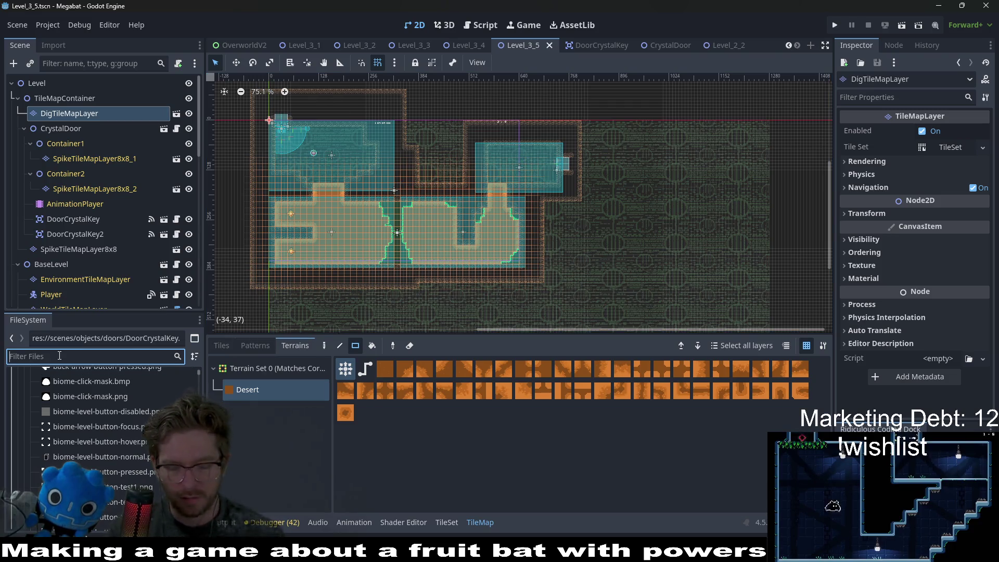
text(ldesert)
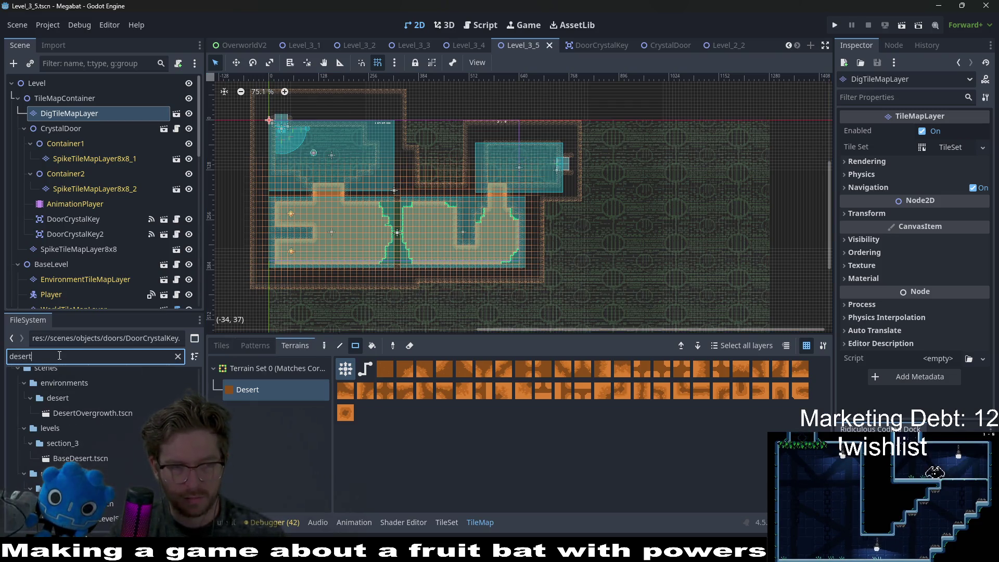
text(level)
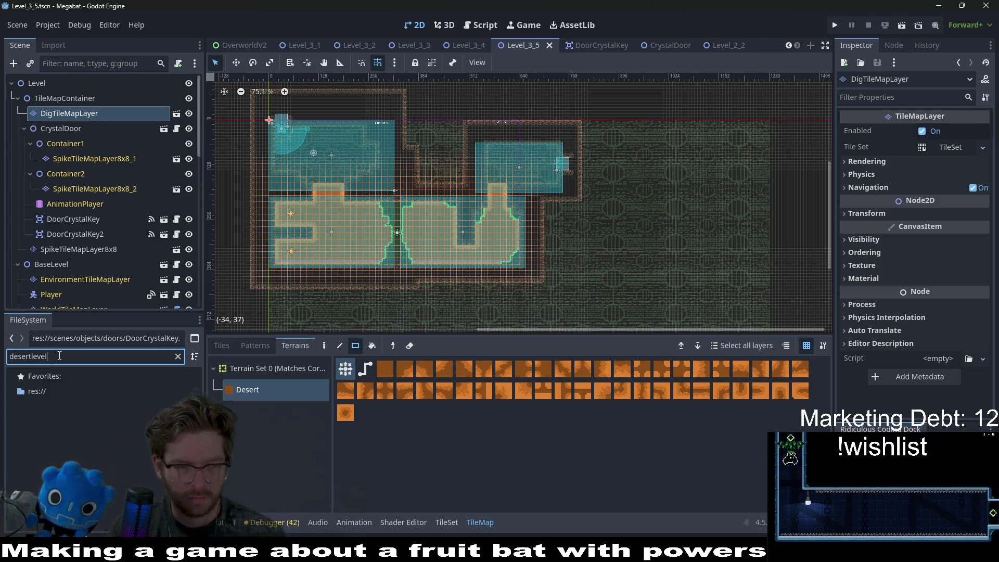
key(BackSpace)
key(BackSpace)
key(BackSpace)
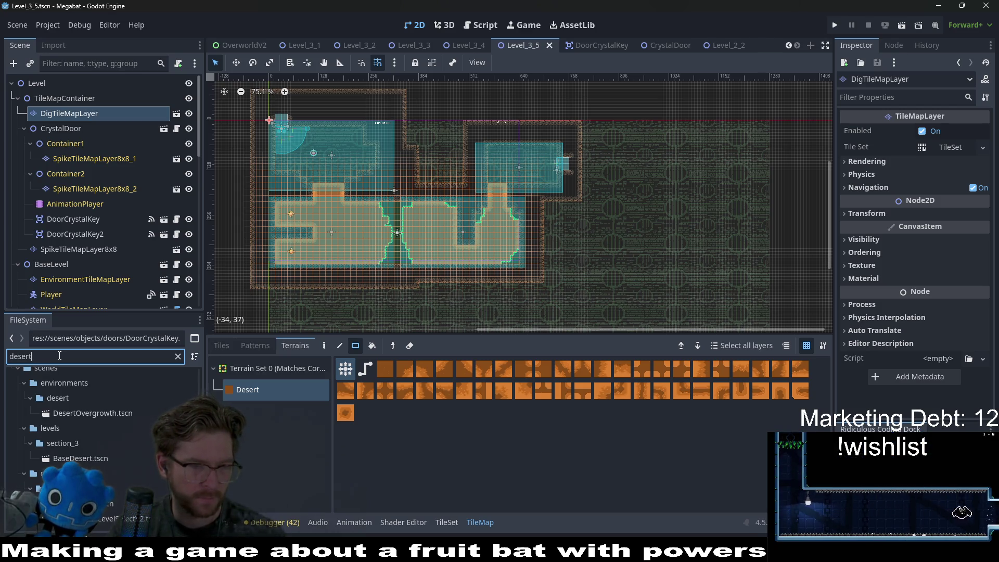
key(BackSpace)
key(BackSpace)
key(BackSpace)
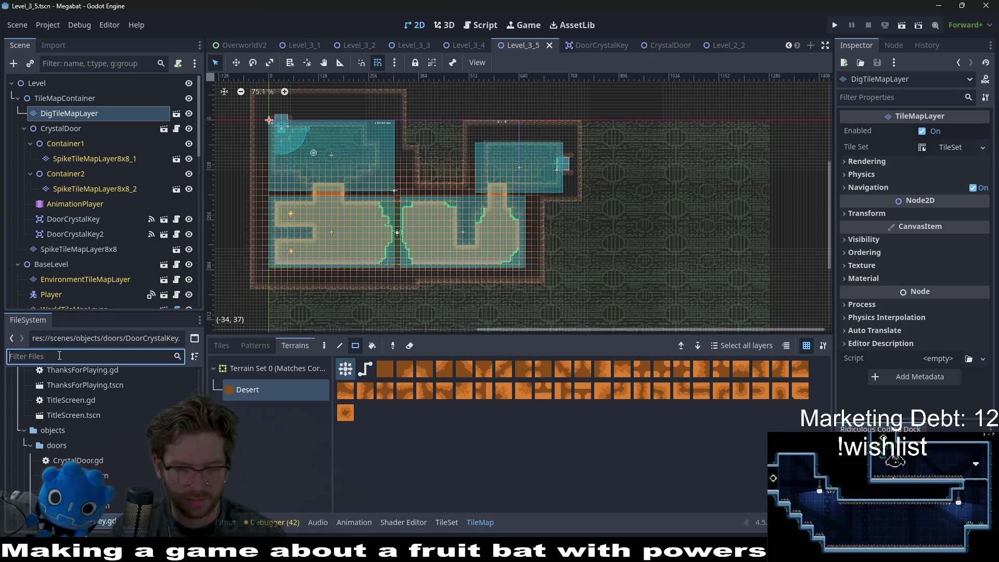
text(basede)
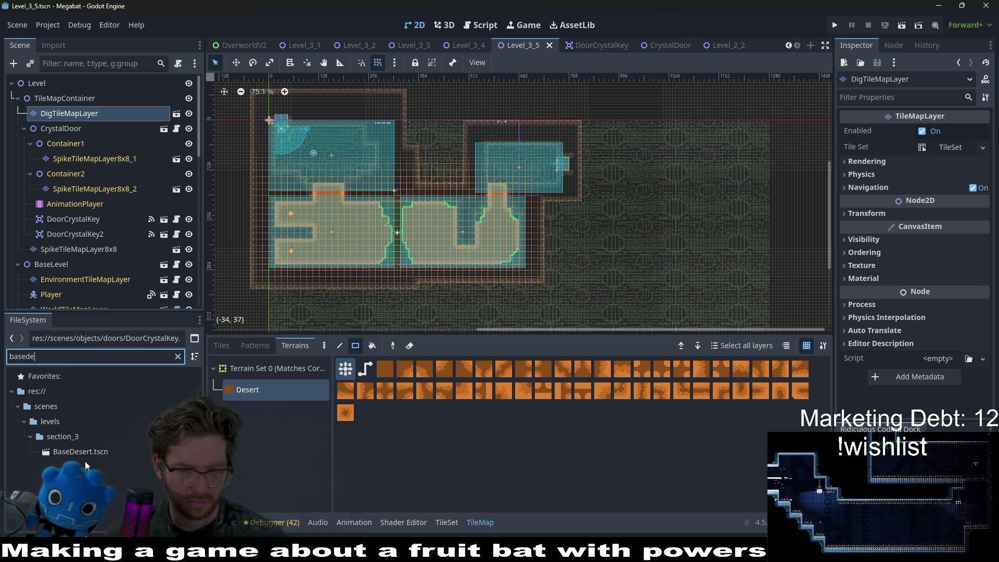
Duplicate BaseDesert.tscn and start naming the copy 'Des'
click(89, 452)
right_click(89, 452)
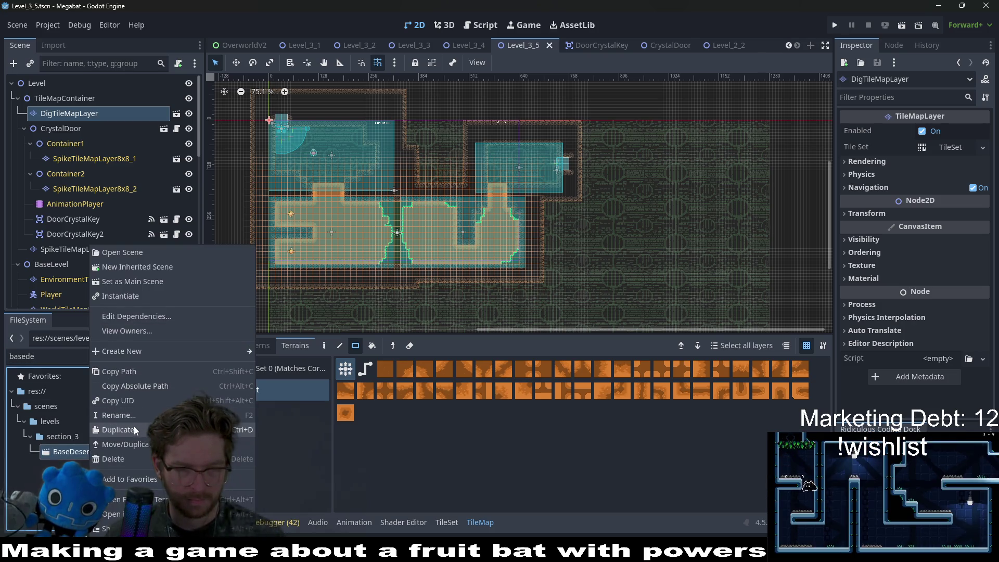
click(134, 429)
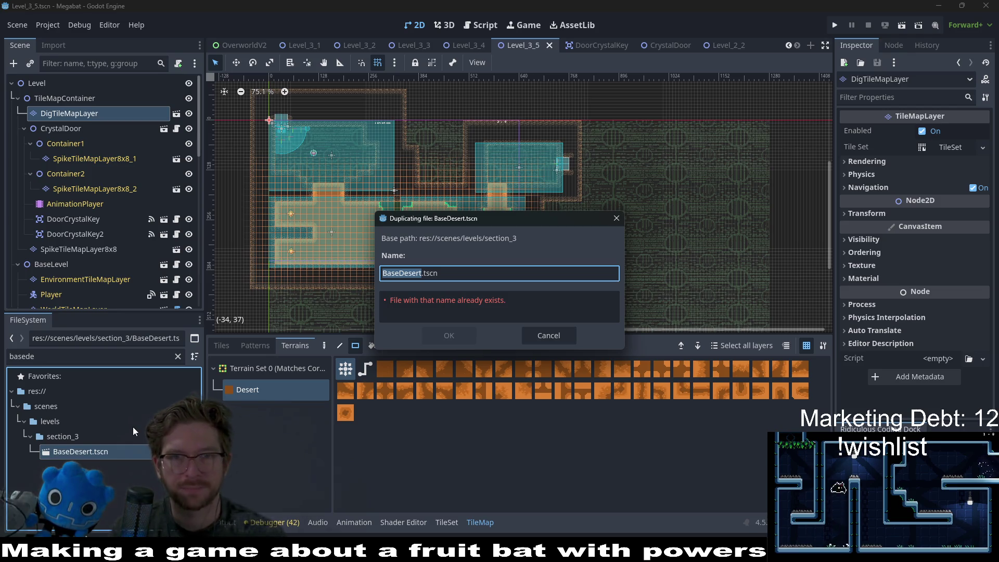
text(Des)
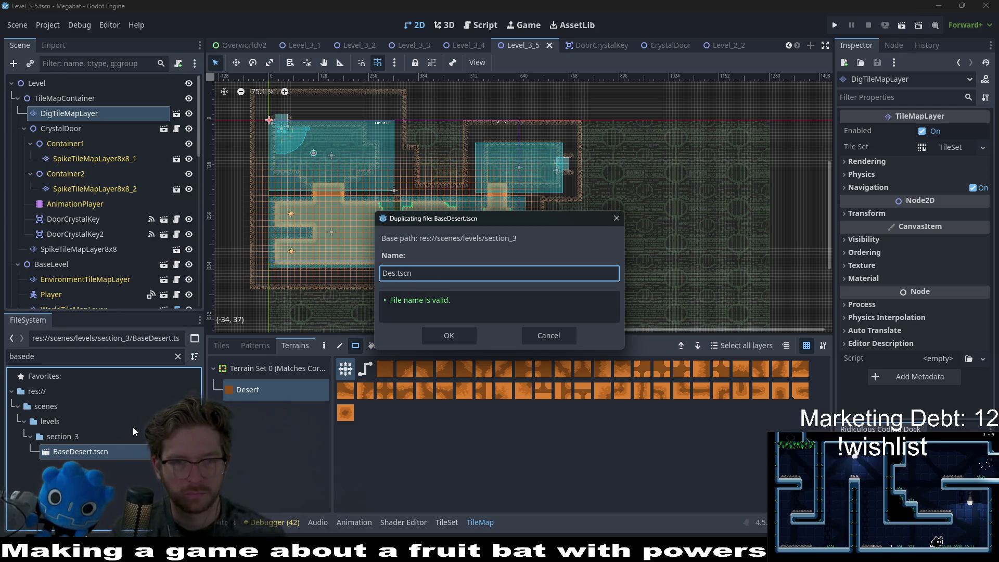